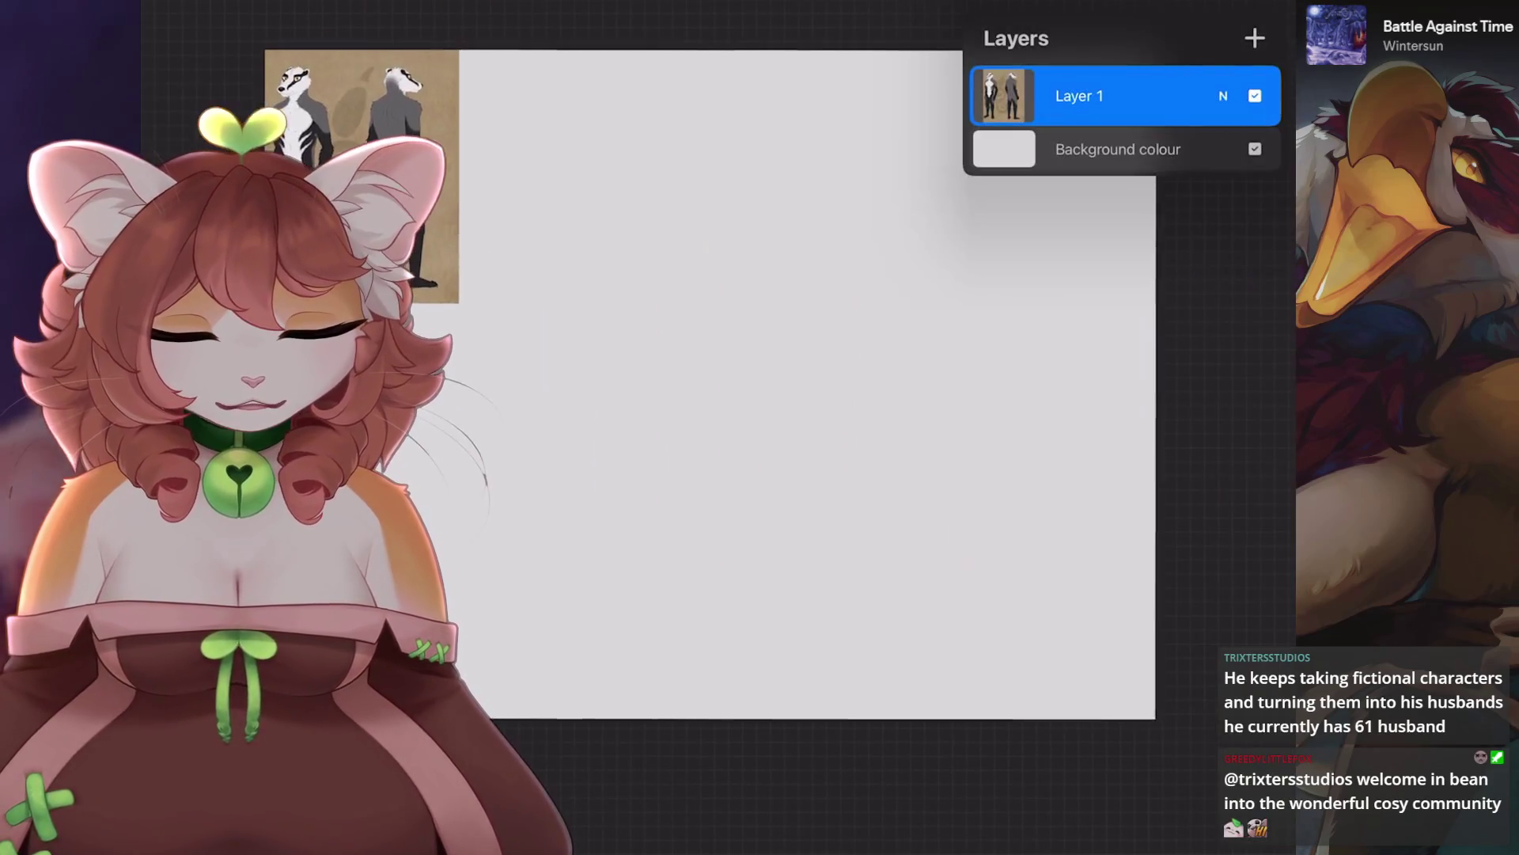
# Resize the canvas to 3000 px wide in Crop and Resize settings.
pyautogui.click(1004, 149)
pyautogui.click(238, 83)
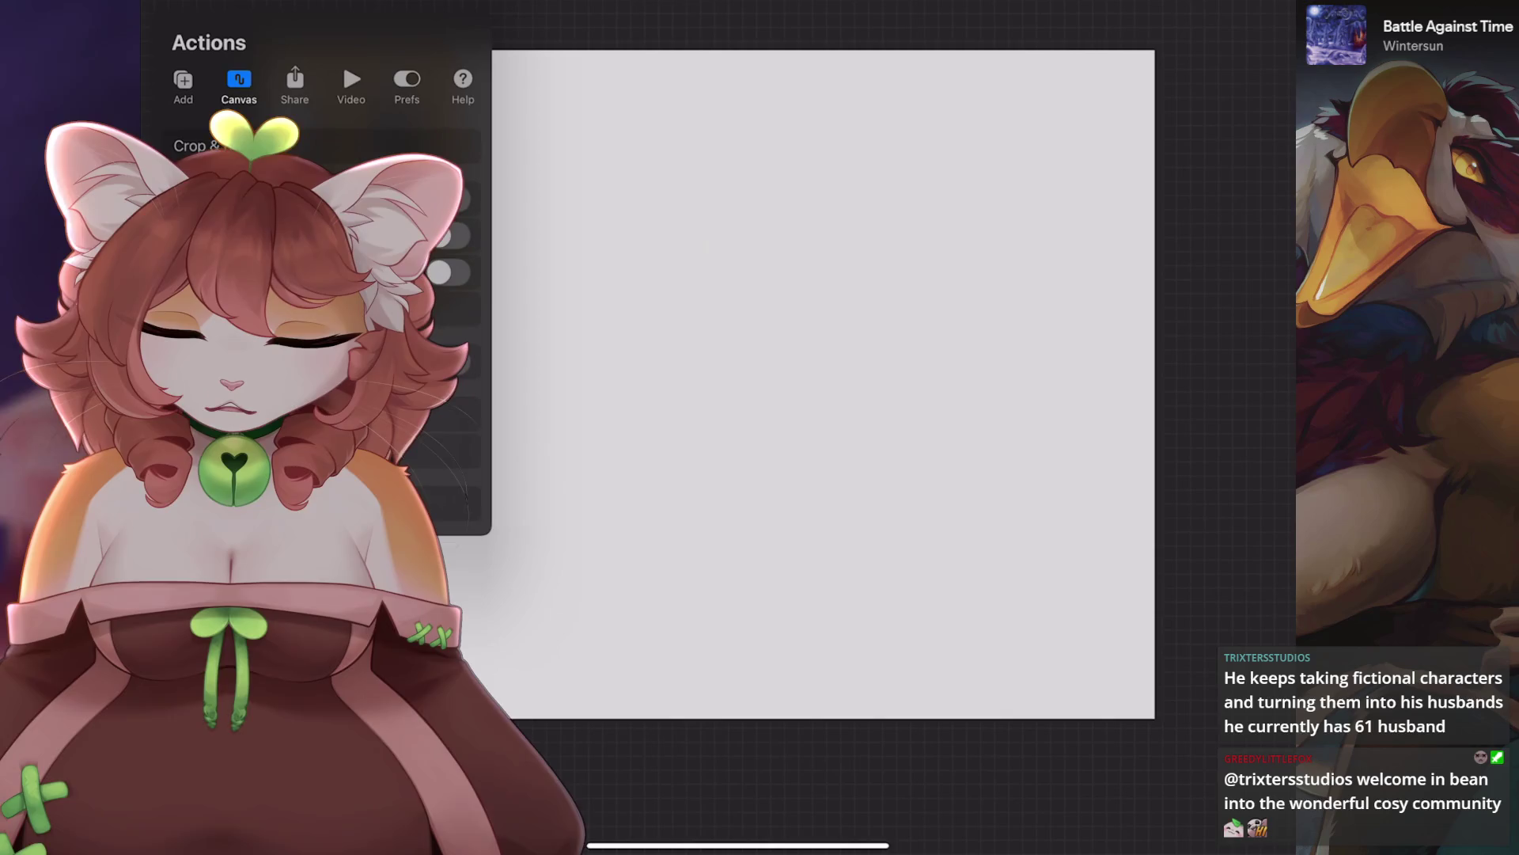
pyautogui.click(237, 138)
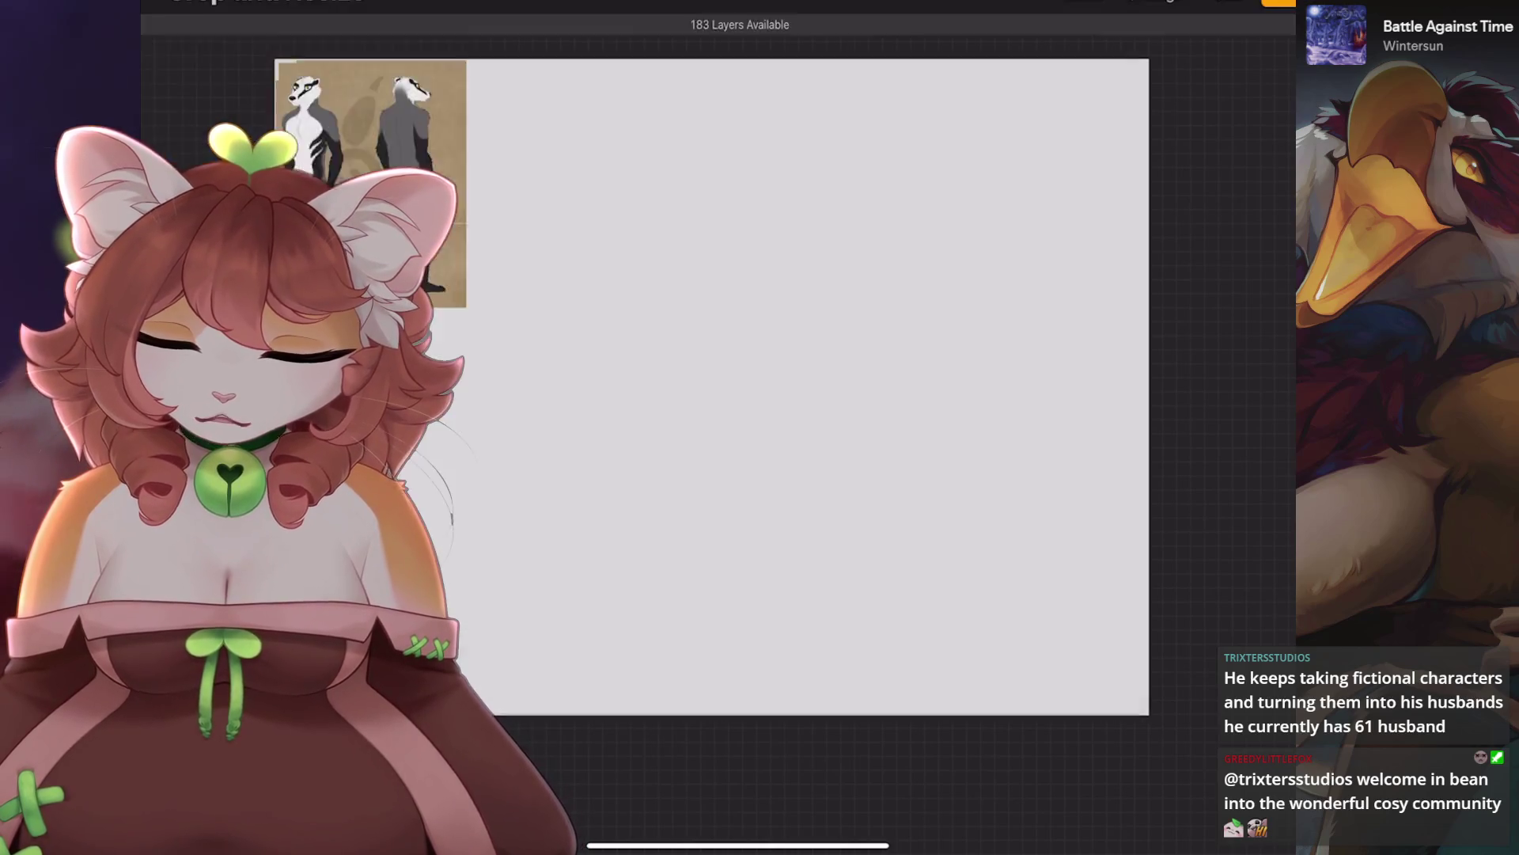
pyautogui.click(1154, 17)
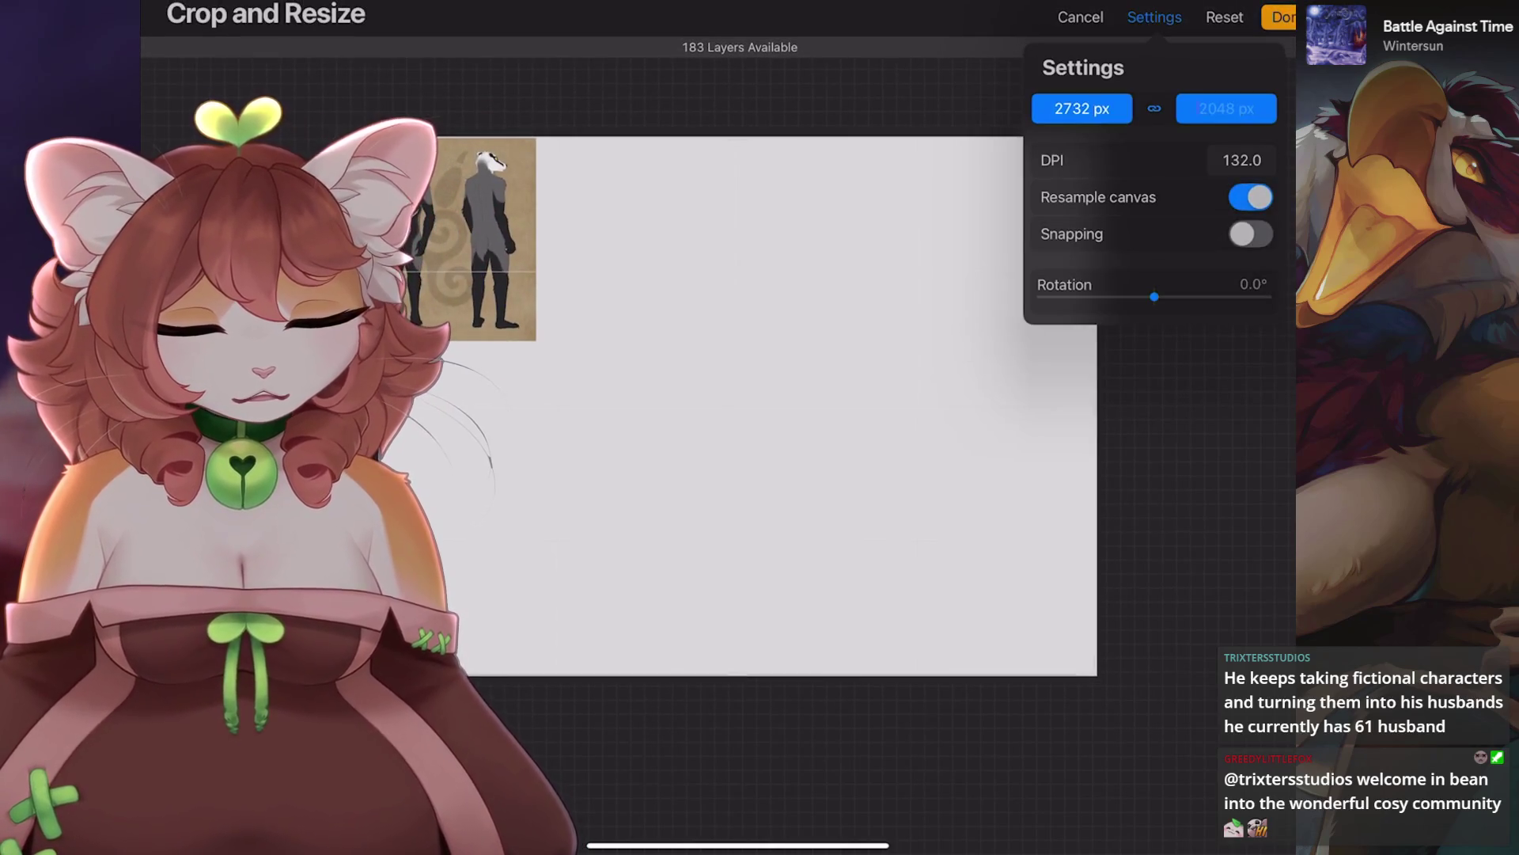
pyautogui.click(1082, 109)
pyautogui.write('3000')
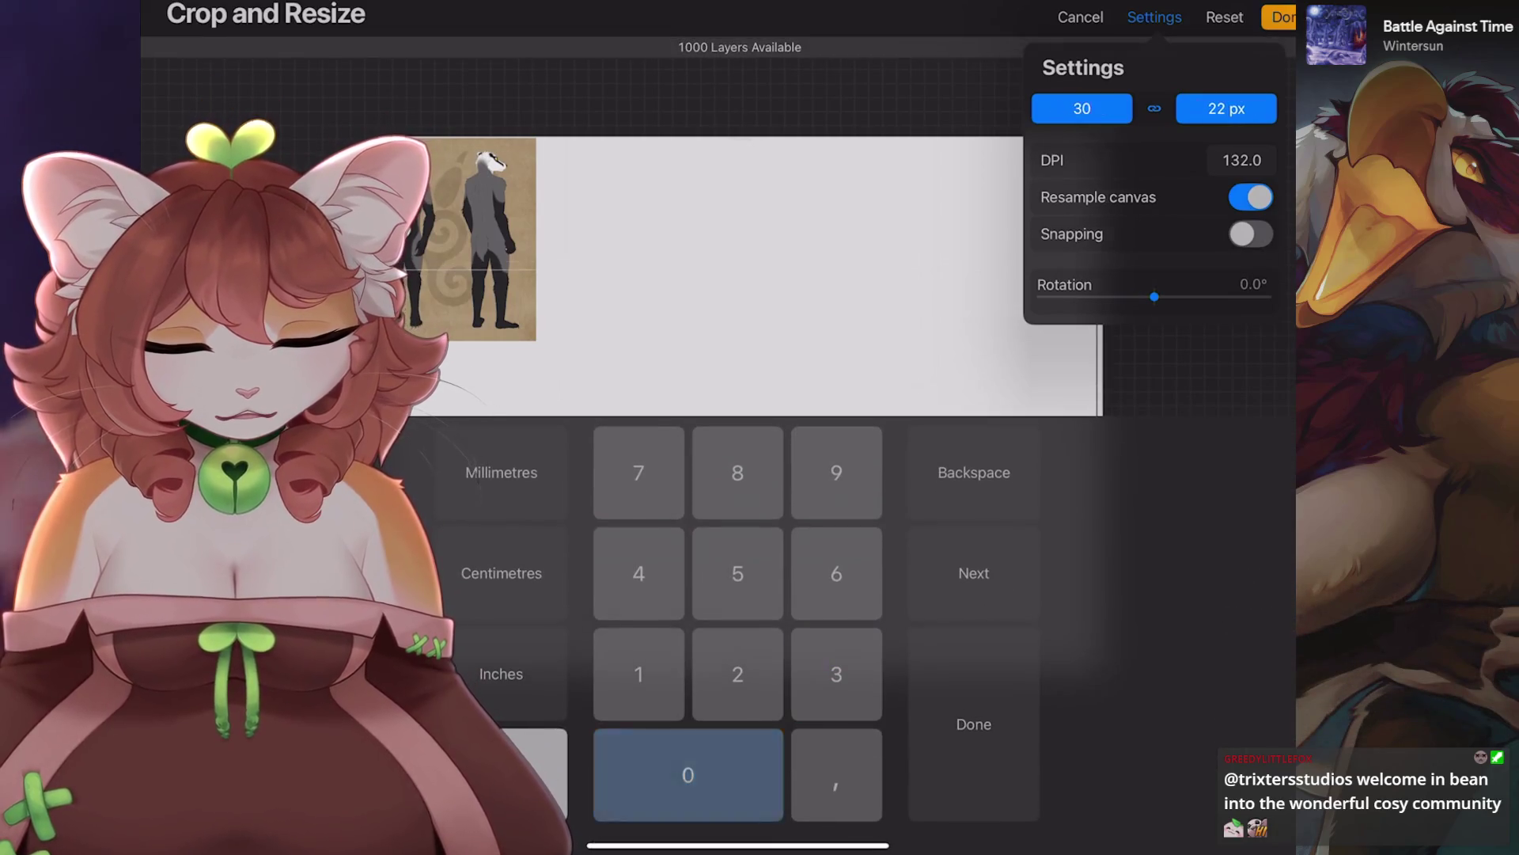
pyautogui.click(1278, 16)
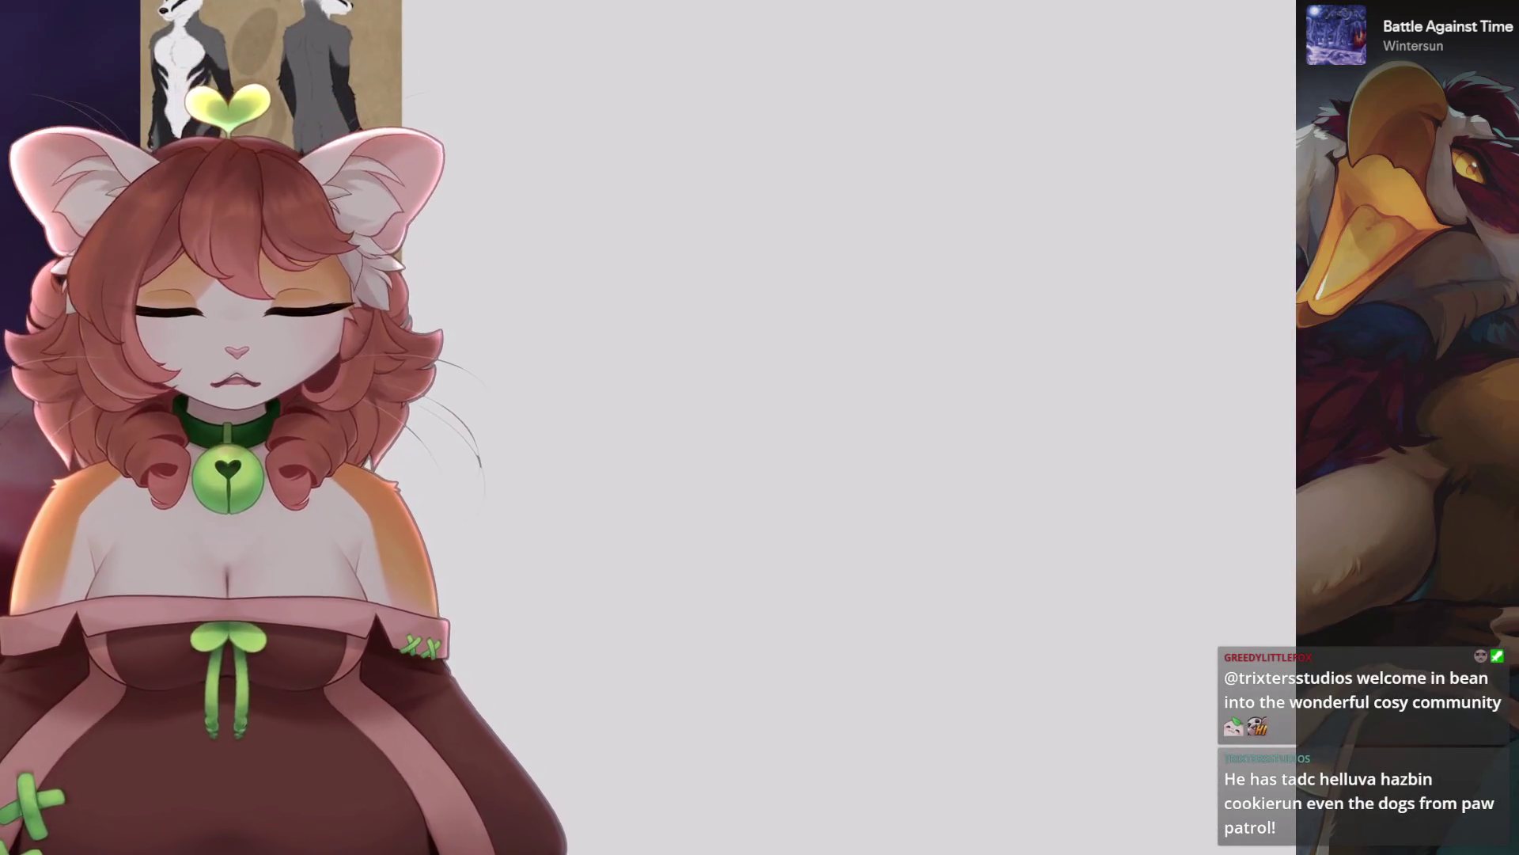
# Crop the canvas by adjusting its right edge, keeping the reference in the top-left corner.
pyautogui.press('l')
pyautogui.hotkey('ctrl', '0')
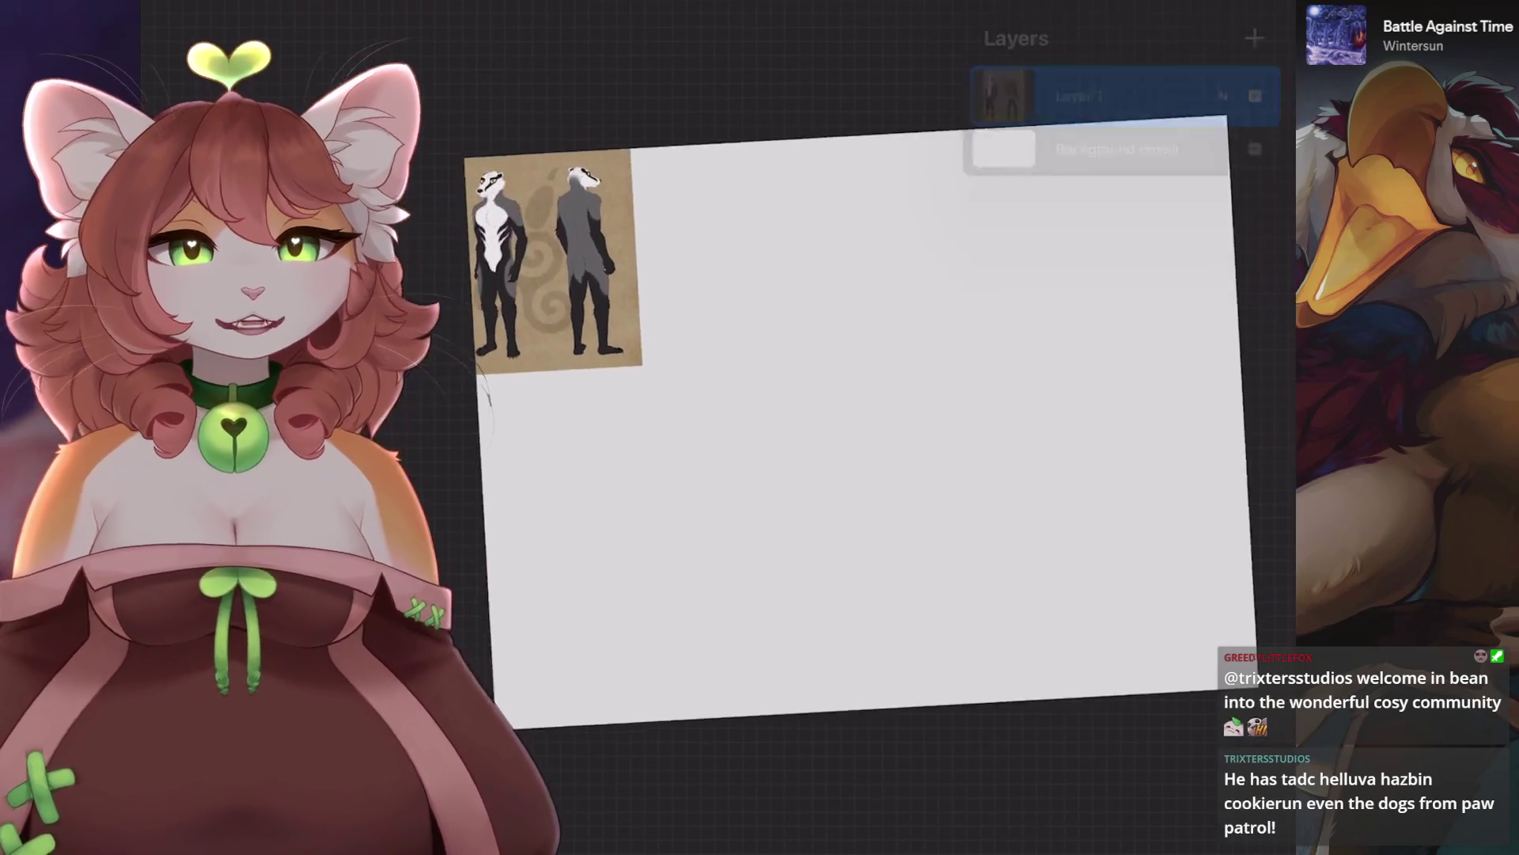
pyautogui.click(171, 24)
pyautogui.click(262, 134)
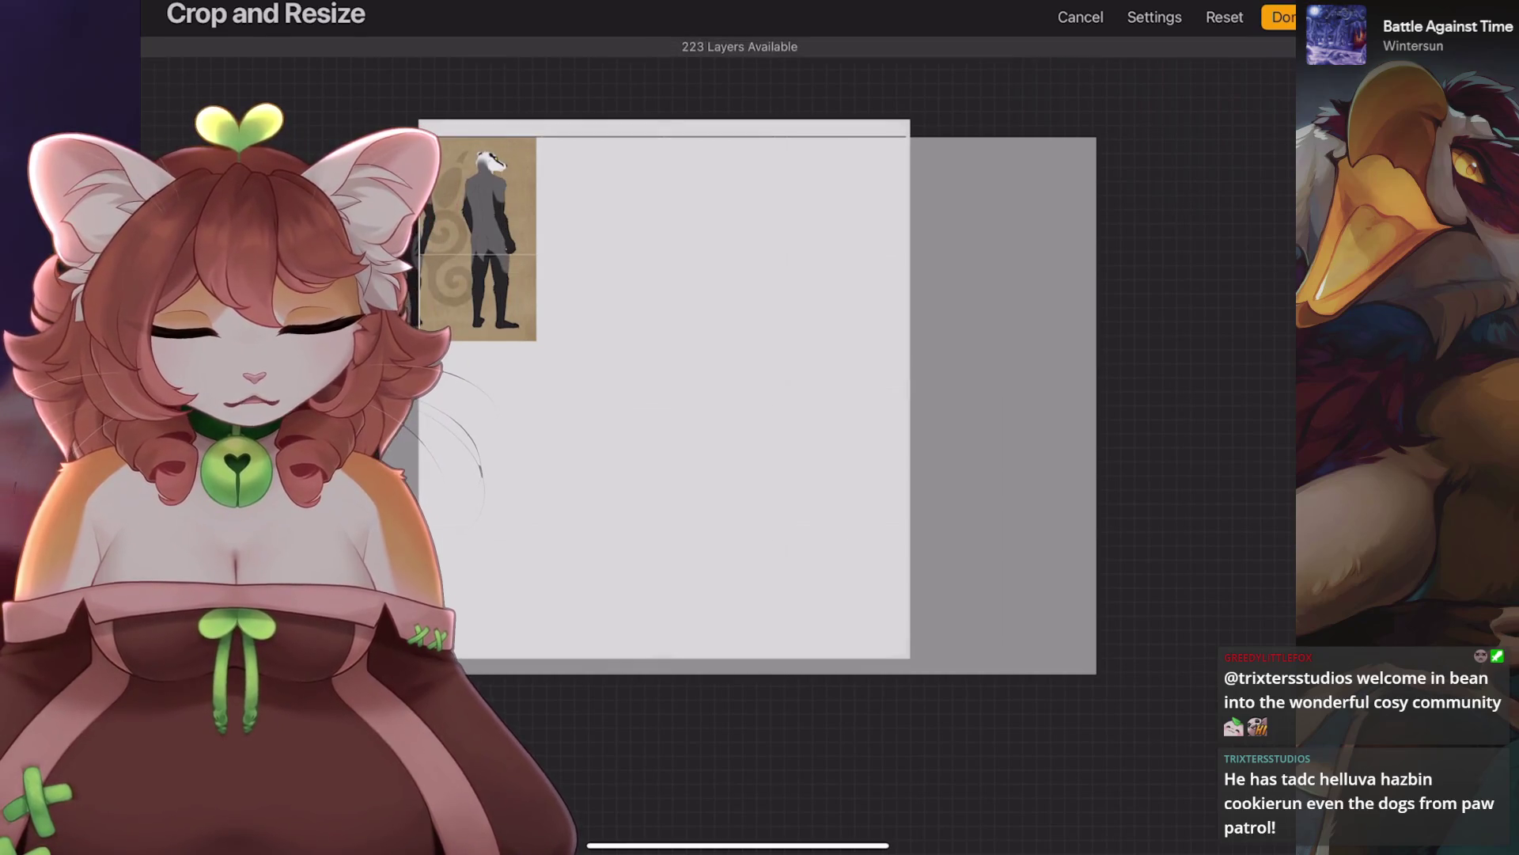
pyautogui.moveTo(870, 404); pyautogui.dragTo(918, 403)
pyautogui.click(1278, 16)
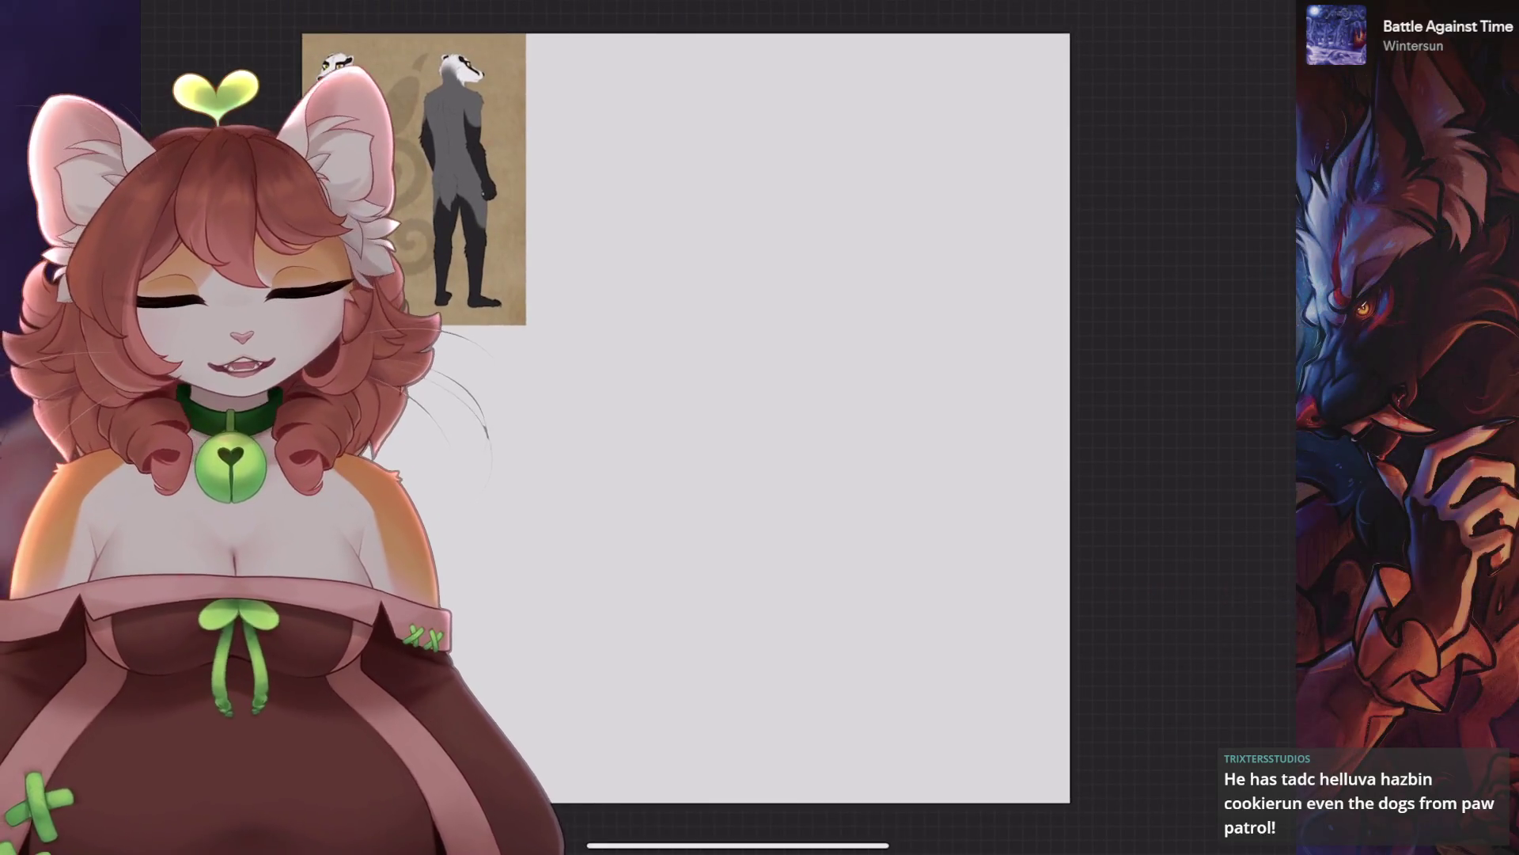
# Pick a dark drawing colour and add a new blank Layer 2.
pyautogui.click(1274, 16)
pyautogui.click(973, 362)
pyautogui.click(1235, 16)
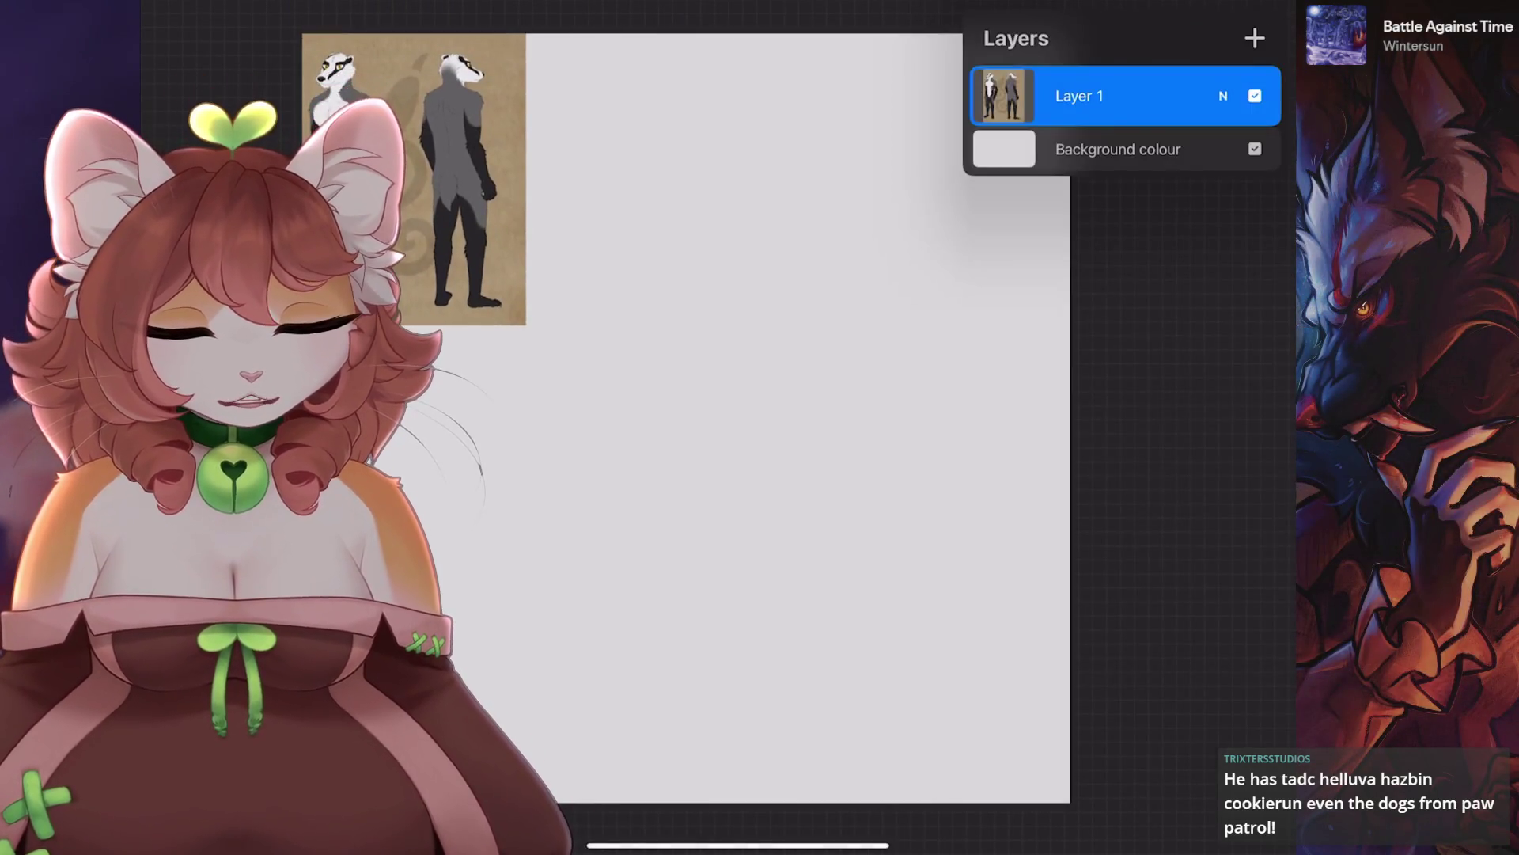
pyautogui.click(1254, 37)
# Switch to a pencil brush from the Sketching set and undo a test stroke.
pyautogui.click(1116, 16)
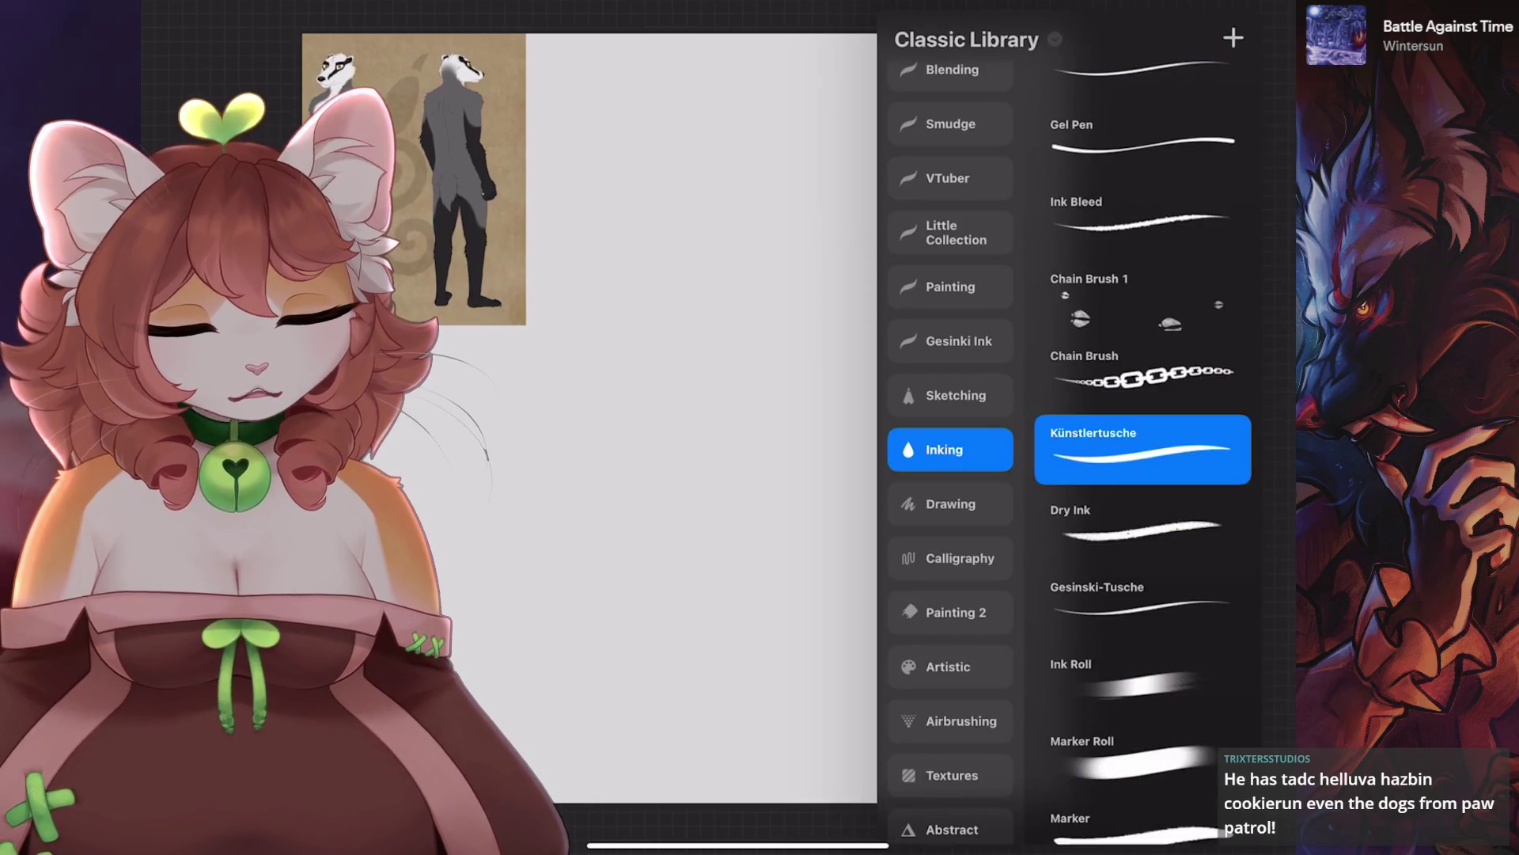
pyautogui.click(949, 395)
pyautogui.click(1139, 526)
pyautogui.click(1116, 16)
pyautogui.moveTo(823, 237); pyautogui.dragTo(688, 554)
pyautogui.hotkey('ctrl', 'z')
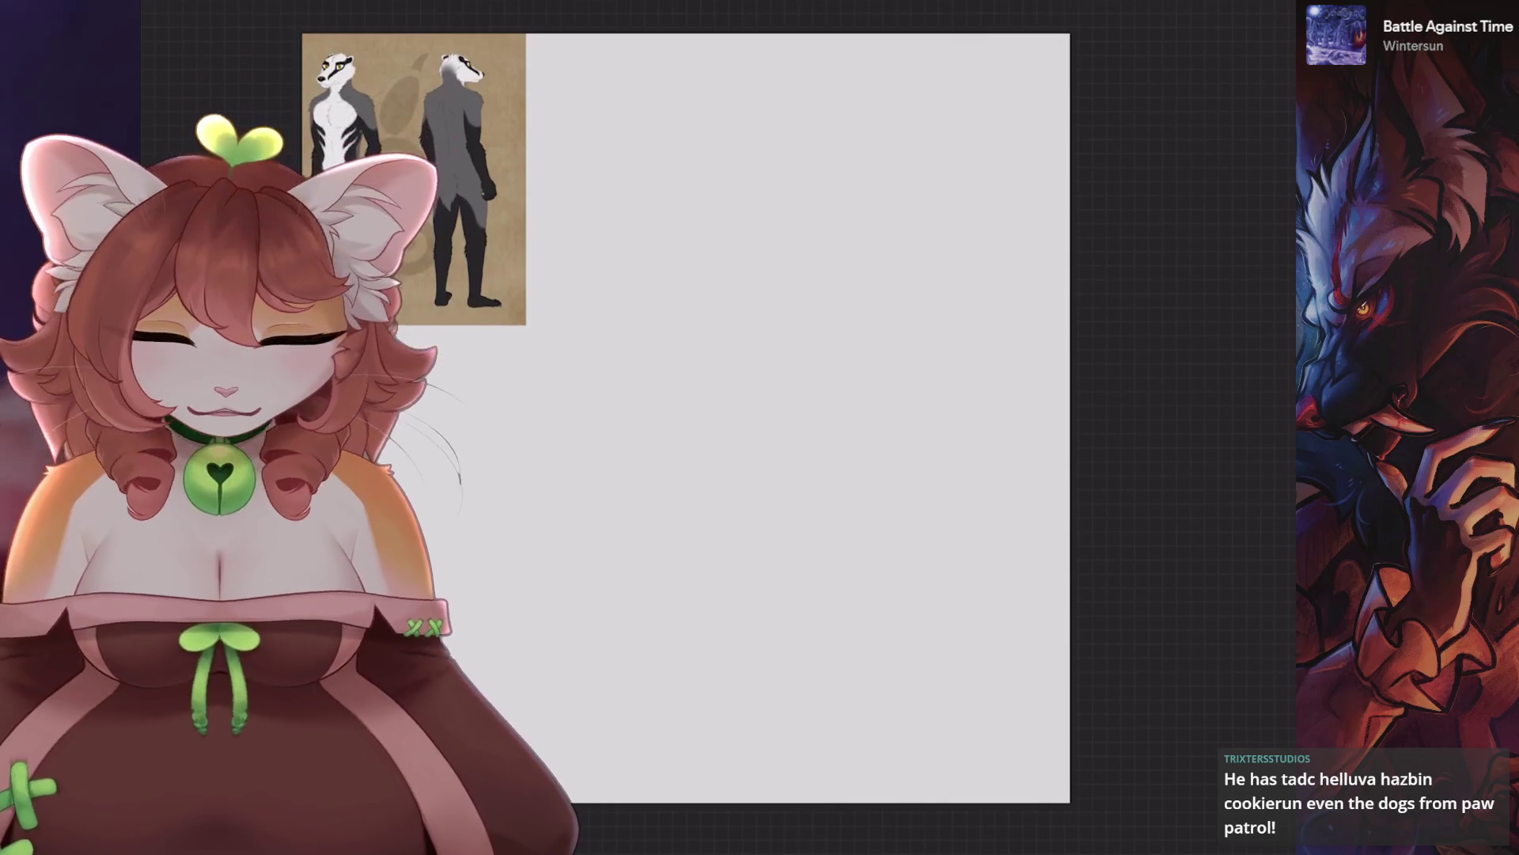
pyautogui.moveTo(686, 418)
pyautogui.mouseDown()
pyautogui.moveTo(712, 443)
pyautogui.moveTo(700, 473)
pyautogui.mouseUp()
# Zoom in on the badger reference, fit the canvas, and show the layers with empty Layer 2.
pyautogui.scroll(5, 360, 231)
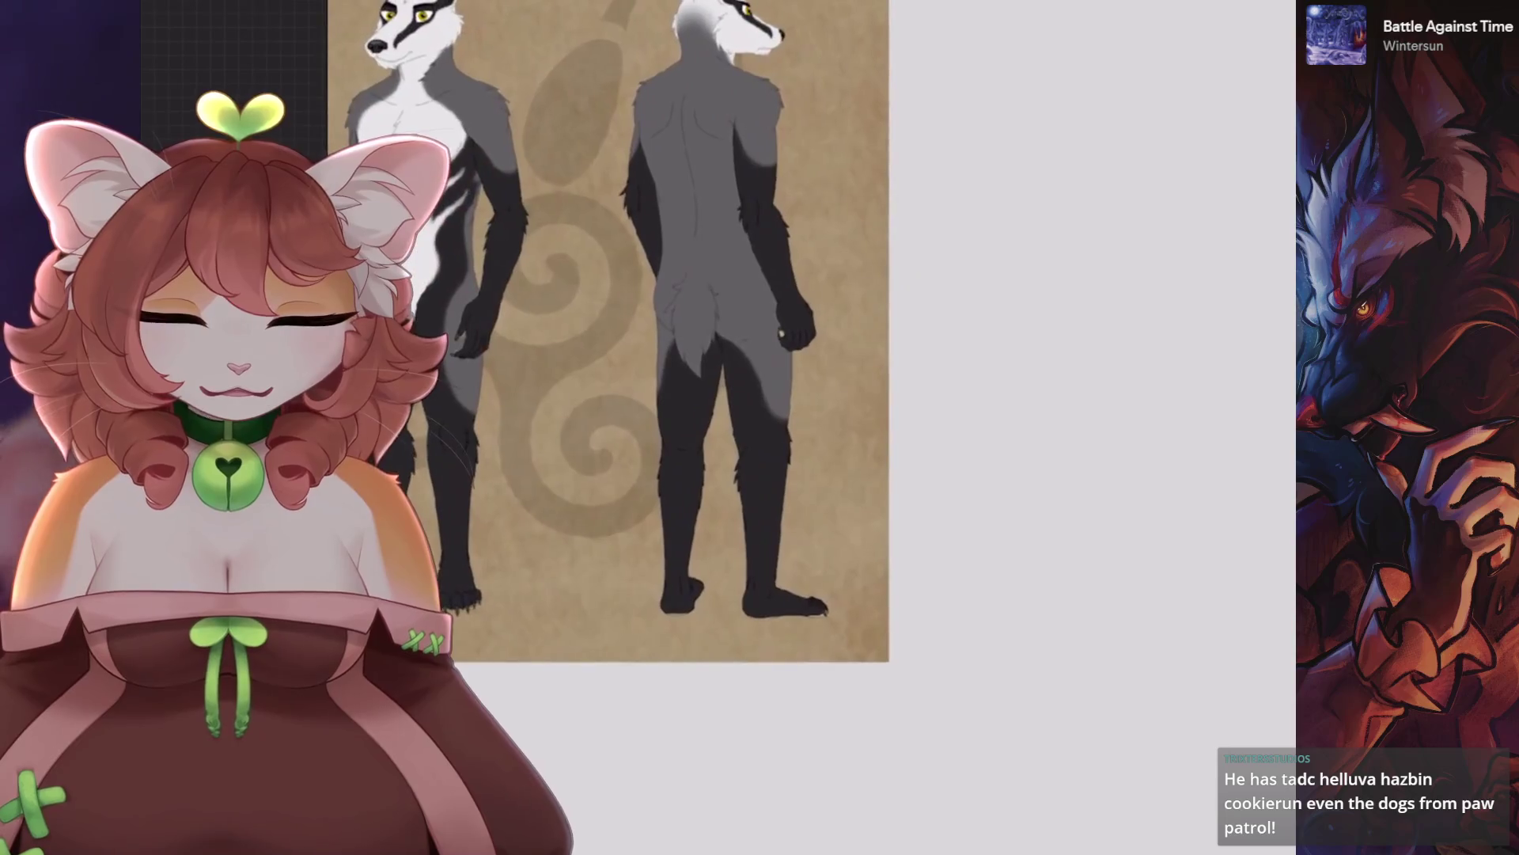
pyautogui.scroll(-4, 360, 231)
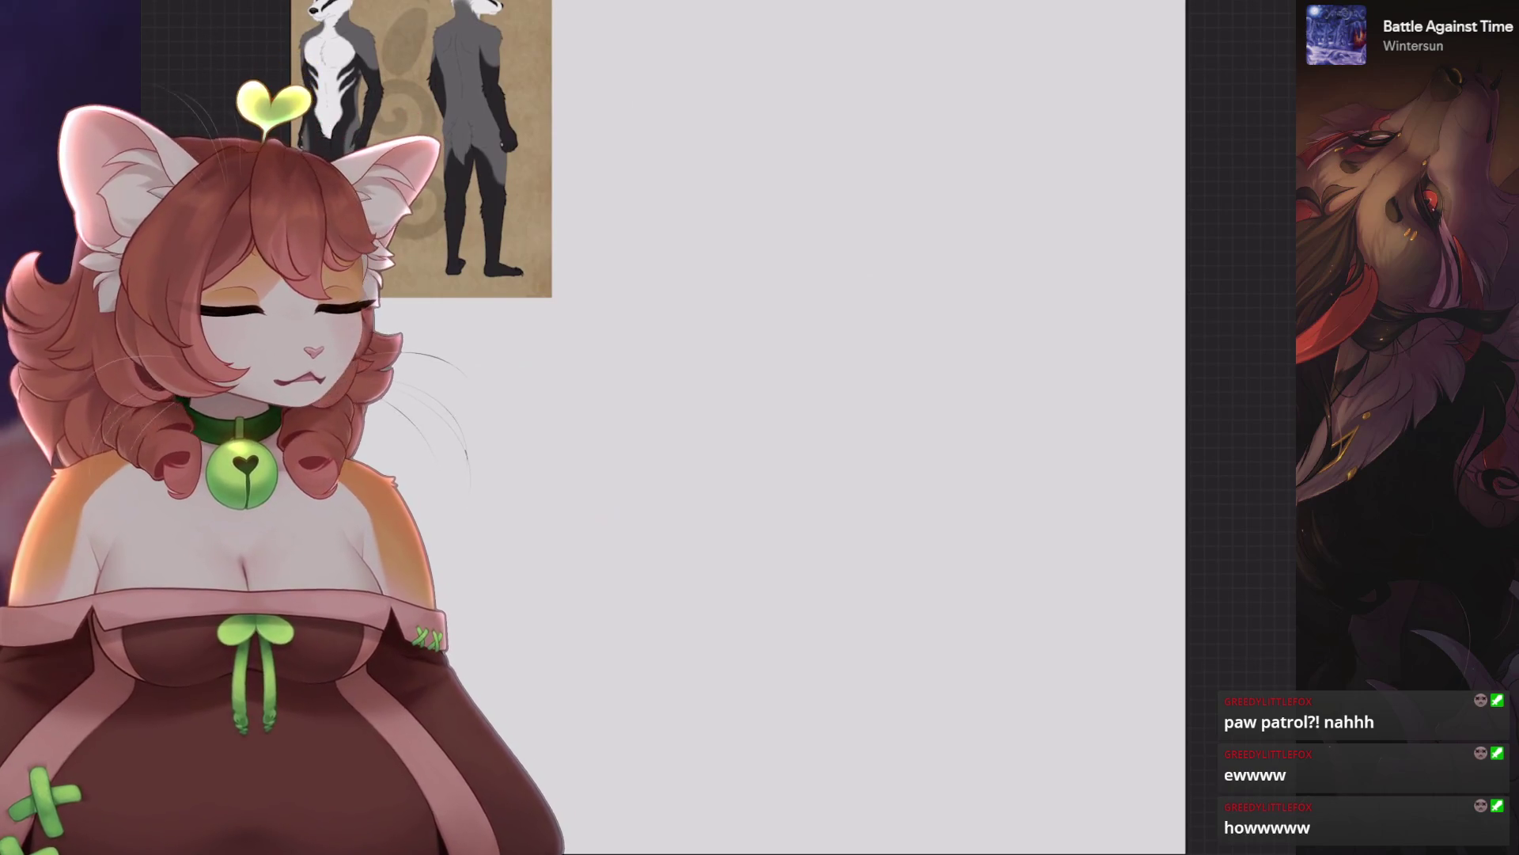
pyautogui.hotkey('ctrl', '0')
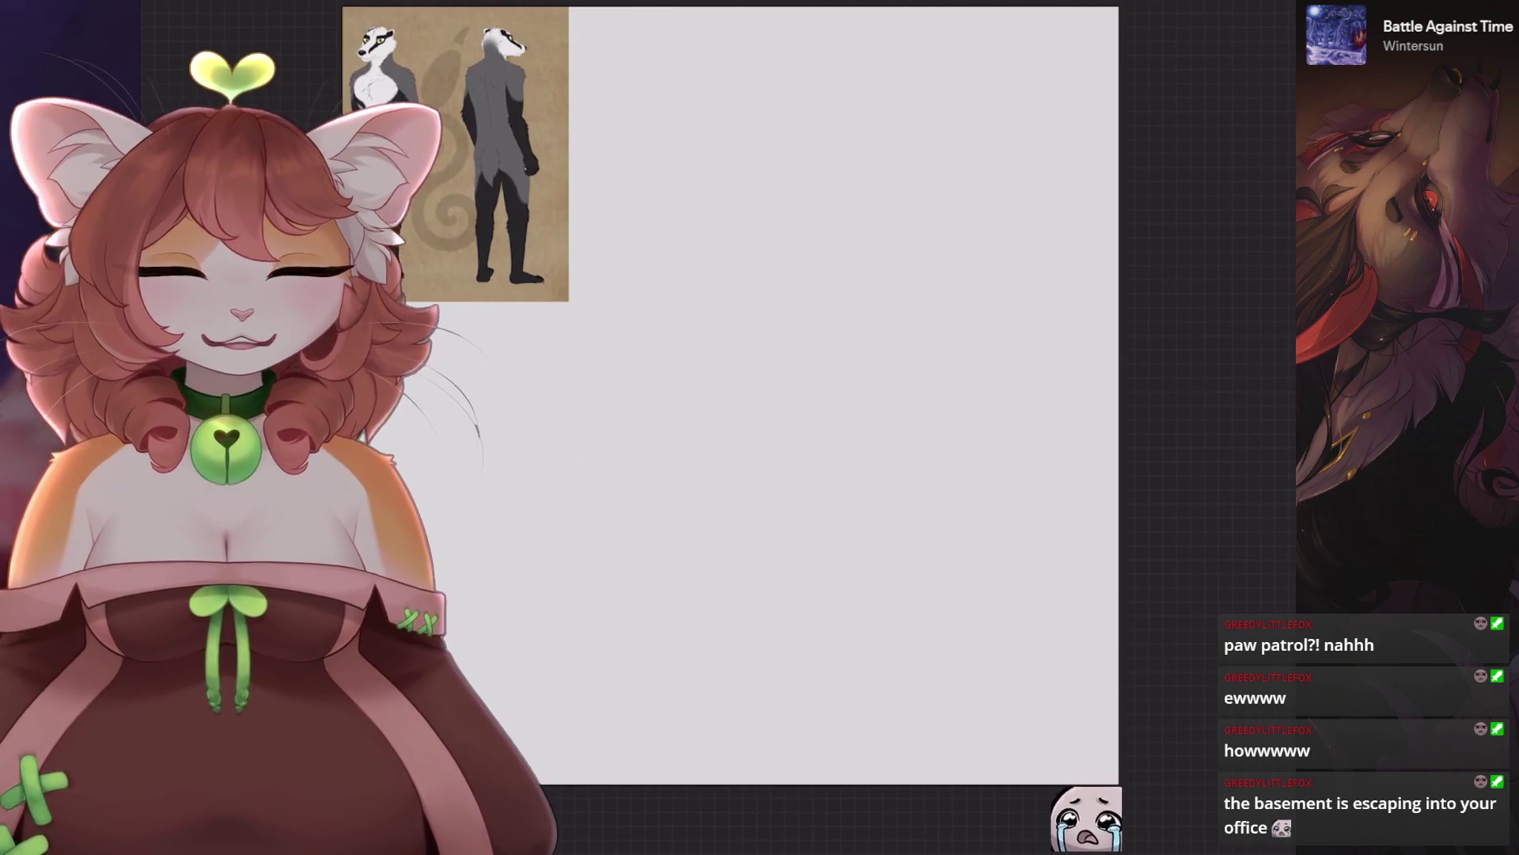
pyautogui.press('l')
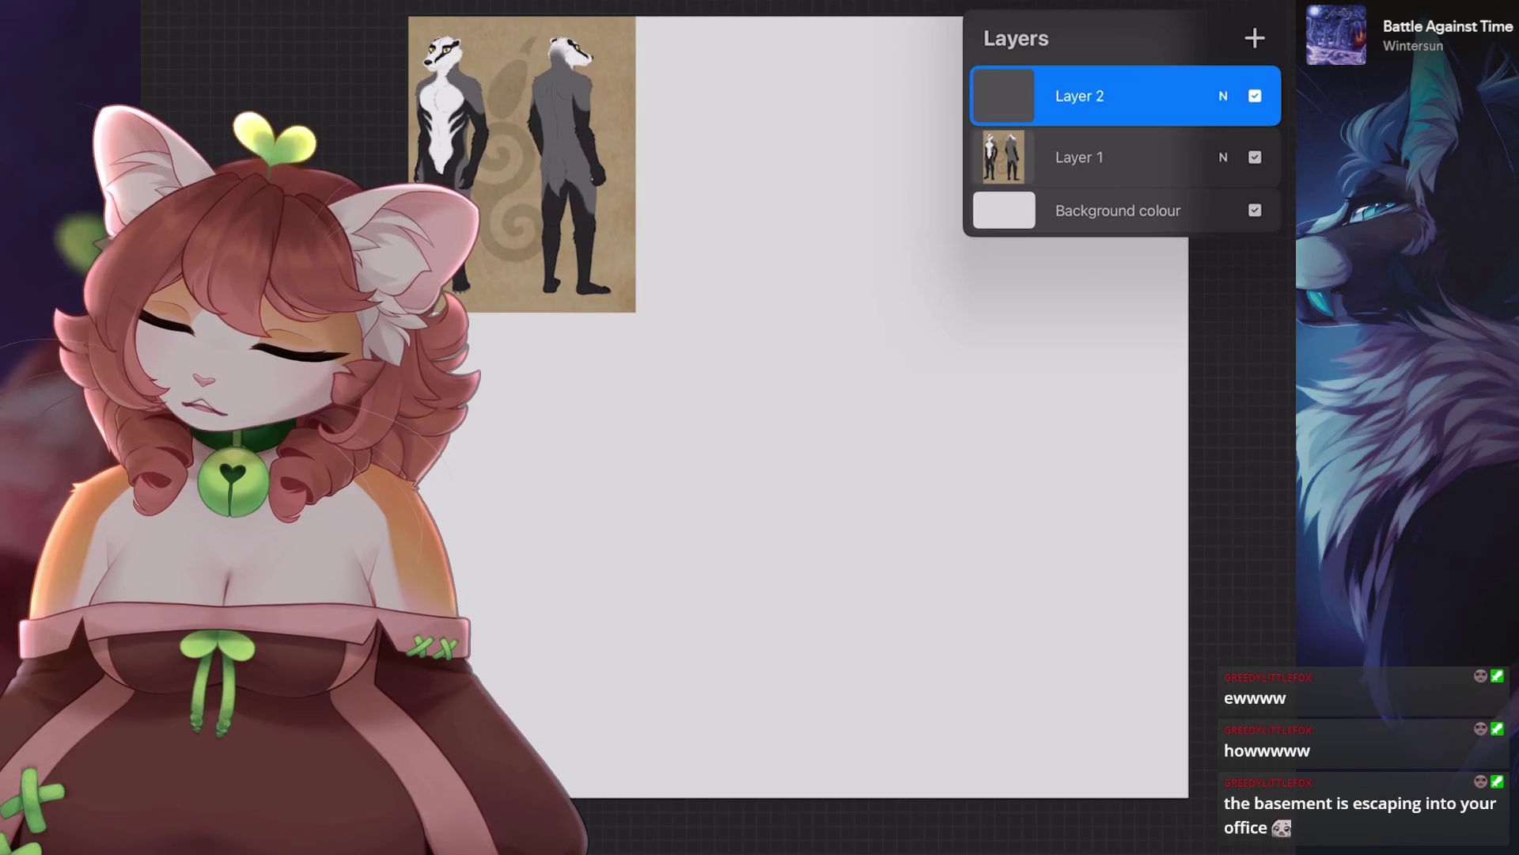
# Sketch a rough pencil circle near the top centre of the canvas.
pyautogui.press('b')
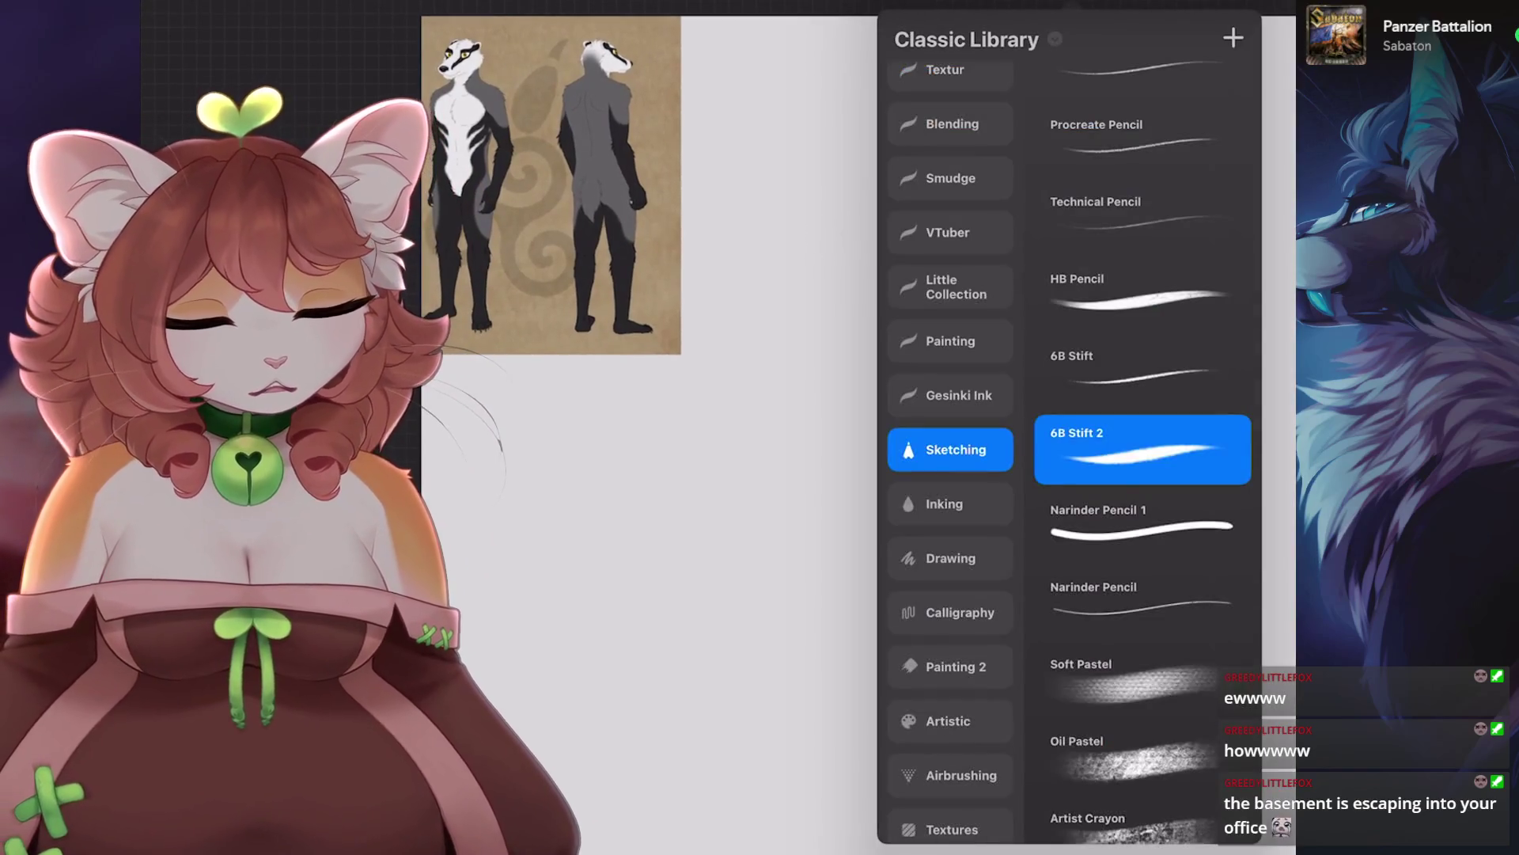
pyautogui.press('b')
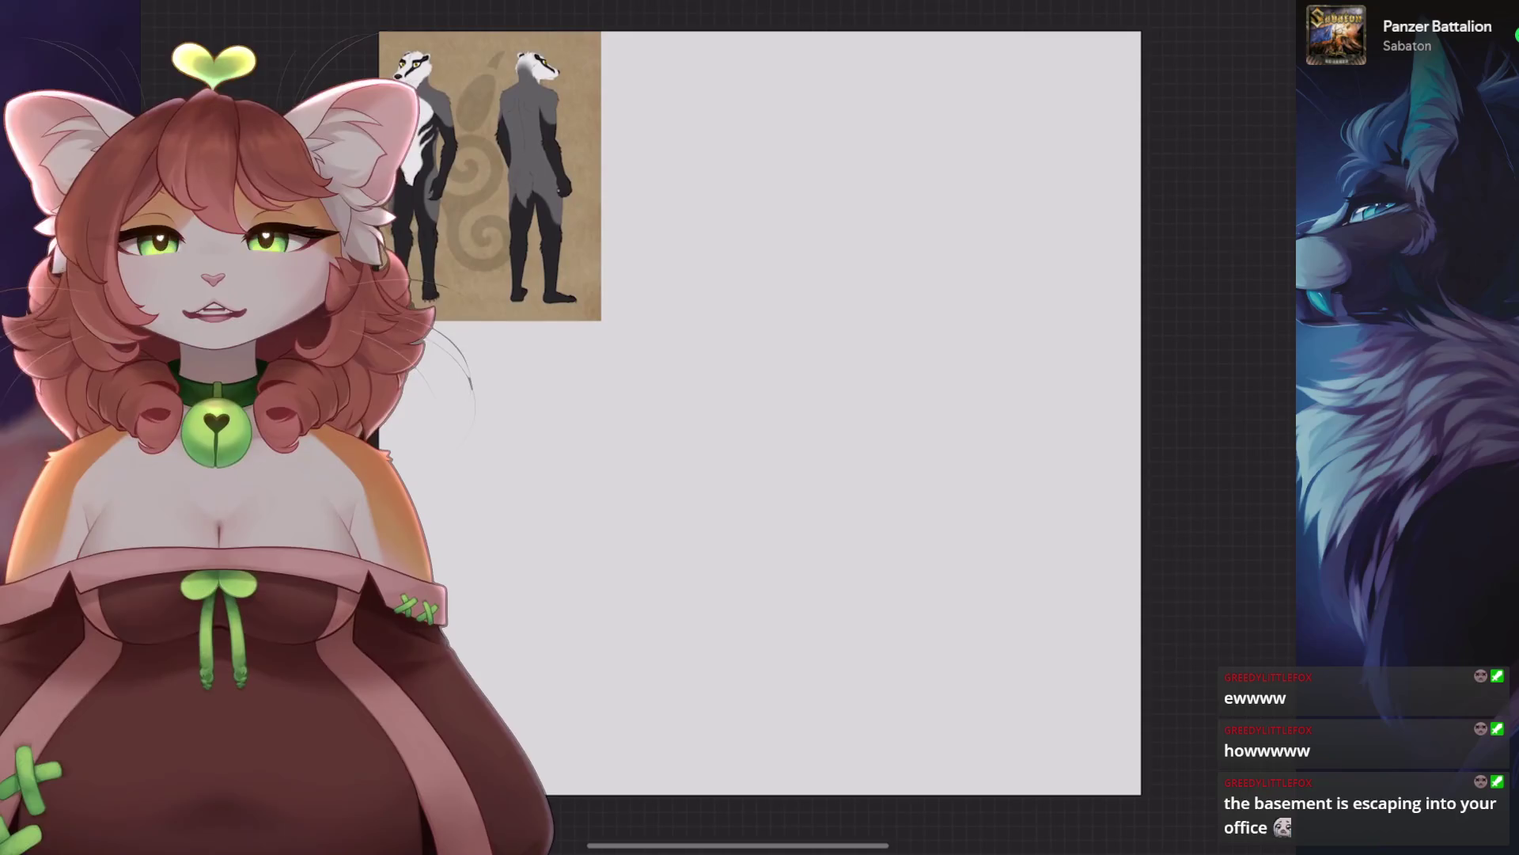
pyautogui.scroll(3, 760, 412)
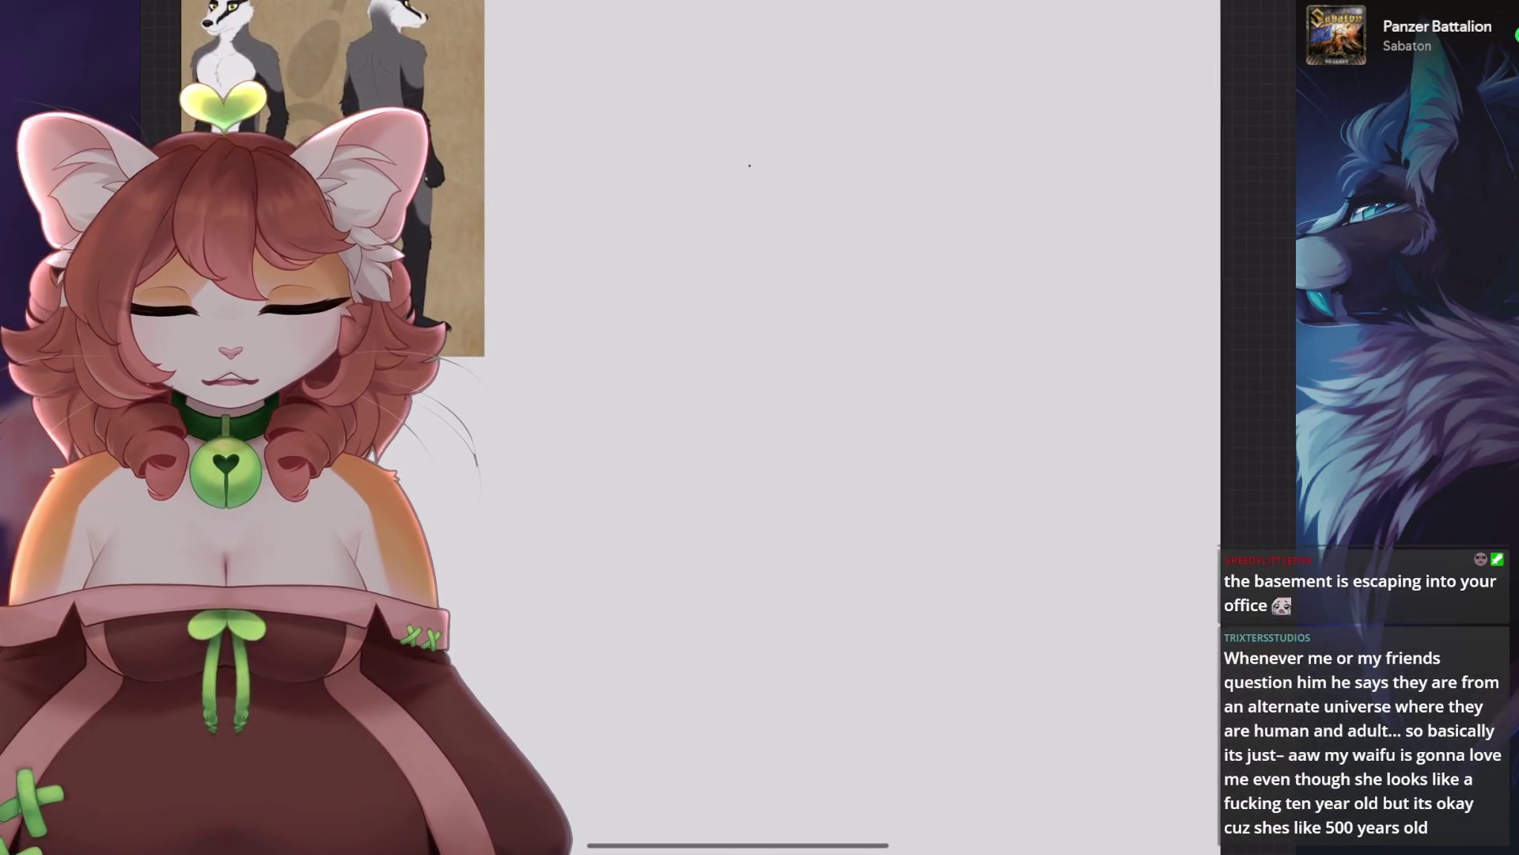
pyautogui.moveTo(823, 144); pyautogui.dragTo(744, 224)
pyautogui.hotkey('ctrl', 'z')
pyautogui.press('l')
pyautogui.press('l')
pyautogui.moveTo(839, 209); pyautogui.dragTo(751, 281)
pyautogui.moveTo(786, 217)
pyautogui.mouseDown()
pyautogui.moveTo(783, 324)
pyautogui.moveTo(891, 282)
pyautogui.moveTo(766, 289)
pyautogui.moveTo(819, 329)
pyautogui.mouseUp()
pyautogui.moveTo(707, 356); pyautogui.dragTo(836, 395)
pyautogui.moveTo(914, 318)
pyautogui.mouseDown()
pyautogui.moveTo(893, 342)
pyautogui.moveTo(786, 378)
pyautogui.mouseUp()
# Draw a short vertical guideline inside the circle after several retries.
pyautogui.hotkey('ctrl', 'z')
pyautogui.moveTo(804, 245)
pyautogui.mouseDown()
pyautogui.moveTo(842, 439)
pyautogui.moveTo(828, 369)
pyautogui.mouseUp()
pyautogui.hotkey('ctrl', 'z')
pyautogui.hotkey('ctrl', 'z')
pyautogui.moveTo(766, 225); pyautogui.dragTo(806, 400)
pyautogui.hotkey('ctrl', 'z')
pyautogui.moveTo(811, 255); pyautogui.dragTo(837, 417)
pyautogui.hotkey('ctrl', 'z')
pyautogui.hotkey('ctrl', 'z')
pyautogui.moveTo(815, 287)
pyautogui.mouseDown()
pyautogui.moveTo(838, 397)
pyautogui.moveTo(808, 313)
pyautogui.mouseUp()
# Shrink the circle sketch with Transform and shift it slightly left.
pyautogui.scroll(-2, 791, 317)
pyautogui.press('v')
pyautogui.moveTo(740, 232); pyautogui.dragTo(721, 232)
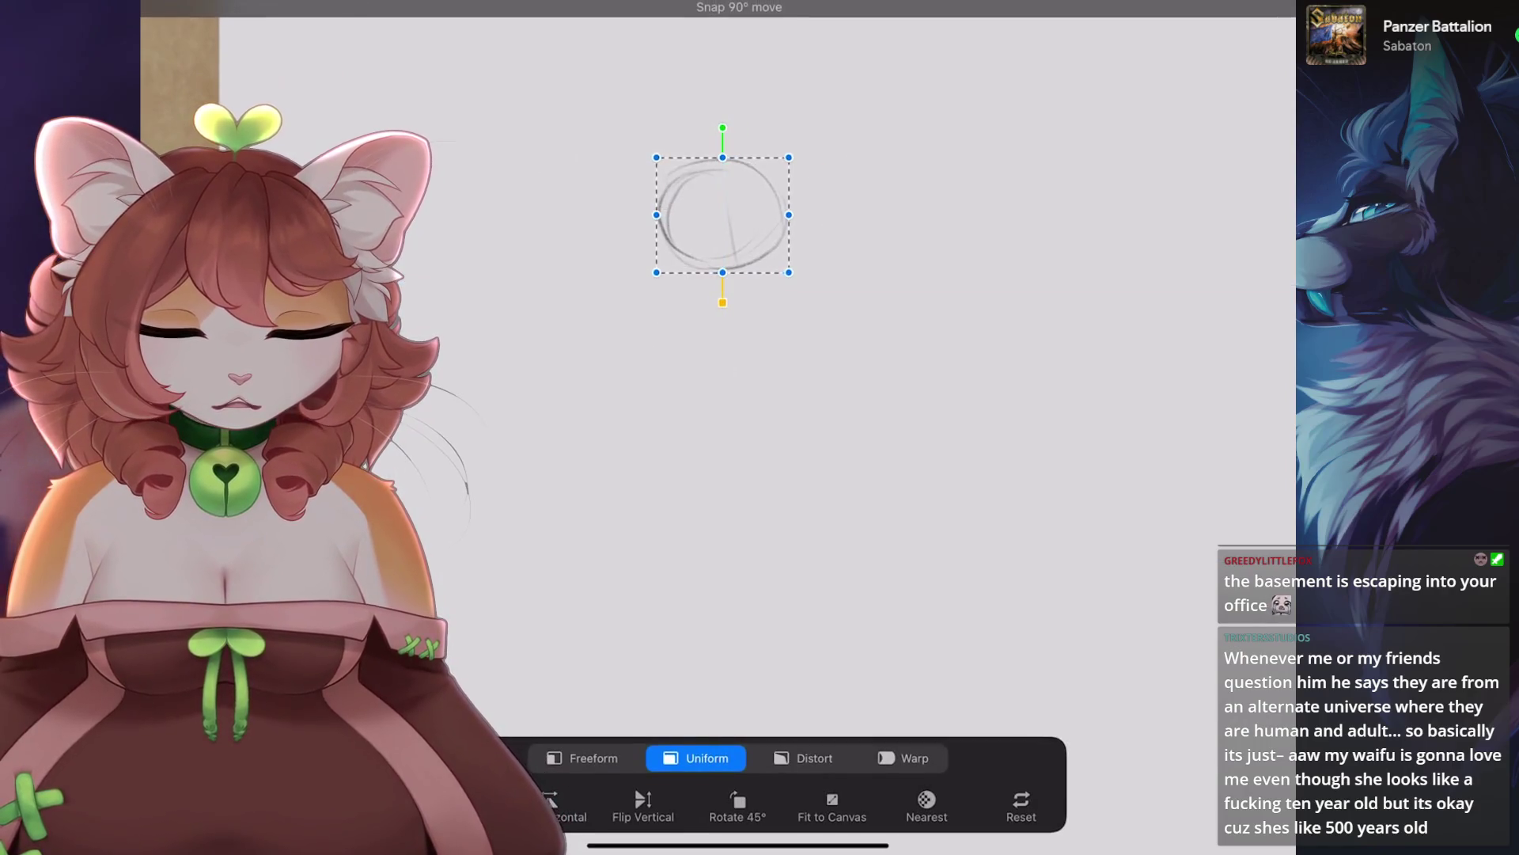
pyautogui.press('v')
# Add a short hooked stroke below the circle.
pyautogui.scroll(2, 722, 214)
pyautogui.moveTo(780, 309); pyautogui.dragTo(781, 390)
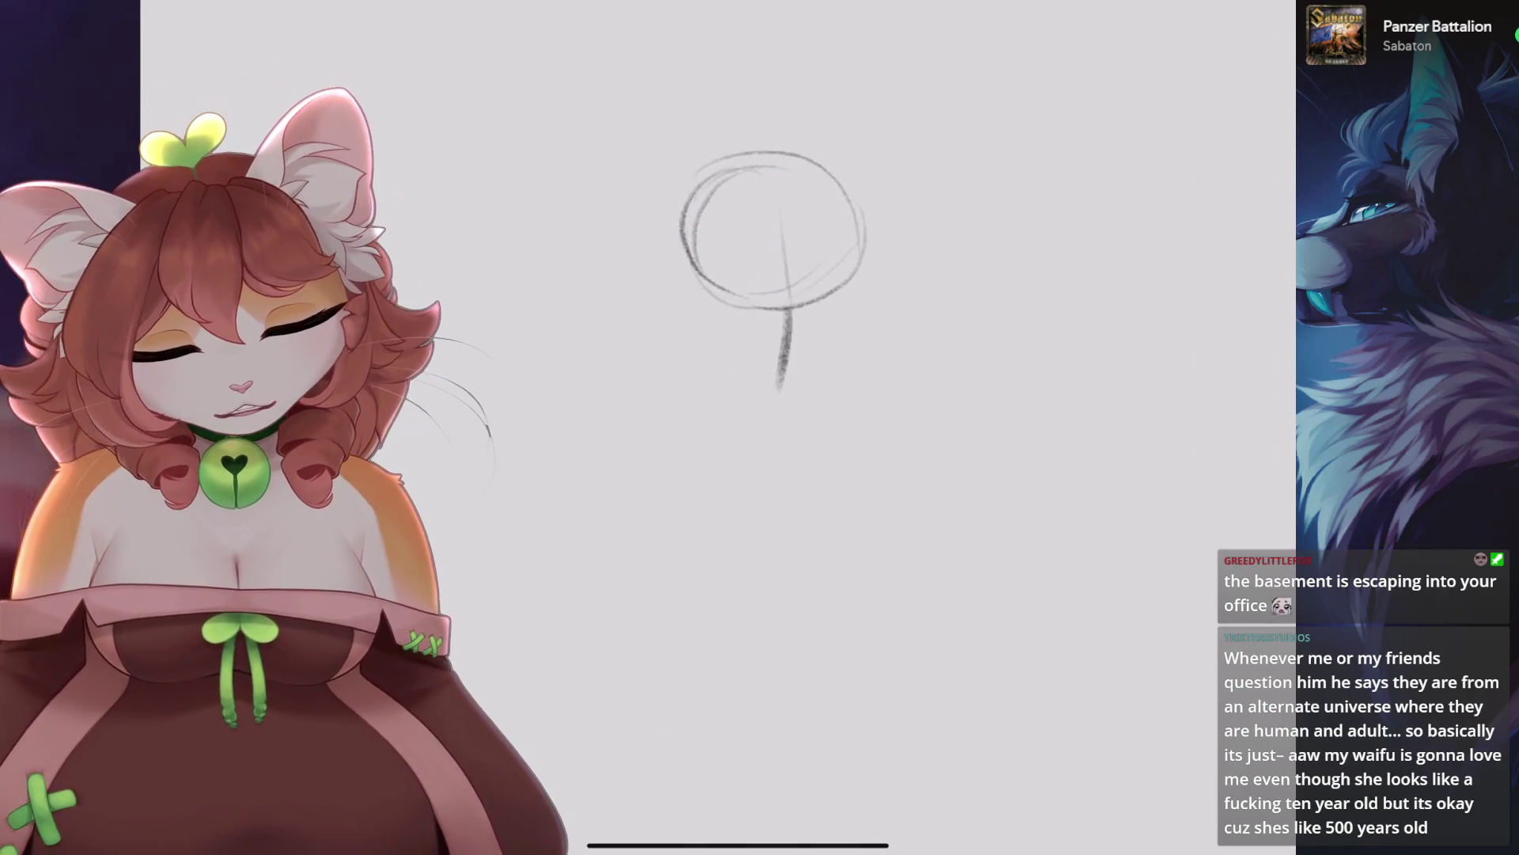
pyautogui.hotkey('ctrl', 'z')
pyautogui.scroll(1, 791, 237)
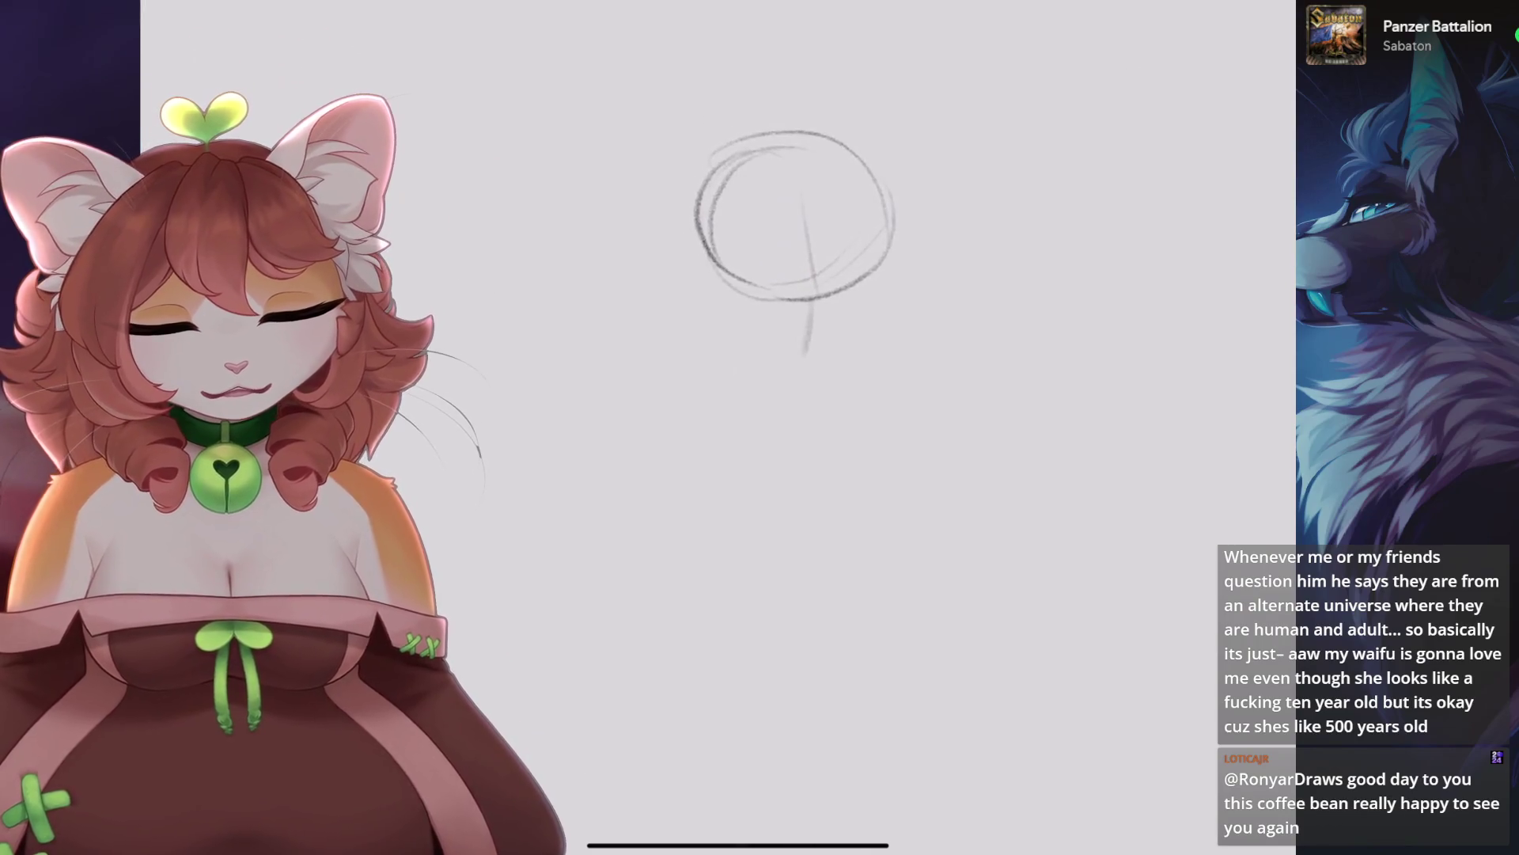
pyautogui.moveTo(808, 336); pyautogui.dragTo(760, 360)
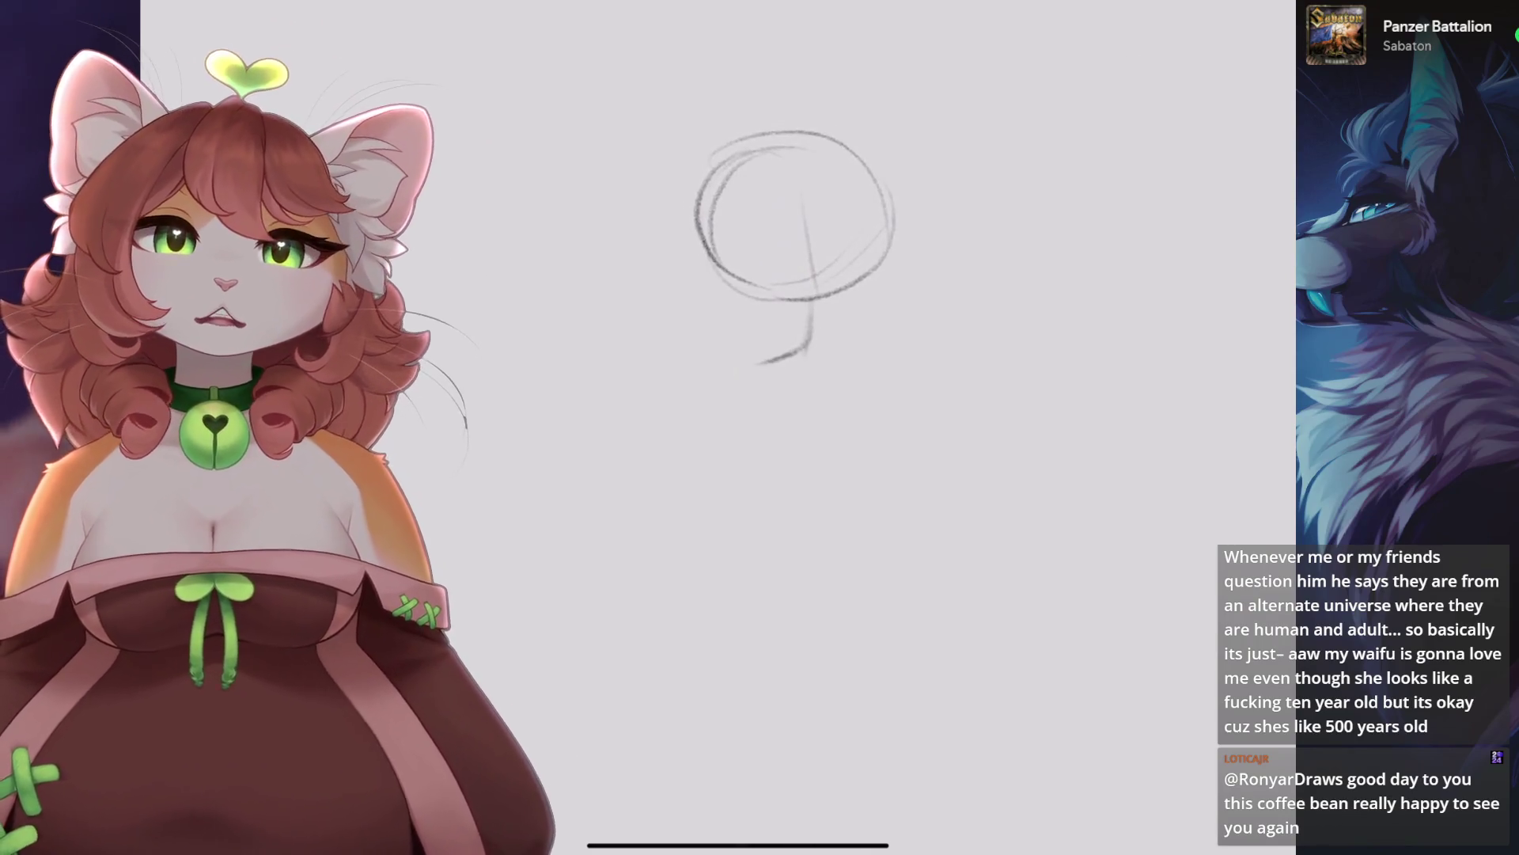
pyautogui.scroll(-1, 791, 237)
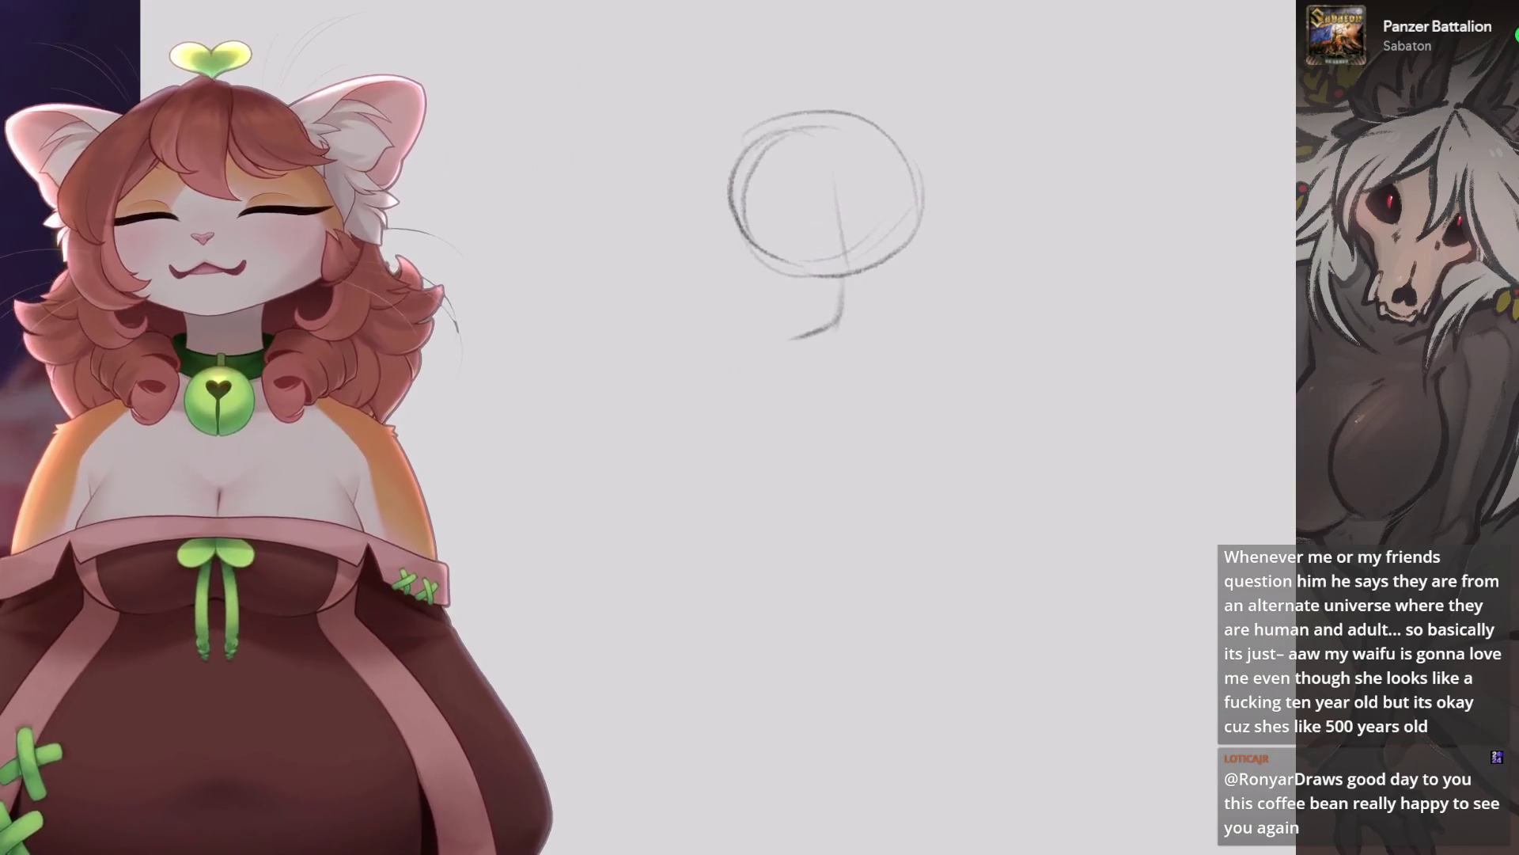
# Enlarge the pencil size and try extending the circle's line downward, then undo it.
pyautogui.scroll(2, 792, 261)
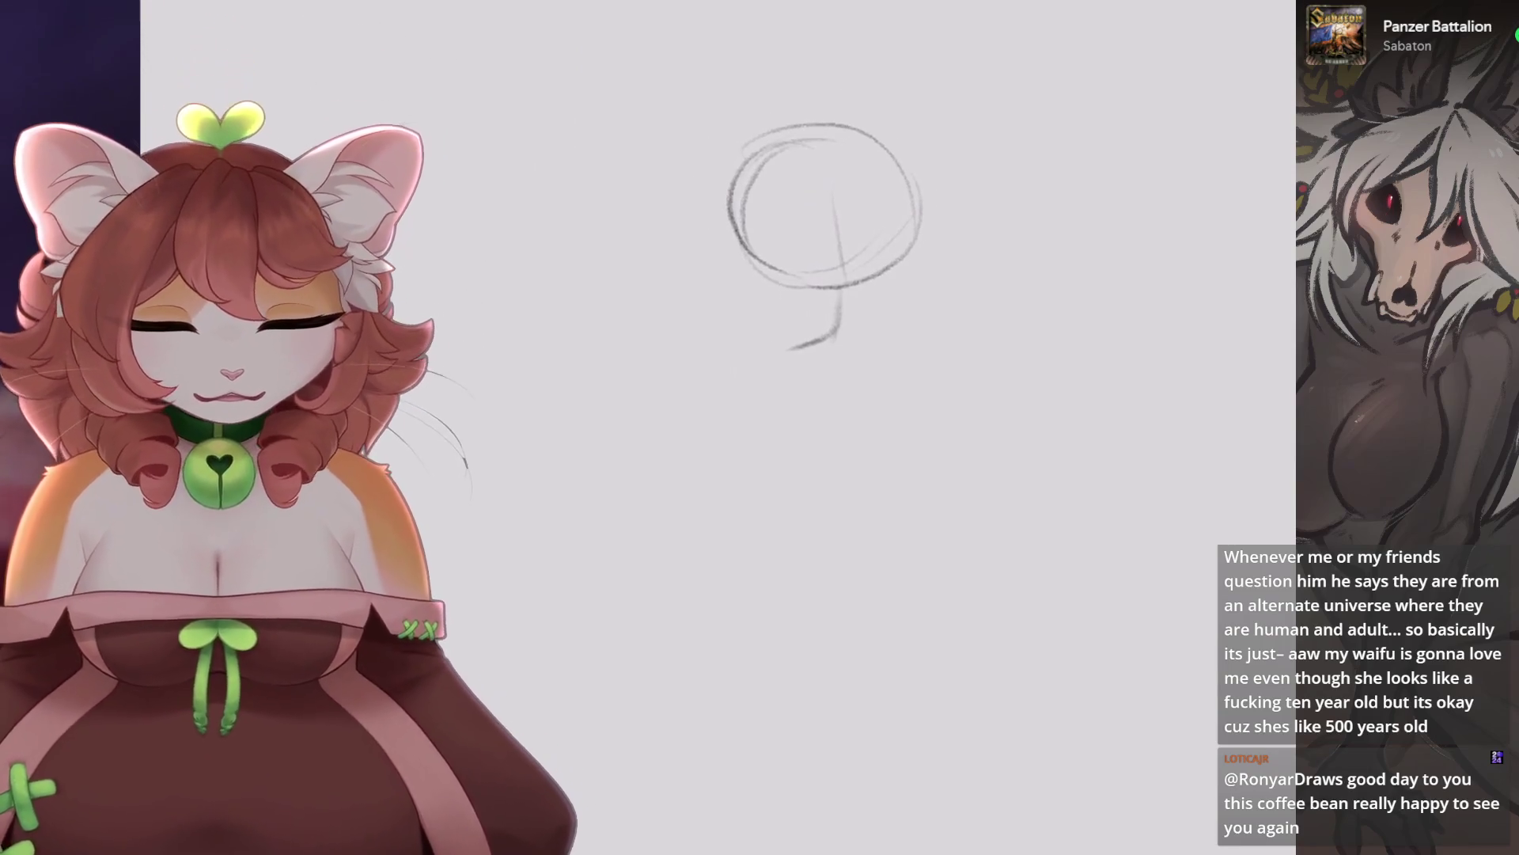
pyautogui.scroll(-2, 752, 284)
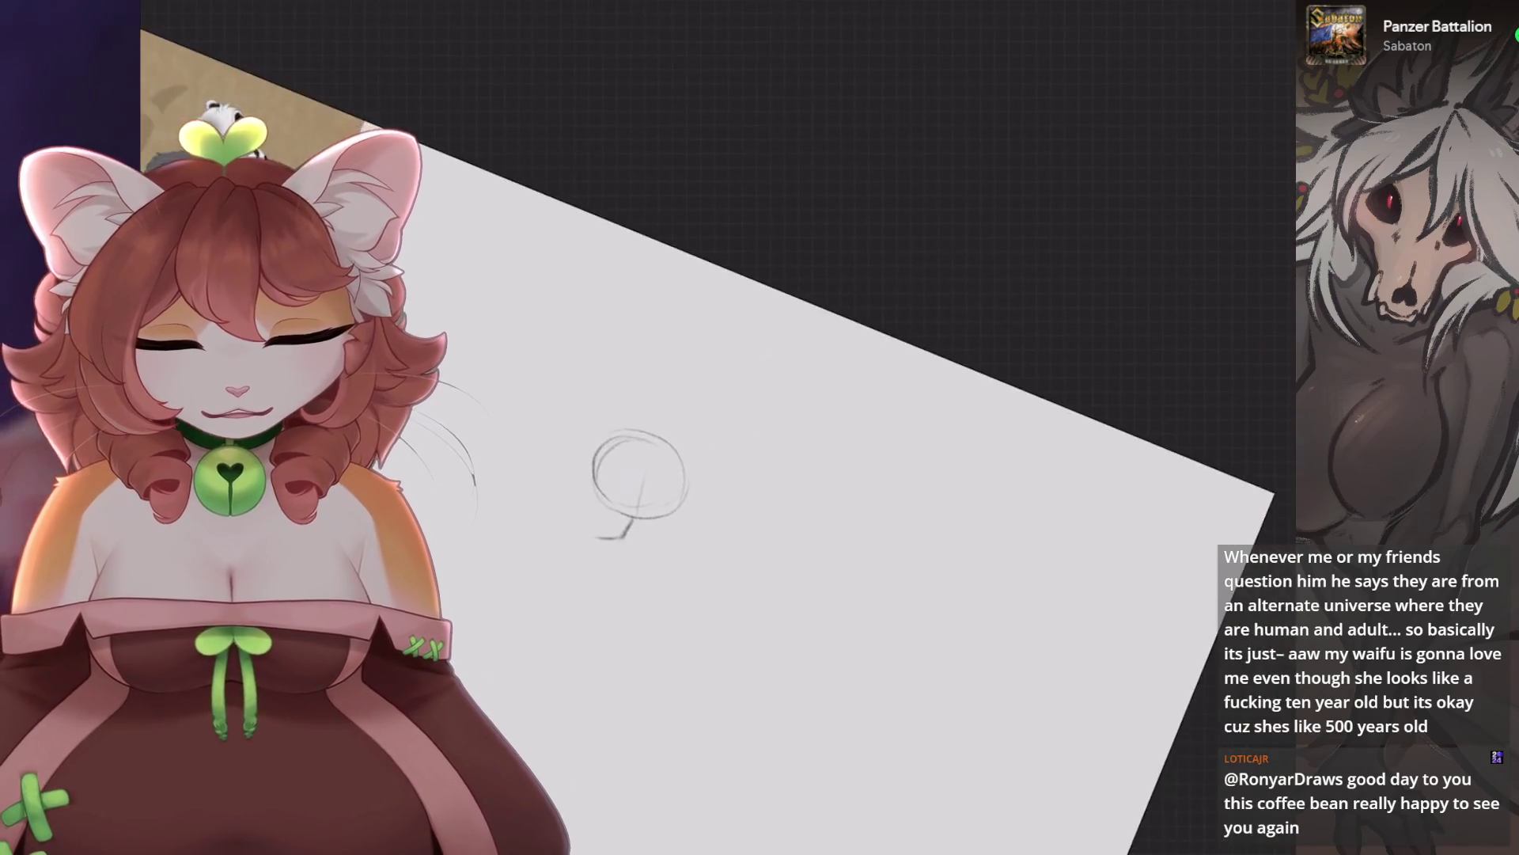
pyautogui.press(']')
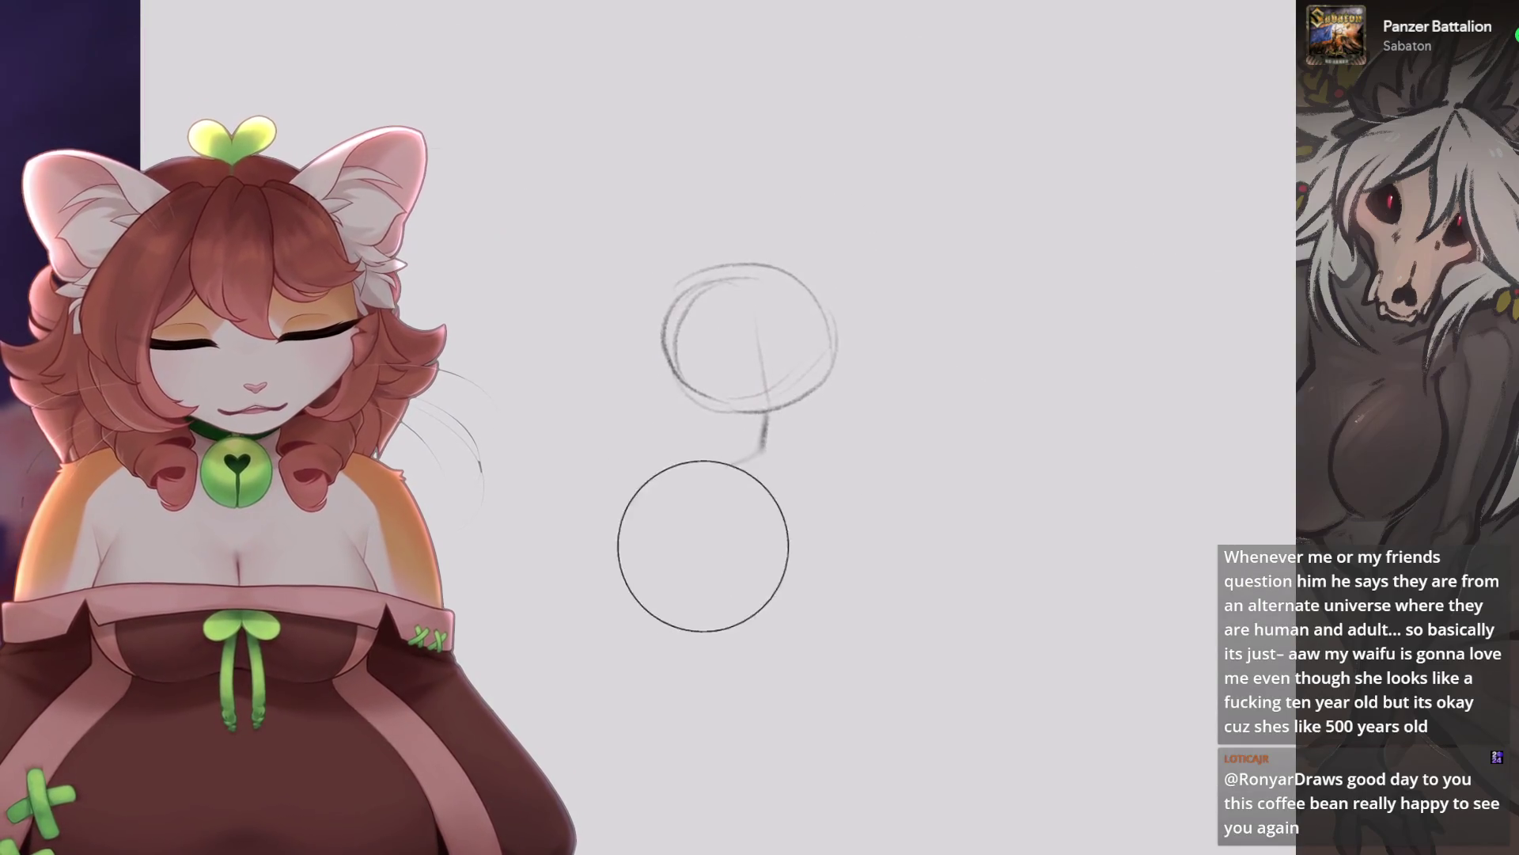
pyautogui.scroll(2, 792, 316)
pyautogui.moveTo(876, 363); pyautogui.dragTo(873, 405)
pyautogui.hotkey('ctrl', 'z')
pyautogui.scroll(2, 751, 277)
pyautogui.hotkey('ctrl', 'z')
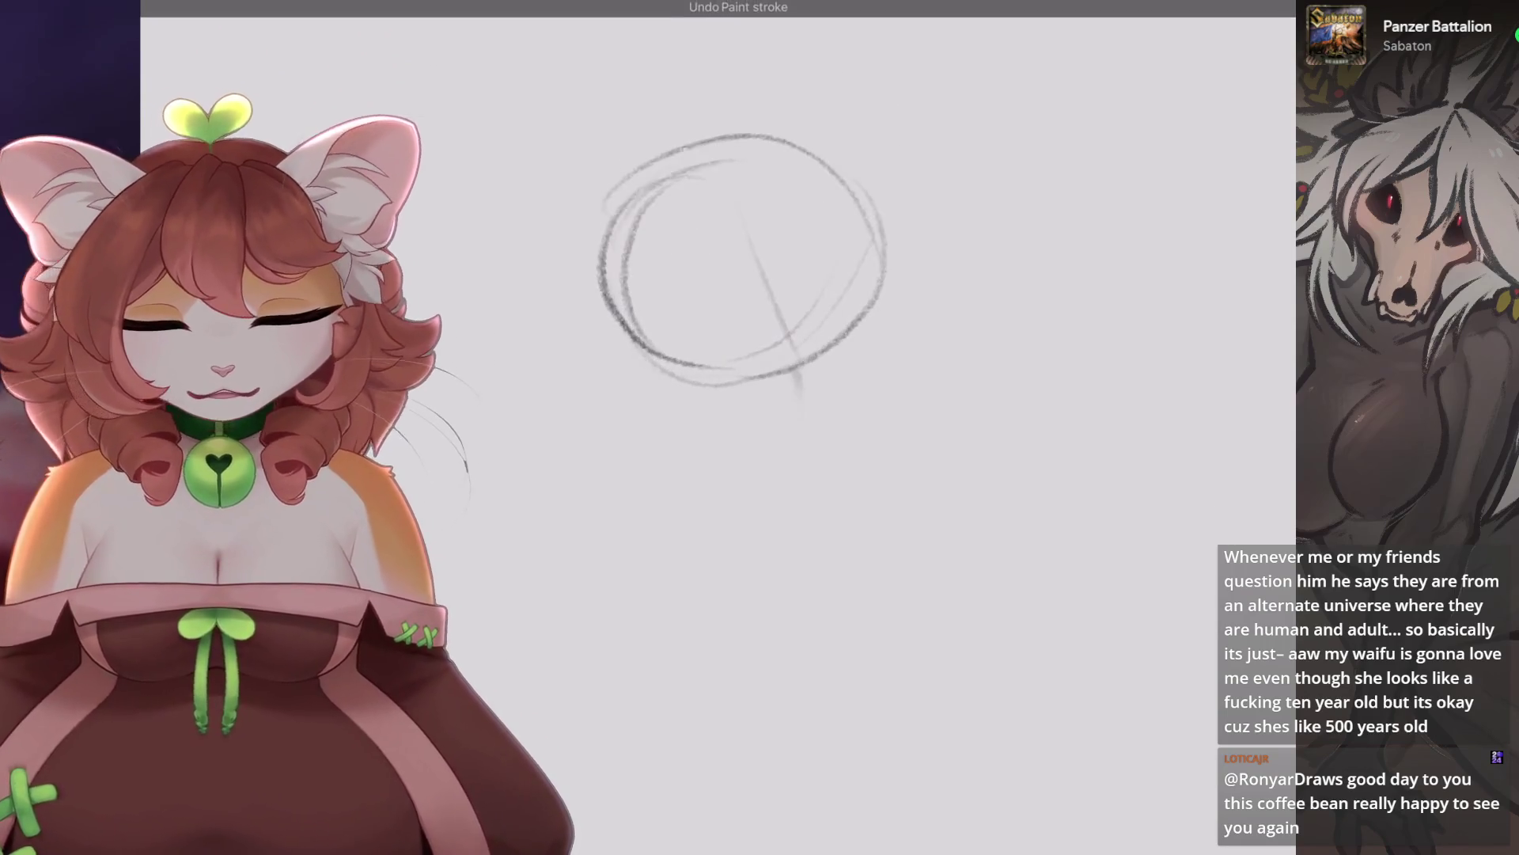
# Draw curving neck strokes and a diagonal stroke below the circle.
pyautogui.scroll(1, 774, 355)
pyautogui.moveTo(775, 355)
pyautogui.mouseDown()
pyautogui.moveTo(791, 395)
pyautogui.moveTo(732, 451)
pyautogui.mouseUp()
pyautogui.moveTo(797, 385); pyautogui.dragTo(882, 413)
pyautogui.hotkey('ctrl', 'z')
pyautogui.hotkey('ctrl', 'z')
pyautogui.moveTo(793, 383); pyautogui.dragTo(898, 413)
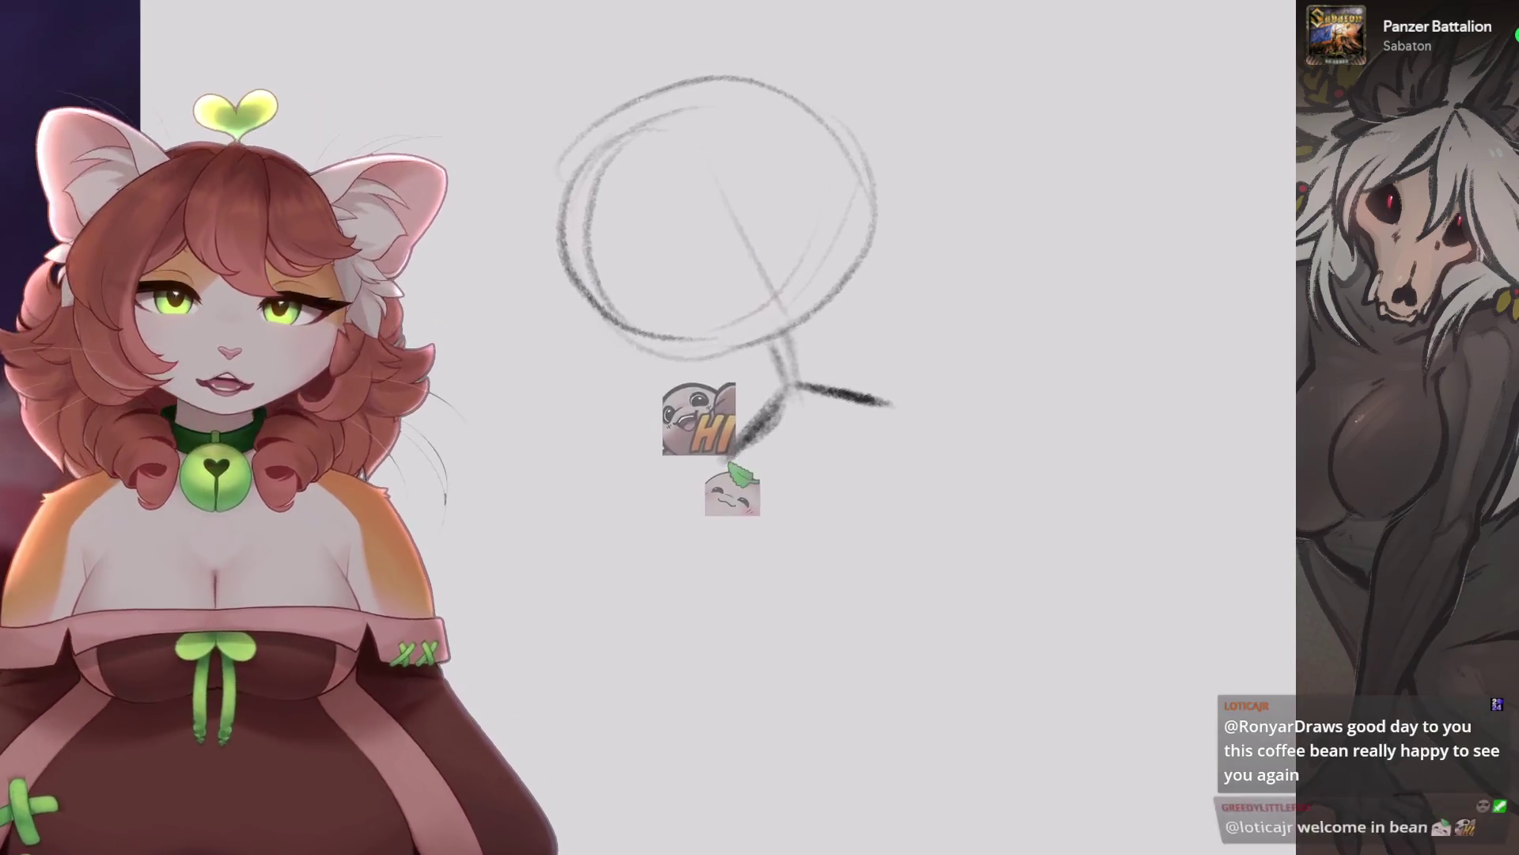
# Add a long stroke rising to the right as the wide shoulder line.
pyautogui.scroll(1, 712, 237)
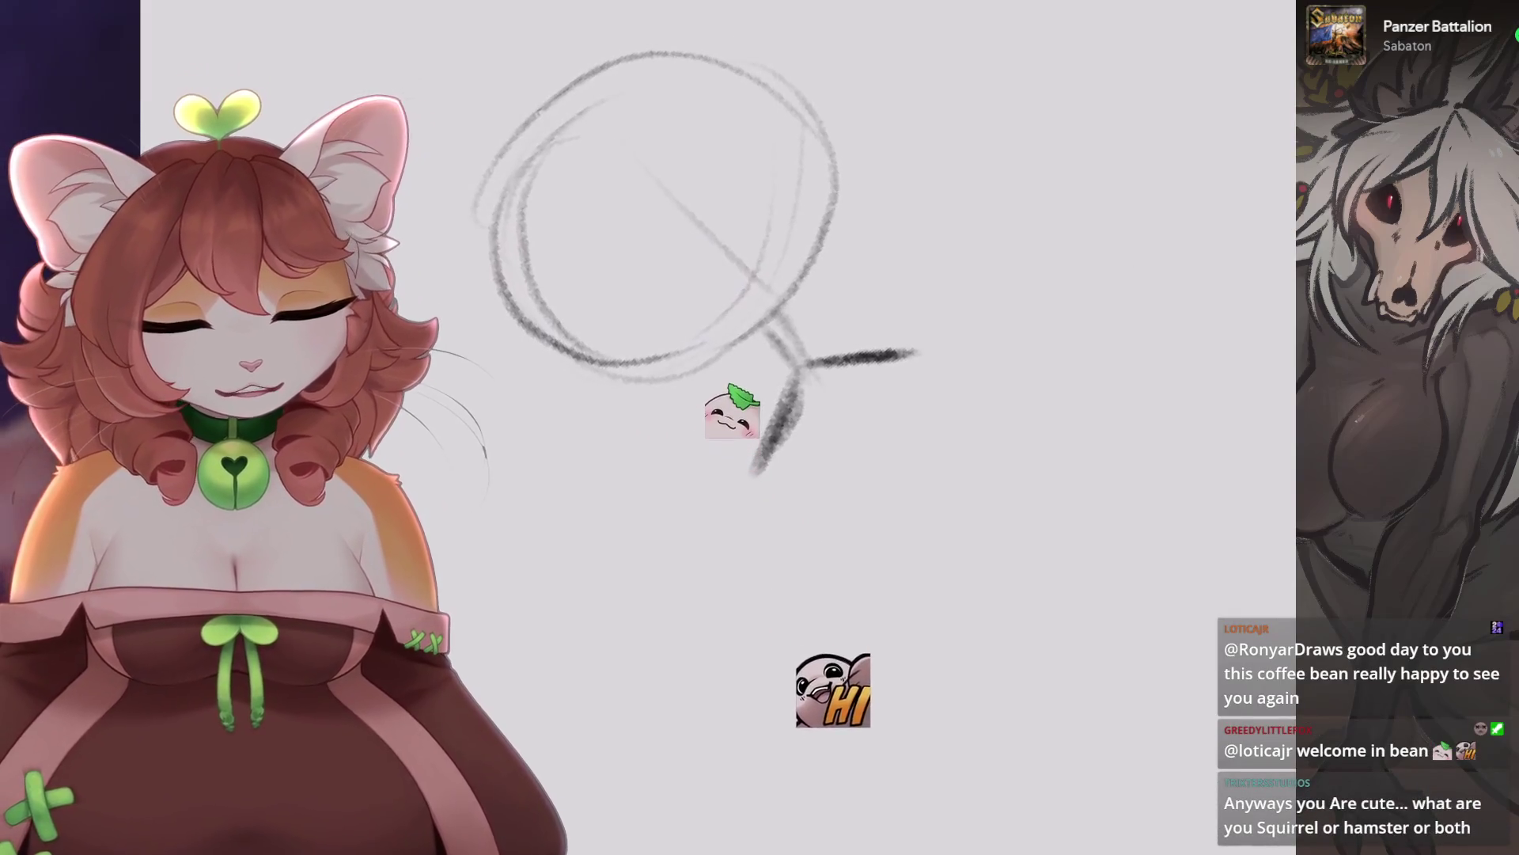
pyautogui.moveTo(756, 466); pyautogui.dragTo(993, 309)
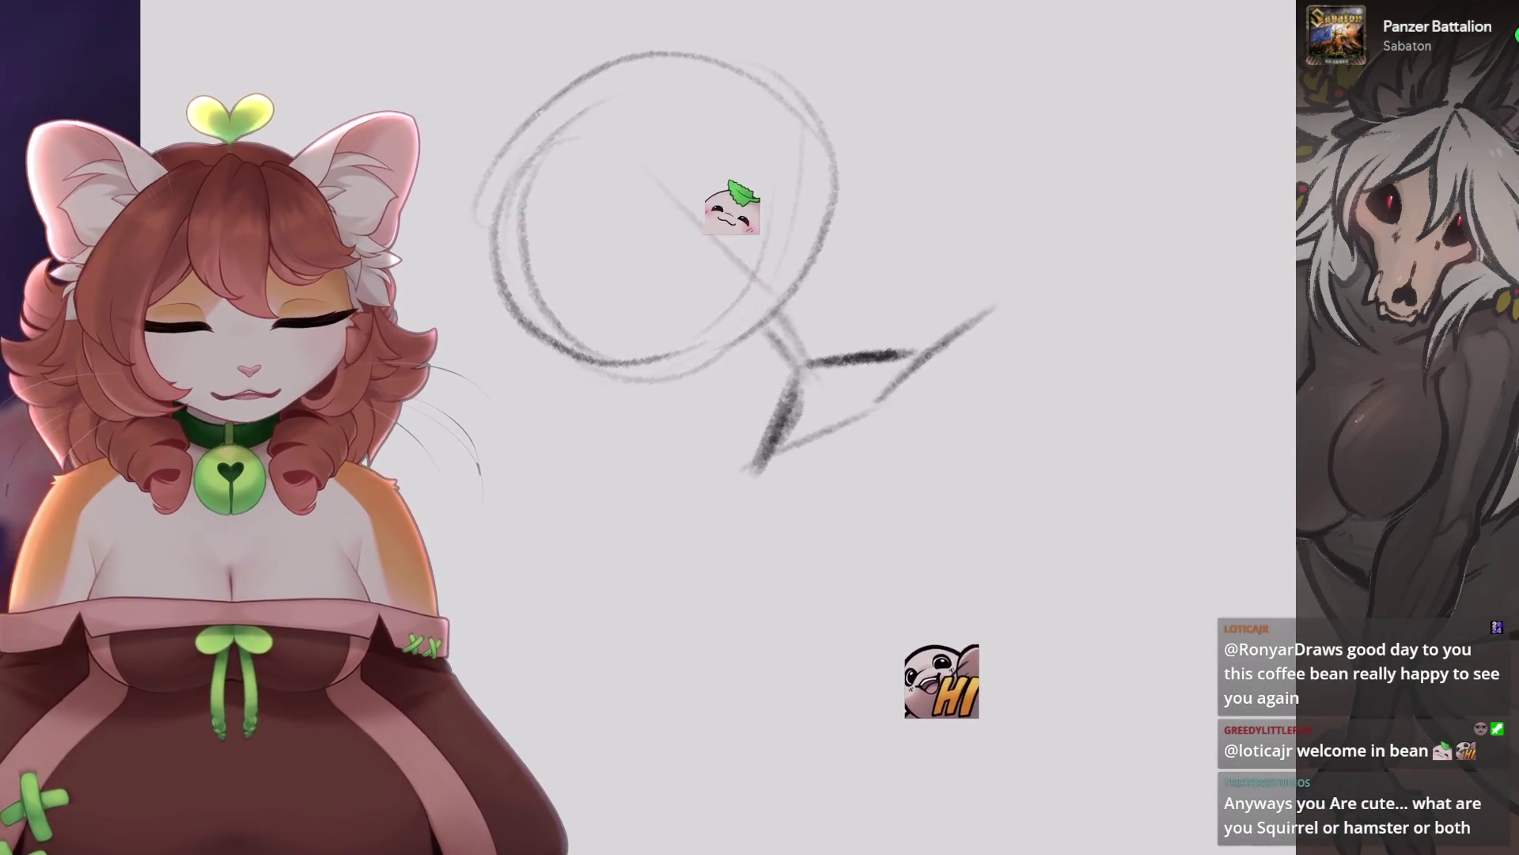
pyautogui.scroll(-3, 713, 317)
pyautogui.scroll(3, 712, 277)
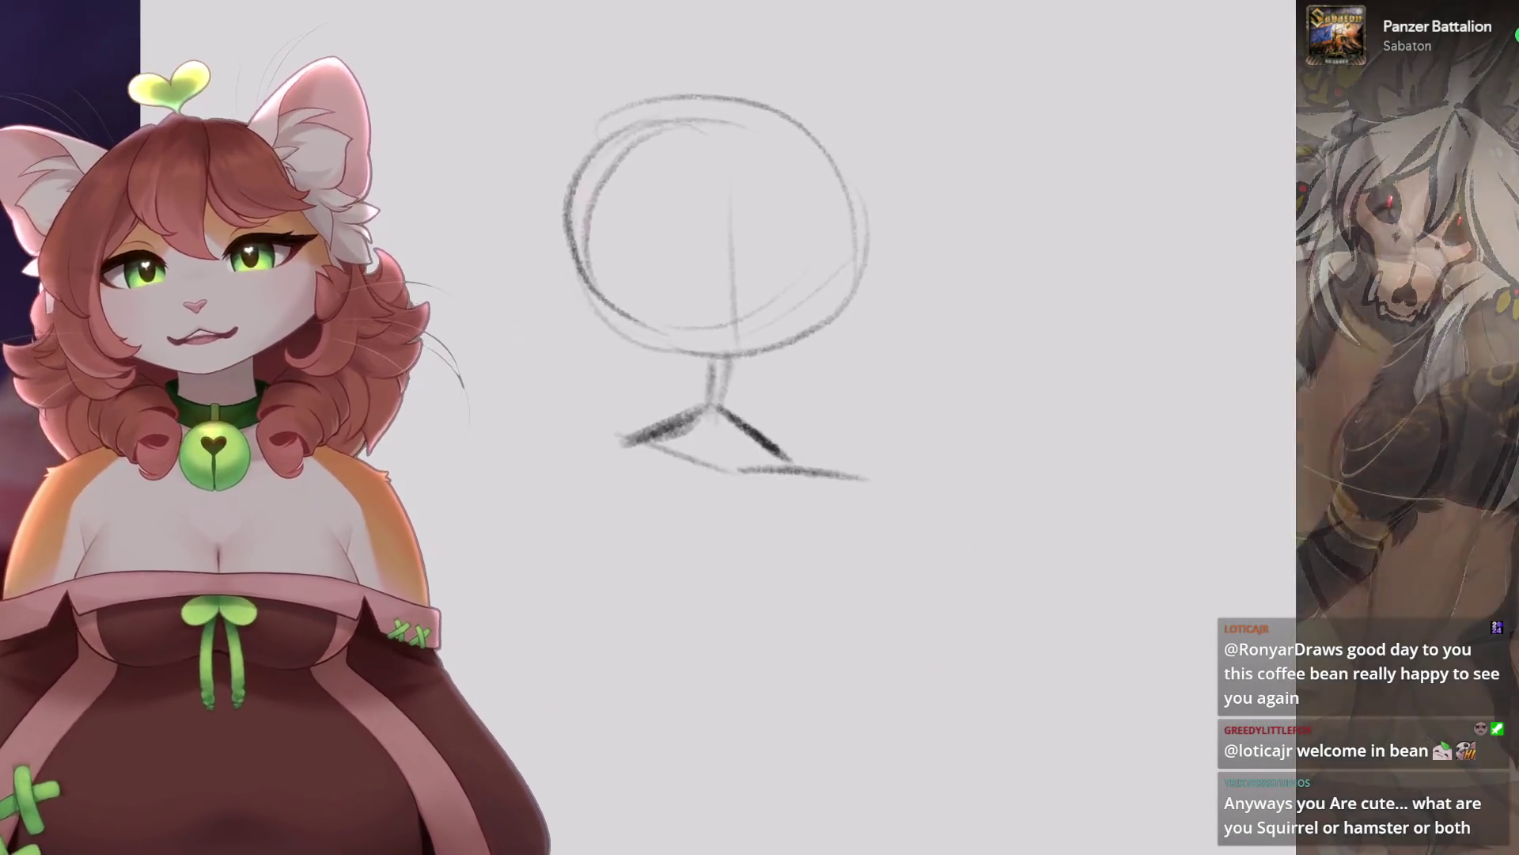
pyautogui.scroll(2, 712, 237)
pyautogui.moveTo(811, 388)
pyautogui.mouseDown()
pyautogui.moveTo(949, 378)
pyautogui.moveTo(952, 435)
pyautogui.mouseUp()
pyautogui.hotkey('ctrl', 'z')
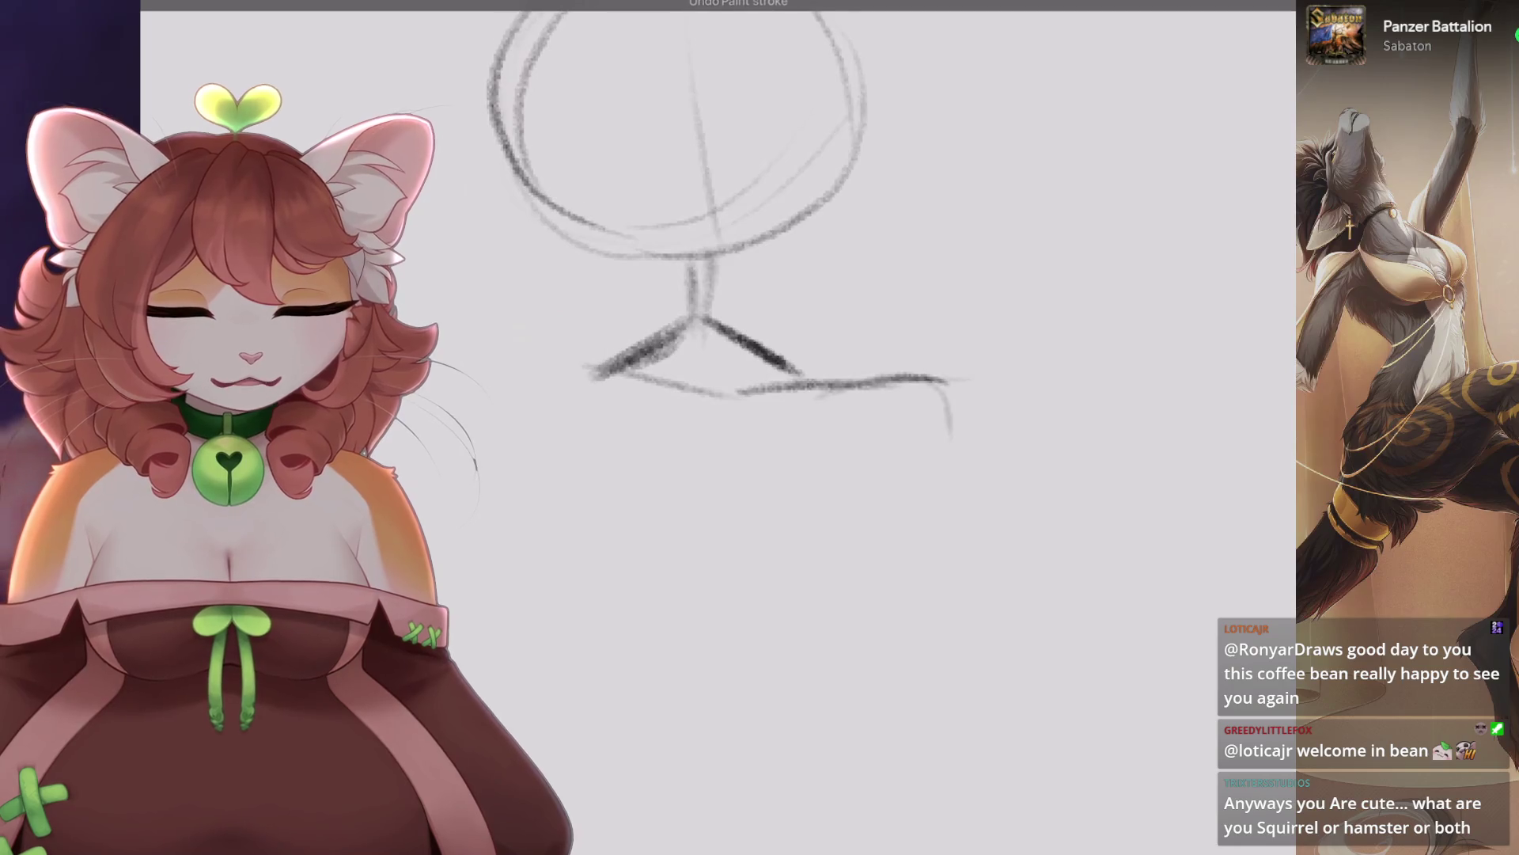
pyautogui.scroll(1, 712, 277)
pyautogui.scroll(-2, 823, 277)
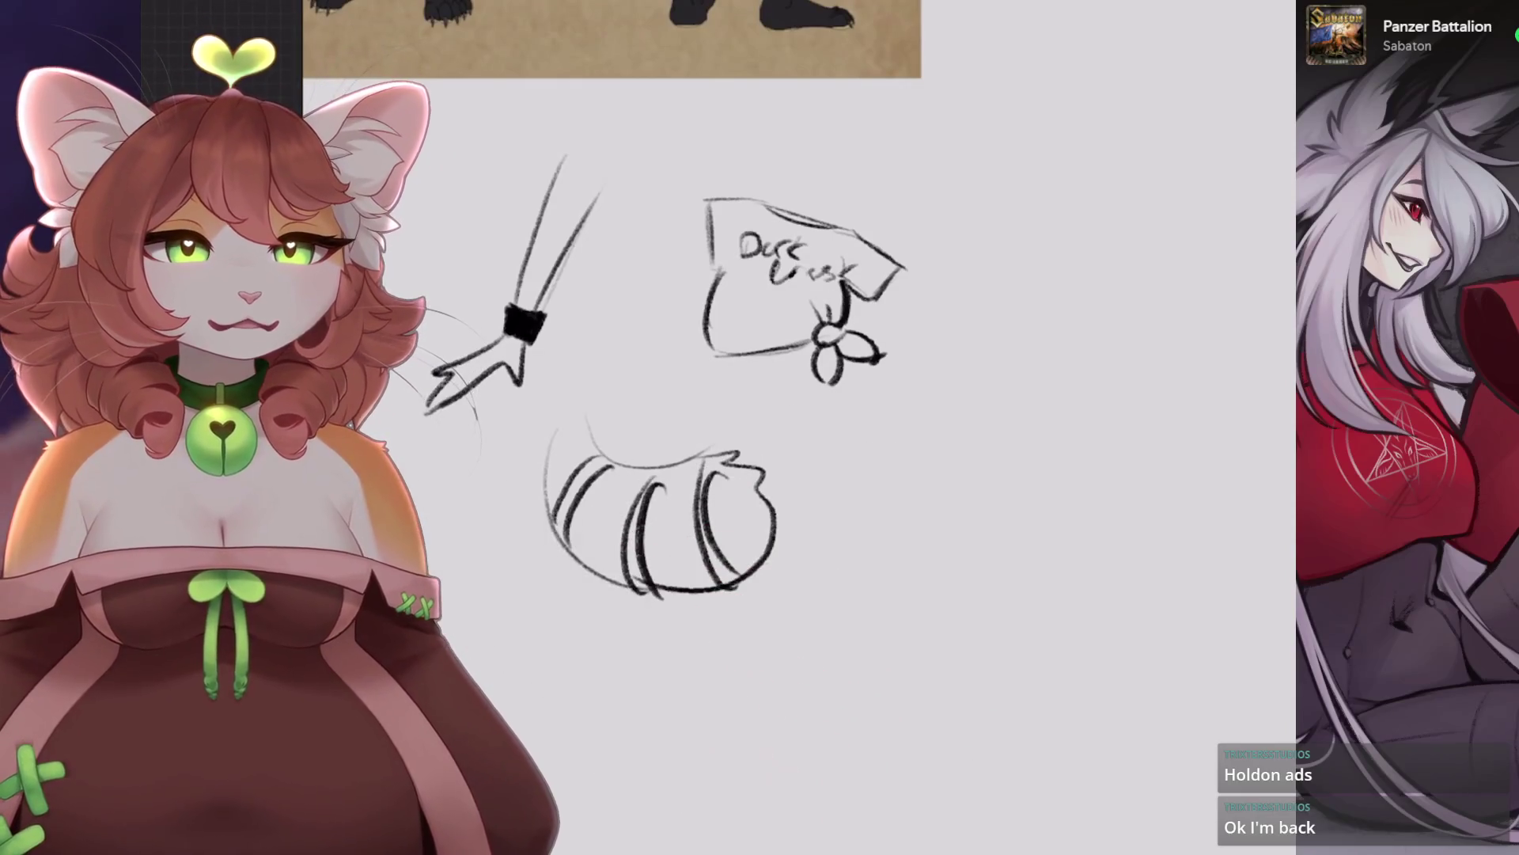
# Draw three heavy strokes over the tail doodle's bands to darken them.
pyautogui.scroll(5, 799, 427)
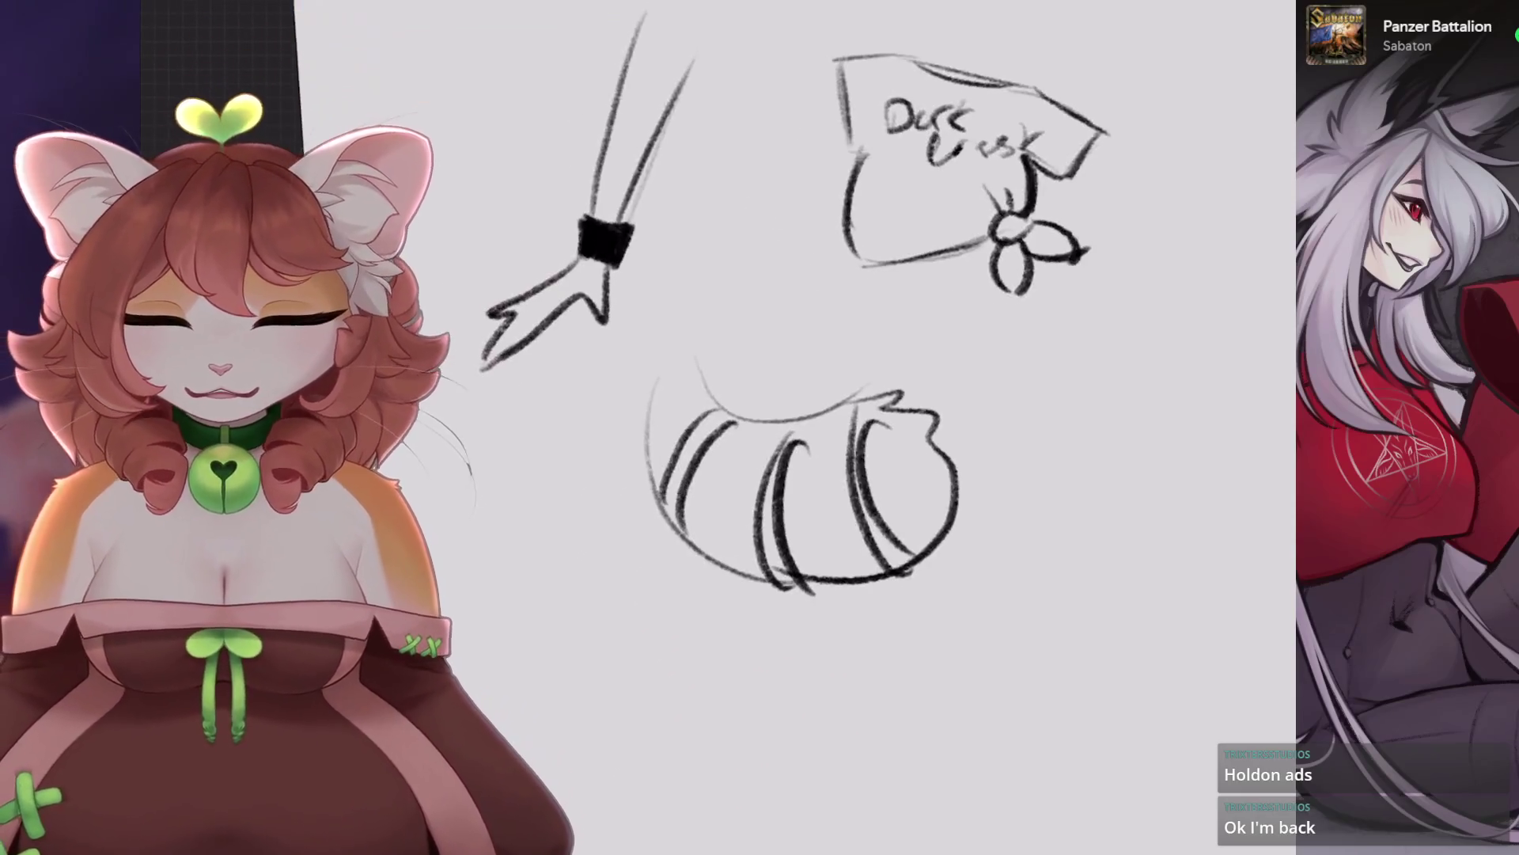
pyautogui.moveTo(795, 333); pyautogui.dragTo(690, 497)
pyautogui.scroll(-3, 697, 490)
pyautogui.moveTo(776, 378)
pyautogui.mouseDown()
pyautogui.moveTo(698, 591)
pyautogui.moveTo(728, 579)
pyautogui.mouseUp()
pyautogui.moveTo(857, 398); pyautogui.dragTo(854, 580)
pyautogui.scroll(-2, 854, 581)
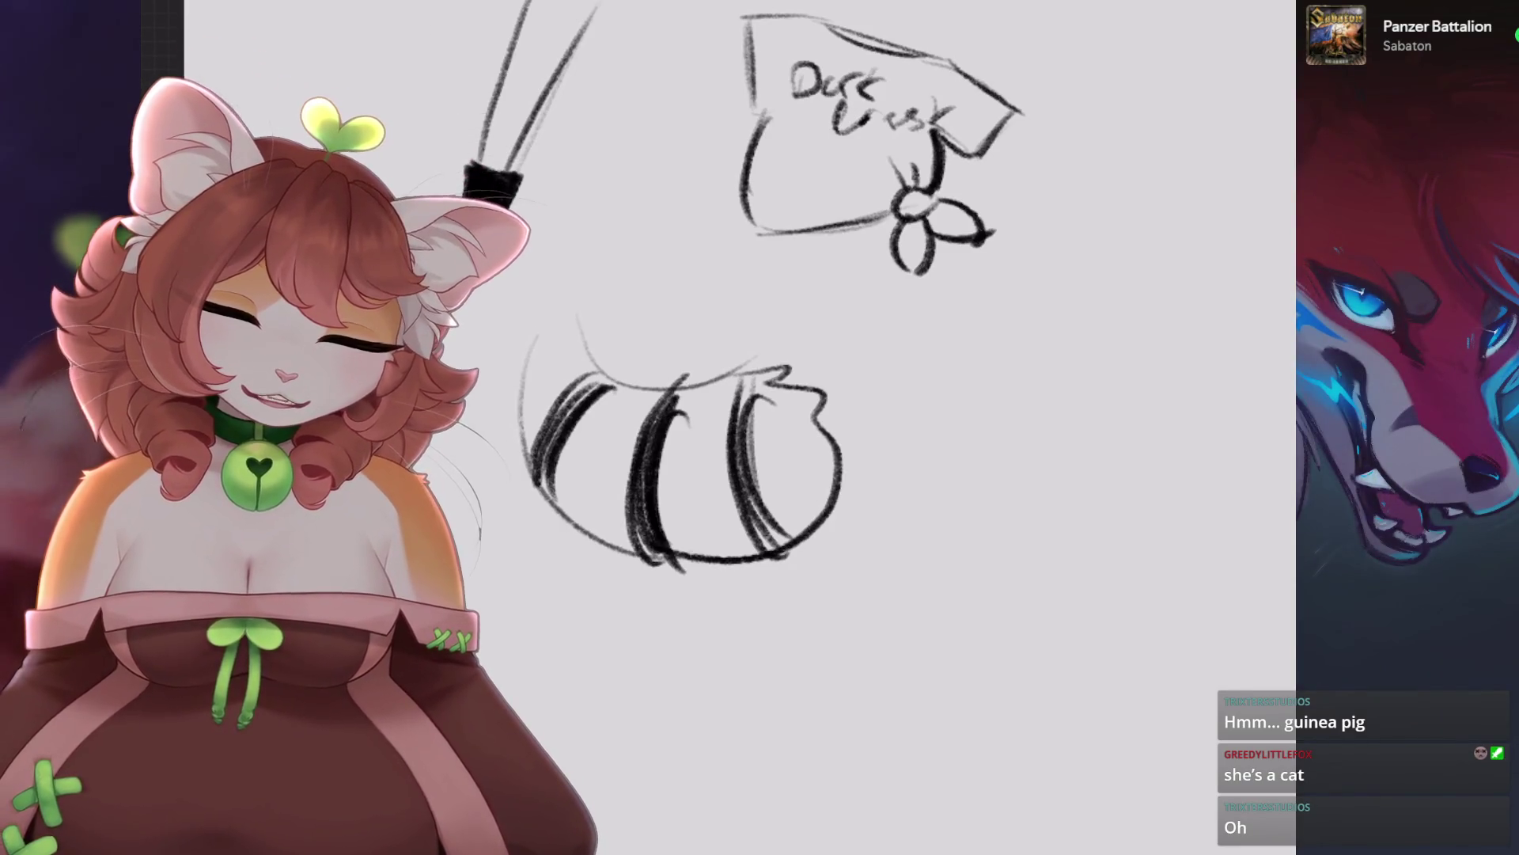
# Erase the tail tip's right edge and draw a new arc there.
pyautogui.scroll(-3, 680, 356)
pyautogui.scroll(4, 680, 356)
pyautogui.scroll(1, 712, 317)
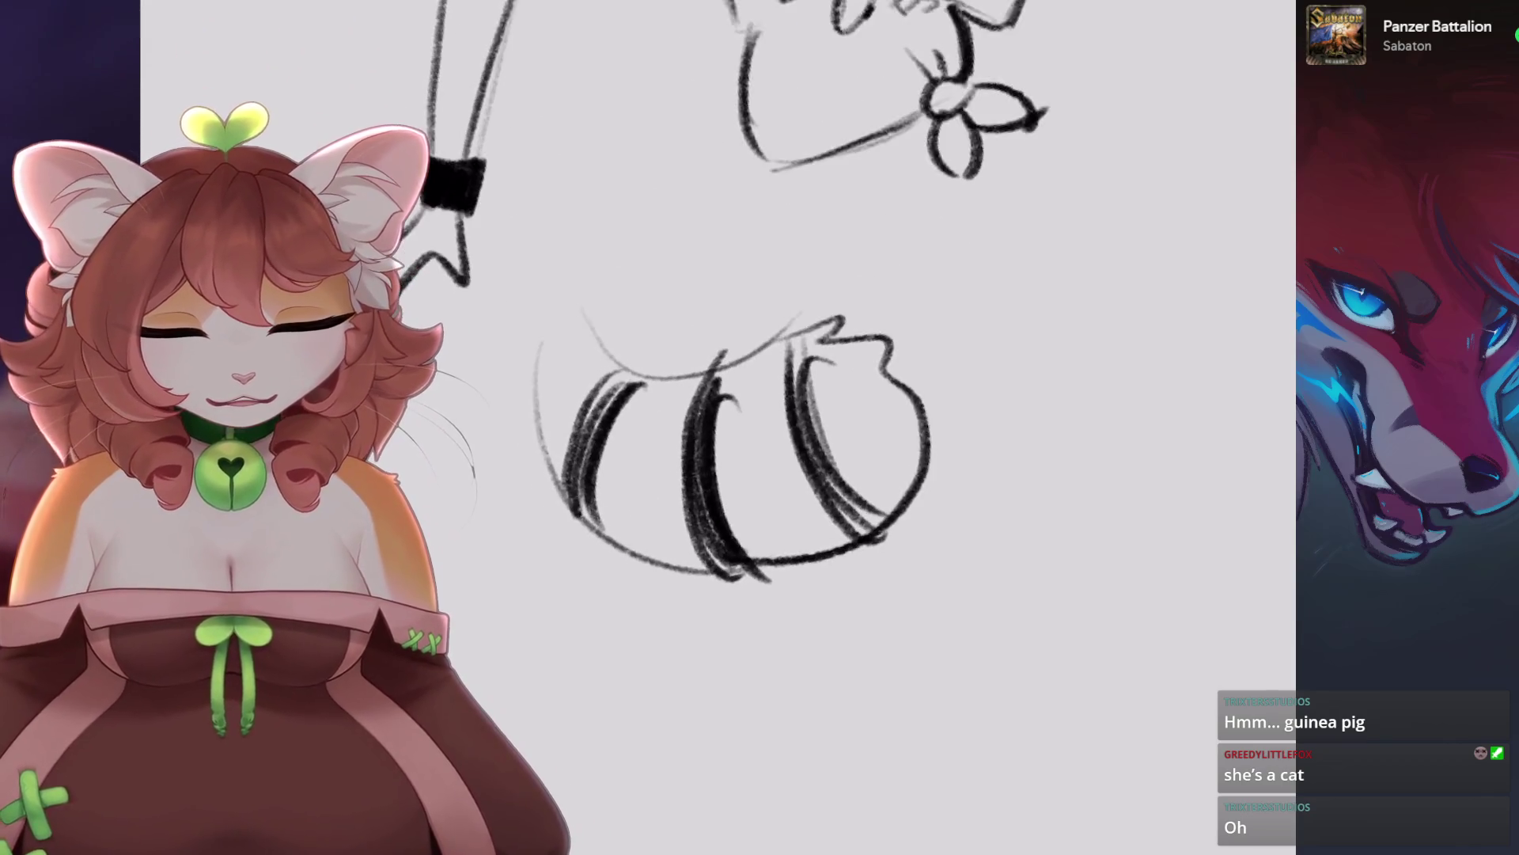
pyautogui.moveTo(910, 312); pyautogui.dragTo(918, 475)
pyautogui.moveTo(766, 350)
pyautogui.mouseDown()
pyautogui.moveTo(871, 293)
pyautogui.moveTo(926, 313)
pyautogui.mouseUp()
pyautogui.moveTo(929, 329); pyautogui.dragTo(933, 450)
# Redraw the tail's right-side stroke, settling on a shorter curved stroke.
pyautogui.hotkey('ctrl', 'z')
pyautogui.moveTo(927, 324); pyautogui.dragTo(910, 471)
pyautogui.hotkey('ctrl', 'z')
pyautogui.moveTo(962, 404); pyautogui.dragTo(839, 566)
pyautogui.hotkey('ctrl', 'z')
pyautogui.moveTo(962, 412)
pyautogui.mouseDown()
pyautogui.moveTo(894, 479)
pyautogui.moveTo(946, 497)
pyautogui.moveTo(673, 471)
pyautogui.mouseUp()
pyautogui.hotkey('ctrl', '0')
# Freehand-select the tail and twirl it with Liquify so its bands curl.
pyautogui.scroll(5, 791, 316)
pyautogui.press('s')
pyautogui.scroll(2, 791, 316)
pyautogui.click(924, 504)
pyautogui.scroll(-3, 792, 356)
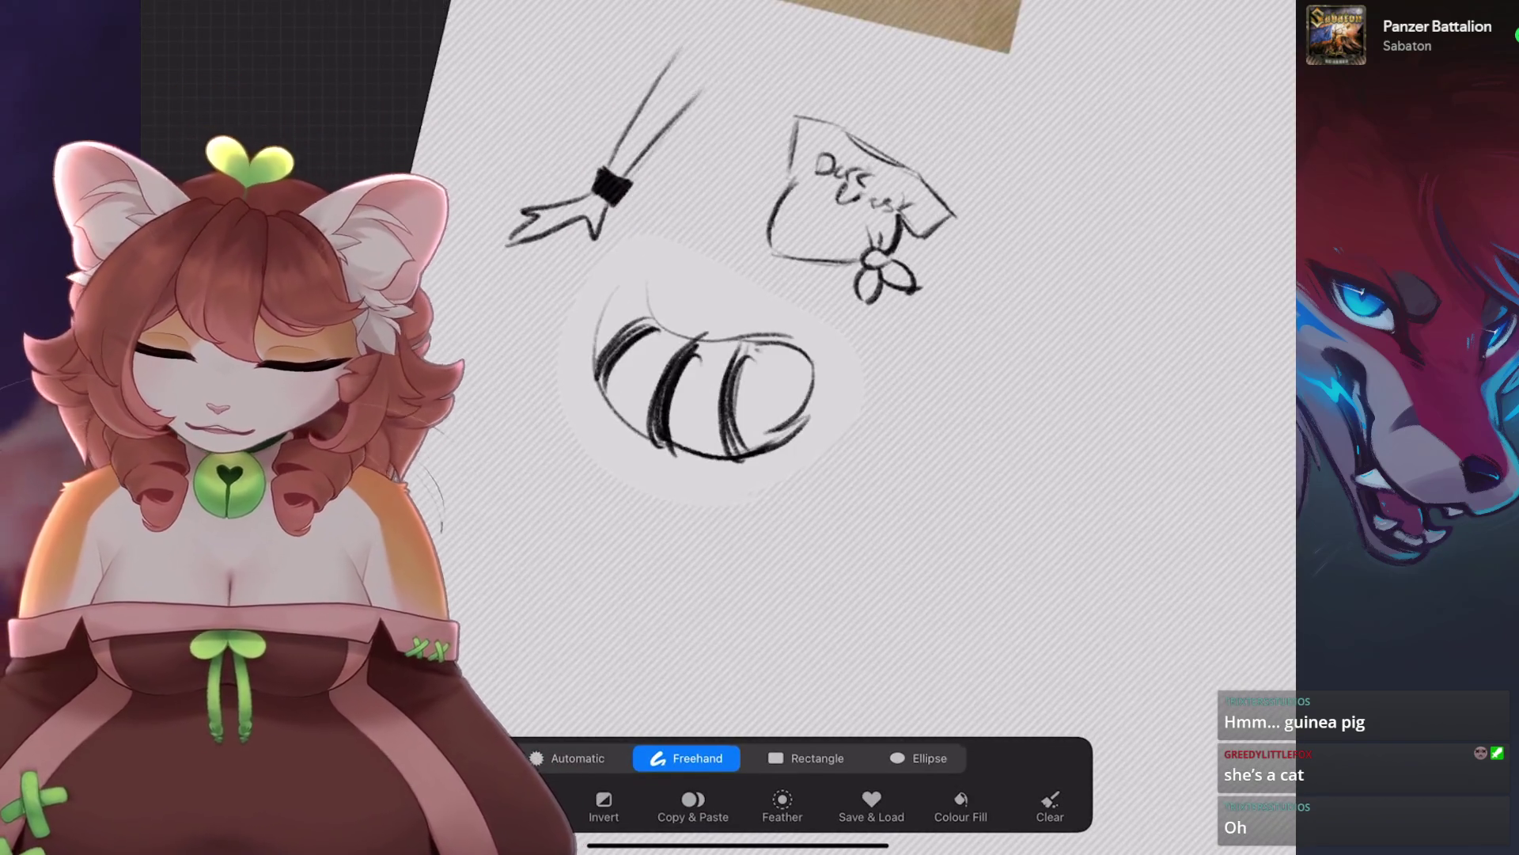
pyautogui.click(206, 554)
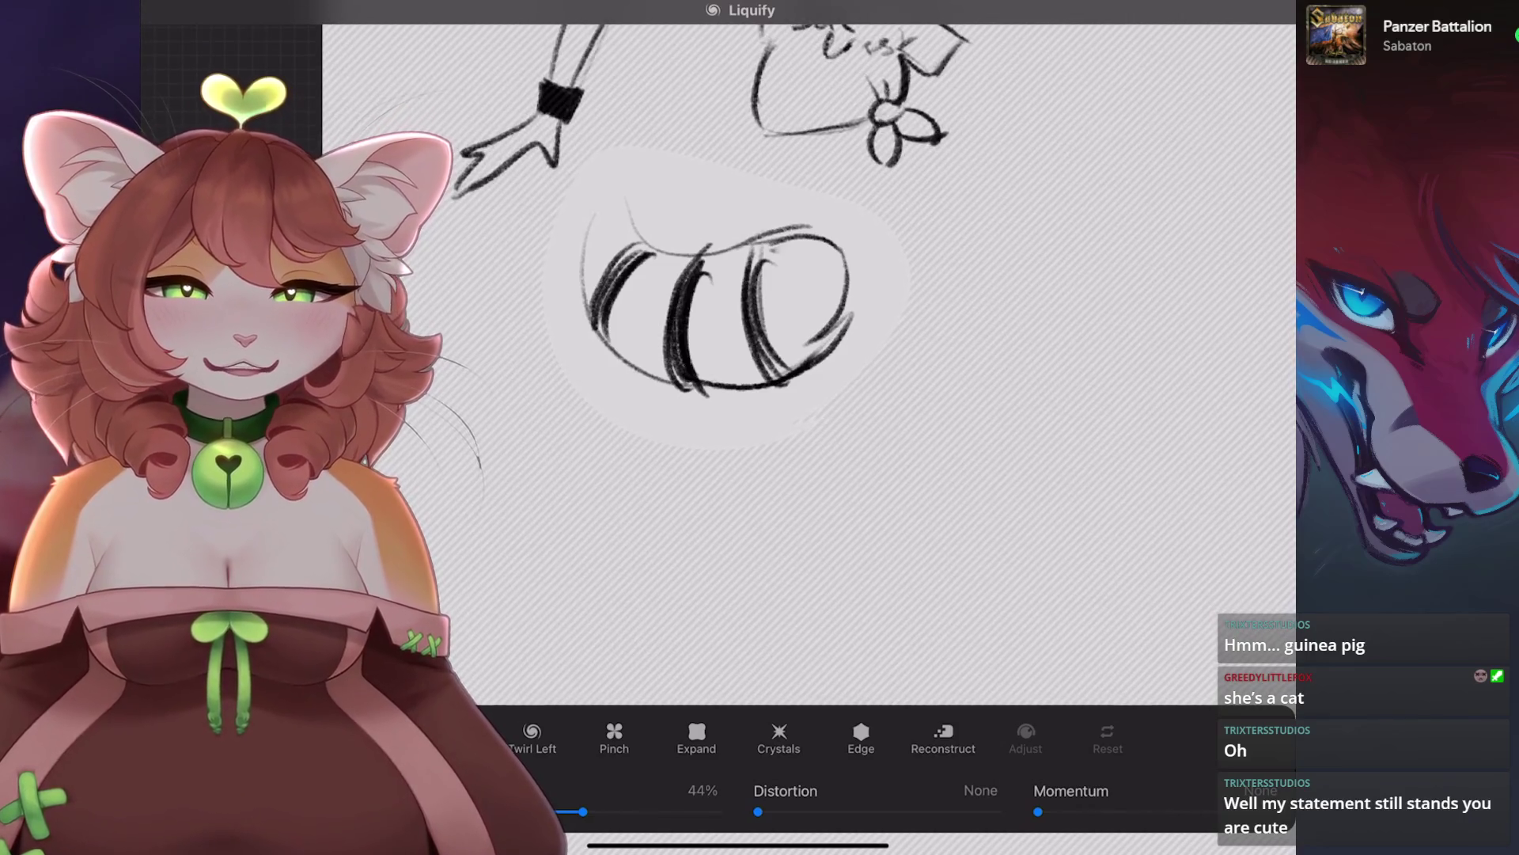
pyautogui.scroll(-2, 791, 356)
pyautogui.moveTo(680, 396); pyautogui.dragTo(680, 407)
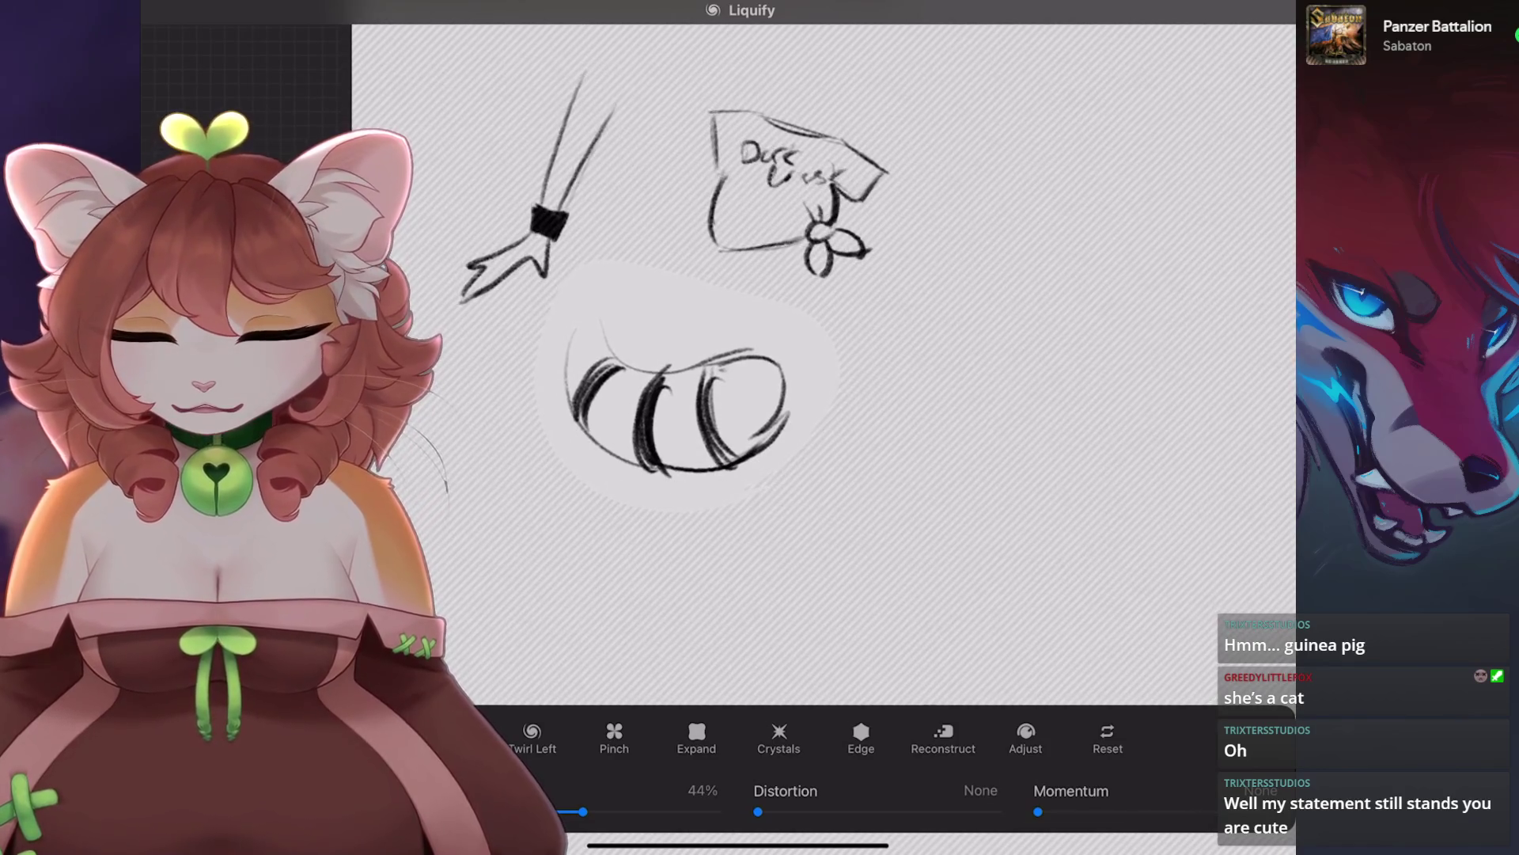
pyautogui.press('b')
pyautogui.scroll(-3, 681, 428)
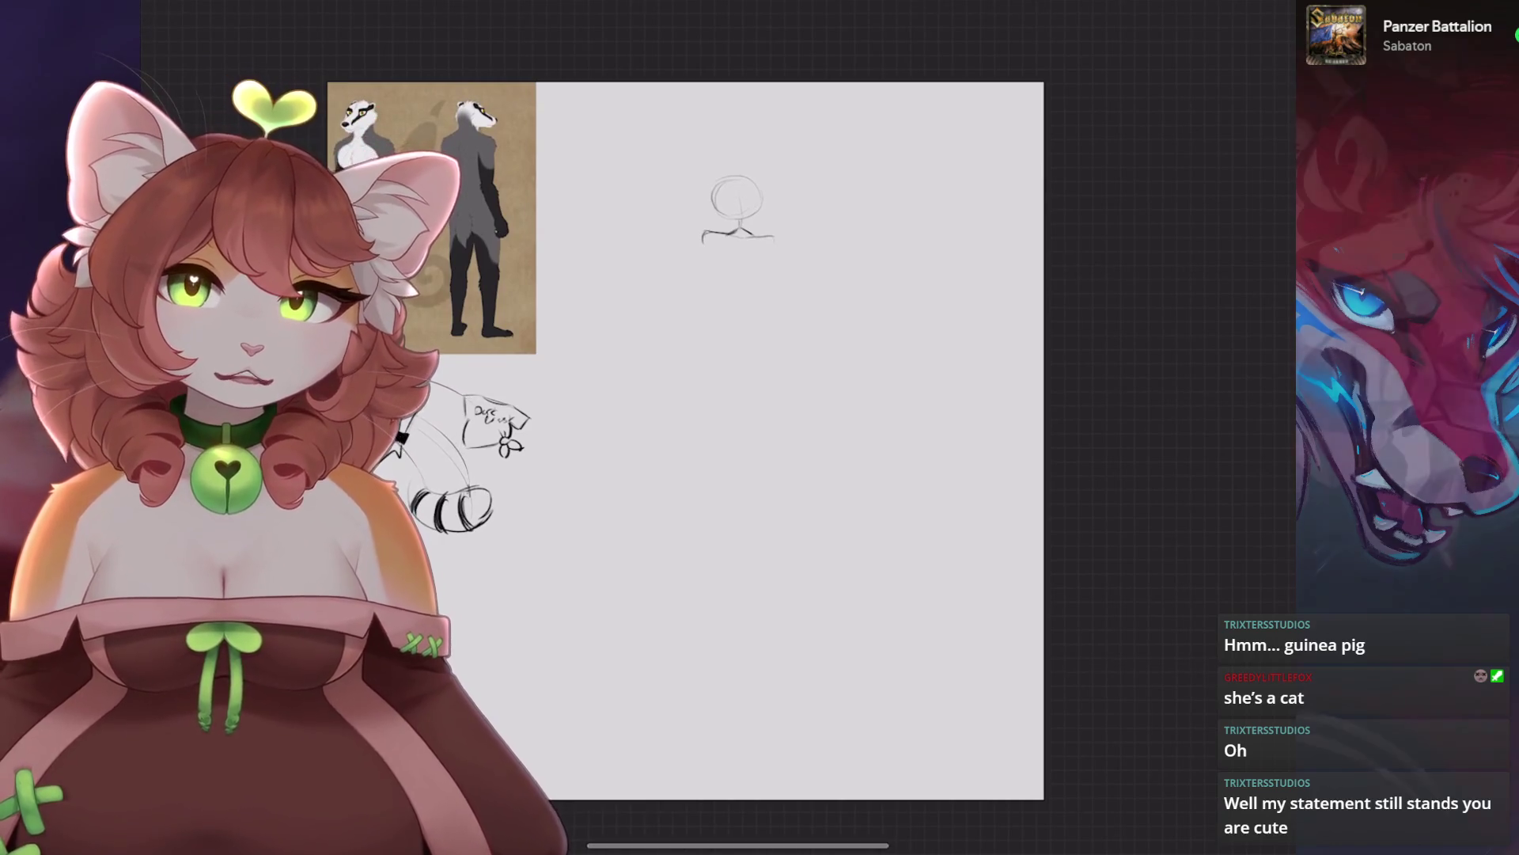
pyautogui.scroll(3, 514, 443)
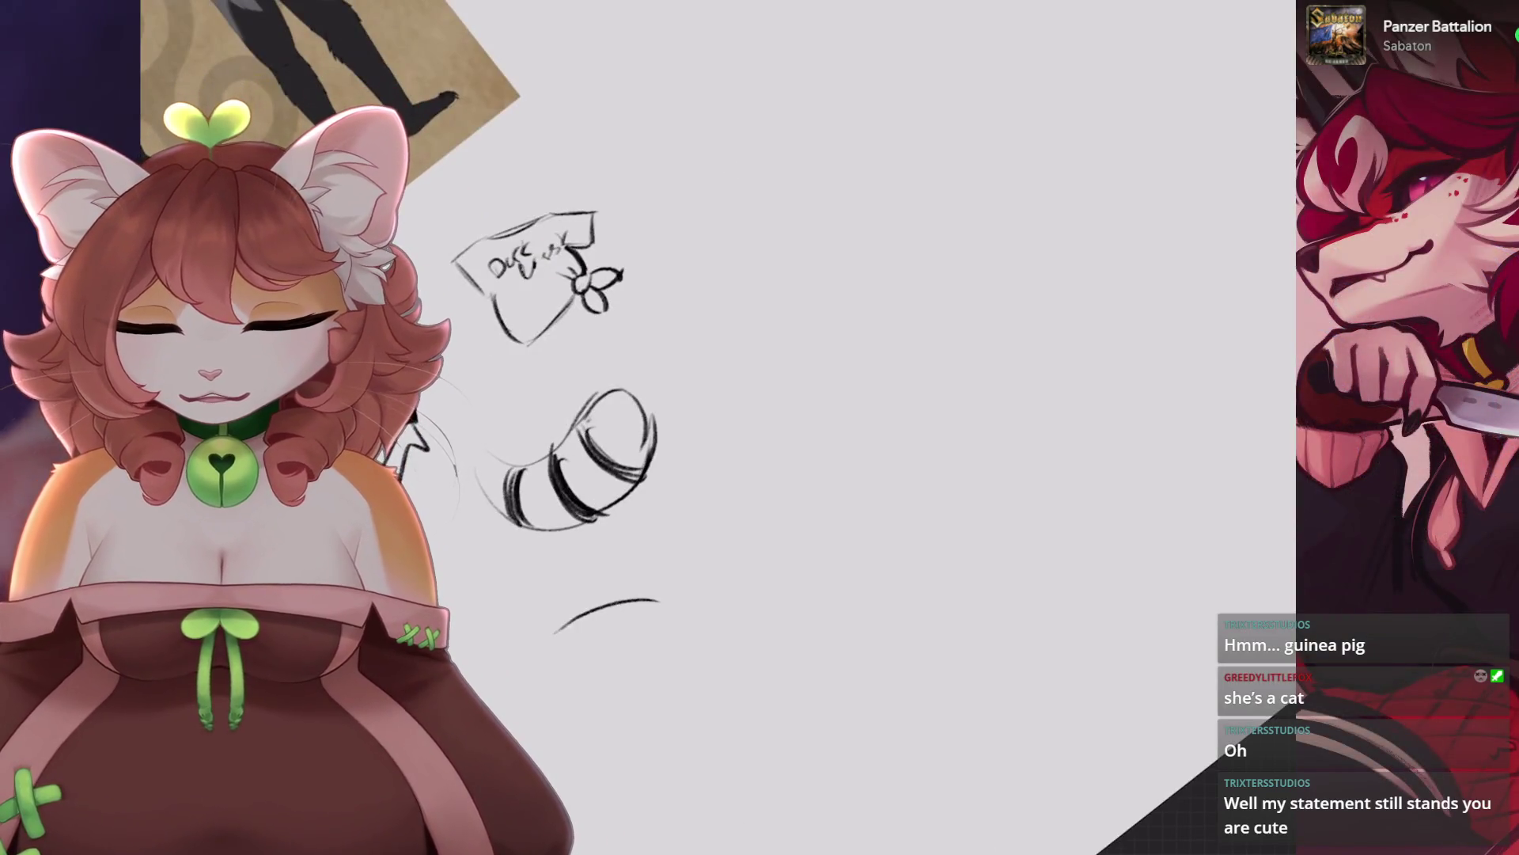
# Draw a hooked lower antler, an upright tine and a Y-shaped branch below the tail.
pyautogui.moveTo(571, 675); pyautogui.dragTo(647, 637)
pyautogui.hotkey('ctrl', 'z')
pyautogui.moveTo(545, 625); pyautogui.dragTo(633, 648)
pyautogui.moveTo(531, 663); pyautogui.dragTo(589, 647)
pyautogui.moveTo(695, 570); pyautogui.dragTo(685, 609)
pyautogui.moveTo(682, 620); pyautogui.dragTo(739, 505)
pyautogui.hotkey('ctrl', 'z')
pyautogui.moveTo(708, 564); pyautogui.dragTo(735, 518)
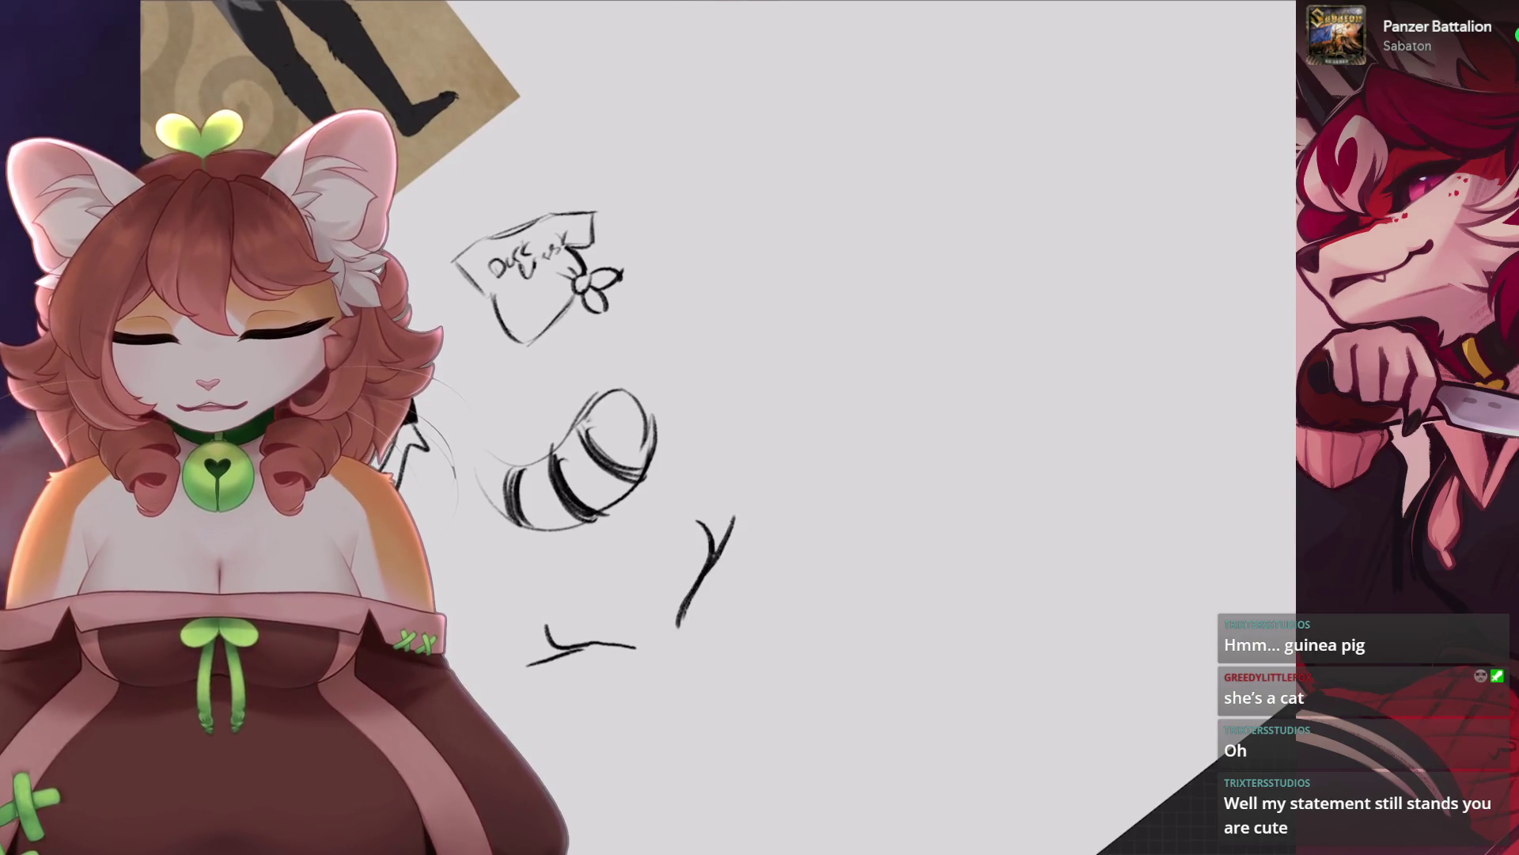
# Add a hooked tine to the Y-shaped antler and finish the strokes beneath.
pyautogui.moveTo(577, 459); pyautogui.dragTo(554, 293)
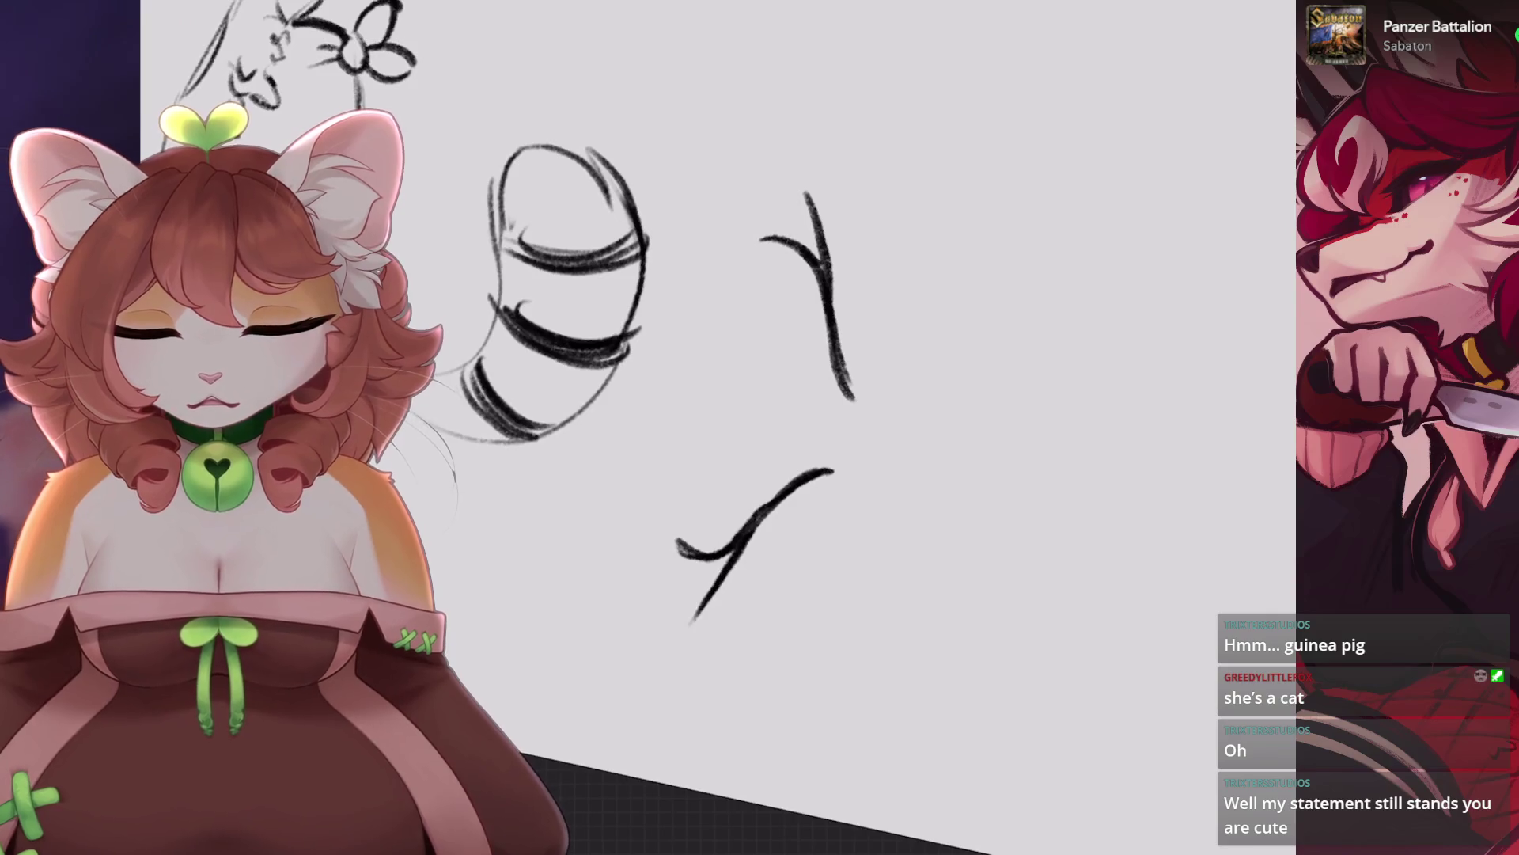
pyautogui.moveTo(750, 532); pyautogui.dragTo(690, 546)
pyautogui.moveTo(701, 488); pyautogui.dragTo(726, 508)
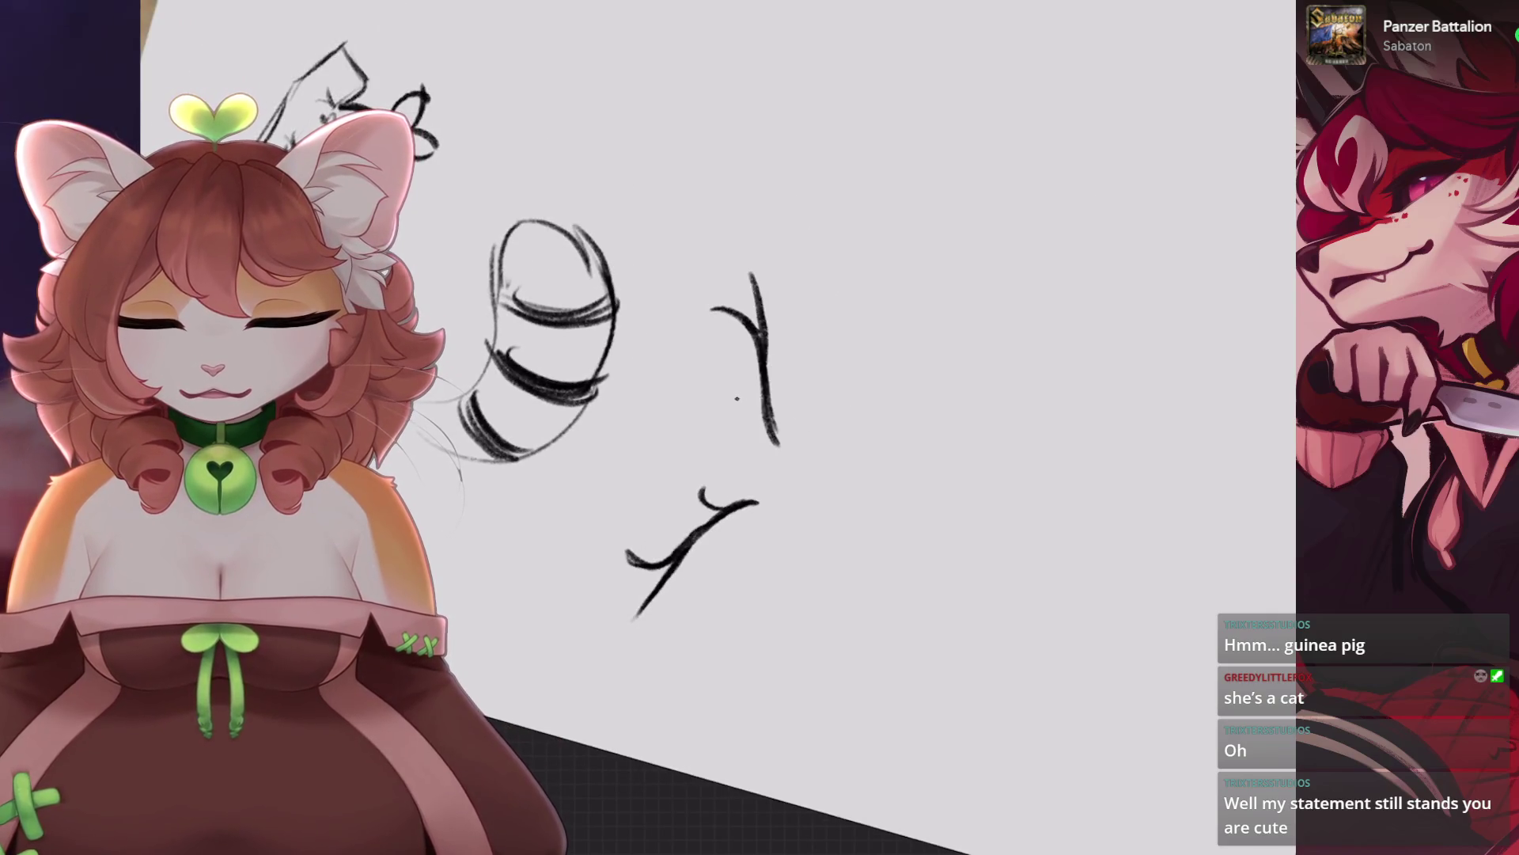
pyautogui.moveTo(553, 341)
pyautogui.mouseDown()
pyautogui.moveTo(560, 423)
pyautogui.moveTo(515, 467)
pyautogui.mouseUp()
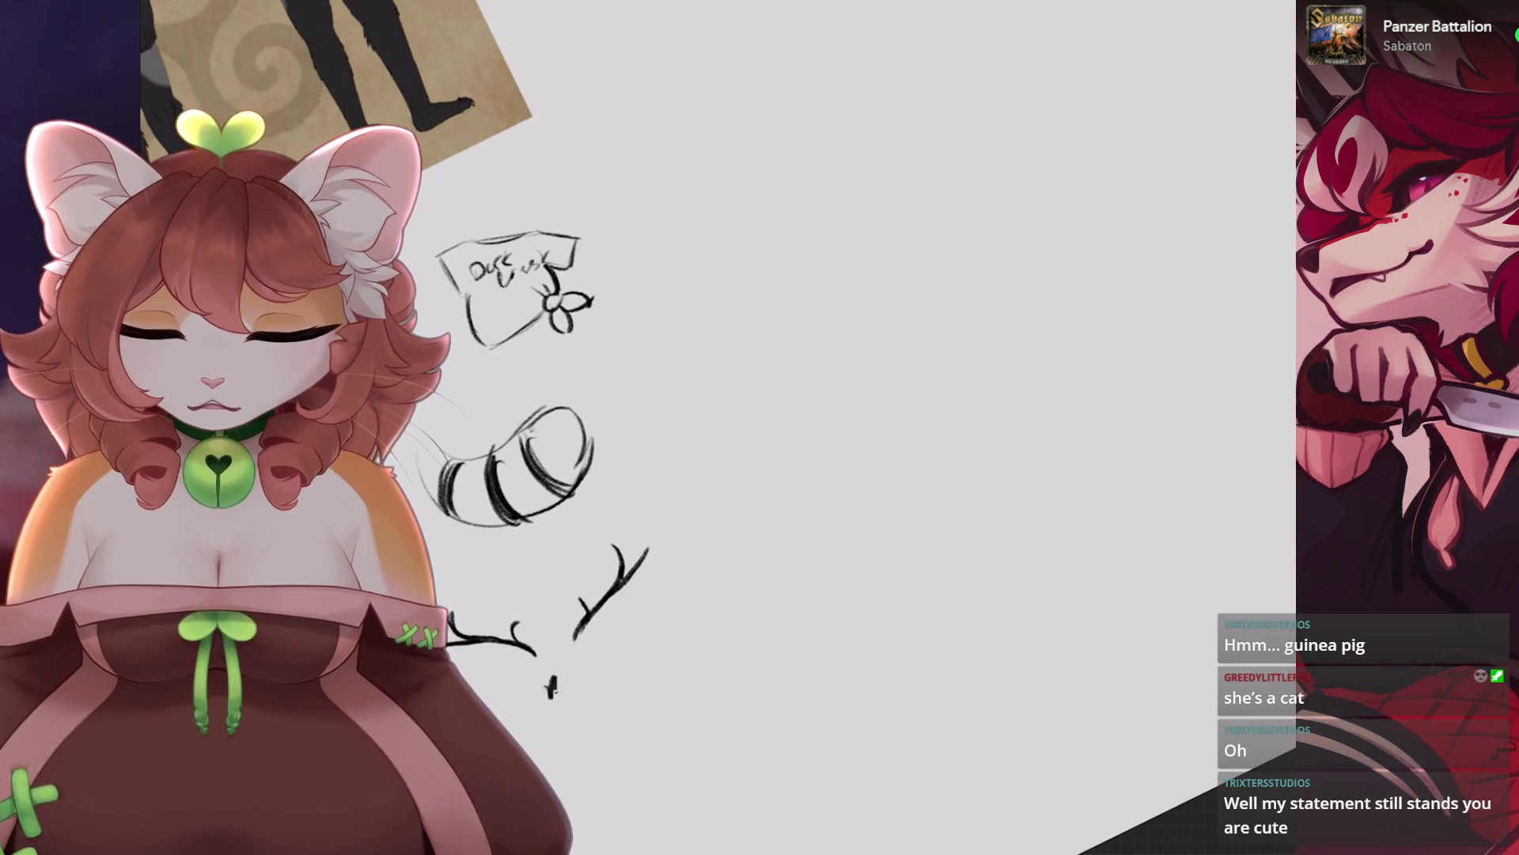
pyautogui.moveTo(586, 665); pyautogui.dragTo(608, 682)
pyautogui.hotkey('ctrl', '0')
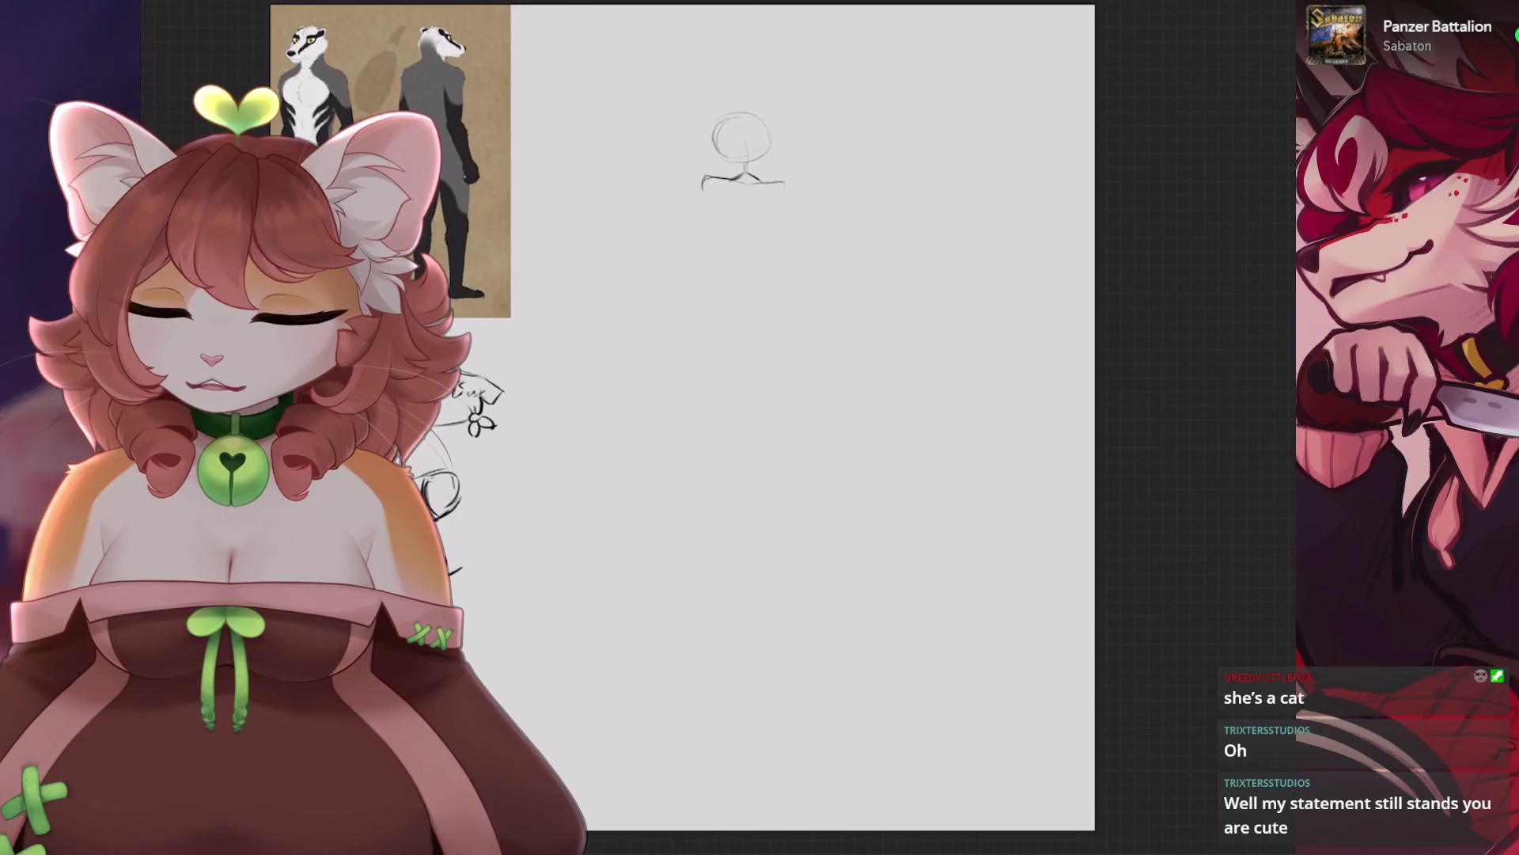
# Sketch a saw-toothed blade right of the striped tail and thicken its top edge.
pyautogui.scroll(5, 427, 530)
pyautogui.scroll(-2, 601, 396)
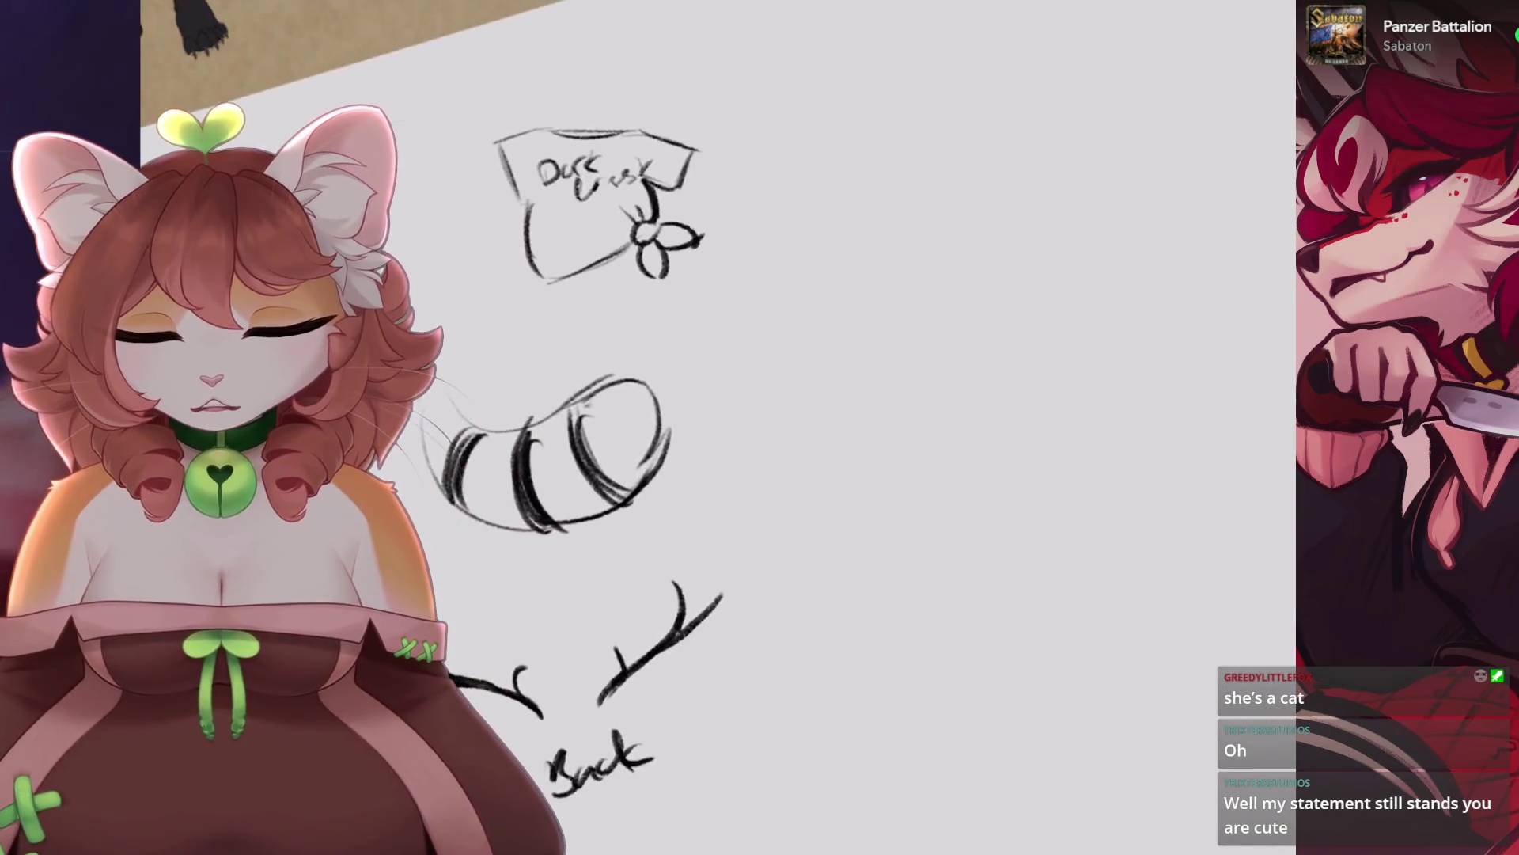
pyautogui.scroll(1, 602, 395)
pyautogui.moveTo(762, 381)
pyautogui.mouseDown()
pyautogui.moveTo(896, 356)
pyautogui.moveTo(764, 459)
pyautogui.moveTo(934, 411)
pyautogui.mouseUp()
pyautogui.moveTo(902, 356); pyautogui.dragTo(944, 395)
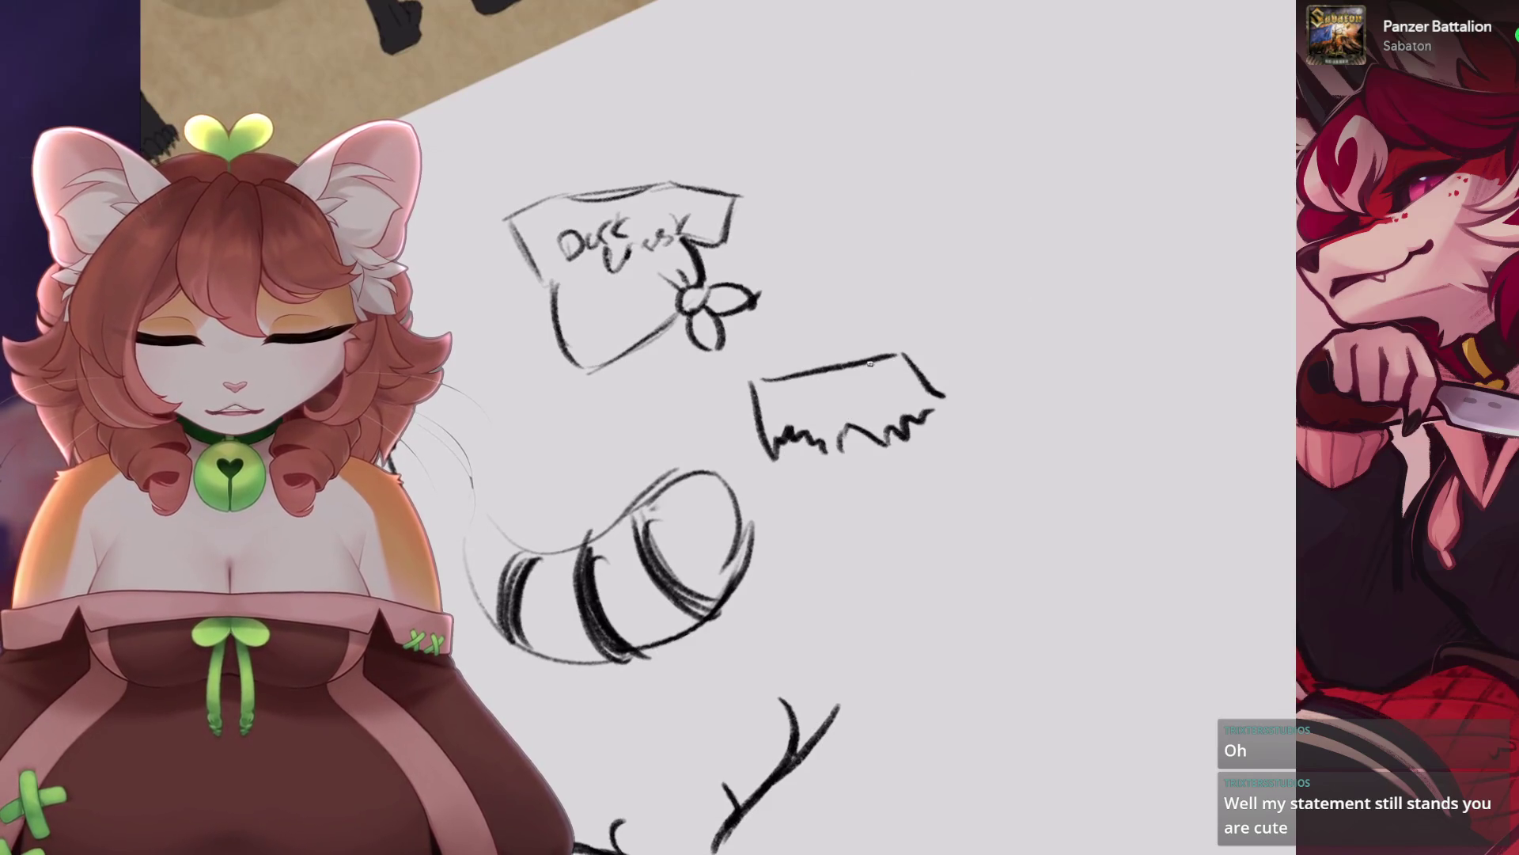
pyautogui.moveTo(870, 362); pyautogui.dragTo(917, 388)
pyautogui.moveTo(794, 377)
pyautogui.mouseDown()
pyautogui.moveTo(744, 412)
pyautogui.moveTo(743, 360)
pyautogui.moveTo(704, 386)
pyautogui.mouseUp()
# Add two clusters of hatch marks beside the saw blade.
pyautogui.press('4')
pyautogui.press('4')
pyautogui.press('5')
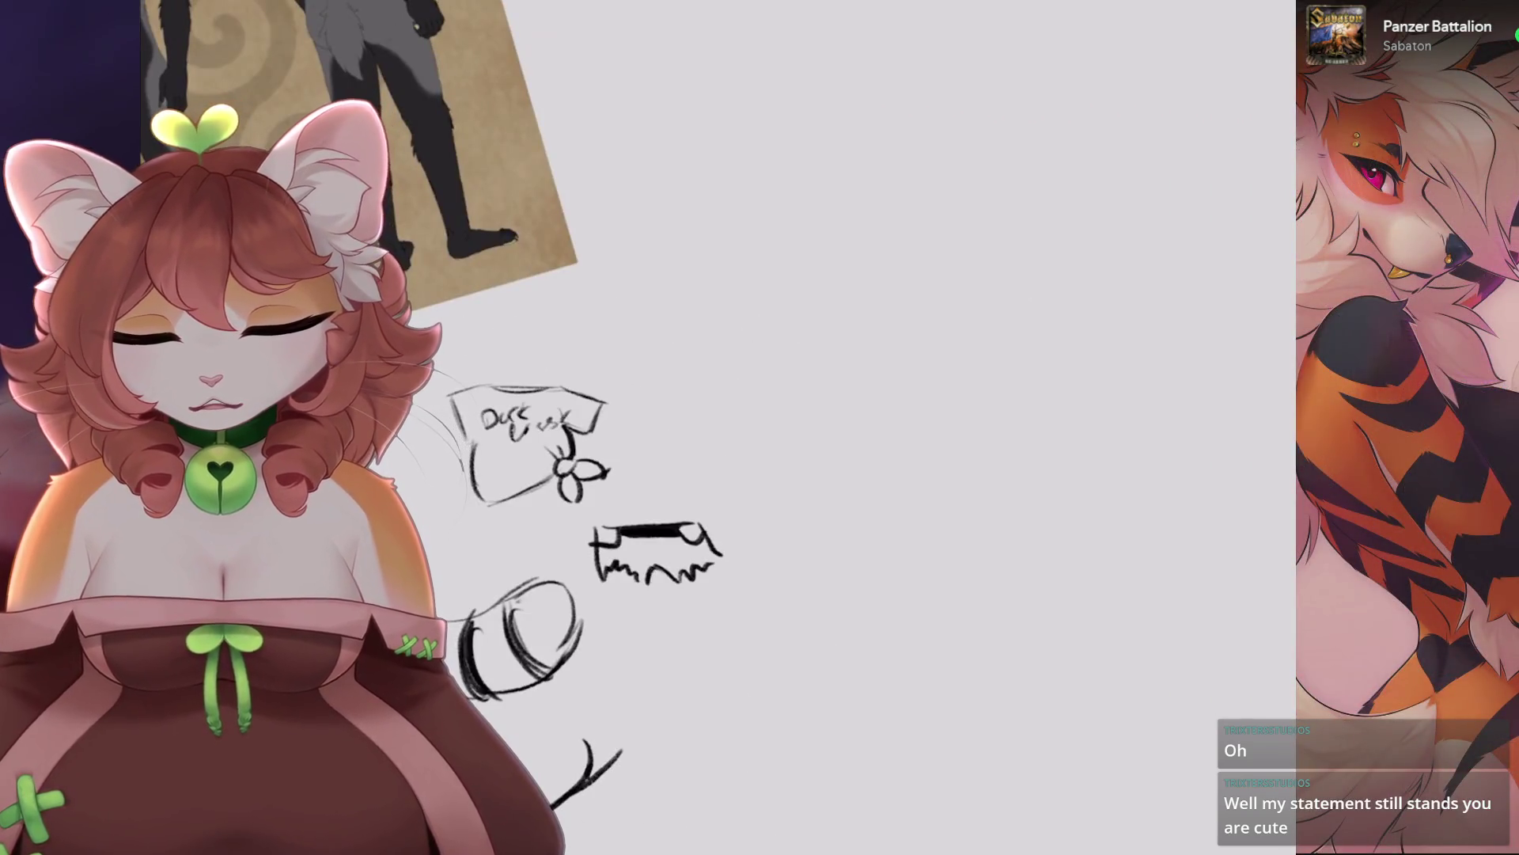
pyautogui.moveTo(690, 586); pyautogui.dragTo(732, 613)
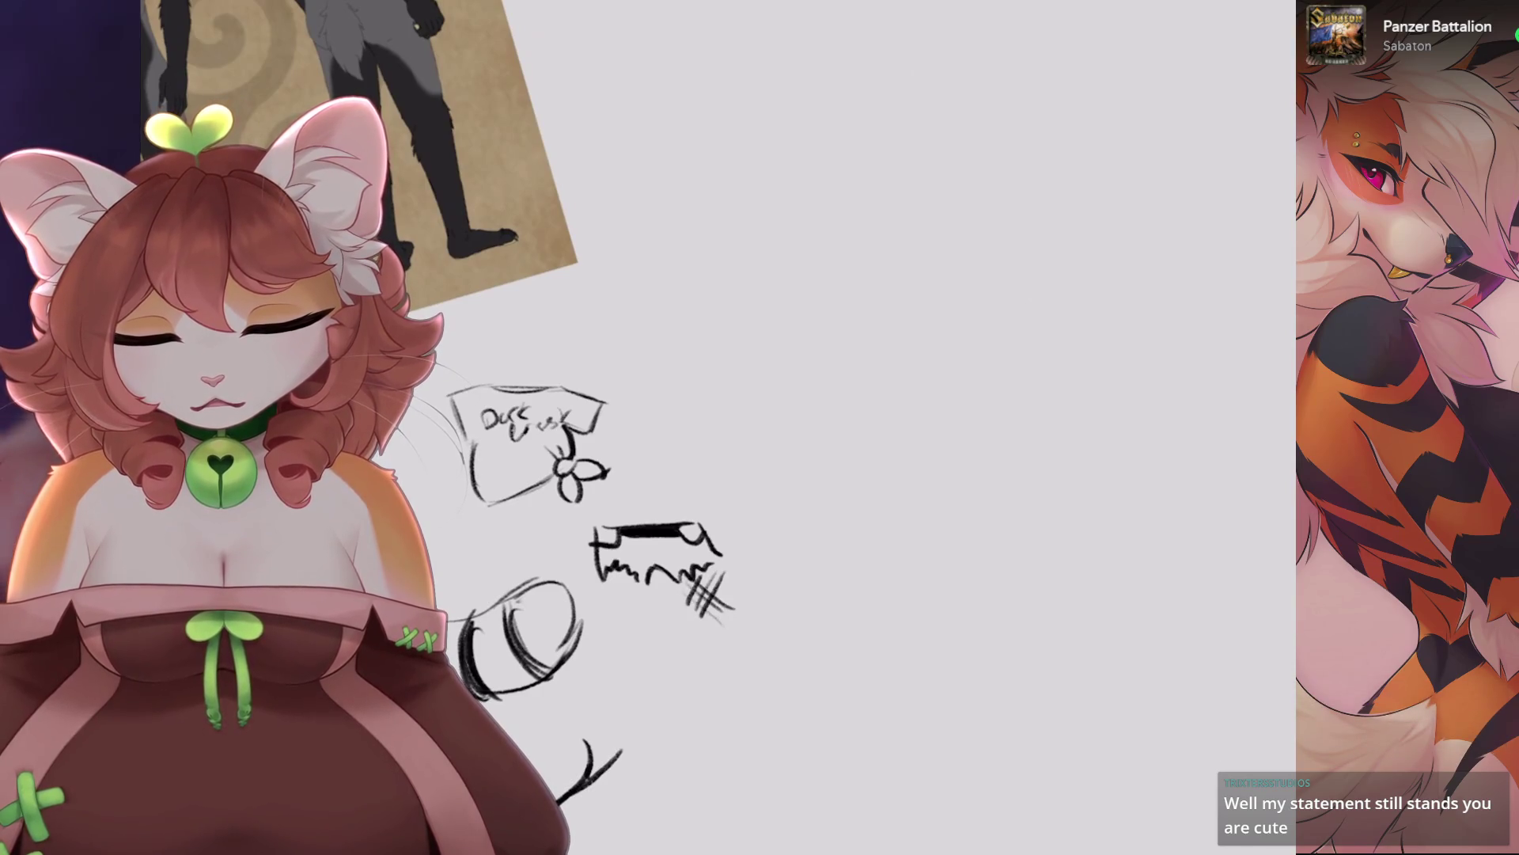
pyautogui.moveTo(611, 584); pyautogui.dragTo(645, 633)
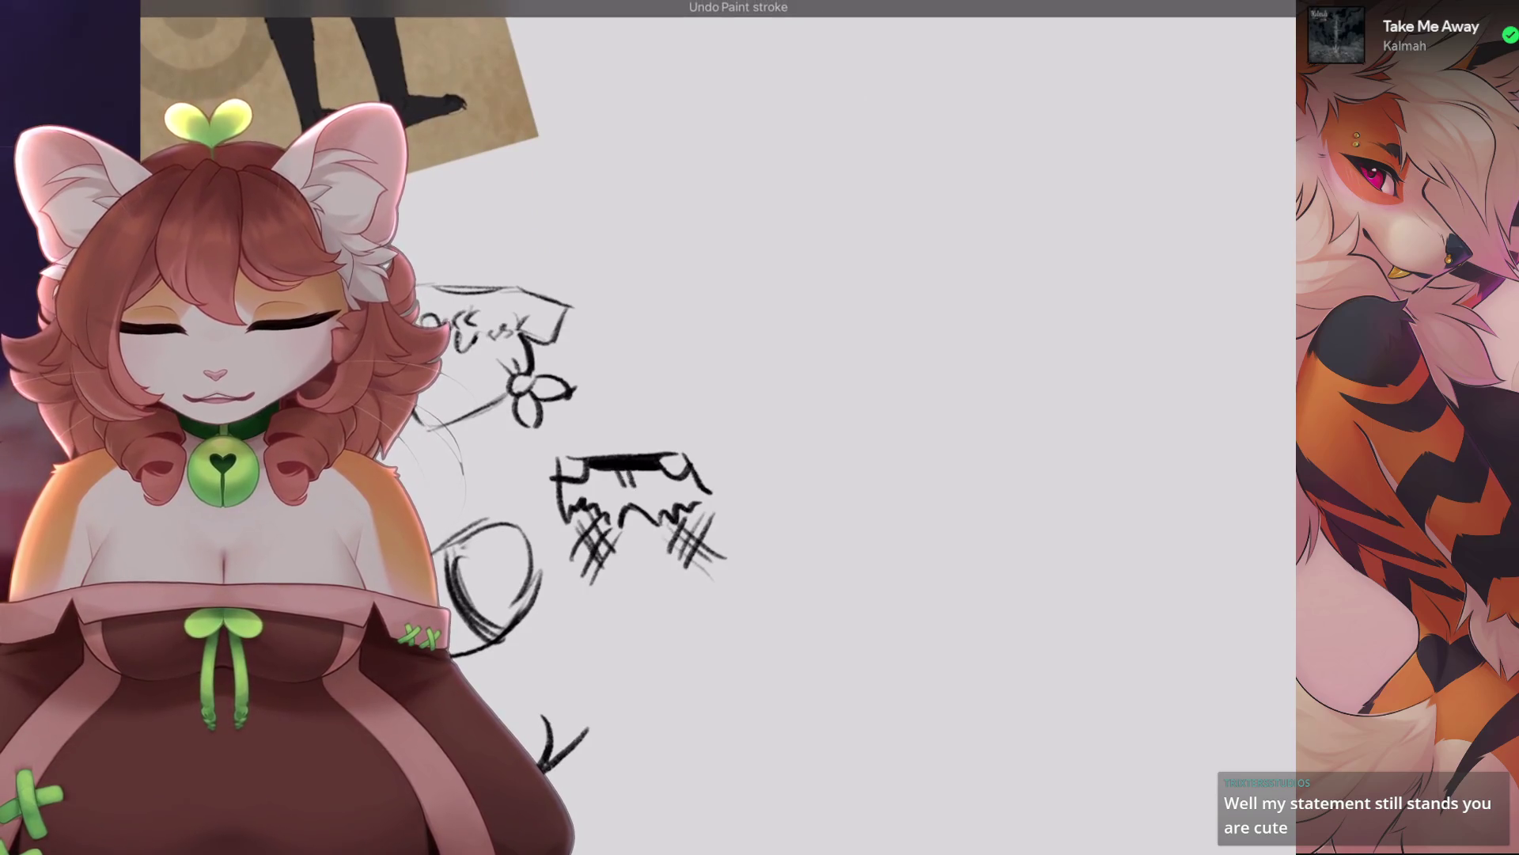
# Erase both clusters of hatch marks.
pyautogui.scroll(-2, 633, 396)
pyautogui.scroll(3, 929, 400)
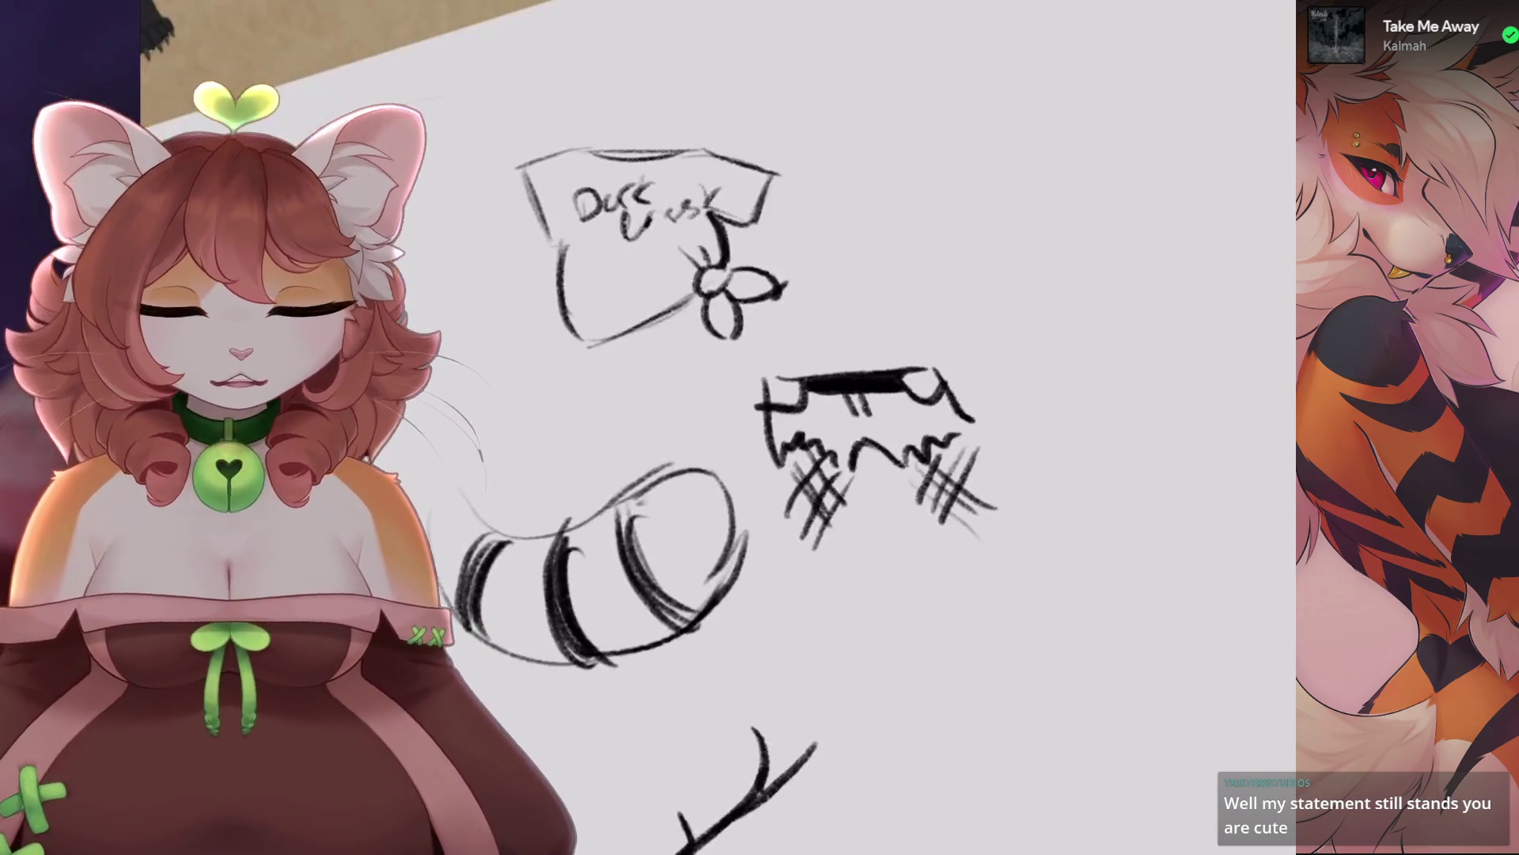
pyautogui.moveTo(894, 332)
pyautogui.mouseDown()
pyautogui.moveTo(875, 271)
pyautogui.moveTo(1024, 257)
pyautogui.mouseUp()
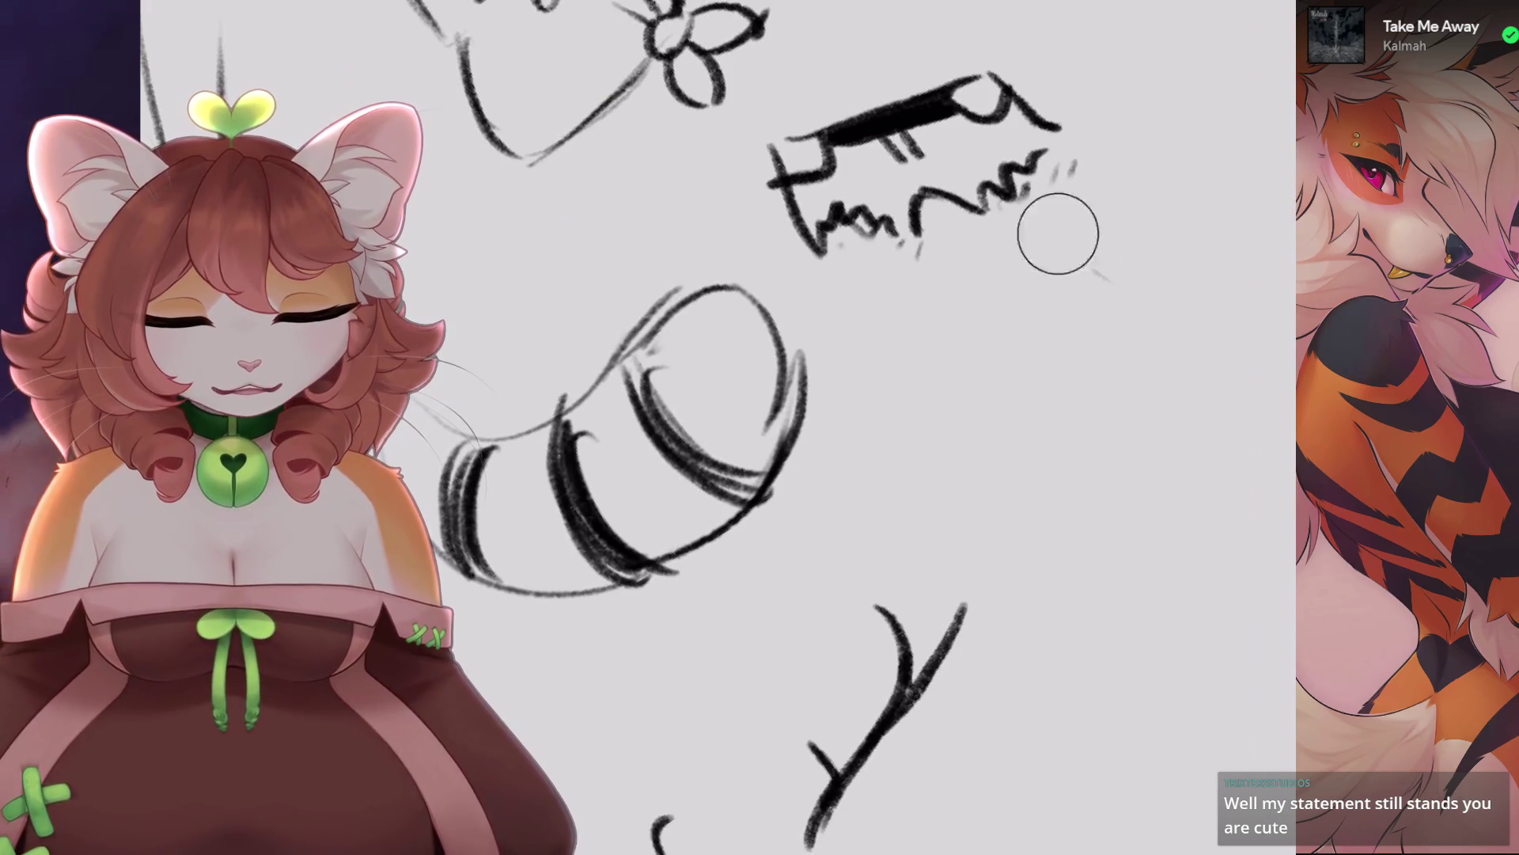
# Add short strokes to the saw blade's right end.
pyautogui.scroll(-3, 1024, 258)
pyautogui.scroll(3, 853, 333)
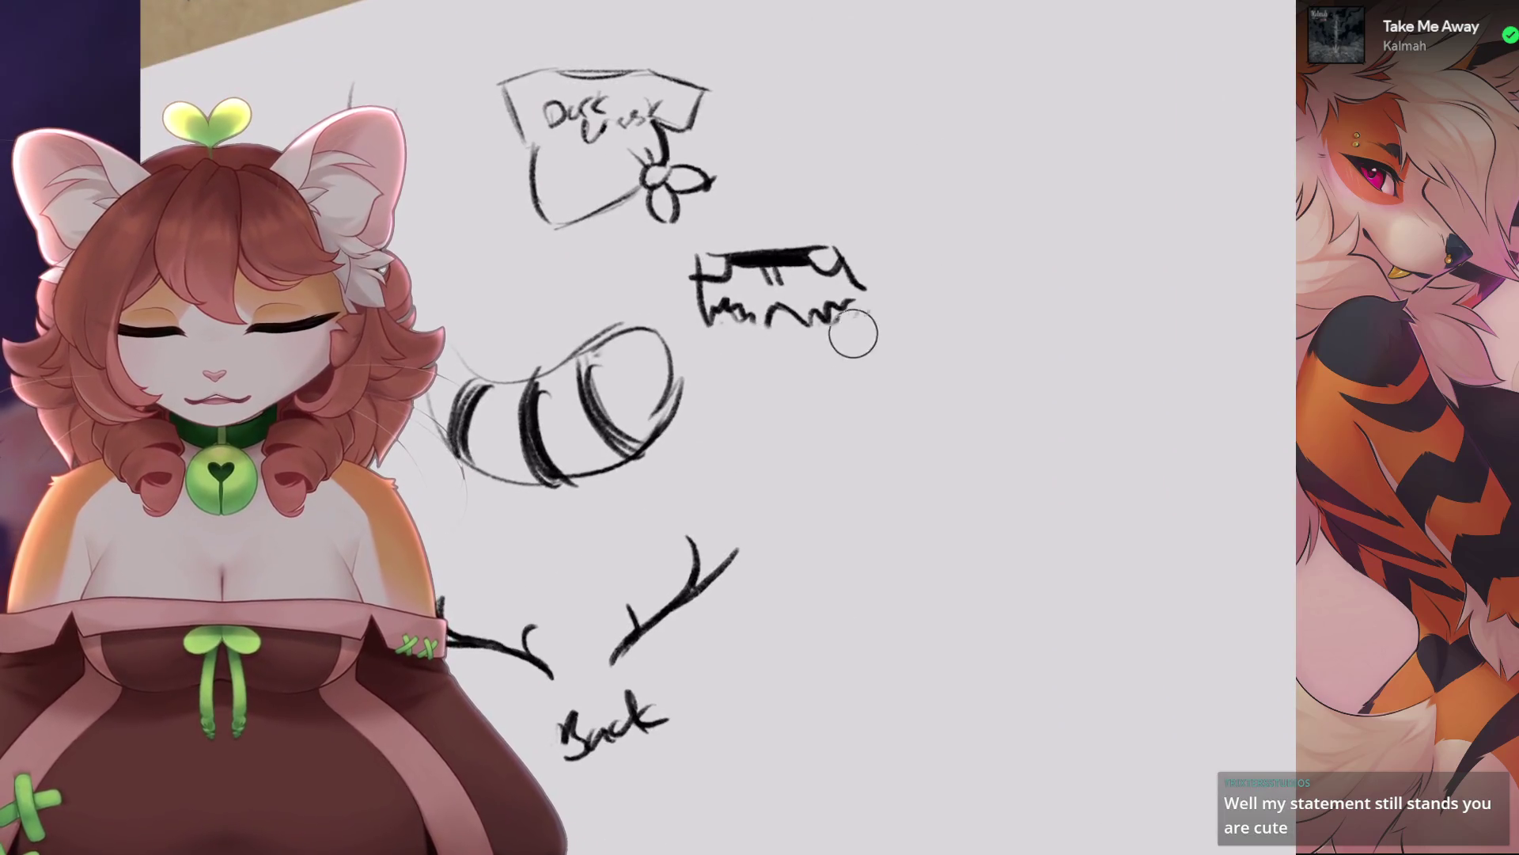
pyautogui.scroll(1, 853, 333)
pyautogui.moveTo(709, 391)
pyautogui.mouseDown()
pyautogui.moveTo(742, 368)
pyautogui.moveTo(675, 395)
pyautogui.mouseUp()
pyautogui.scroll(2, 712, 427)
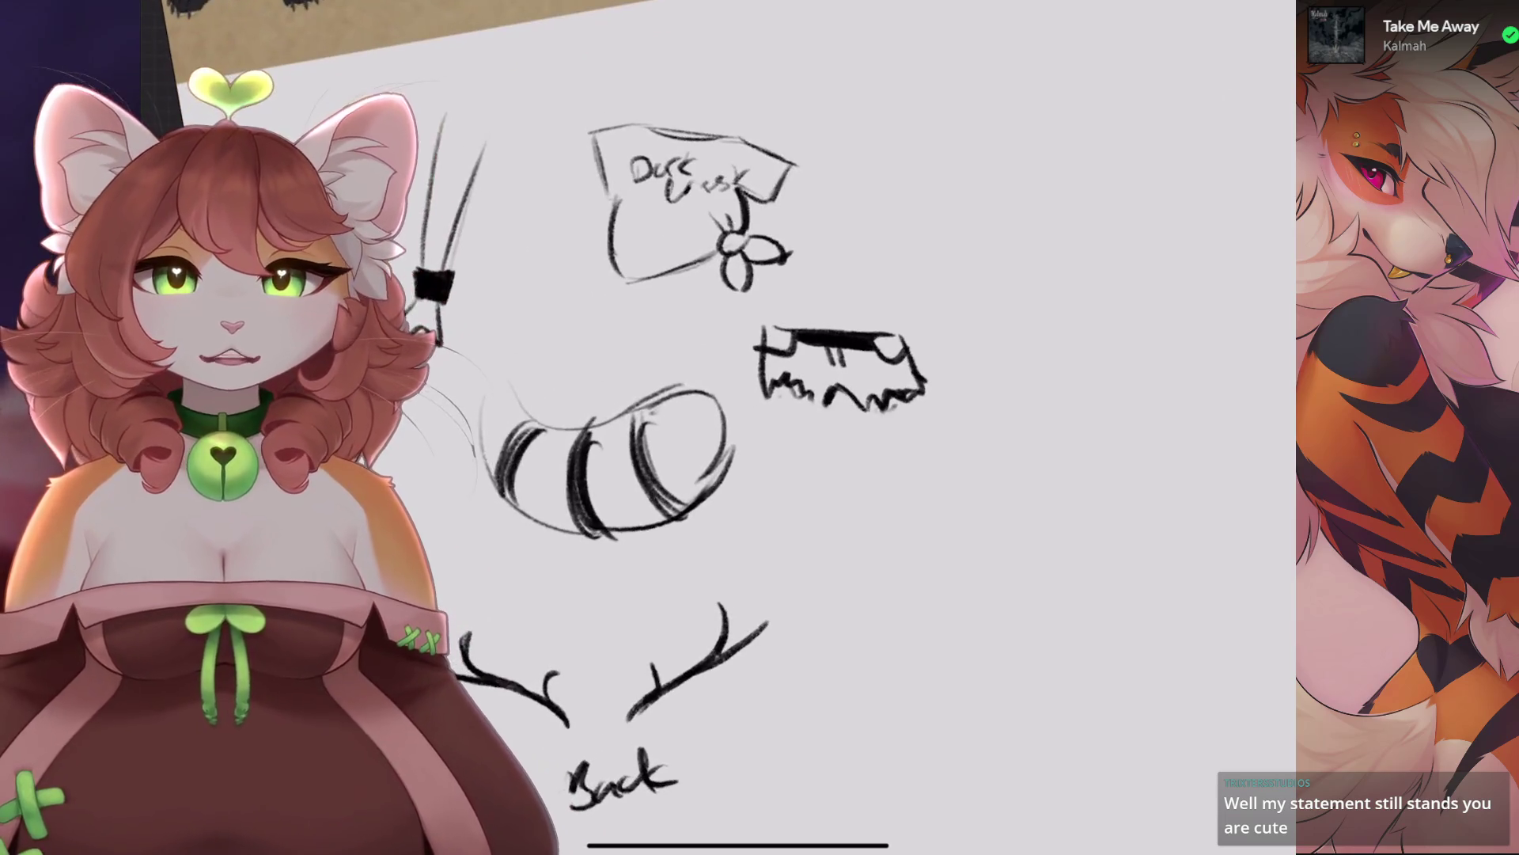
pyautogui.scroll(-4, 713, 428)
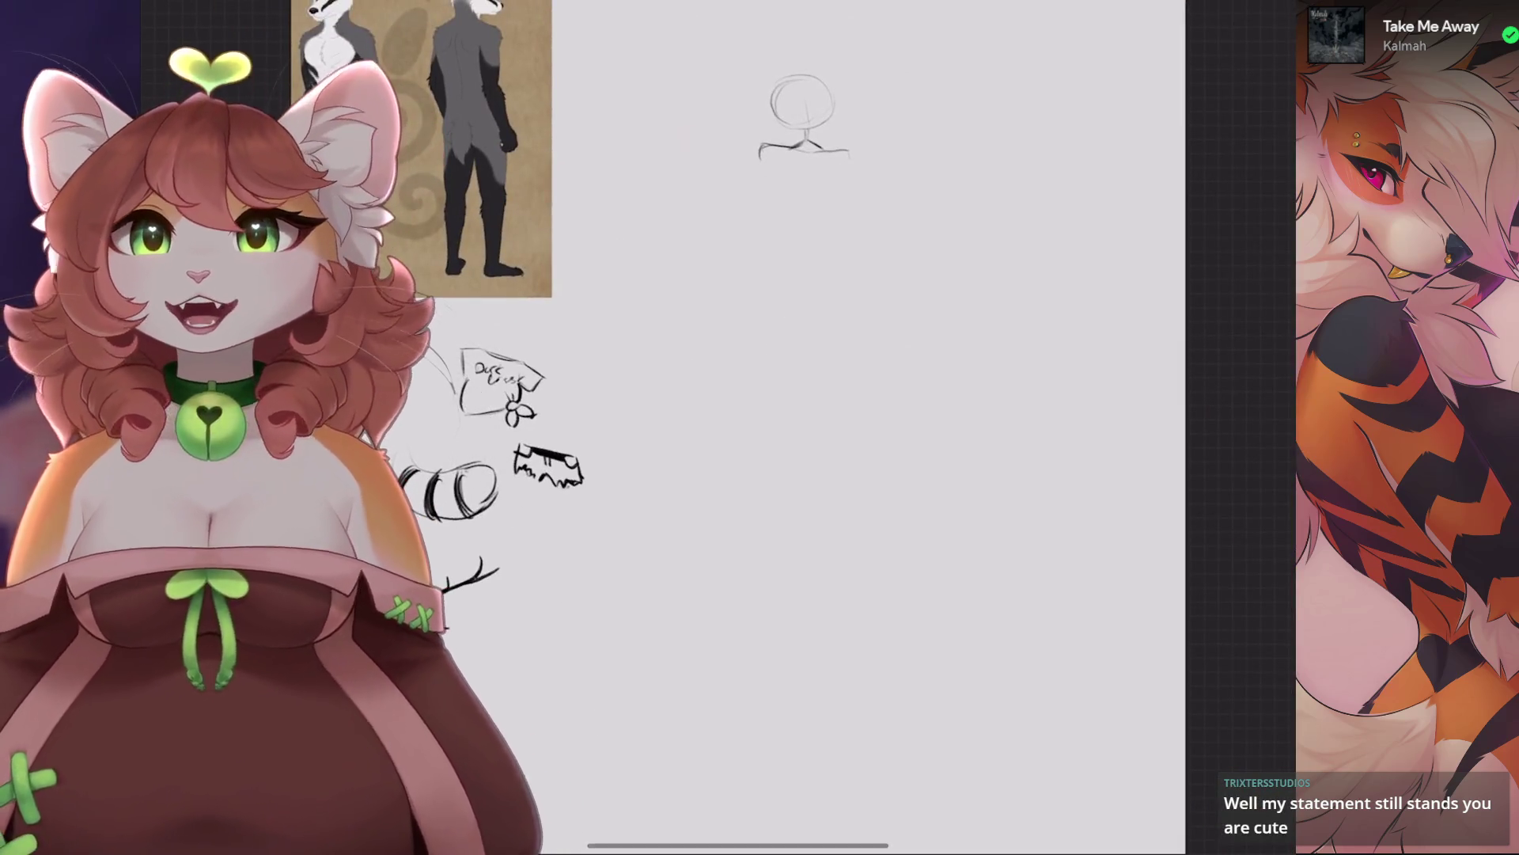
# Draw a stroke inside the head circle, then undo it.
pyautogui.scroll(4, 792, 237)
pyautogui.scroll(3, 752, 396)
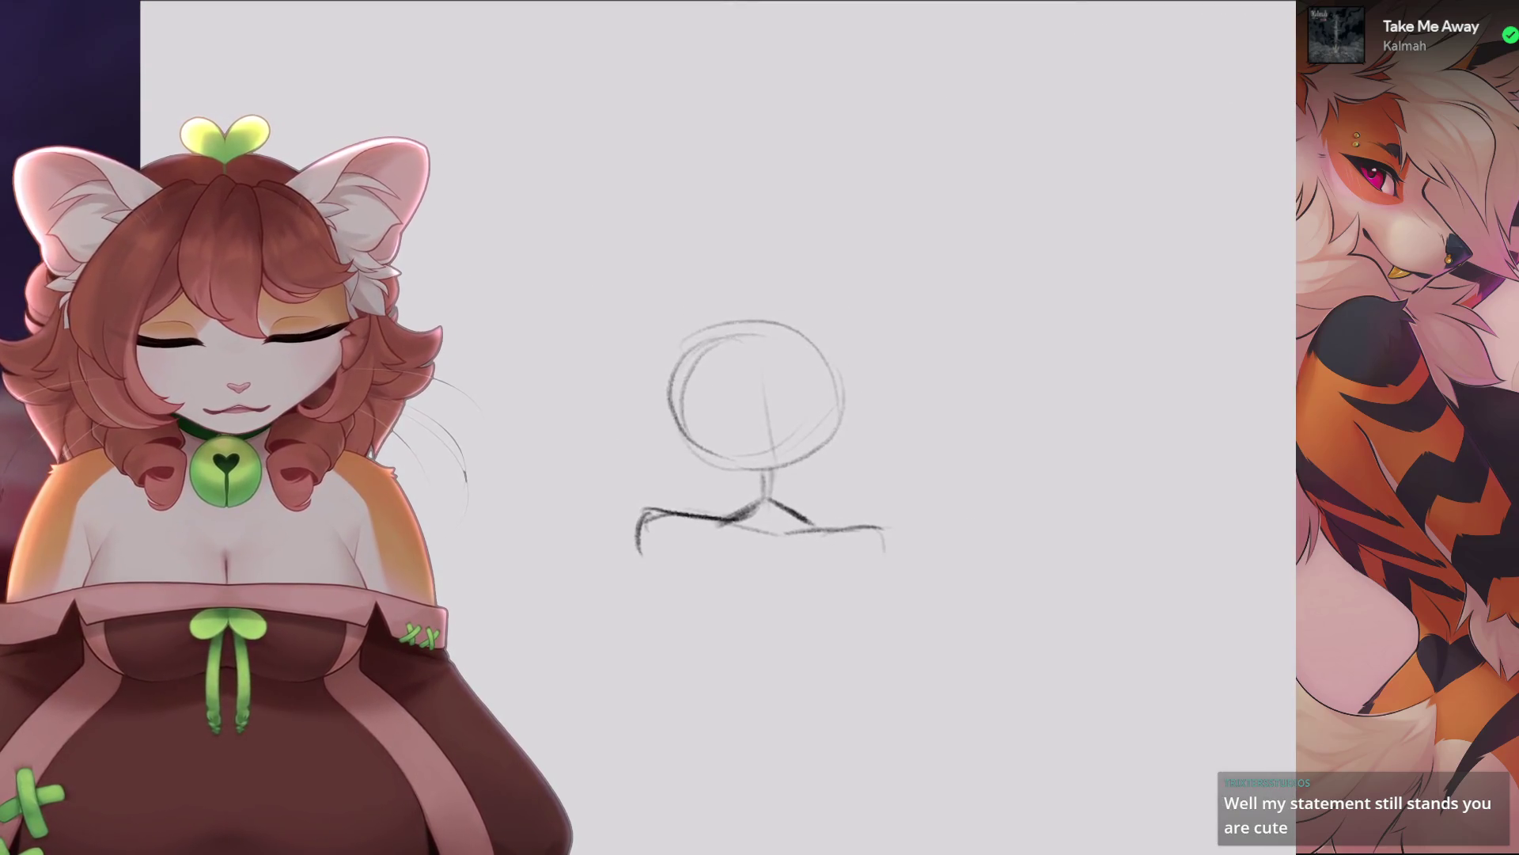
pyautogui.press('[')
pyautogui.moveTo(759, 312); pyautogui.dragTo(883, 285)
pyautogui.hotkey('ctrl', 'z')
pyautogui.scroll(1, 791, 395)
# Retrace the head circle darker, add a light guide stroke and the long diagonal neck line.
pyautogui.moveTo(784, 257); pyautogui.dragTo(712, 396)
pyautogui.moveTo(732, 269); pyautogui.dragTo(902, 396)
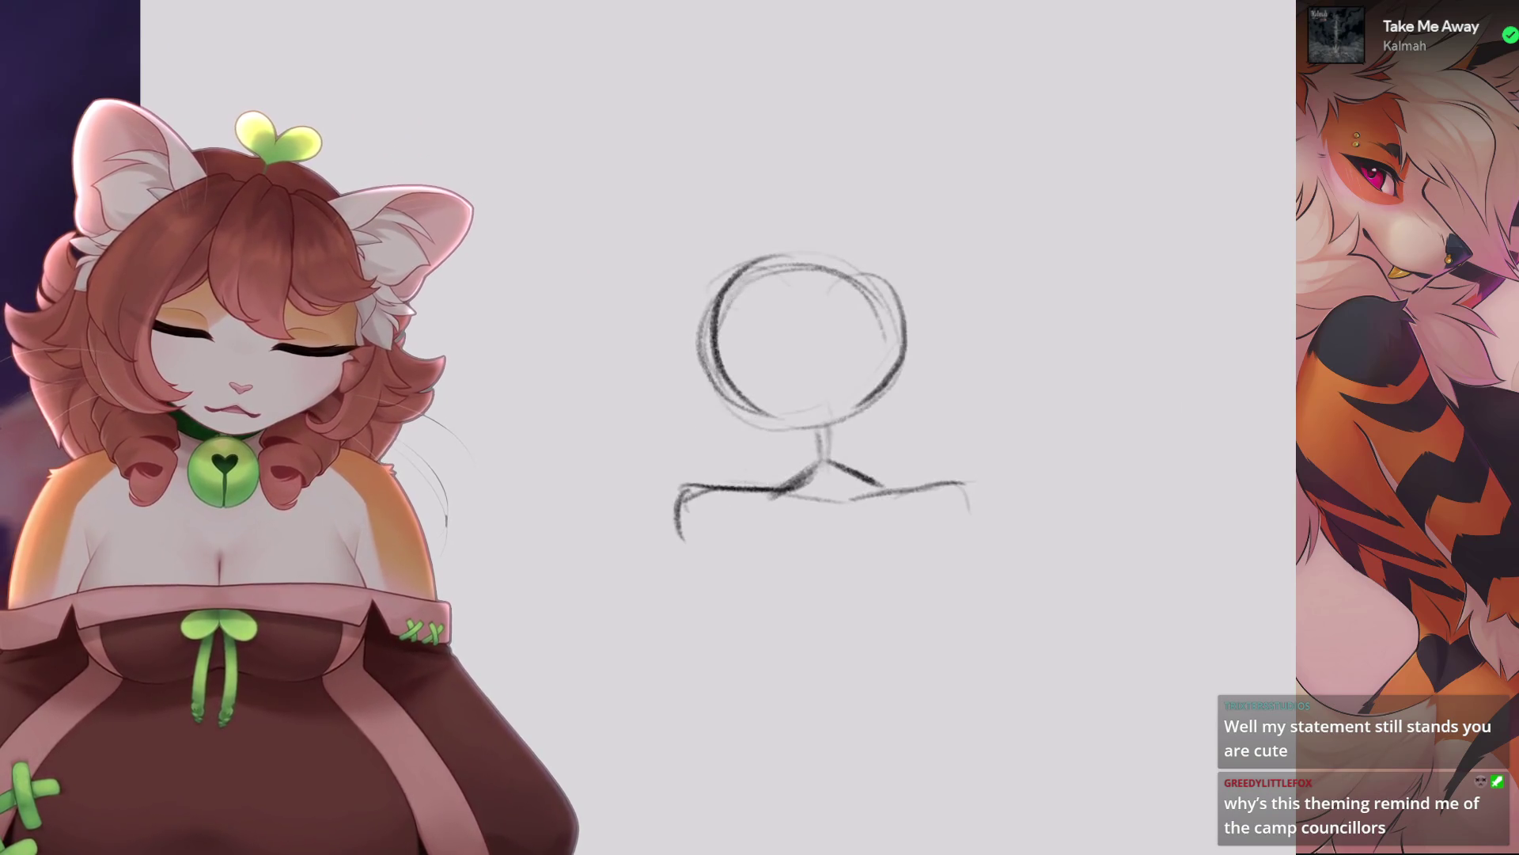
pyautogui.moveTo(827, 266); pyautogui.dragTo(823, 396)
pyautogui.hotkey('ctrl', 'z')
pyautogui.moveTo(806, 273); pyautogui.dragTo(815, 368)
pyautogui.moveTo(676, 277)
pyautogui.mouseDown()
pyautogui.moveTo(791, 380)
pyautogui.moveTo(748, 316)
pyautogui.moveTo(802, 357)
pyautogui.mouseUp()
pyautogui.hotkey('ctrl', 'z')
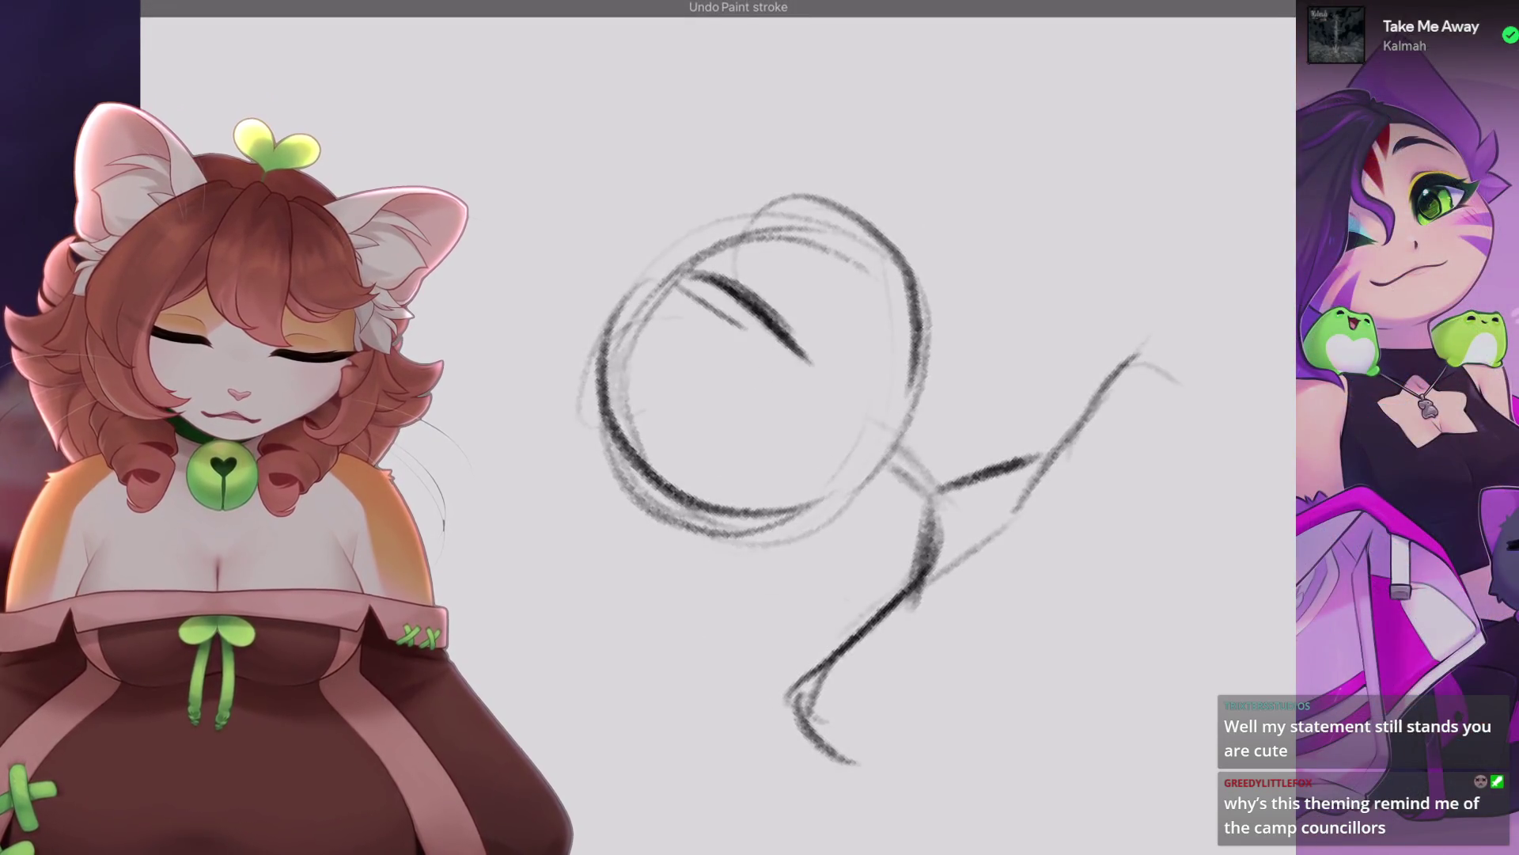
pyautogui.hotkey('ctrl', 'z')
pyautogui.moveTo(681, 281); pyautogui.dragTo(799, 332)
pyautogui.moveTo(740, 411); pyautogui.dragTo(875, 286)
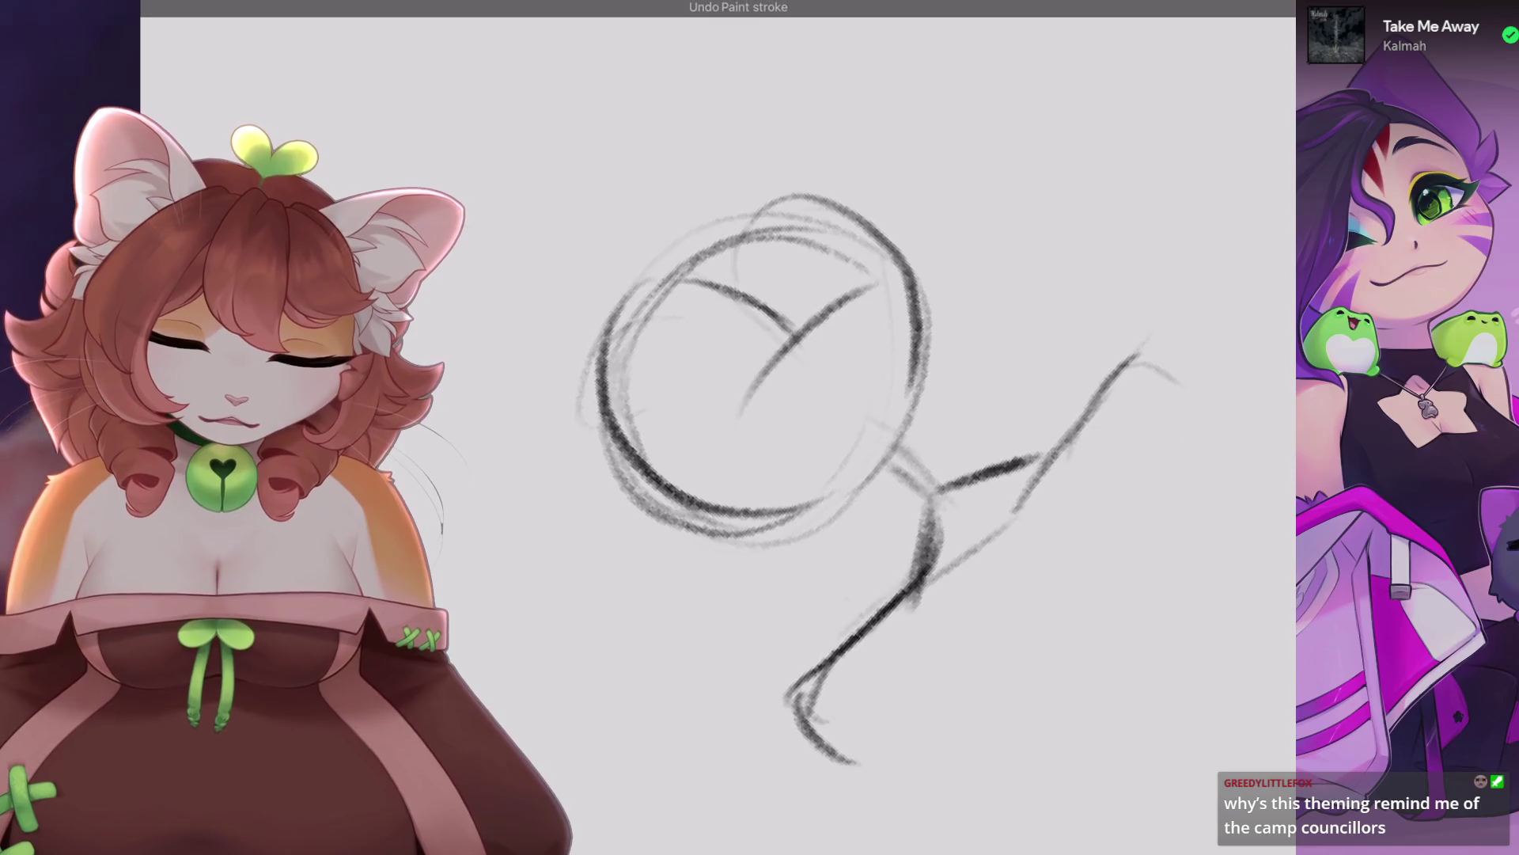
pyautogui.scroll(-5, 852, 479)
# Rotate the head sketch about 30° clockwise, then undo the rotation and dark head strokes.
pyautogui.press('v')
pyautogui.moveTo(593, 294); pyautogui.dragTo(671, 281)
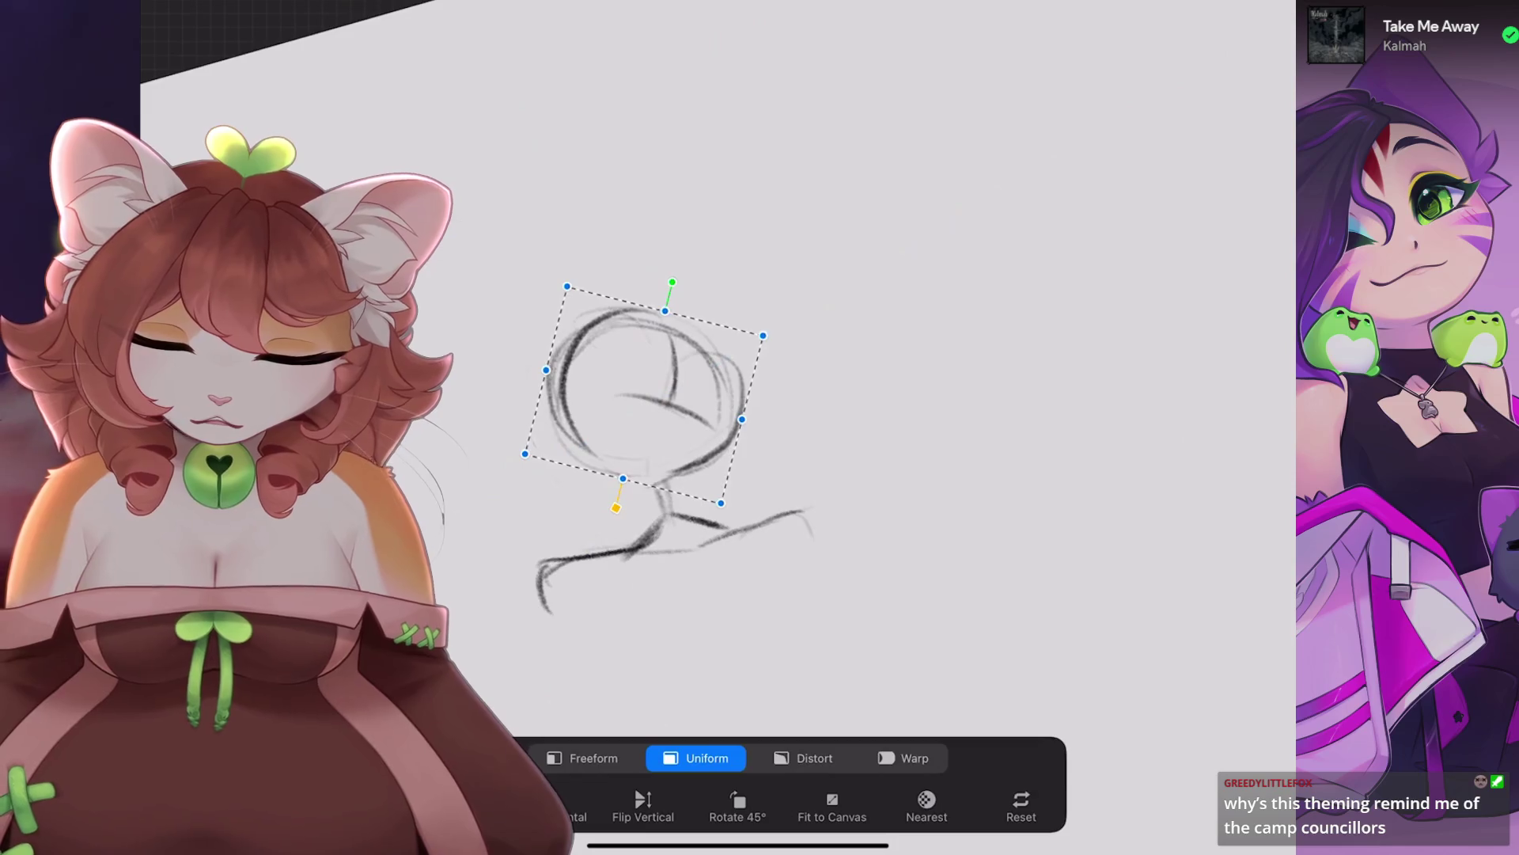
pyautogui.hotkey('ctrl', 'z')
pyautogui.scroll(3, 759, 428)
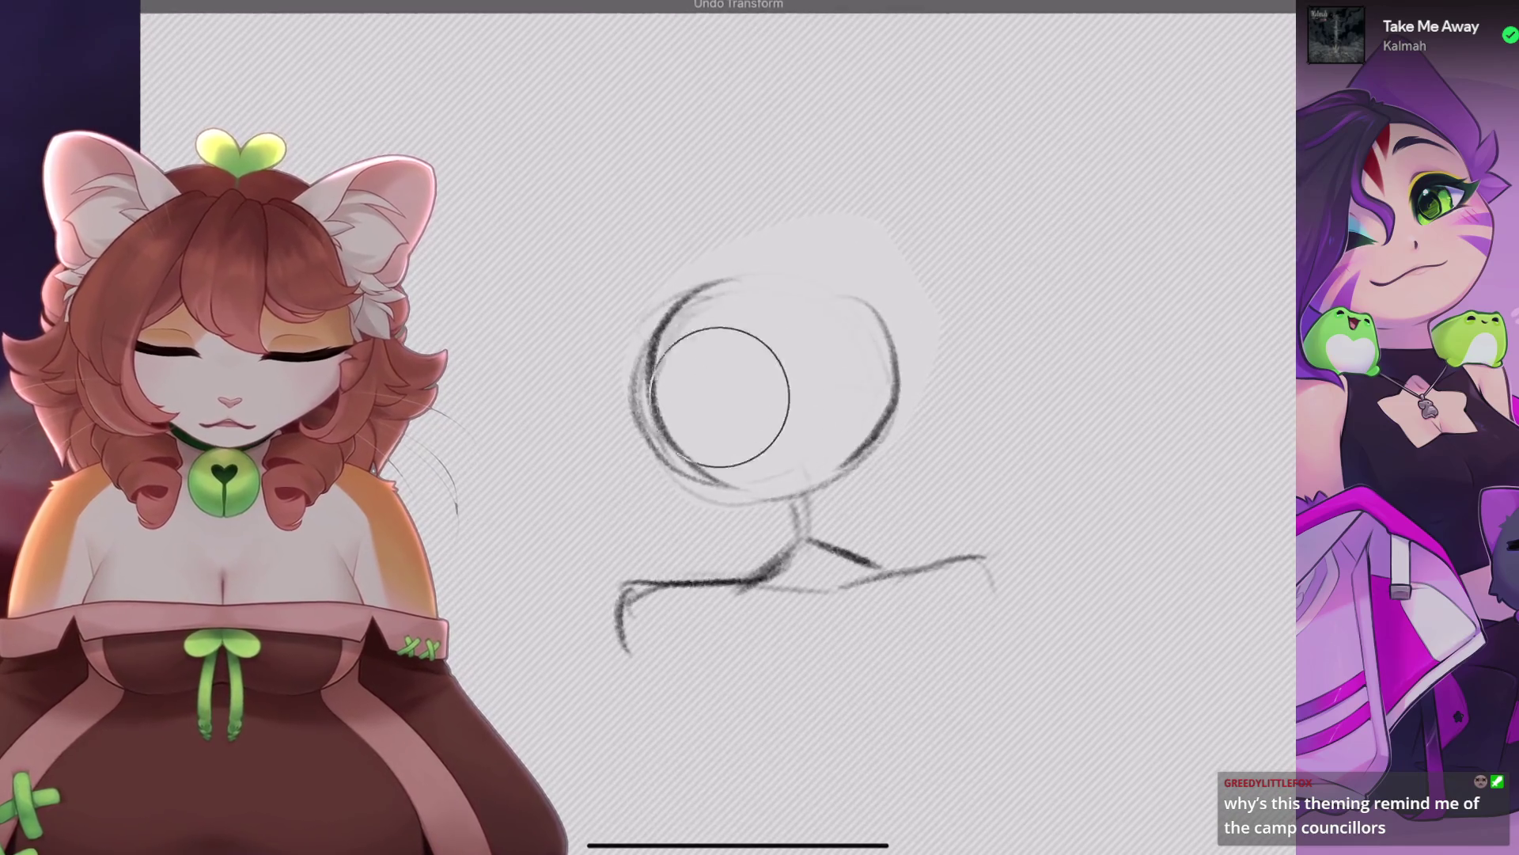
pyautogui.hotkey('ctrl', 'z')
# Pick a pencil brush, retrace the head circle darkly and add a diagonal line inside.
pyautogui.press('b')
pyautogui.click(677, 318)
pyautogui.moveTo(677, 317)
pyautogui.mouseDown()
pyautogui.moveTo(894, 325)
pyautogui.moveTo(680, 427)
pyautogui.moveTo(899, 396)
pyautogui.moveTo(673, 356)
pyautogui.mouseUp()
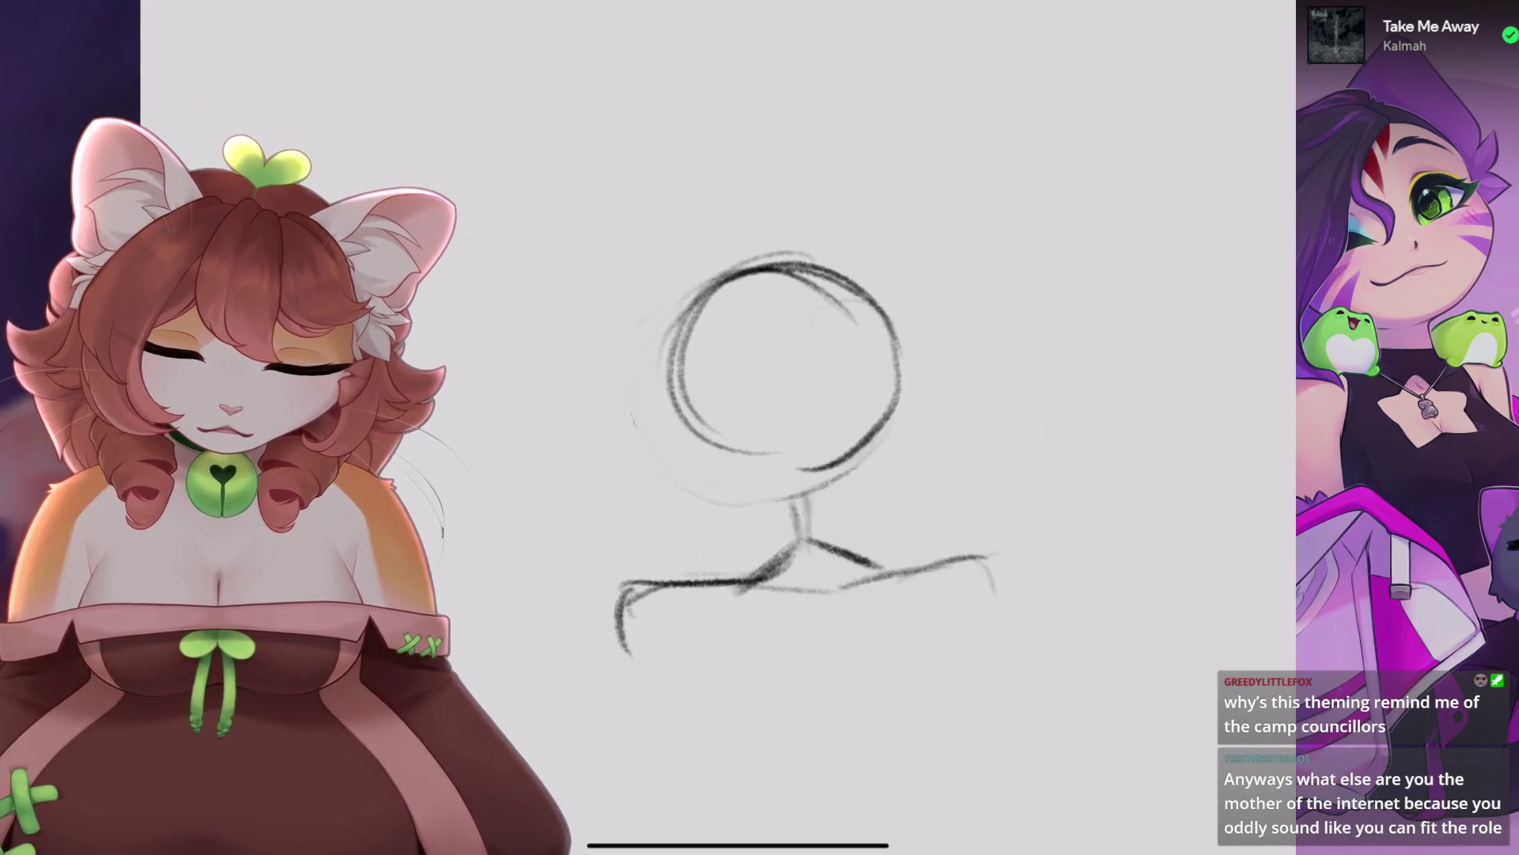
pyautogui.moveTo(818, 346); pyautogui.dragTo(783, 413)
# Redraw the diagonal head line several times, undoing each unsatisfying attempt.
pyautogui.hotkey('ctrl', 'z')
pyautogui.moveTo(843, 281); pyautogui.dragTo(772, 455)
pyautogui.hotkey('ctrl', 'z')
pyautogui.moveTo(845, 320); pyautogui.dragTo(779, 457)
pyautogui.hotkey('ctrl', 'z')
pyautogui.moveTo(854, 328); pyautogui.dragTo(801, 447)
pyautogui.hotkey('ctrl', 'z')
pyautogui.moveTo(843, 289)
pyautogui.mouseDown()
pyautogui.moveTo(777, 448)
pyautogui.moveTo(629, 529)
pyautogui.mouseUp()
# Undo the discarded head stroke and redraw the head circle stroke.
pyautogui.scroll(-3, 712, 428)
pyautogui.hotkey('ctrl', 'z')
pyautogui.moveTo(637, 471); pyautogui.dragTo(716, 534)
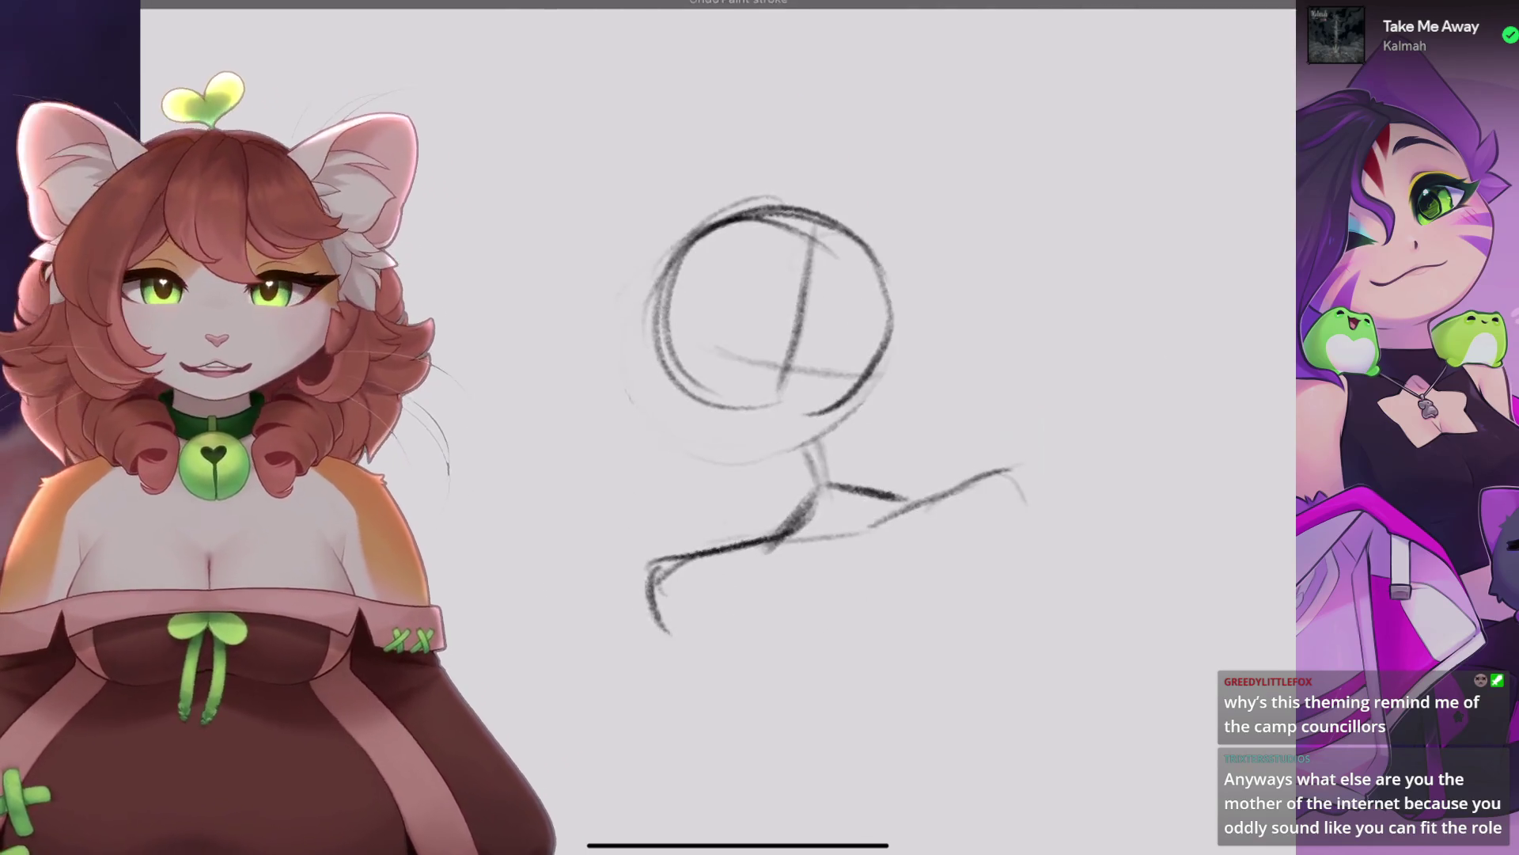
pyautogui.scroll(3, 713, 428)
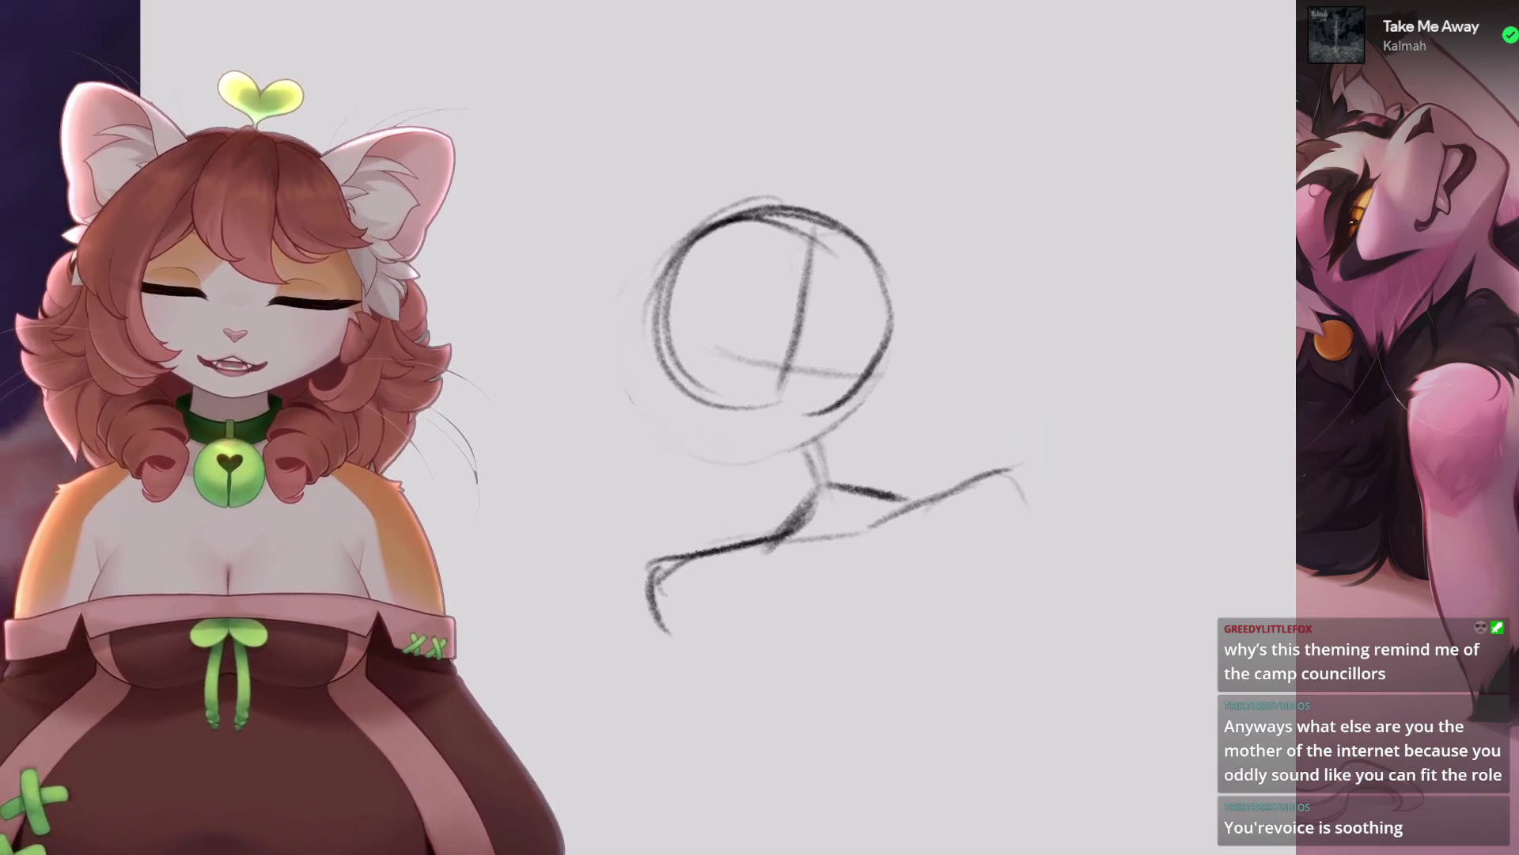
pyautogui.press('s')
# Remove the head's cross lines and neck strokes, then draw a darker new head circle.
pyautogui.moveTo(817, 146)
pyautogui.mouseDown()
pyautogui.moveTo(775, 140)
pyautogui.moveTo(817, 147)
pyautogui.mouseUp()
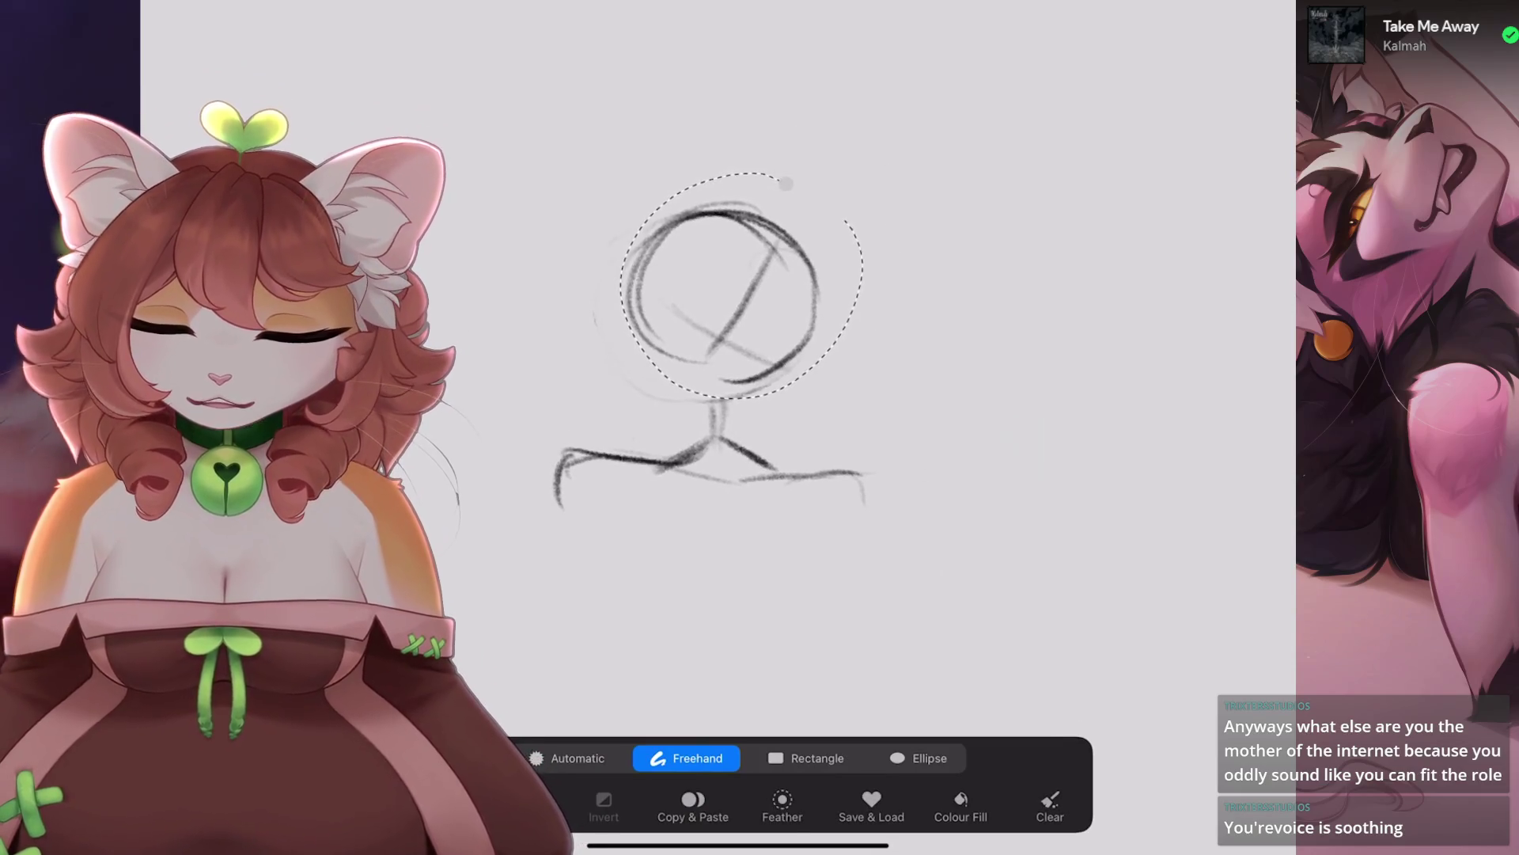
pyautogui.press('v')
pyautogui.press('v')
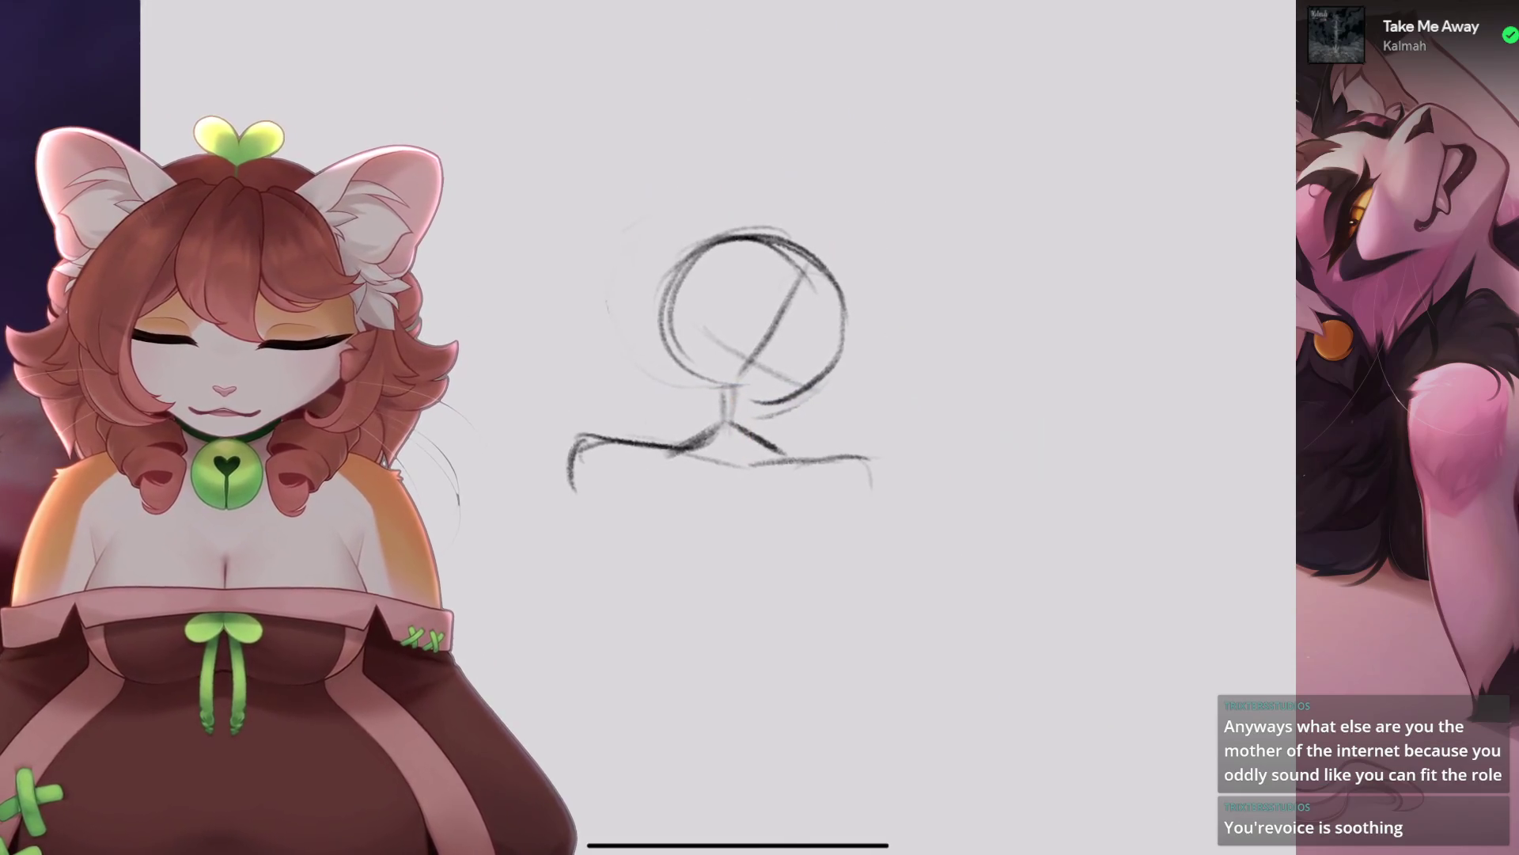
pyautogui.hotkey('ctrl', 'z')
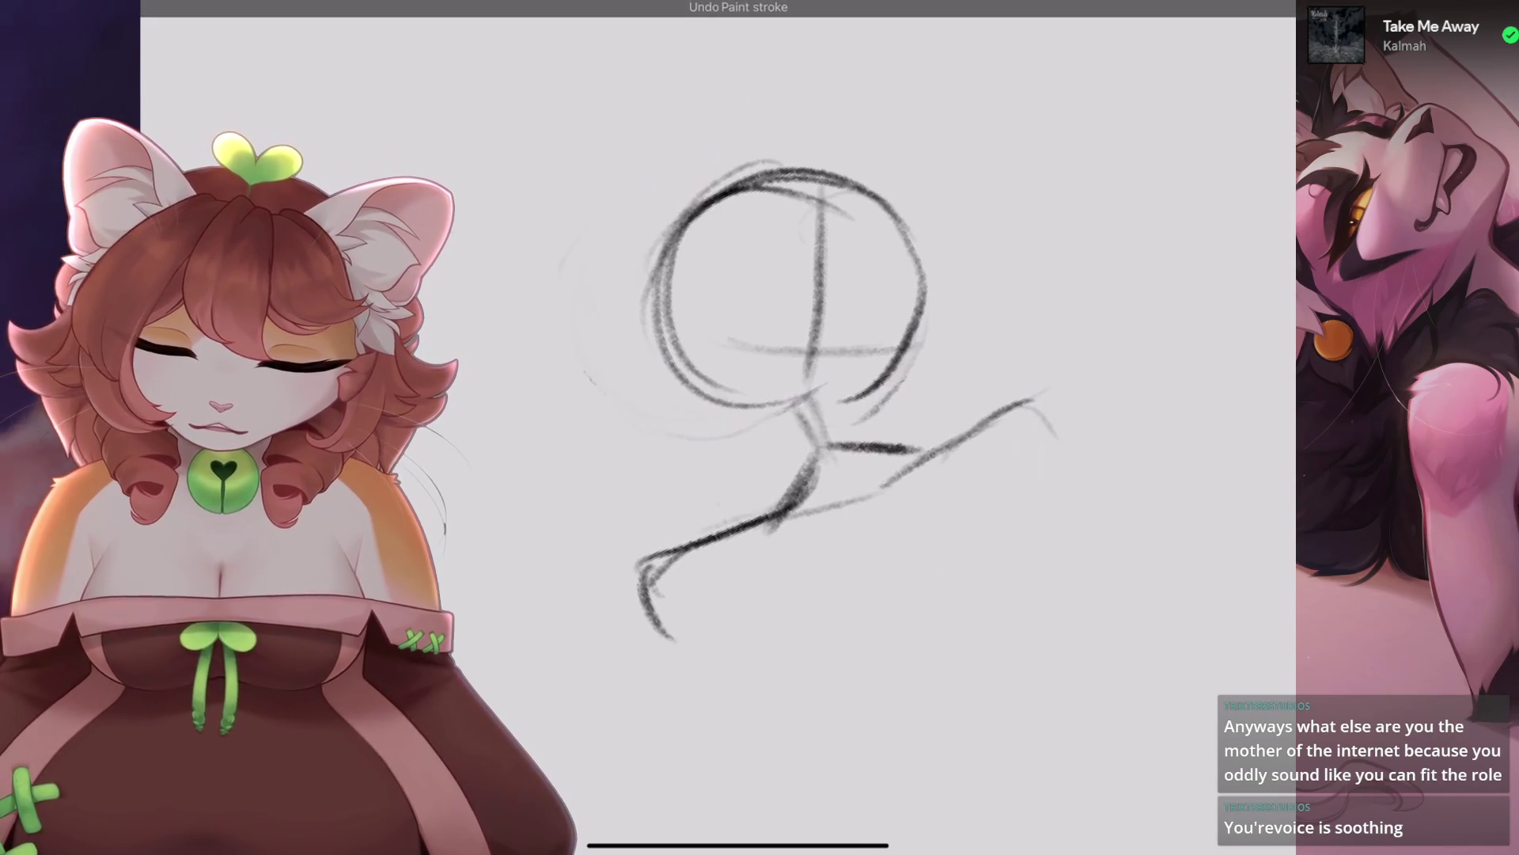
pyautogui.hotkey('ctrl', 'z')
pyautogui.hotkey('ctrl', 'z')
pyautogui.hotkey('ctrl', 'z')
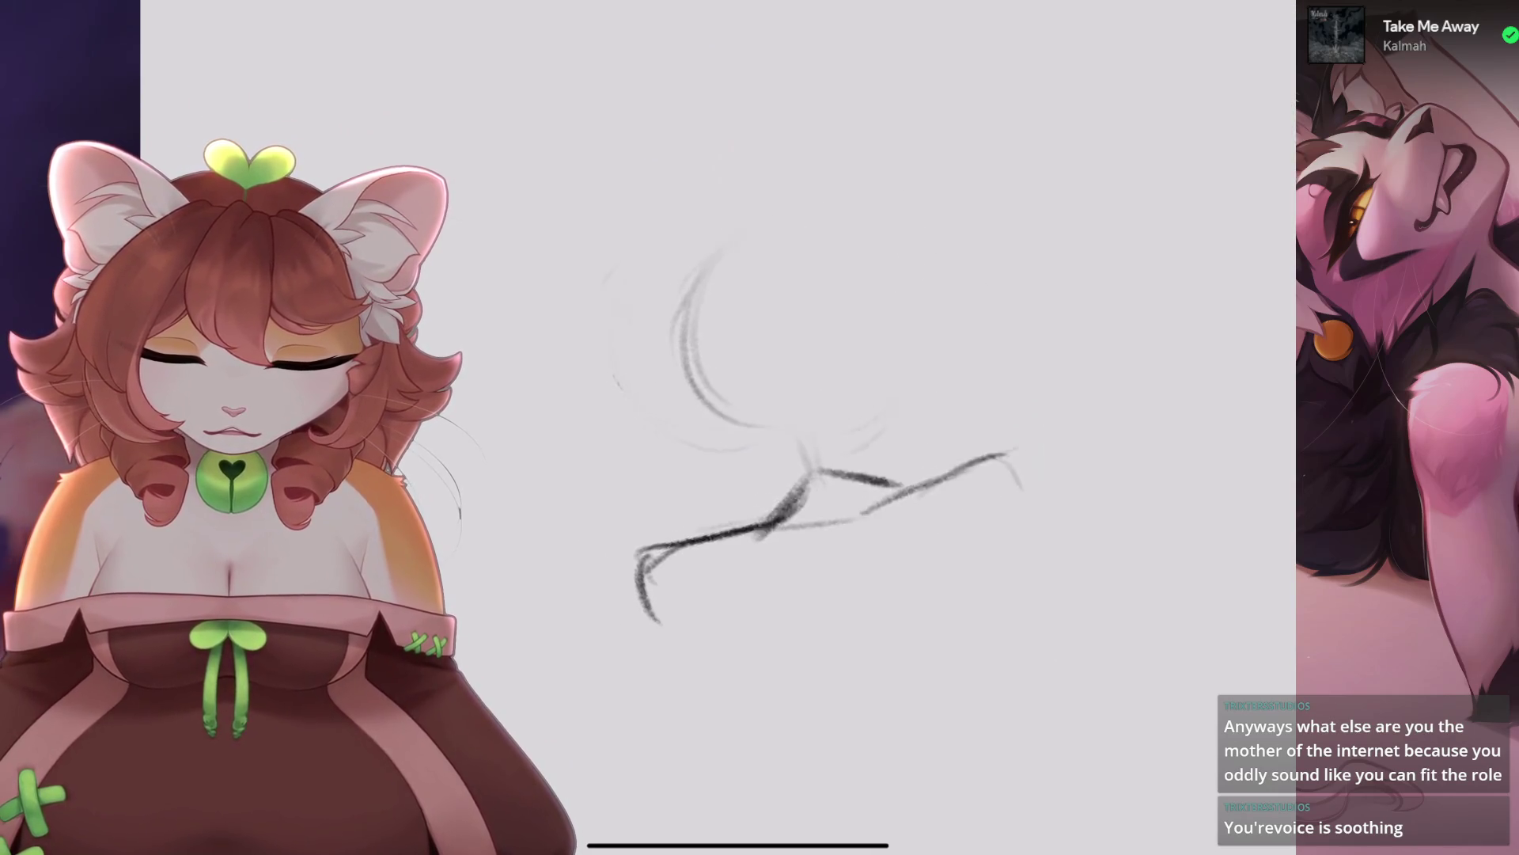
pyautogui.moveTo(705, 352)
pyautogui.mouseDown()
pyautogui.moveTo(855, 384)
pyautogui.moveTo(681, 412)
pyautogui.moveTo(791, 500)
pyautogui.mouseUp()
pyautogui.moveTo(680, 427)
pyautogui.mouseDown()
pyautogui.moveTo(852, 348)
pyautogui.moveTo(879, 474)
pyautogui.mouseUp()
# Draw a small L-shaped crossbar doodle with a shaded corner among the side sketches.
pyautogui.scroll(-5, 712, 427)
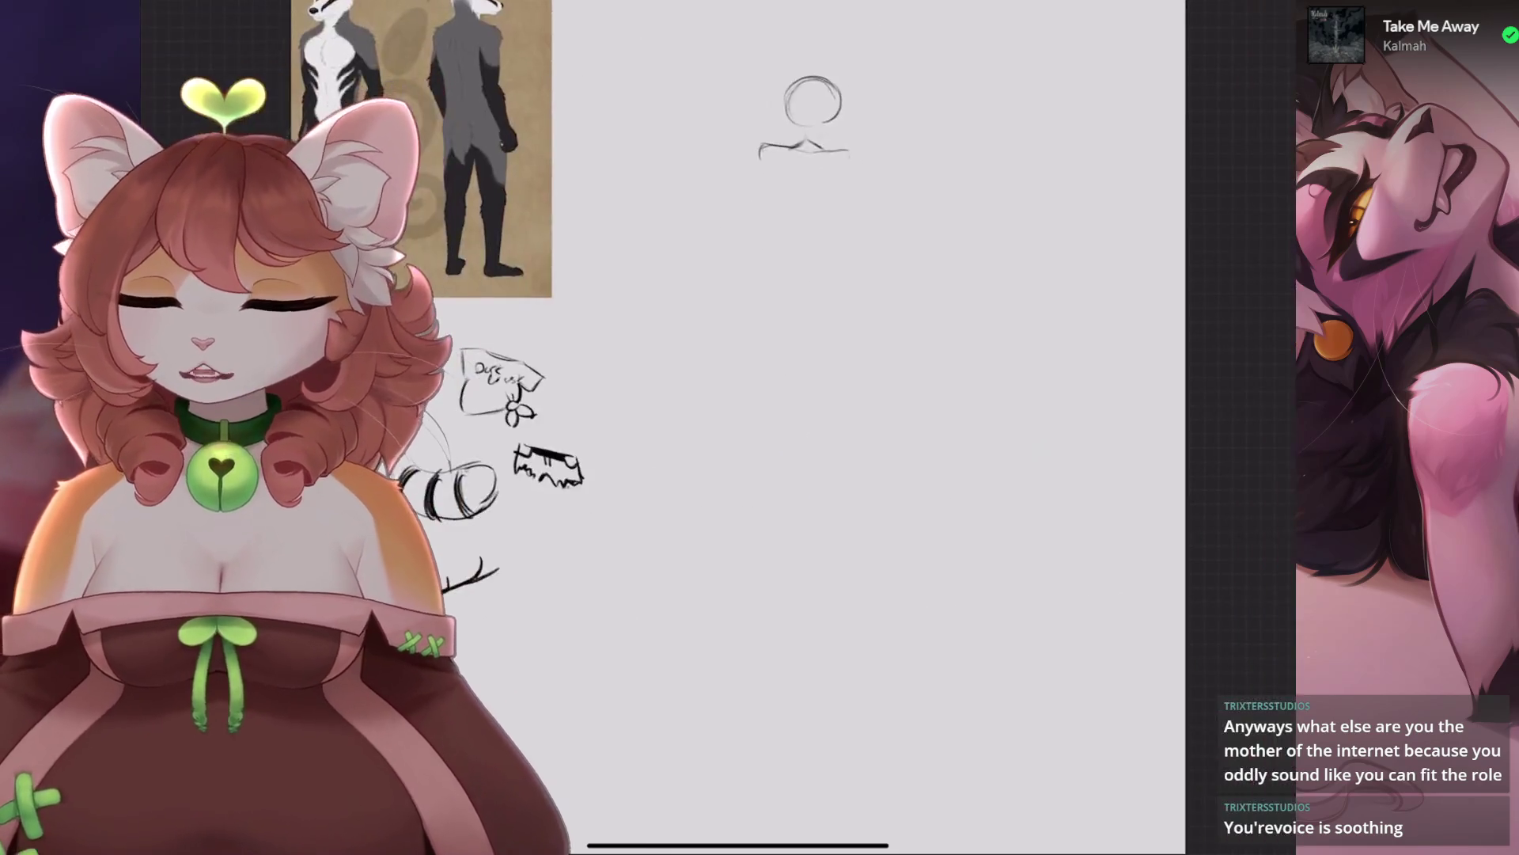
pyautogui.scroll(5, 554, 317)
pyautogui.scroll(3, 712, 356)
pyautogui.scroll(-3, 713, 427)
pyautogui.moveTo(729, 441)
pyautogui.mouseDown()
pyautogui.moveTo(758, 500)
pyautogui.moveTo(807, 486)
pyautogui.moveTo(780, 466)
pyautogui.moveTo(715, 532)
pyautogui.mouseUp()
pyautogui.hotkey('ctrl', 'z')
pyautogui.hotkey('ctrl', 'z')
pyautogui.hotkey('ctrl', 'z')
pyautogui.moveTo(774, 428); pyautogui.dragTo(845, 475)
pyautogui.moveTo(756, 451)
pyautogui.mouseDown()
pyautogui.moveTo(803, 512)
pyautogui.moveTo(771, 497)
pyautogui.mouseUp()
pyautogui.scroll(-3, 713, 428)
pyautogui.scroll(-3, 759, 317)
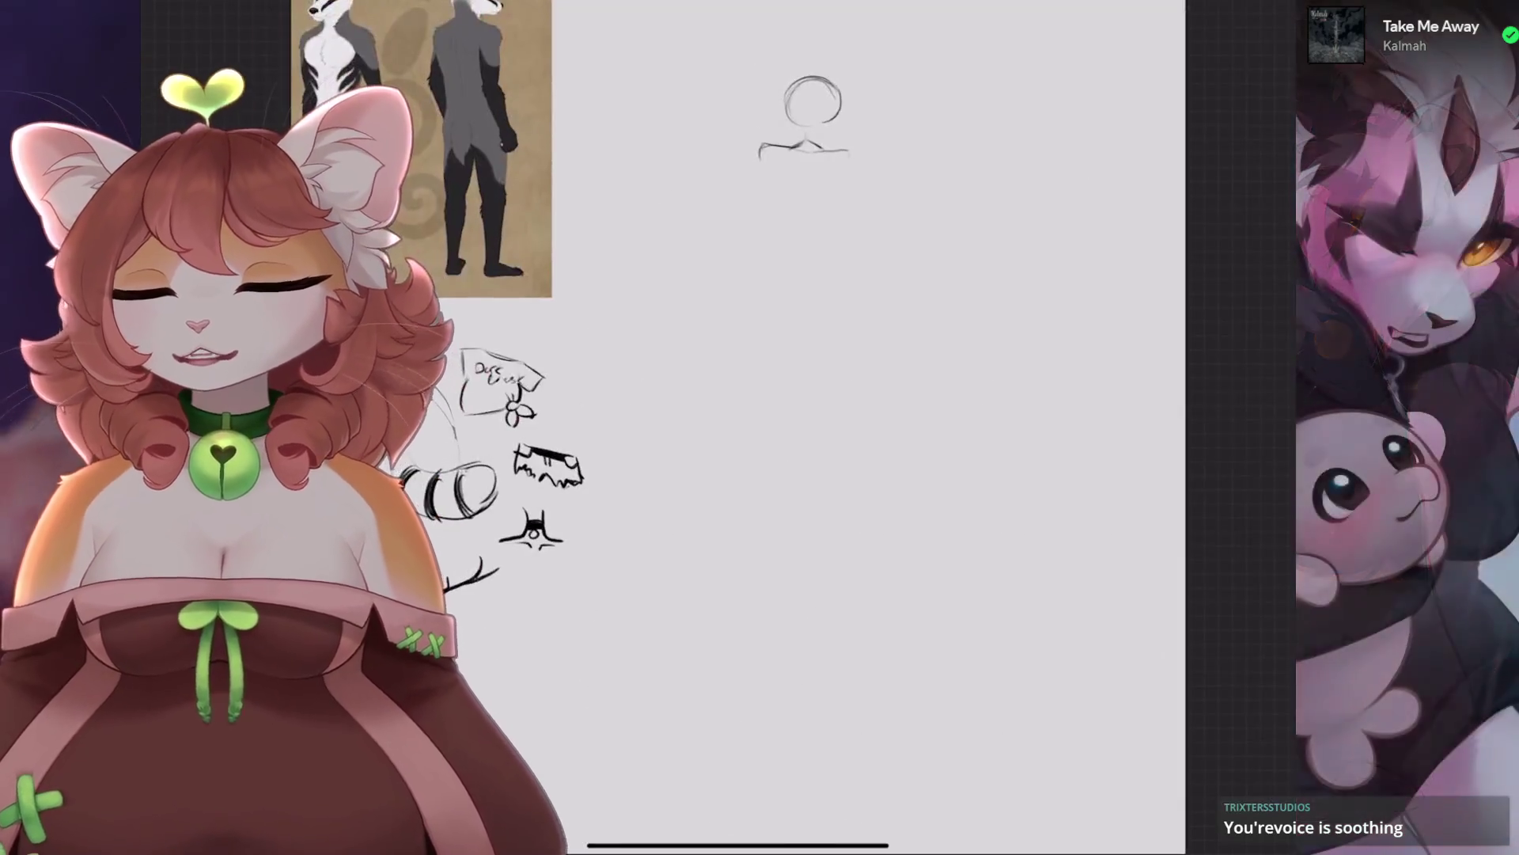
pyautogui.scroll(5, 784, 198)
pyautogui.scroll(5, 783, 316)
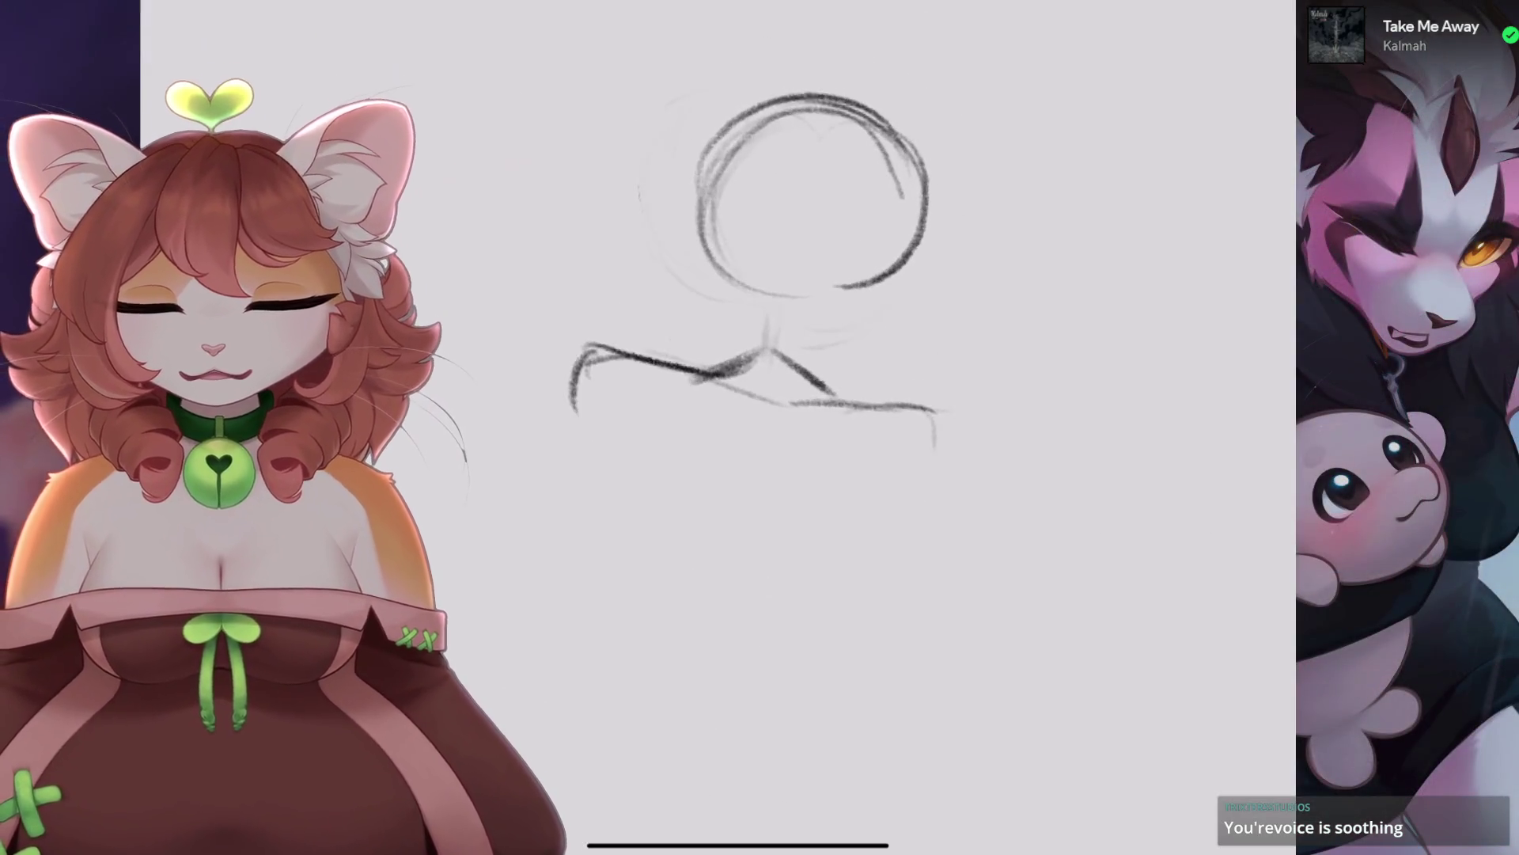
pyautogui.scroll(-1, 799, 317)
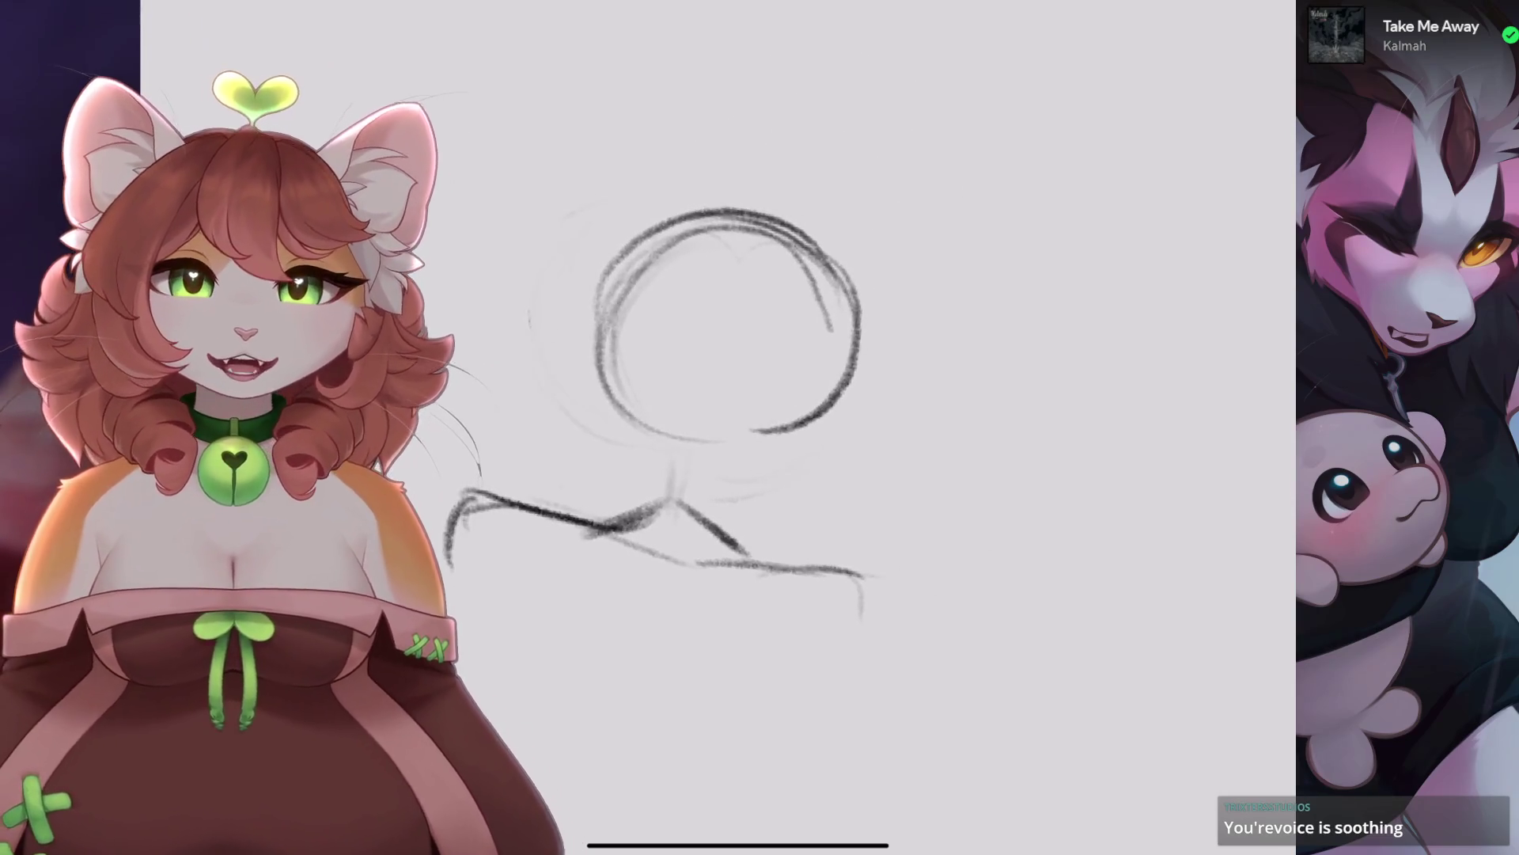
pyautogui.scroll(-2, 791, 356)
pyautogui.scroll(2, 792, 356)
pyautogui.click(1068, 424)
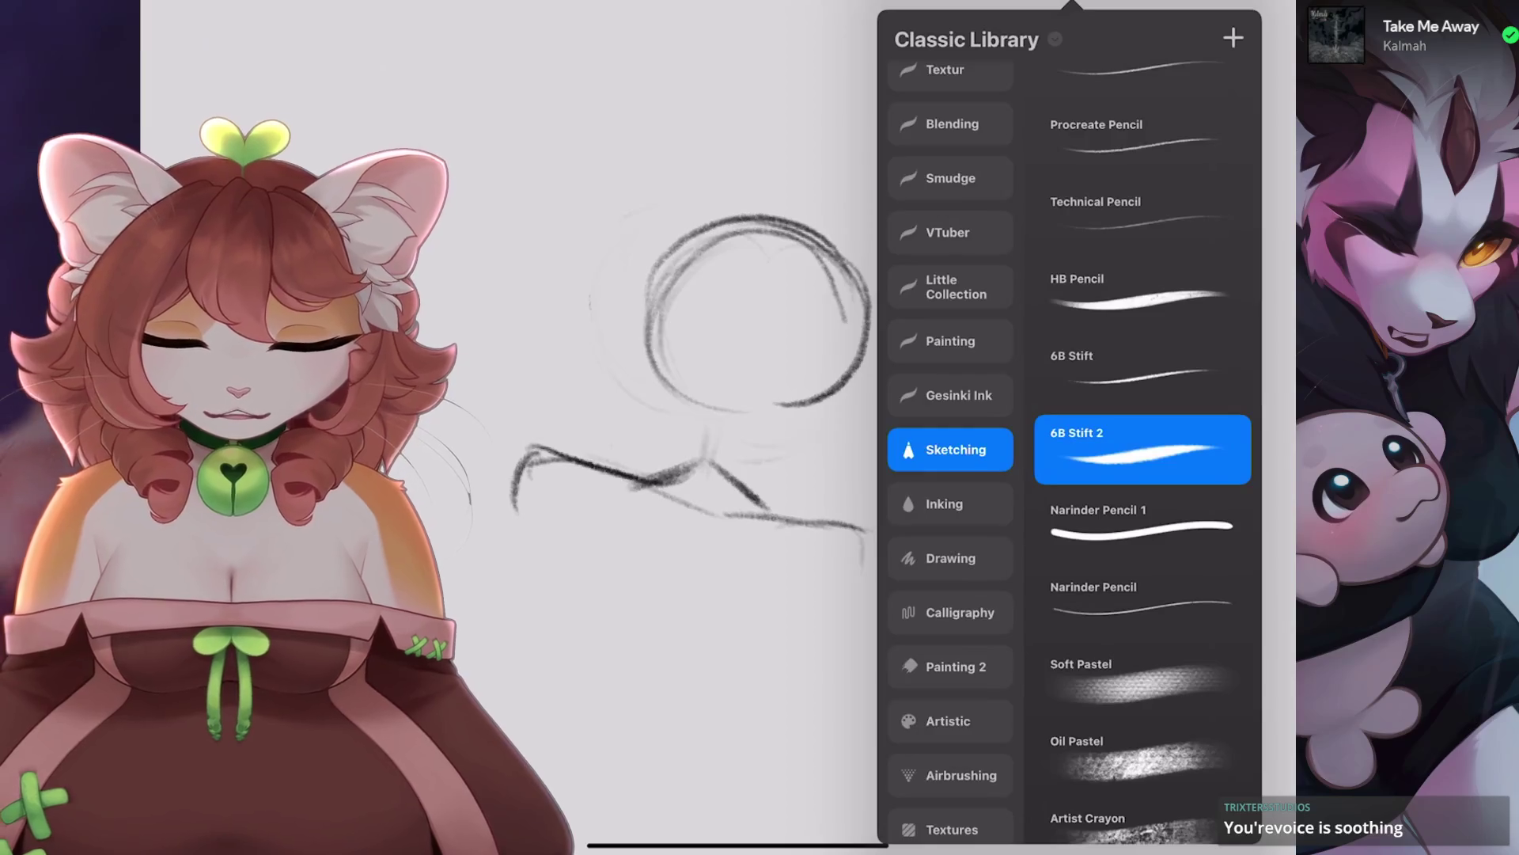
pyautogui.click(792, 633)
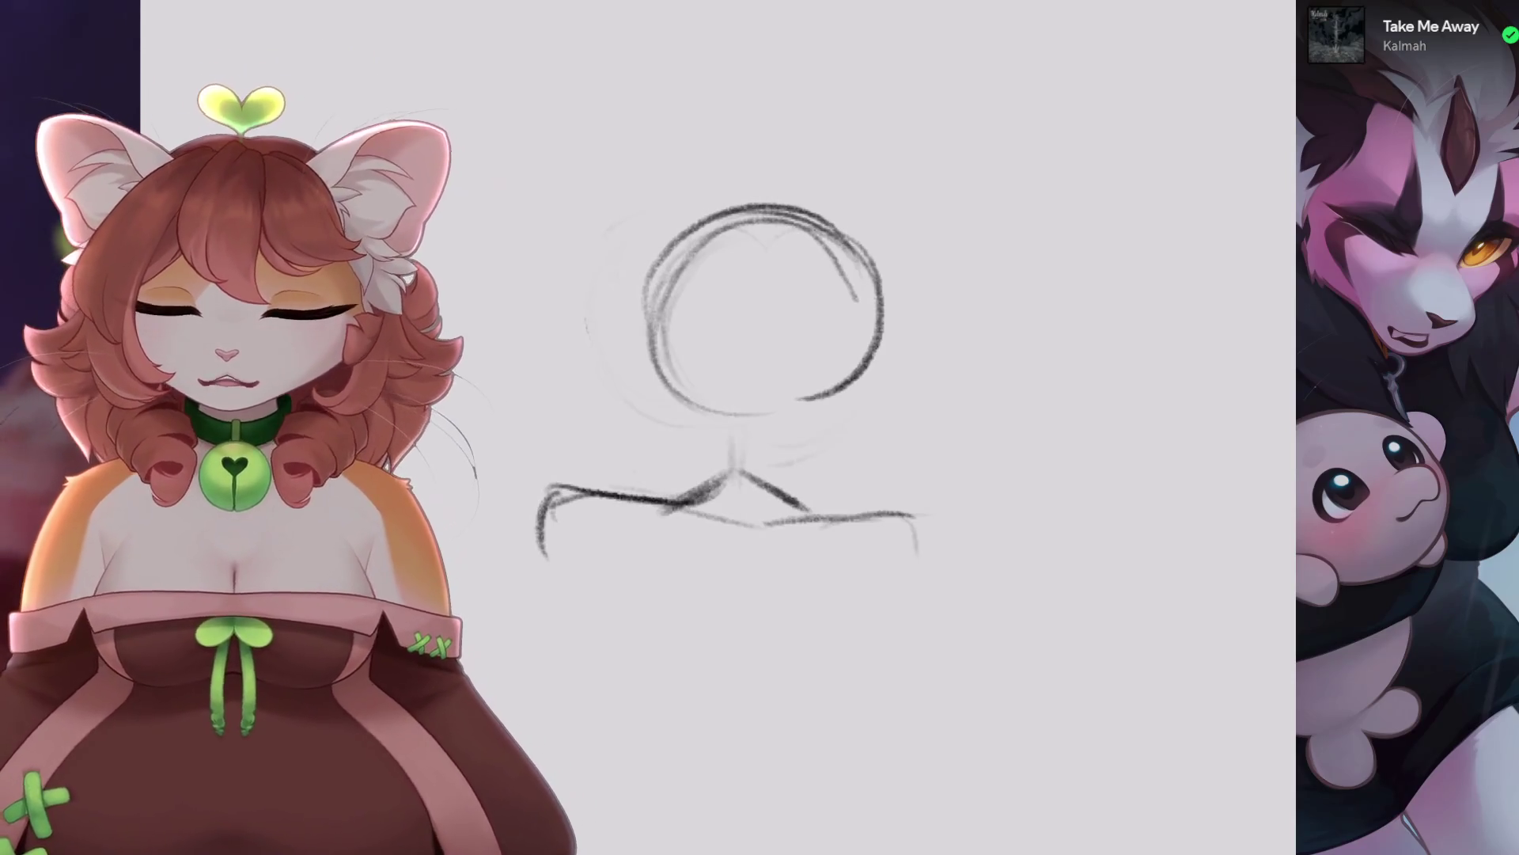
pyautogui.scroll(3, 764, 372)
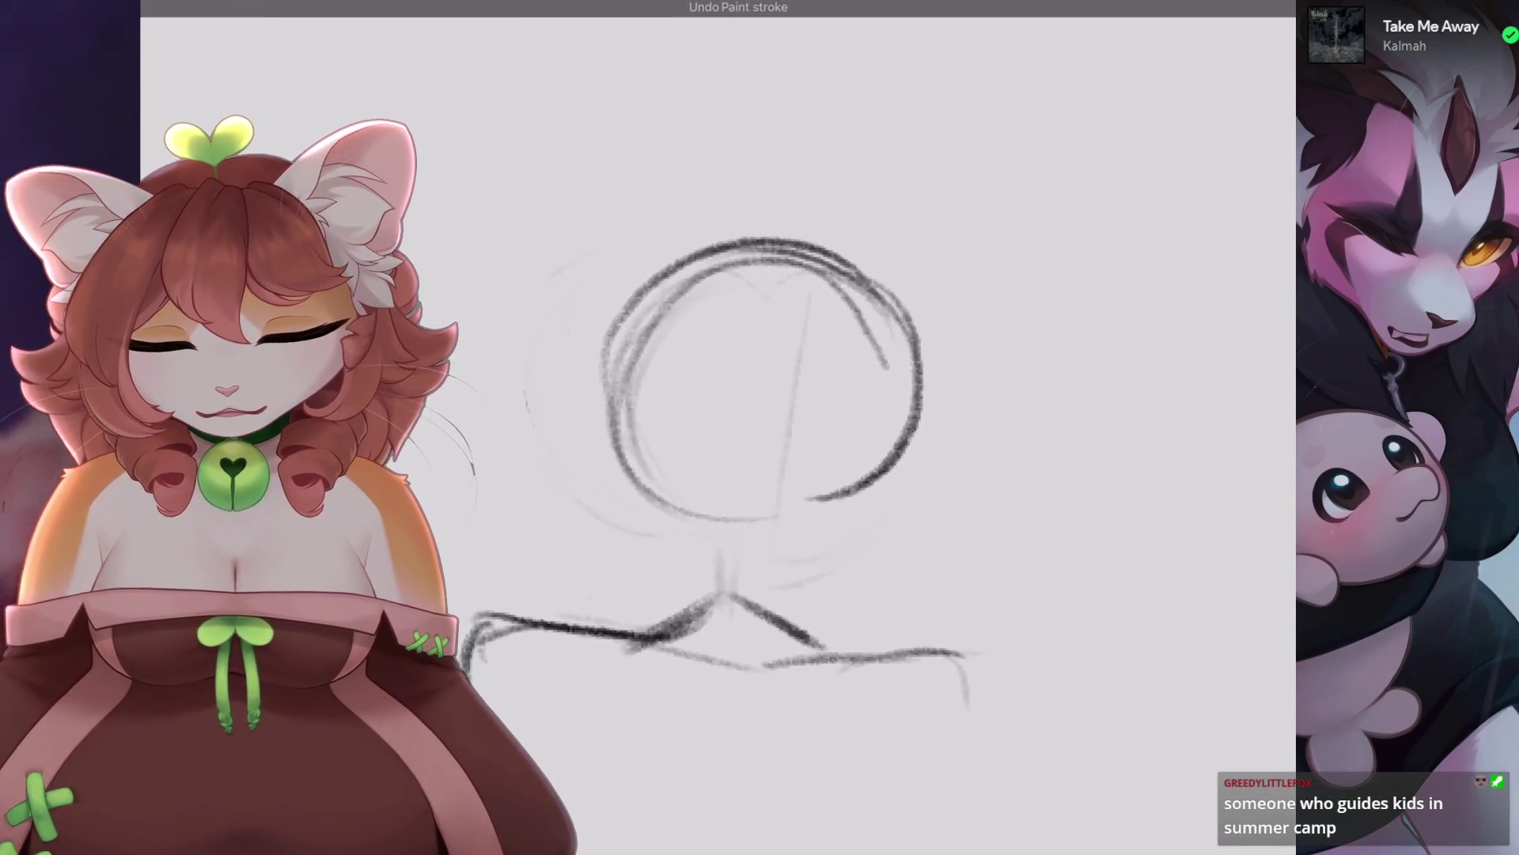
pyautogui.scroll(-5, 764, 372)
pyautogui.scroll(2, 870, 317)
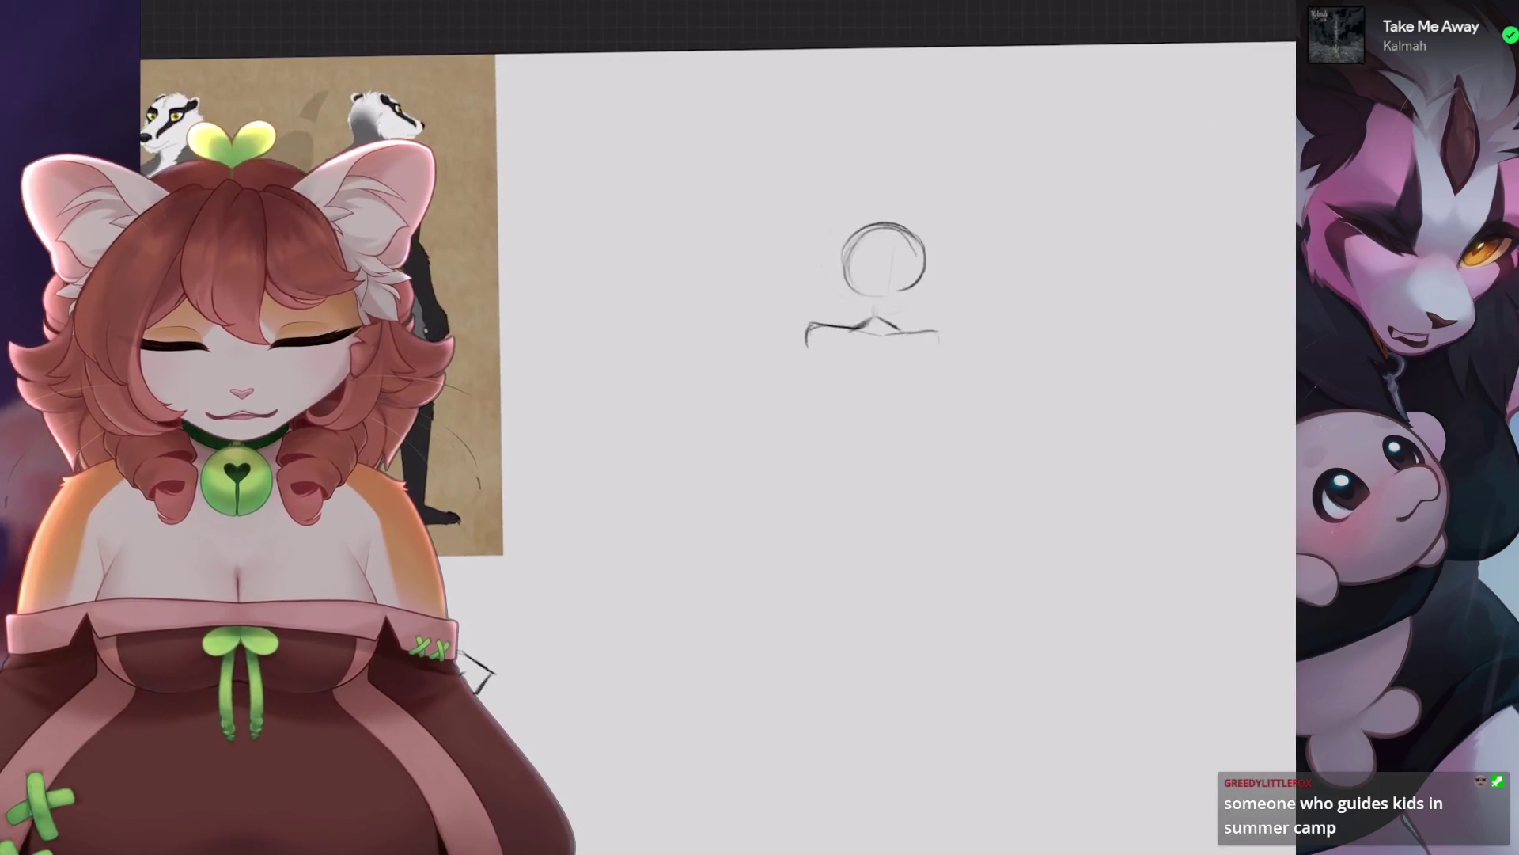
pyautogui.scroll(-2, 870, 317)
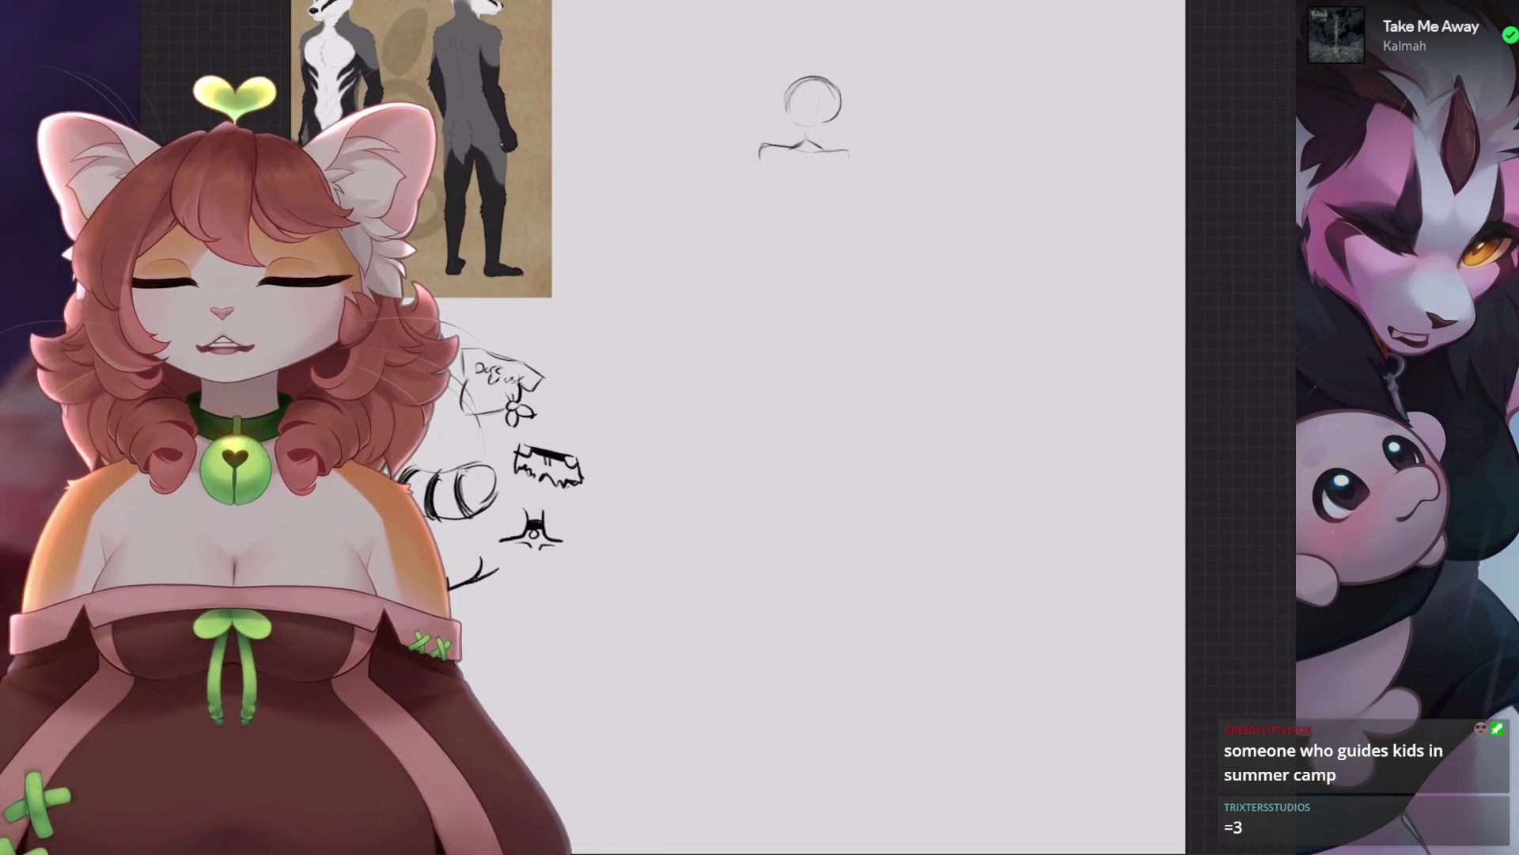
# Clear the head-and-shoulder sketch from the canvas.
pyautogui.scroll(3, 797, 89)
pyautogui.press('l')
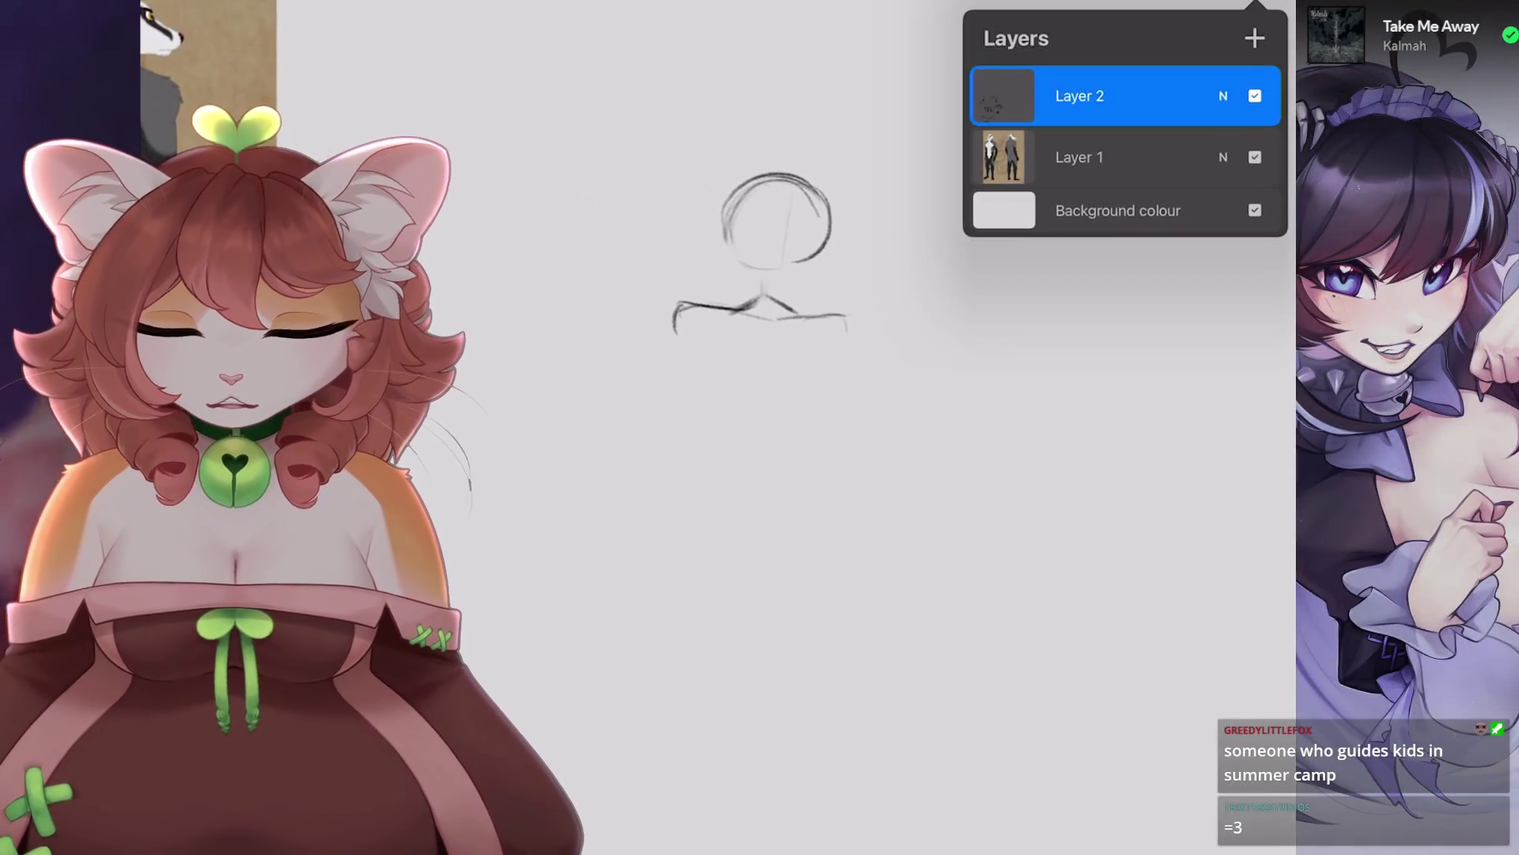
pyautogui.press('l')
pyautogui.press('BackSpace')
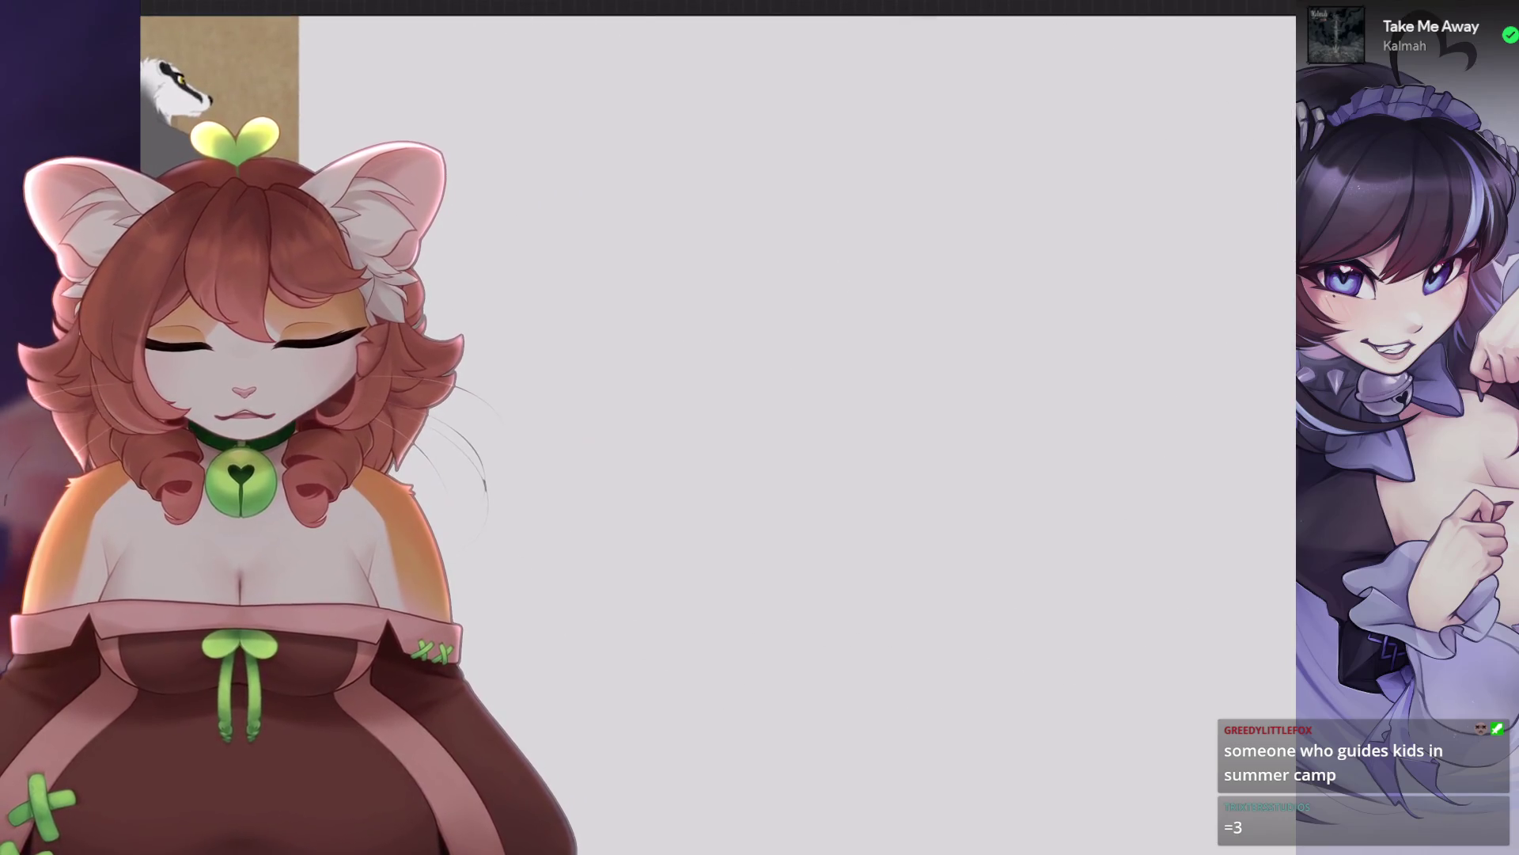
# Add a new empty Layer 3 above Layer 2.
pyautogui.press('l')
pyautogui.click(1255, 37)
pyautogui.press('l')
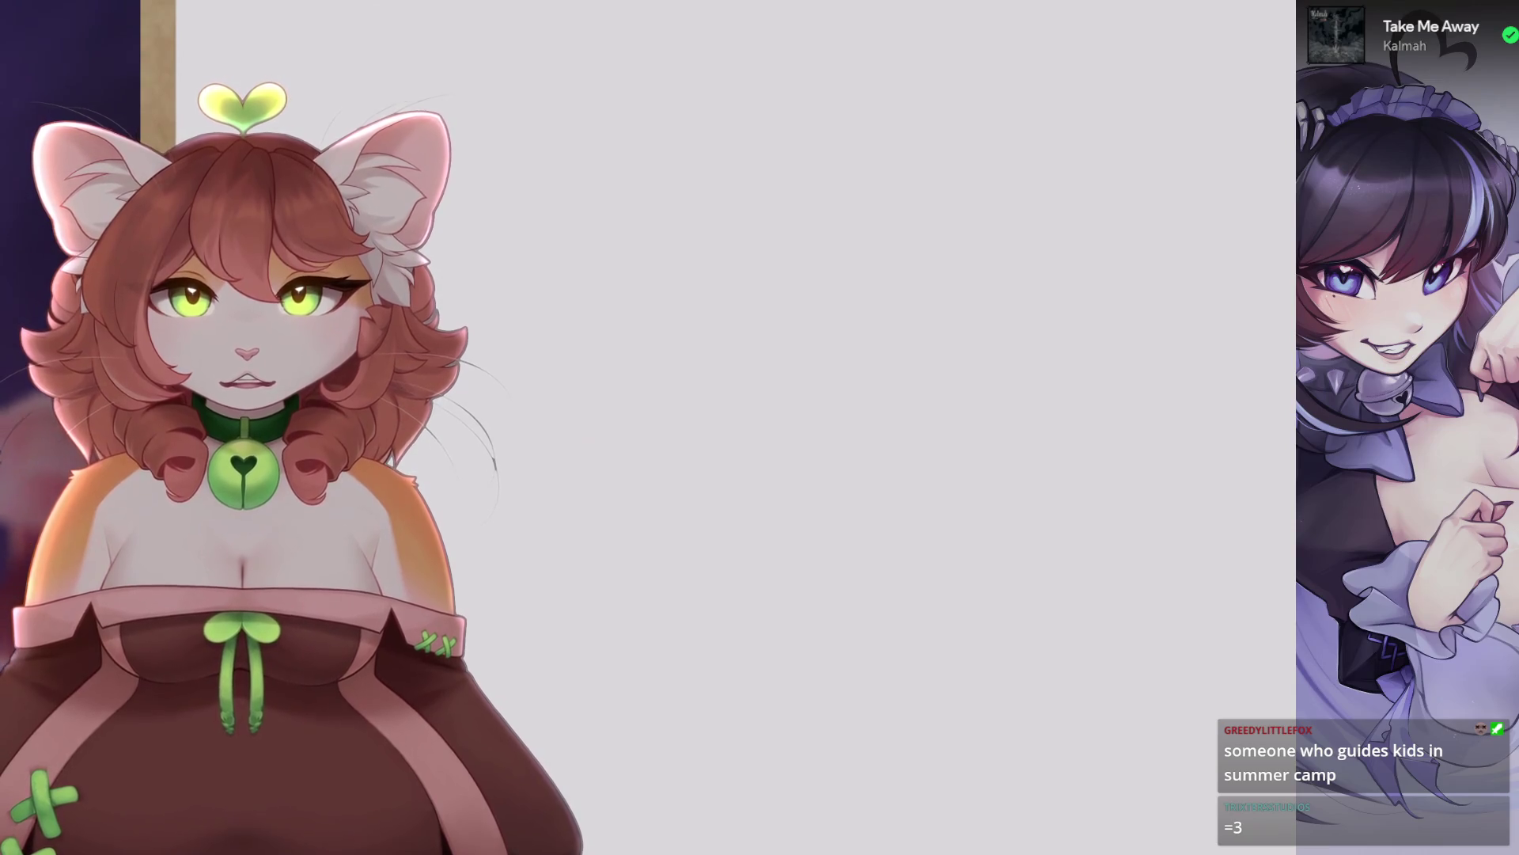
pyautogui.scroll(5, 712, 427)
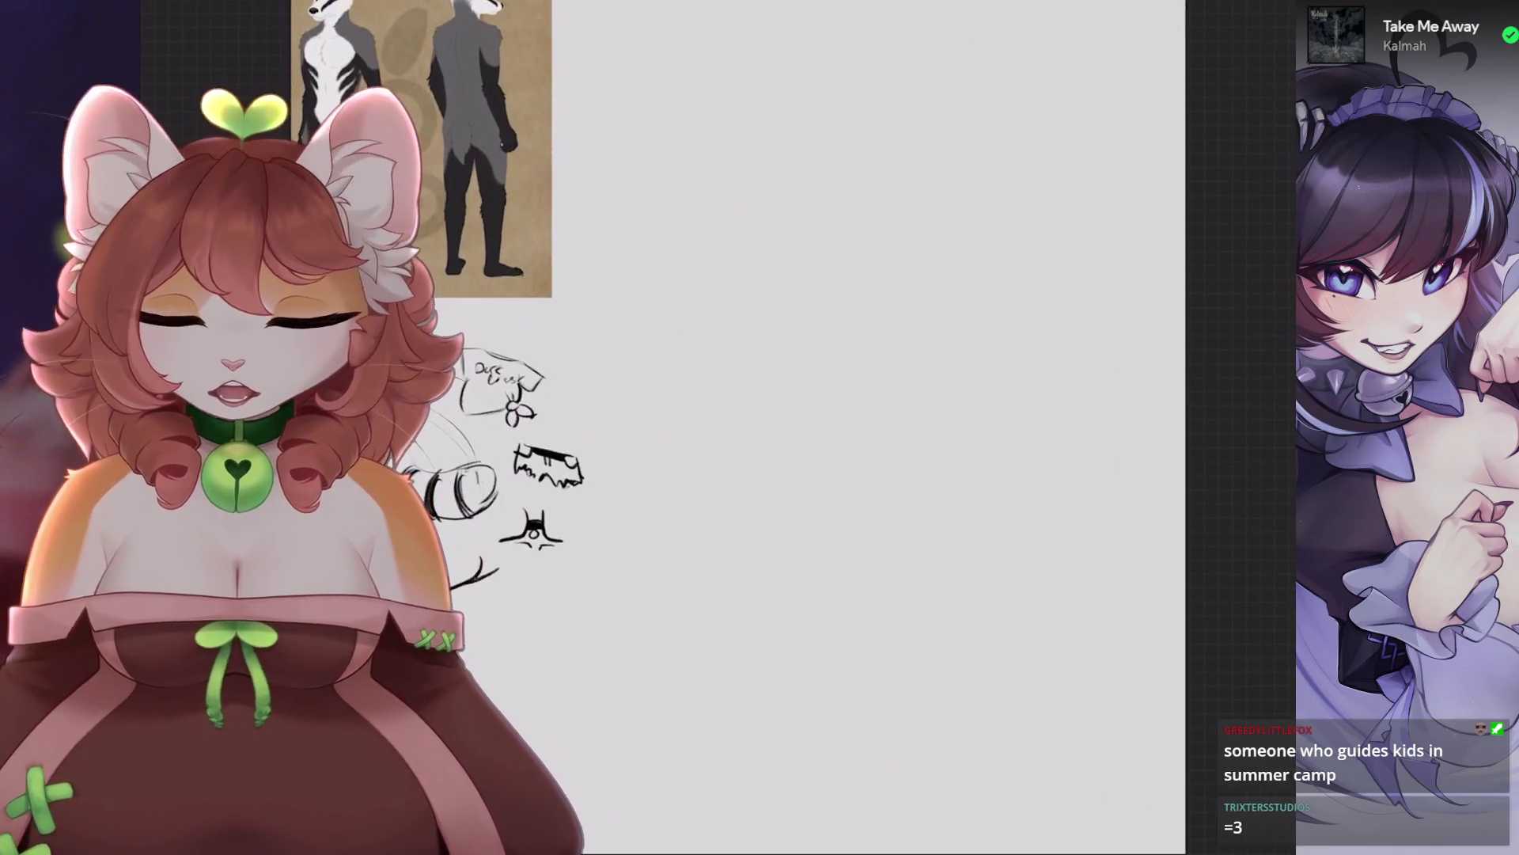
pyautogui.scroll(2, 633, 427)
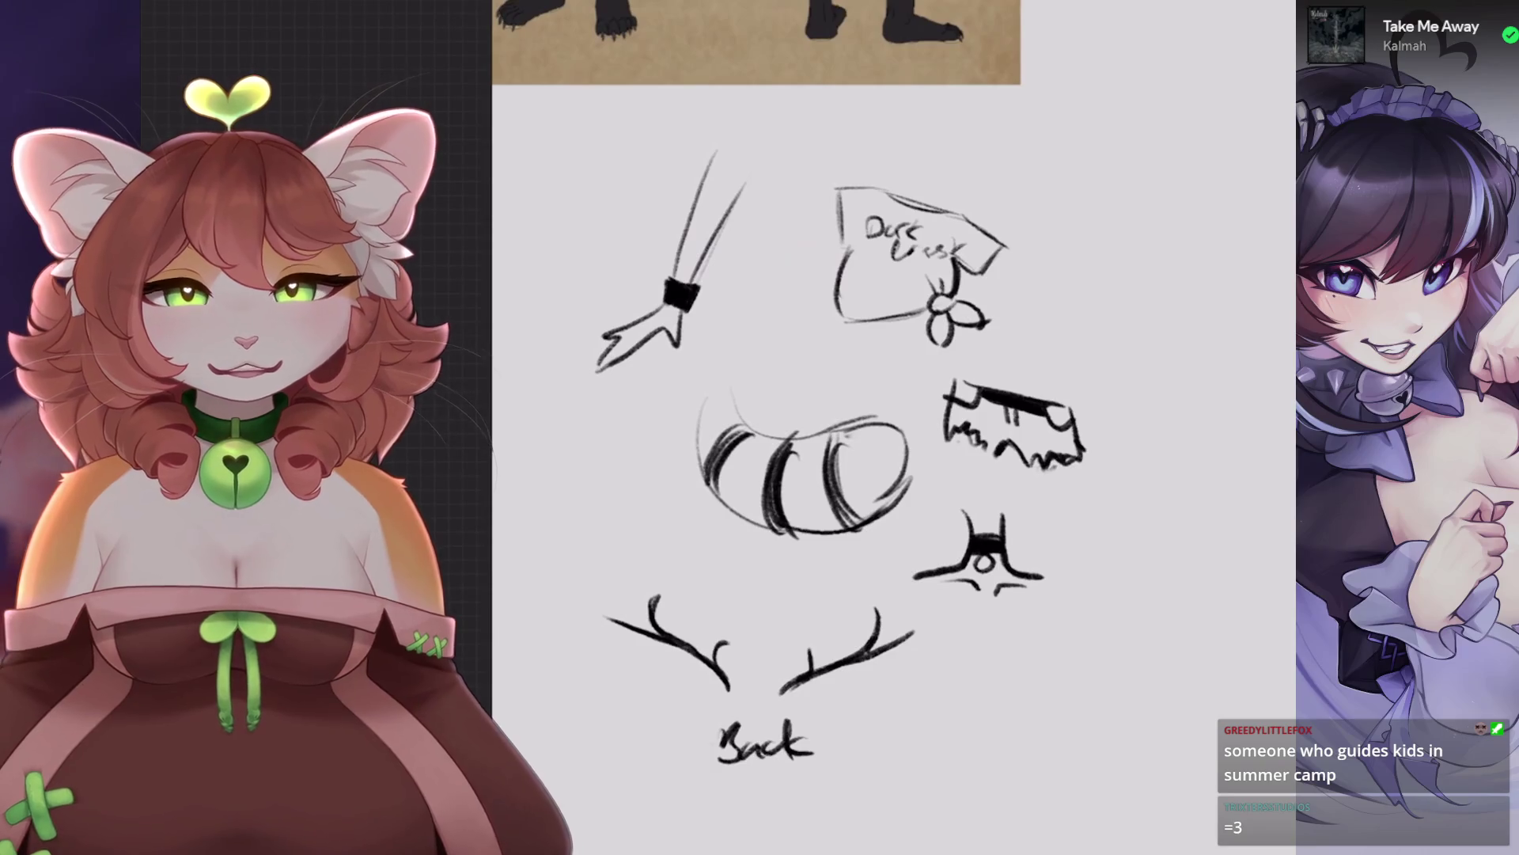
pyautogui.press('s')
pyautogui.moveTo(586, 496); pyautogui.dragTo(732, 349)
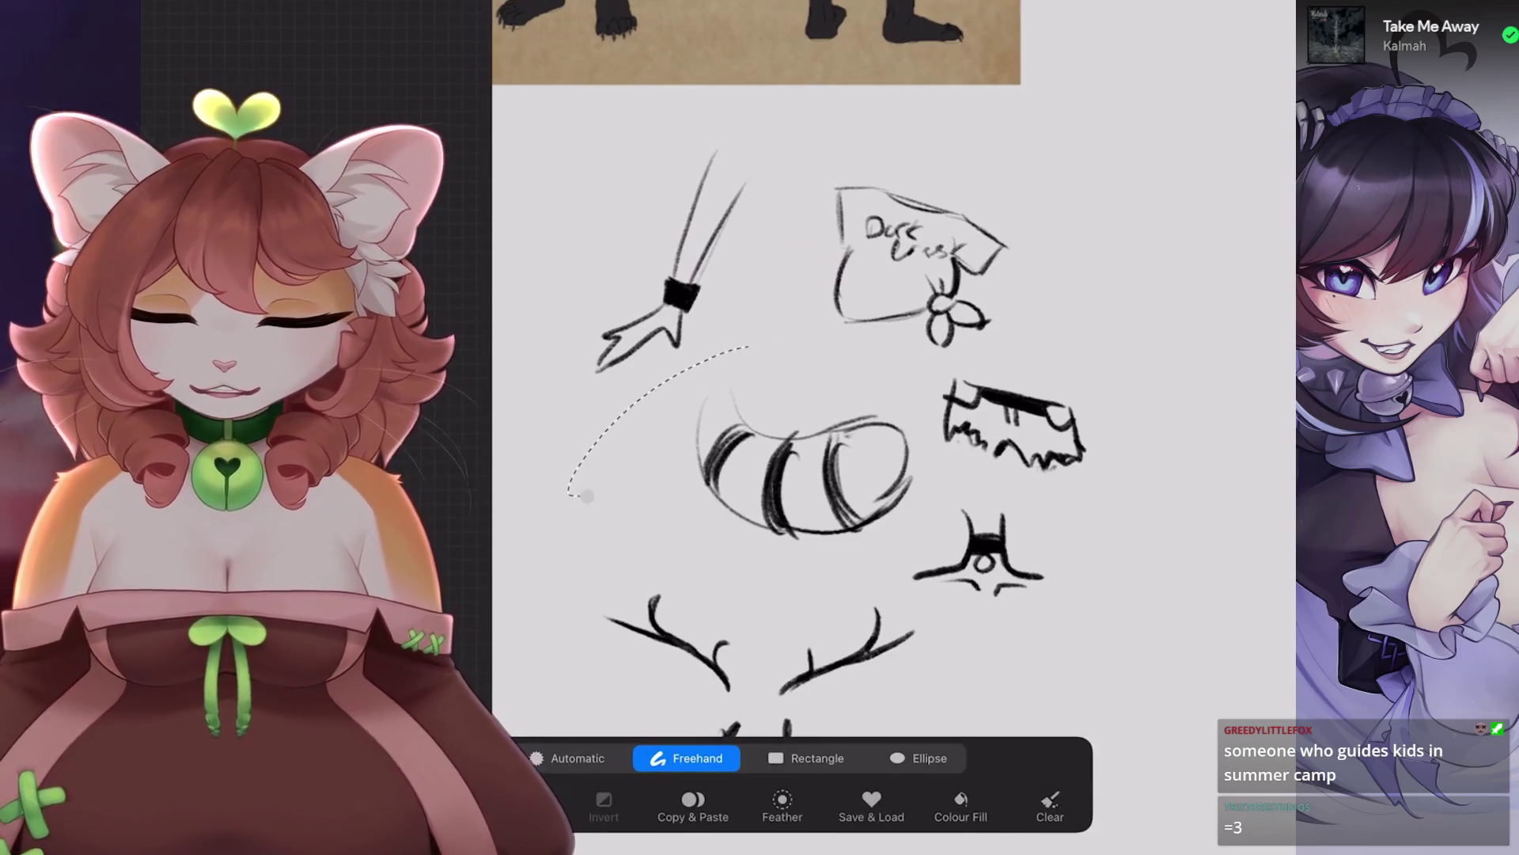
pyautogui.moveTo(924, 467)
pyautogui.mouseDown()
pyautogui.moveTo(942, 672)
pyautogui.moveTo(510, 633)
pyautogui.moveTo(587, 496)
pyautogui.mouseUp()
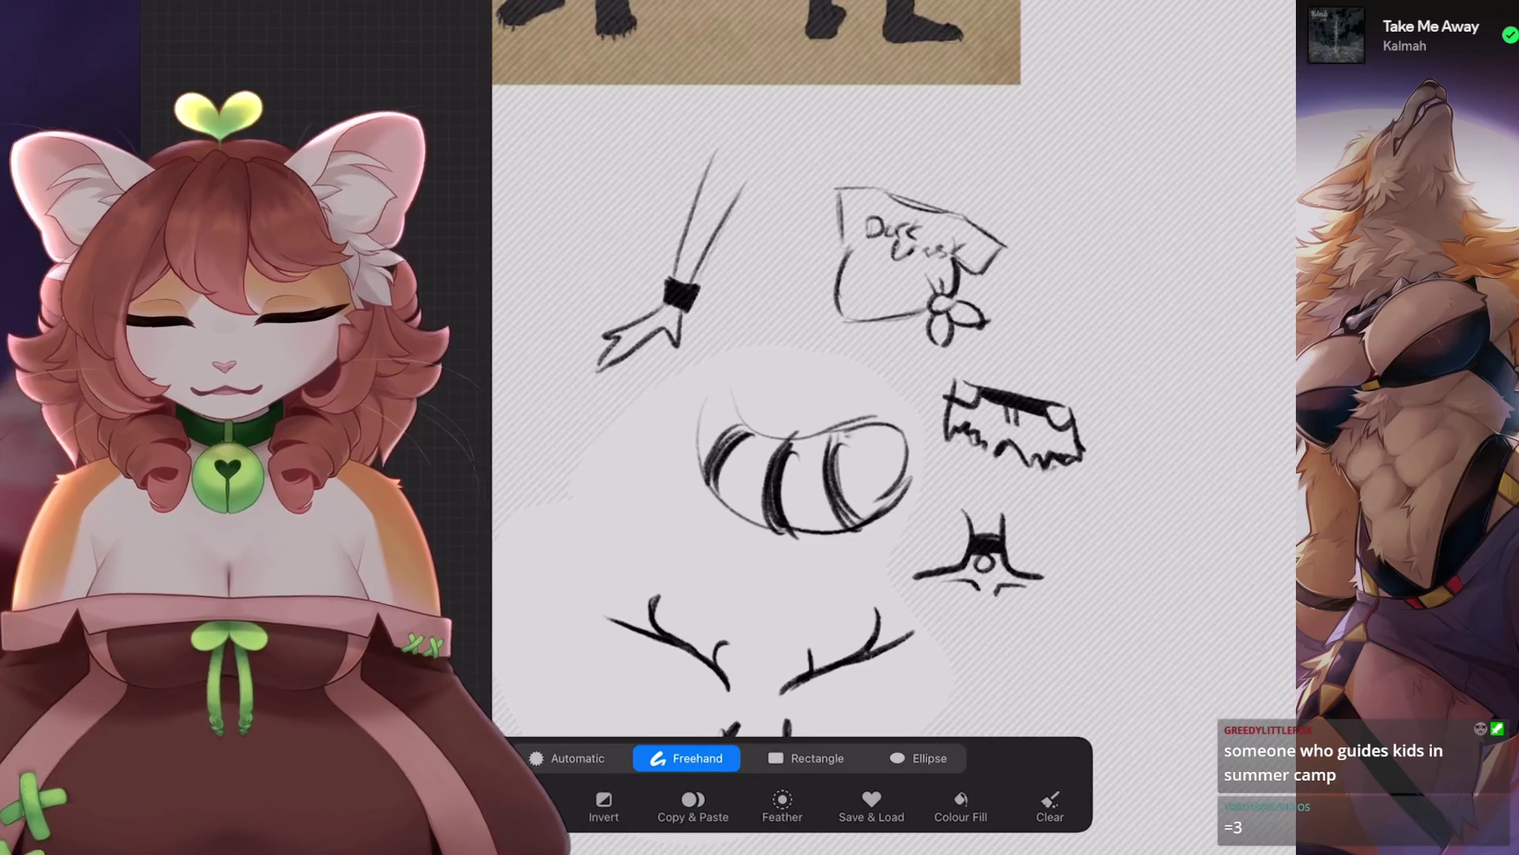
pyautogui.press('b')
pyautogui.moveTo(720, 728); pyautogui.dragTo(811, 751)
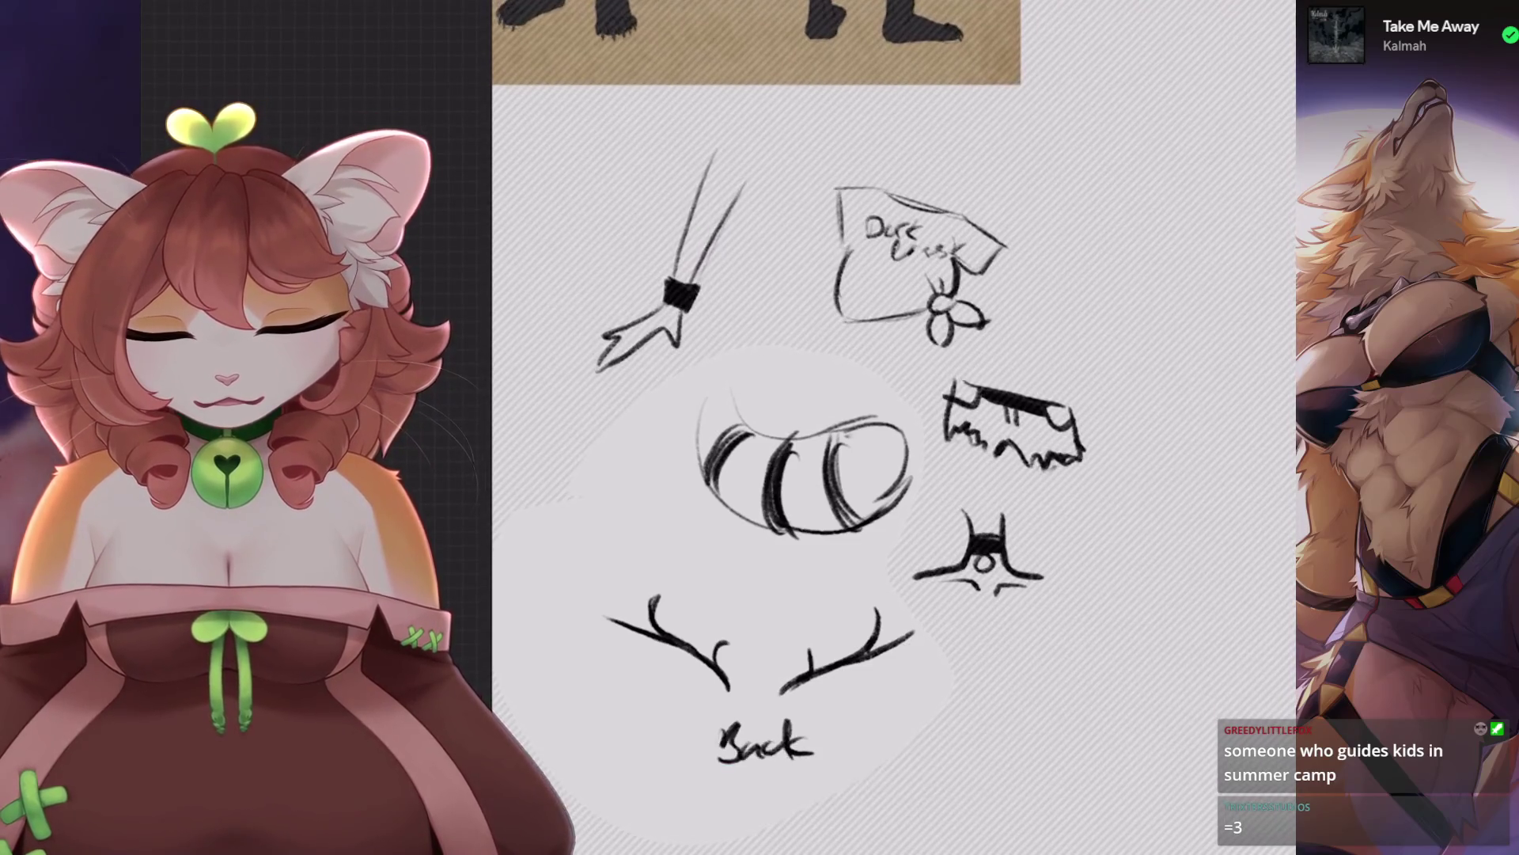
pyautogui.press('l')
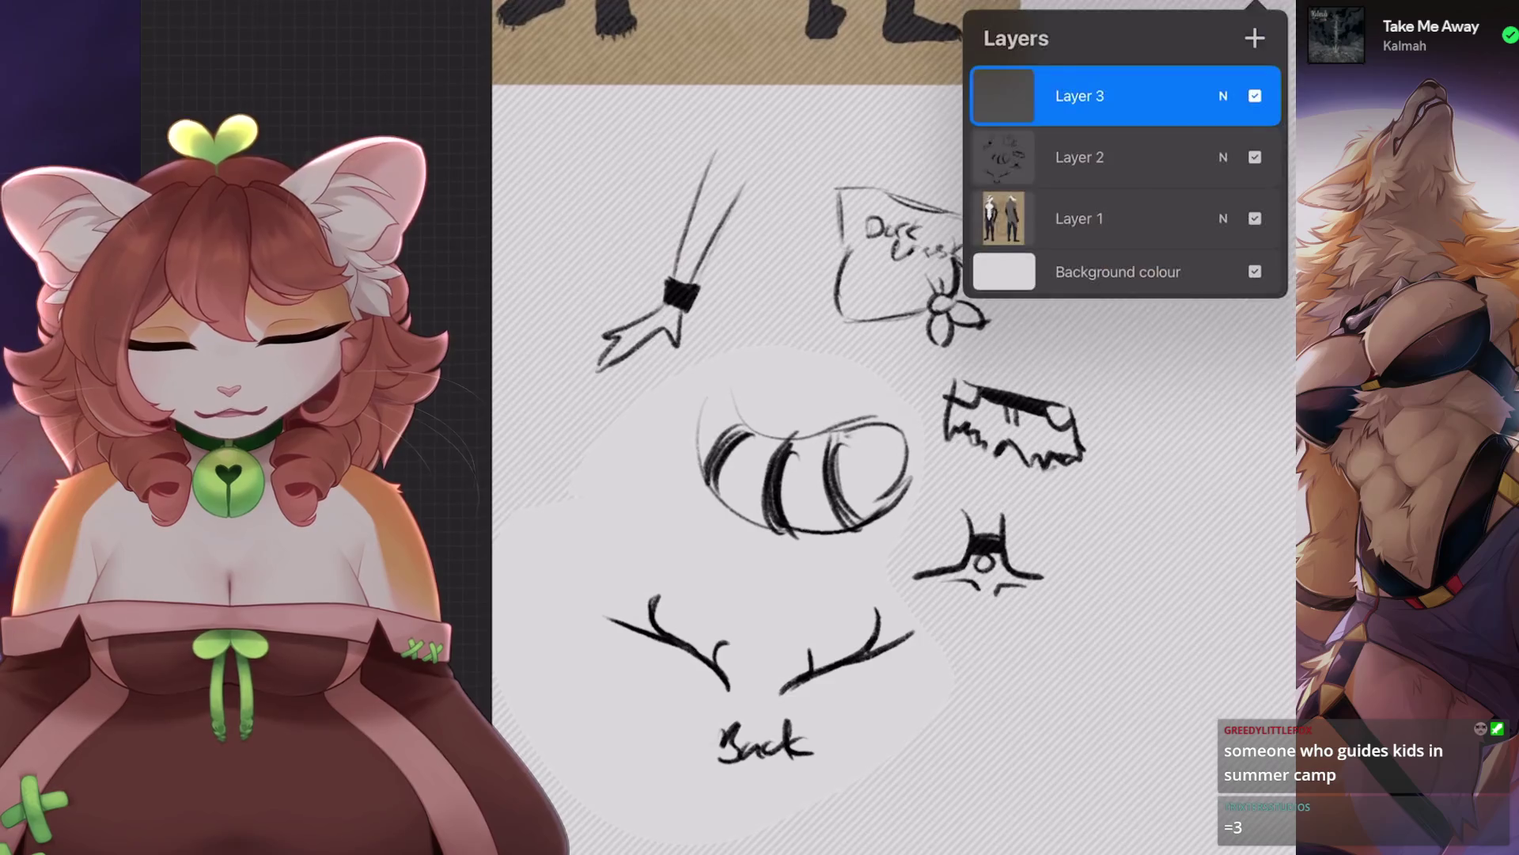
pyautogui.press('Delete')
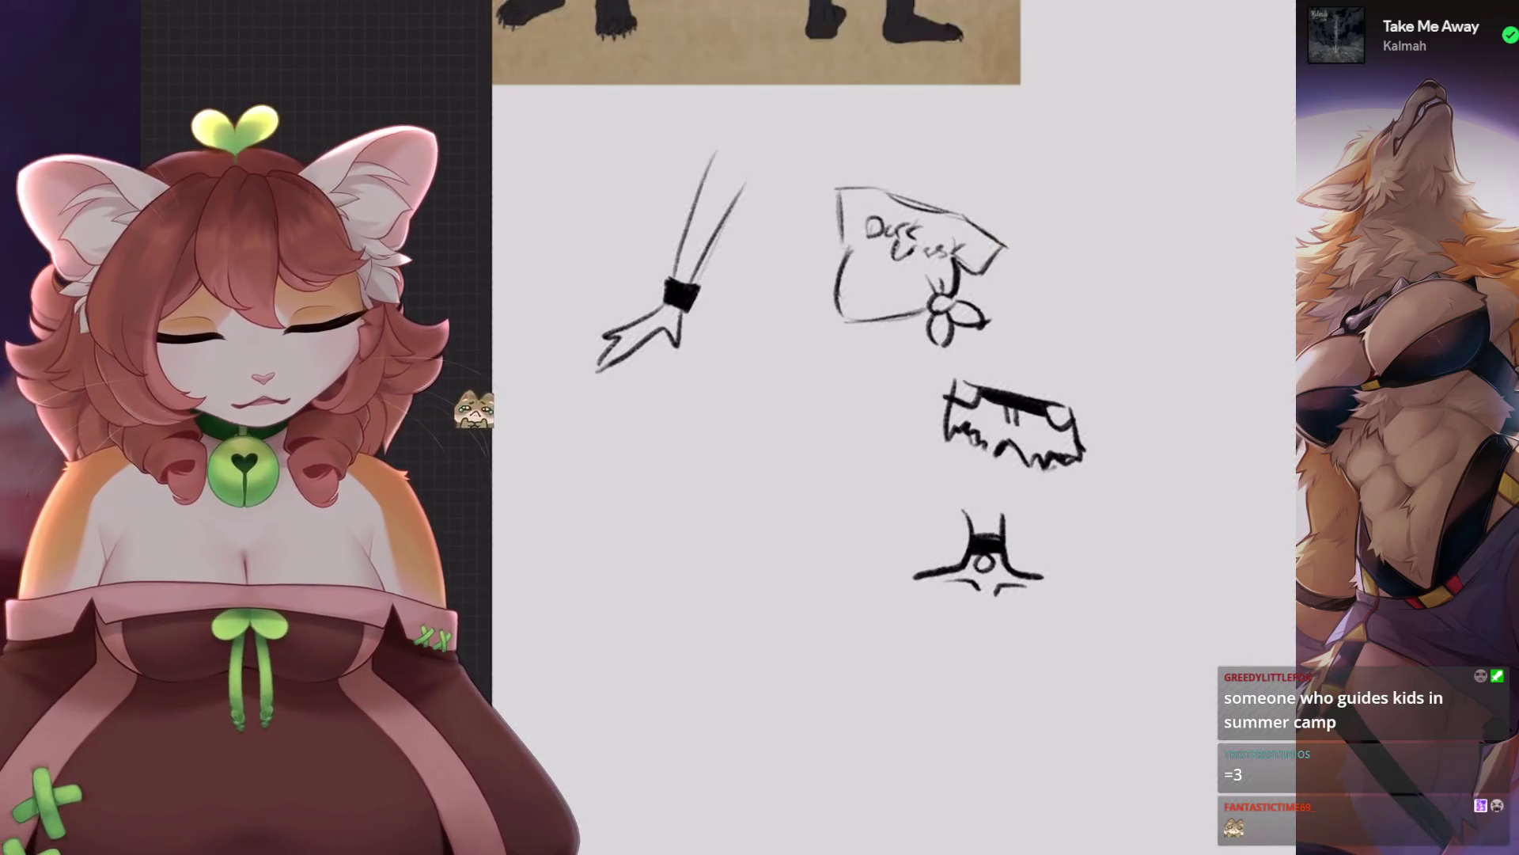
pyautogui.hscroll(5, 570, 427)
pyautogui.scroll(2, 570, 428)
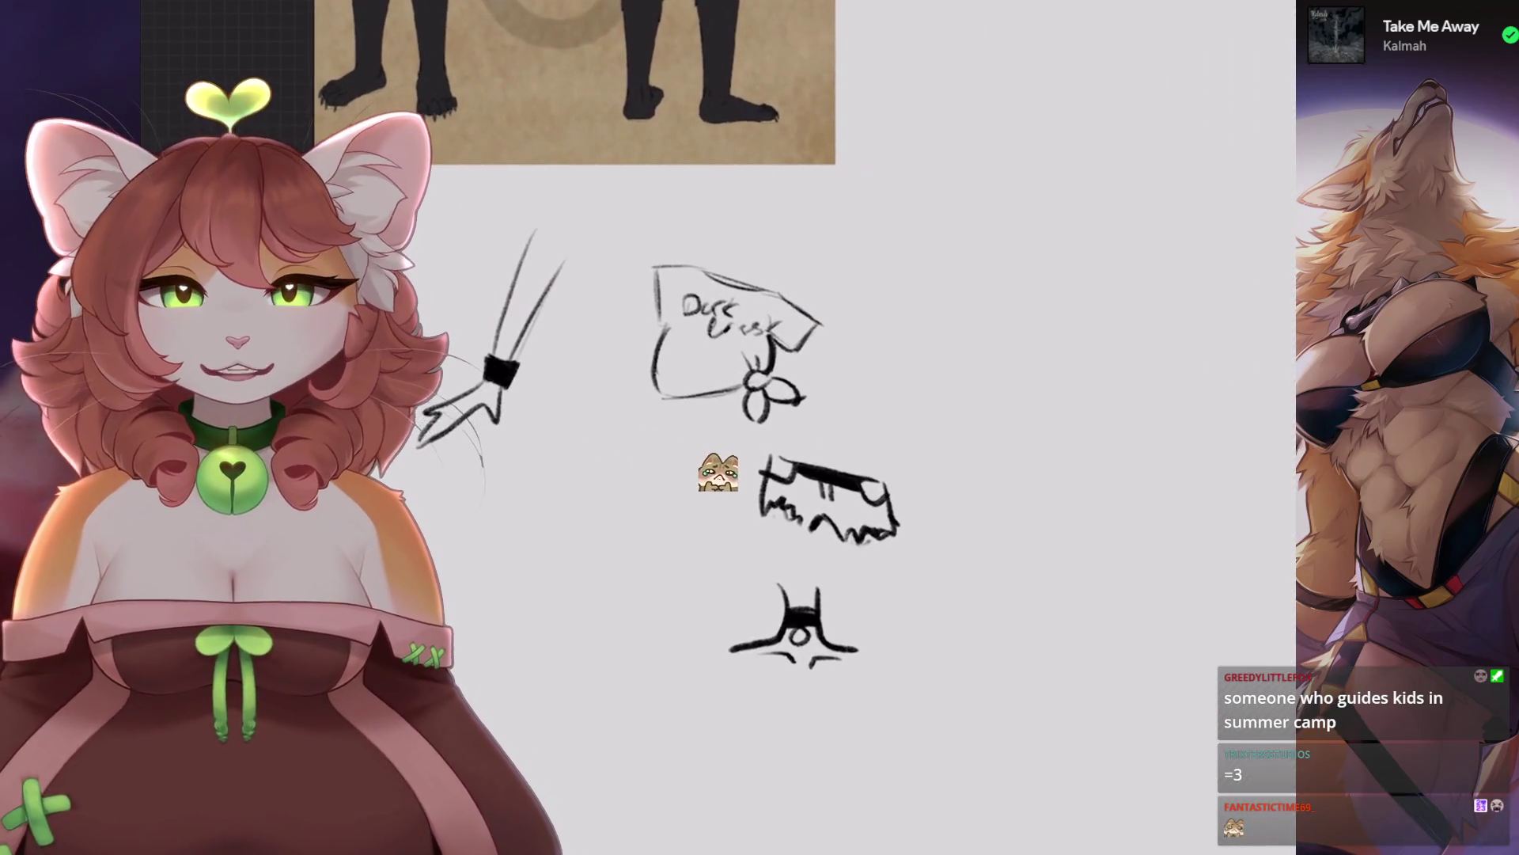
pyautogui.hotkey('ctrl', 'z')
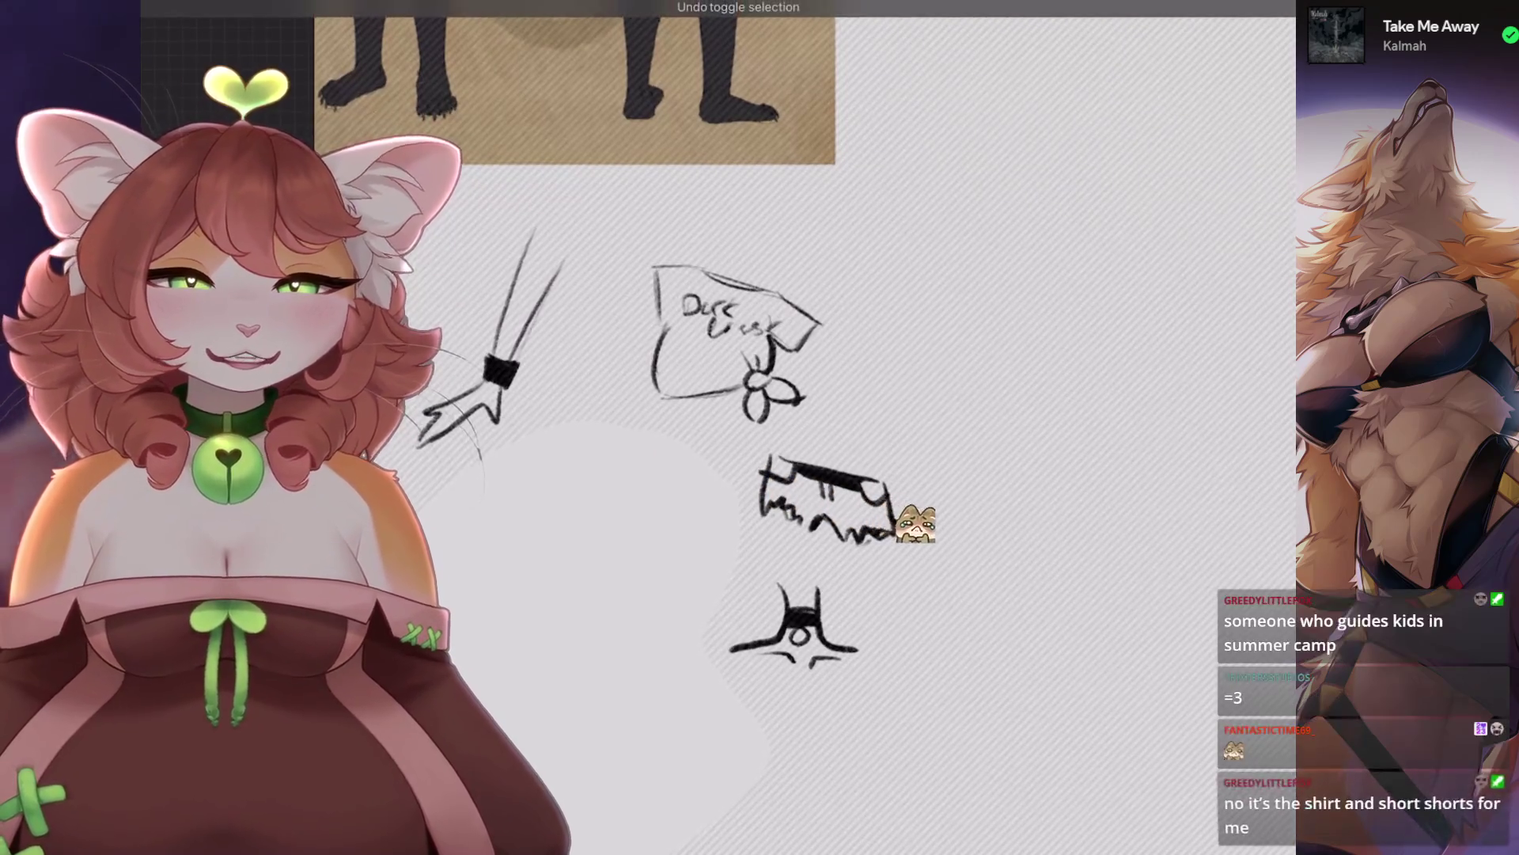
pyautogui.hotkey('ctrl', 'd')
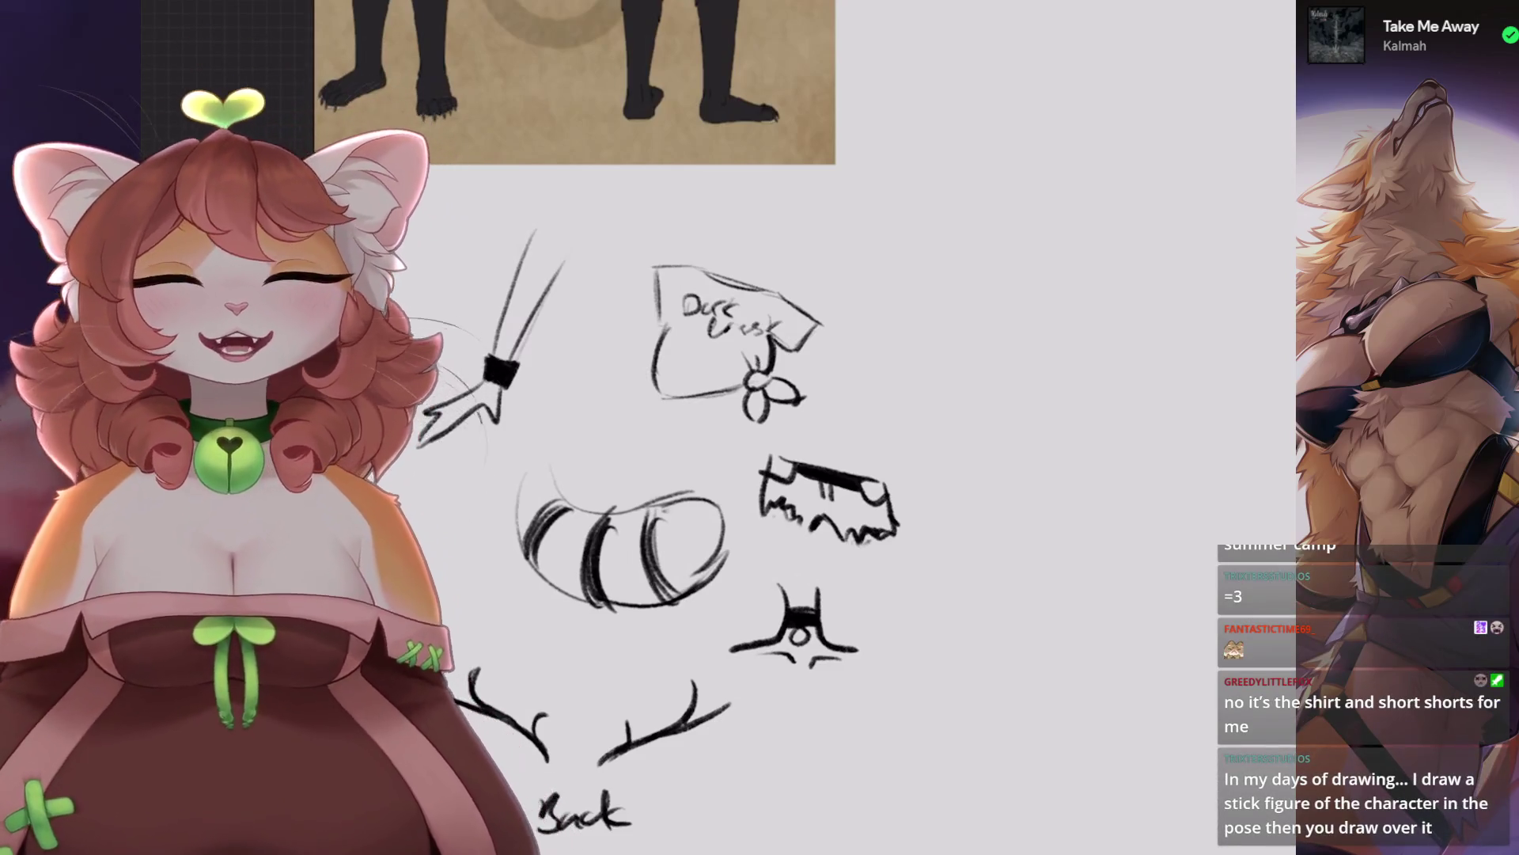
# Pan across the canvas and select Layer 3 as the active drawing layer.
pyautogui.hscroll(4, 870, 427)
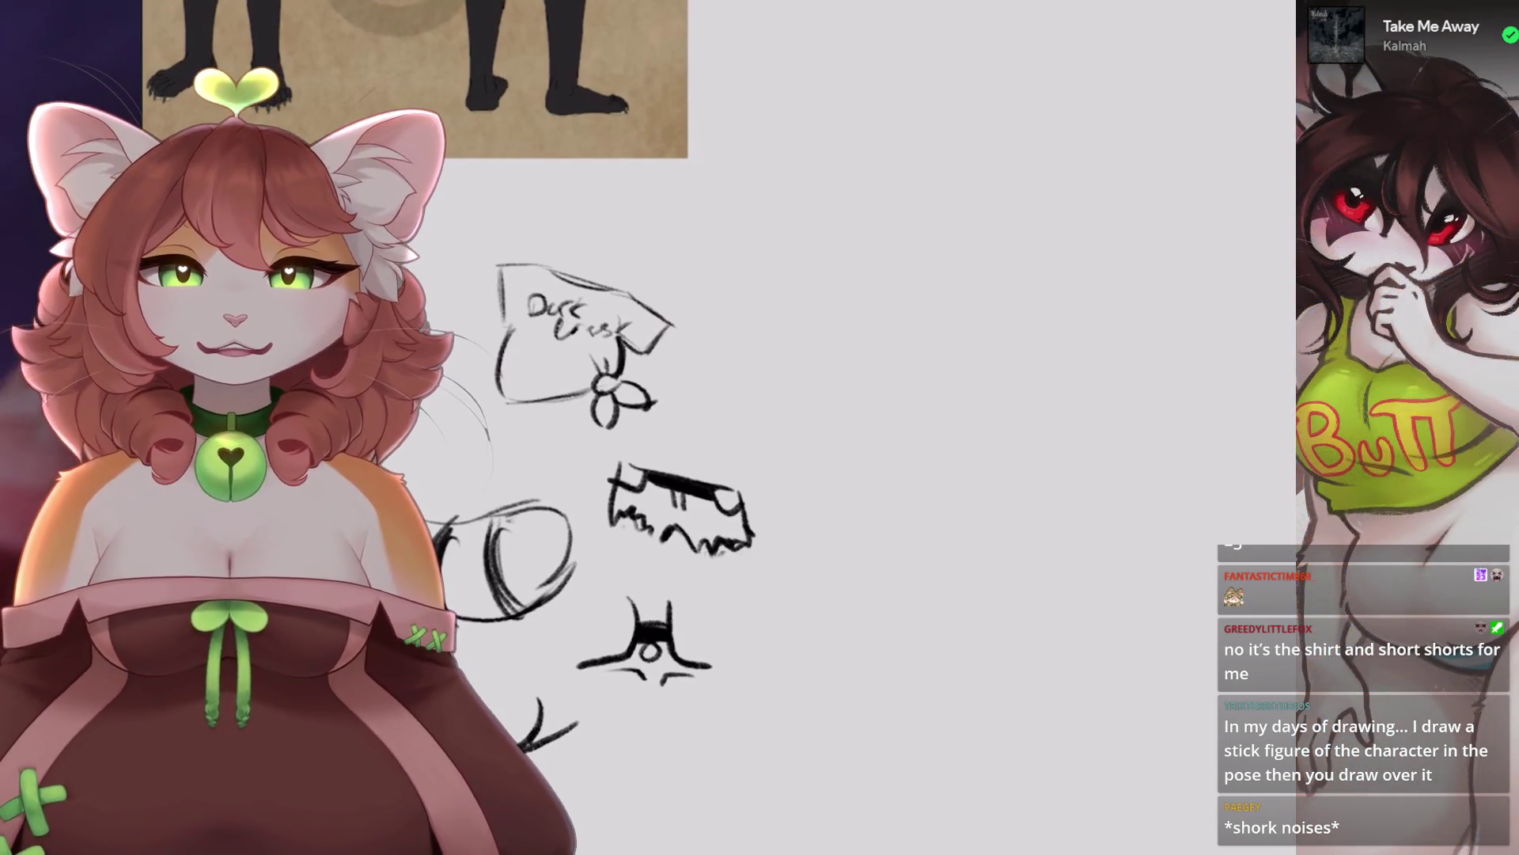
pyautogui.hscroll(5, 633, 427)
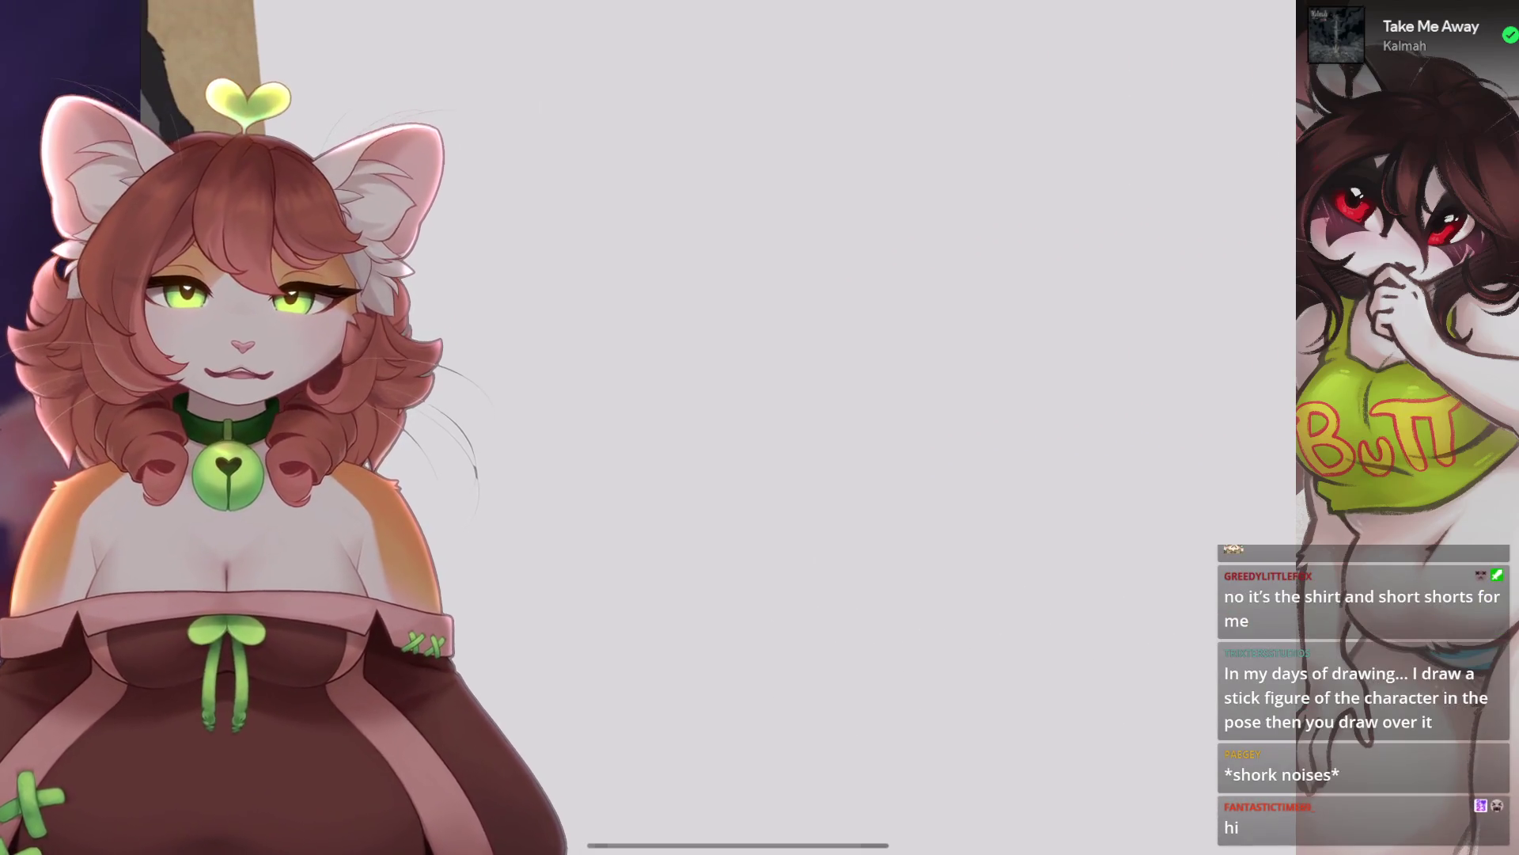
pyautogui.hscroll(-5, 712, 427)
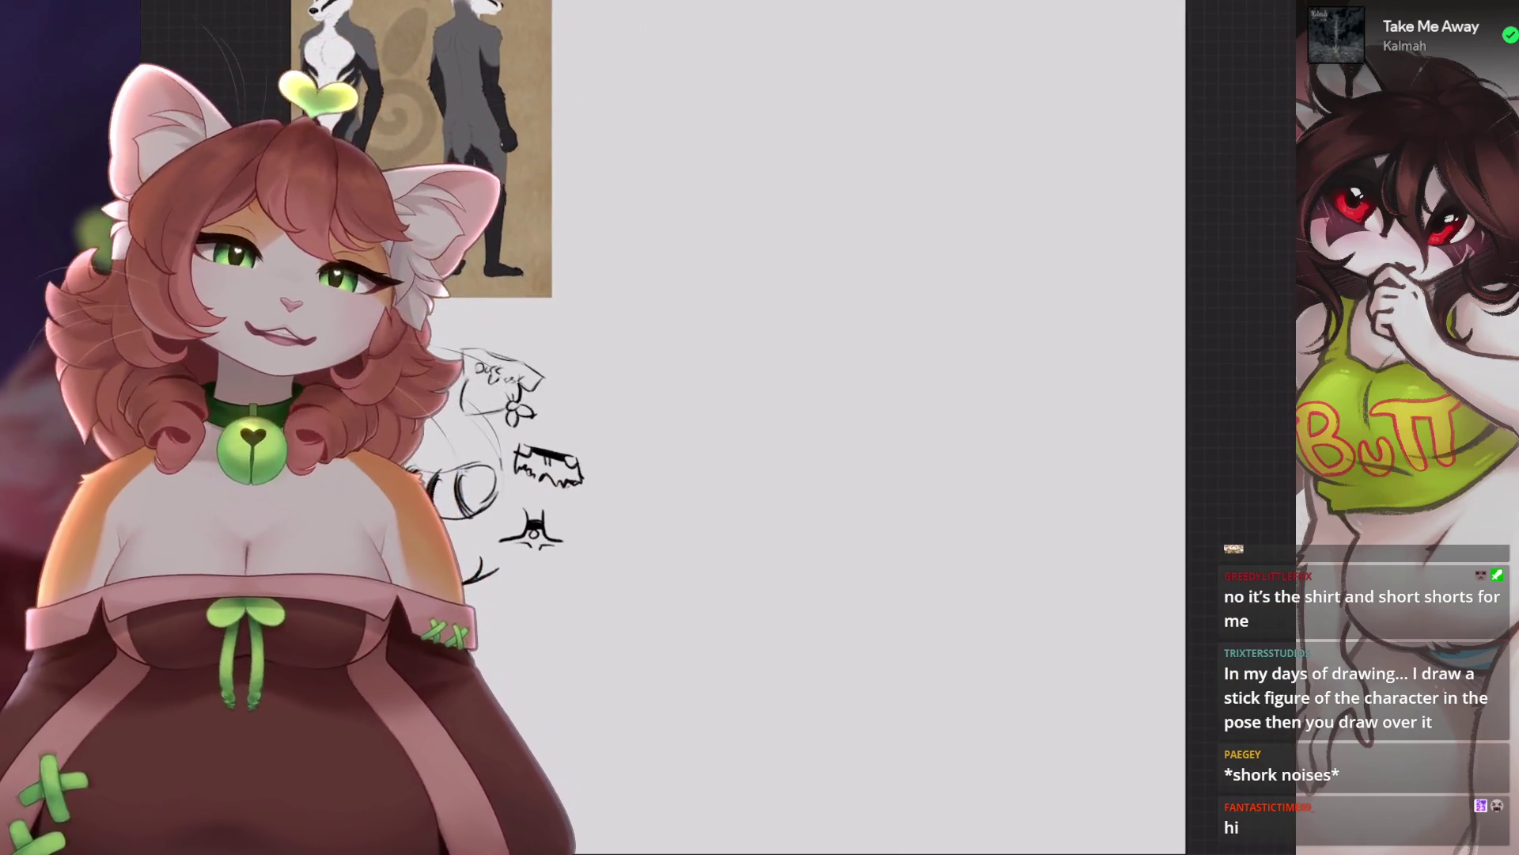
pyautogui.scroll(2, 633, 427)
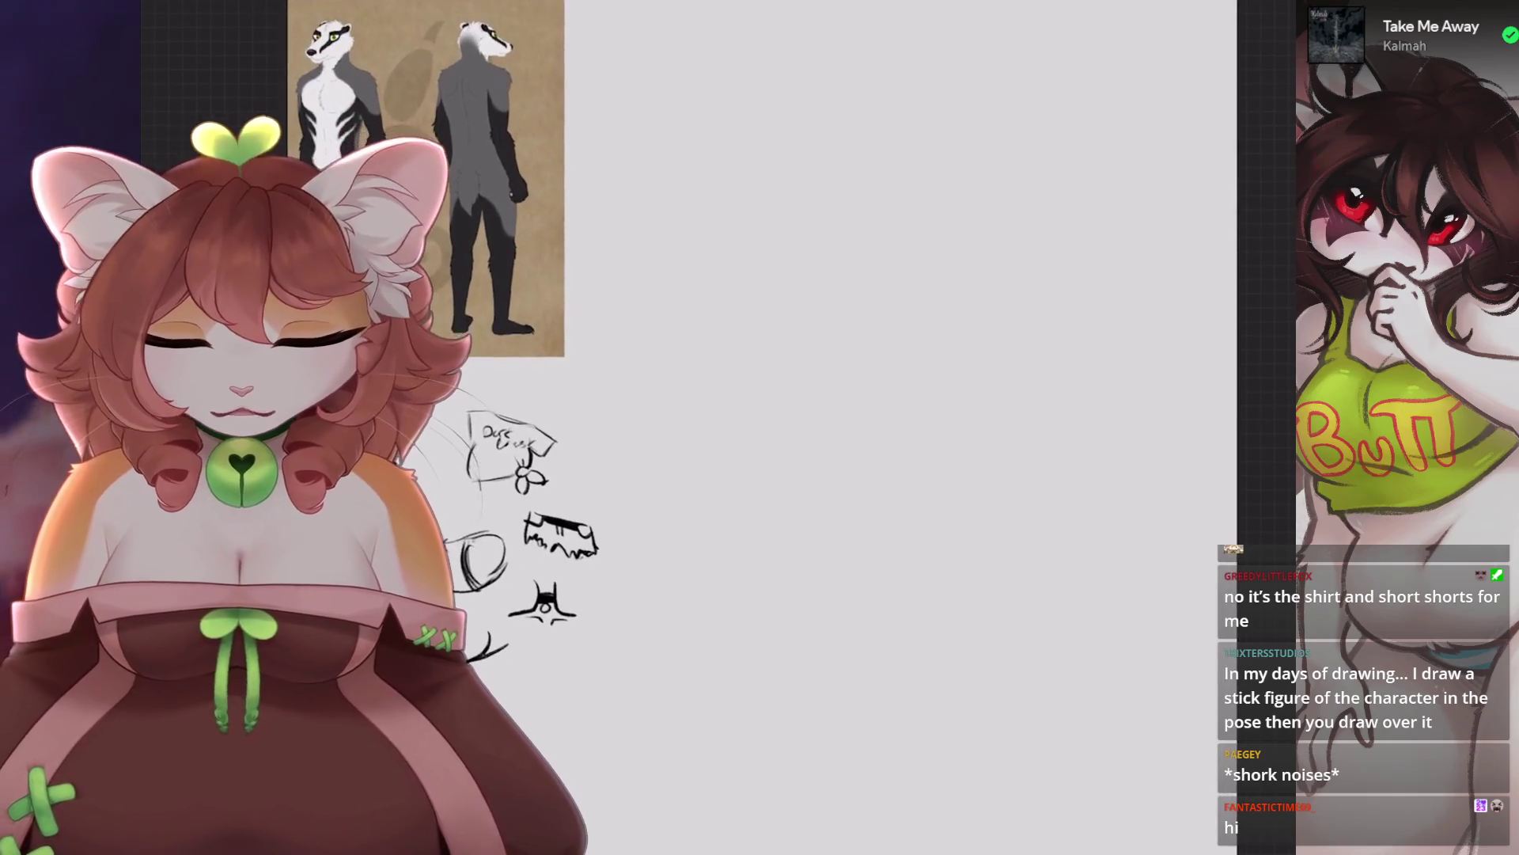
pyautogui.scroll(-2, 712, 427)
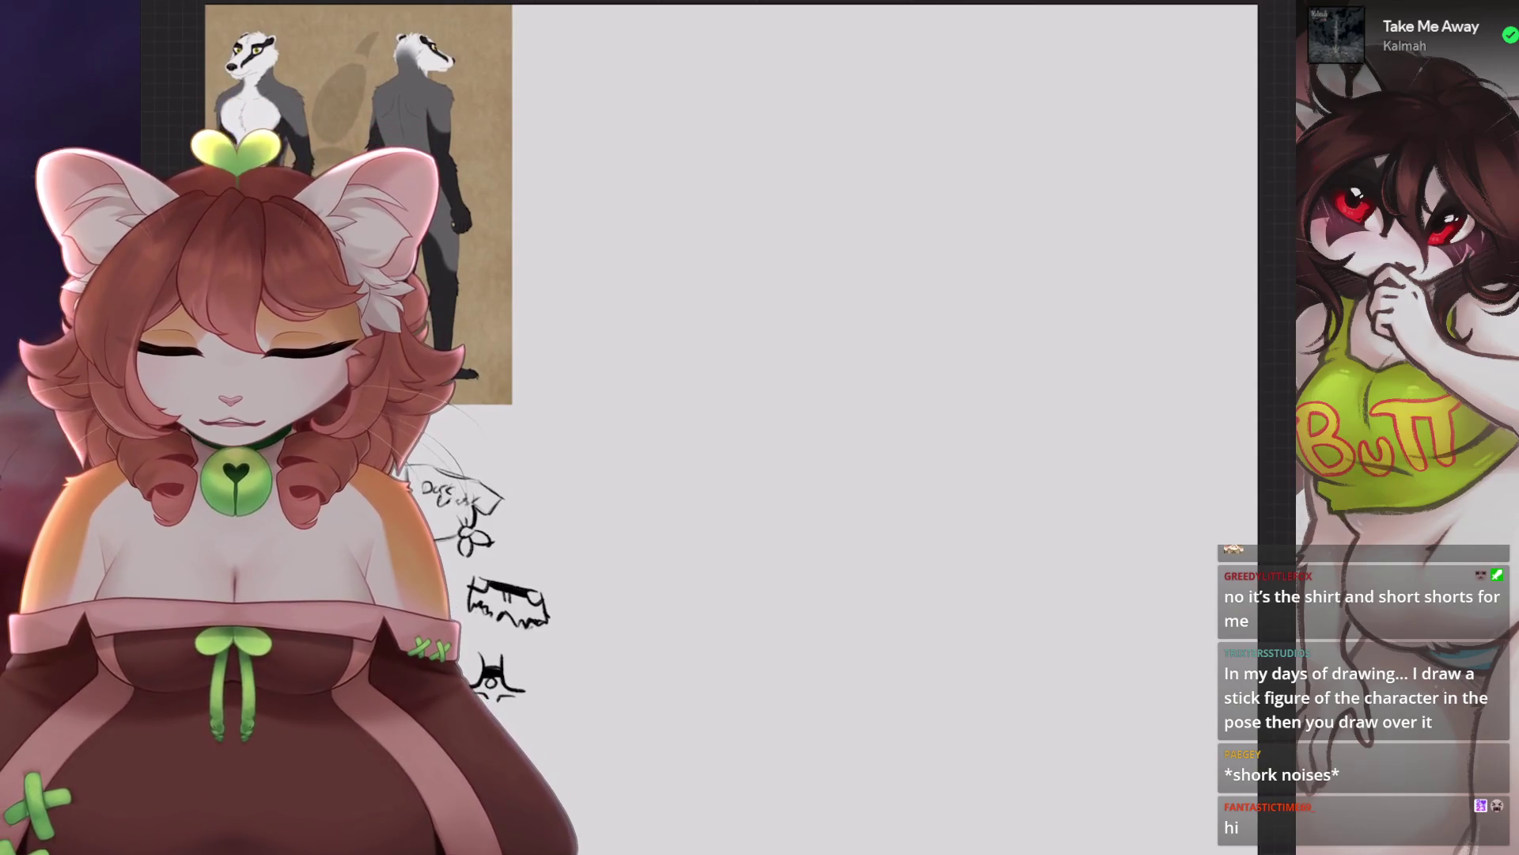
pyautogui.click(1085, 92)
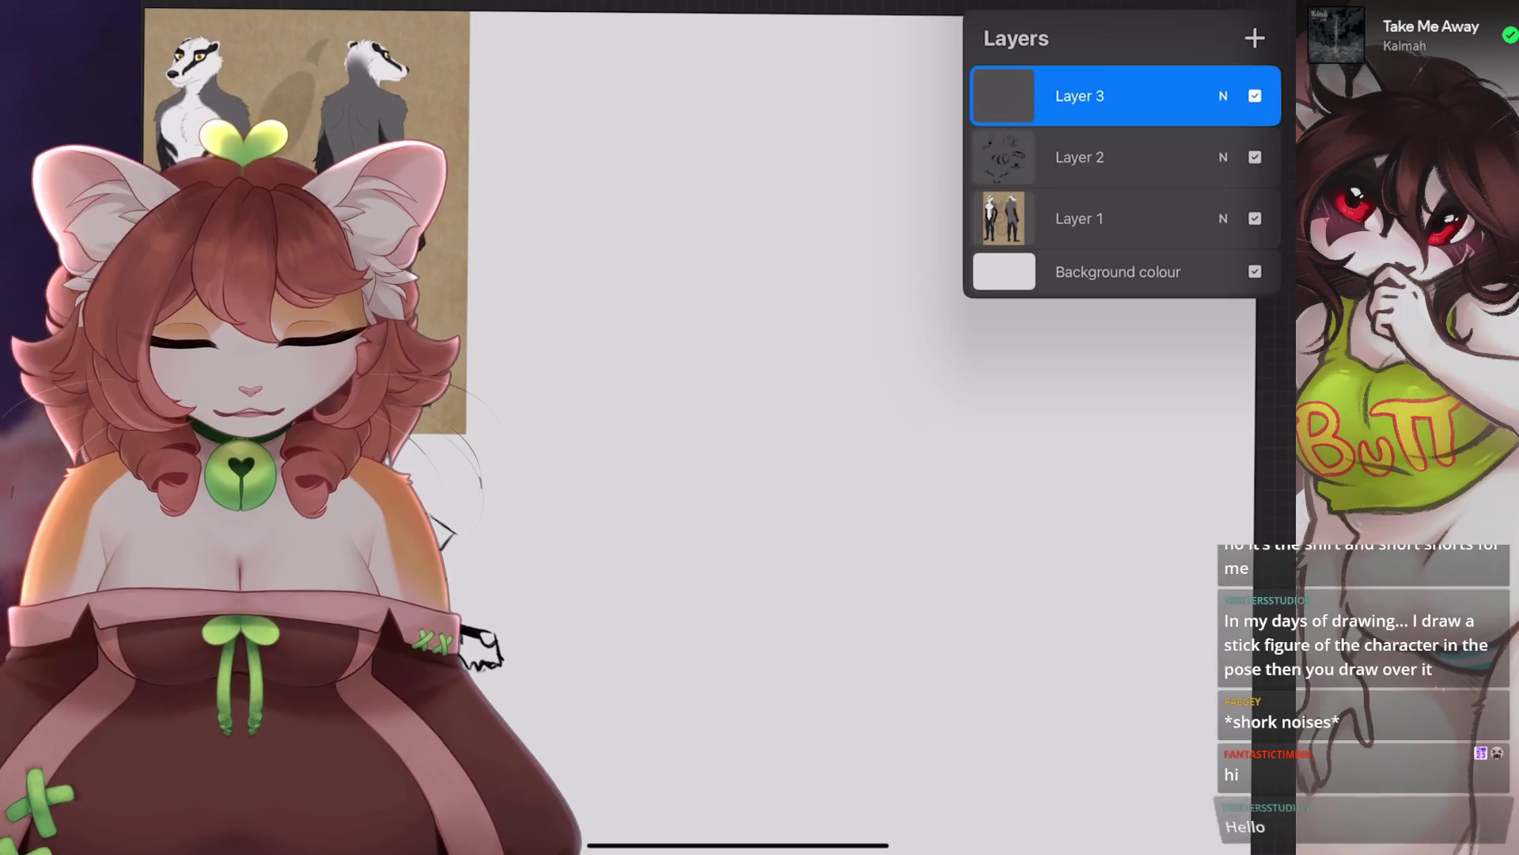
# Undo the first head circle attempt and the strokes beneath it.
pyautogui.scroll(2, 713, 427)
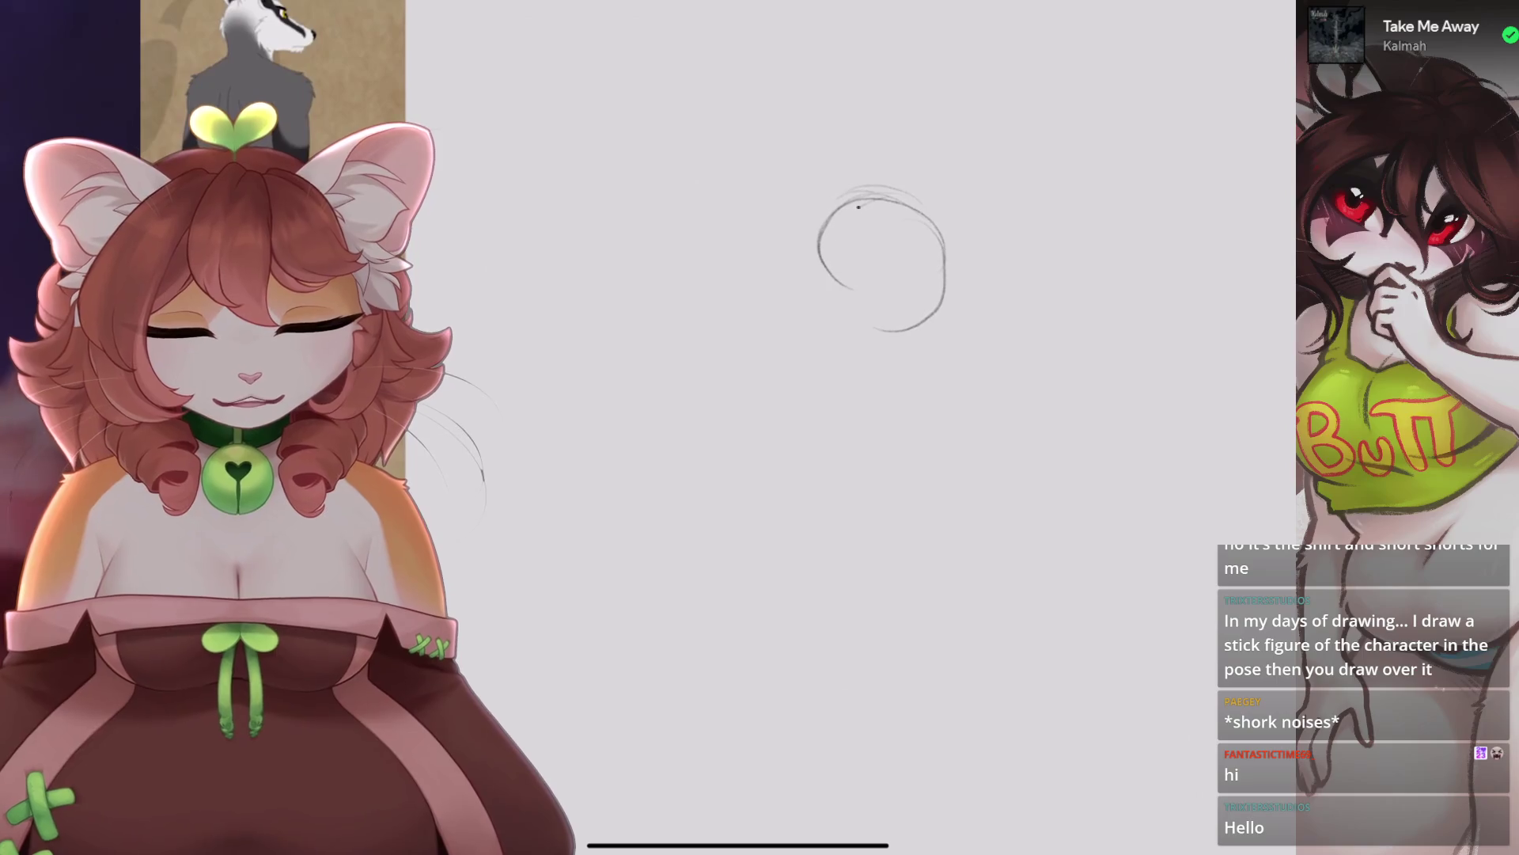
pyautogui.hotkey('ctrl', 'z')
pyautogui.scroll(-2, 712, 427)
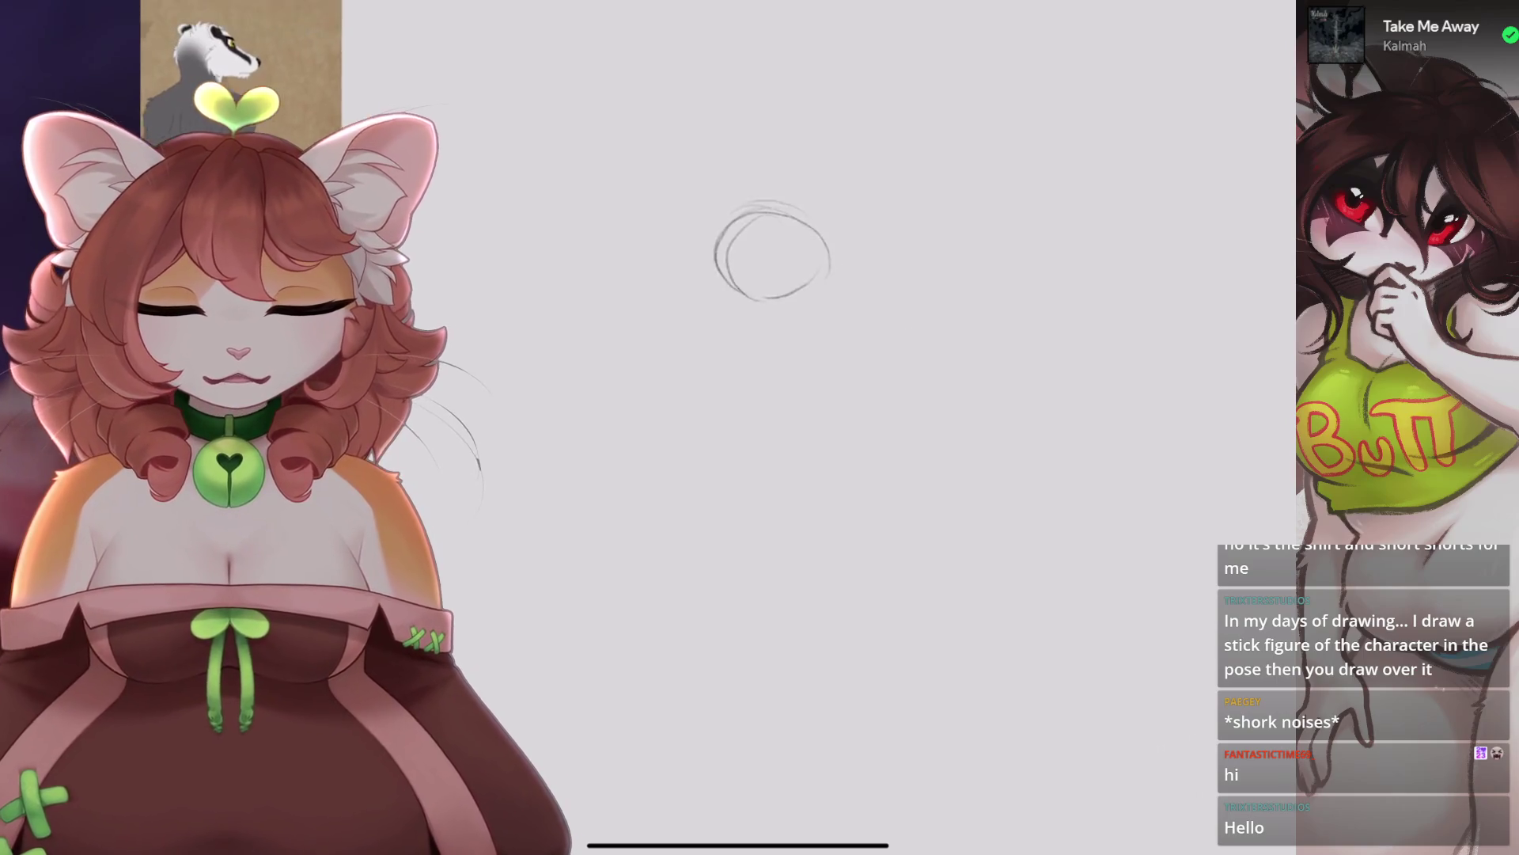
pyautogui.hscroll(1, 760, 253)
pyautogui.scroll(2, 760, 317)
pyautogui.hotkey('ctrl', 'z')
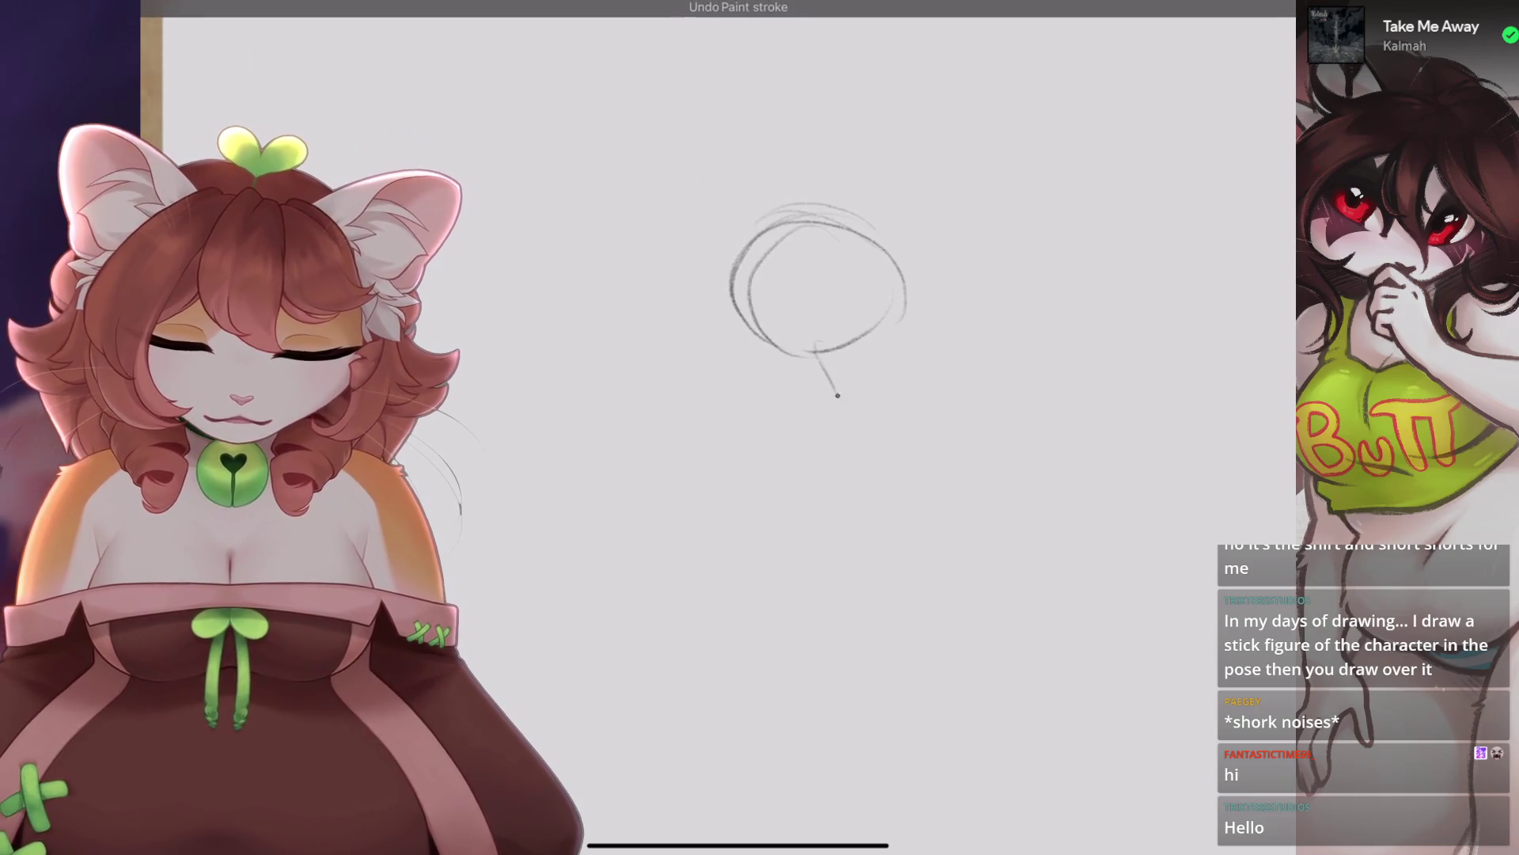
pyautogui.hotkey('ctrl', 'z')
# Sketch the neck lines, a long line below the circle and a lower body line.
pyautogui.moveTo(819, 352); pyautogui.dragTo(902, 410)
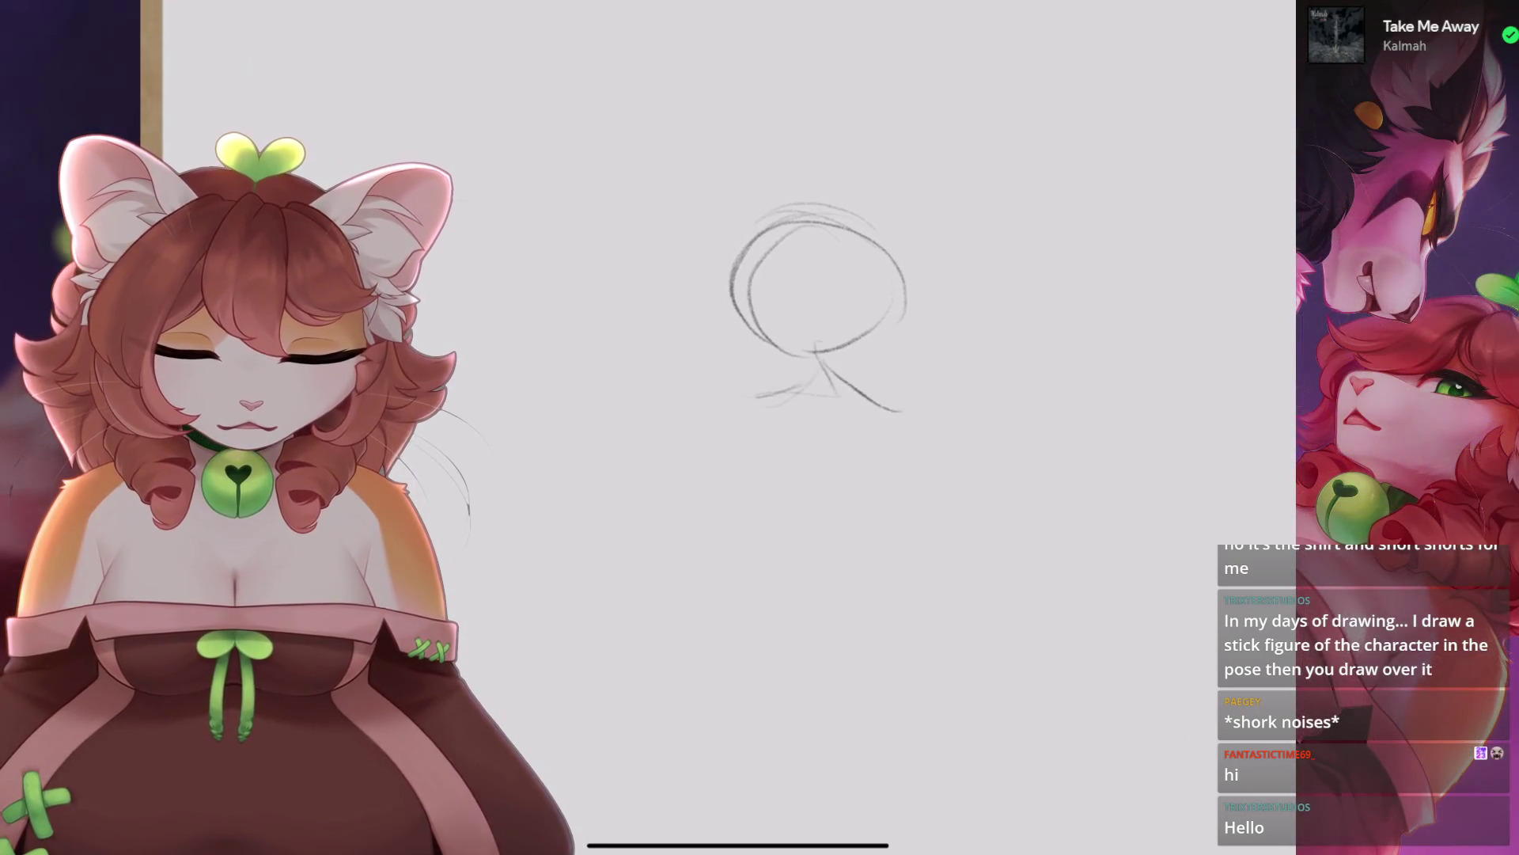
pyautogui.hotkey('ctrl', 'z')
pyautogui.hotkey('ctrl', 'z')
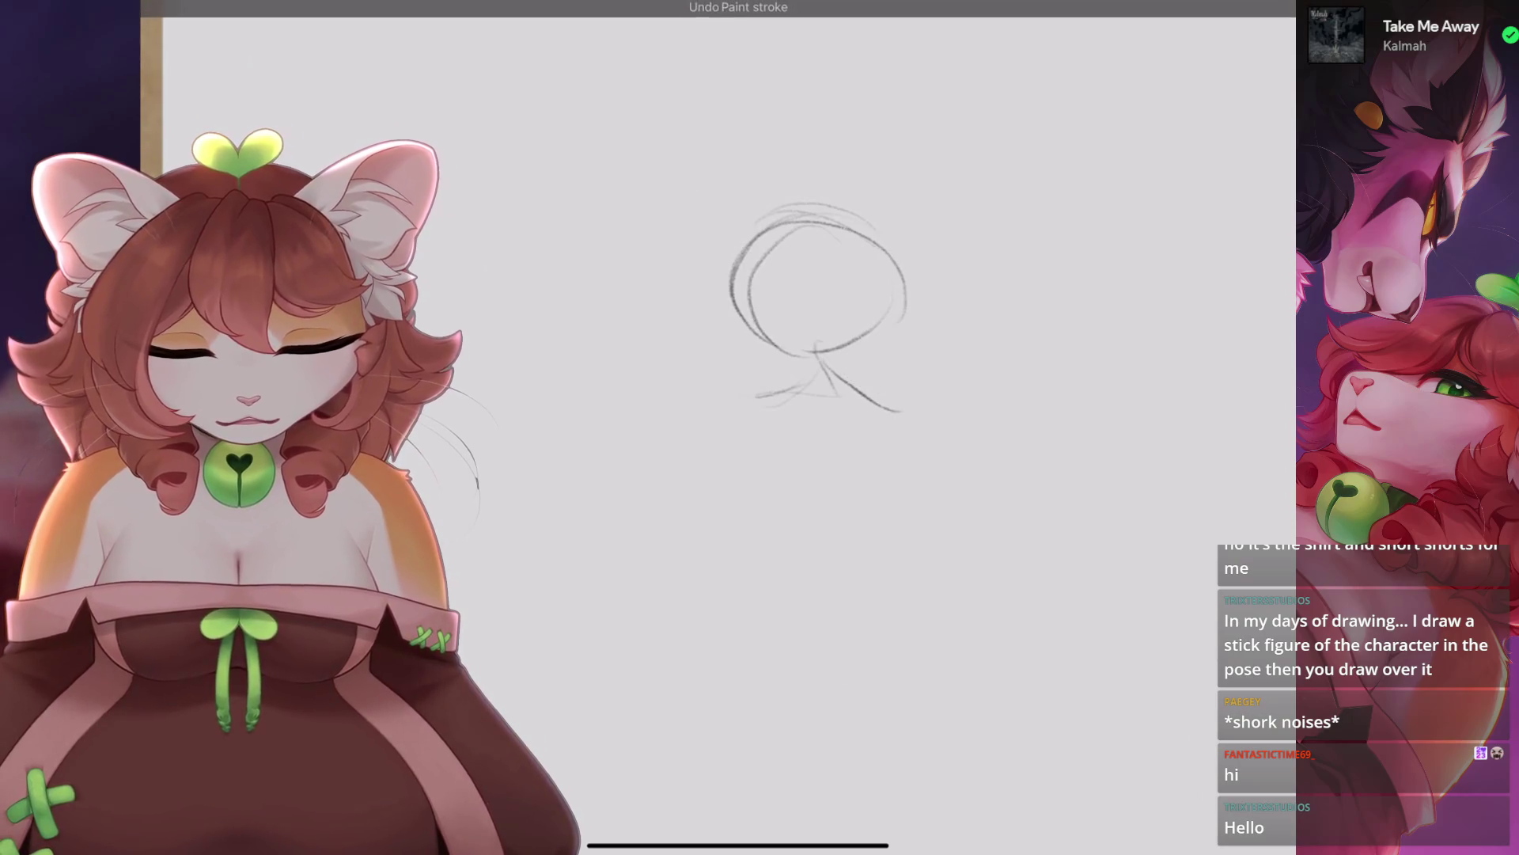
pyautogui.moveTo(838, 438); pyautogui.dragTo(861, 516)
pyautogui.hotkey('ctrl', 'z')
pyautogui.hotkey('ctrl', 'z')
pyautogui.moveTo(760, 522); pyautogui.dragTo(709, 617)
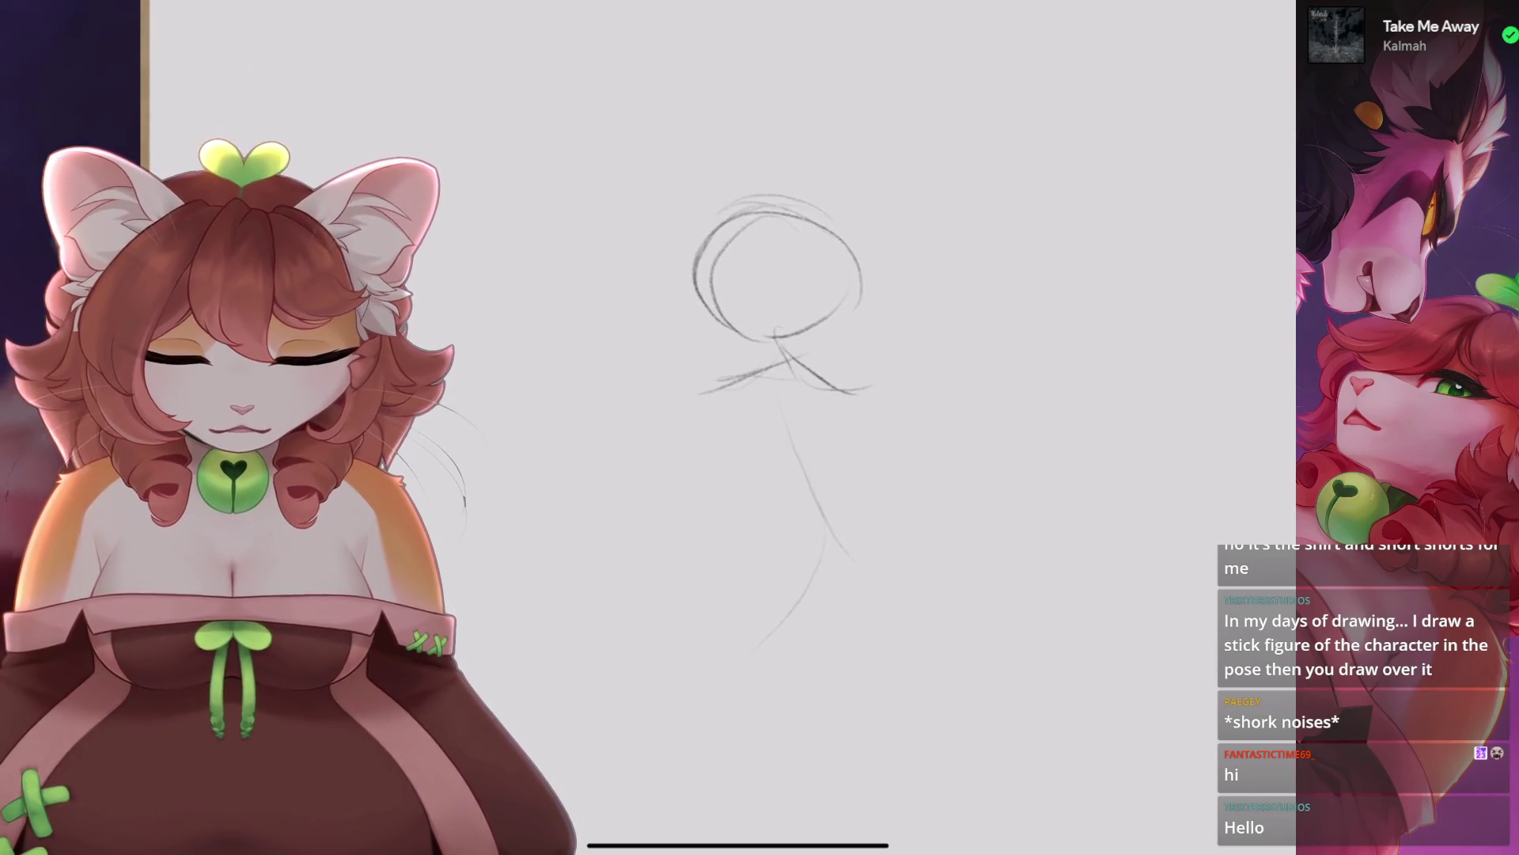
pyautogui.moveTo(776, 317); pyautogui.dragTo(846, 403)
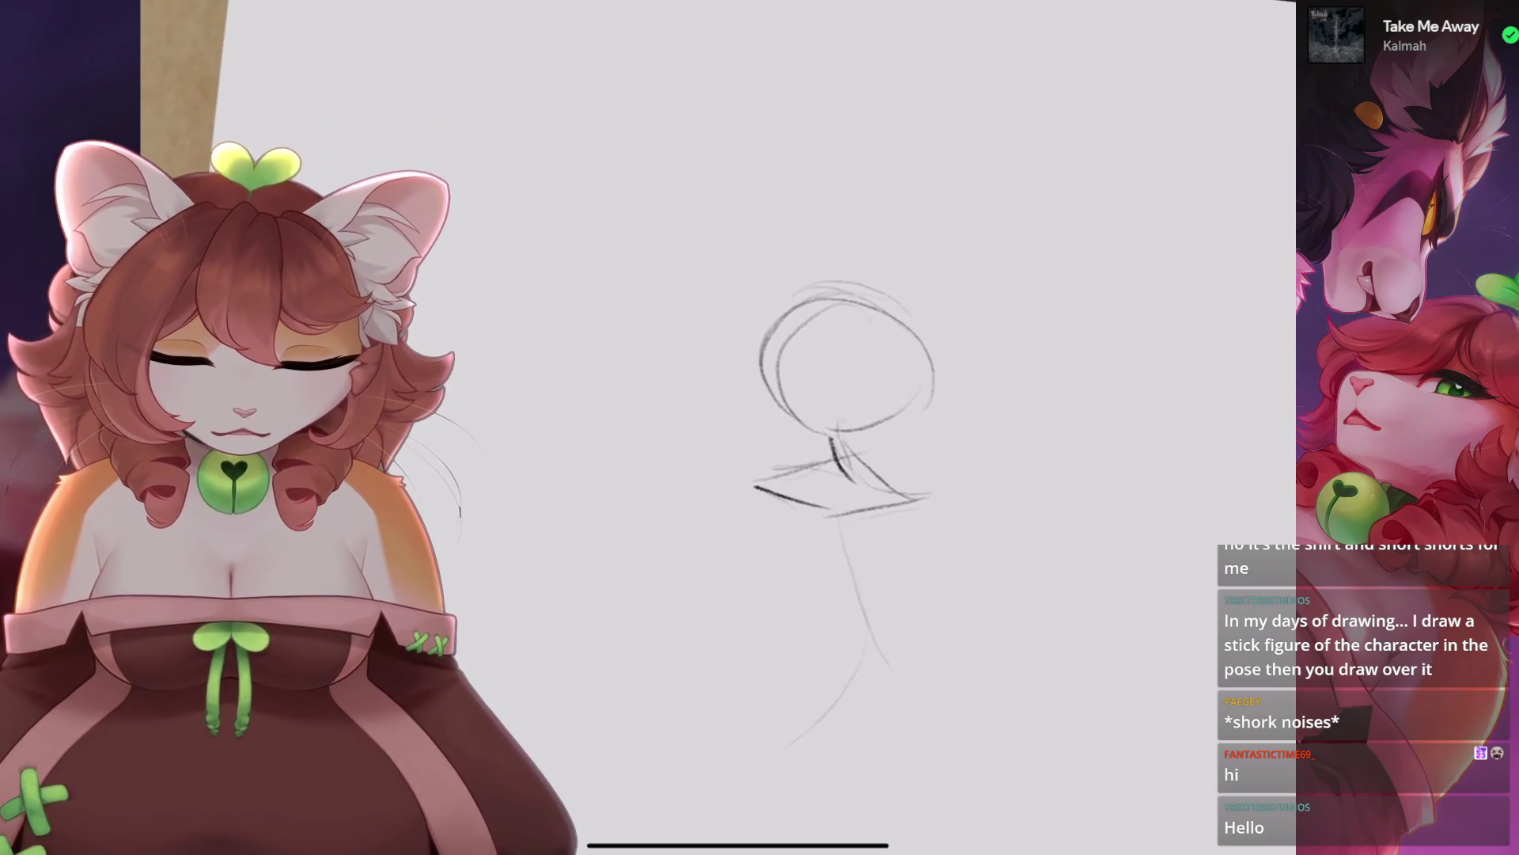
# Remove the trial diagonal lines inside the head and stray strokes near the neck.
pyautogui.hotkey('ctrl', 'z')
pyautogui.moveTo(894, 352); pyautogui.dragTo(800, 417)
pyautogui.hotkey('ctrl', 'z')
pyautogui.moveTo(871, 316)
pyautogui.mouseDown()
pyautogui.moveTo(812, 417)
pyautogui.moveTo(849, 273)
pyautogui.mouseUp()
pyautogui.hotkey('ctrl', 'z')
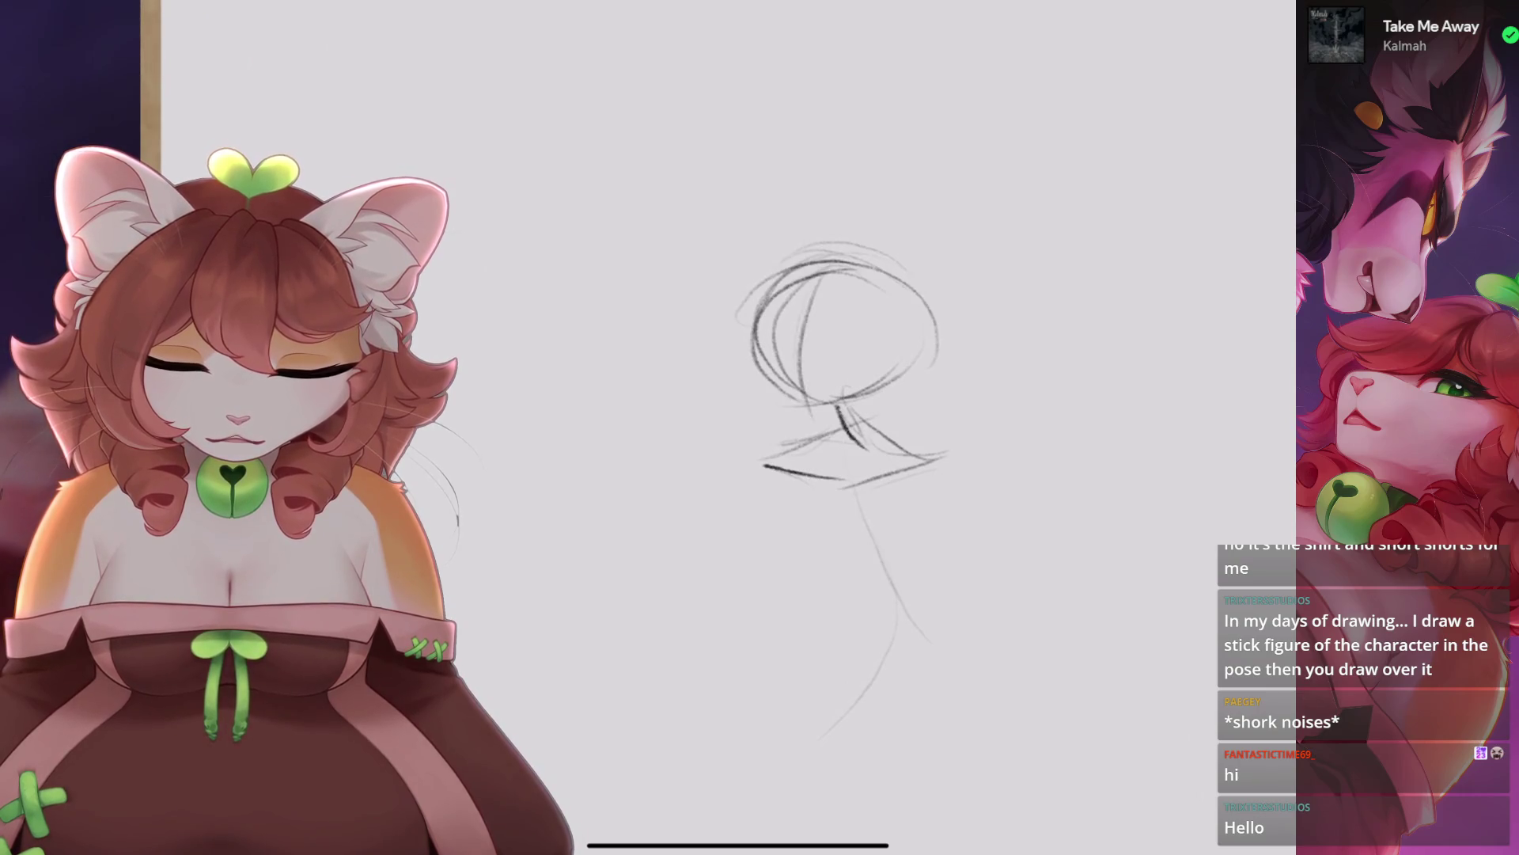
pyautogui.hotkey('ctrl', 'z')
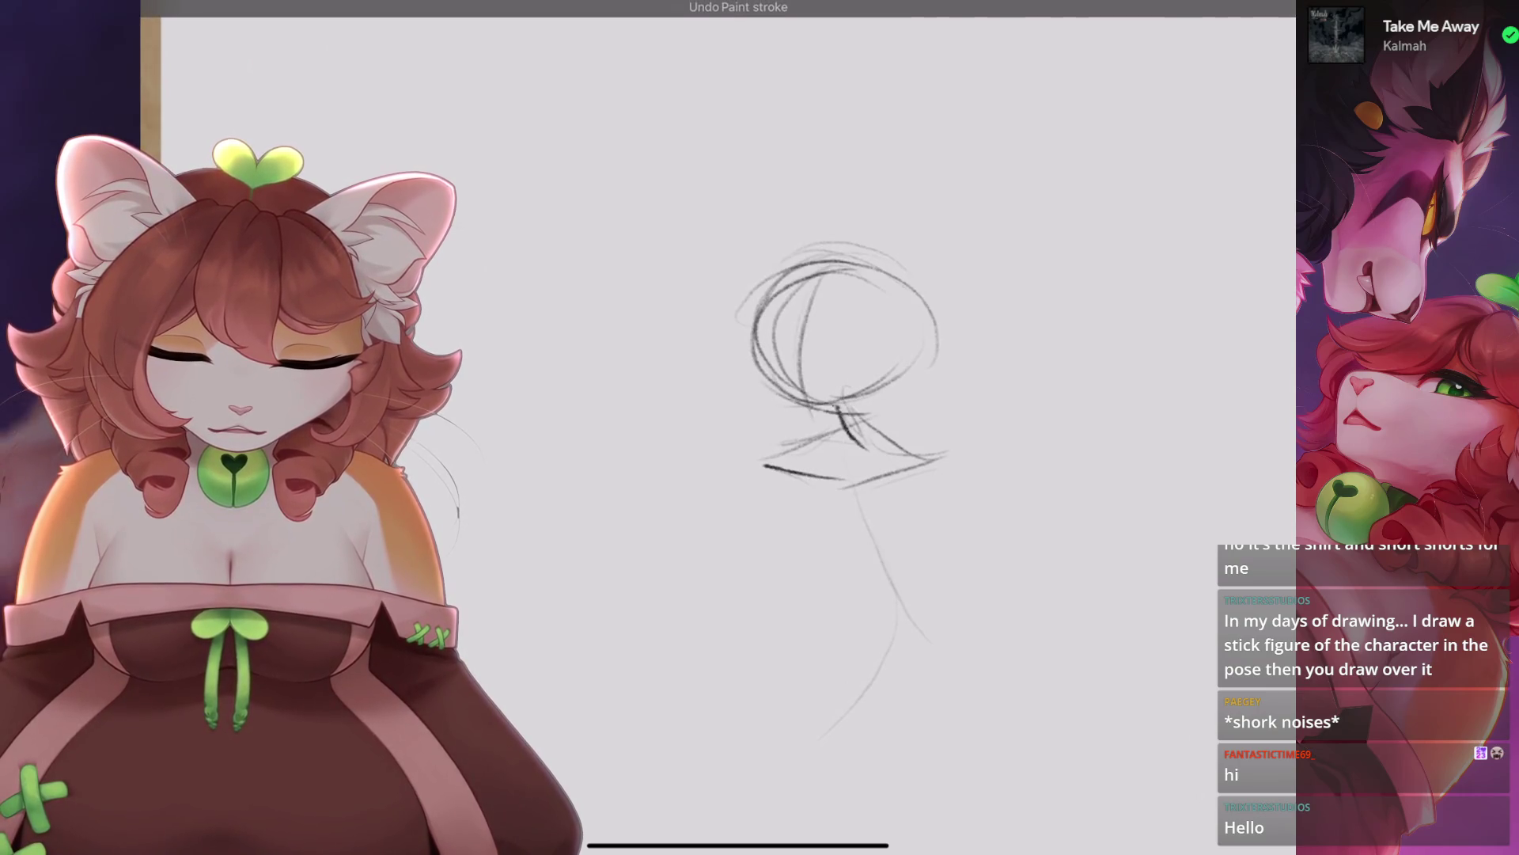
pyautogui.hotkey('ctrl', 'z')
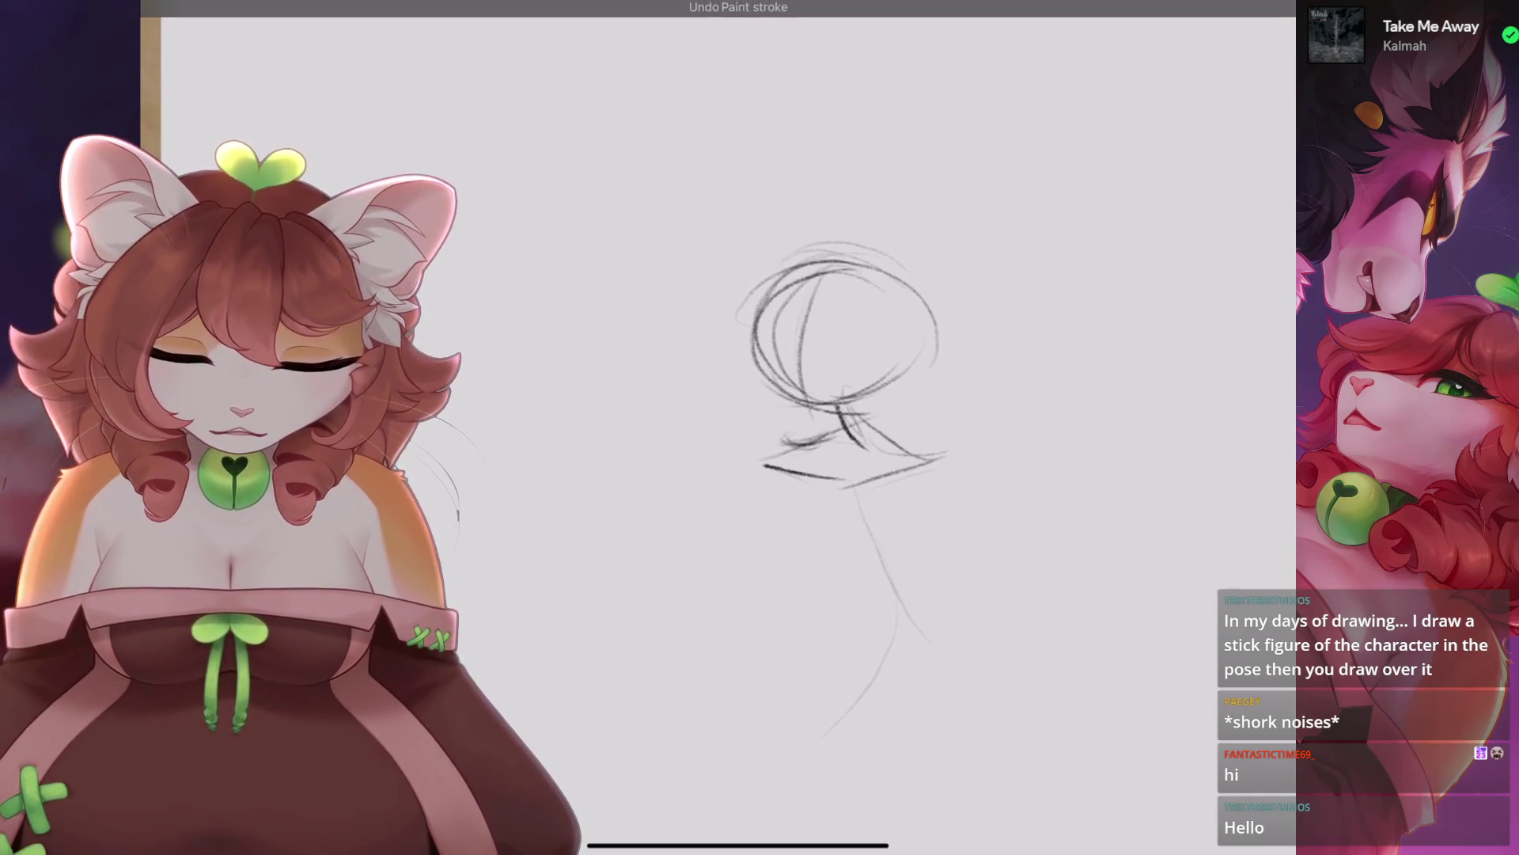
pyautogui.scroll(2, 878, 356)
pyautogui.scroll(2, 934, 380)
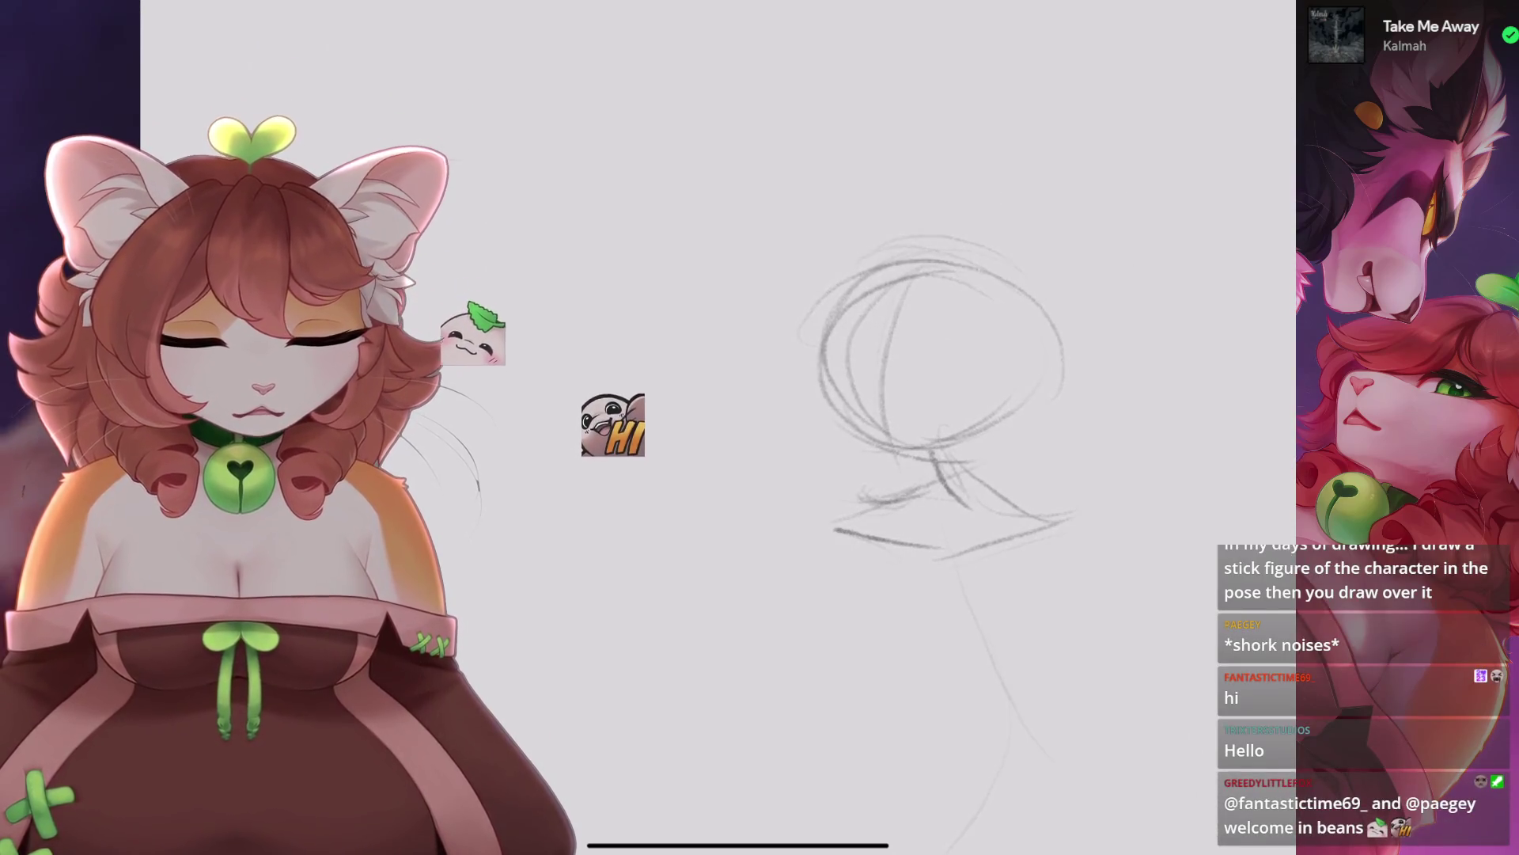
pyautogui.hotkey('ctrl', 'z')
pyautogui.scroll(-5, 870, 356)
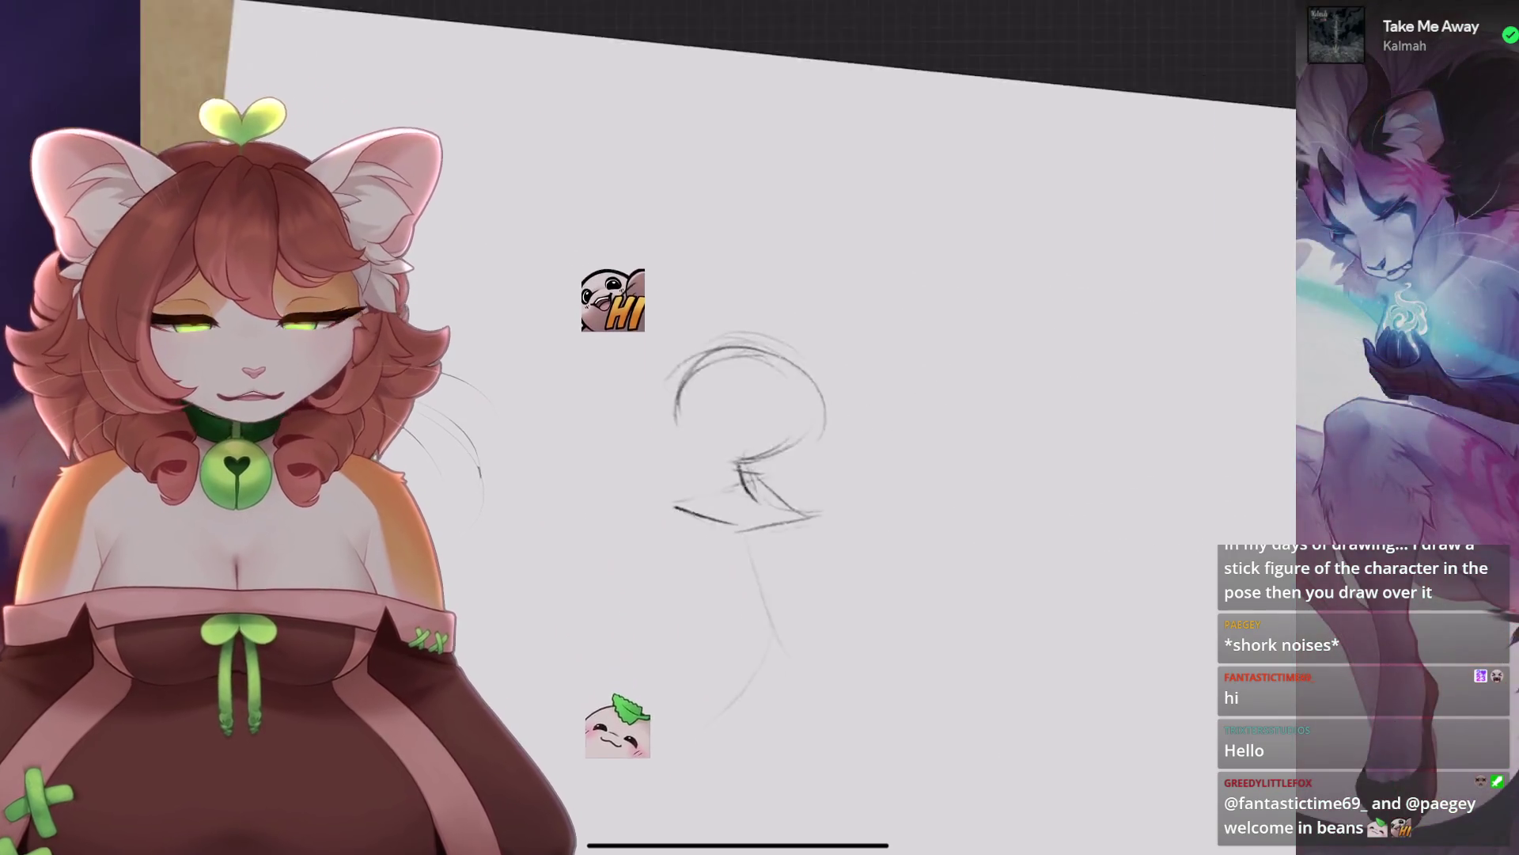
# Redraw the inner head line darker, undoing the unsatisfactory attempts.
pyautogui.scroll(3, 807, 158)
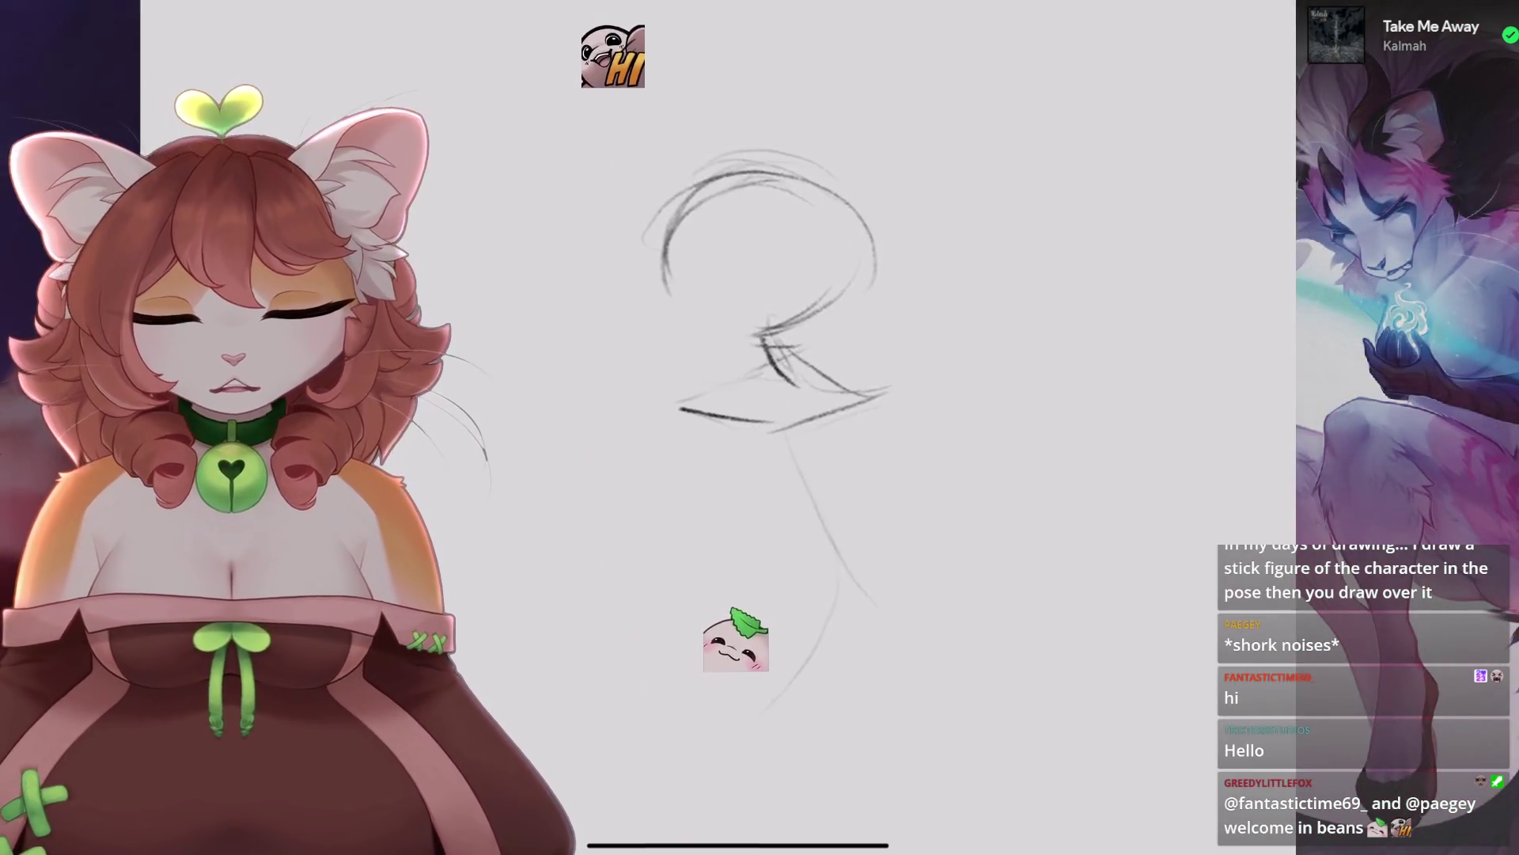
pyautogui.scroll(2, 791, 317)
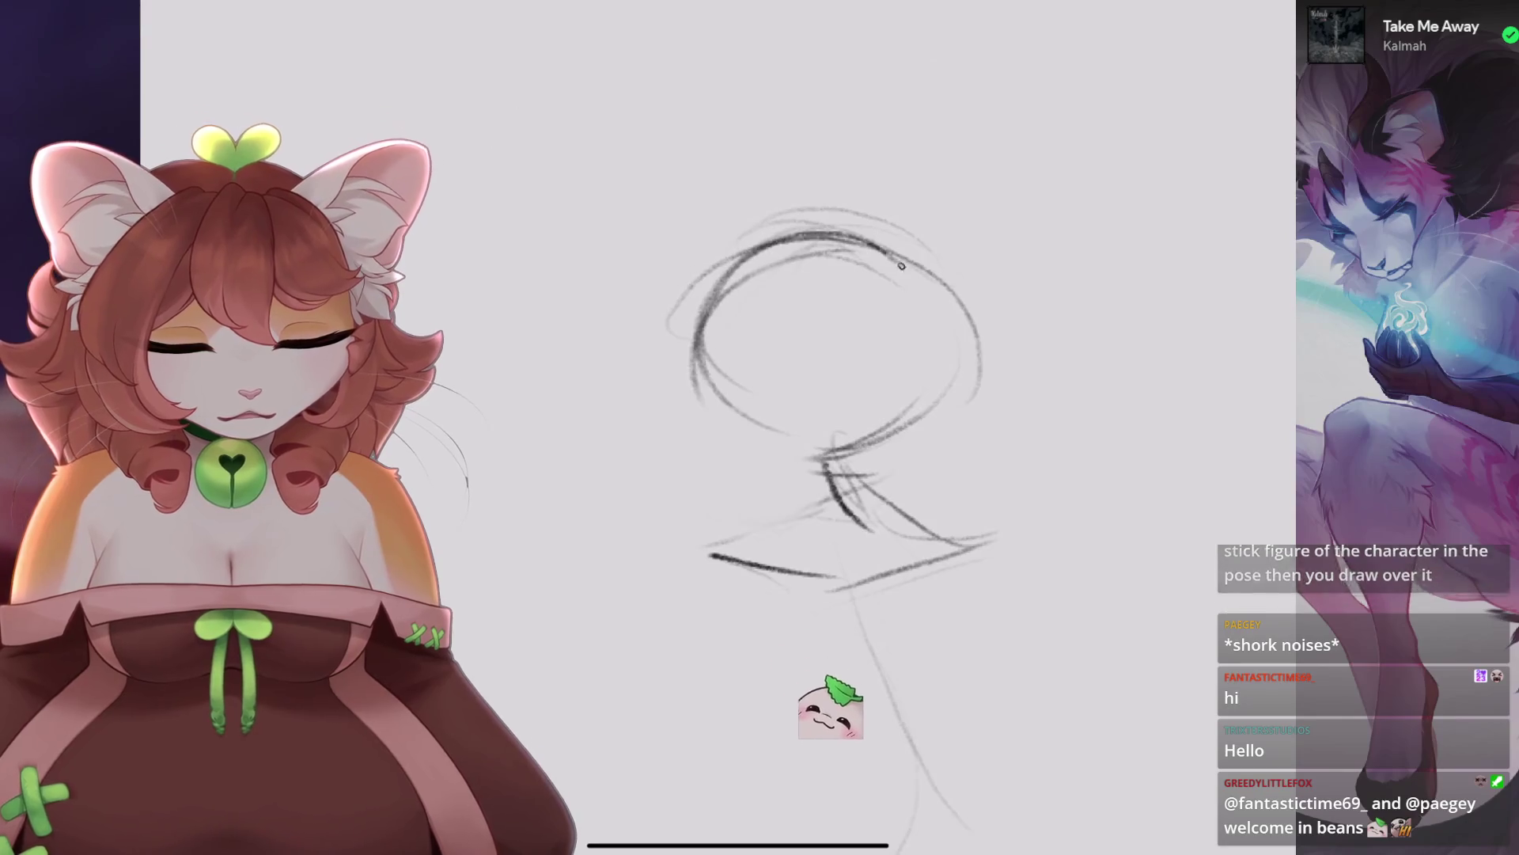
pyautogui.hotkey('ctrl', 'z')
pyautogui.moveTo(819, 242); pyautogui.dragTo(788, 418)
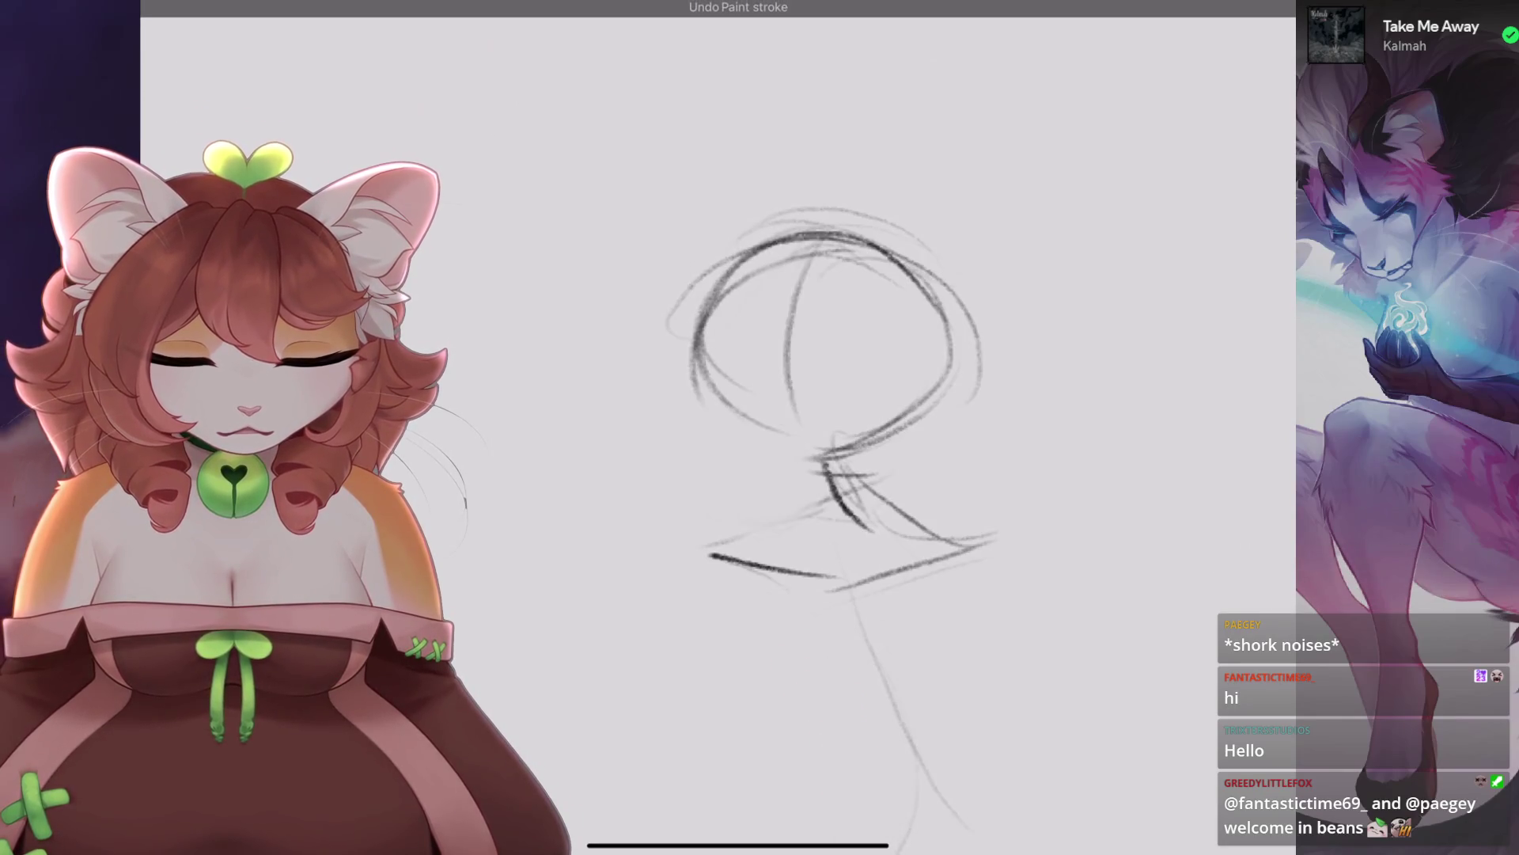
pyautogui.hotkey('ctrl', 'z')
pyautogui.moveTo(787, 293); pyautogui.dragTo(774, 427)
pyautogui.moveTo(795, 239)
pyautogui.mouseDown()
pyautogui.moveTo(776, 419)
pyautogui.moveTo(839, 322)
pyautogui.mouseUp()
pyautogui.hscroll(-1, 831, 396)
pyautogui.hotkey('ctrl', 'shift', 'z')
pyautogui.hotkey('ctrl', 'z')
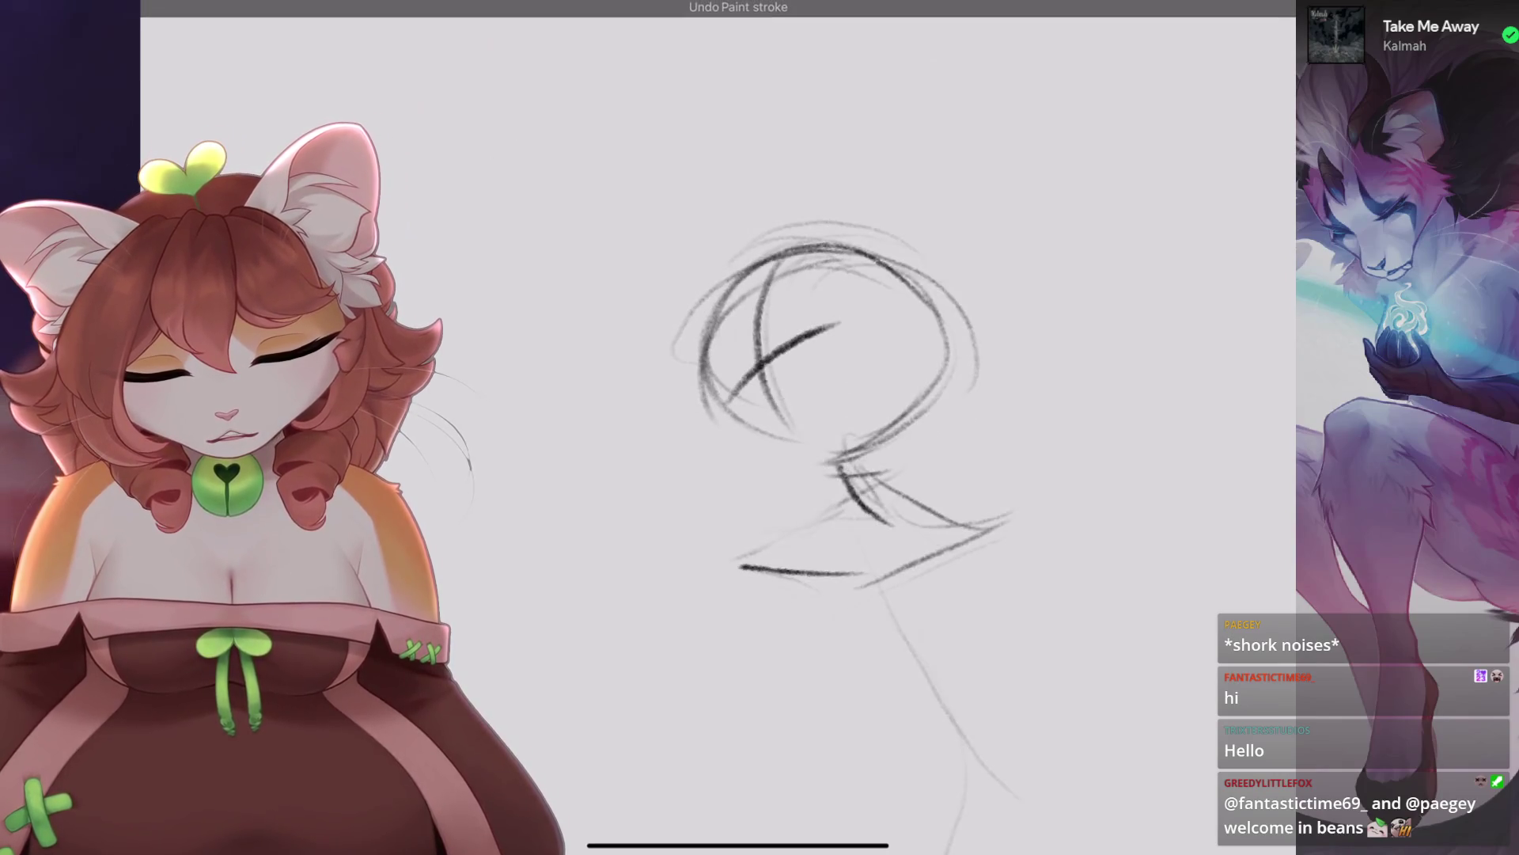
pyautogui.hotkey('ctrl', 'z')
# Add a darker near-vertical line and a flatter diagonal line inside the head.
pyautogui.moveTo(761, 265); pyautogui.dragTo(808, 442)
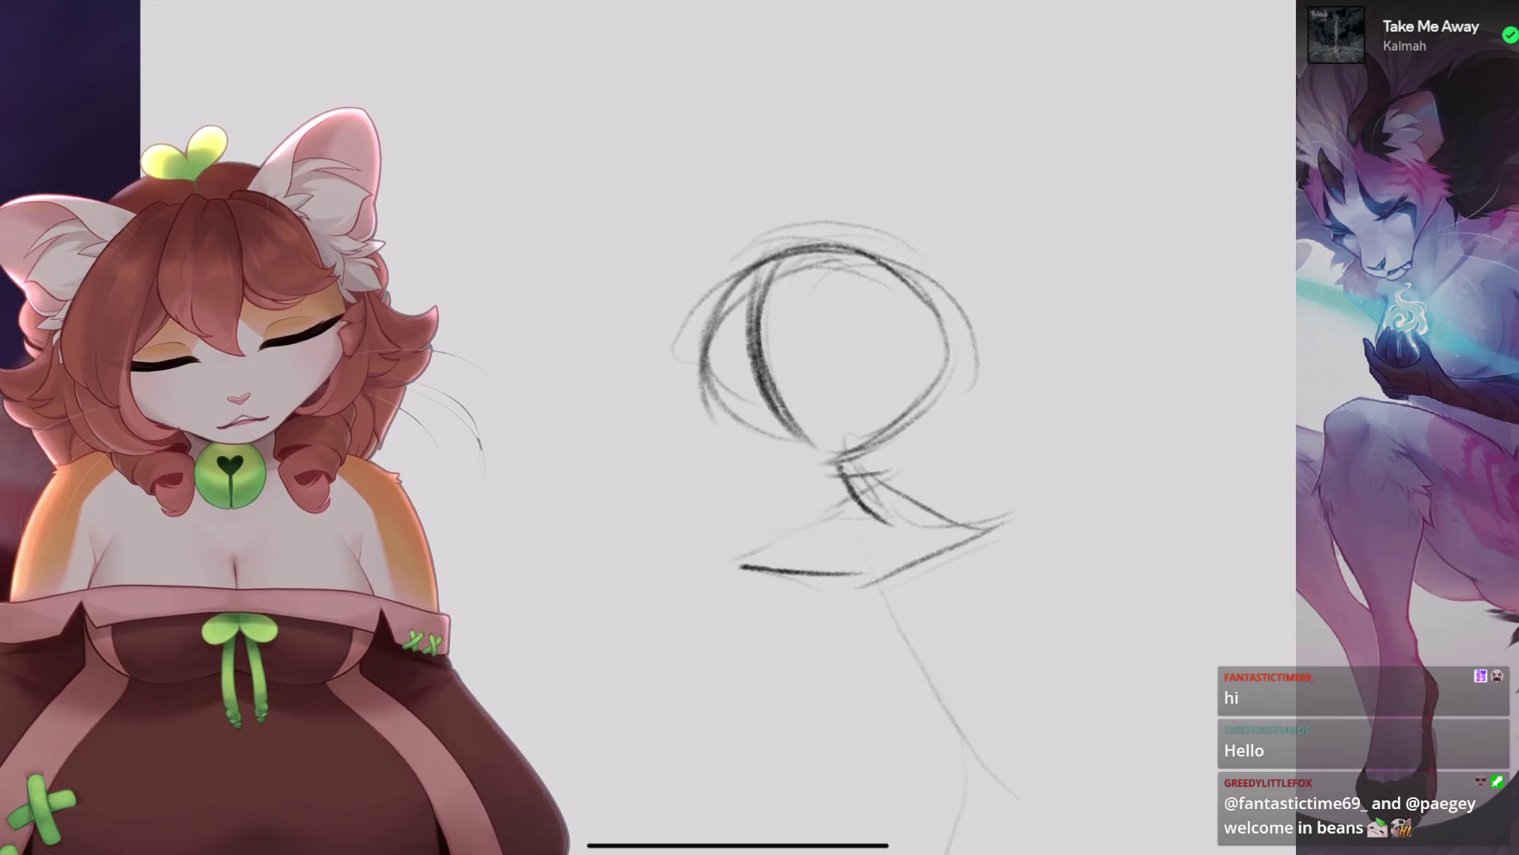
pyautogui.hotkey('ctrl', 'z')
pyautogui.moveTo(716, 395); pyautogui.dragTo(846, 330)
pyautogui.scroll(-2, 815, 412)
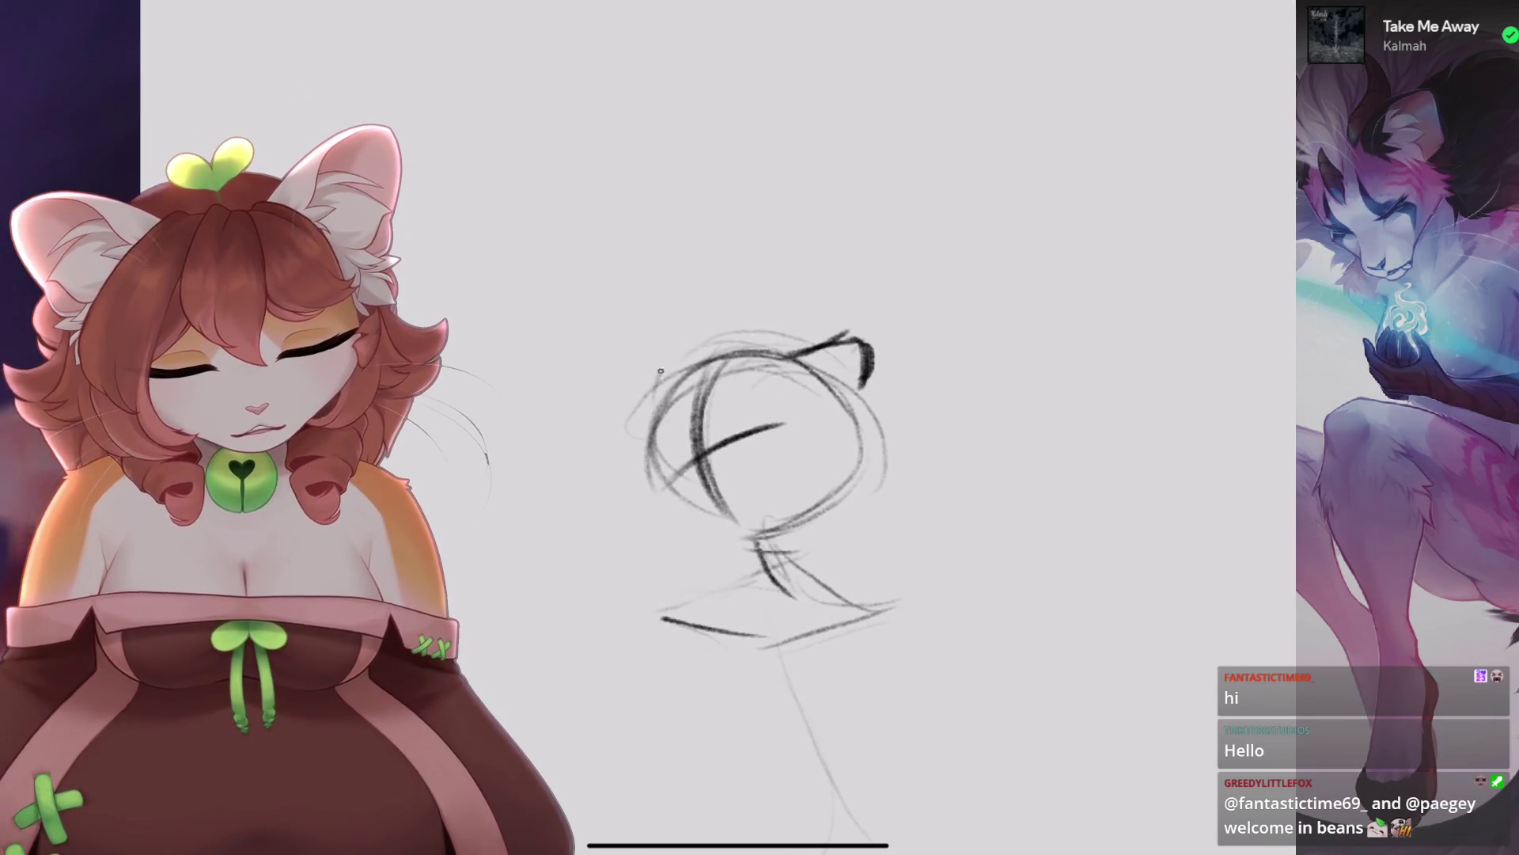
pyautogui.scroll(2, 831, 428)
pyautogui.moveTo(710, 435)
pyautogui.mouseDown()
pyautogui.moveTo(680, 474)
pyautogui.moveTo(744, 542)
pyautogui.mouseUp()
pyautogui.hotkey('ctrl', 'z')
pyautogui.scroll(1, 791, 428)
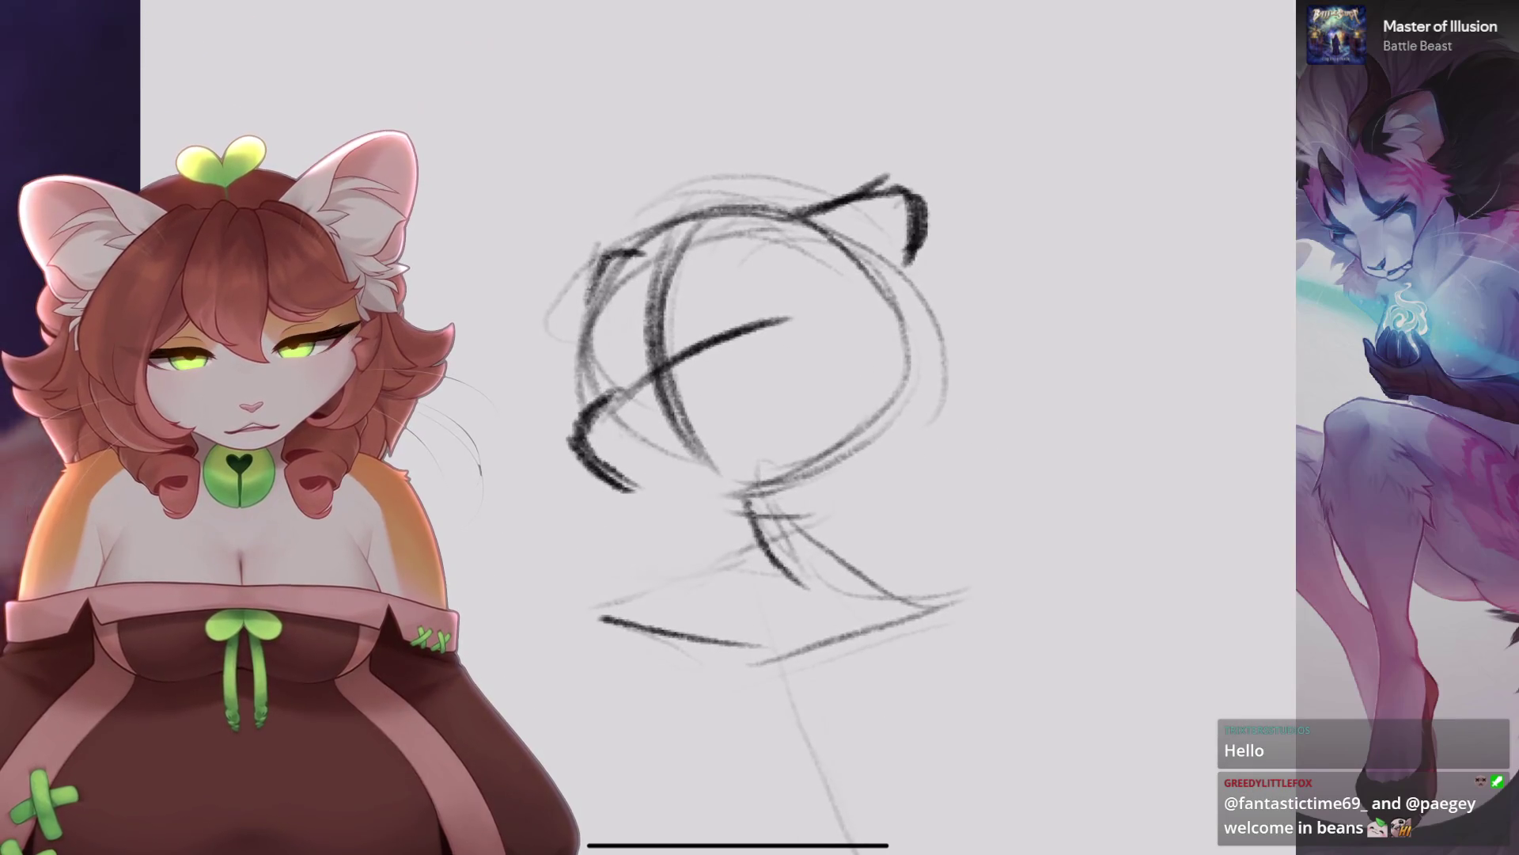
# Erase most of the head and sketch new upper and left arcs for it.
pyautogui.moveTo(831, 174)
pyautogui.mouseDown()
pyautogui.moveTo(749, 210)
pyautogui.moveTo(625, 443)
pyautogui.mouseUp()
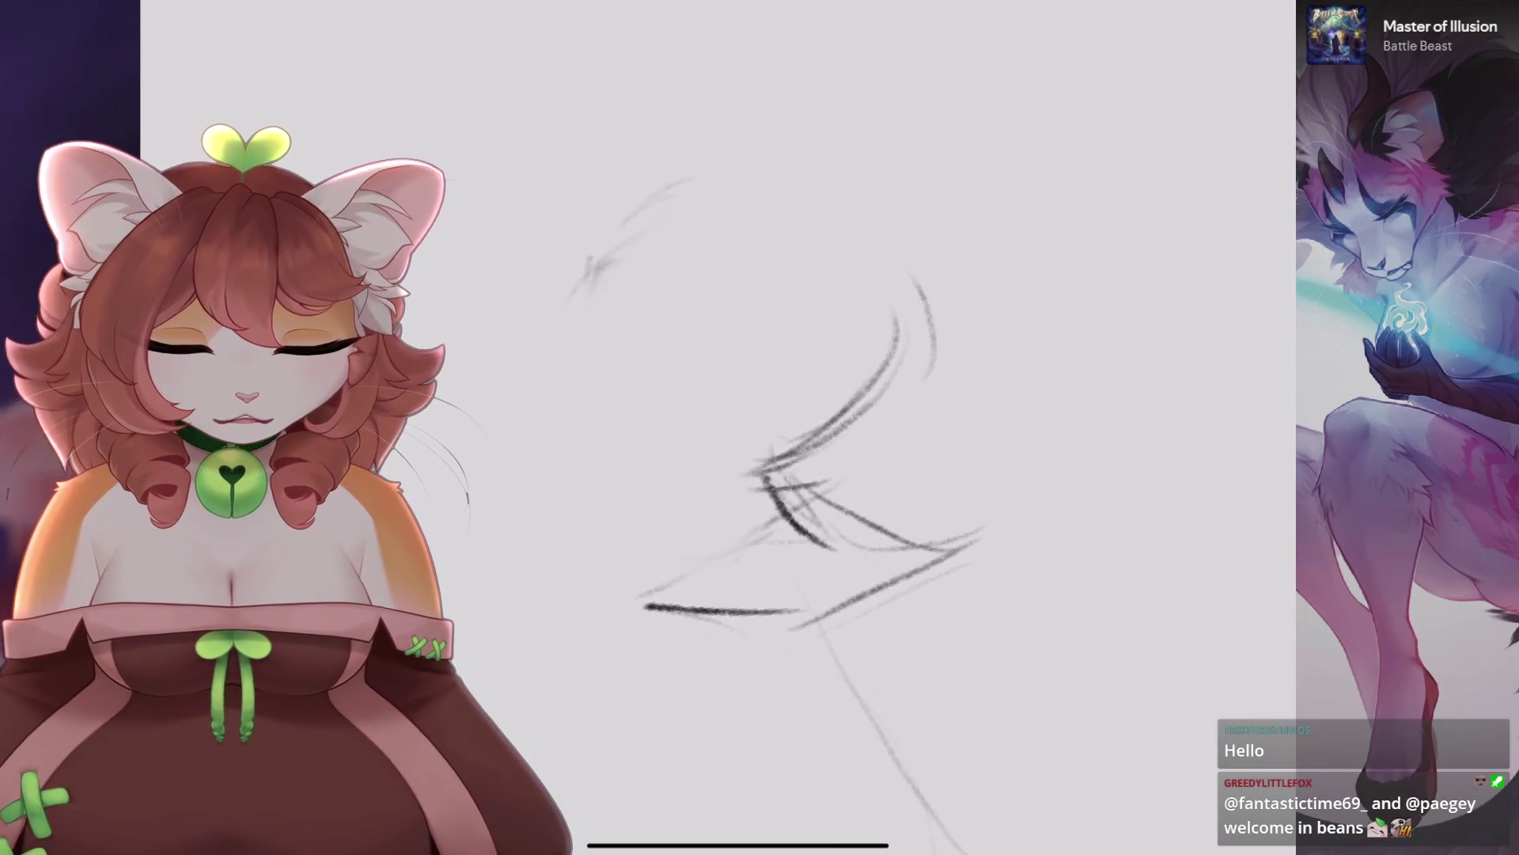
pyautogui.scroll(1, 792, 427)
pyautogui.moveTo(651, 273)
pyautogui.mouseDown()
pyautogui.moveTo(852, 289)
pyautogui.moveTo(874, 332)
pyautogui.mouseUp()
pyautogui.moveTo(712, 252); pyautogui.dragTo(657, 436)
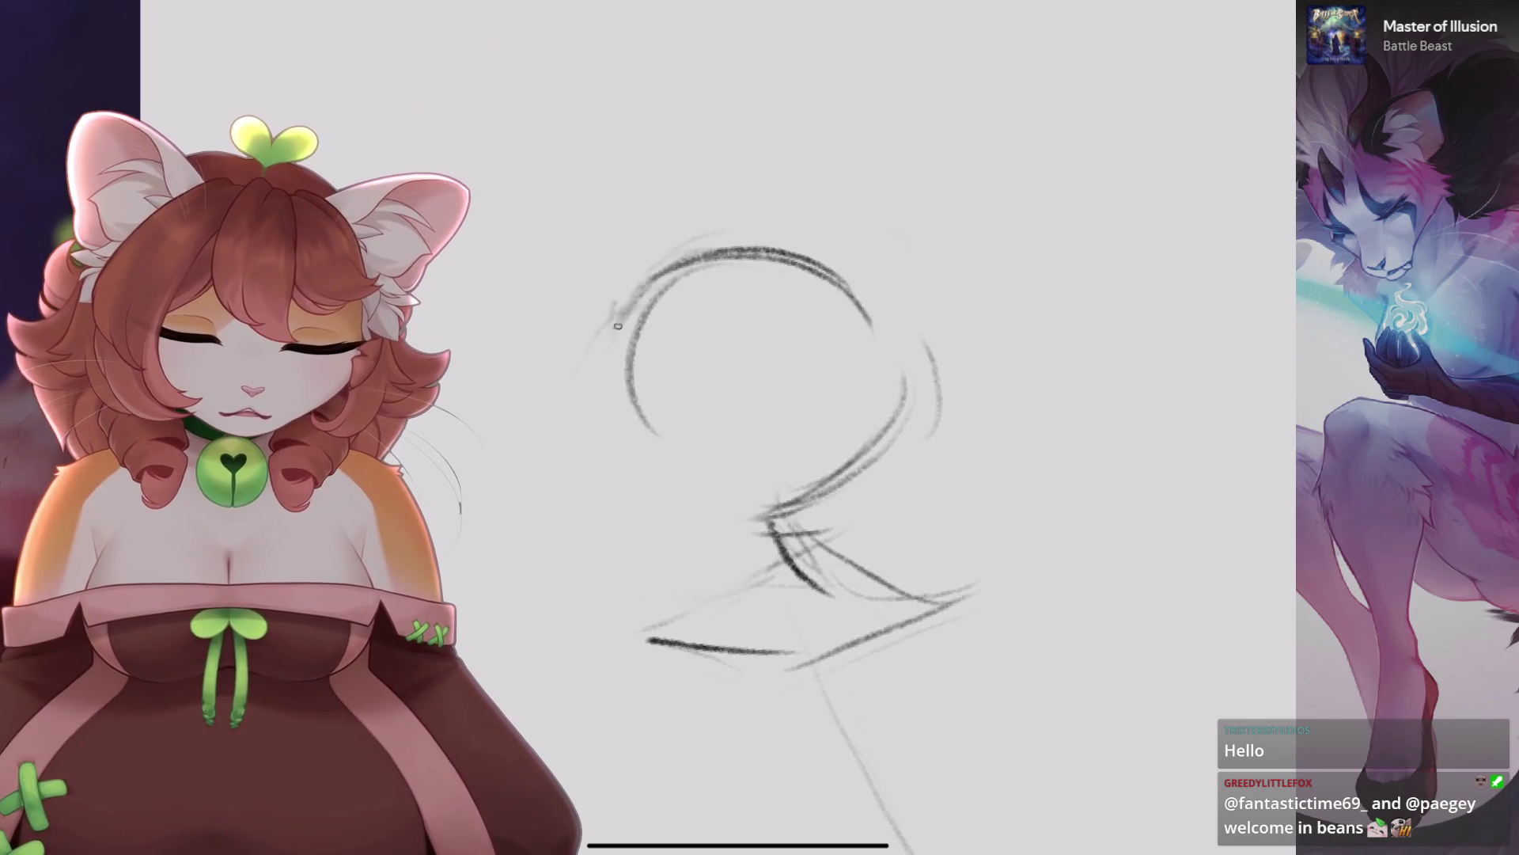
pyautogui.moveTo(633, 297); pyautogui.dragTo(680, 491)
pyautogui.click(742, 342)
pyautogui.hotkey('ctrl', 'z')
# Sketch crossing vertical and horizontal face guidelines on the head.
pyautogui.moveTo(748, 273); pyautogui.dragTo(764, 451)
pyautogui.moveTo(641, 348)
pyautogui.mouseDown()
pyautogui.moveTo(840, 342)
pyautogui.moveTo(657, 348)
pyautogui.mouseUp()
pyautogui.hotkey('ctrl', 'z')
pyautogui.scroll(3, 791, 427)
pyautogui.moveTo(831, 299)
pyautogui.mouseDown()
pyautogui.moveTo(866, 292)
pyautogui.moveTo(788, 348)
pyautogui.mouseUp()
pyautogui.click(771, 353)
pyautogui.scroll(2, 792, 427)
pyautogui.scroll(2, 949, 474)
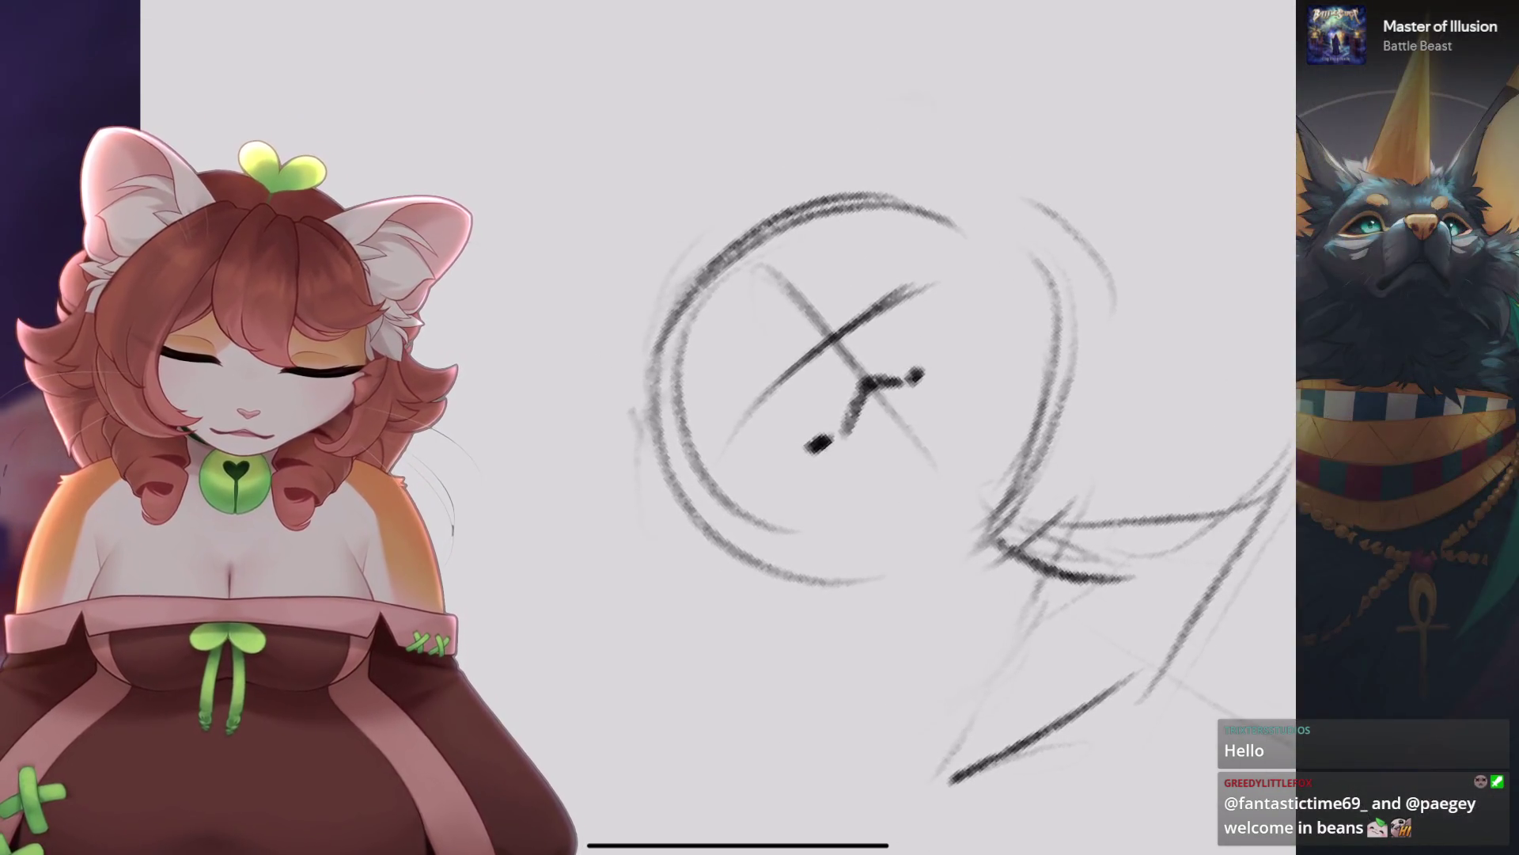
pyautogui.scroll(2, 841, 331)
pyautogui.hotkey('ctrl', 'z')
pyautogui.moveTo(883, 360); pyautogui.dragTo(972, 308)
pyautogui.moveTo(780, 413); pyautogui.dragTo(728, 440)
# Add the left ear, eye mark, darker left side and chin line, then lasso-select the head.
pyautogui.scroll(-2, 792, 475)
pyautogui.moveTo(839, 391); pyautogui.dragTo(876, 384)
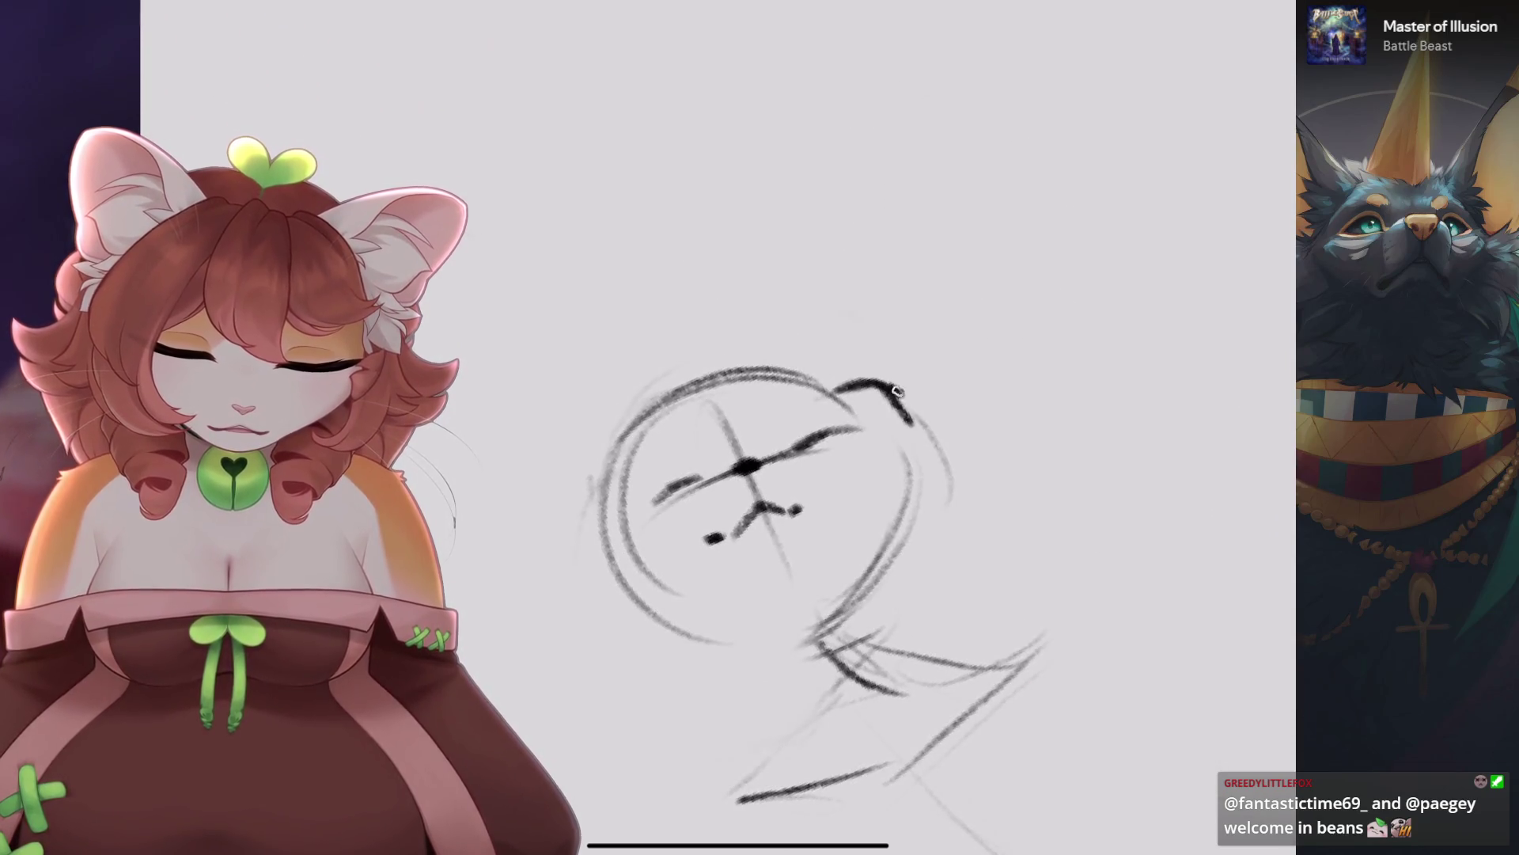
pyautogui.moveTo(560, 485); pyautogui.dragTo(570, 513)
pyautogui.scroll(2, 759, 427)
pyautogui.moveTo(795, 303); pyautogui.dragTo(866, 299)
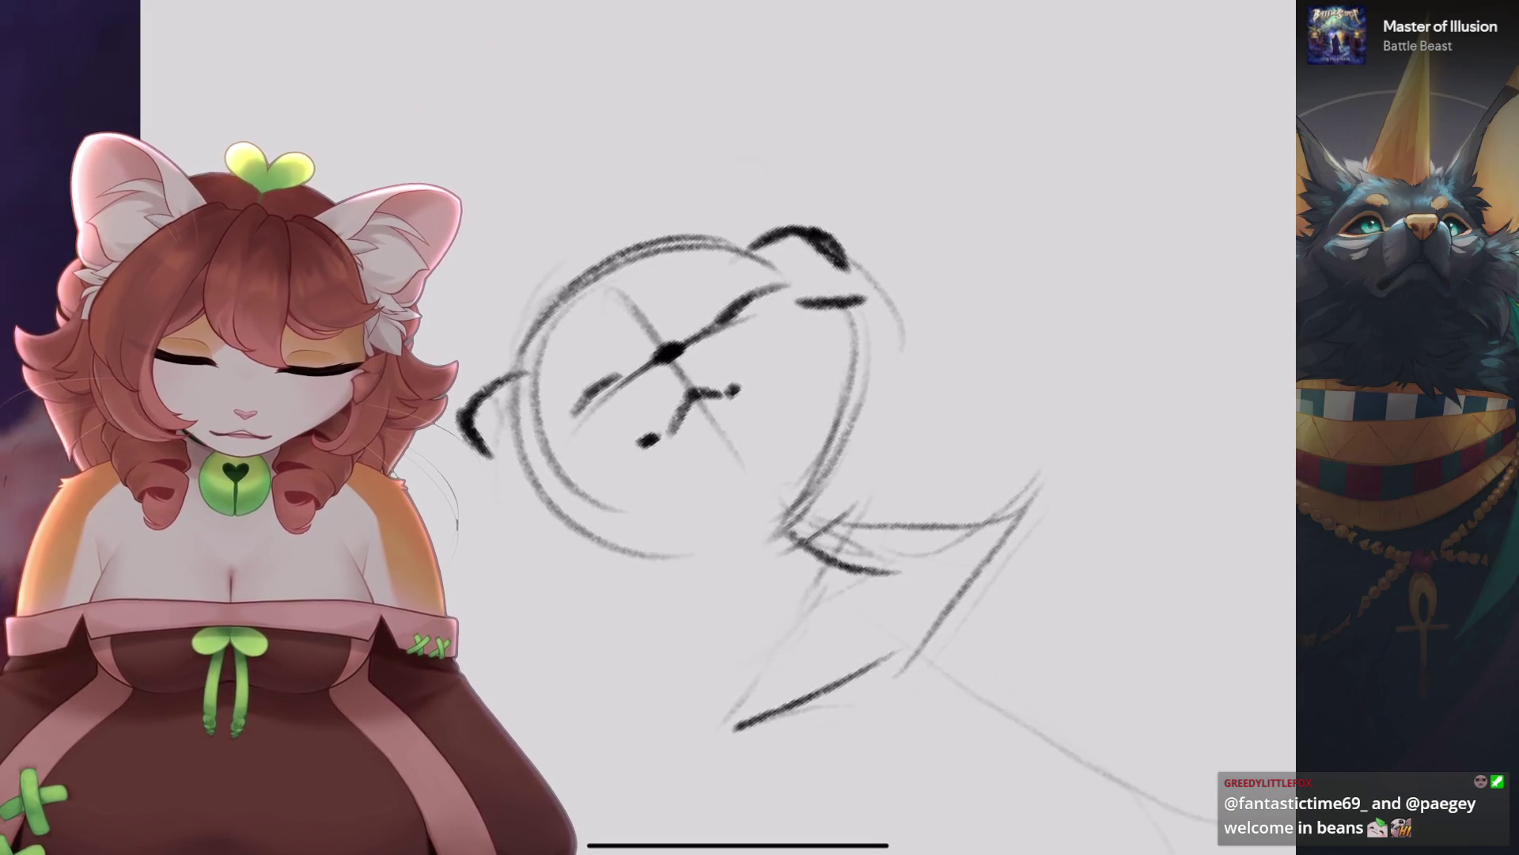
pyautogui.scroll(-2, 759, 443)
pyautogui.moveTo(613, 503); pyautogui.dragTo(673, 613)
pyautogui.moveTo(617, 463)
pyautogui.mouseDown()
pyautogui.moveTo(712, 625)
pyautogui.moveTo(867, 590)
pyautogui.mouseUp()
pyautogui.scroll(-1, 740, 530)
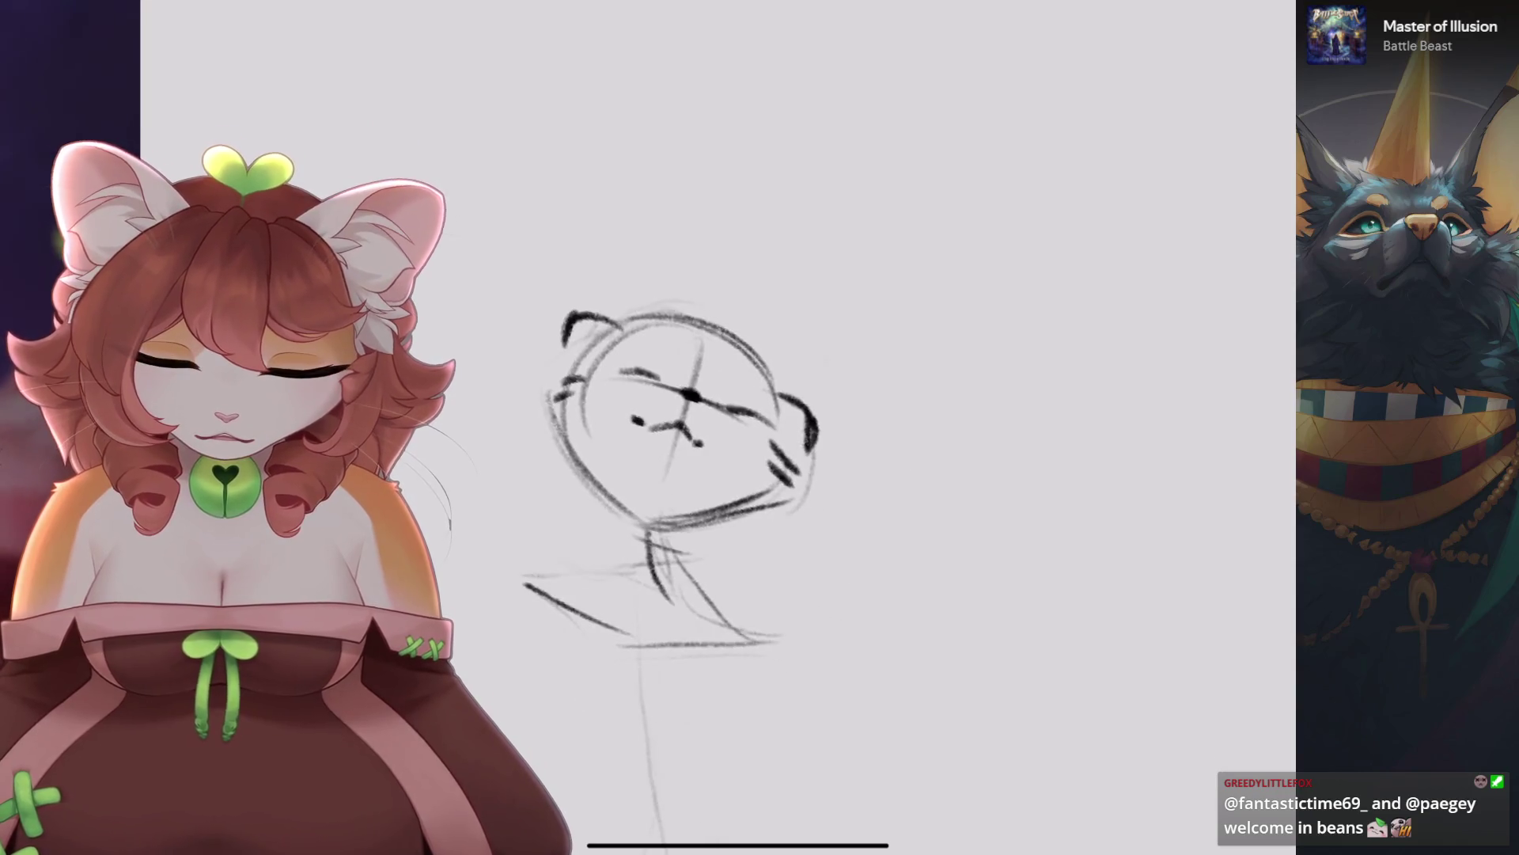
pyautogui.press('s')
pyautogui.moveTo(527, 475)
pyautogui.mouseDown()
pyautogui.moveTo(728, 299)
pyautogui.moveTo(665, 642)
pyautogui.moveTo(526, 475)
pyautogui.mouseUp()
# Tilt and reposition the selected head with Transform, removing the old chin strokes.
pyautogui.press('v')
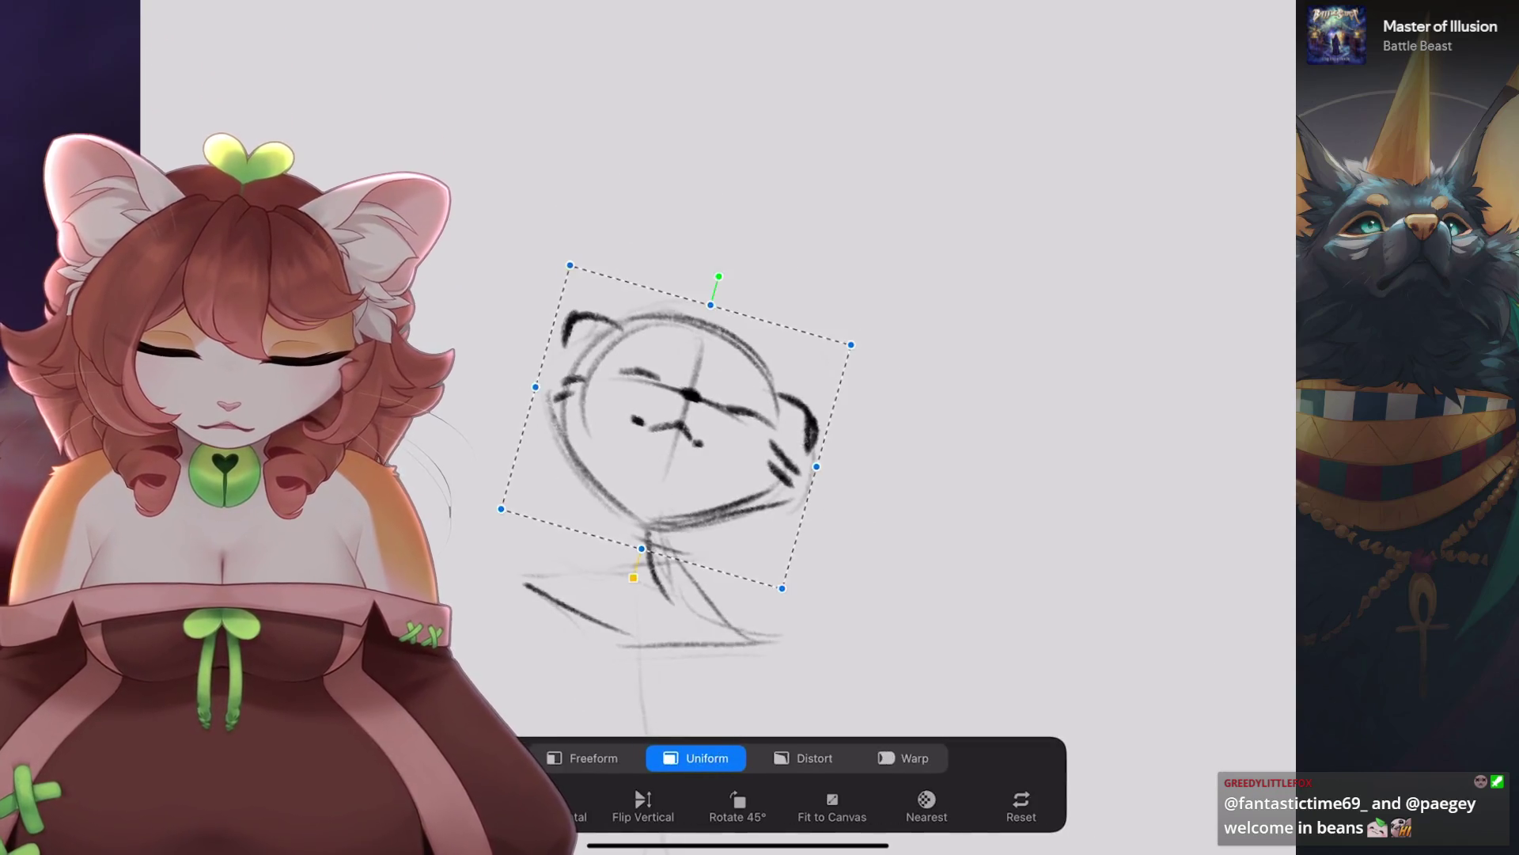
pyautogui.moveTo(719, 356)
pyautogui.mouseDown()
pyautogui.moveTo(743, 387)
pyautogui.moveTo(726, 357)
pyautogui.mouseUp()
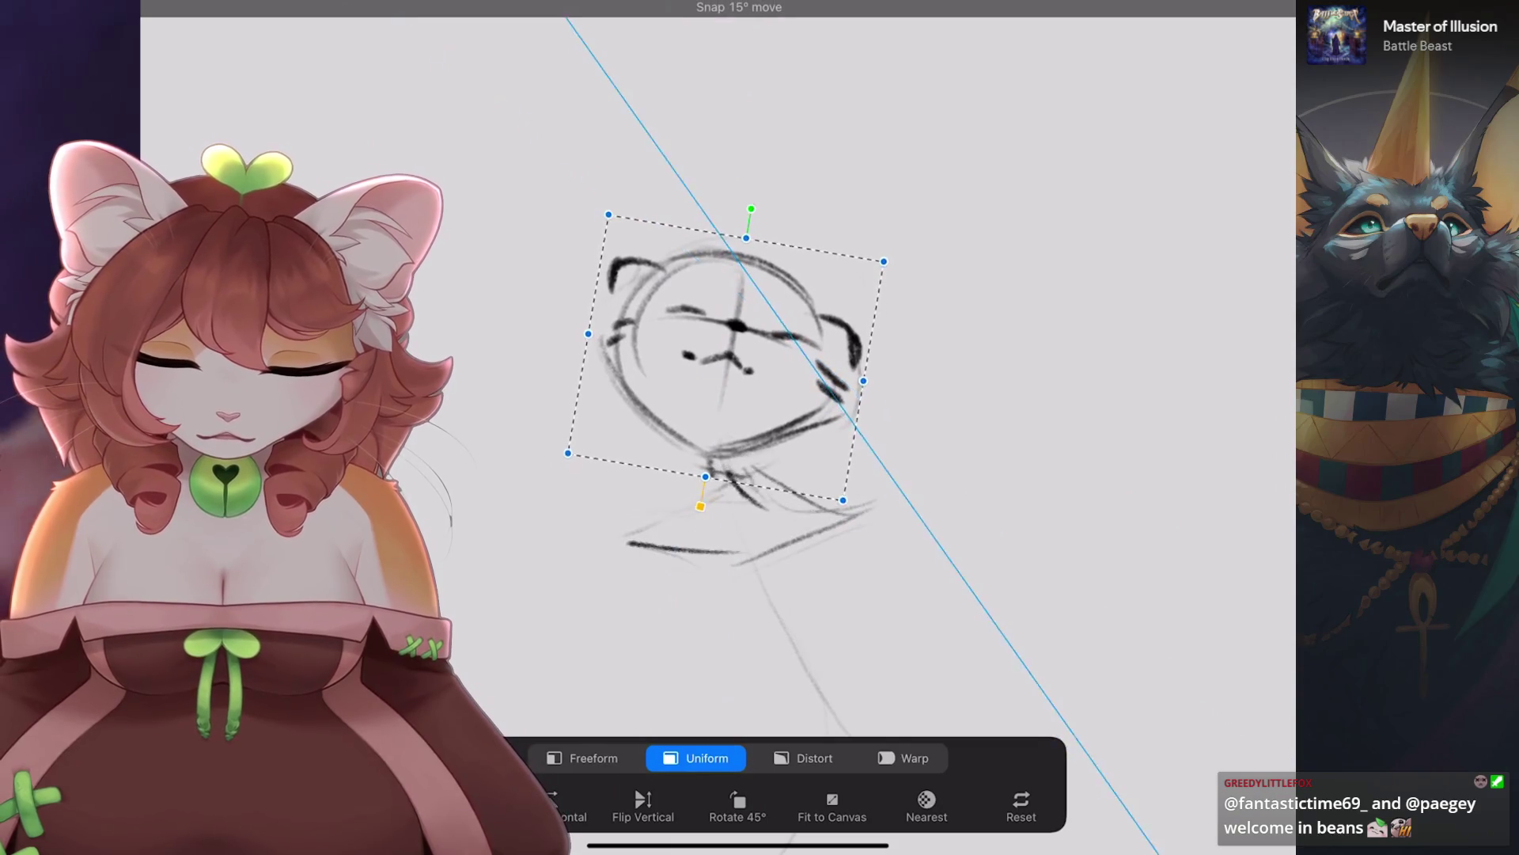
pyautogui.press('v')
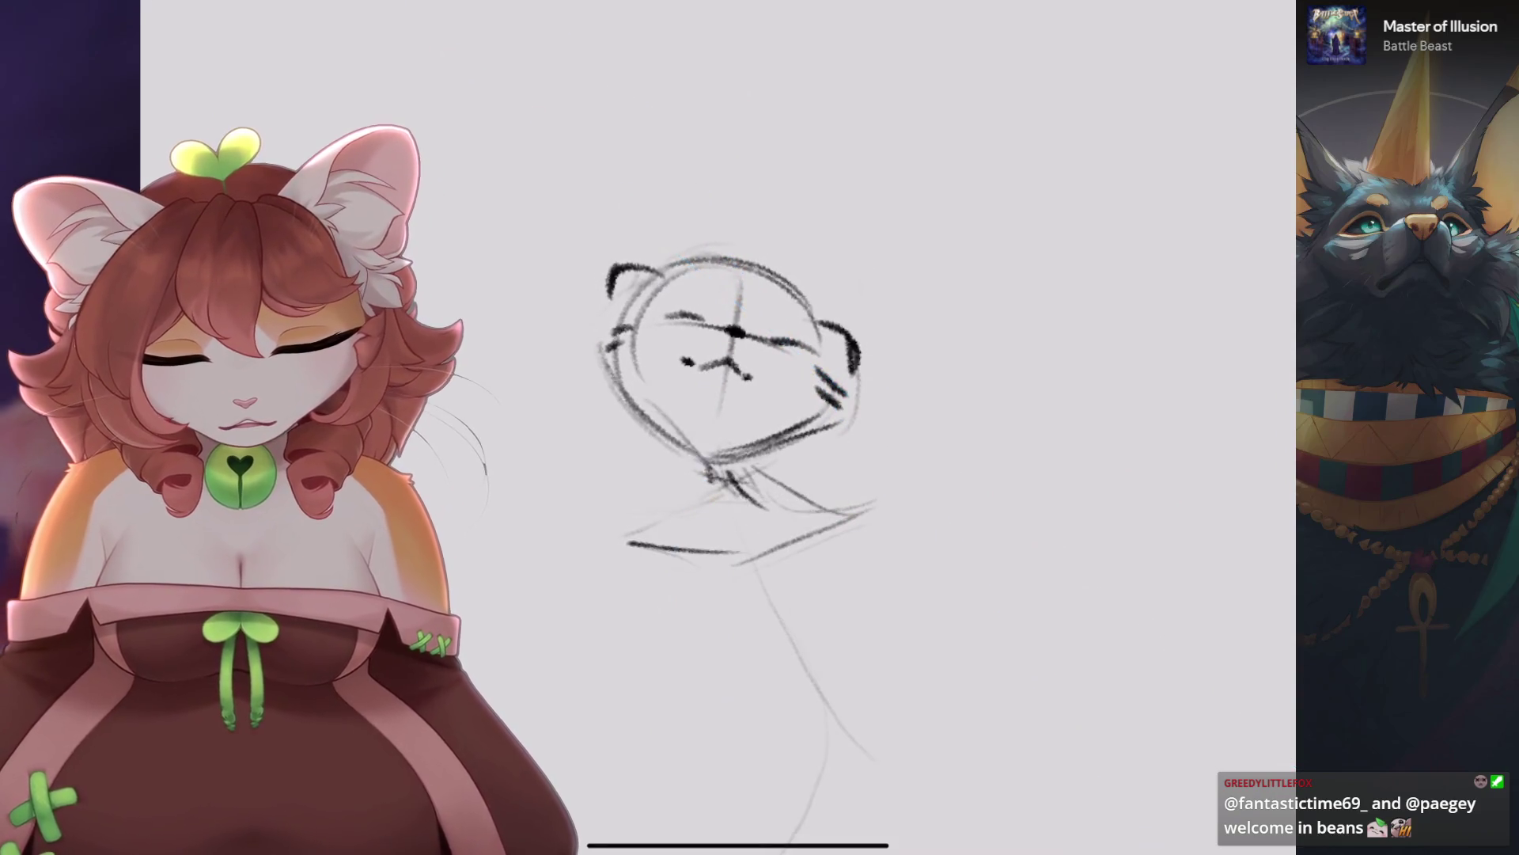
pyautogui.hotkey('ctrl', 'z')
# Redraw the jaw and neck strokes below the head.
pyautogui.moveTo(649, 420)
pyautogui.mouseDown()
pyautogui.moveTo(736, 506)
pyautogui.moveTo(783, 495)
pyautogui.moveTo(665, 522)
pyautogui.moveTo(625, 570)
pyautogui.mouseUp()
pyautogui.hotkey('ctrl', 'z')
pyautogui.moveTo(764, 459)
pyautogui.mouseDown()
pyautogui.moveTo(878, 507)
pyautogui.moveTo(882, 483)
pyautogui.moveTo(930, 513)
pyautogui.mouseUp()
pyautogui.hotkey('ctrl', 'z')
pyautogui.moveTo(641, 546); pyautogui.dragTo(606, 561)
pyautogui.moveTo(736, 395); pyautogui.dragTo(760, 341)
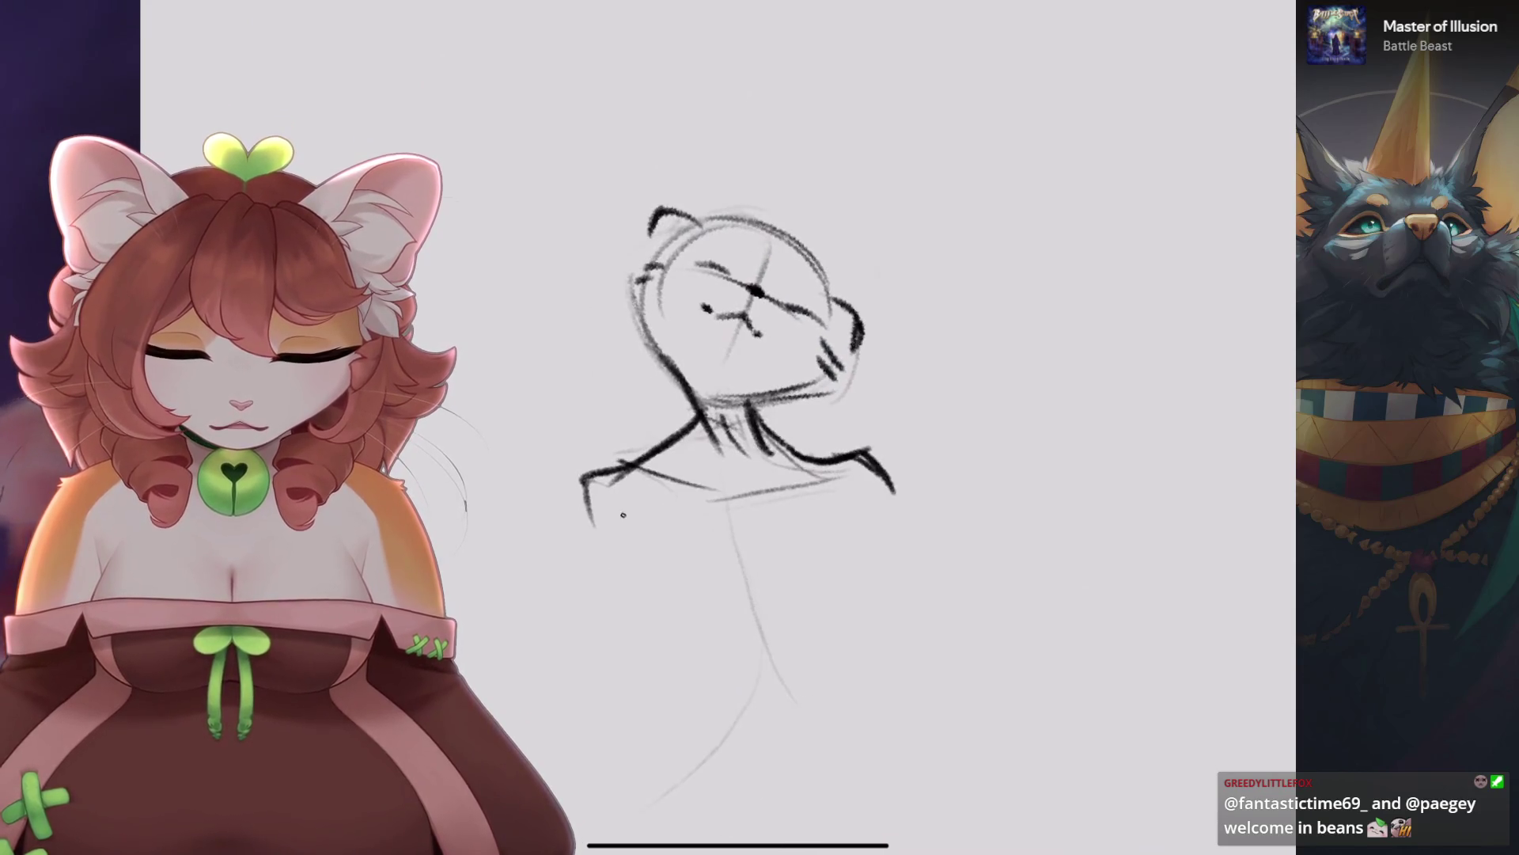
# Erase the old shoulder and body curves and draw fresh neck strokes under the head.
pyautogui.hotkey('ctrl', 'z')
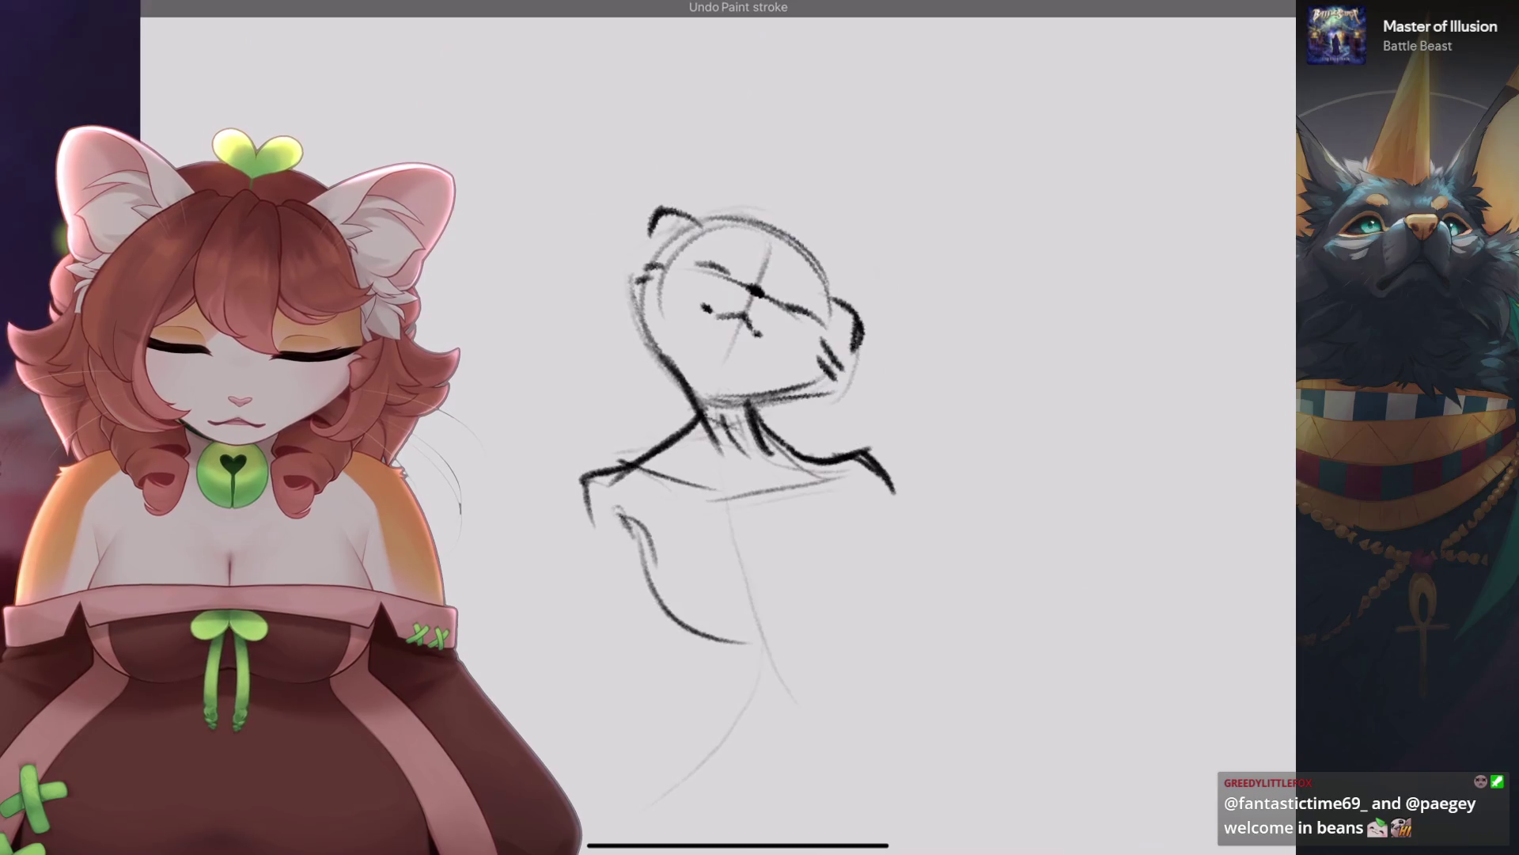
pyautogui.moveTo(713, 618); pyautogui.dragTo(678, 490)
pyautogui.moveTo(743, 316); pyautogui.dragTo(791, 332)
pyautogui.moveTo(678, 519)
pyautogui.mouseDown()
pyautogui.moveTo(791, 443)
pyautogui.moveTo(716, 479)
pyautogui.moveTo(777, 498)
pyautogui.mouseUp()
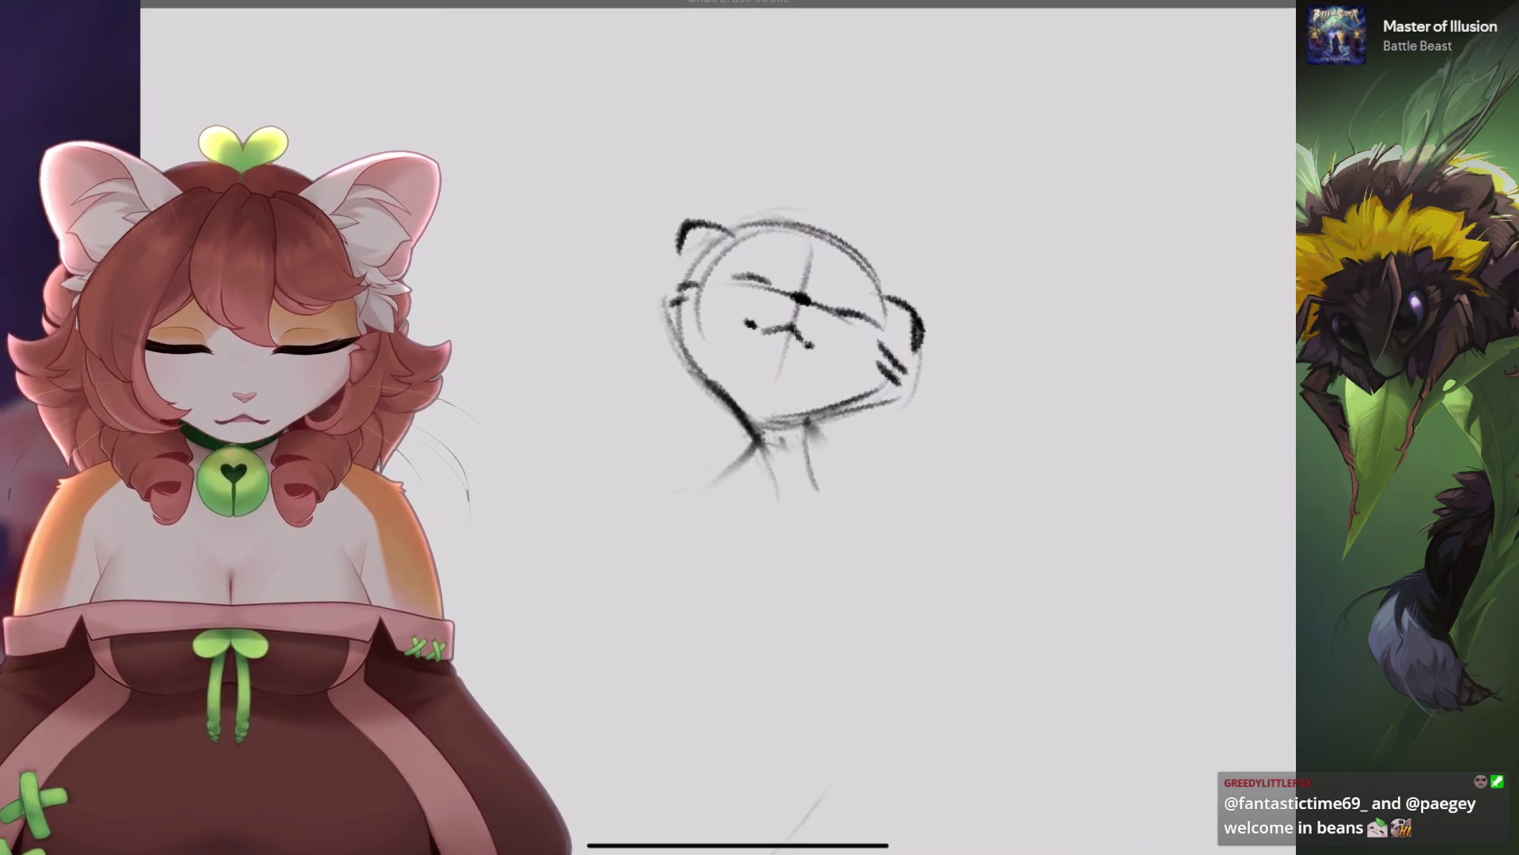
pyautogui.moveTo(807, 423); pyautogui.dragTo(803, 526)
pyautogui.moveTo(744, 475); pyautogui.dragTo(649, 546)
pyautogui.hotkey('ctrl', 'z')
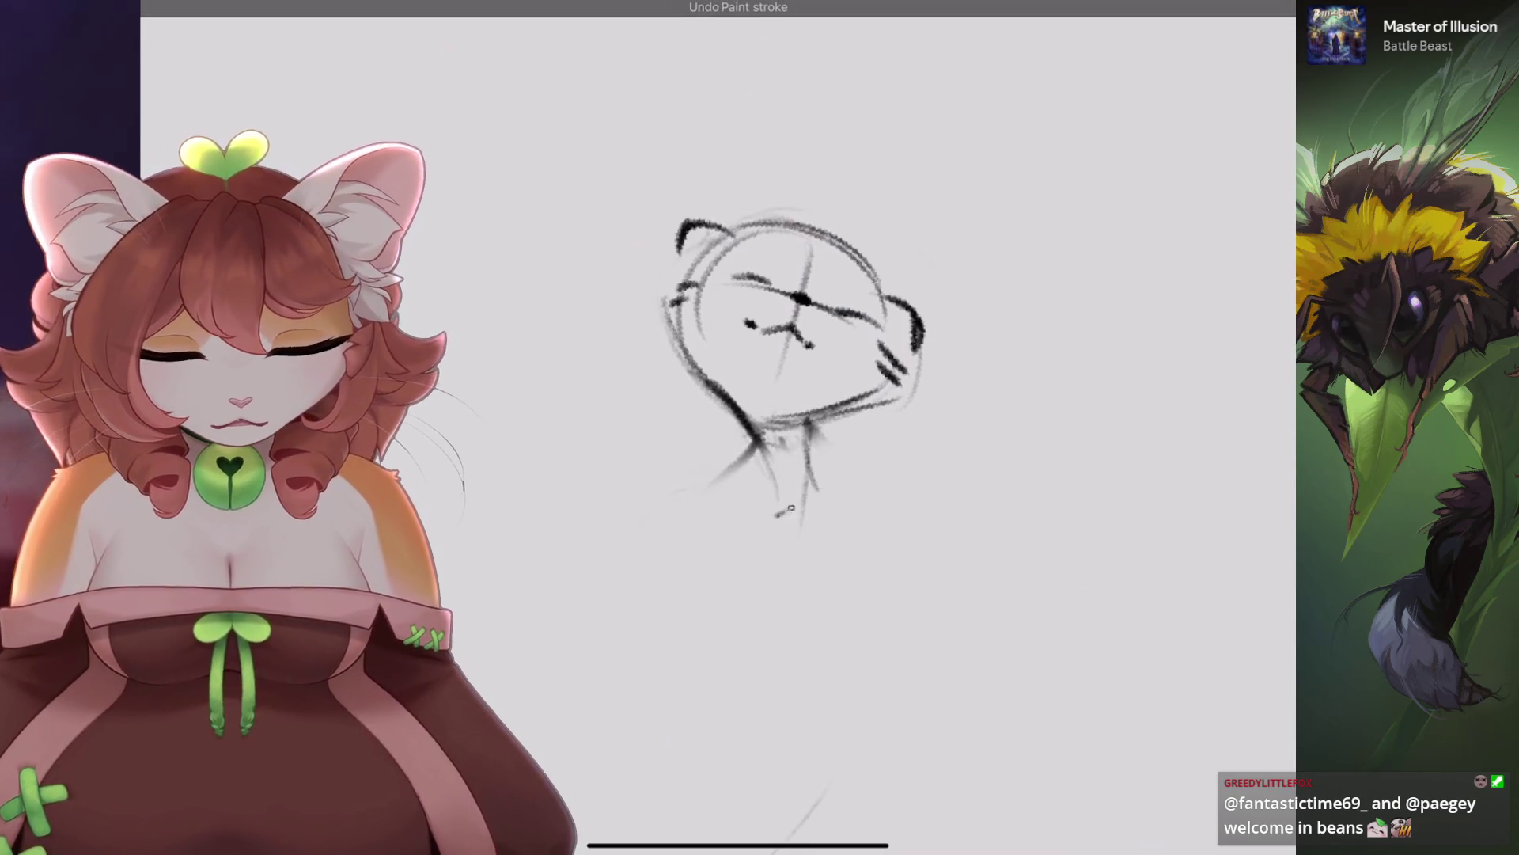
# Draw a short shoulder curve right of the neck, discarding failed strokes.
pyautogui.moveTo(777, 516); pyautogui.dragTo(898, 477)
pyautogui.moveTo(847, 499); pyautogui.dragTo(914, 503)
pyautogui.hotkey('ctrl', 'z')
pyautogui.moveTo(815, 494); pyautogui.dragTo(925, 467)
pyautogui.moveTo(899, 459); pyautogui.dragTo(942, 515)
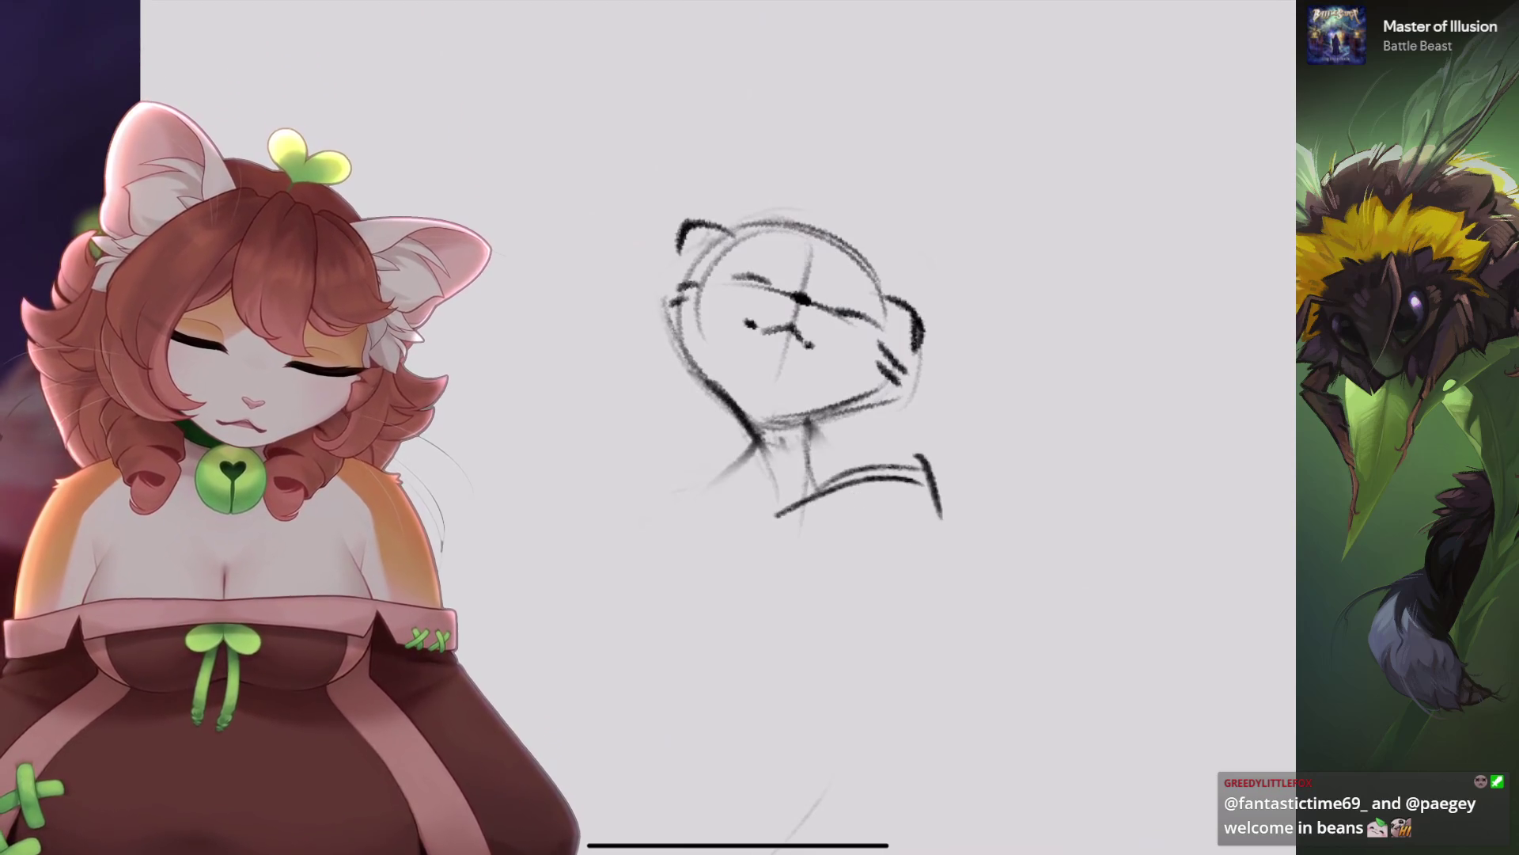
pyautogui.hotkey('ctrl', 'z')
pyautogui.hotkey('ctrl', 'z')
pyautogui.moveTo(827, 458)
pyautogui.mouseDown()
pyautogui.moveTo(938, 427)
pyautogui.moveTo(942, 507)
pyautogui.mouseUp()
pyautogui.hotkey('ctrl', 'z')
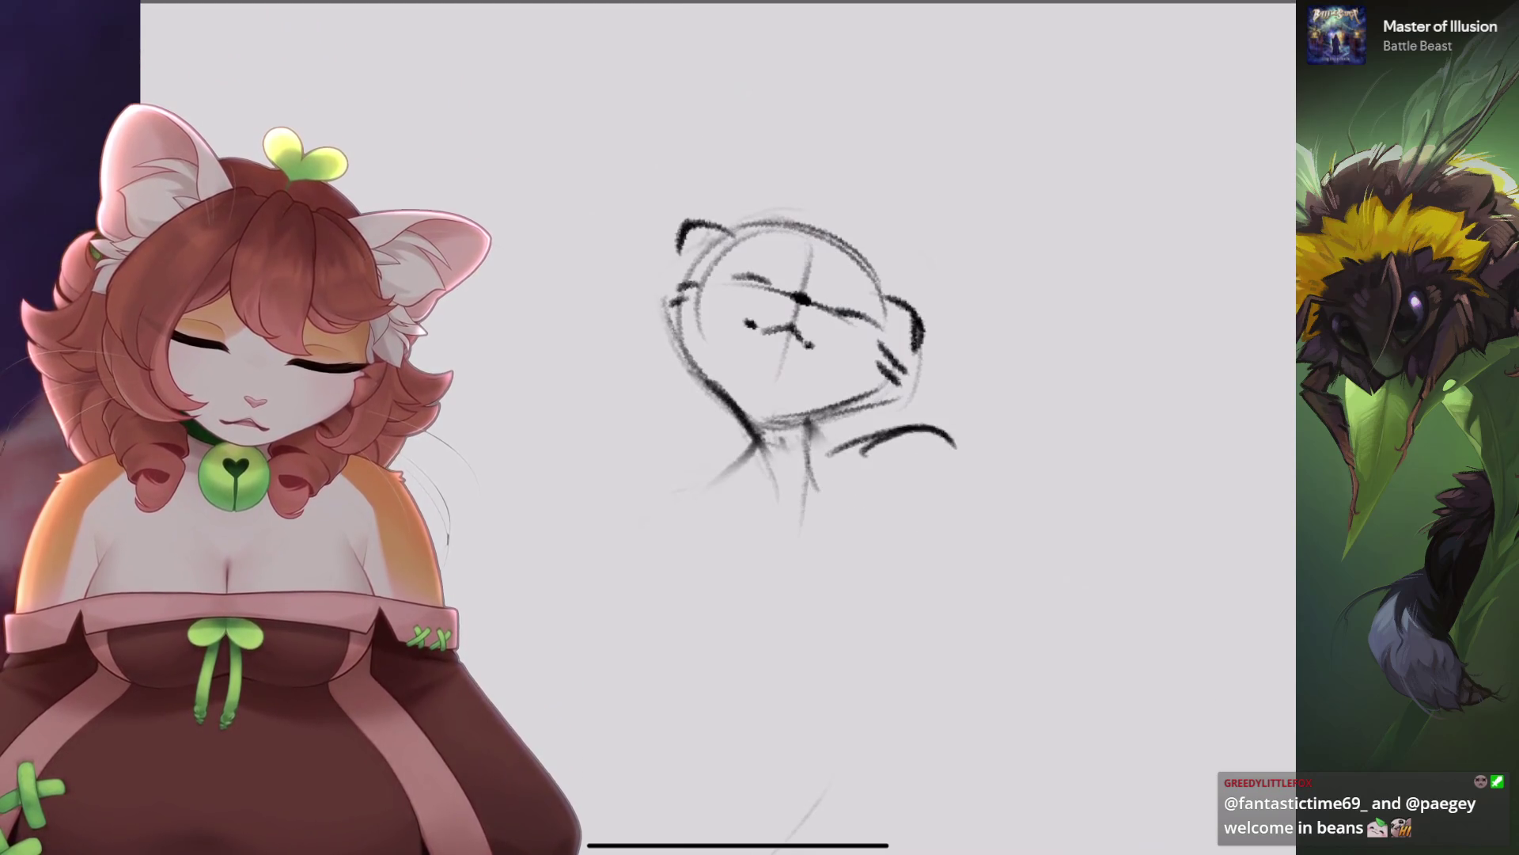
pyautogui.moveTo(780, 486); pyautogui.dragTo(866, 463)
pyautogui.moveTo(823, 418)
pyautogui.mouseDown()
pyautogui.moveTo(803, 475)
pyautogui.moveTo(732, 506)
pyautogui.mouseUp()
pyautogui.hotkey('ctrl', 'z')
pyautogui.hotkey('ctrl', 'z')
pyautogui.hotkey('ctrl', 'z')
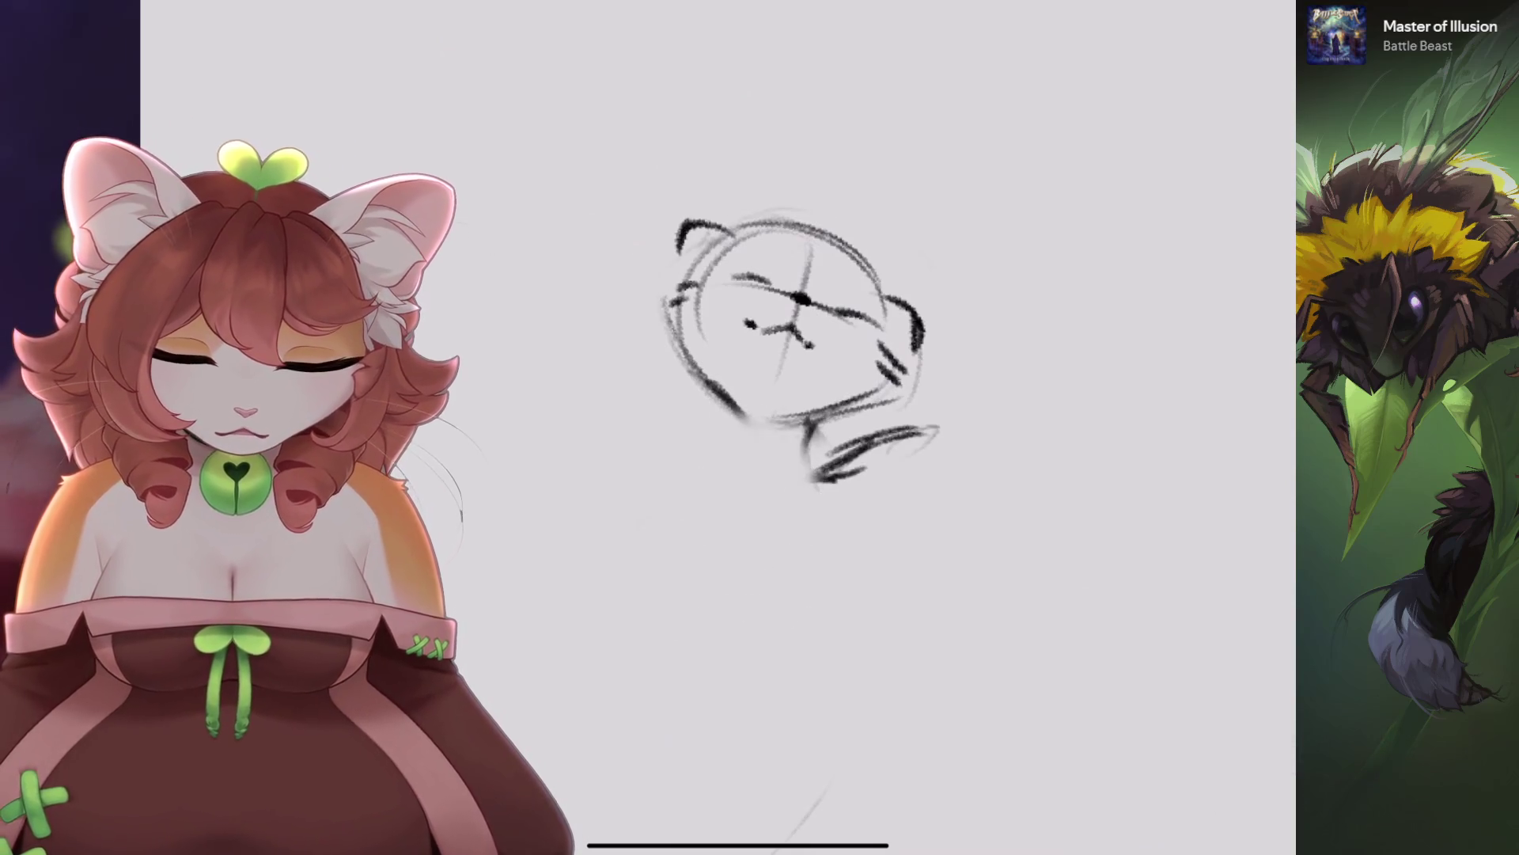
# Draw new neck strokes below the head.
pyautogui.scroll(3, 886, 277)
pyautogui.moveTo(827, 329); pyautogui.dragTo(845, 467)
pyautogui.moveTo(906, 336); pyautogui.dragTo(926, 431)
pyautogui.moveTo(930, 407); pyautogui.dragTo(997, 364)
pyautogui.moveTo(840, 414); pyautogui.dragTo(752, 553)
pyautogui.scroll(-3, 791, 316)
pyautogui.hotkey('ctrl', 'z')
# Draw a darker sweeping shoulder curve left of the neck and a line along the neck base.
pyautogui.moveTo(748, 439)
pyautogui.mouseDown()
pyautogui.moveTo(680, 500)
pyautogui.moveTo(645, 581)
pyautogui.mouseUp()
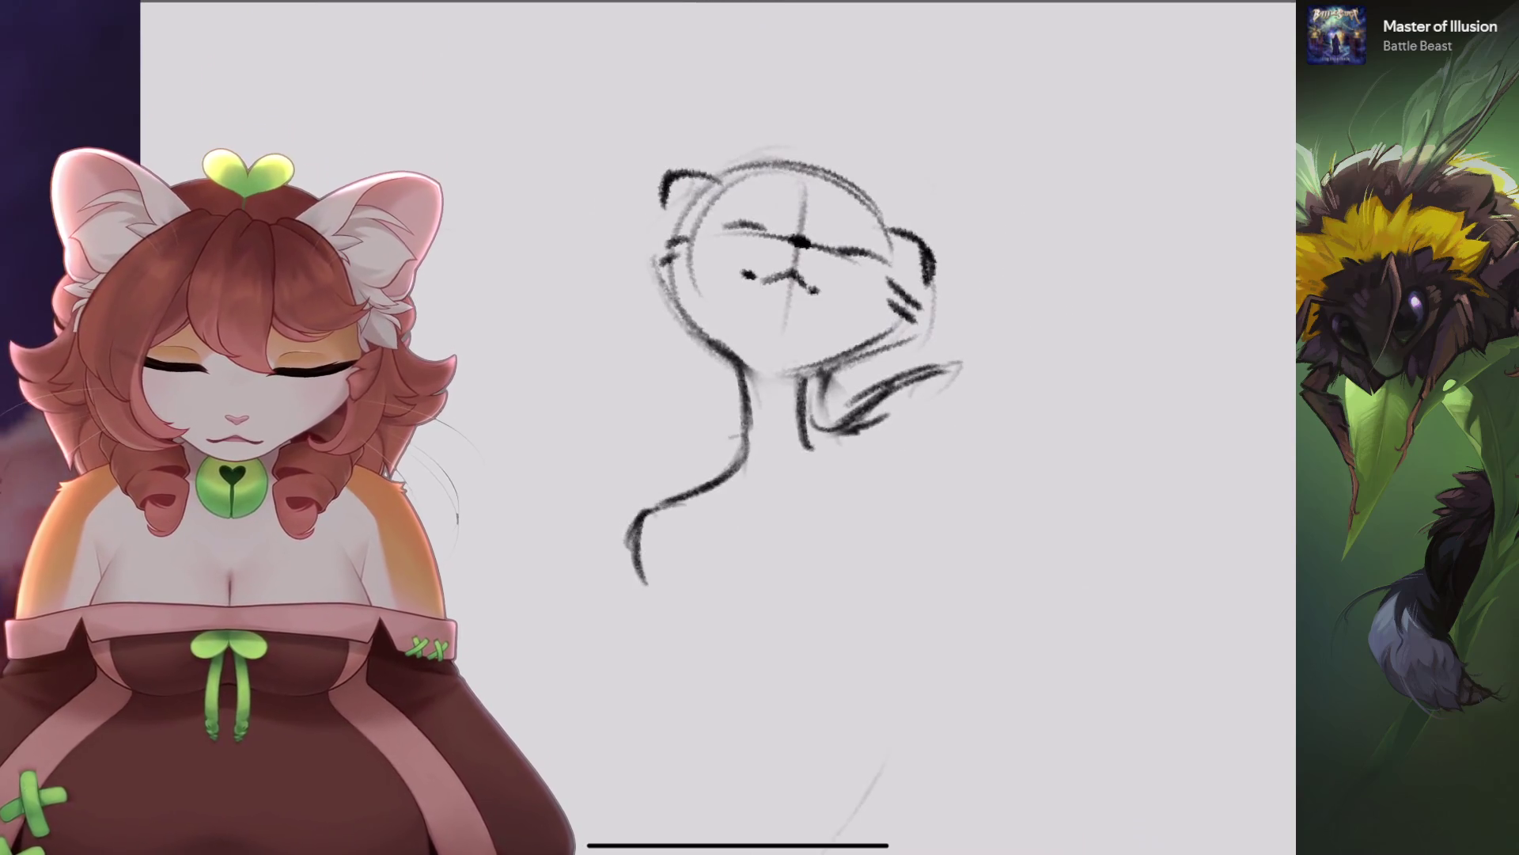
pyautogui.moveTo(815, 433); pyautogui.dragTo(882, 408)
pyautogui.moveTo(767, 481); pyautogui.dragTo(652, 512)
pyautogui.hotkey('ctrl', 'z')
pyautogui.hotkey('ctrl', 'shift', 'z')
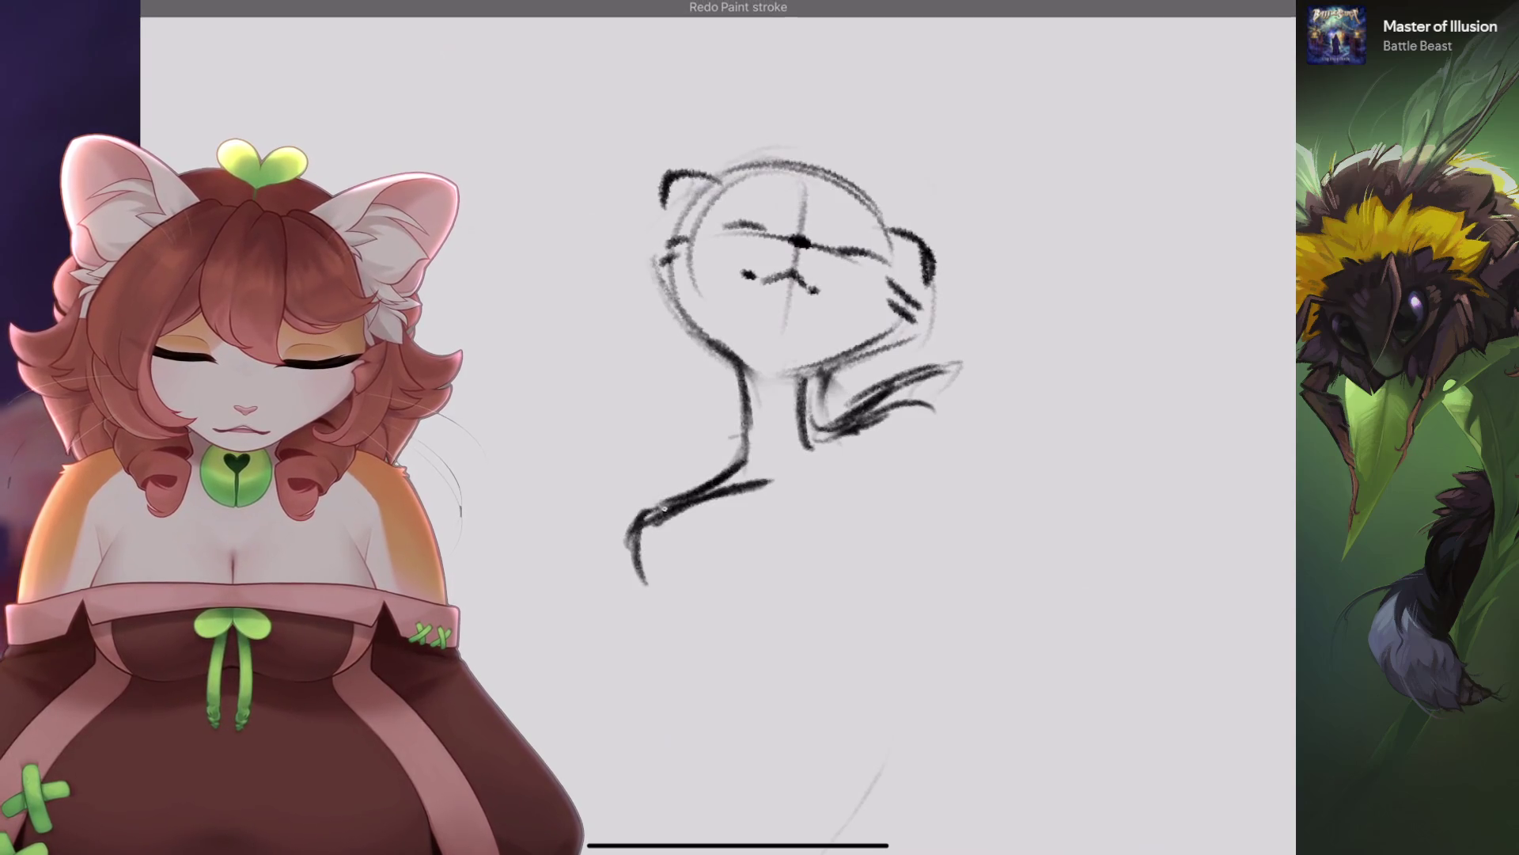
pyautogui.hotkey('ctrl', 'z')
pyautogui.moveTo(894, 408); pyautogui.dragTo(796, 440)
pyautogui.moveTo(612, 520); pyautogui.dragTo(764, 484)
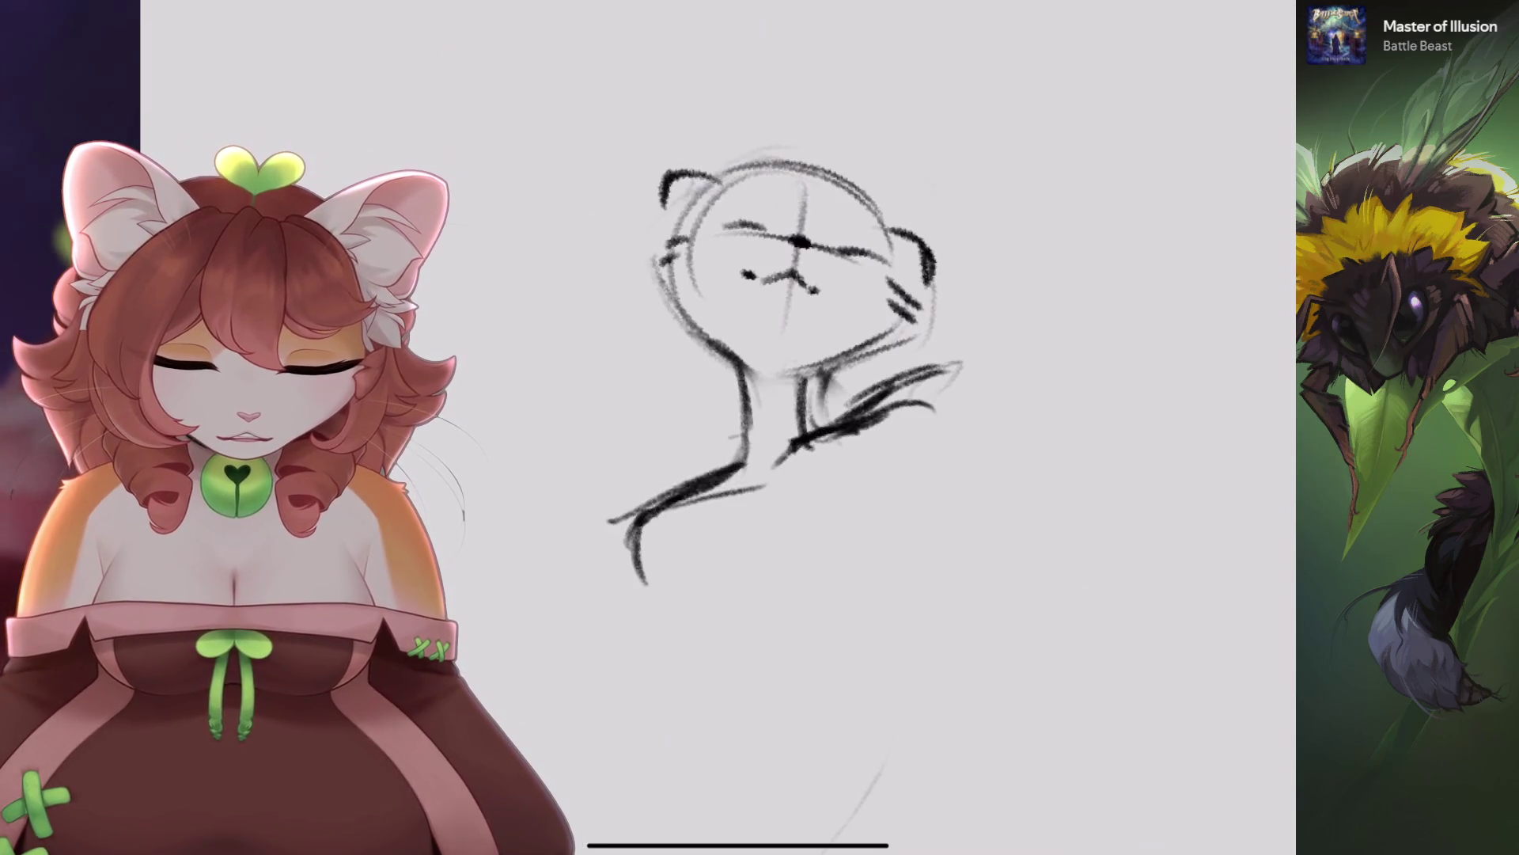
pyautogui.hotkey('ctrl', 'z')
# Sketch a raised leg with a hooked stroke to the left of the figure.
pyautogui.moveTo(538, 576); pyautogui.dragTo(531, 645)
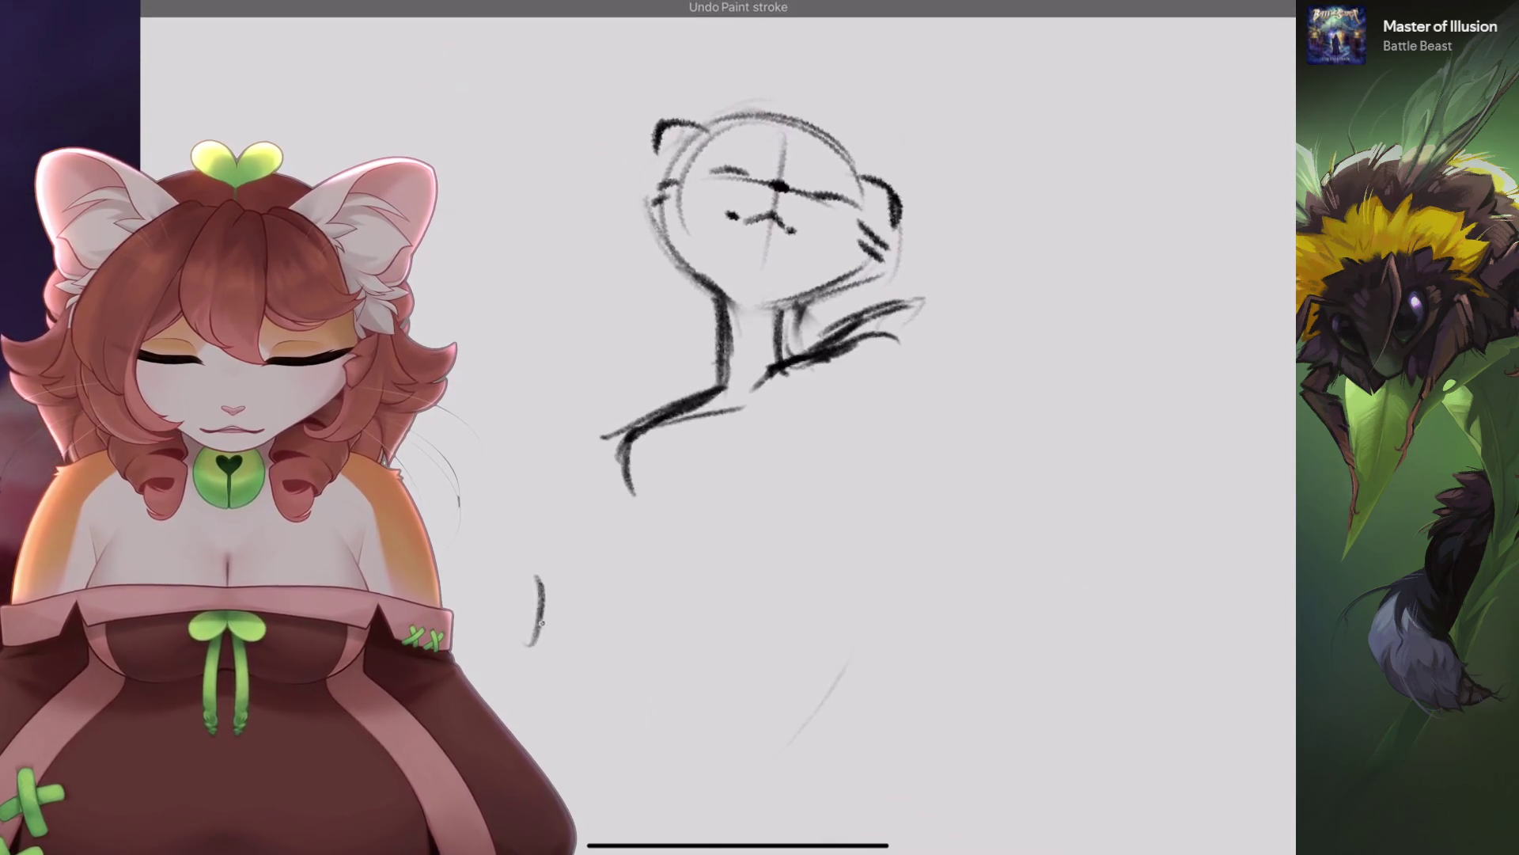
pyautogui.hotkey('ctrl', 'z')
pyautogui.hotkey('ctrl', 'z')
pyautogui.moveTo(478, 356); pyautogui.dragTo(518, 331)
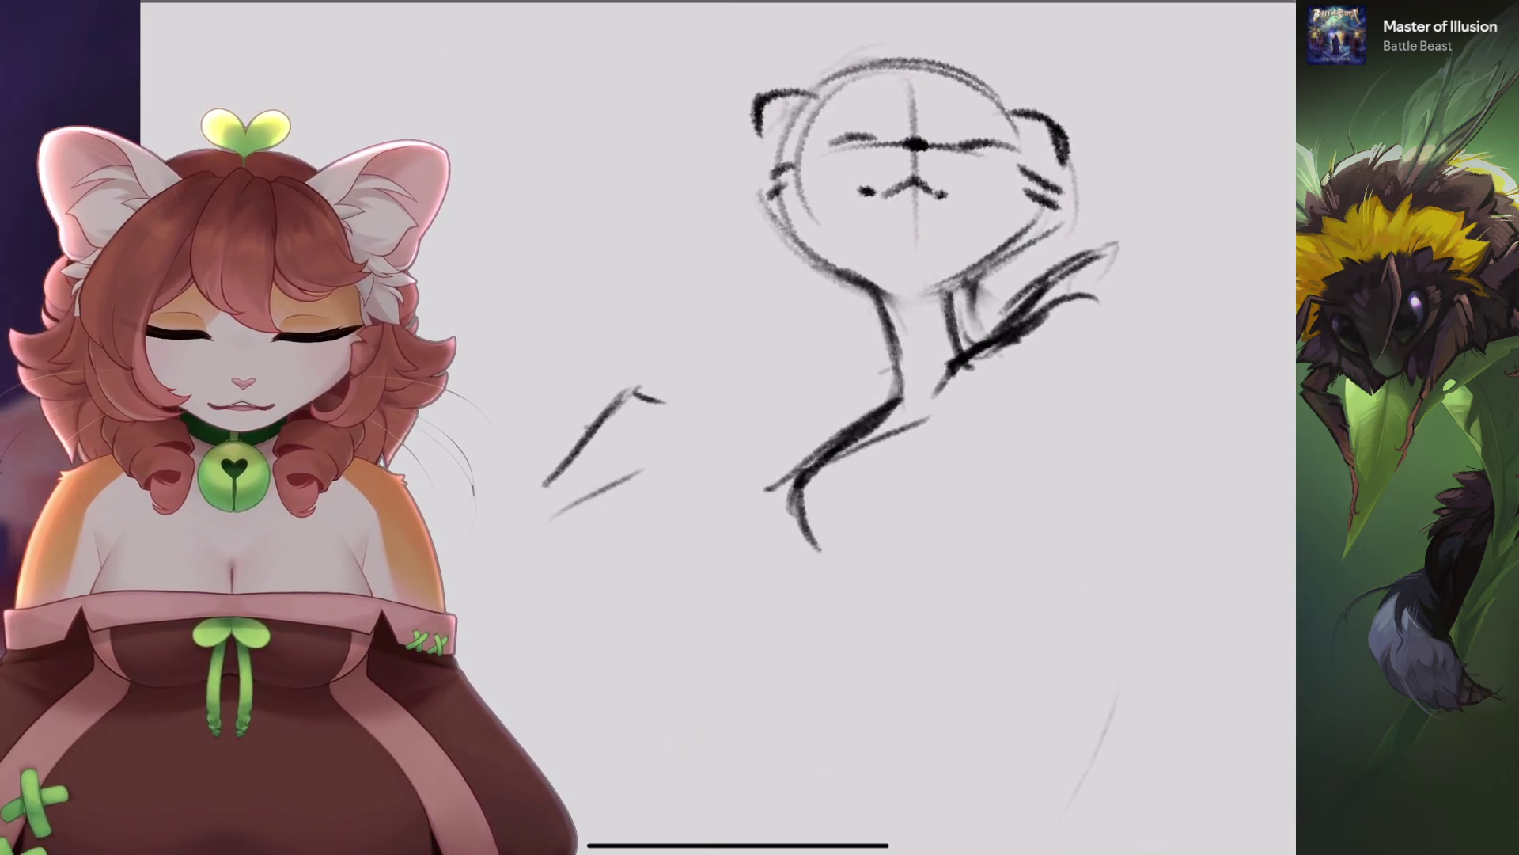
pyautogui.moveTo(554, 532); pyautogui.dragTo(641, 495)
pyautogui.moveTo(625, 393); pyautogui.dragTo(706, 382)
pyautogui.moveTo(652, 451); pyautogui.dragTo(649, 491)
pyautogui.moveTo(917, 158)
pyautogui.mouseDown()
pyautogui.moveTo(729, 440)
pyautogui.moveTo(886, 475)
pyautogui.moveTo(847, 273)
pyautogui.mouseUp()
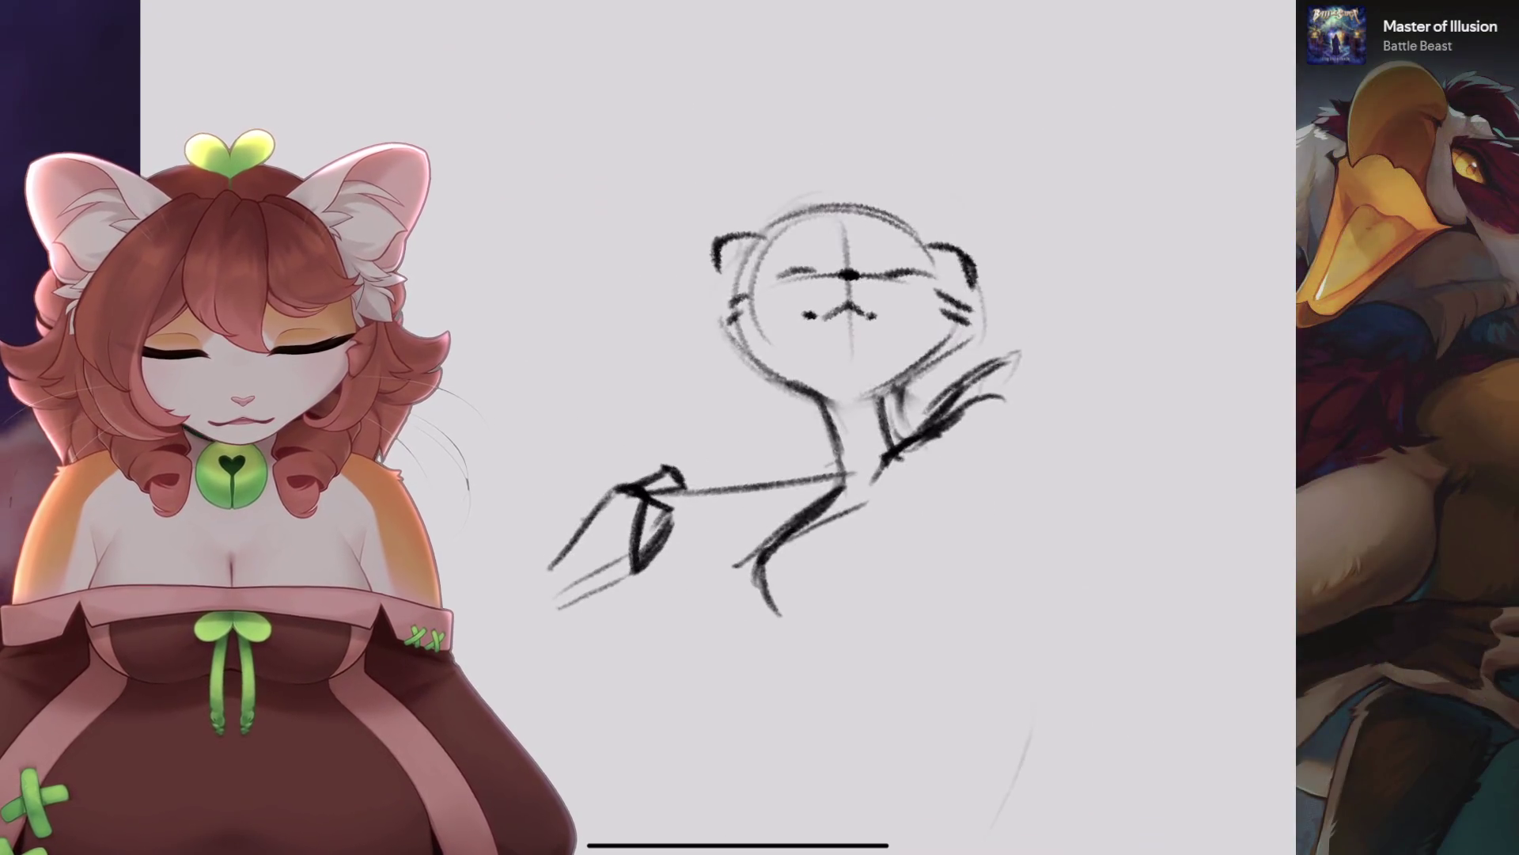
# Remove the long hand-to-neck line and a stray small neck stroke.
pyautogui.hotkey('ctrl', 'z')
pyautogui.moveTo(823, 432); pyautogui.dragTo(871, 420)
pyautogui.hotkey('ctrl', 'z')
pyautogui.moveTo(847, 273)
pyautogui.mouseDown()
pyautogui.moveTo(791, 317)
pyautogui.moveTo(807, 238)
pyautogui.mouseUp()
pyautogui.hotkey('ctrl', 'z')
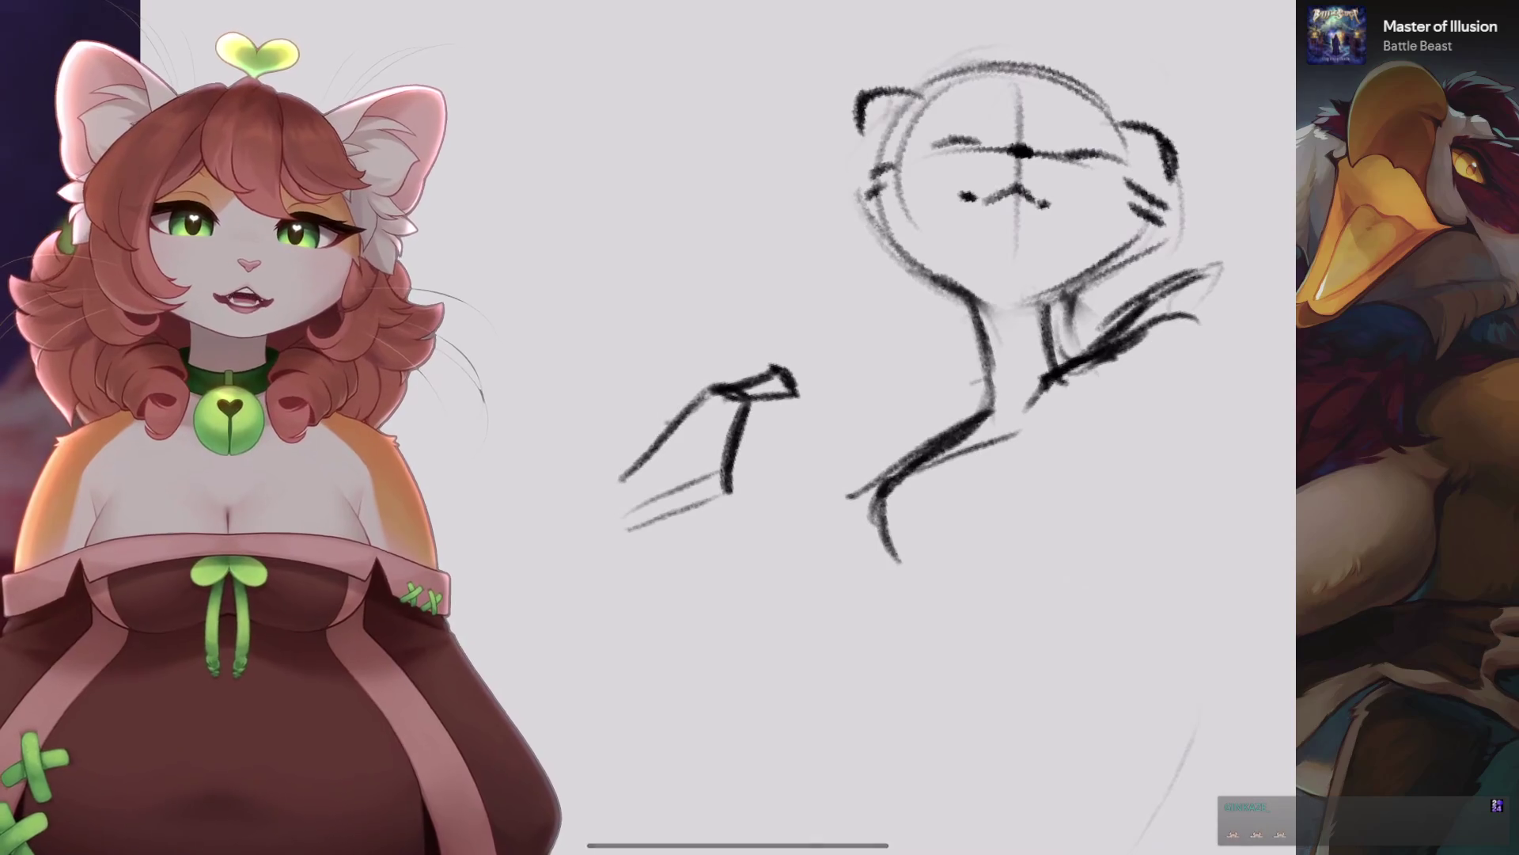
pyautogui.scroll(2, 671, 564)
# Erase the discarded raised-leg strokes with the Eraser.
pyautogui.moveTo(736, 443)
pyautogui.mouseDown()
pyautogui.moveTo(794, 454)
pyautogui.moveTo(657, 507)
pyautogui.mouseUp()
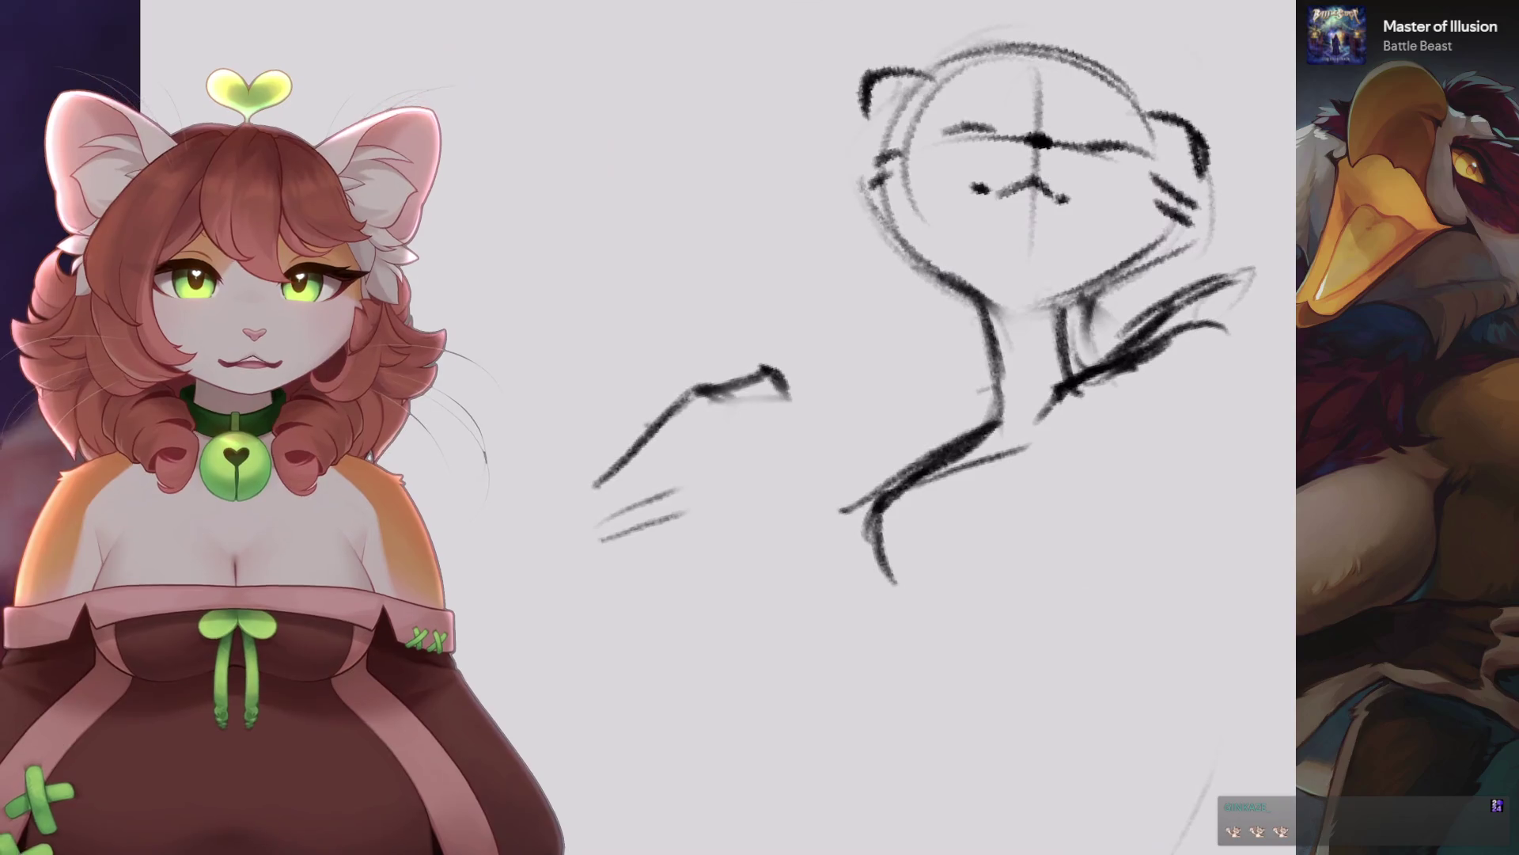
pyautogui.hotkey('ctrl', 'z')
pyautogui.hotkey('ctrl', 'z')
pyautogui.hotkey('ctrl', 'z')
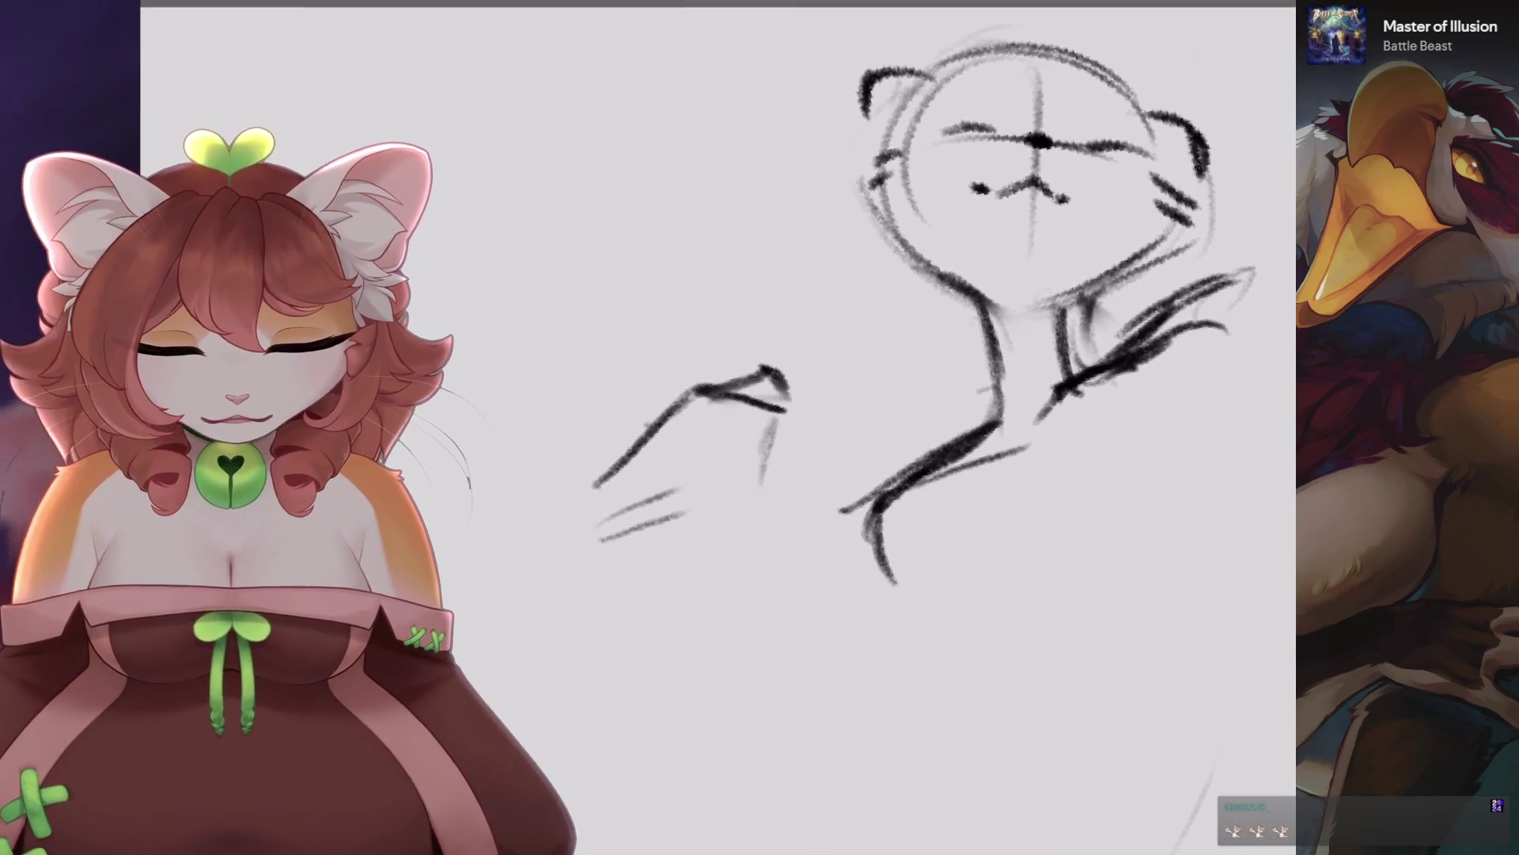
pyautogui.scroll(-2, 712, 356)
pyautogui.scroll(2, 712, 356)
pyautogui.moveTo(657, 412)
pyautogui.mouseDown()
pyautogui.moveTo(560, 492)
pyautogui.moveTo(664, 412)
pyautogui.mouseUp()
pyautogui.scroll(-1, 712, 356)
# Start the body outline with a left curve and a right vertical line.
pyautogui.moveTo(657, 494)
pyautogui.mouseDown()
pyautogui.moveTo(681, 605)
pyautogui.moveTo(740, 653)
pyautogui.moveTo(736, 609)
pyautogui.mouseUp()
pyautogui.hotkey('ctrl', 'z')
pyautogui.moveTo(837, 436); pyautogui.dragTo(864, 564)
pyautogui.hotkey('ctrl', 'z')
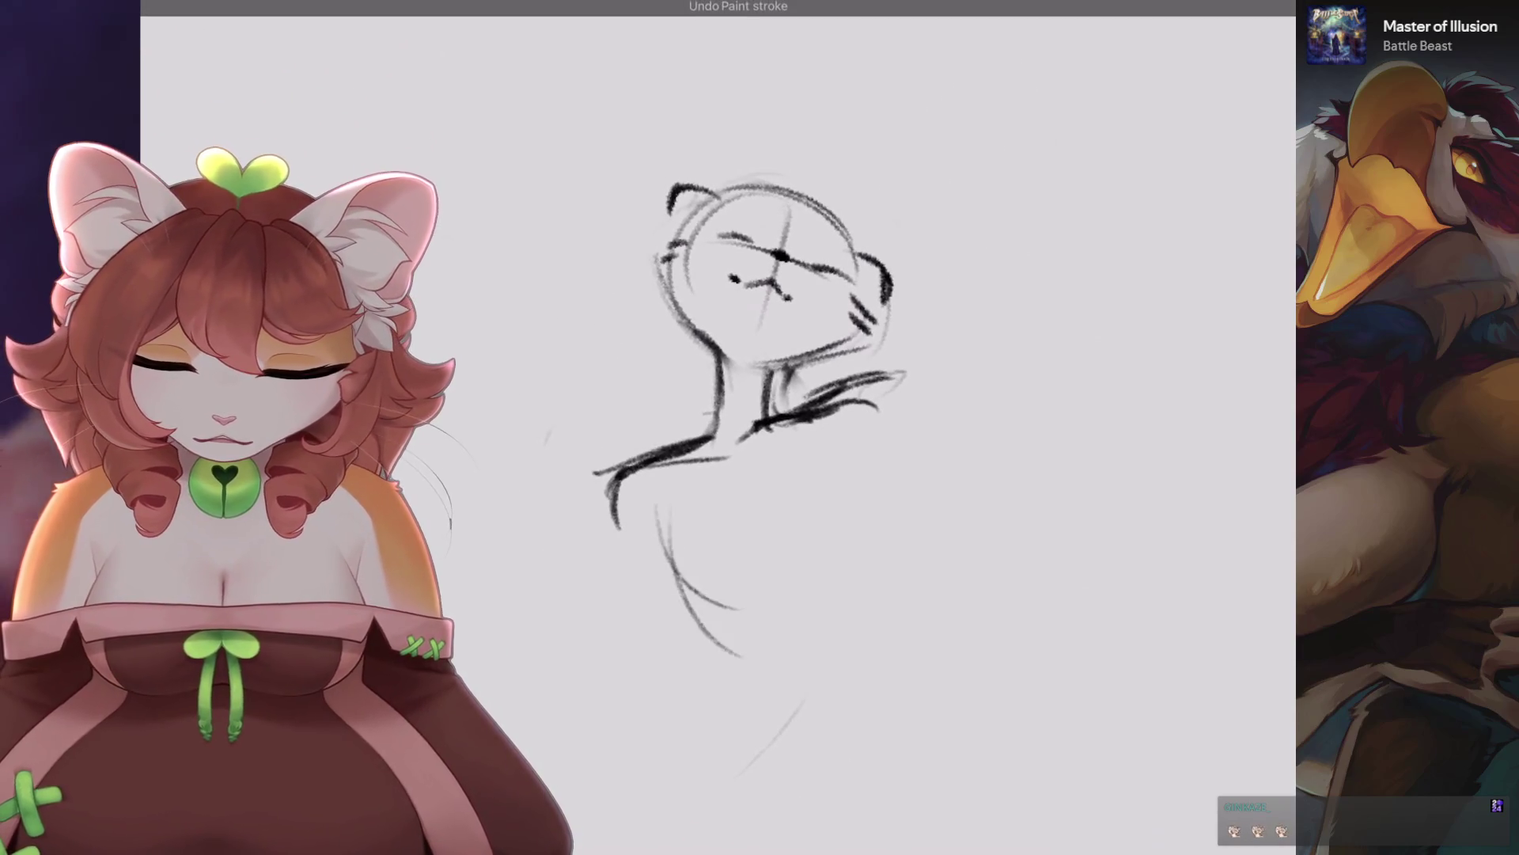
# Sketch the left and right lower-body curves and a long diagonal on the body's right.
pyautogui.moveTo(642, 506); pyautogui.dragTo(744, 655)
pyautogui.moveTo(831, 416); pyautogui.dragTo(860, 577)
pyautogui.moveTo(853, 432); pyautogui.dragTo(872, 505)
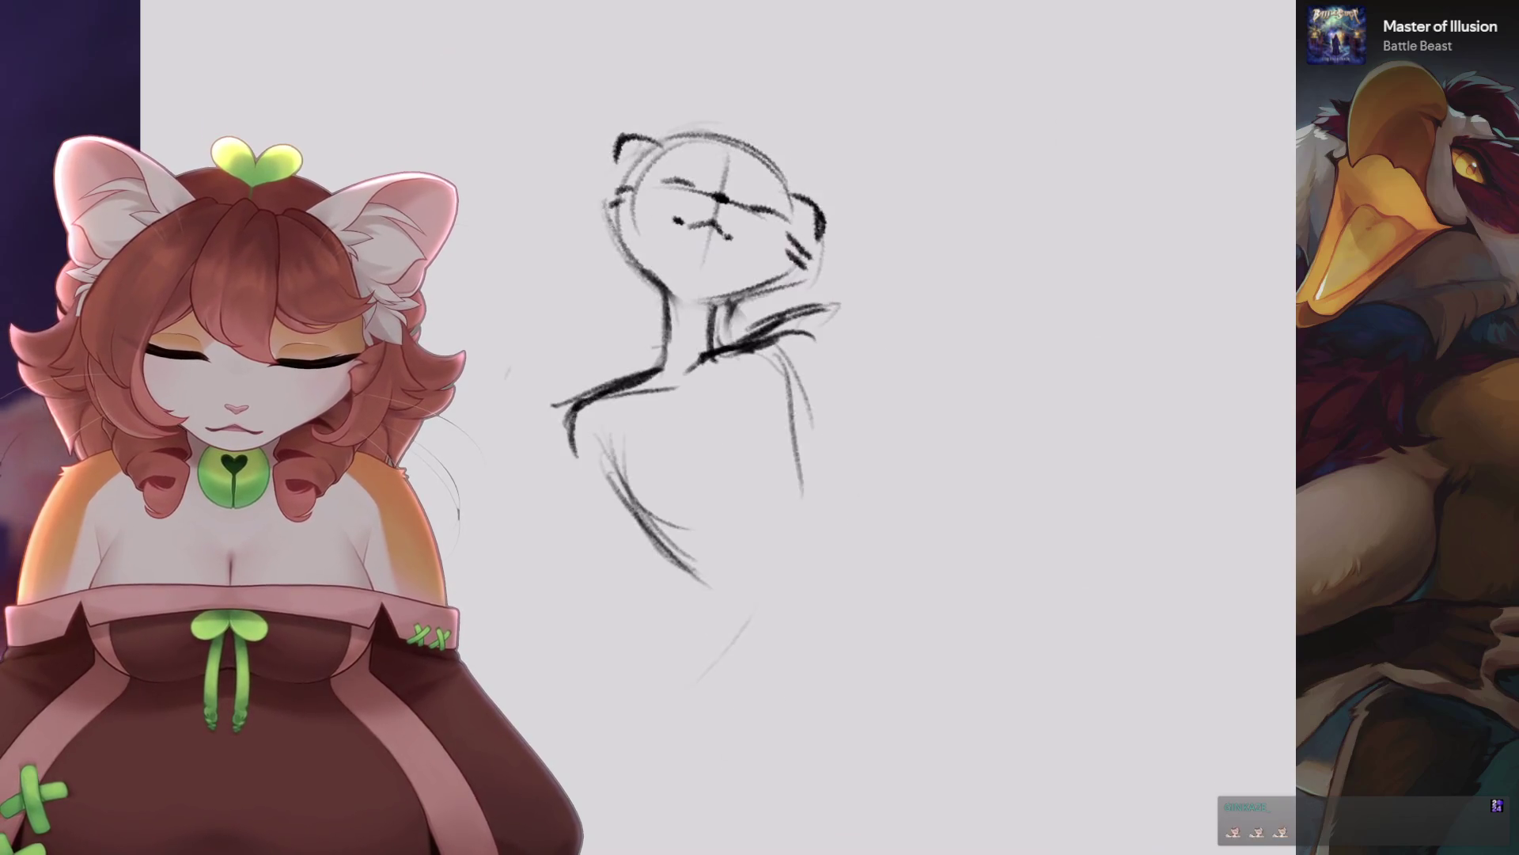
pyautogui.scroll(-1, 645, 492)
pyautogui.moveTo(680, 564); pyautogui.dragTo(633, 656)
pyautogui.moveTo(685, 589); pyautogui.dragTo(657, 645)
pyautogui.moveTo(794, 513); pyautogui.dragTo(884, 629)
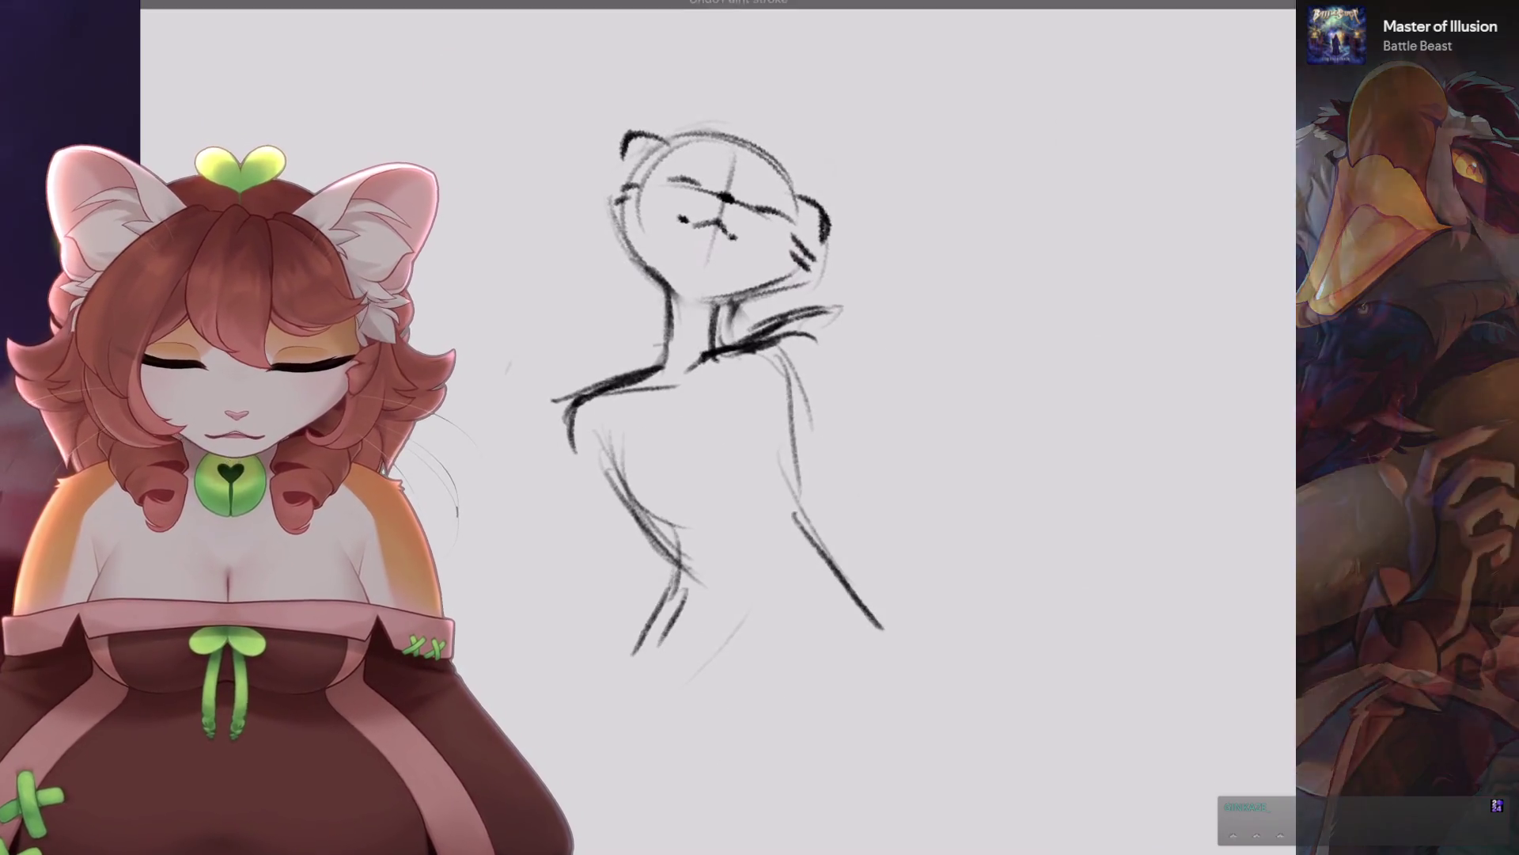
pyautogui.moveTo(823, 556); pyautogui.dragTo(712, 443)
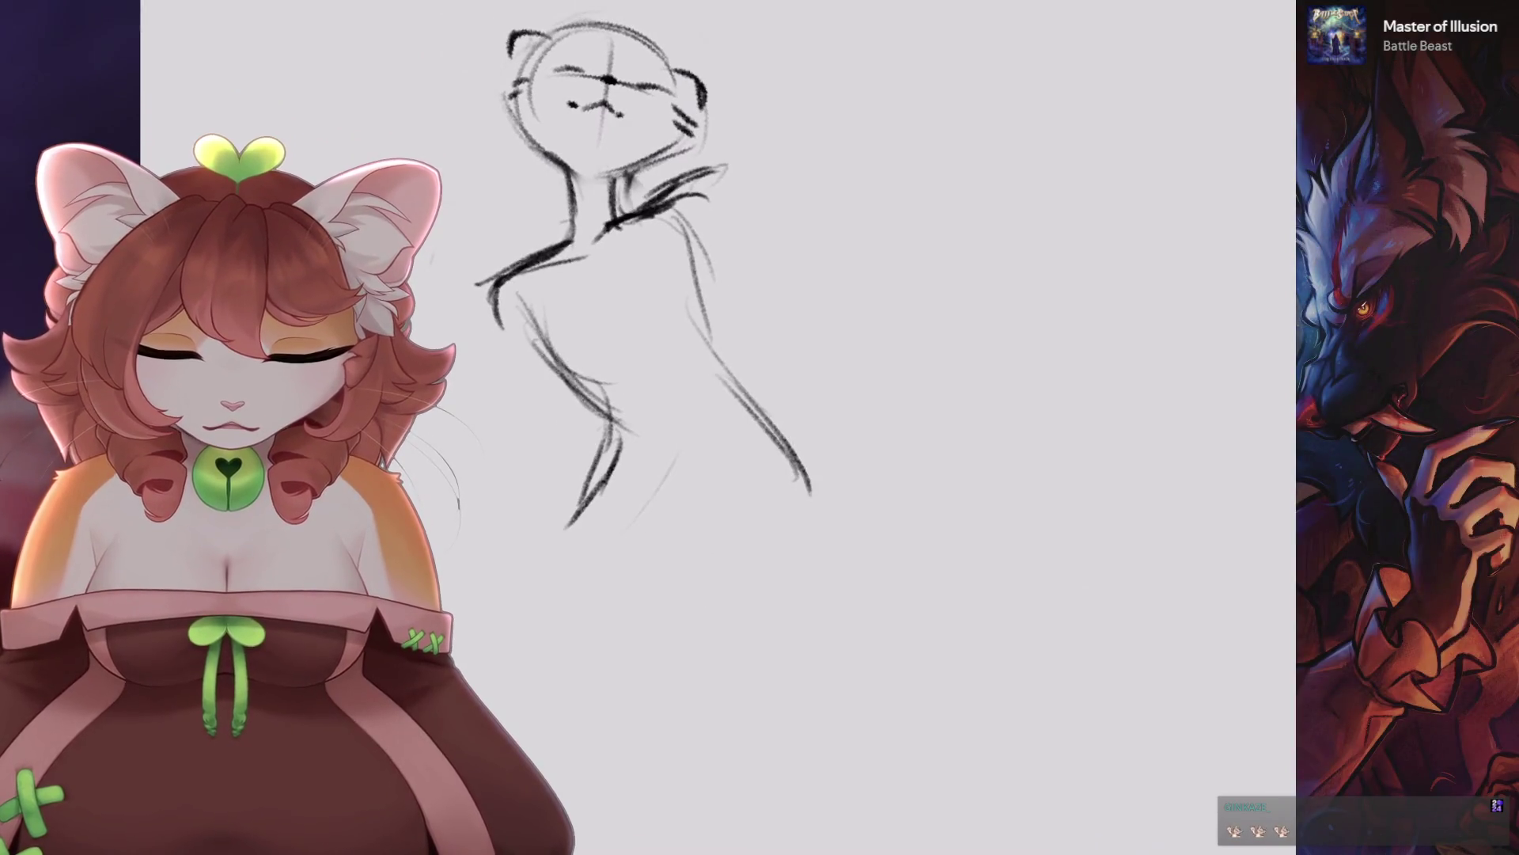
# Erase the scribbled hatching to the right of the neck.
pyautogui.scroll(3, 867, 337)
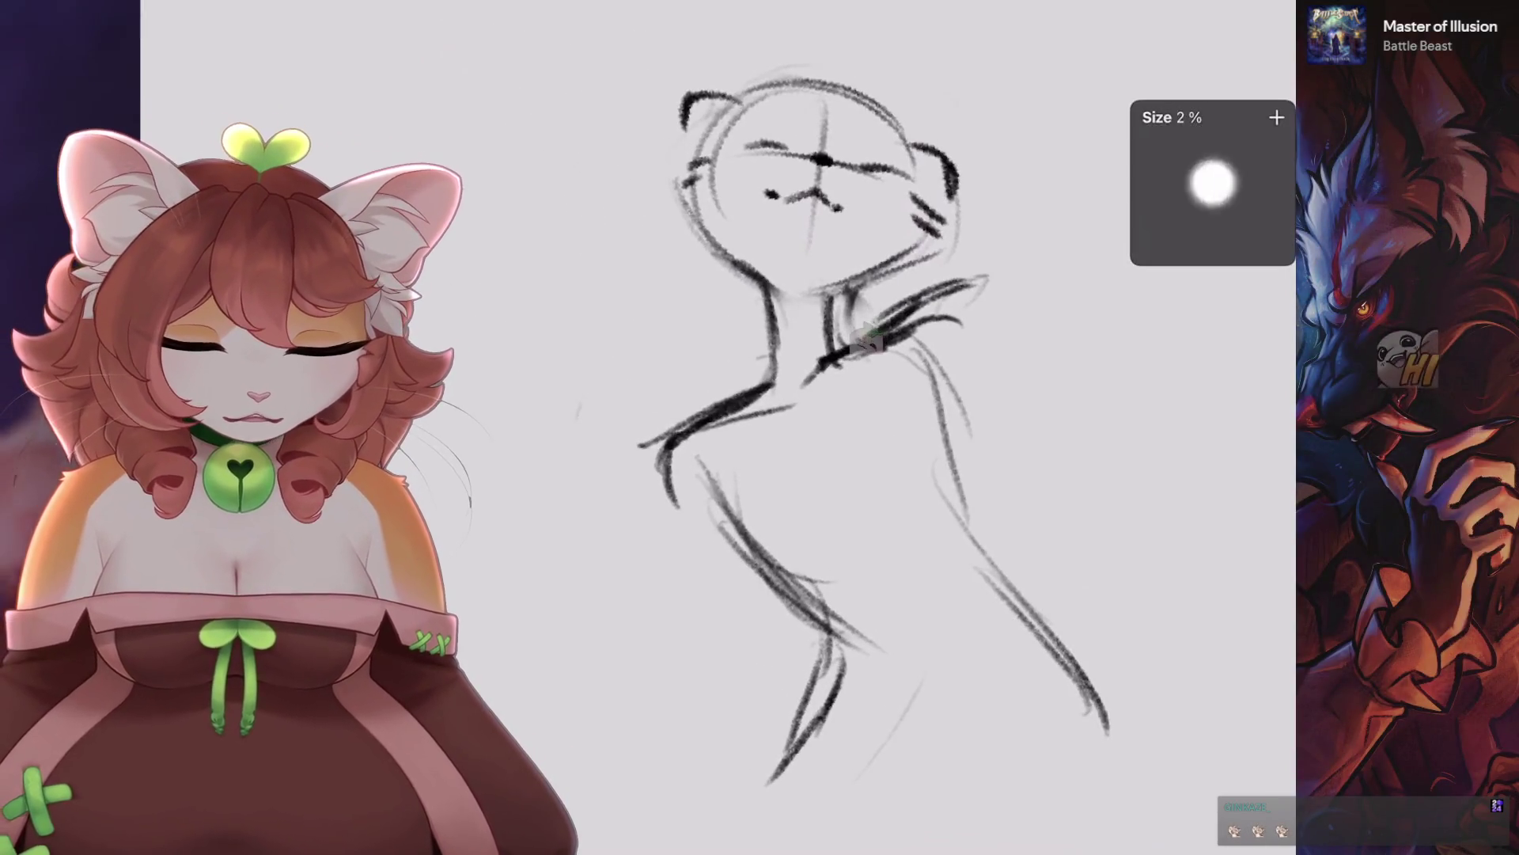
pyautogui.moveTo(1000, 299); pyautogui.dragTo(874, 348)
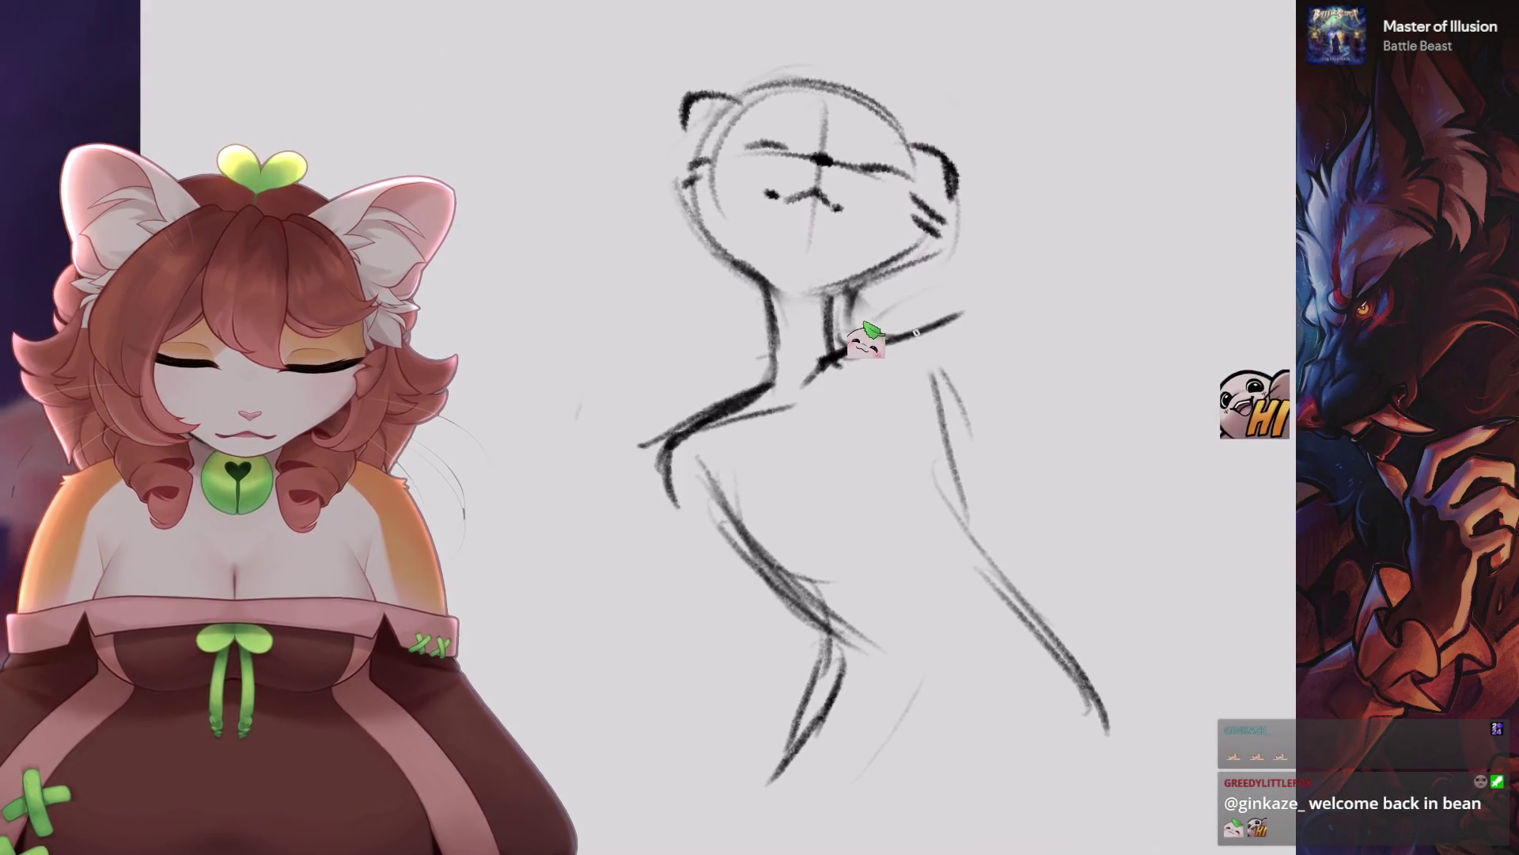
pyautogui.scroll(-3, 897, 335)
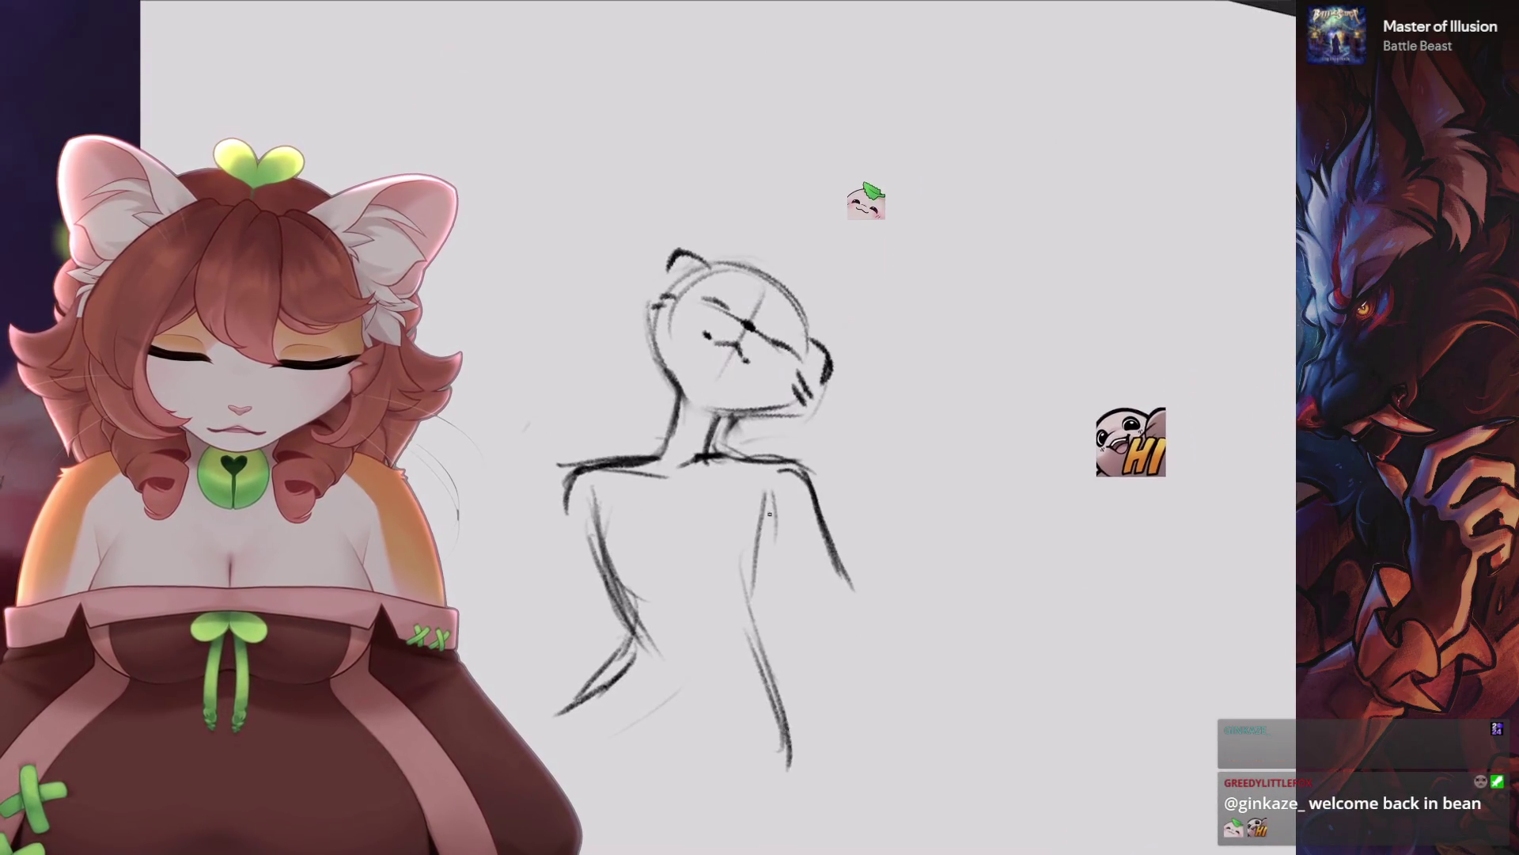
pyautogui.scroll(3, 769, 515)
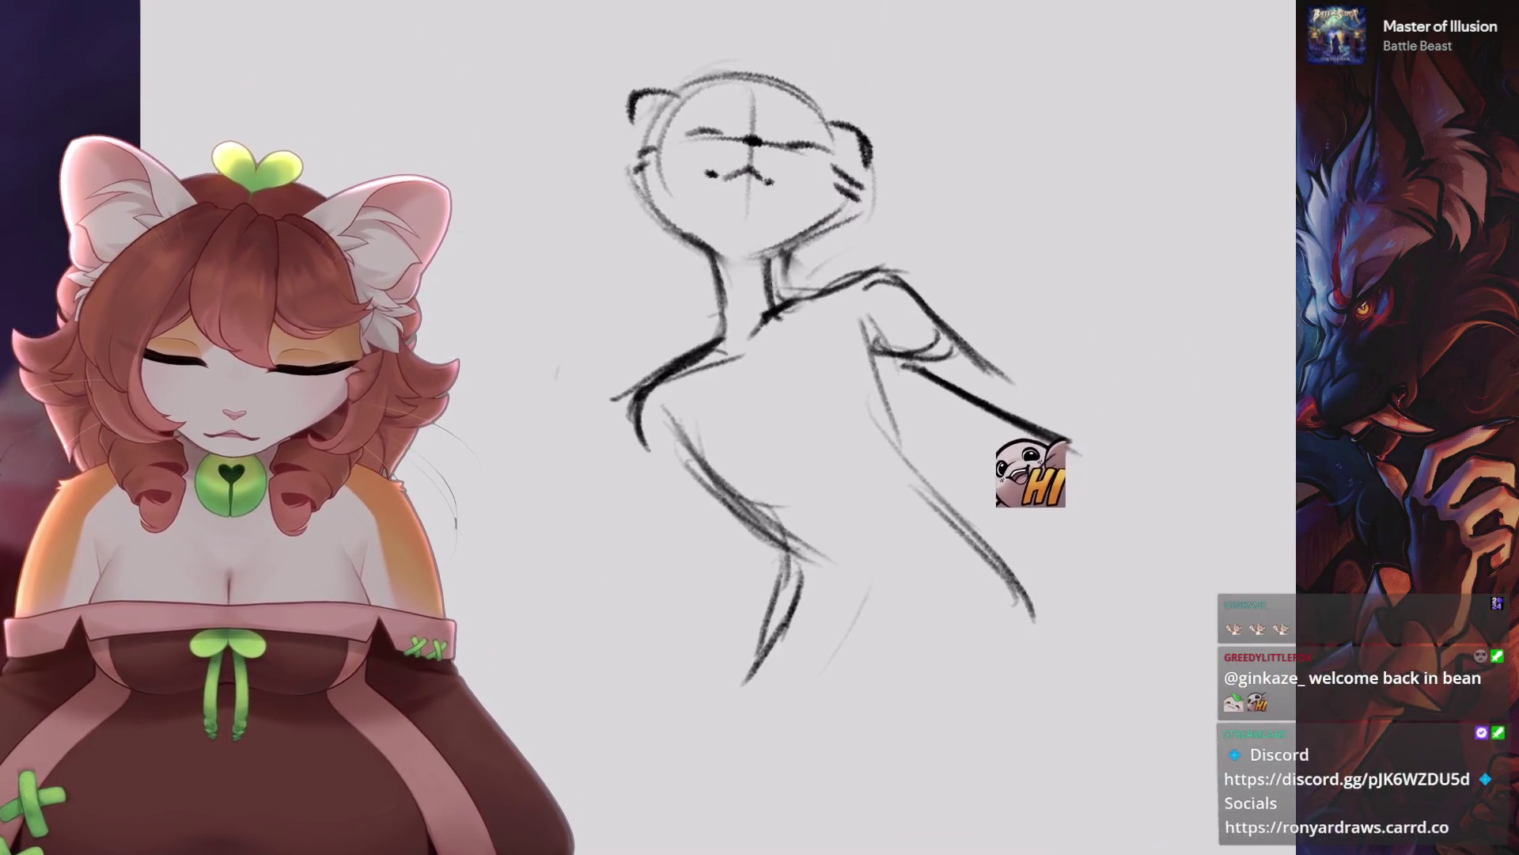
# Draw a long left torso line, discarding the shorter attempts and the stray arc.
pyautogui.moveTo(641, 403); pyautogui.dragTo(576, 521)
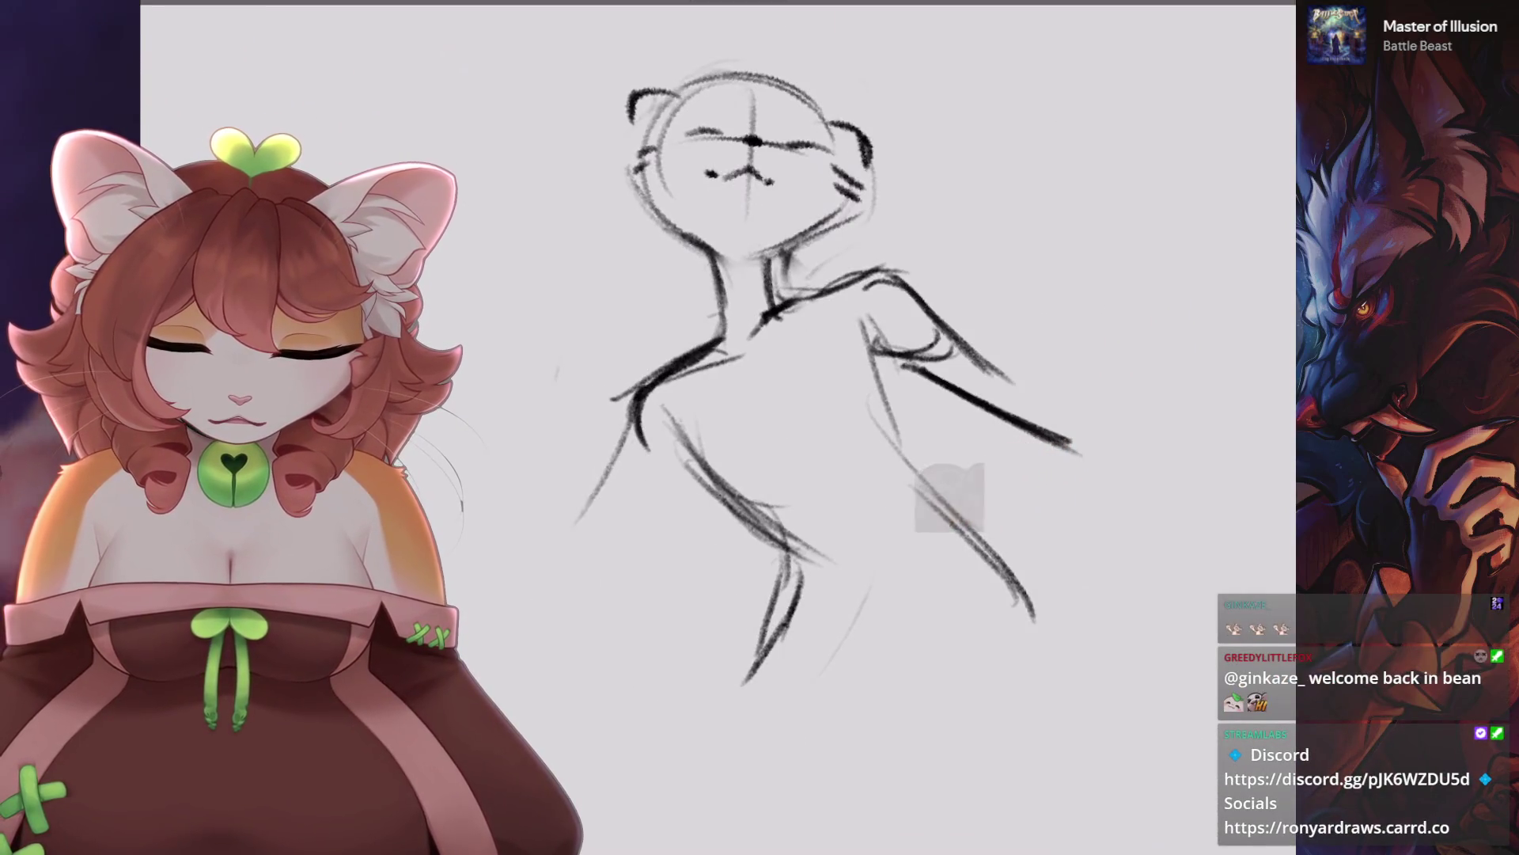
pyautogui.hotkey('ctrl', 'z')
pyautogui.moveTo(637, 407); pyautogui.dragTo(584, 601)
pyautogui.hotkey('ctrl', 'z')
pyautogui.moveTo(641, 411); pyautogui.dragTo(585, 632)
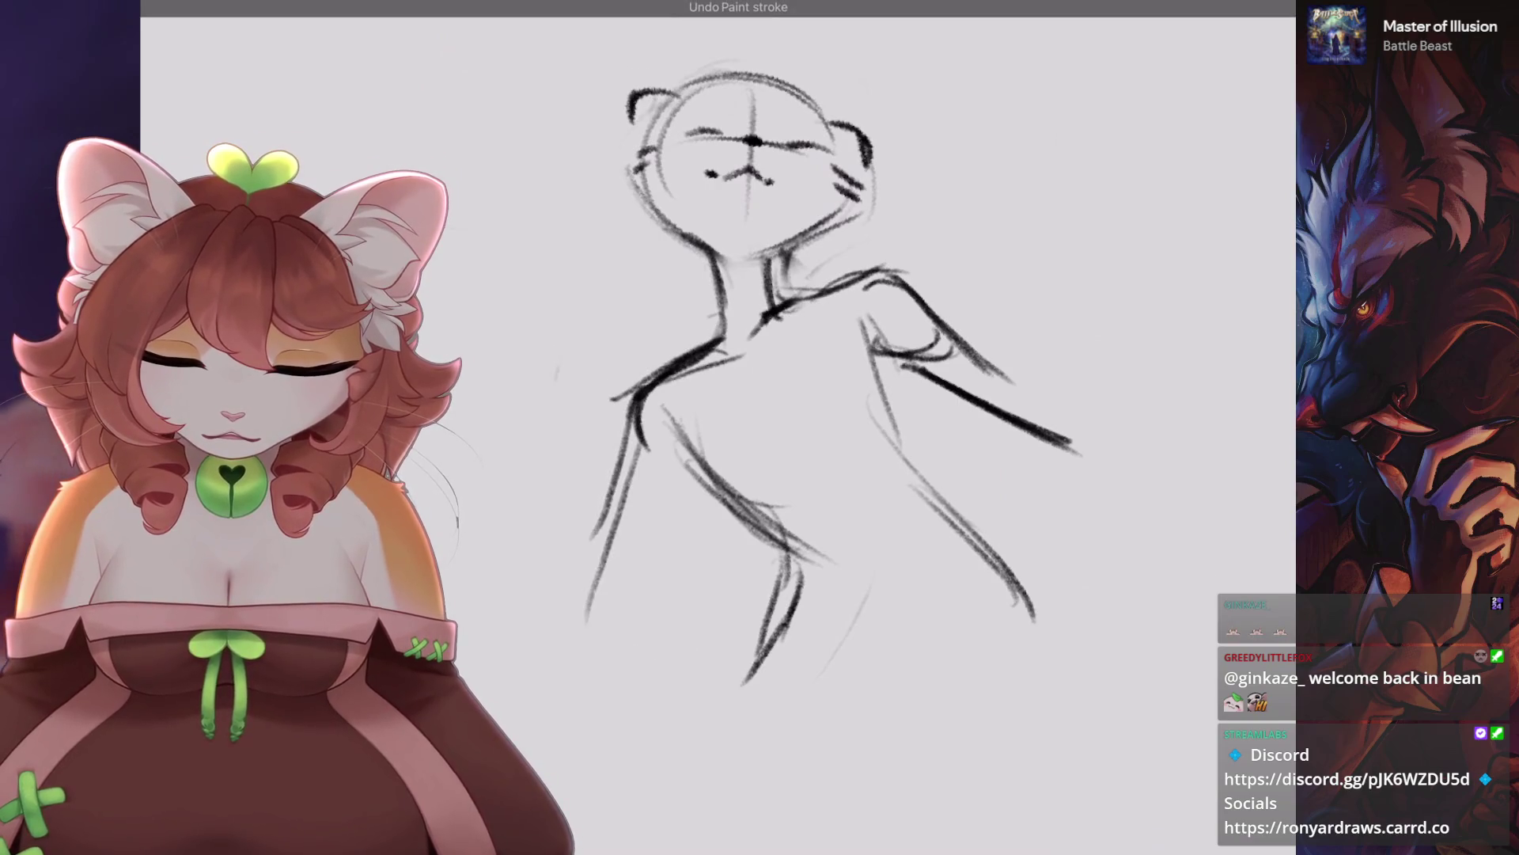
pyautogui.moveTo(620, 559); pyautogui.dragTo(677, 565)
pyautogui.hotkey('ctrl', 'z')
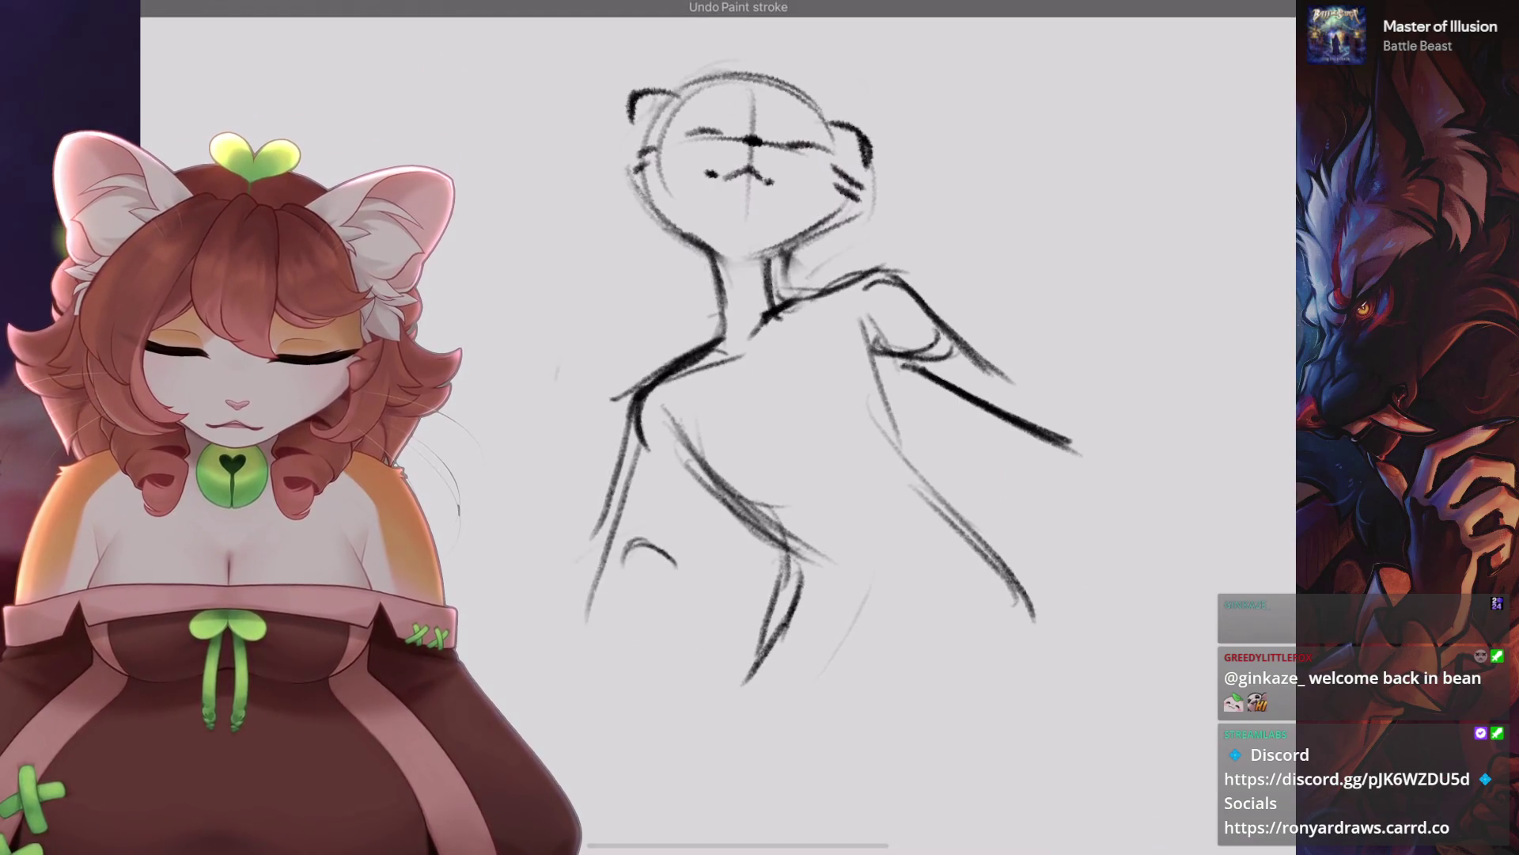
pyautogui.hotkey('ctrl', 'z')
pyautogui.hotkey('ctrl', 'z')
# Shape the leg and lower hip curve and strengthen the torso's right side.
pyautogui.moveTo(846, 447)
pyautogui.mouseDown()
pyautogui.moveTo(866, 554)
pyautogui.moveTo(822, 601)
pyautogui.mouseUp()
pyautogui.moveTo(677, 449)
pyautogui.mouseDown()
pyautogui.moveTo(634, 539)
pyautogui.moveTo(602, 688)
pyautogui.mouseUp()
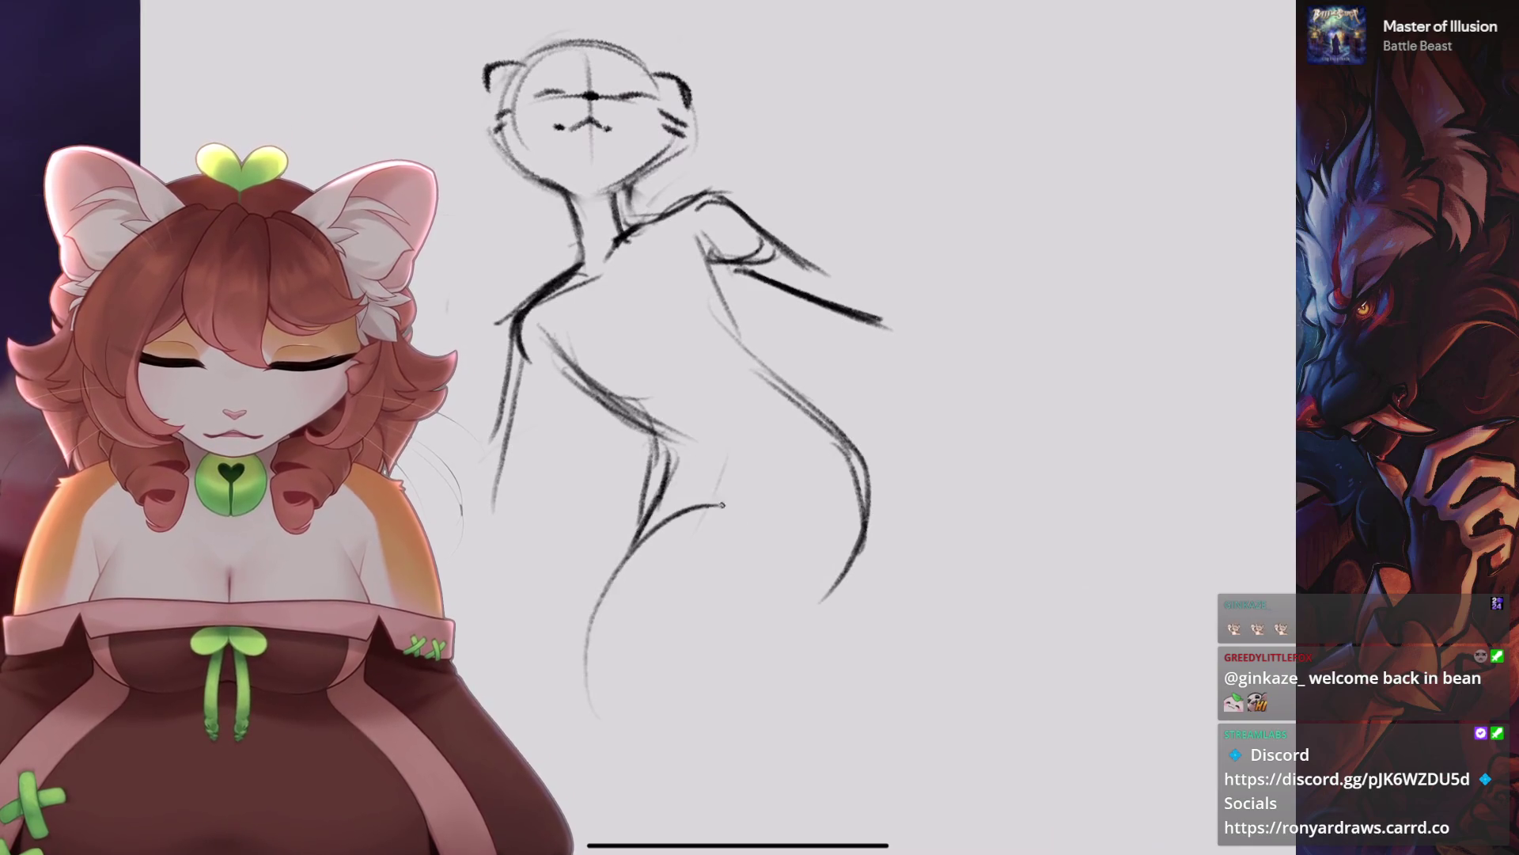
pyautogui.moveTo(649, 506); pyautogui.dragTo(728, 649)
pyautogui.hotkey('ctrl', 'z')
pyautogui.hotkey('ctrl', 'z')
pyautogui.moveTo(661, 484)
pyautogui.mouseDown()
pyautogui.moveTo(751, 565)
pyautogui.moveTo(862, 459)
pyautogui.mouseUp()
pyautogui.moveTo(736, 542)
pyautogui.mouseDown()
pyautogui.moveTo(880, 462)
pyautogui.moveTo(810, 497)
pyautogui.mouseUp()
pyautogui.moveTo(704, 243); pyautogui.dragTo(762, 364)
pyautogui.moveTo(738, 326); pyautogui.dragTo(861, 455)
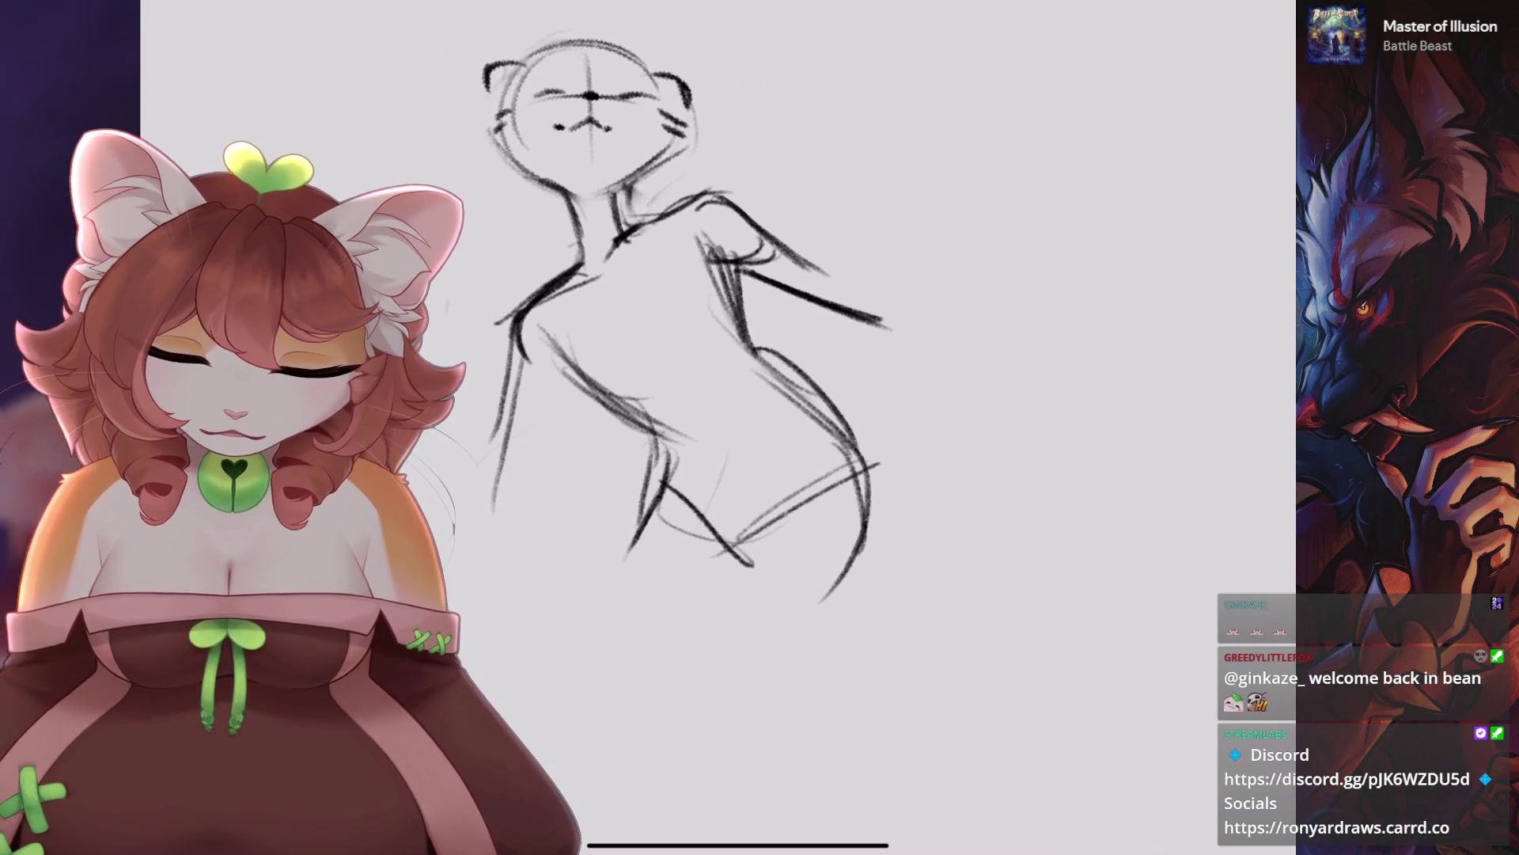
pyautogui.moveTo(752, 342); pyautogui.dragTo(869, 461)
# Freehand-select the lower body, then move it down-left and rotate it.
pyautogui.moveTo(776, 389); pyautogui.dragTo(869, 503)
pyautogui.press('s')
pyautogui.moveTo(929, 451)
pyautogui.mouseDown()
pyautogui.moveTo(750, 378)
pyautogui.moveTo(928, 451)
pyautogui.mouseUp()
pyautogui.moveTo(747, 475)
pyautogui.mouseDown()
pyautogui.moveTo(656, 535)
pyautogui.moveTo(665, 514)
pyautogui.mouseUp()
pyautogui.press('Return')
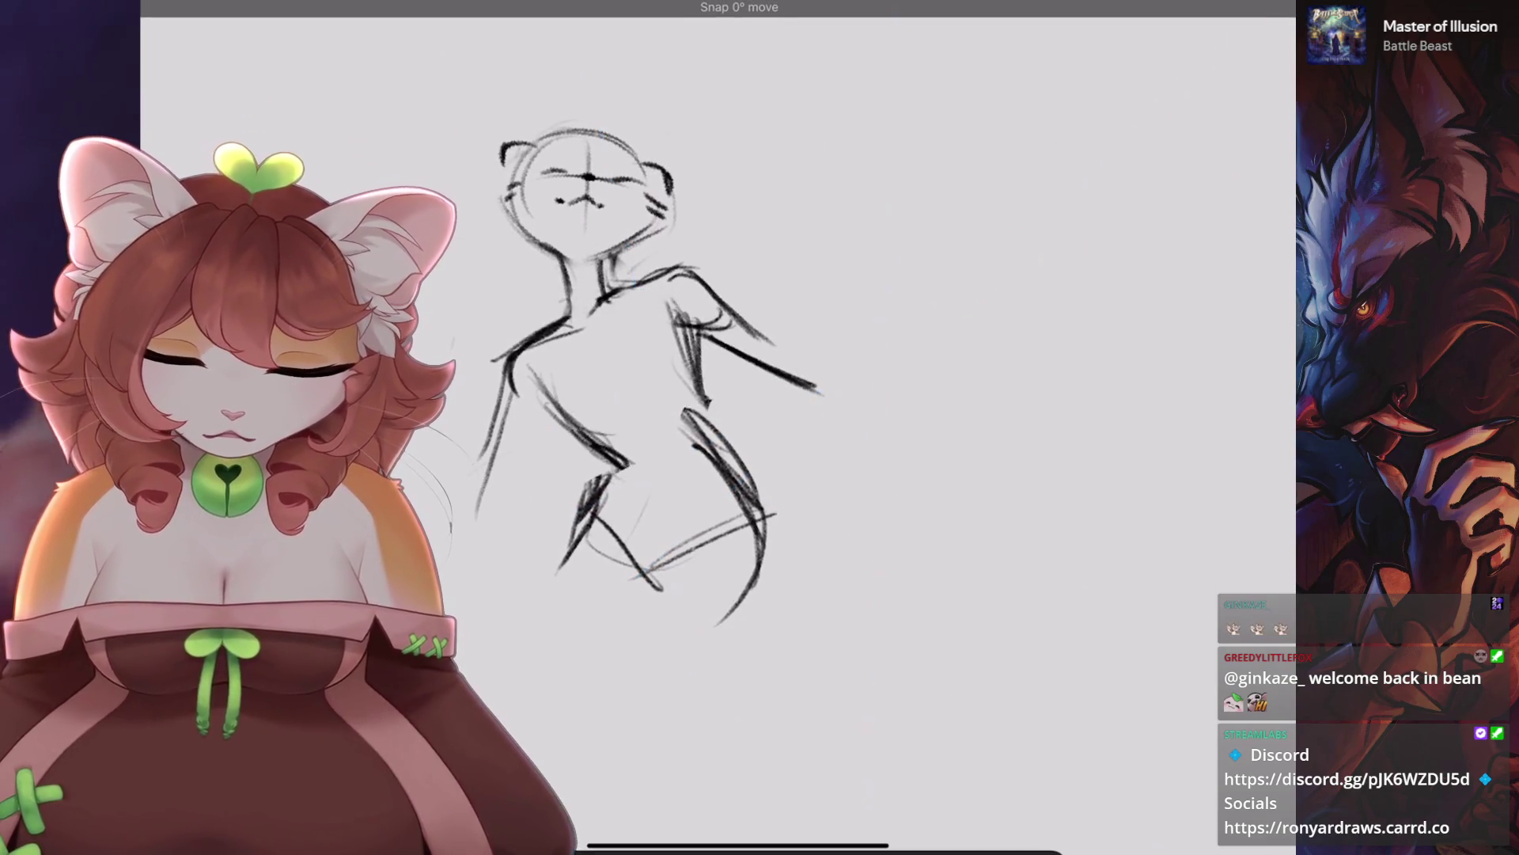
# Add a torso stroke, undoing the extra one.
pyautogui.scroll(2, 808, 410)
pyautogui.moveTo(788, 419); pyautogui.dragTo(823, 562)
pyautogui.moveTo(669, 546); pyautogui.dragTo(701, 617)
pyautogui.scroll(-3, 712, 396)
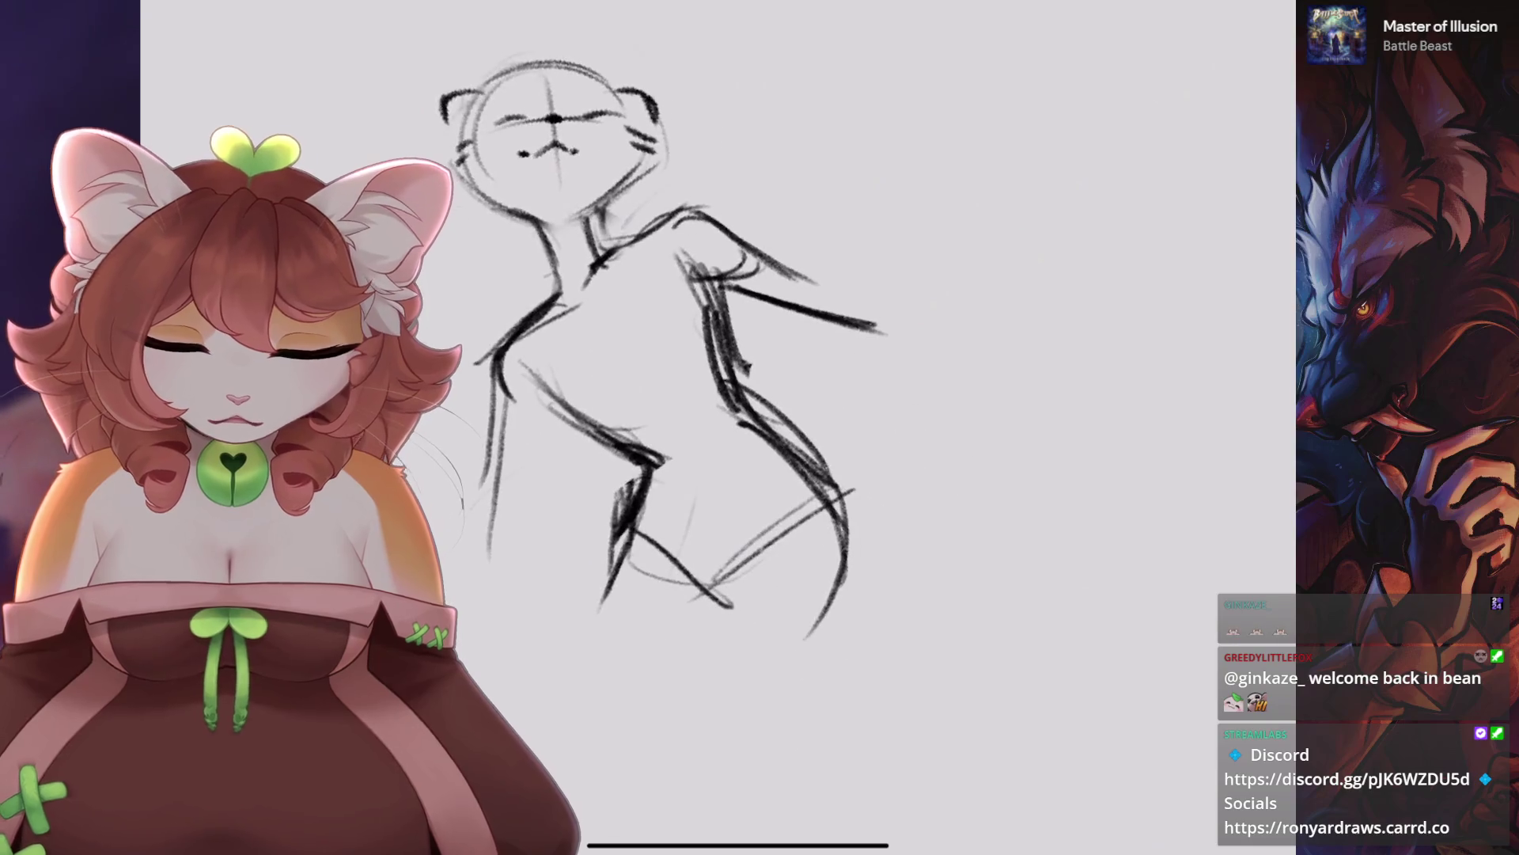
pyautogui.hotkey('ctrl', 'z')
pyautogui.scroll(-3, 673, 396)
# Rough in the legs below the hips and redraw the right thigh.
pyautogui.moveTo(625, 380); pyautogui.dragTo(589, 697)
pyautogui.moveTo(714, 546); pyautogui.dragTo(697, 701)
pyautogui.moveTo(851, 372); pyautogui.dragTo(764, 649)
pyautogui.hotkey('ctrl', 'z')
pyautogui.hotkey('ctrl', 'z')
pyautogui.moveTo(855, 392)
pyautogui.mouseDown()
pyautogui.moveTo(763, 625)
pyautogui.moveTo(716, 486)
pyautogui.mouseUp()
pyautogui.moveTo(768, 443)
pyautogui.mouseDown()
pyautogui.moveTo(712, 511)
pyautogui.moveTo(669, 704)
pyautogui.mouseUp()
pyautogui.moveTo(625, 507); pyautogui.dragTo(633, 717)
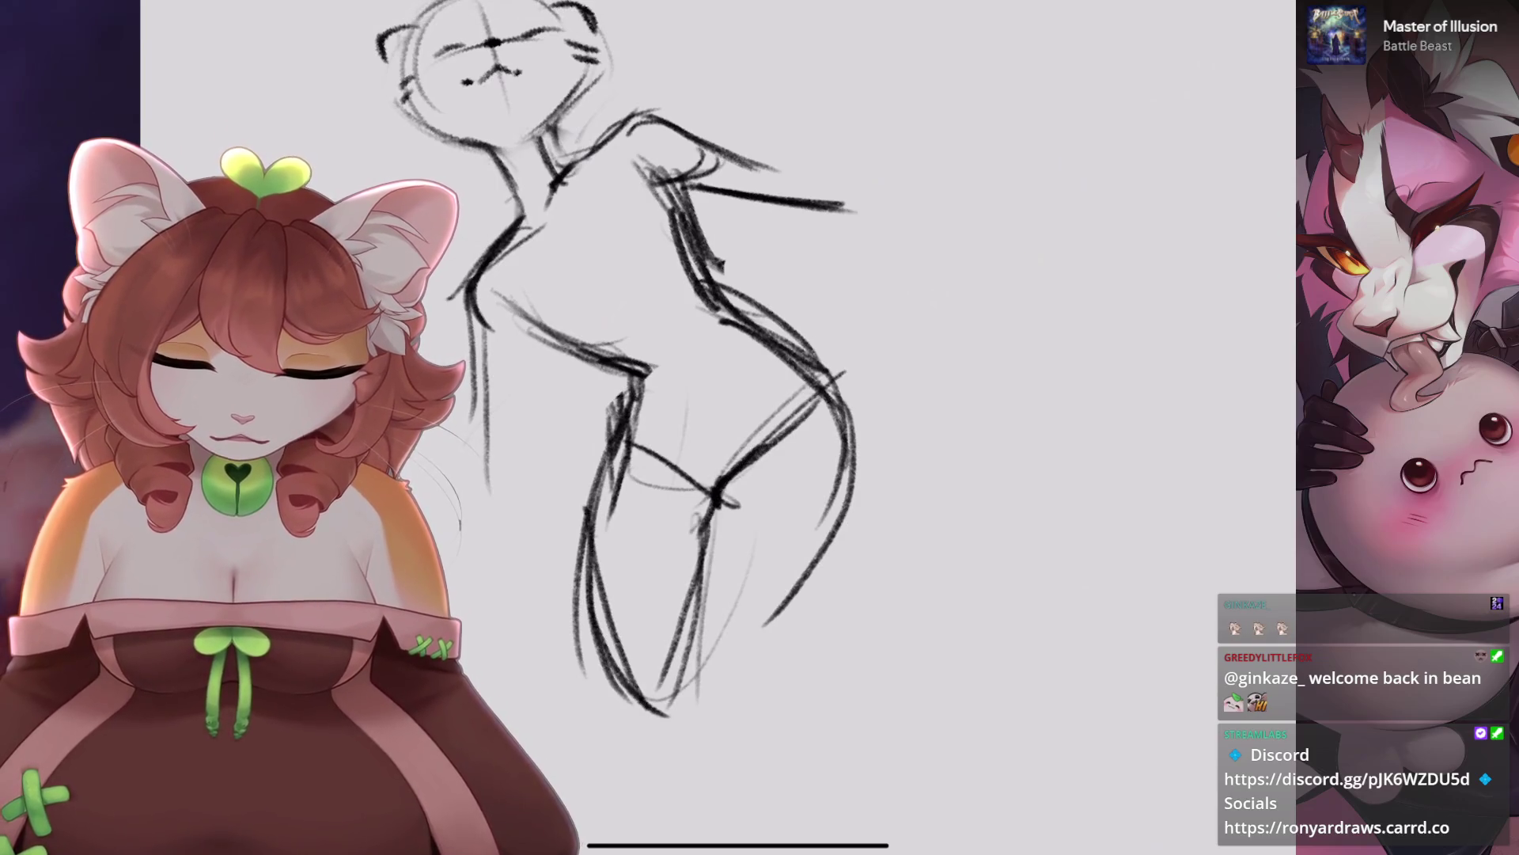
# Add more left and right leg strokes and redraw the lower leg.
pyautogui.scroll(-1, 649, 395)
pyautogui.moveTo(610, 502); pyautogui.dragTo(661, 682)
pyautogui.scroll(2, 649, 356)
pyautogui.moveTo(819, 293)
pyautogui.mouseDown()
pyautogui.moveTo(799, 431)
pyautogui.moveTo(722, 541)
pyautogui.mouseUp()
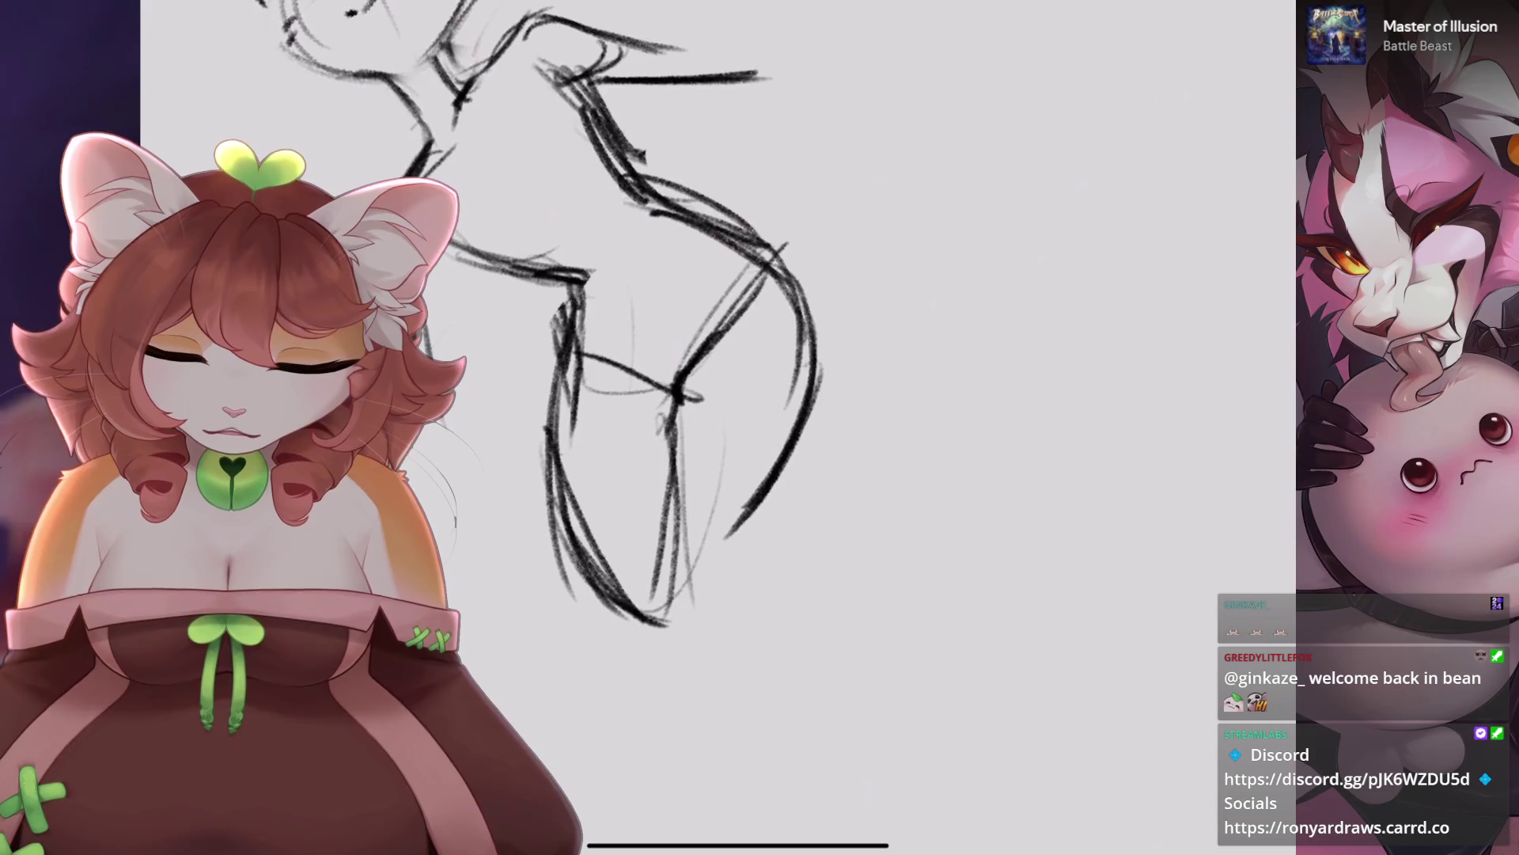
pyautogui.scroll(-2, 649, 356)
pyautogui.scroll(2, 649, 356)
pyautogui.moveTo(617, 603); pyautogui.dragTo(696, 779)
pyautogui.hotkey('ctrl', 'z')
pyautogui.moveTo(681, 573); pyautogui.dragTo(708, 641)
pyautogui.moveTo(696, 629)
pyautogui.mouseDown()
pyautogui.moveTo(716, 720)
pyautogui.moveTo(700, 781)
pyautogui.mouseUp()
pyautogui.scroll(-2, 649, 396)
pyautogui.scroll(-3, 736, 396)
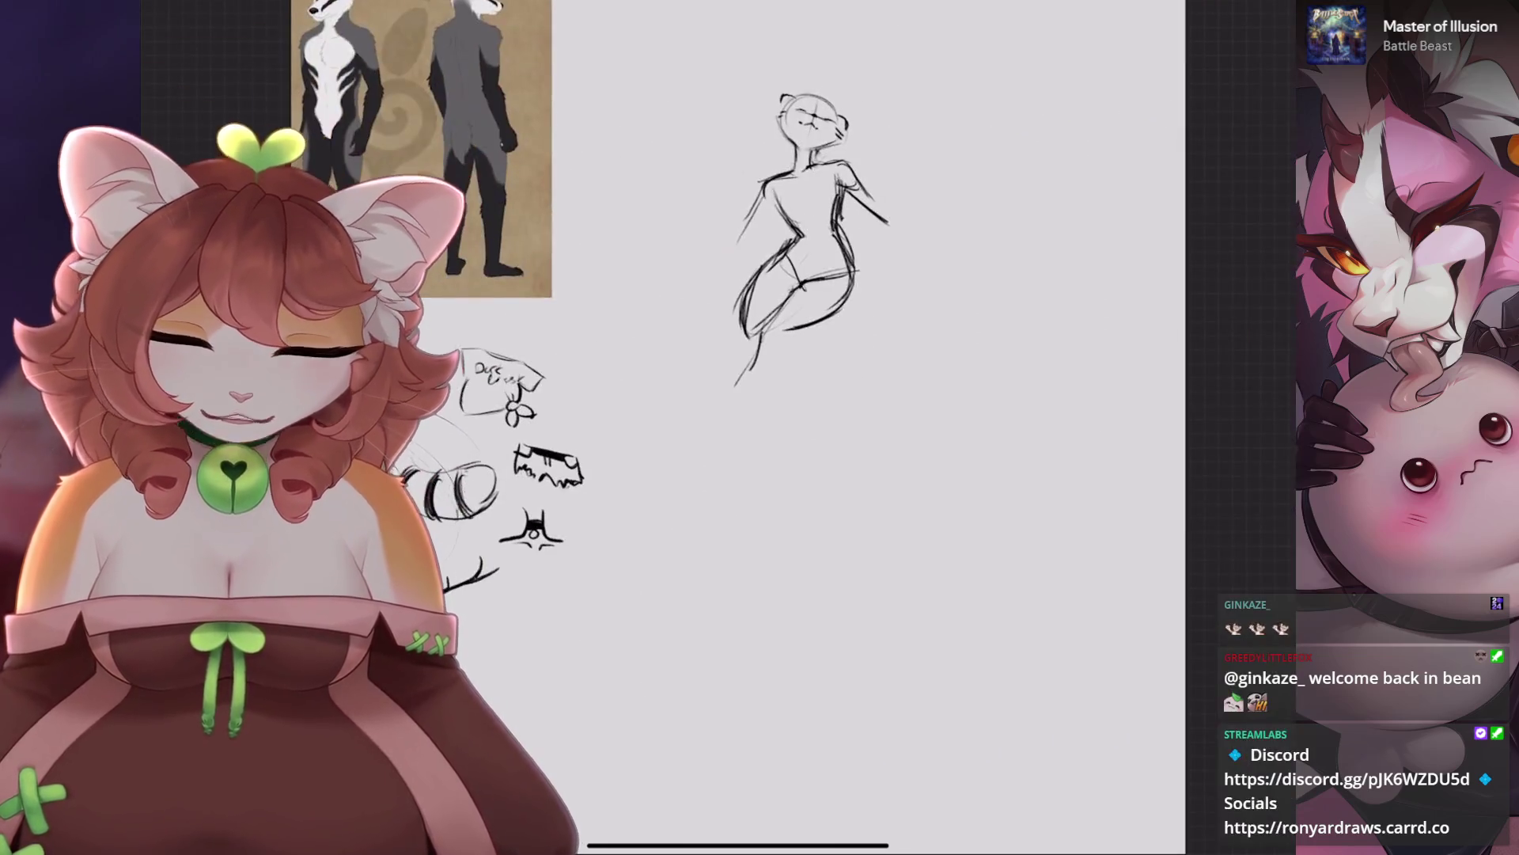
# Try rotating the whole sketch counter-clockwise, then cancel the rotation.
pyautogui.scroll(3, 831, 364)
pyautogui.press('v')
pyautogui.moveTo(865, 83); pyautogui.dragTo(720, 108)
pyautogui.hotkey('ctrl', 'z')
pyautogui.press('b')
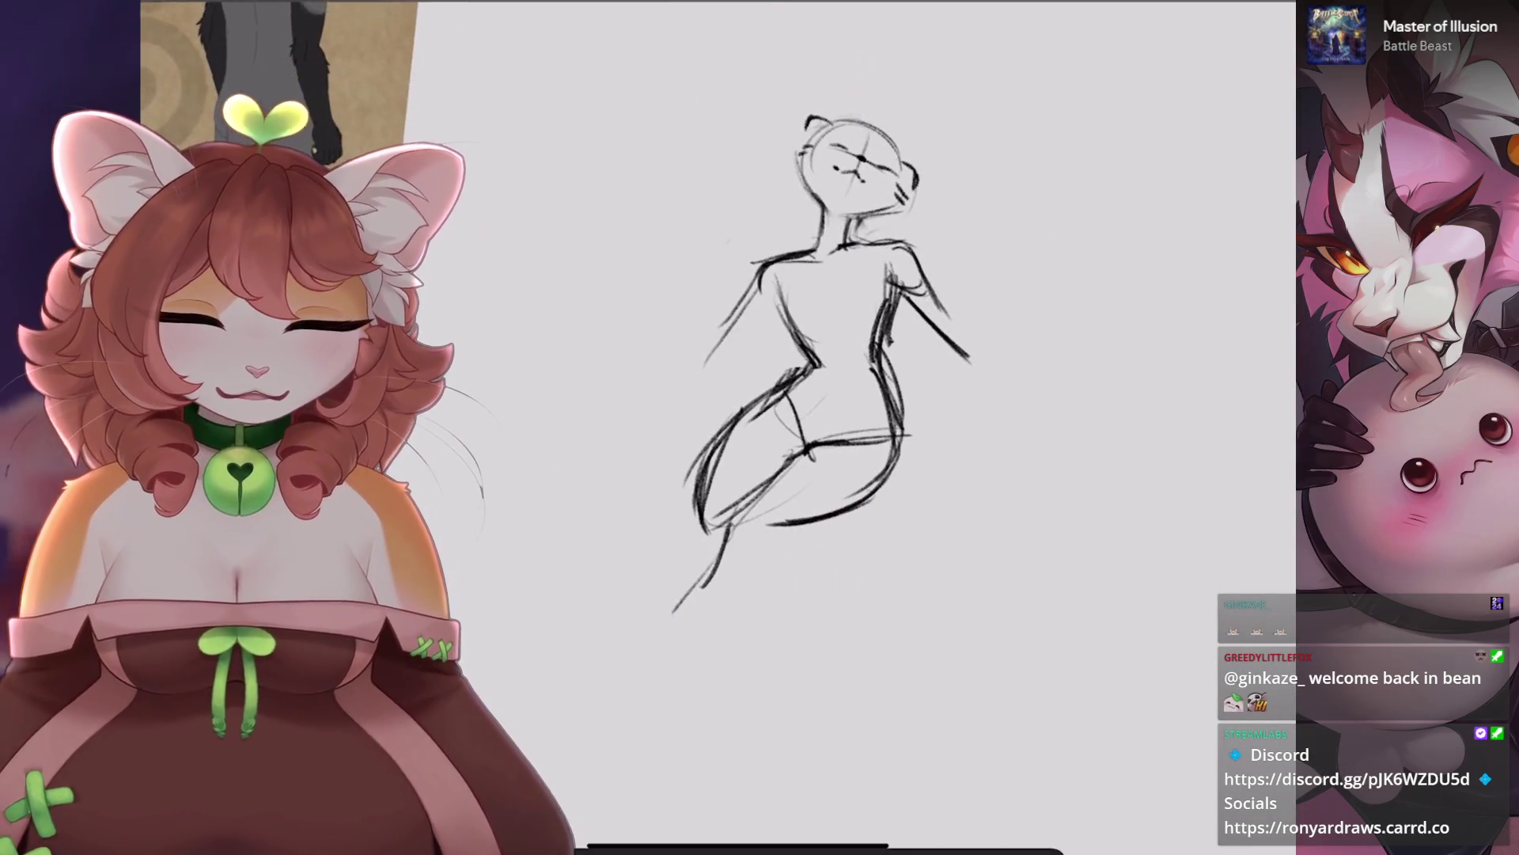
# Remove the trial circles and hip-to-leg curve drawn below the figure.
pyautogui.scroll(-2, 791, 356)
pyautogui.moveTo(696, 479); pyautogui.dragTo(692, 481)
pyautogui.hotkey('ctrl', 'z')
pyautogui.hotkey('ctrl', 'z')
pyautogui.hotkey('ctrl', 'z')
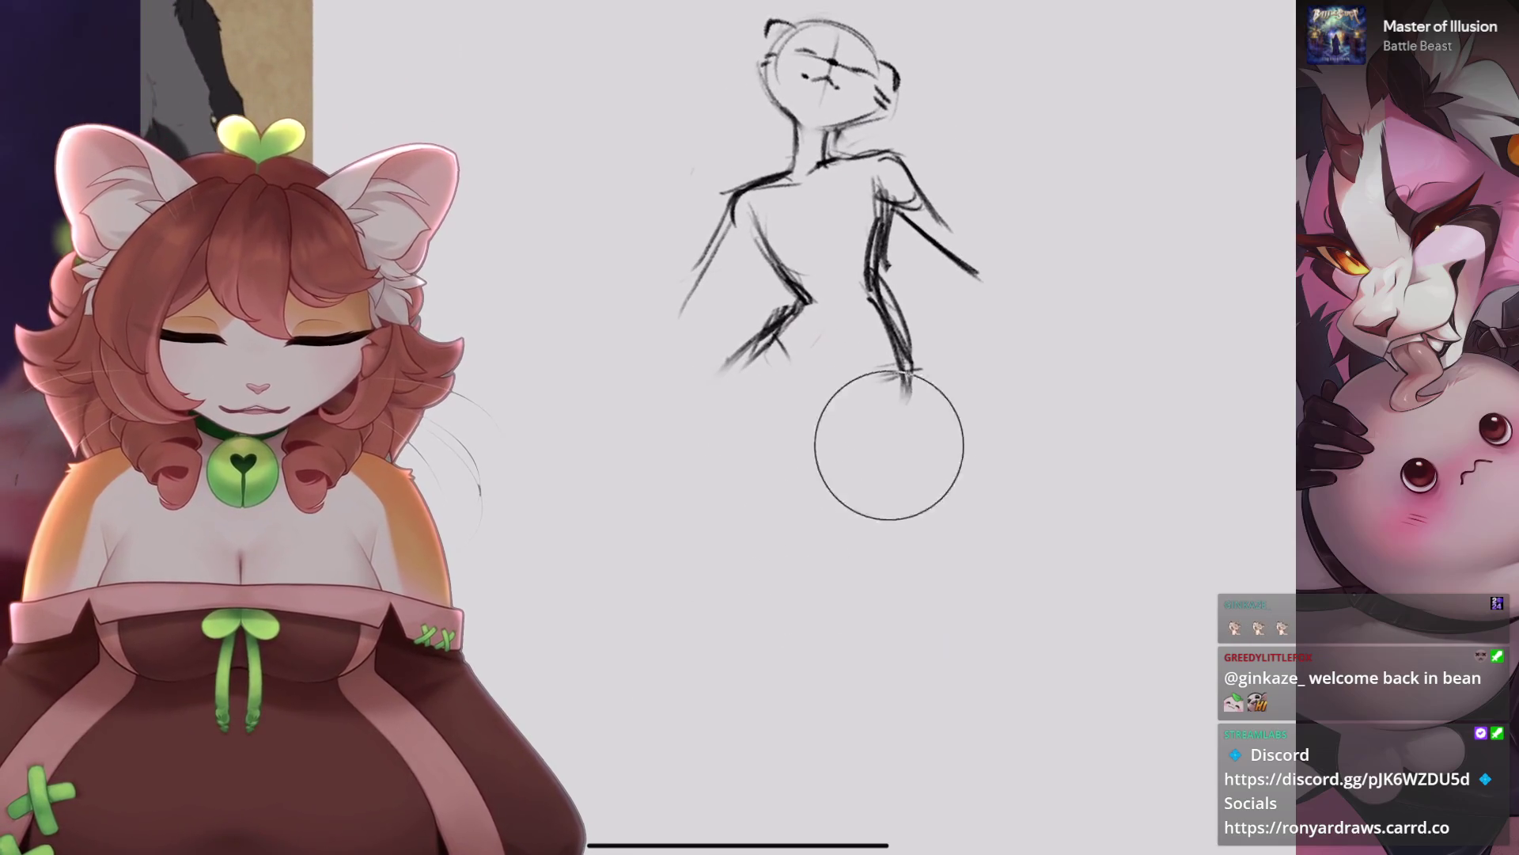
pyautogui.moveTo(748, 348)
pyautogui.mouseDown()
pyautogui.moveTo(736, 558)
pyautogui.moveTo(720, 513)
pyautogui.mouseUp()
pyautogui.hotkey('ctrl', 'z')
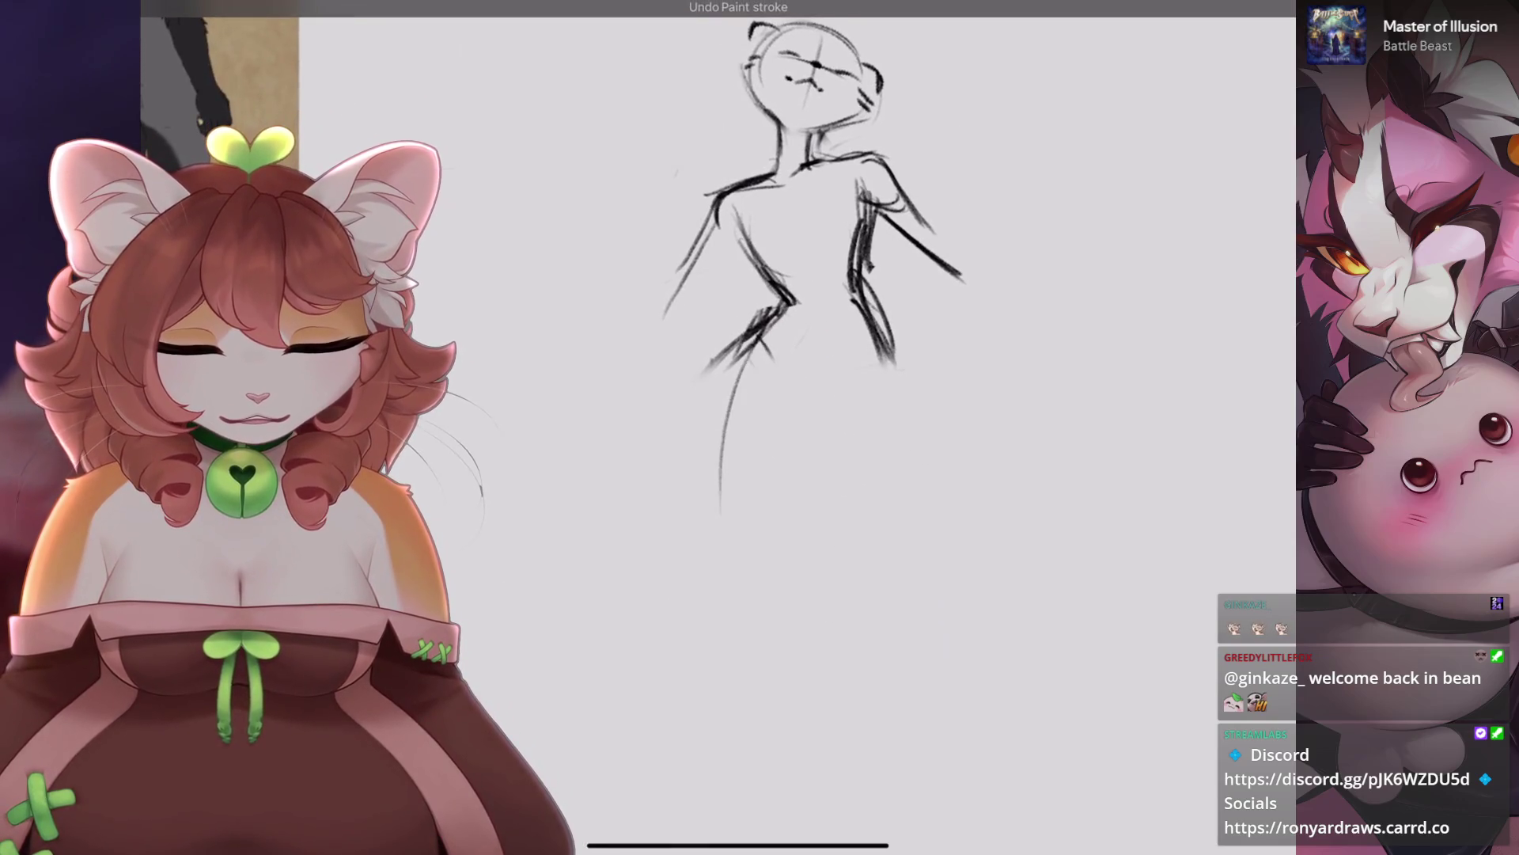
pyautogui.moveTo(861, 320); pyautogui.dragTo(858, 323)
pyautogui.hotkey('ctrl', 'z')
pyautogui.scroll(2, 792, 238)
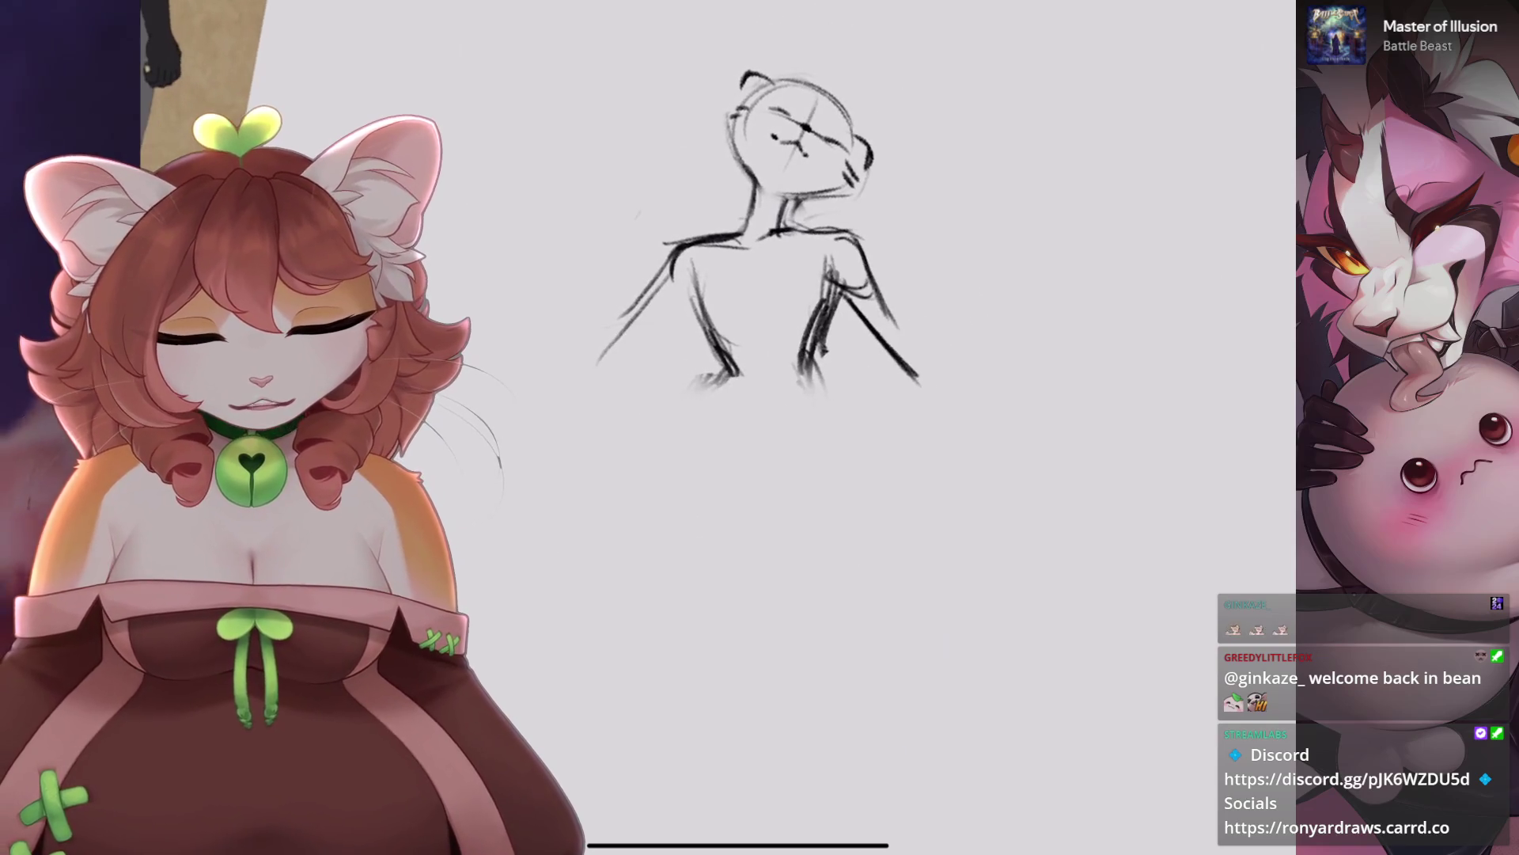
pyautogui.scroll(1, 839, 237)
pyautogui.moveTo(645, 301); pyautogui.dragTo(648, 304)
pyautogui.hotkey('ctrl', 'z')
pyautogui.scroll(1, 871, 238)
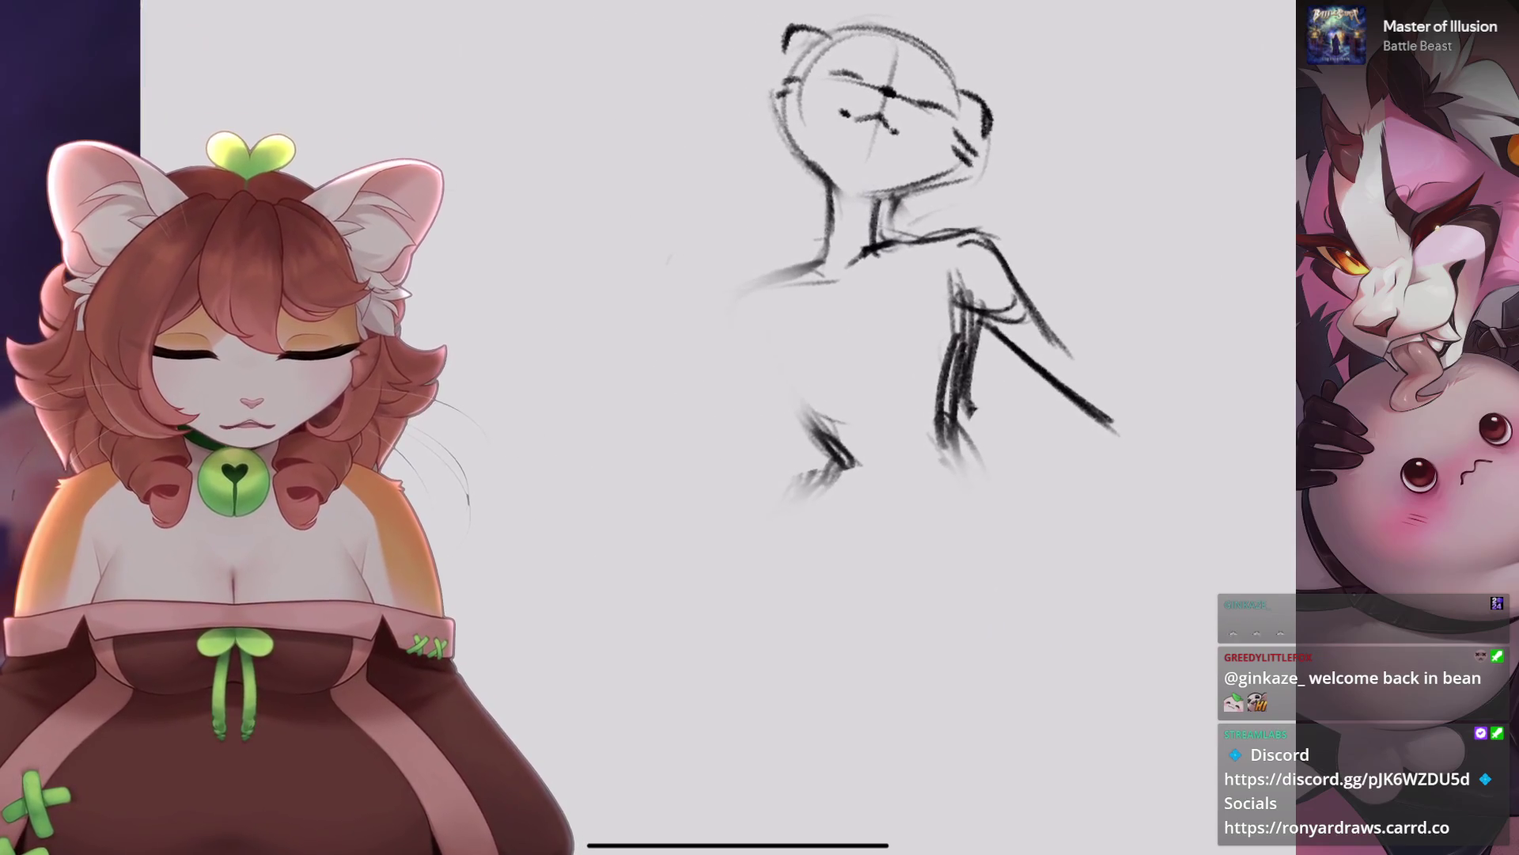
# Redraw the left shoulder, discarding the extra shoulder and body strokes.
pyautogui.hotkey('ctrl', 'z')
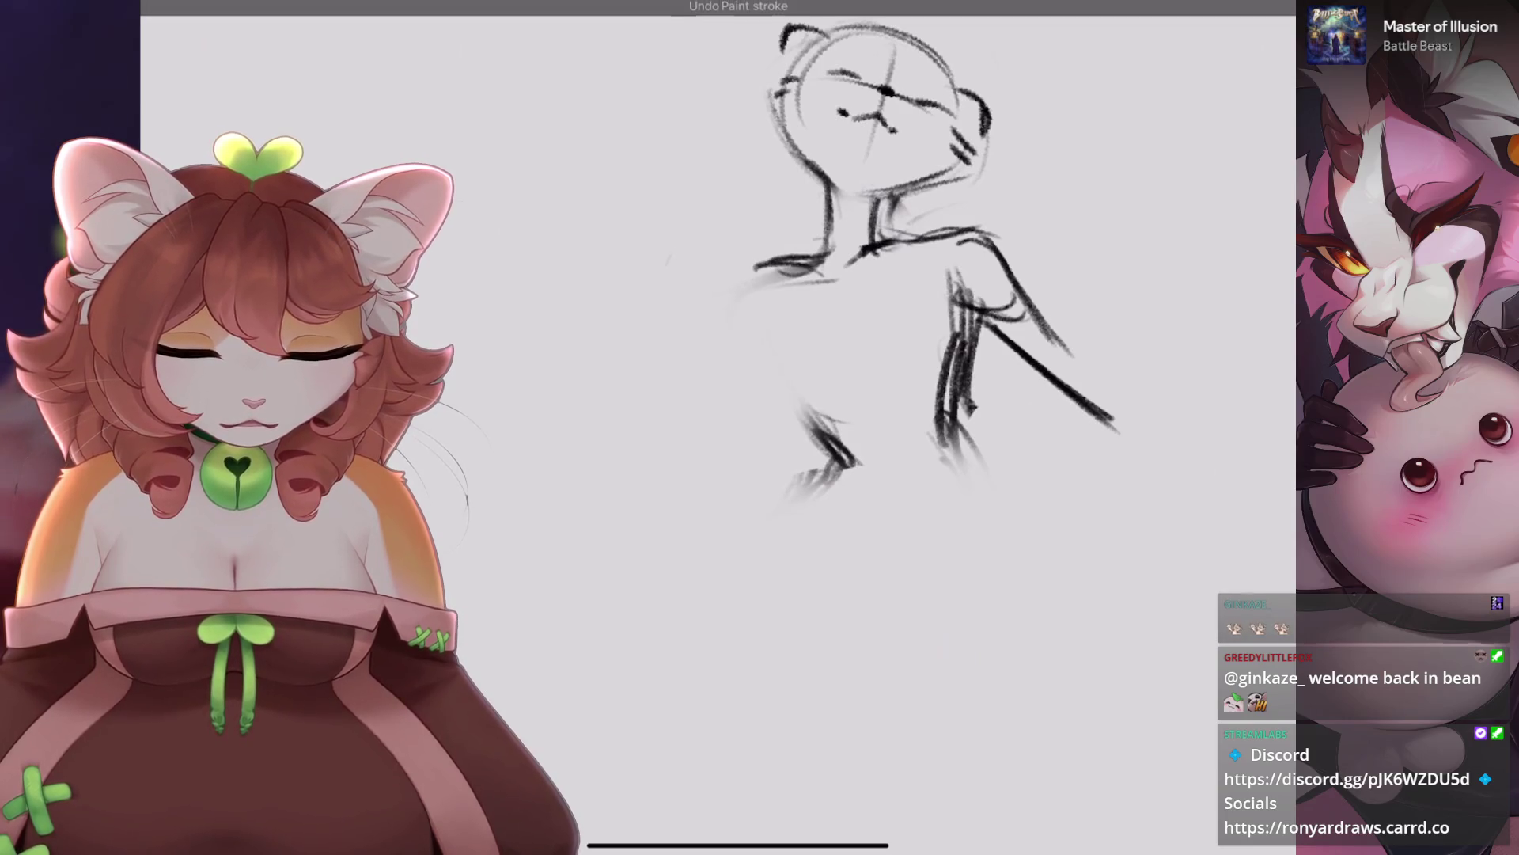
pyautogui.moveTo(831, 241)
pyautogui.mouseDown()
pyautogui.moveTo(763, 254)
pyautogui.moveTo(736, 328)
pyautogui.mouseUp()
pyautogui.moveTo(737, 266); pyautogui.dragTo(730, 340)
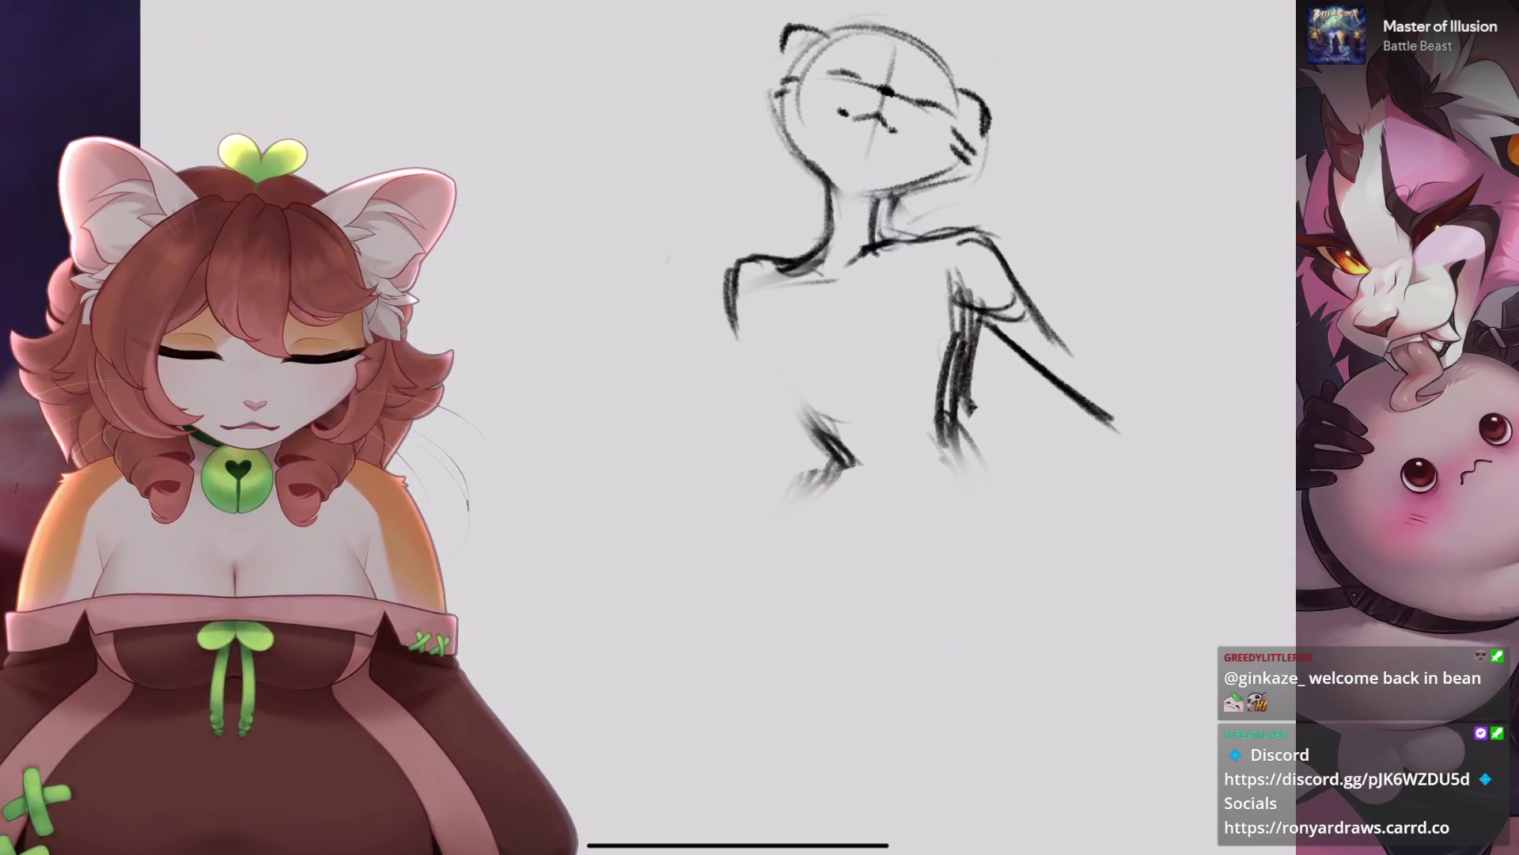
pyautogui.hotkey('ctrl', 'z')
pyautogui.hotkey('ctrl', 'z')
pyautogui.moveTo(776, 258); pyautogui.dragTo(724, 348)
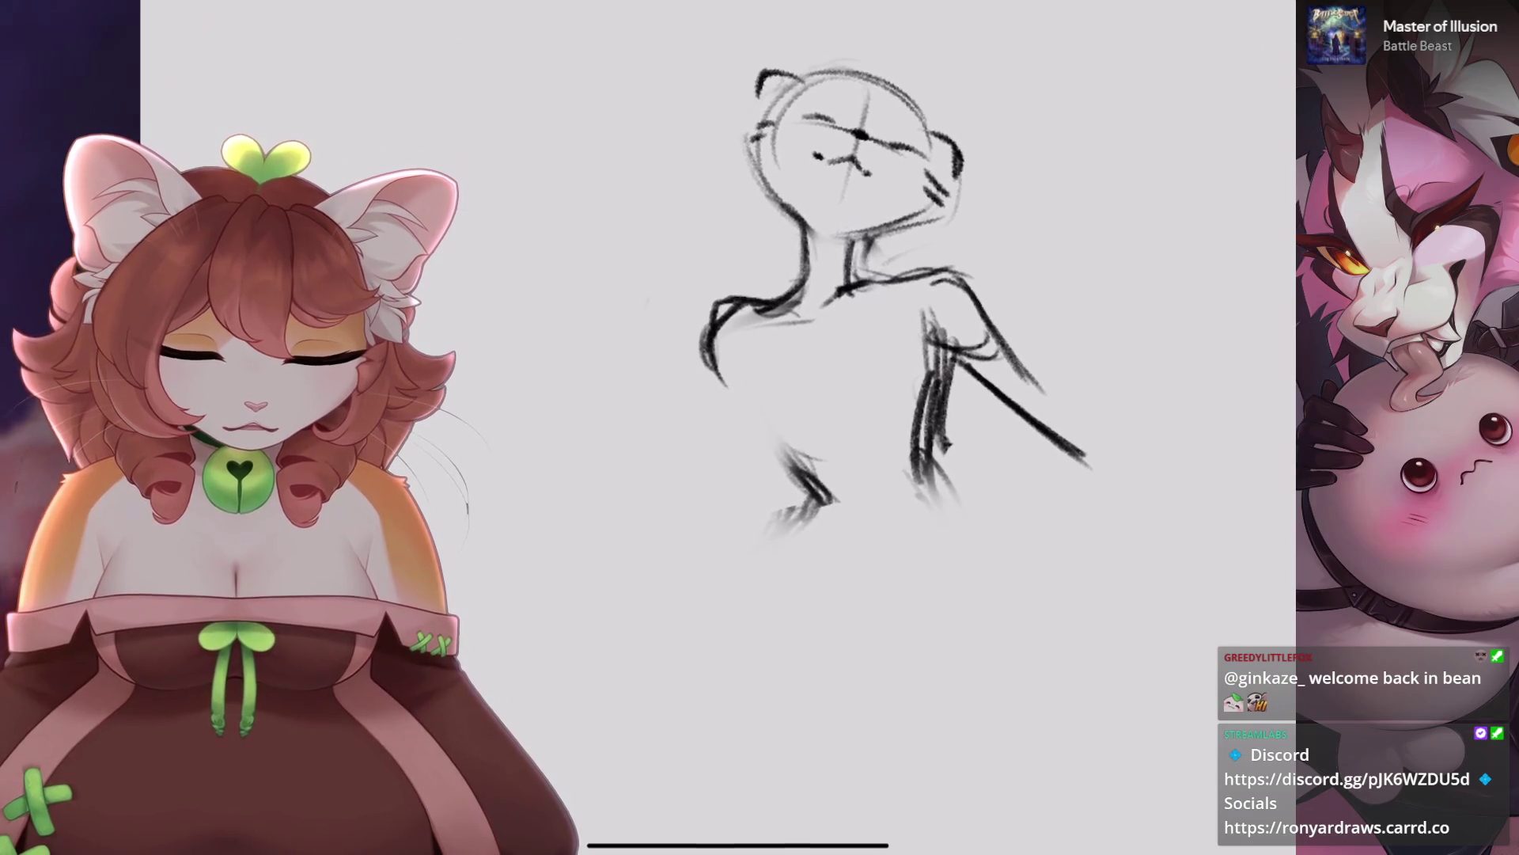
pyautogui.moveTo(870, 238); pyautogui.dragTo(847, 281)
pyautogui.moveTo(852, 290); pyautogui.dragTo(910, 283)
pyautogui.hotkey('ctrl', 'z')
pyautogui.hotkey('ctrl', 'z')
pyautogui.moveTo(740, 332); pyautogui.dragTo(760, 443)
pyautogui.hotkey('ctrl', 'z')
pyautogui.moveTo(807, 332)
pyautogui.mouseDown()
pyautogui.moveTo(831, 451)
pyautogui.moveTo(878, 506)
pyautogui.moveTo(835, 468)
pyautogui.mouseUp()
pyautogui.hotkey('ctrl', 'z')
# Erase the right-side diagonal line and the old body strokes.
pyautogui.moveTo(854, 301)
pyautogui.mouseDown()
pyautogui.moveTo(753, 430)
pyautogui.moveTo(726, 321)
pyautogui.mouseUp()
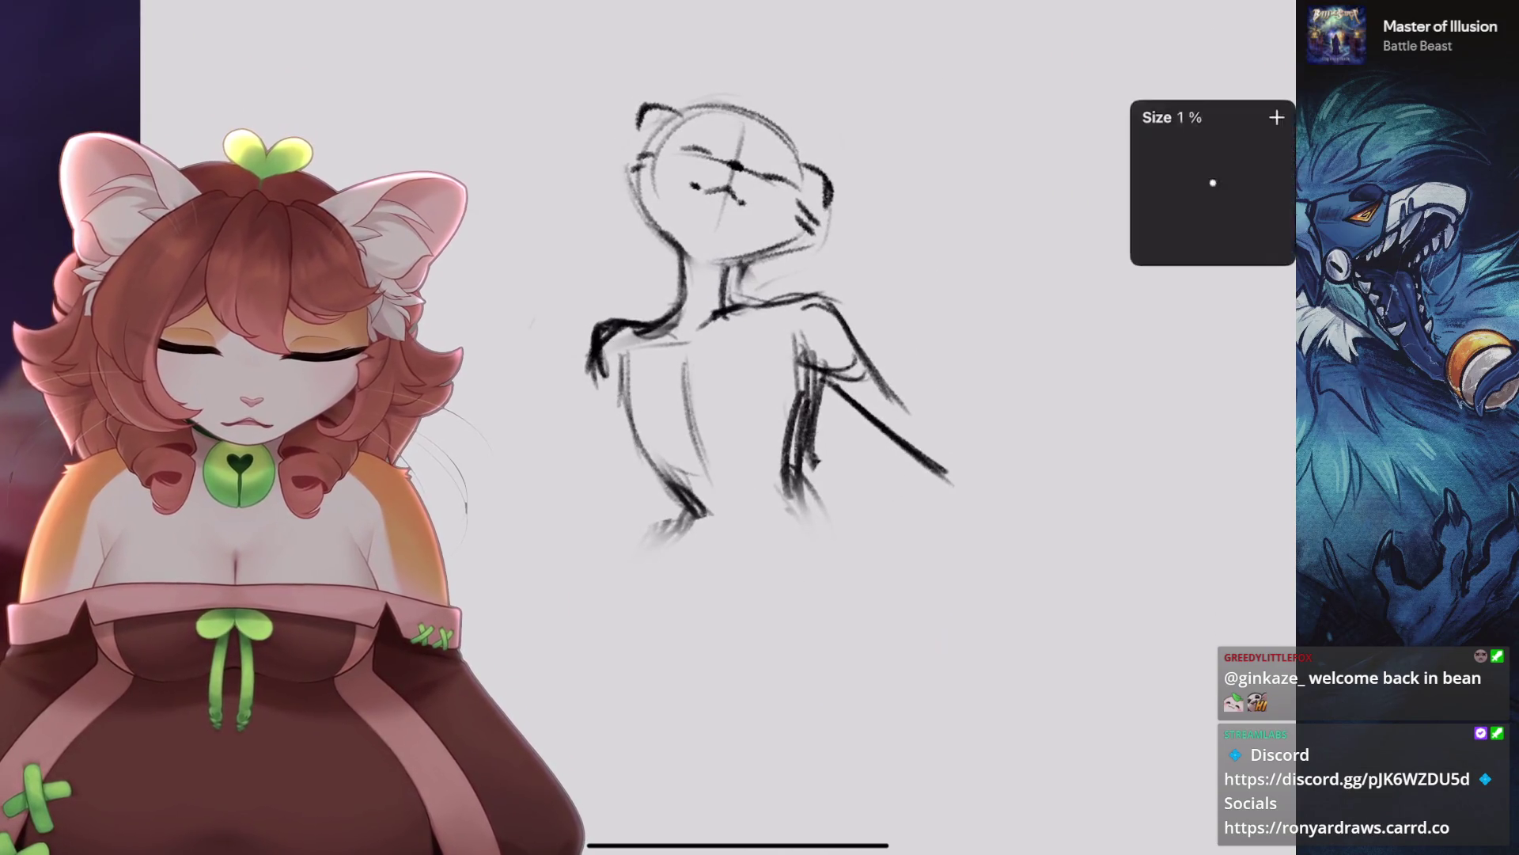
pyautogui.moveTo(941, 474)
pyautogui.mouseDown()
pyautogui.moveTo(831, 441)
pyautogui.moveTo(792, 379)
pyautogui.mouseUp()
pyautogui.scroll(3, 751, 237)
pyautogui.moveTo(672, 491)
pyautogui.mouseDown()
pyautogui.moveTo(710, 392)
pyautogui.moveTo(720, 526)
pyautogui.mouseUp()
# Sketch two new body lines and a foot.
pyautogui.moveTo(773, 341)
pyautogui.mouseDown()
pyautogui.moveTo(795, 475)
pyautogui.moveTo(661, 532)
pyautogui.mouseUp()
pyautogui.scroll(-2, 751, 316)
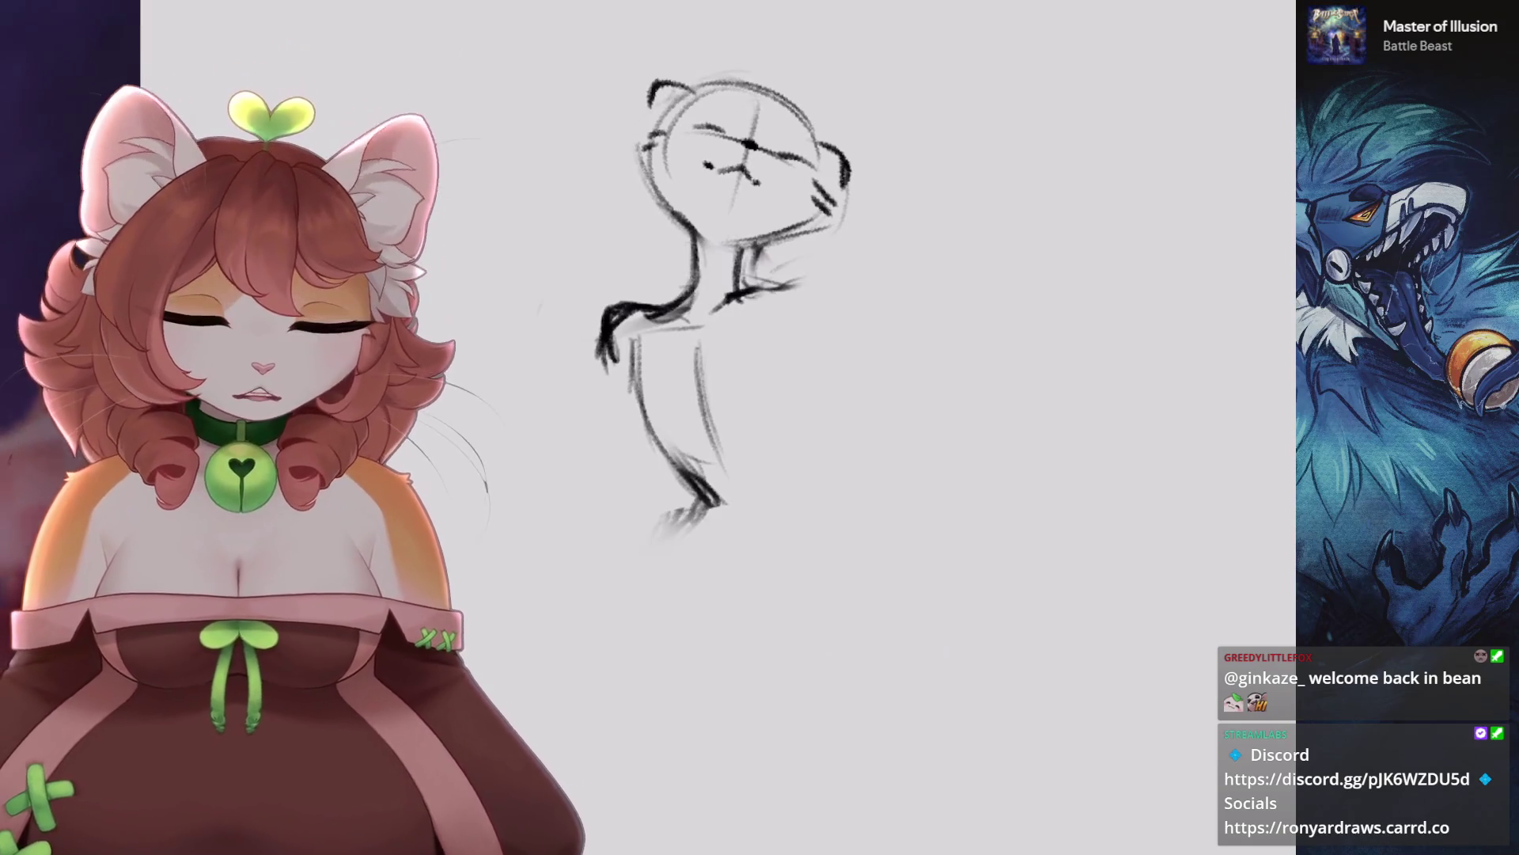
pyautogui.click(1073, 2)
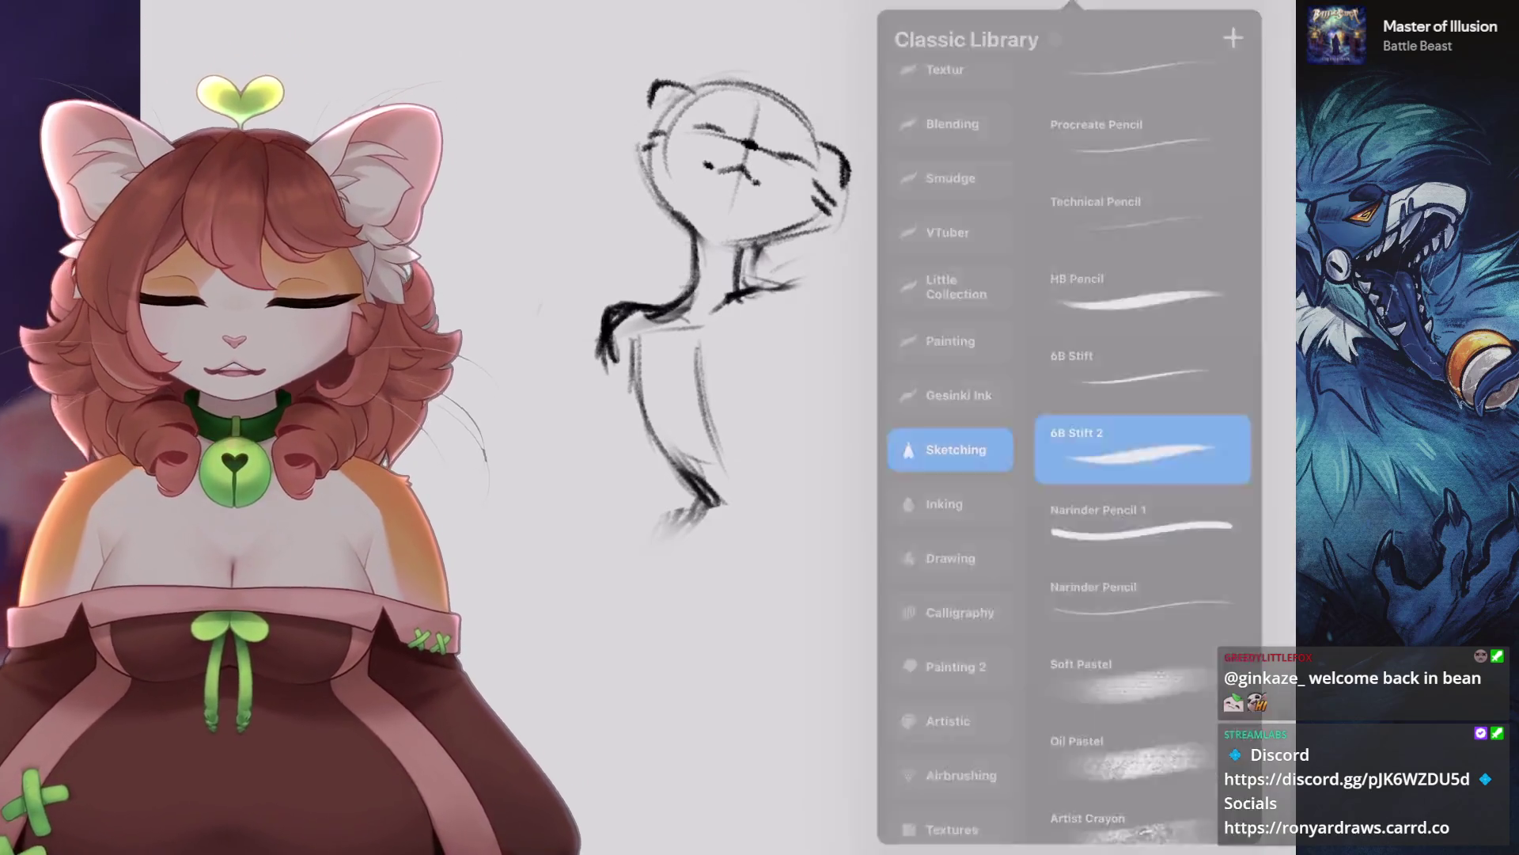
# Keep the 6B Stift 2 brush and redraw the right shoulder shorter.
pyautogui.click(1073, 2)
pyautogui.moveTo(744, 293)
pyautogui.mouseDown()
pyautogui.moveTo(845, 349)
pyautogui.moveTo(815, 475)
pyautogui.mouseUp()
pyautogui.hotkey('ctrl', 'z')
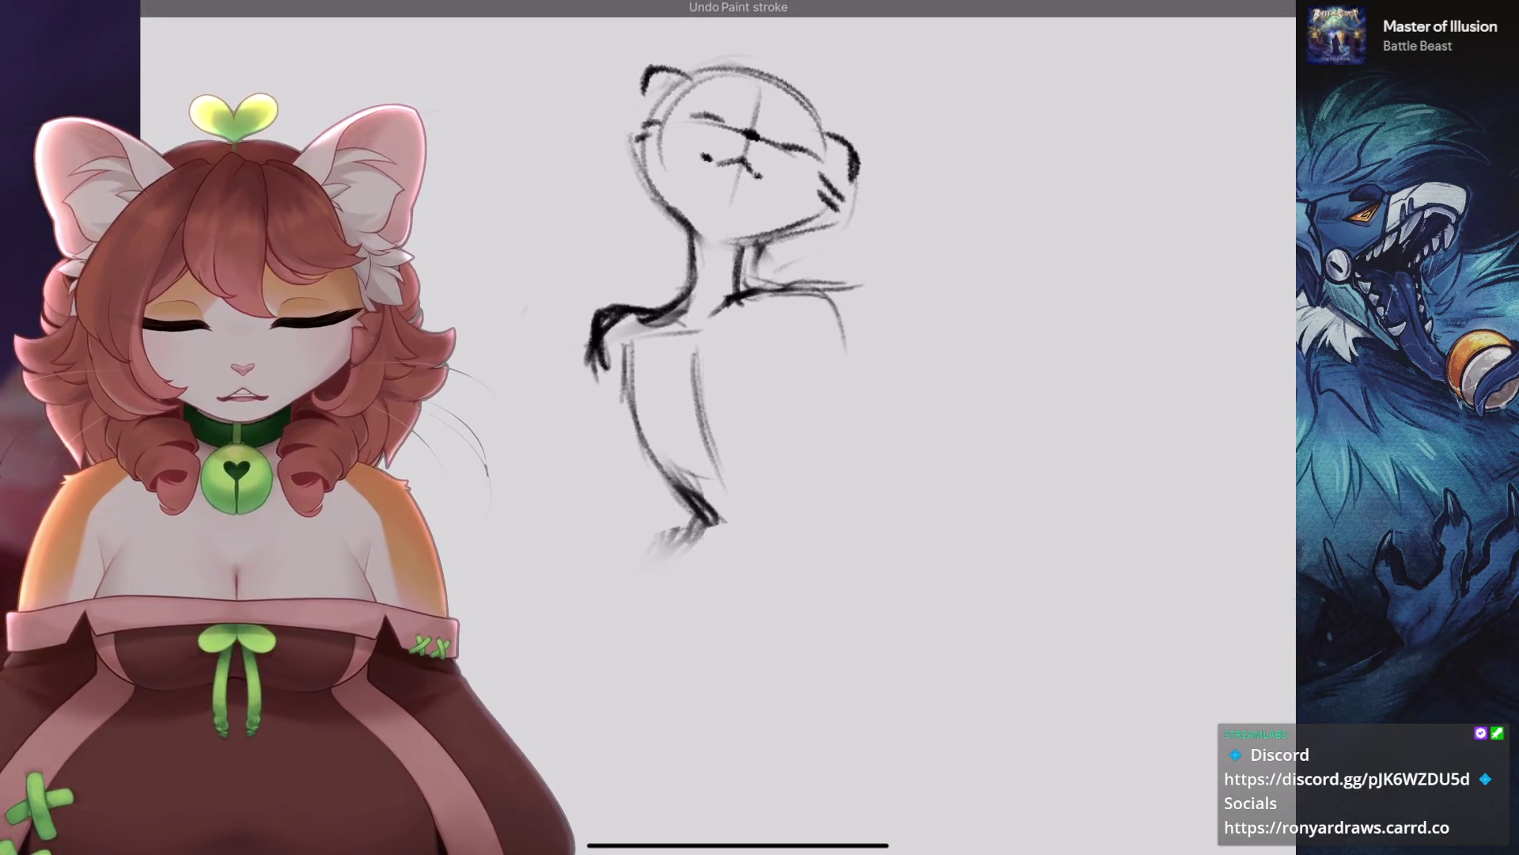
pyautogui.hotkey('ctrl', 'z')
pyautogui.moveTo(786, 302); pyautogui.dragTo(861, 291)
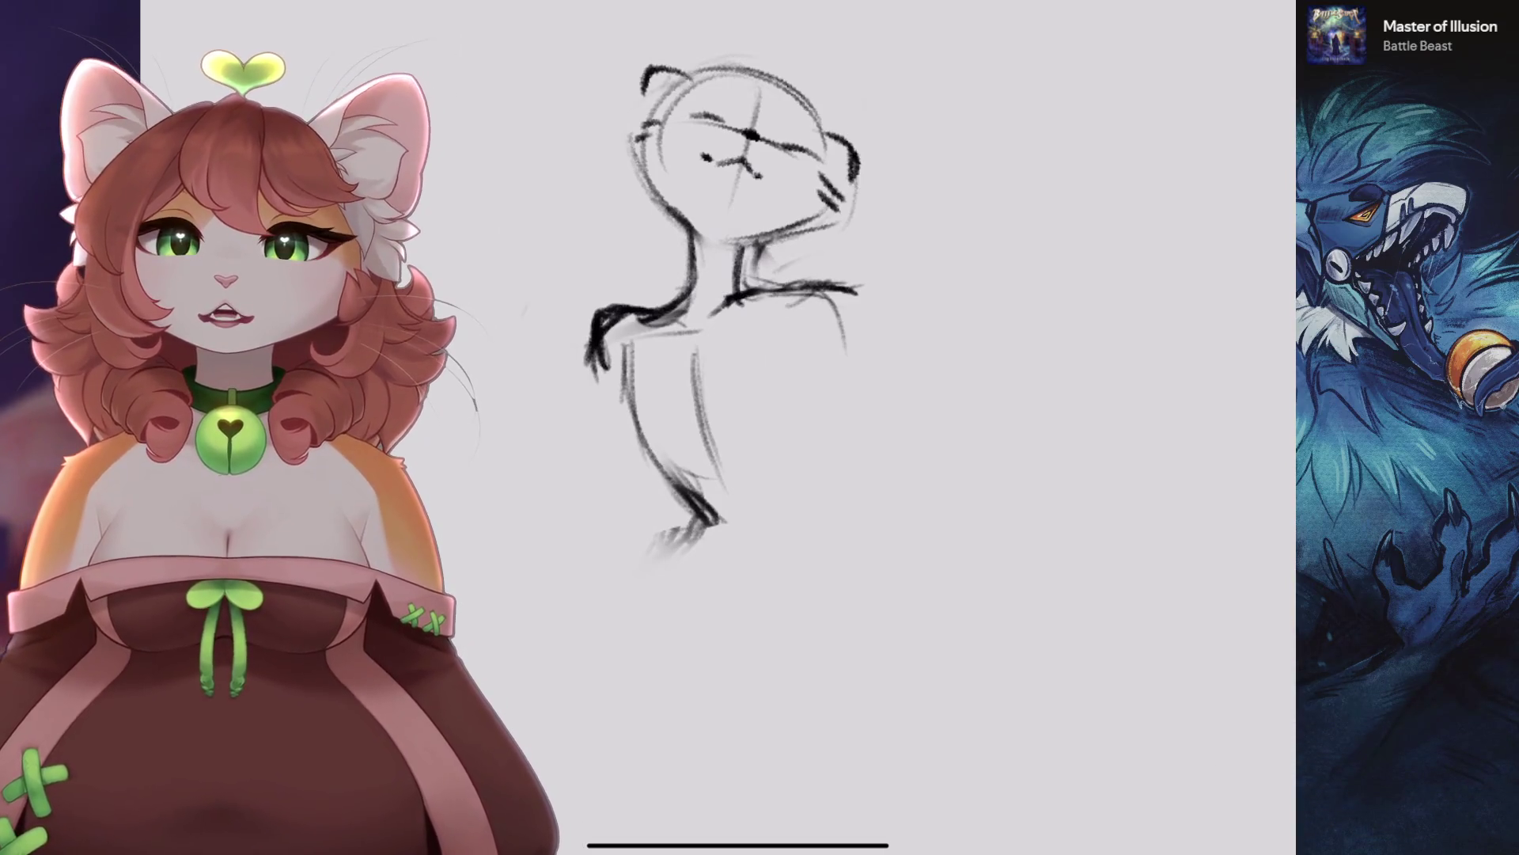
# Erase the old feet scribble and draw new right and lower-left leg strokes.
pyautogui.moveTo(744, 356); pyautogui.dragTo(784, 237)
pyautogui.moveTo(657, 483); pyautogui.dragTo(752, 459)
pyautogui.moveTo(783, 238)
pyautogui.mouseDown()
pyautogui.moveTo(730, 277)
pyautogui.moveTo(827, 433)
pyautogui.mouseUp()
pyautogui.moveTo(803, 265); pyautogui.dragTo(838, 445)
pyautogui.moveTo(601, 402)
pyautogui.mouseDown()
pyautogui.moveTo(687, 492)
pyautogui.moveTo(625, 589)
pyautogui.mouseUp()
pyautogui.hotkey('ctrl', 'z')
pyautogui.hotkey('ctrl', 'z')
pyautogui.moveTo(655, 470); pyautogui.dragTo(605, 562)
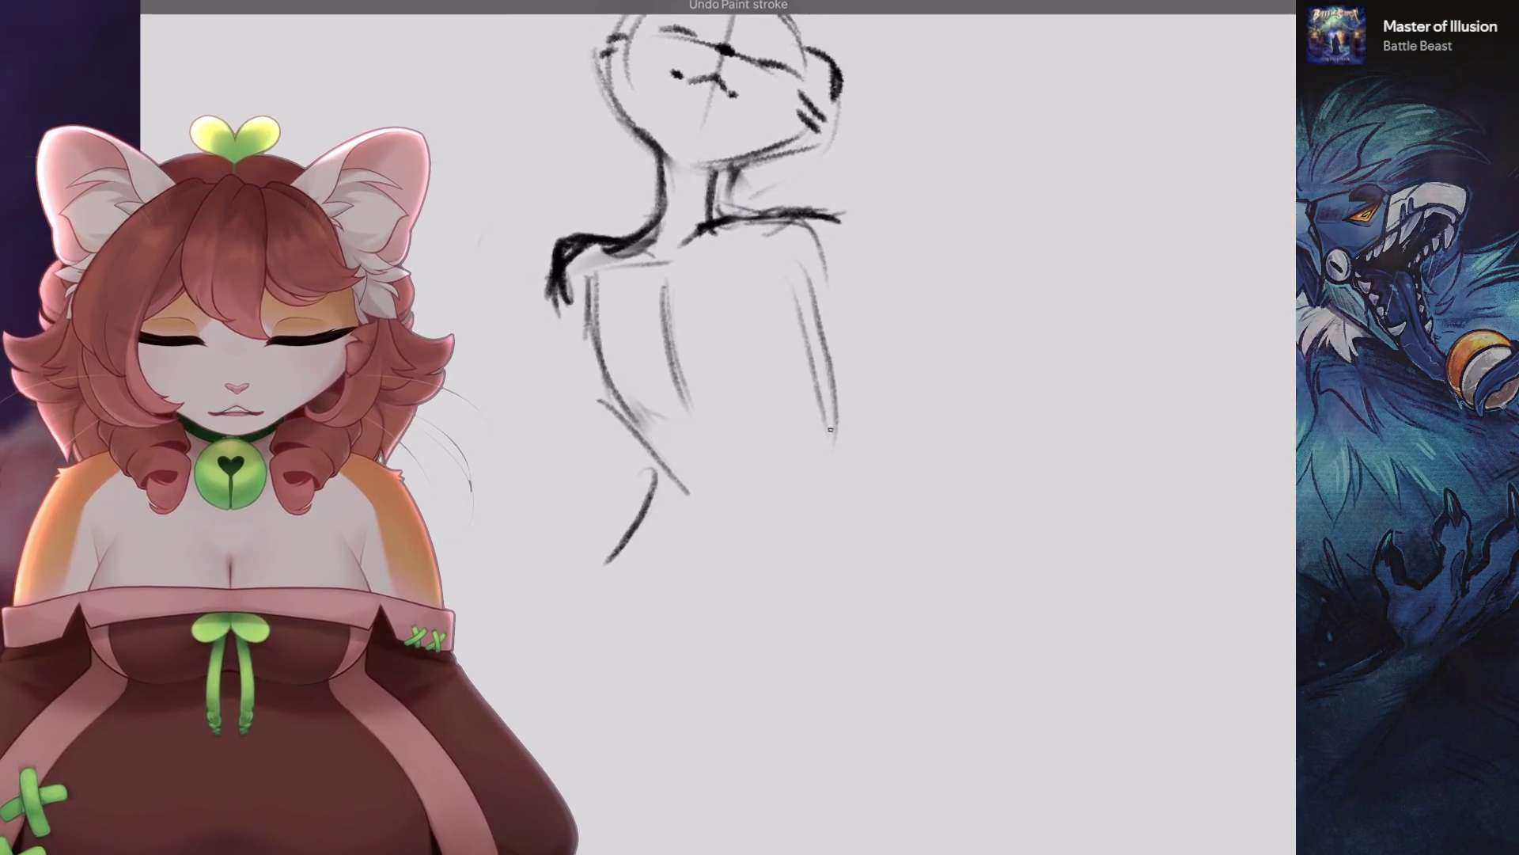
pyautogui.moveTo(807, 313); pyautogui.dragTo(822, 511)
pyautogui.hotkey('ctrl', 'z')
pyautogui.hotkey('ctrl', 'z')
pyautogui.moveTo(811, 299); pyautogui.dragTo(815, 482)
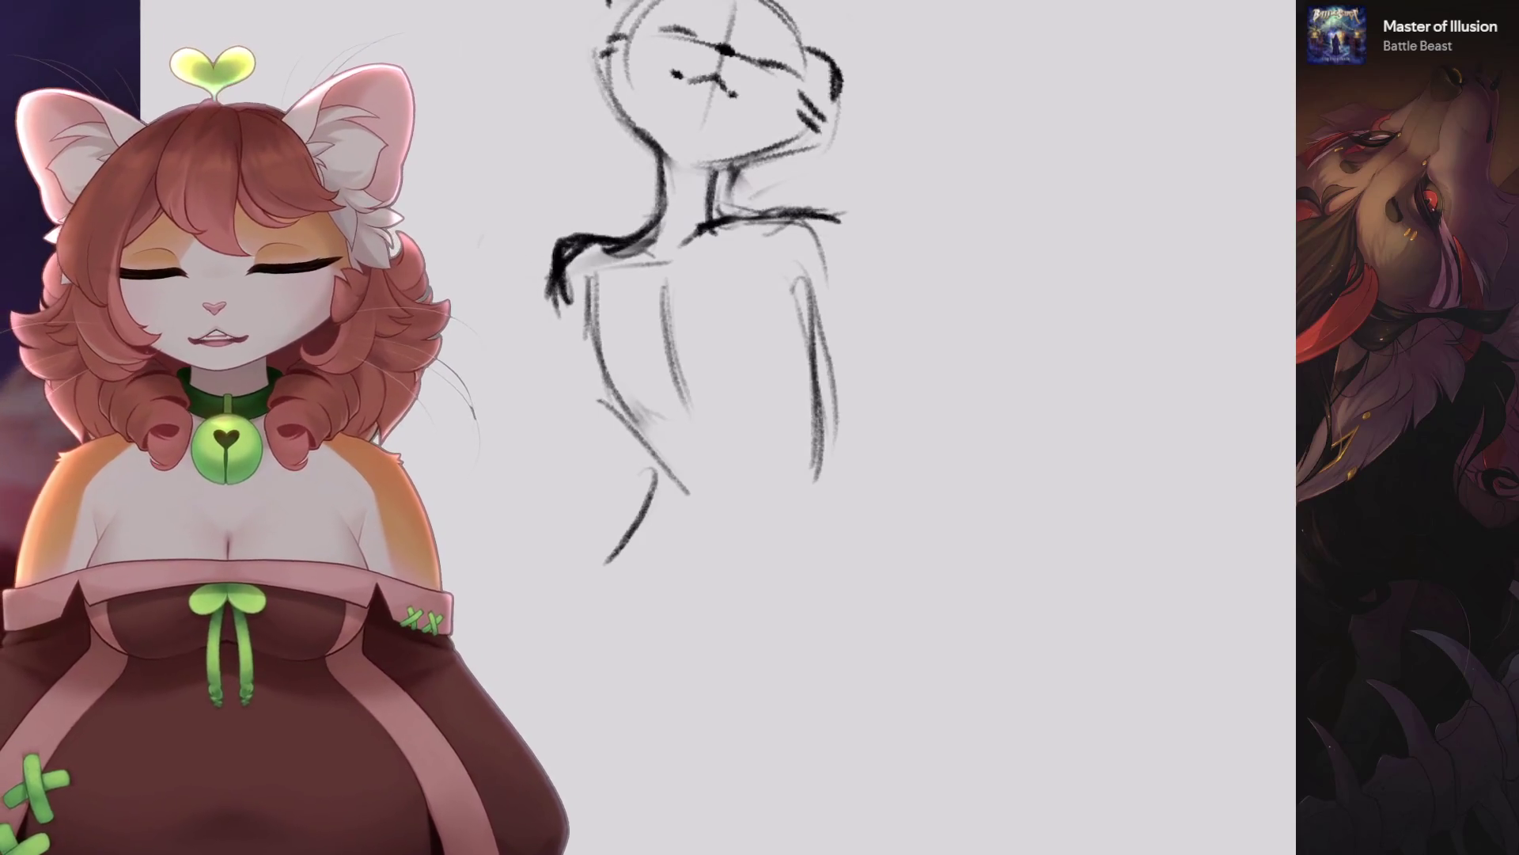
pyautogui.hscroll(2, 671, 250)
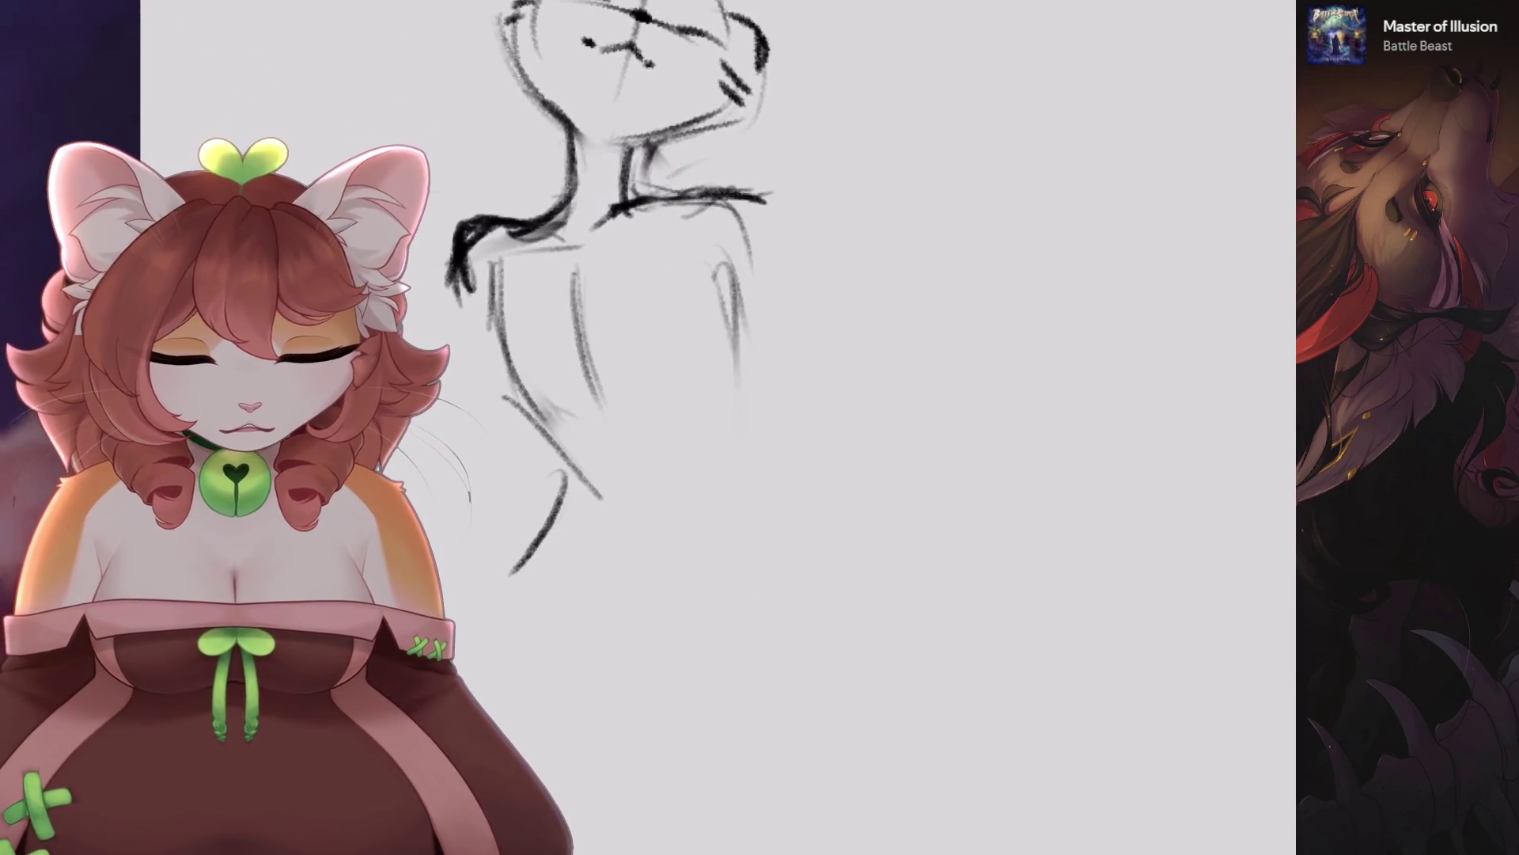
# Extend the lower-left leg down-left and draw the looping foot lines.
pyautogui.moveTo(814, 317)
pyautogui.mouseDown()
pyautogui.moveTo(797, 471)
pyautogui.moveTo(838, 735)
pyautogui.mouseUp()
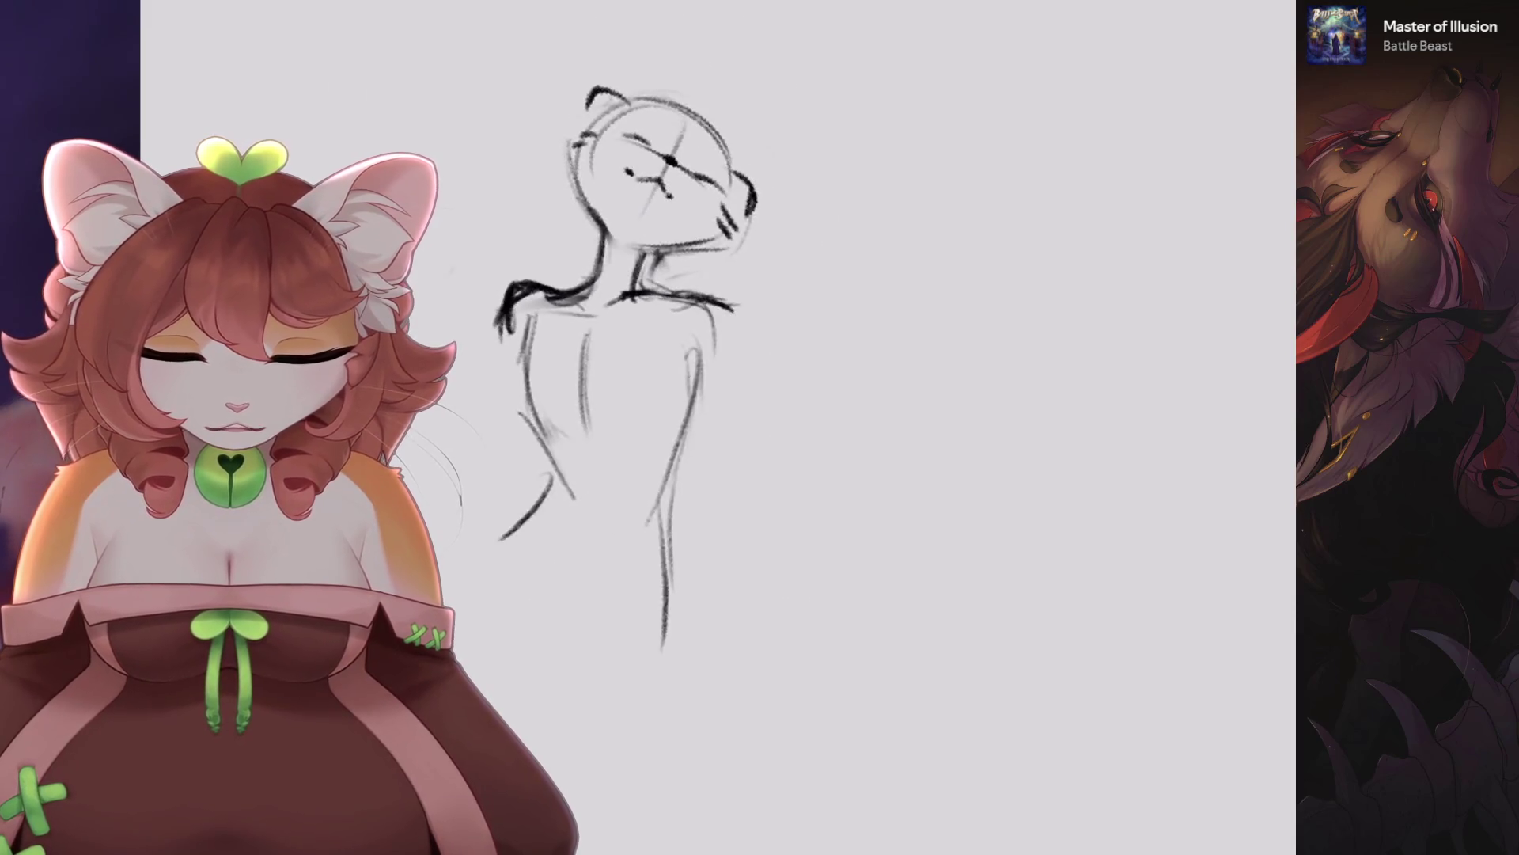
pyautogui.hotkey('ctrl', 'z')
pyautogui.moveTo(611, 506); pyautogui.dragTo(514, 623)
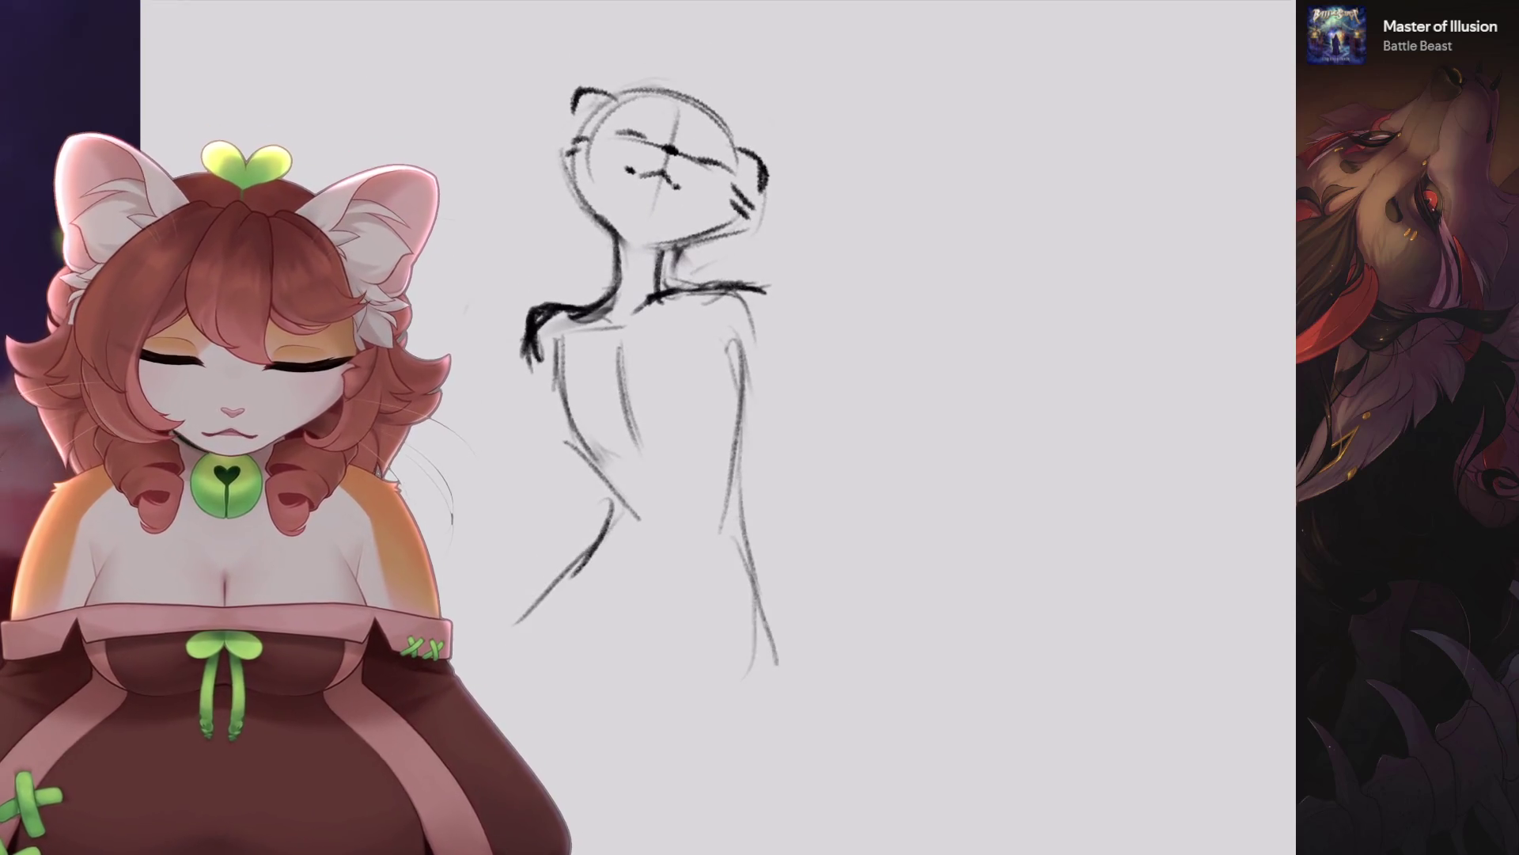
pyautogui.moveTo(558, 595)
pyautogui.mouseDown()
pyautogui.moveTo(625, 638)
pyautogui.moveTo(774, 621)
pyautogui.mouseUp()
pyautogui.moveTo(682, 642); pyautogui.dragTo(787, 592)
# Reinforce both legs with darker pencil lines.
pyautogui.moveTo(737, 481); pyautogui.dragTo(791, 619)
pyautogui.moveTo(752, 522); pyautogui.dragTo(789, 654)
pyautogui.moveTo(733, 372); pyautogui.dragTo(752, 490)
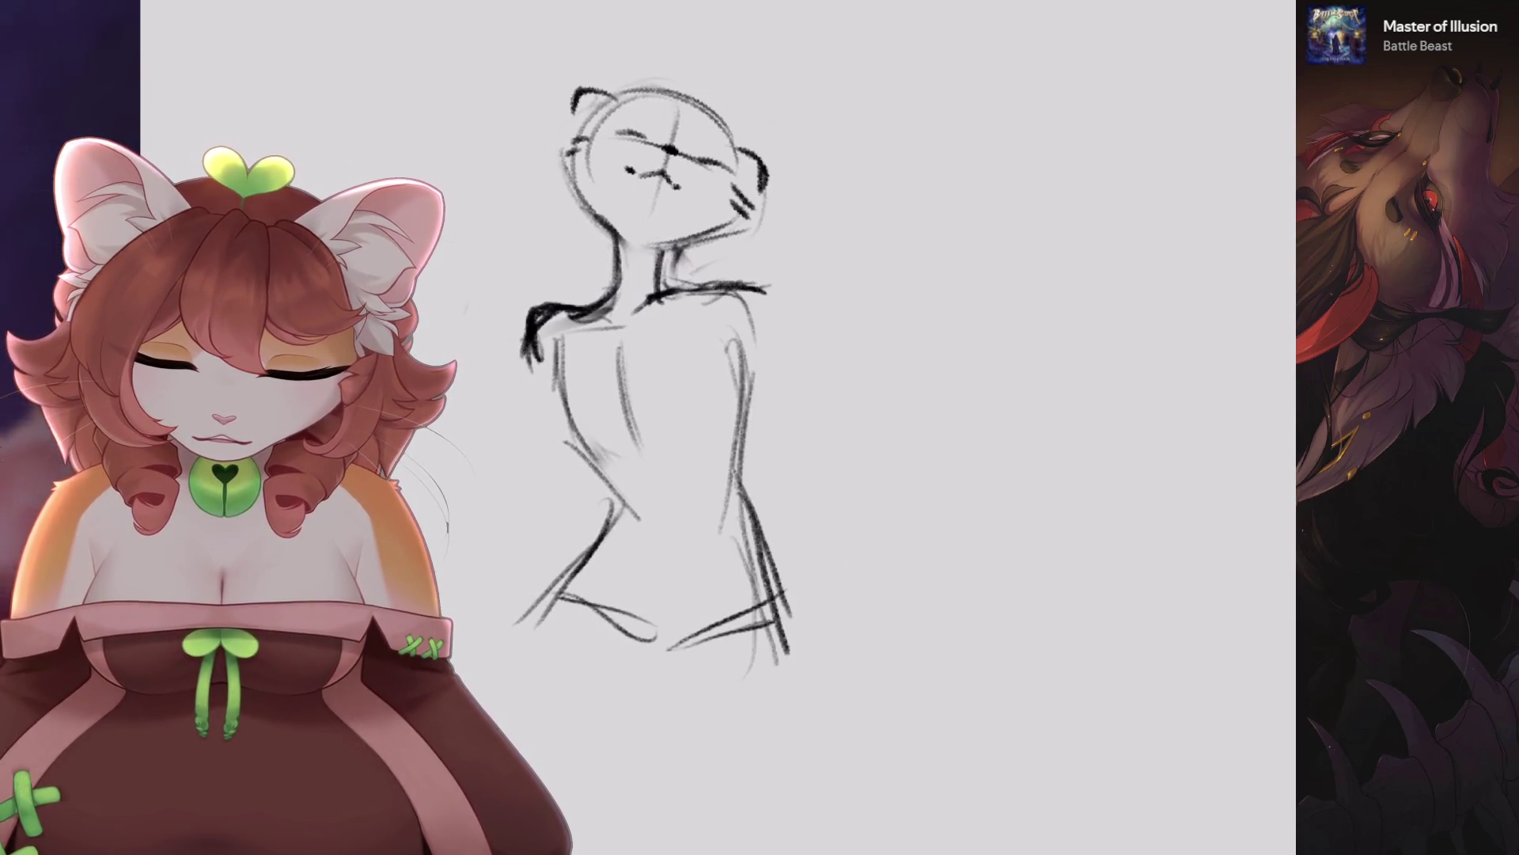
pyautogui.moveTo(742, 438); pyautogui.dragTo(729, 516)
pyautogui.moveTo(735, 490); pyautogui.dragTo(768, 637)
pyautogui.moveTo(642, 505); pyautogui.dragTo(553, 580)
pyautogui.moveTo(622, 505); pyautogui.dragTo(540, 601)
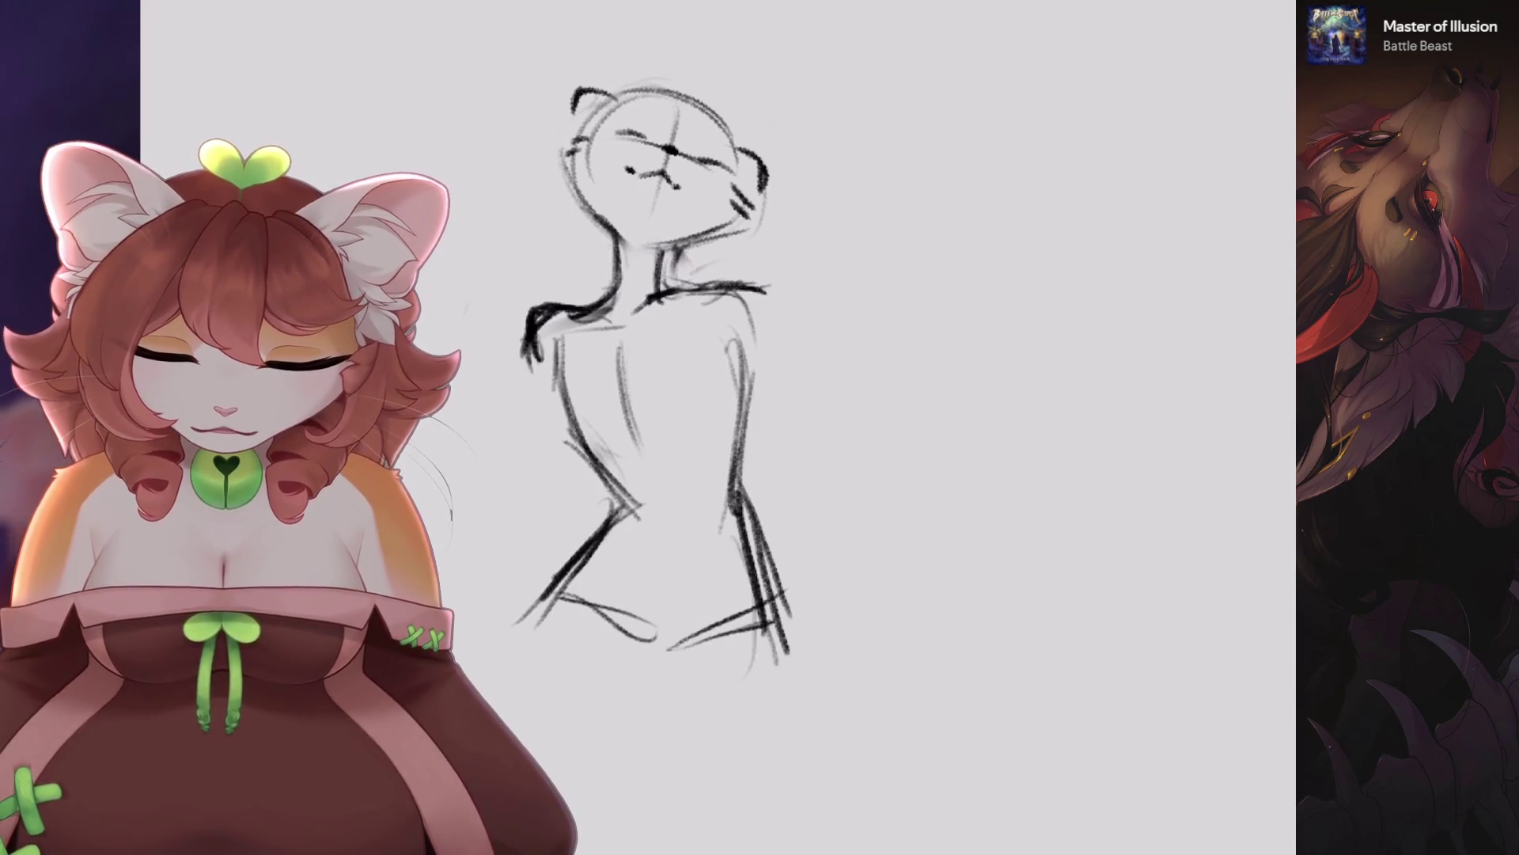
# Replace the faint torso strokes with a grey torso line.
pyautogui.scroll(2, 779, 402)
pyautogui.hotkey('ctrl', 'z')
pyautogui.hotkey('ctrl', 'z')
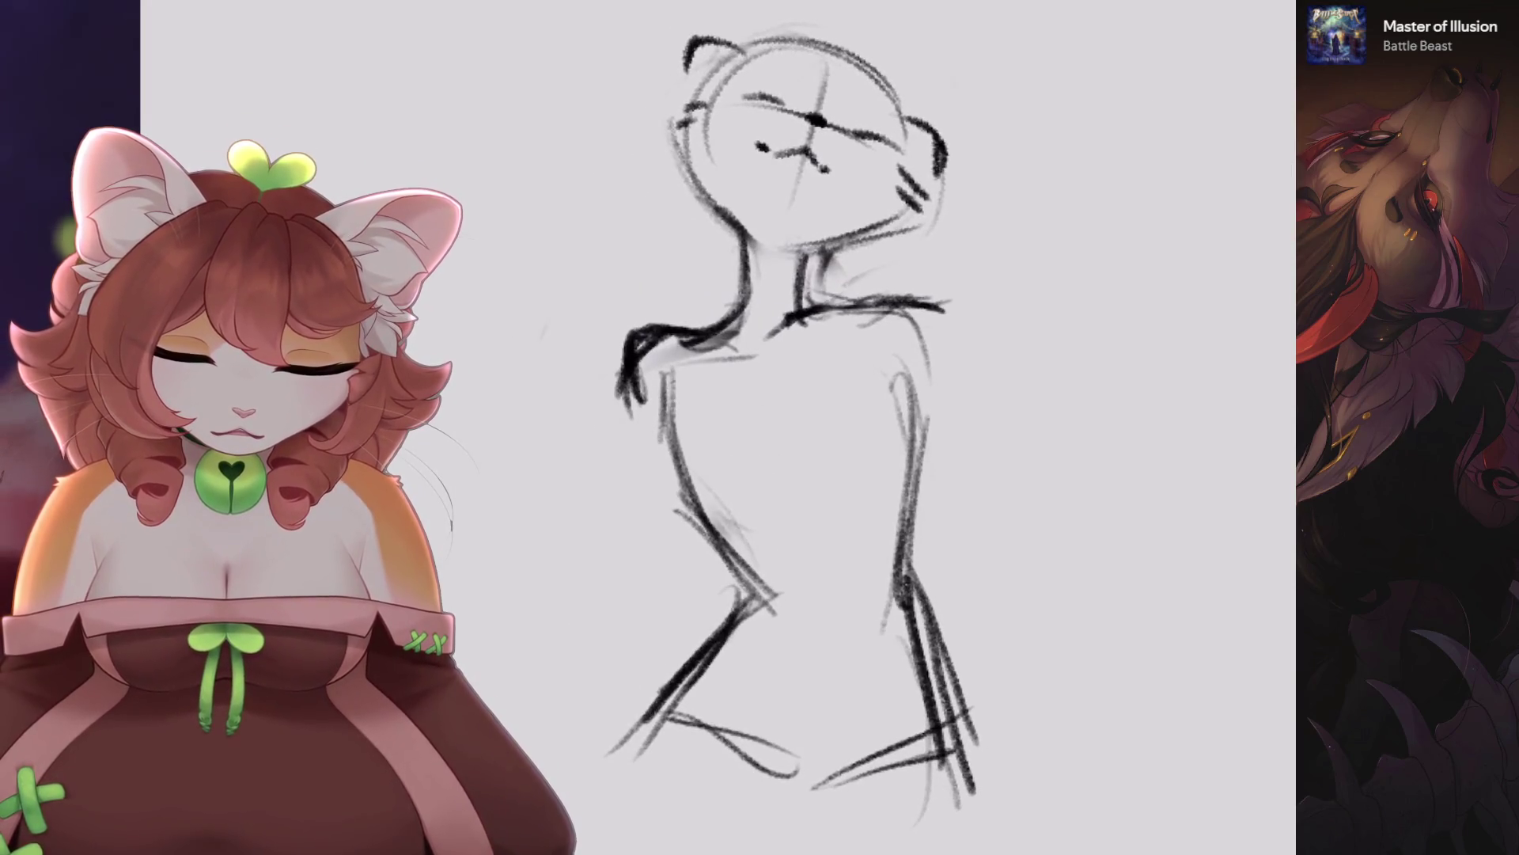
pyautogui.moveTo(768, 350)
pyautogui.mouseDown()
pyautogui.moveTo(799, 480)
pyautogui.moveTo(793, 467)
pyautogui.mouseUp()
pyautogui.scroll(1, 871, 292)
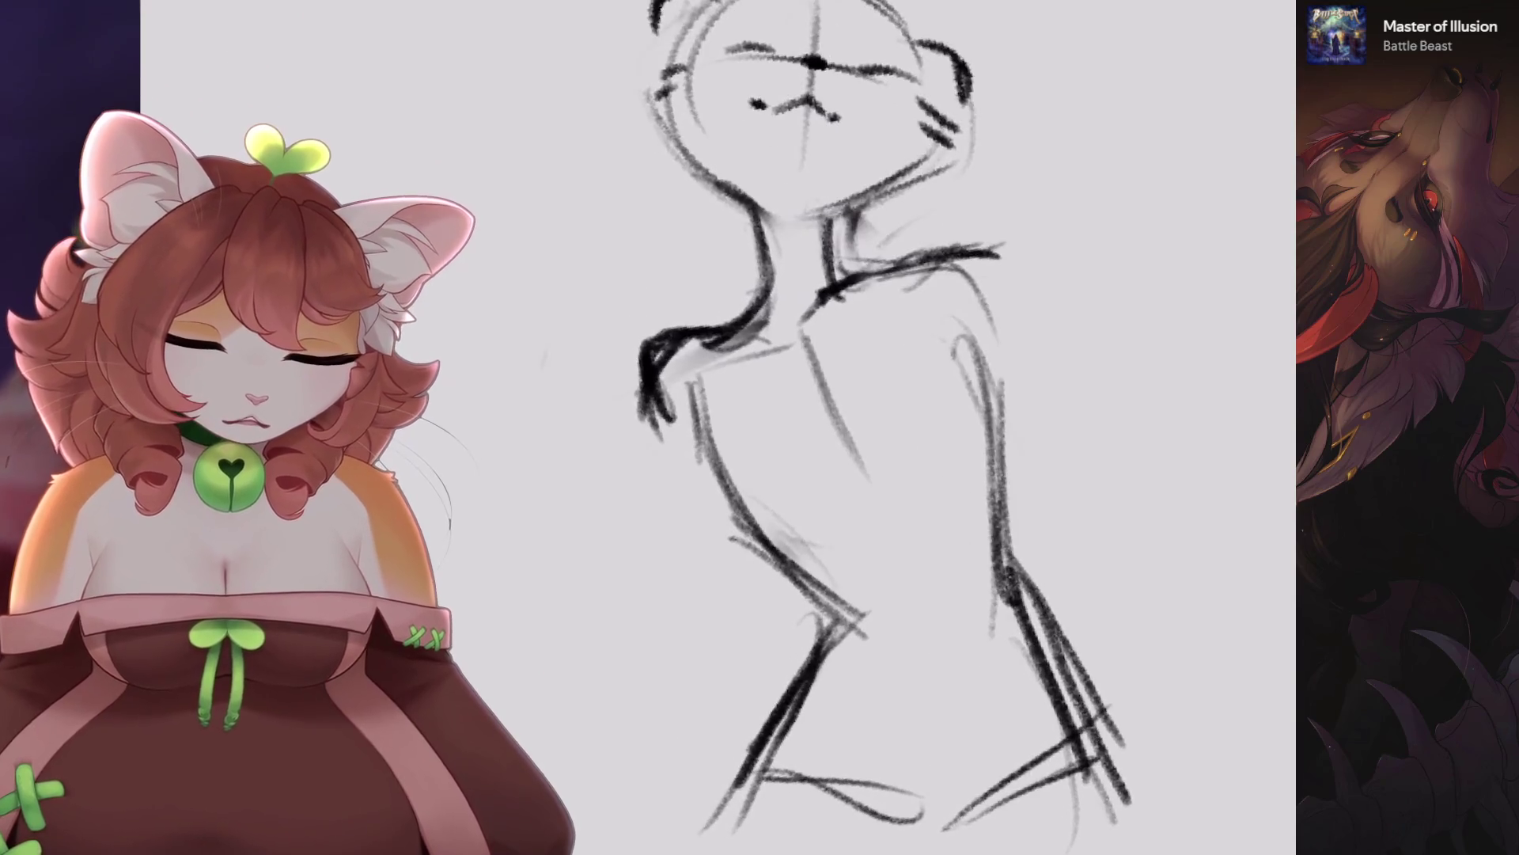
pyautogui.hotkey('ctrl', 'z')
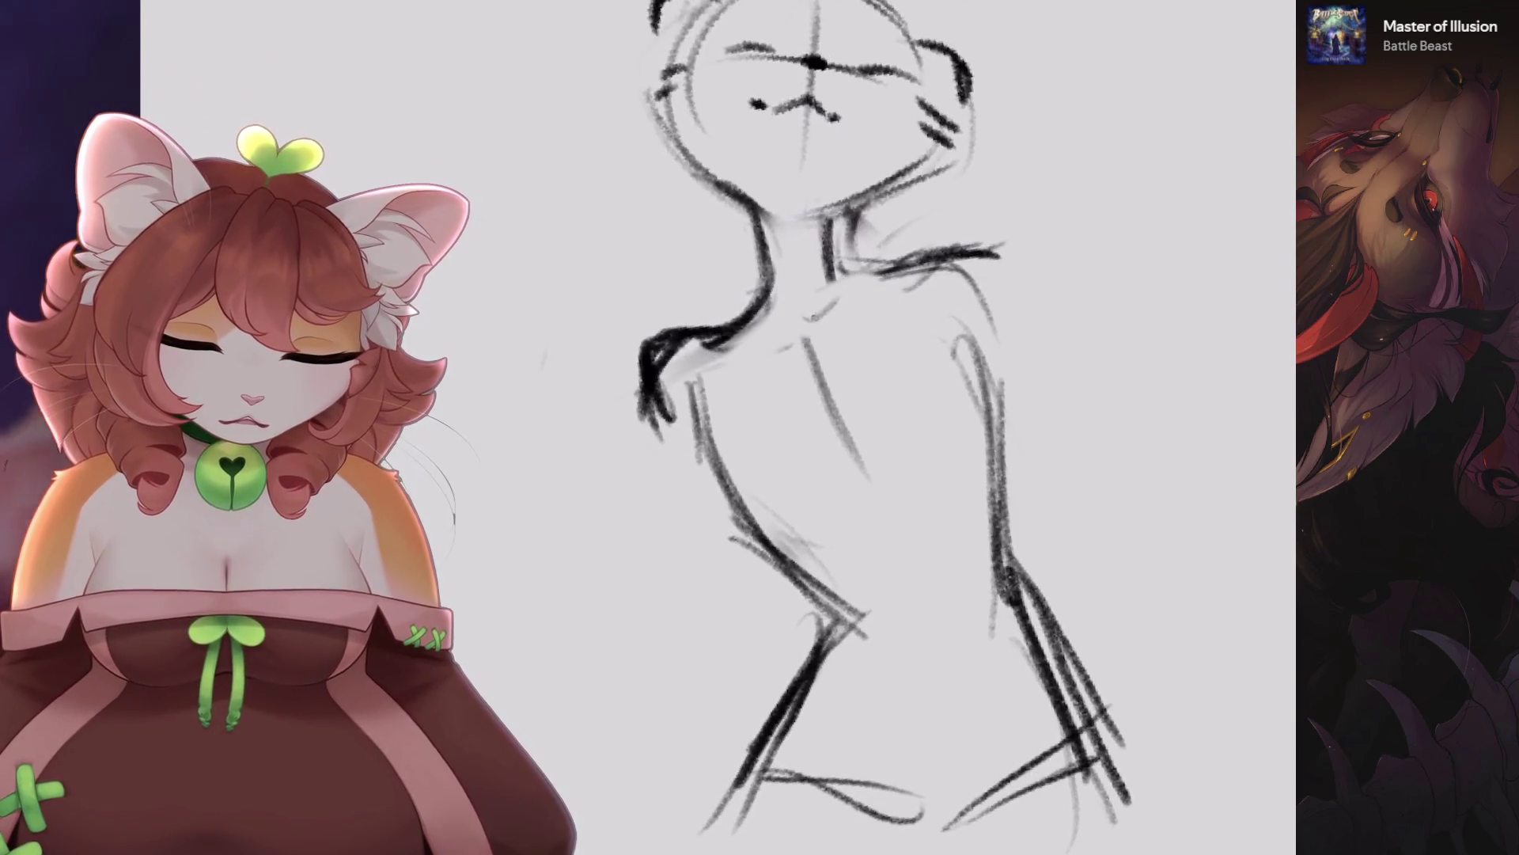
# Redraw the dark shoulder strokes and extend the right shoulder outward.
pyautogui.moveTo(823, 316); pyautogui.dragTo(950, 265)
pyautogui.hotkey('ctrl', 'z')
pyautogui.moveTo(732, 329); pyautogui.dragTo(795, 305)
pyautogui.moveTo(835, 305); pyautogui.dragTo(949, 261)
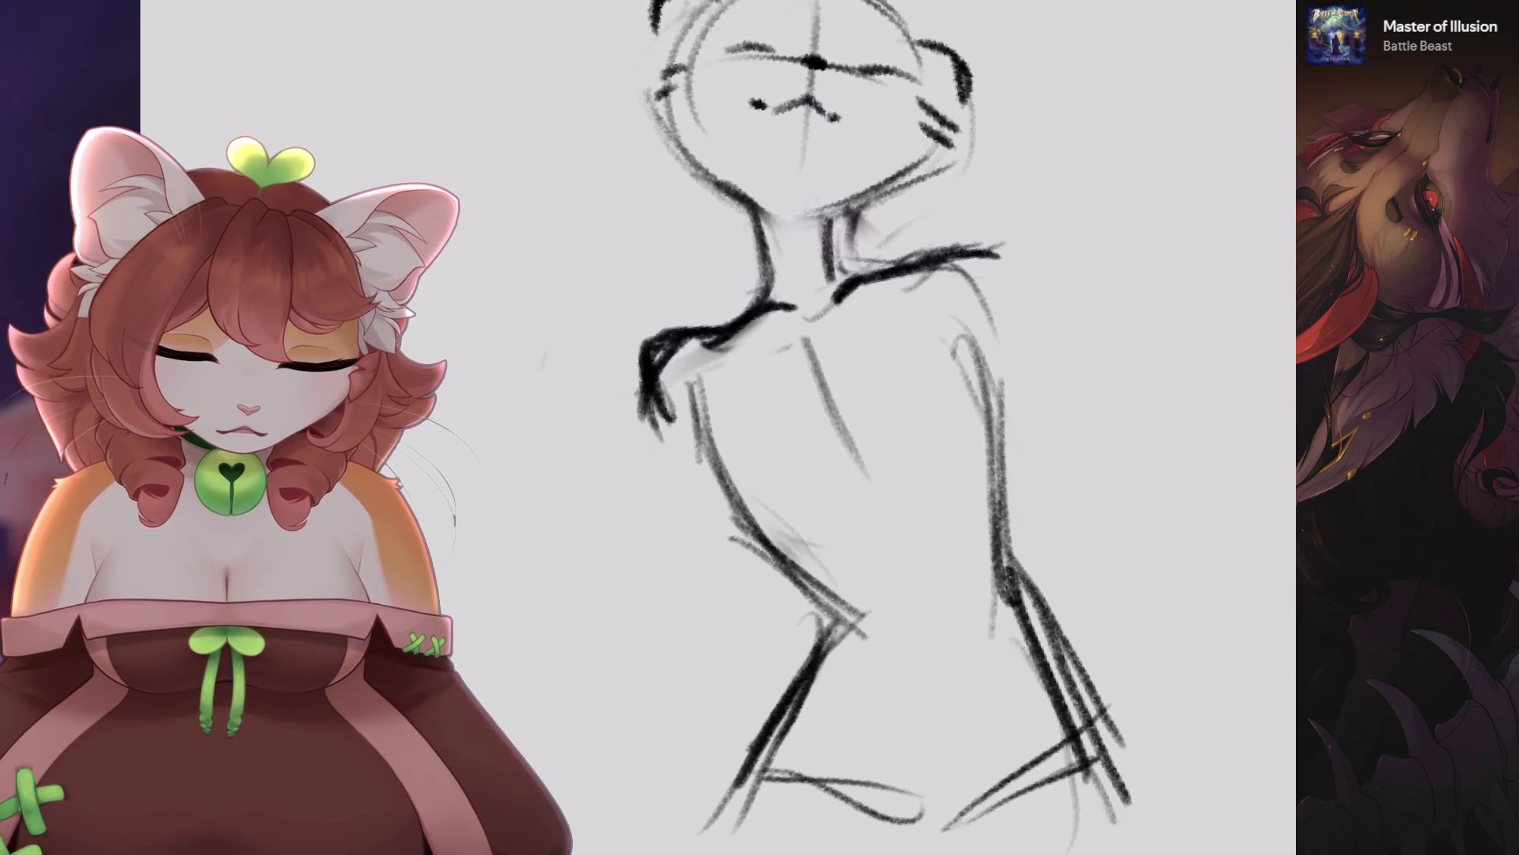
pyautogui.scroll(-1, 870, 428)
pyautogui.scroll(-1, 858, 334)
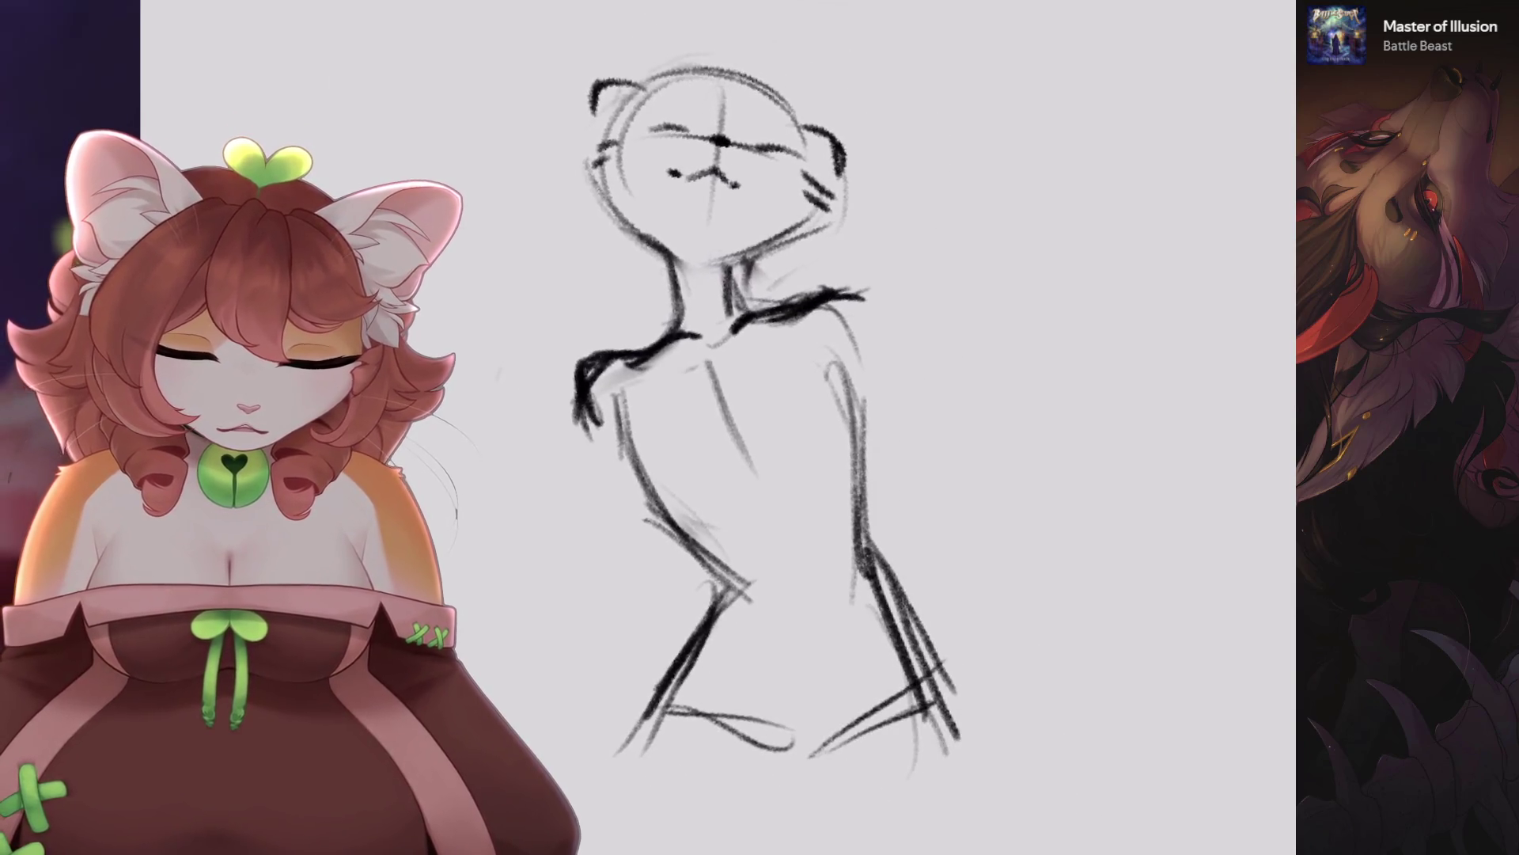
pyautogui.hotkey('ctrl', 'z')
pyautogui.scroll(1, 901, 281)
pyautogui.moveTo(807, 344)
pyautogui.mouseDown()
pyautogui.moveTo(858, 315)
pyautogui.moveTo(914, 373)
pyautogui.moveTo(858, 396)
pyautogui.moveTo(878, 538)
pyautogui.mouseUp()
pyautogui.hotkey('ctrl', 'z')
pyautogui.hotkey('ctrl', 'z')
pyautogui.hotkey('ctrl', 'z')
pyautogui.scroll(-1, 712, 435)
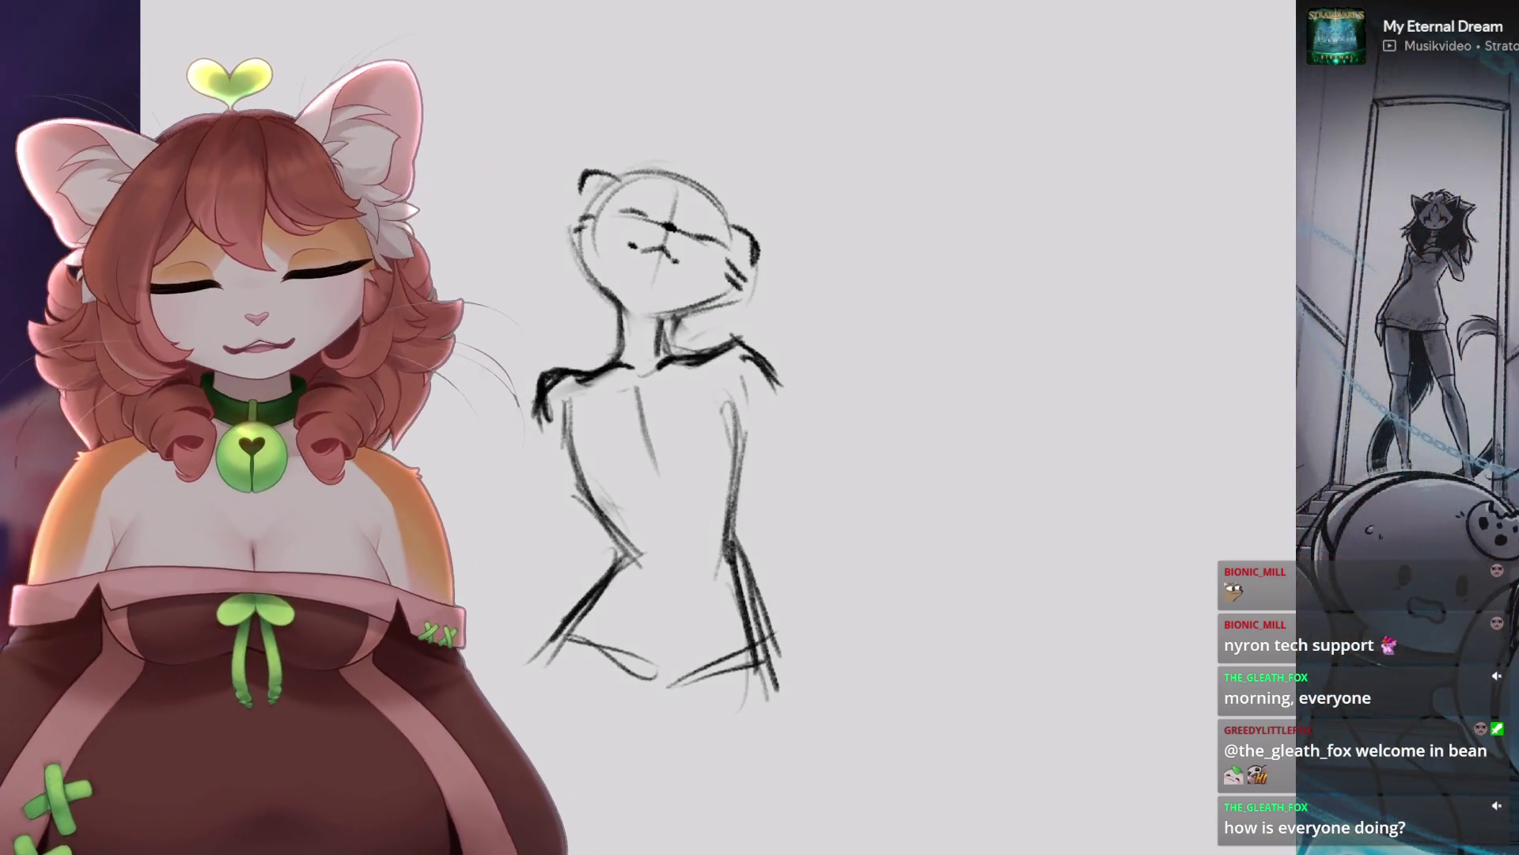
# Select the right shoulder area, shift it left, and remove a faint stroke near it.
pyautogui.scroll(3, 656, 435)
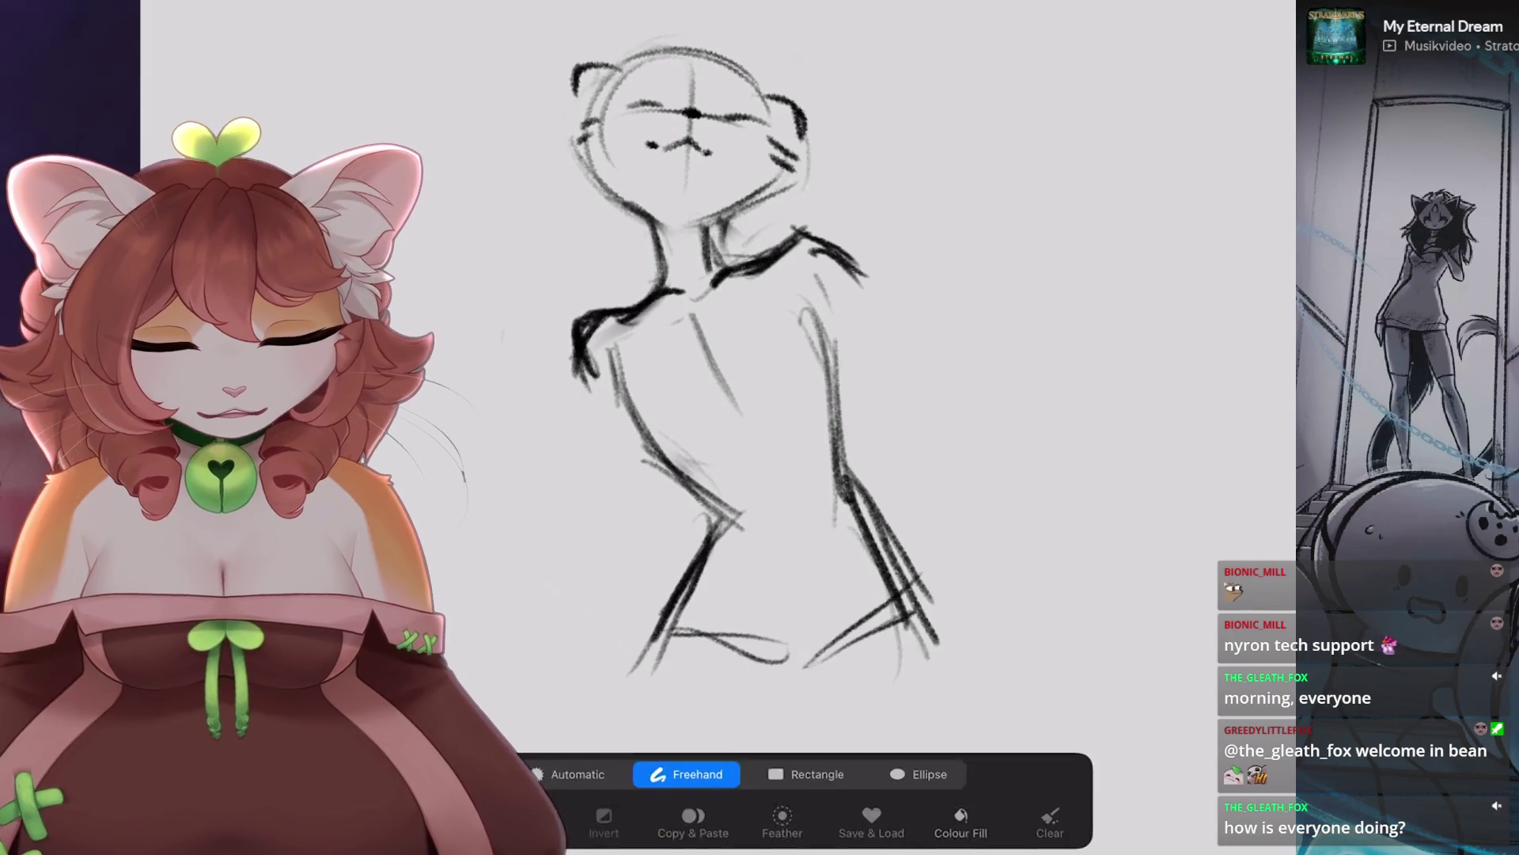
pyautogui.moveTo(868, 187); pyautogui.dragTo(876, 306)
pyautogui.click(868, 187)
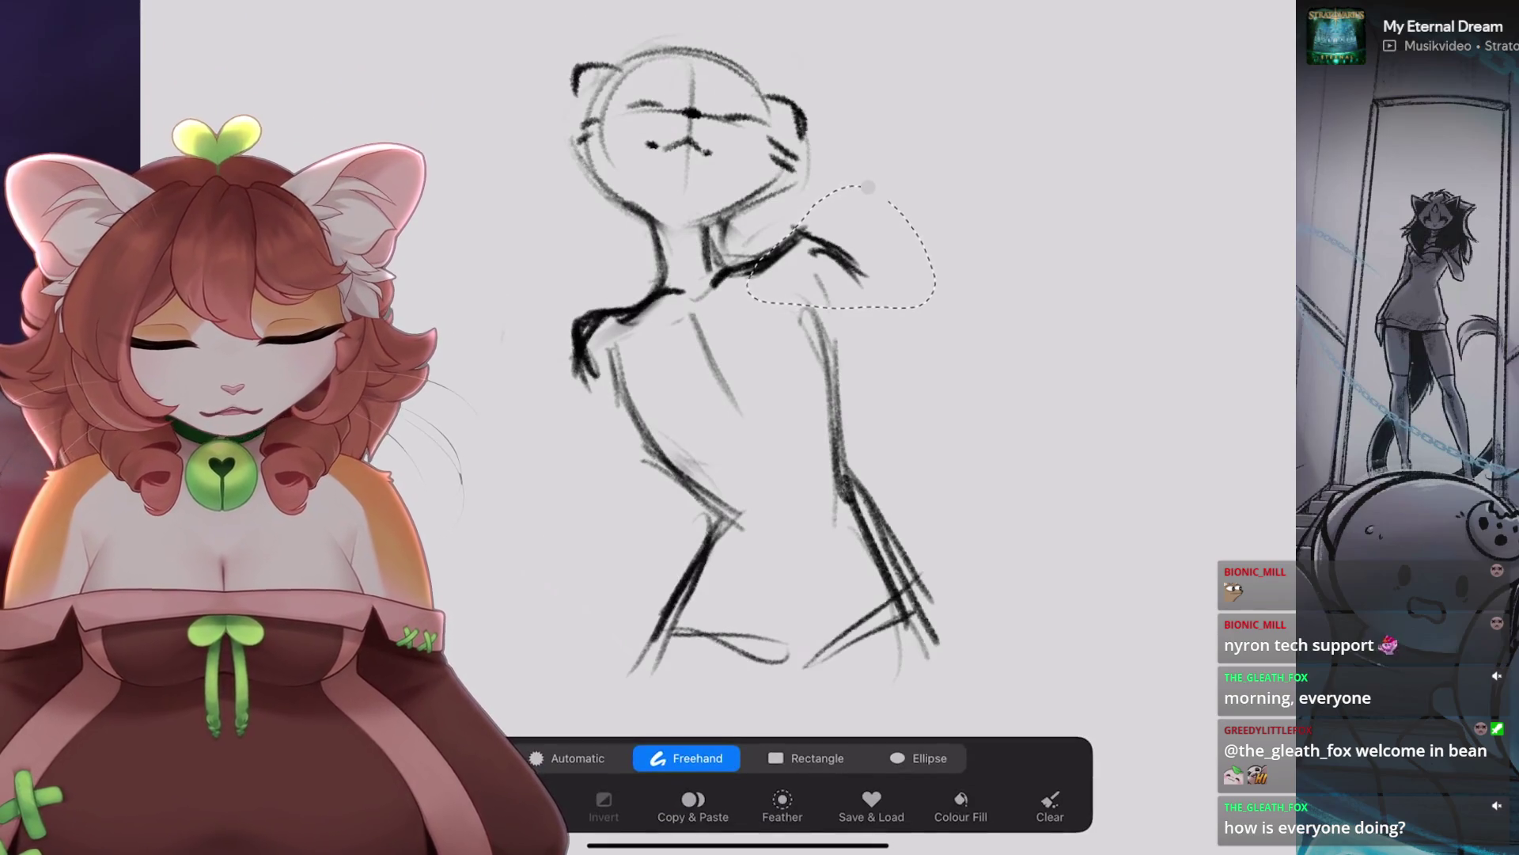
pyautogui.moveTo(811, 261); pyautogui.dragTo(811, 261)
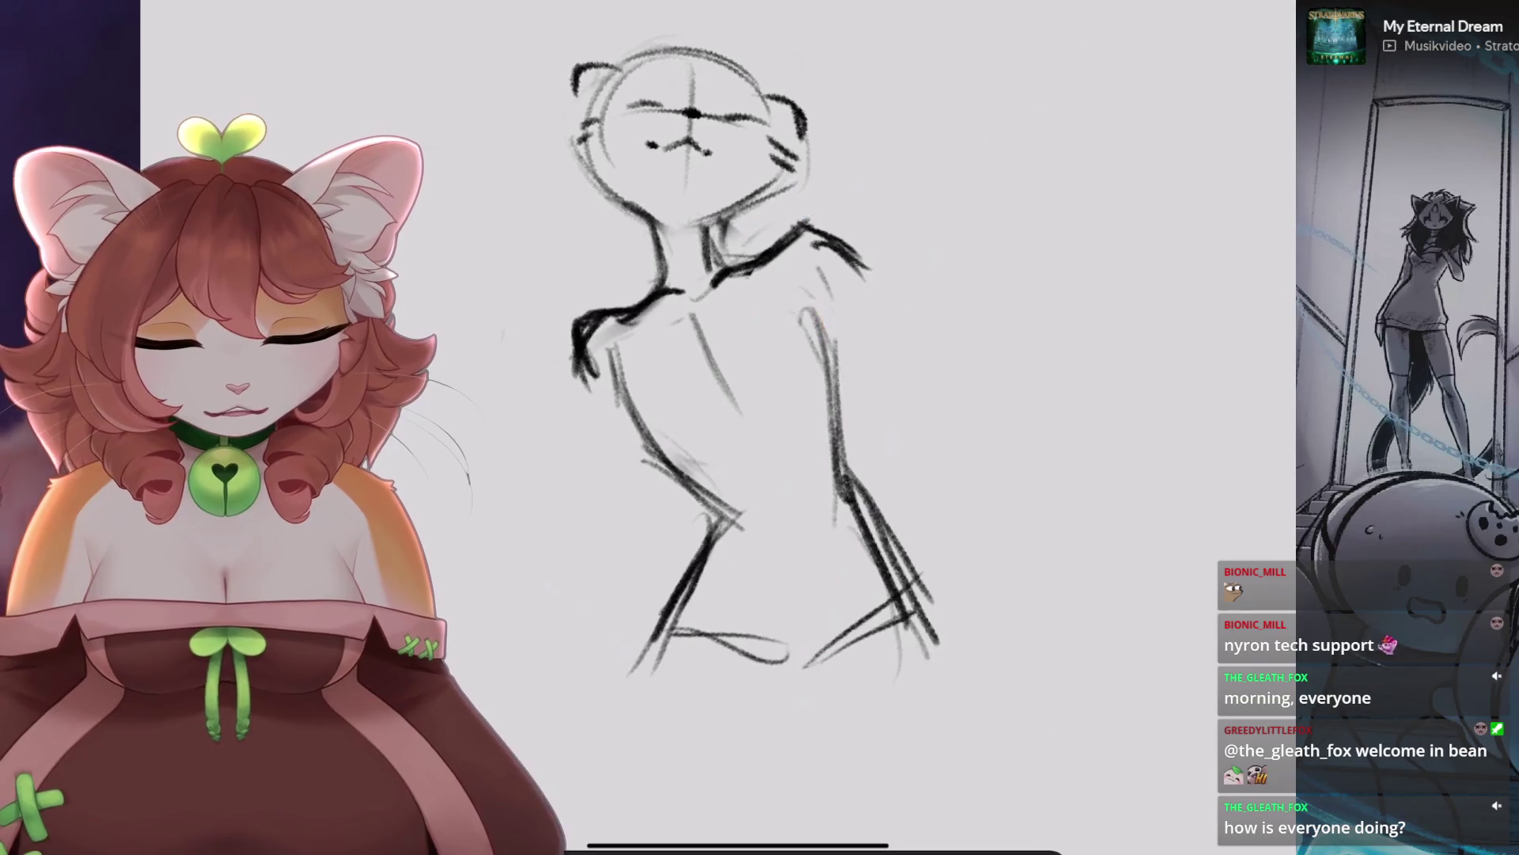
pyautogui.scroll(2, 760, 435)
pyautogui.hotkey('ctrl', 'z')
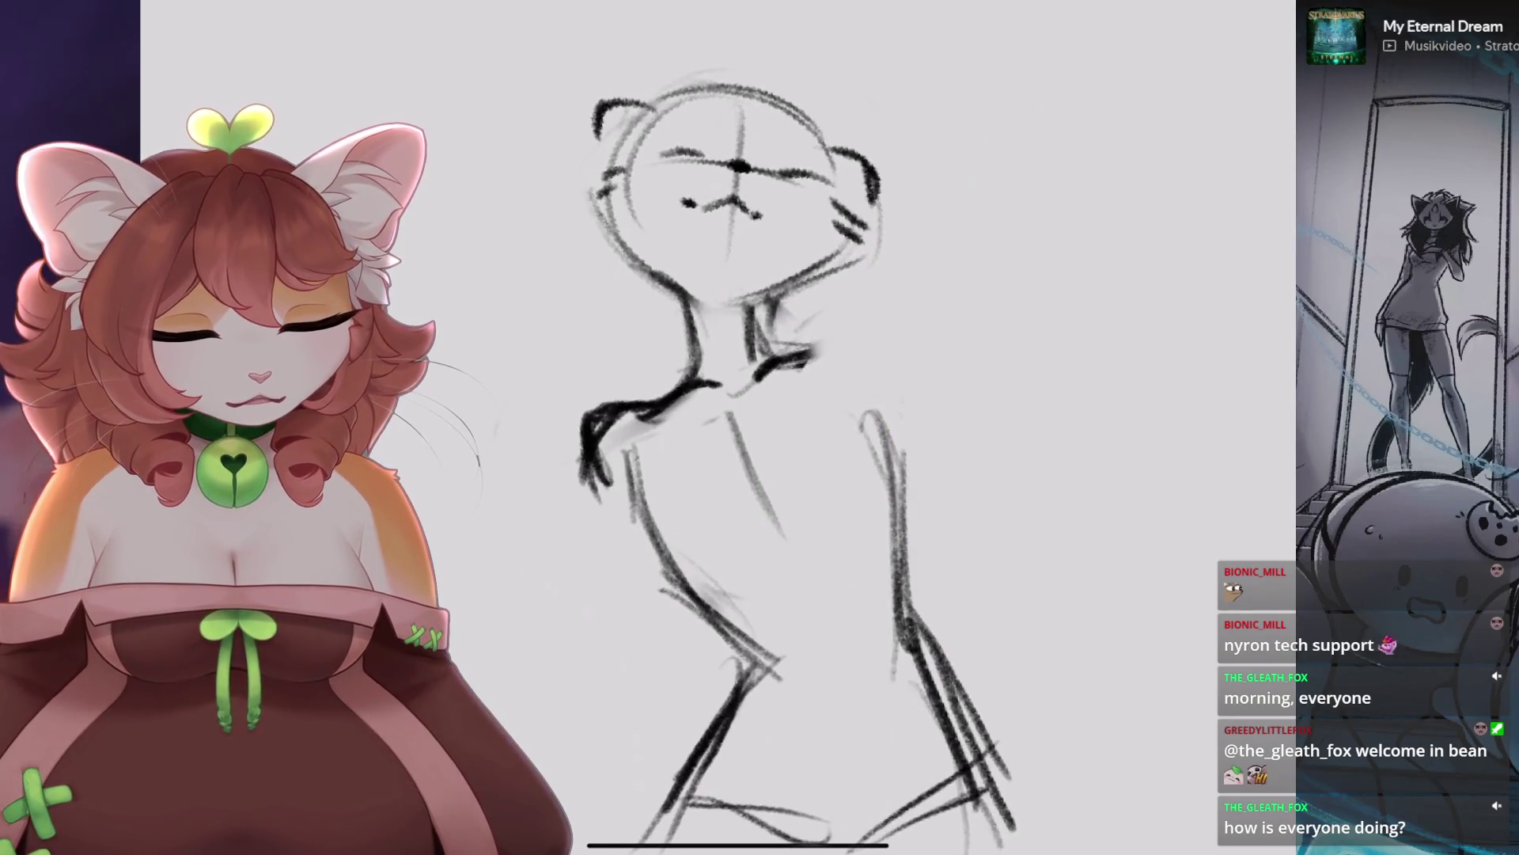
# Redraw the shoulder as one dark line curving down into the arm.
pyautogui.scroll(-2, 760, 435)
pyautogui.moveTo(823, 285); pyautogui.dragTo(933, 258)
pyautogui.hotkey('ctrl', 'z')
pyautogui.moveTo(807, 310)
pyautogui.mouseDown()
pyautogui.moveTo(902, 253)
pyautogui.moveTo(938, 348)
pyautogui.mouseUp()
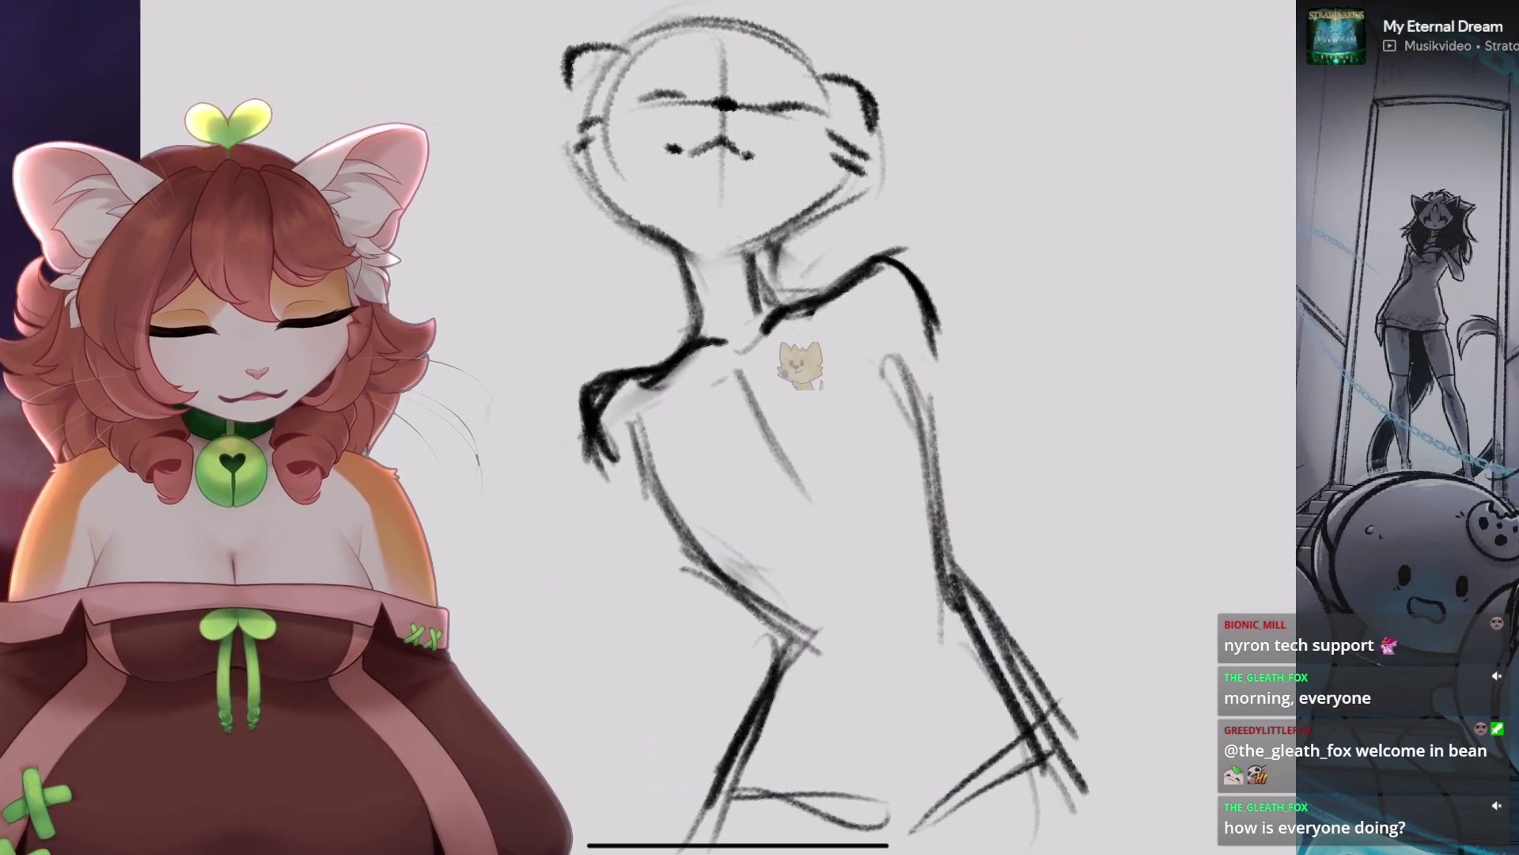
pyautogui.scroll(-2, 735, 435)
pyautogui.press('s')
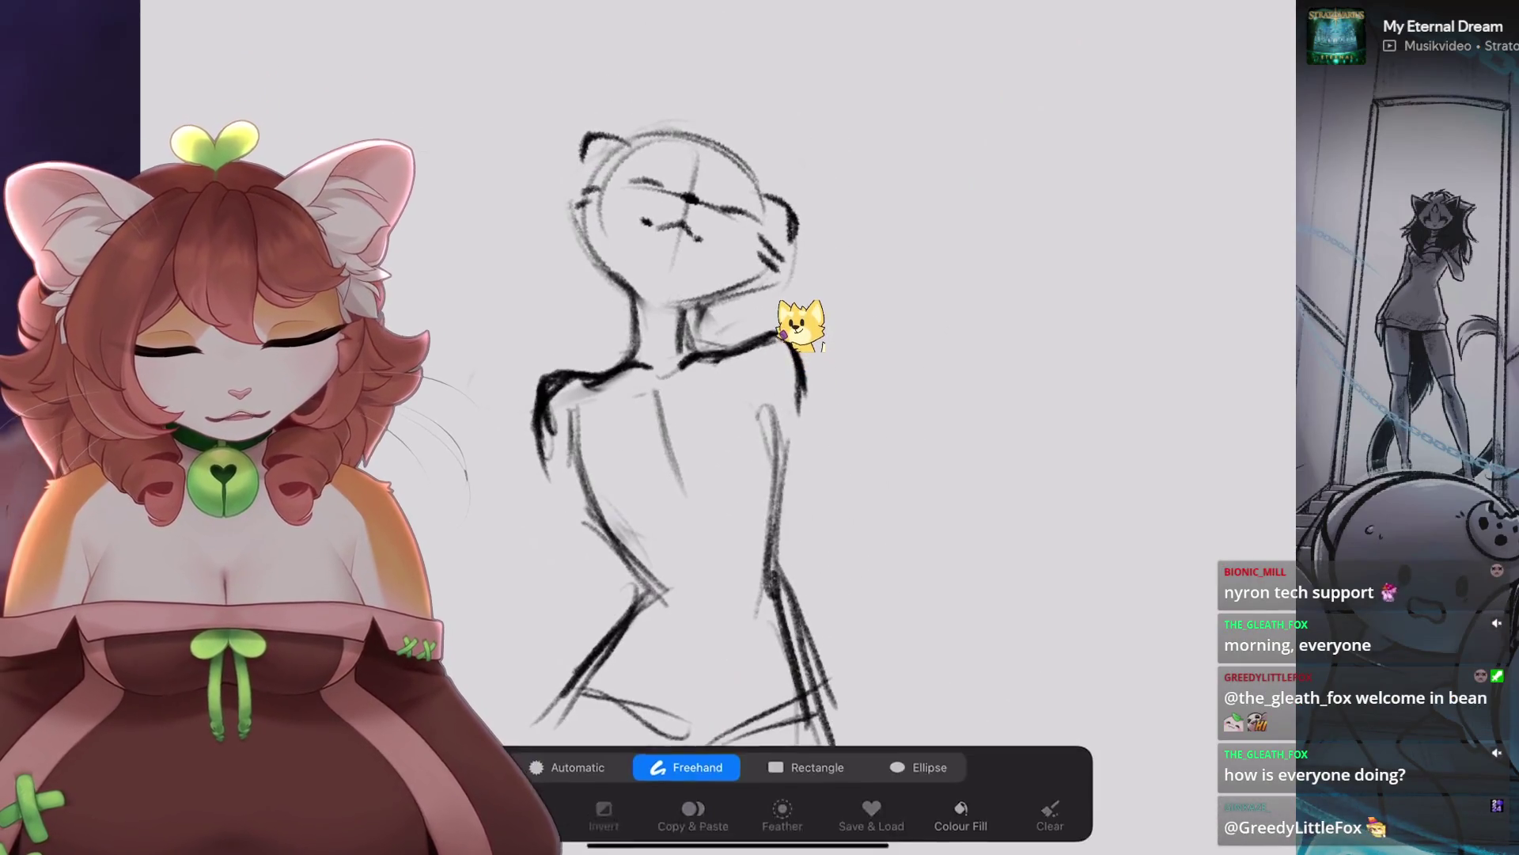
pyautogui.scroll(-2, 673, 436)
pyautogui.press('s')
pyautogui.scroll(2, 672, 396)
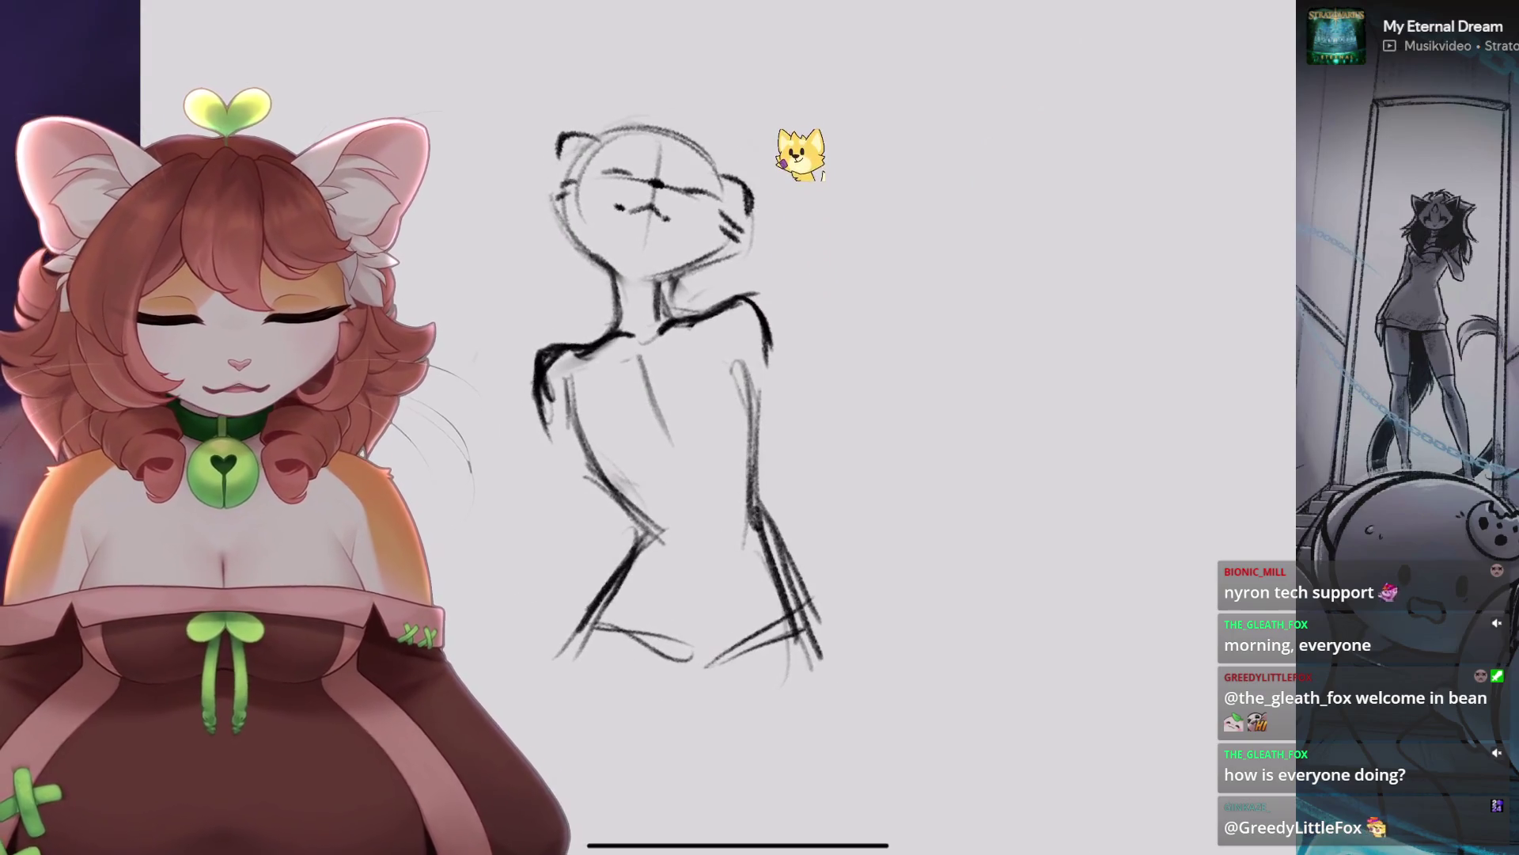
# Add a left arm line and a line along the torso's right side, discarding failed left strokes.
pyautogui.moveTo(546, 403); pyautogui.dragTo(605, 554)
pyautogui.moveTo(756, 356); pyautogui.dragTo(764, 538)
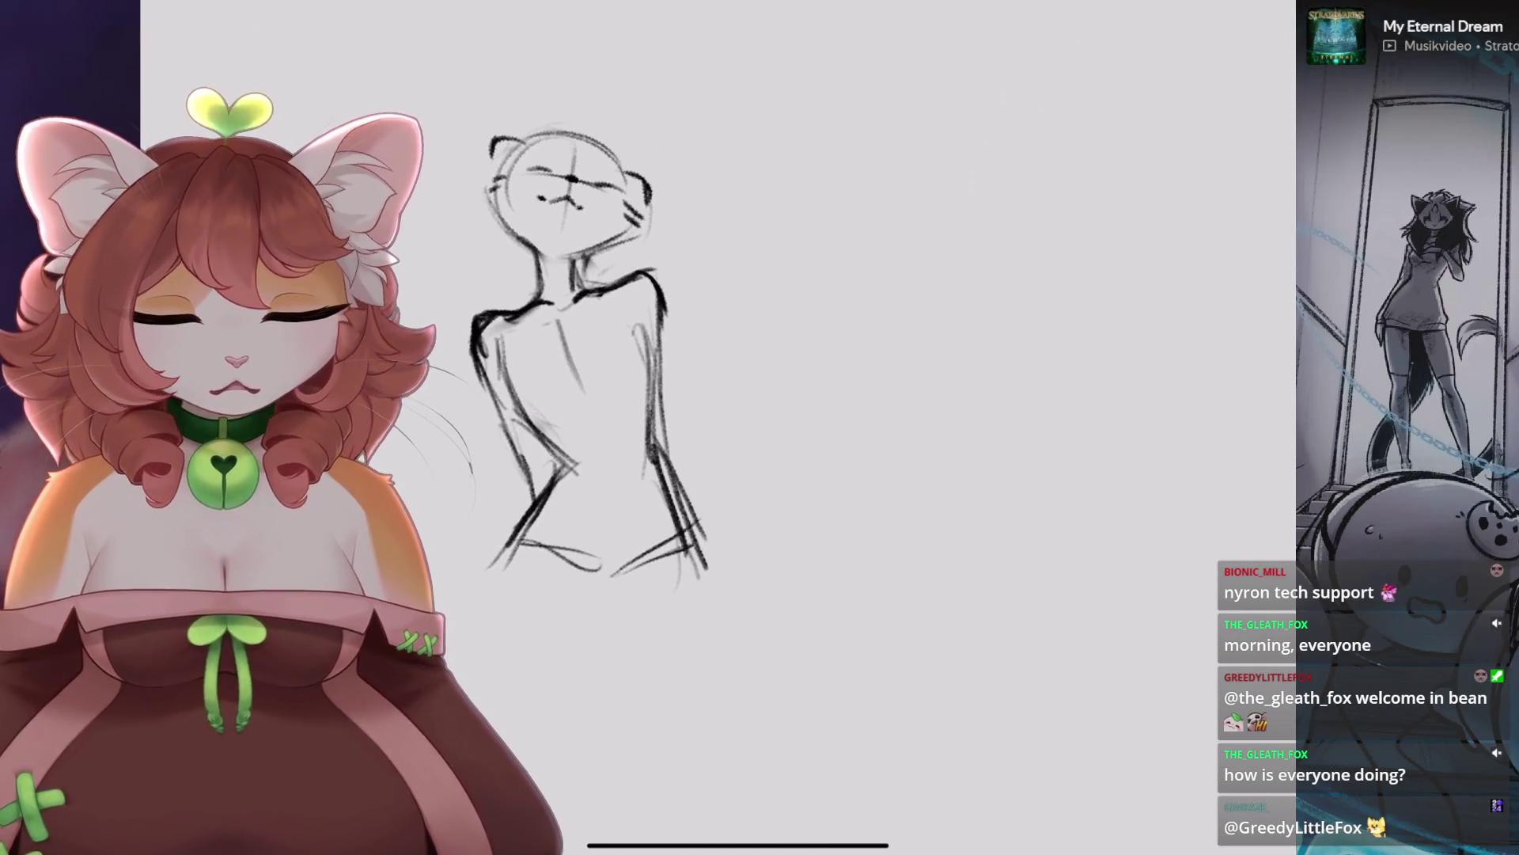
pyautogui.scroll(-2, 672, 396)
pyautogui.scroll(3, 791, 436)
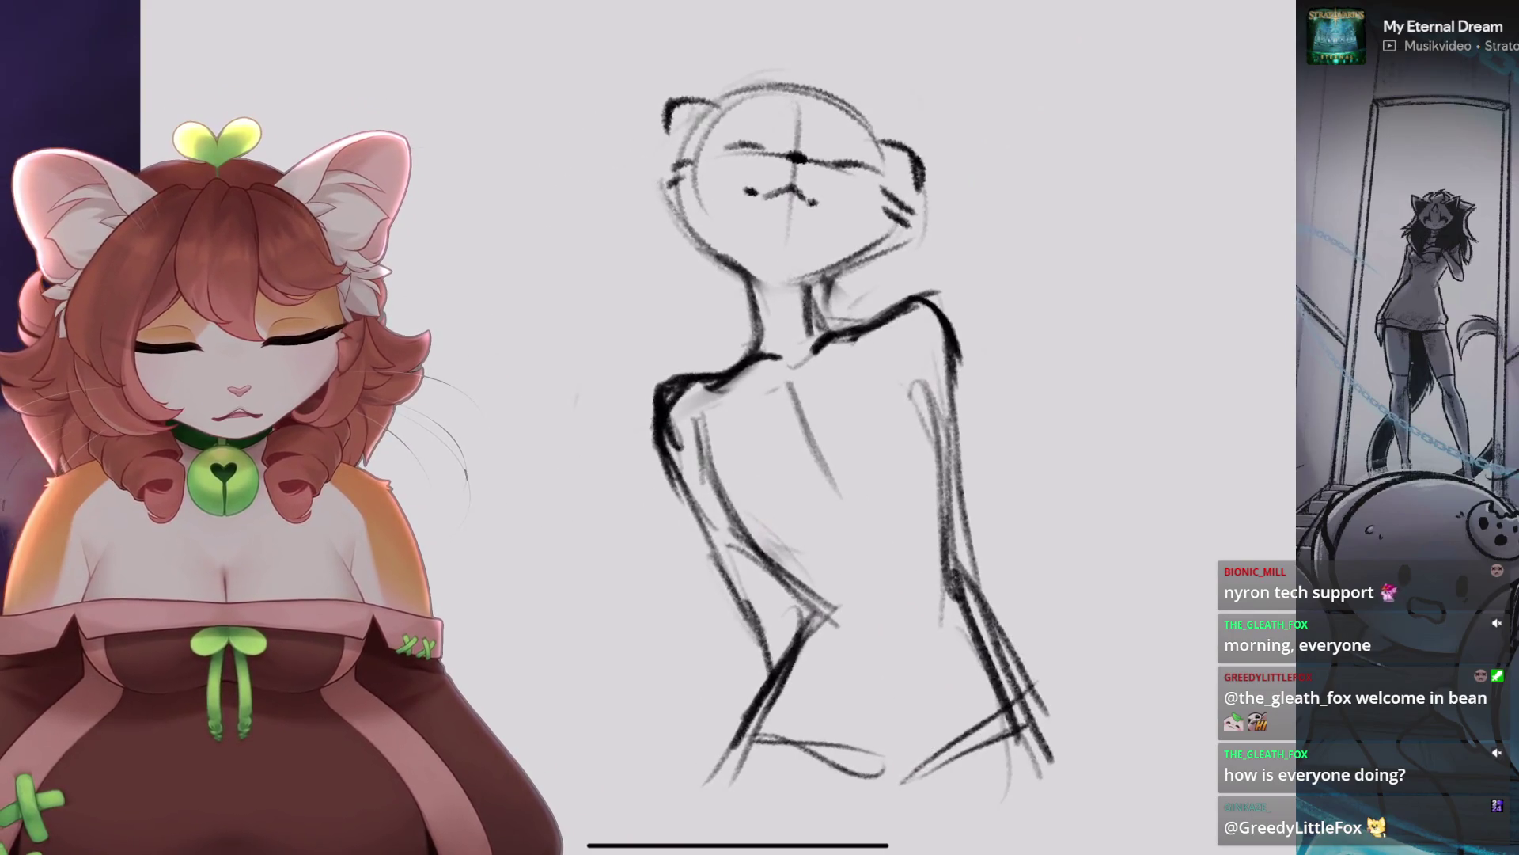
pyautogui.scroll(2, 728, 613)
pyautogui.moveTo(633, 471); pyautogui.dragTo(642, 522)
pyautogui.hotkey('ctrl', 'z')
pyautogui.hotkey('ctrl', 'z')
pyautogui.moveTo(627, 395); pyautogui.dragTo(609, 497)
pyautogui.moveTo(608, 485); pyautogui.dragTo(633, 523)
pyautogui.hotkey('ctrl', 'z')
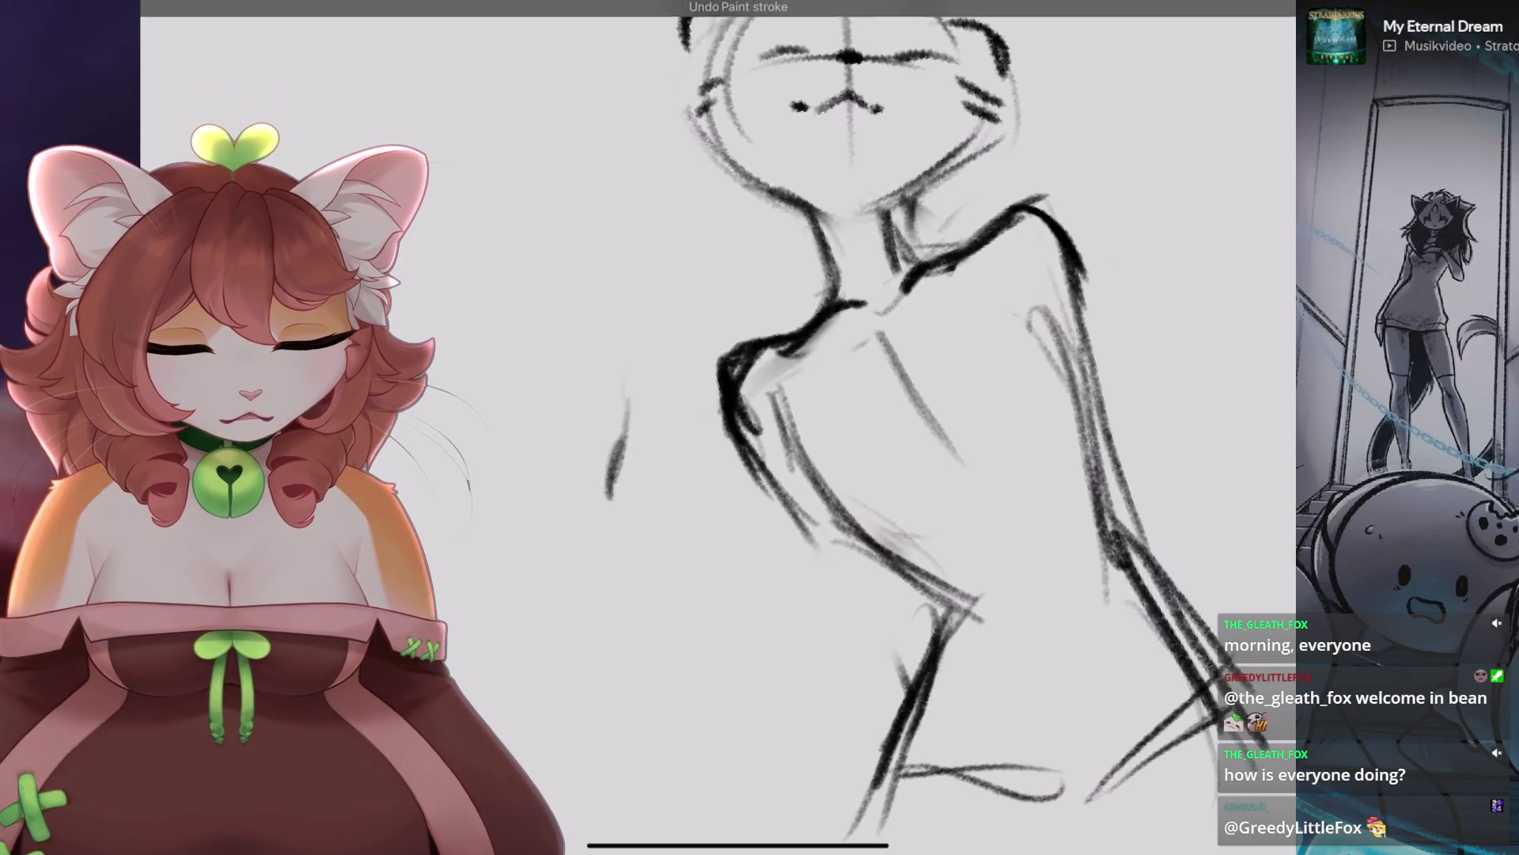
# Erase part of the lower-left torso lines with the Eraser, undoing a stray head stroke.
pyautogui.scroll(-2, 791, 436)
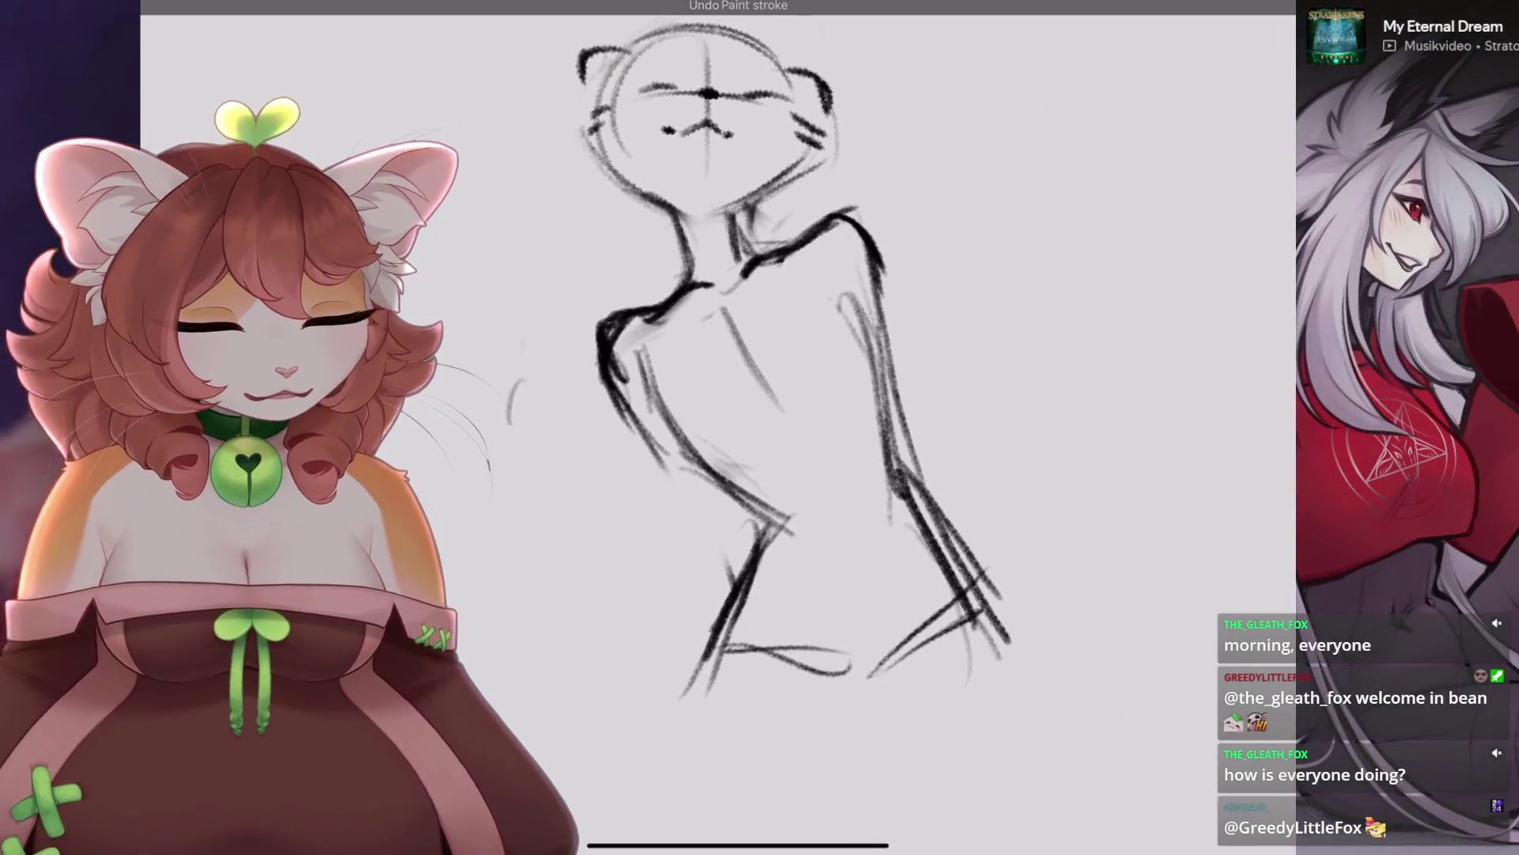
pyautogui.scroll(-2, 751, 396)
pyautogui.press('e')
pyautogui.moveTo(728, 396)
pyautogui.mouseDown()
pyautogui.moveTo(696, 441)
pyautogui.moveTo(633, 356)
pyautogui.mouseUp()
pyautogui.scroll(1, 788, 372)
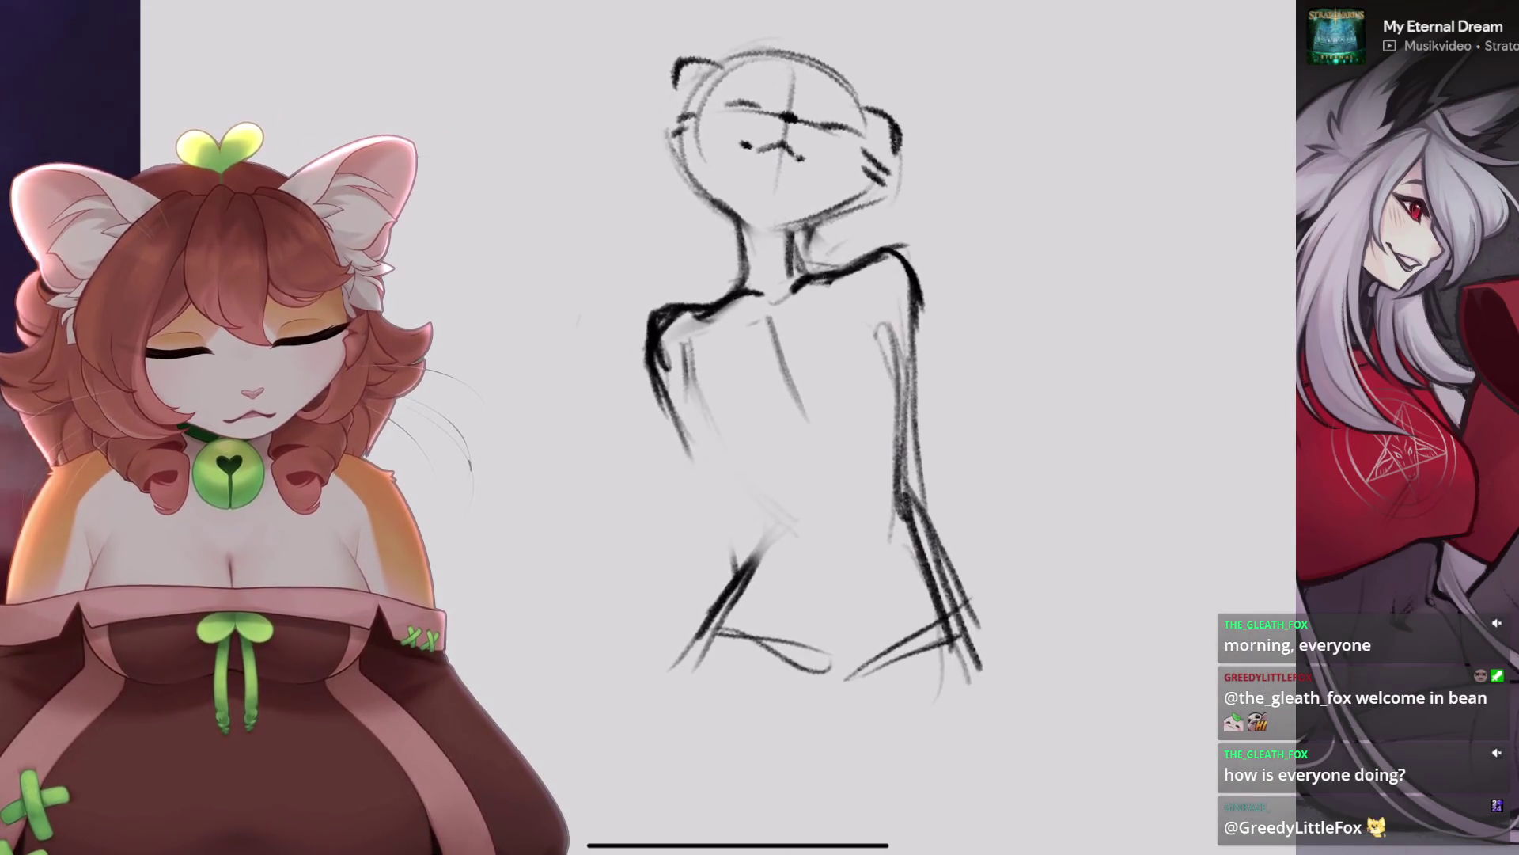
pyautogui.scroll(-2, 775, 372)
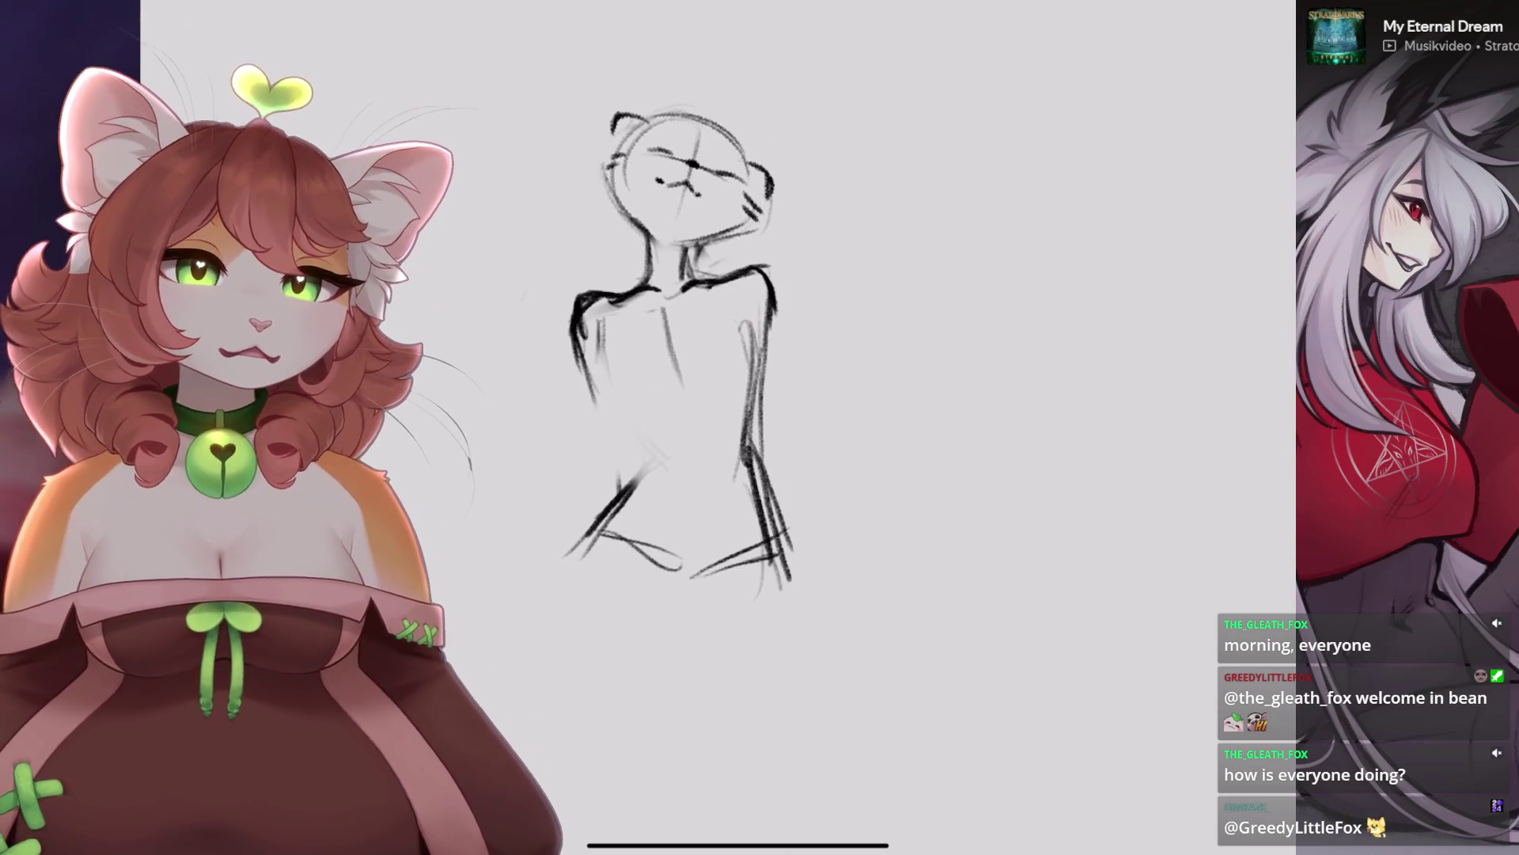
pyautogui.scroll(5, 672, 198)
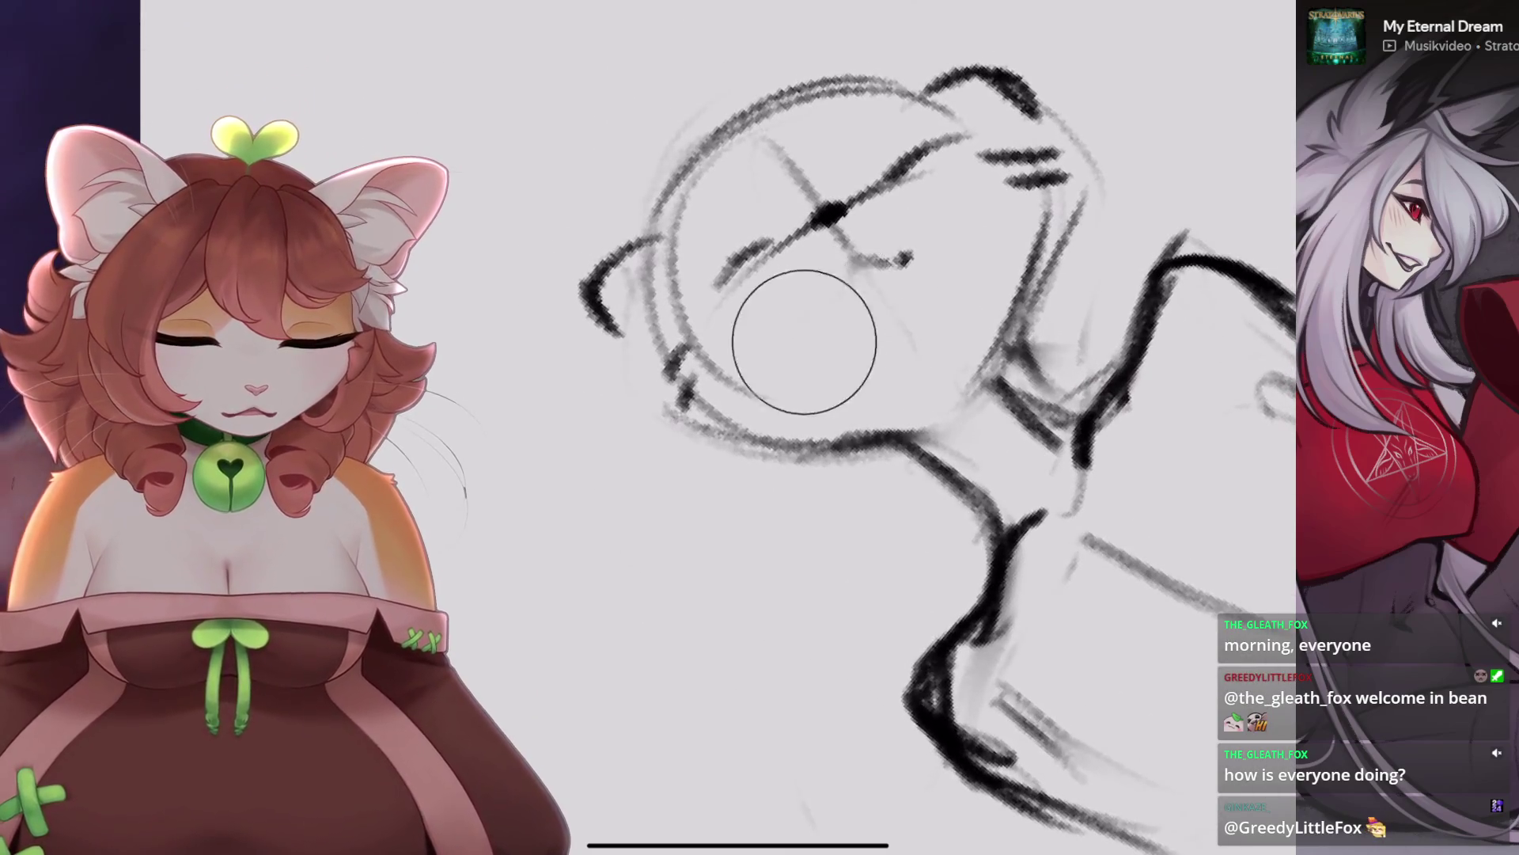
pyautogui.moveTo(894, 259); pyautogui.dragTo(854, 293)
pyautogui.hotkey('ctrl', 'z')
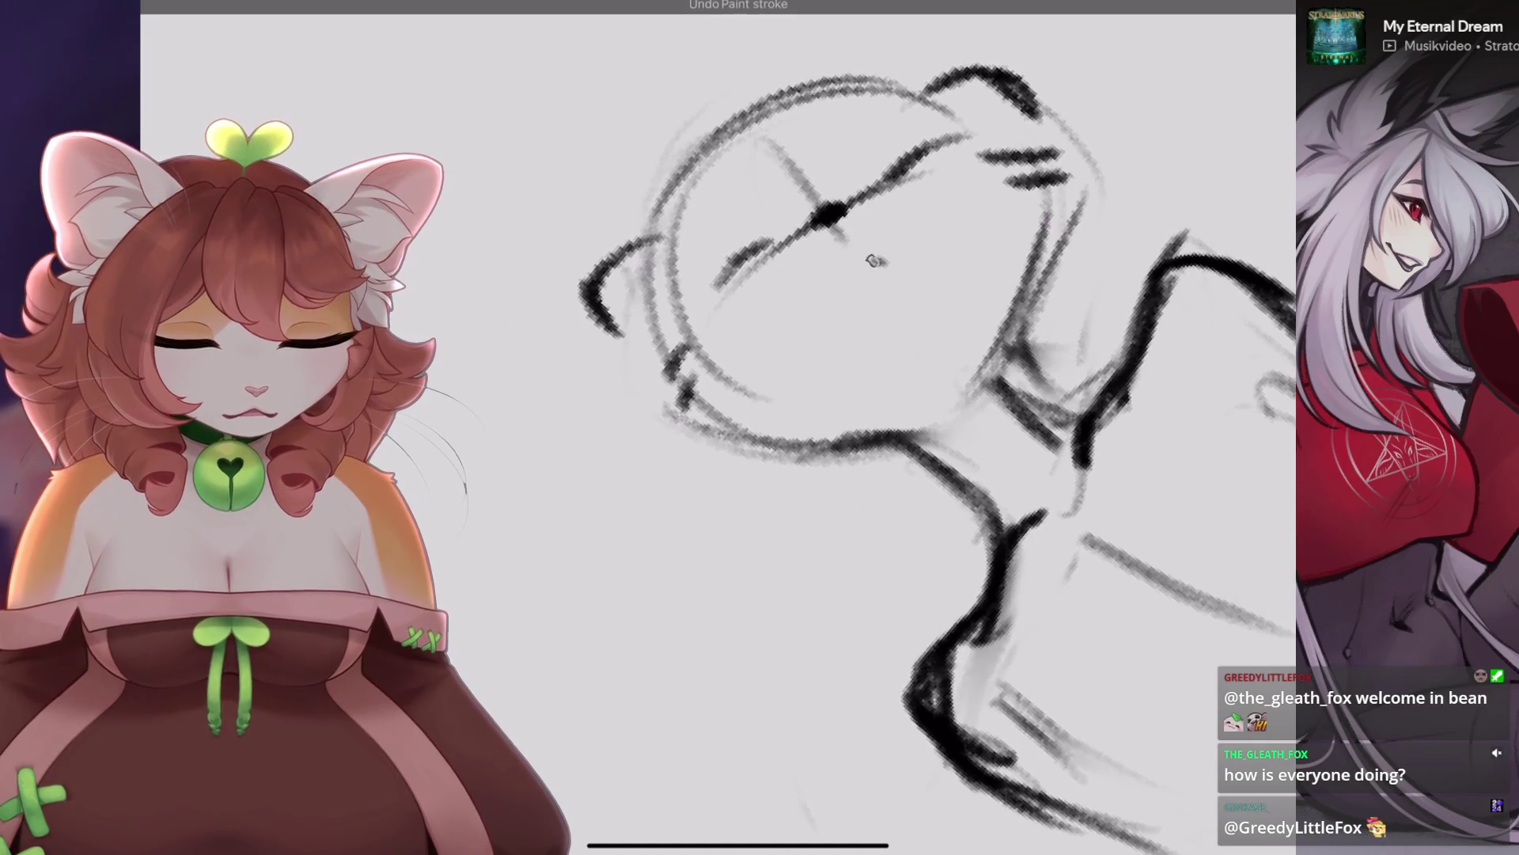
pyautogui.scroll(-5, 884, 261)
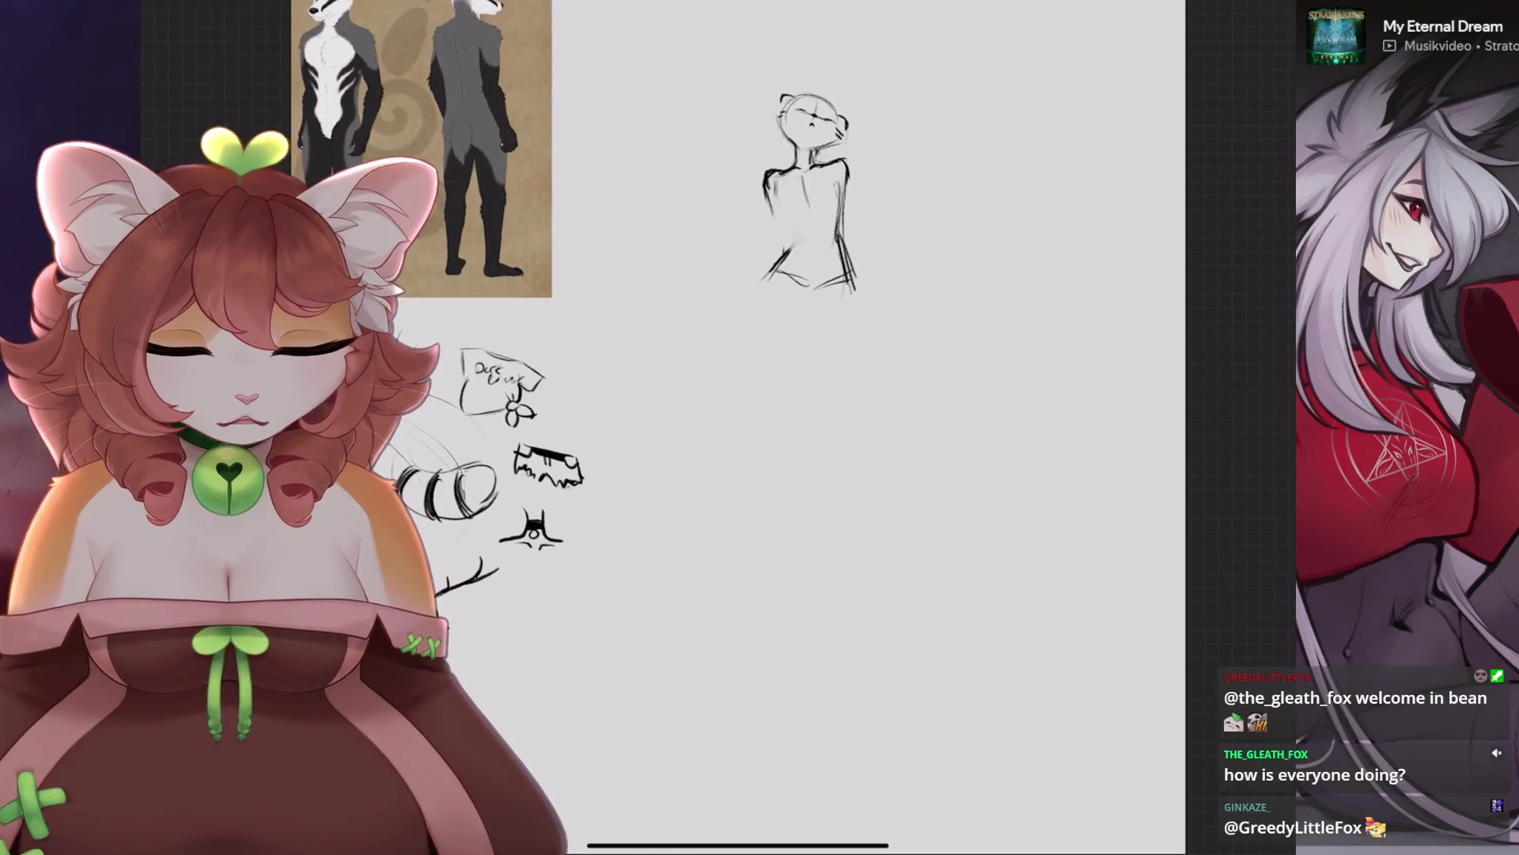
# Hide Layer 3 with the figure sketch and add a new empty Layer 4.
pyautogui.scroll(5, 807, 190)
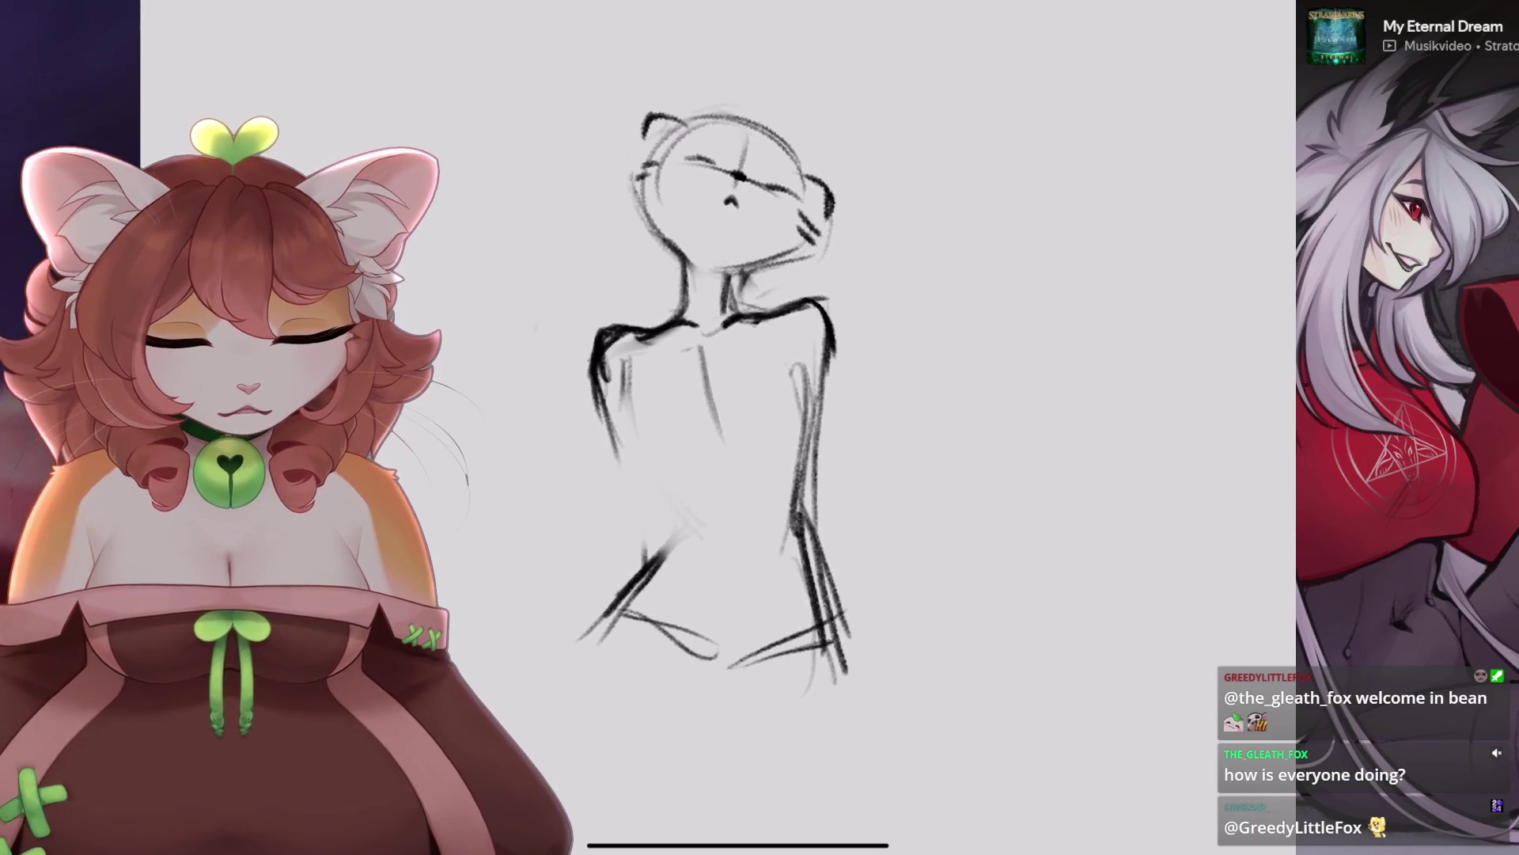
pyautogui.click(1256, 4)
pyautogui.click(1255, 111)
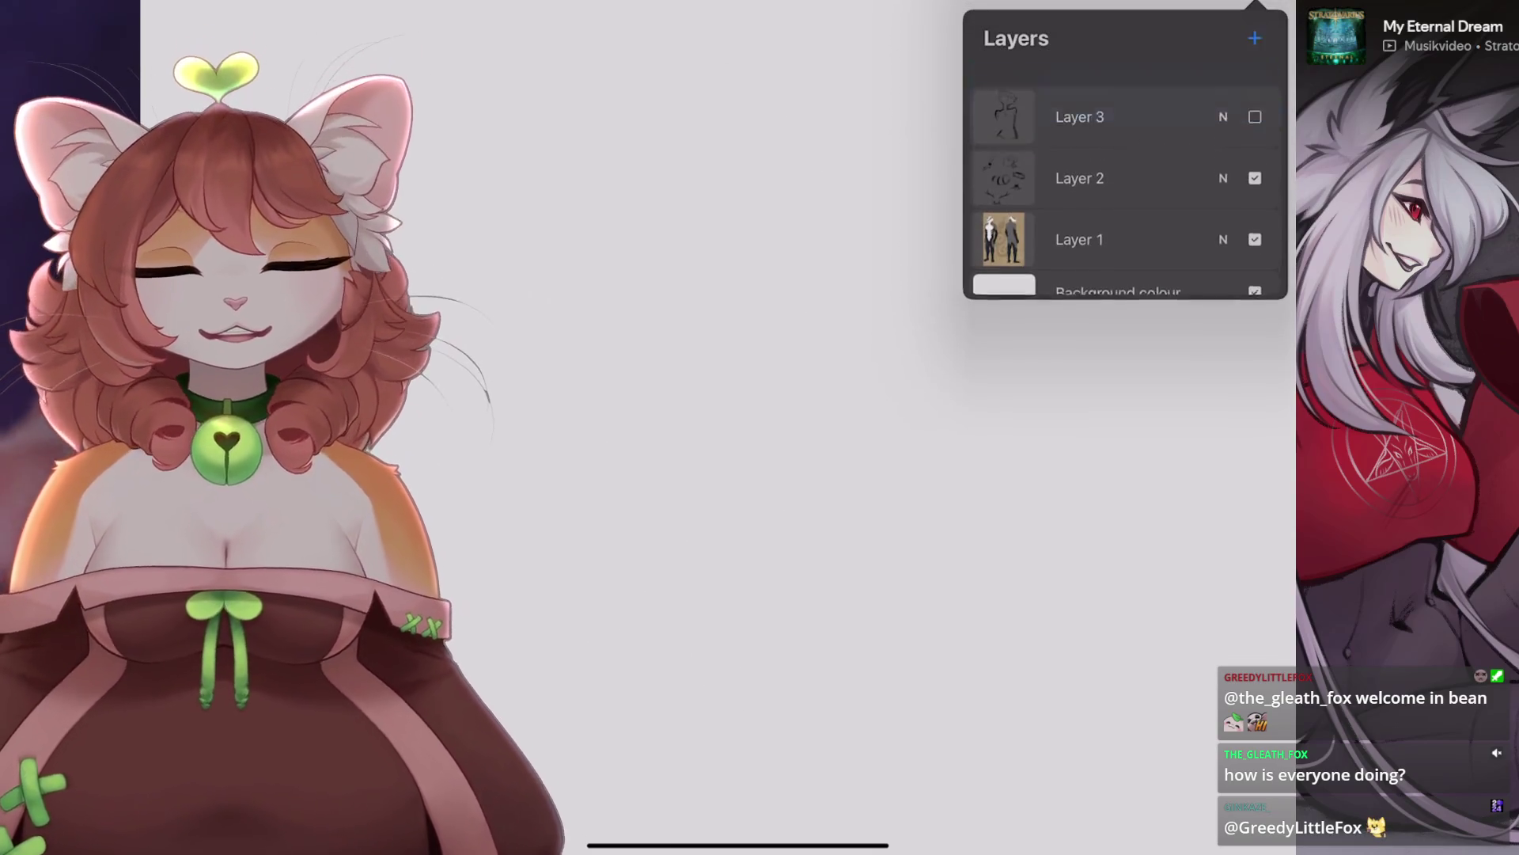
pyautogui.click(1255, 38)
pyautogui.click(1257, 4)
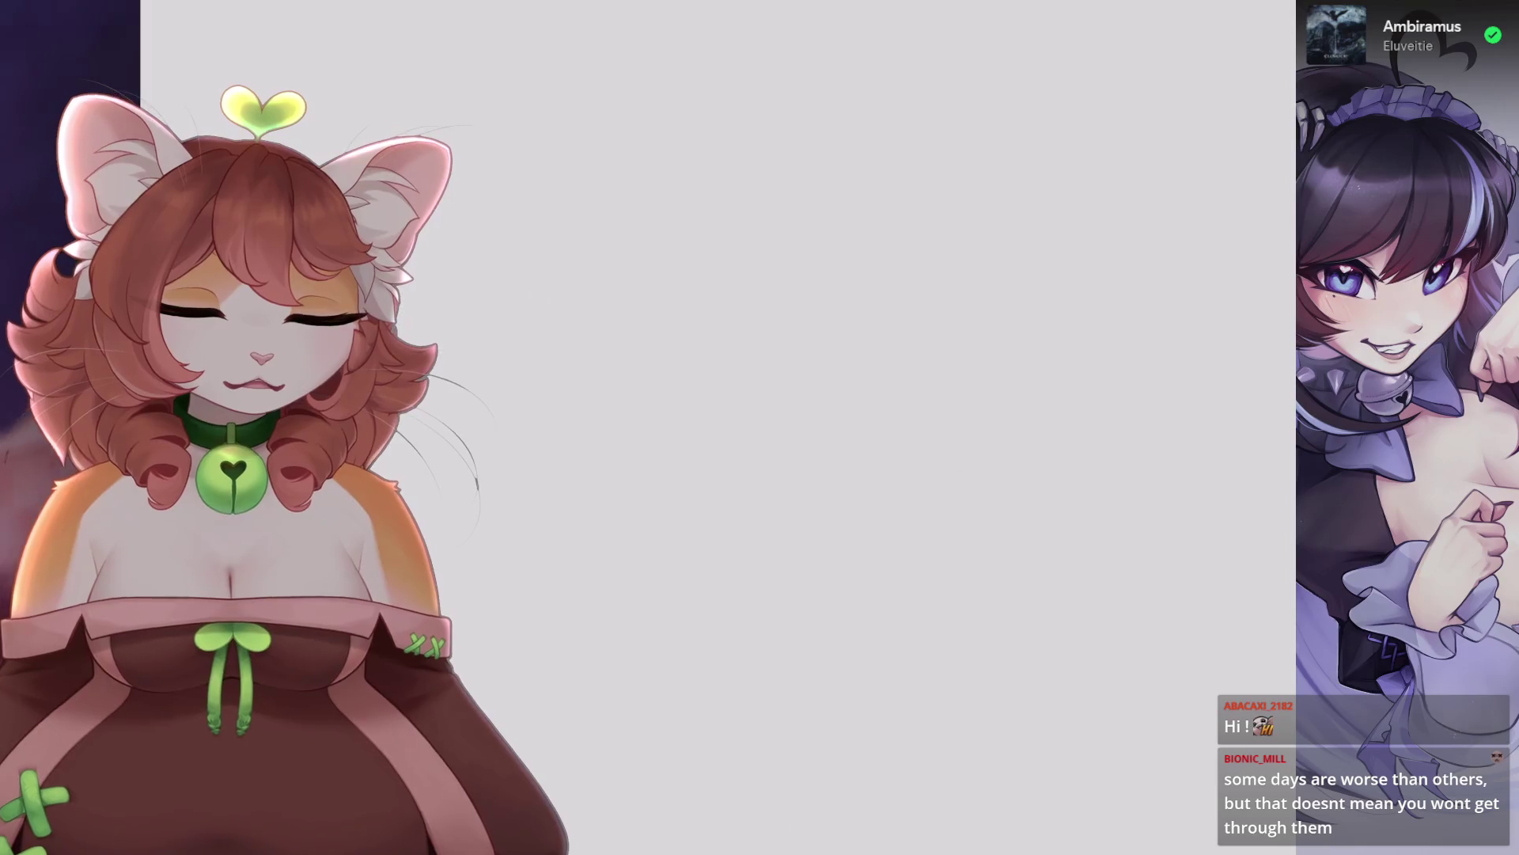
# Confirm 6B Stift 2 is the active brush and zoom out to show the horse sketches.
pyautogui.press('b')
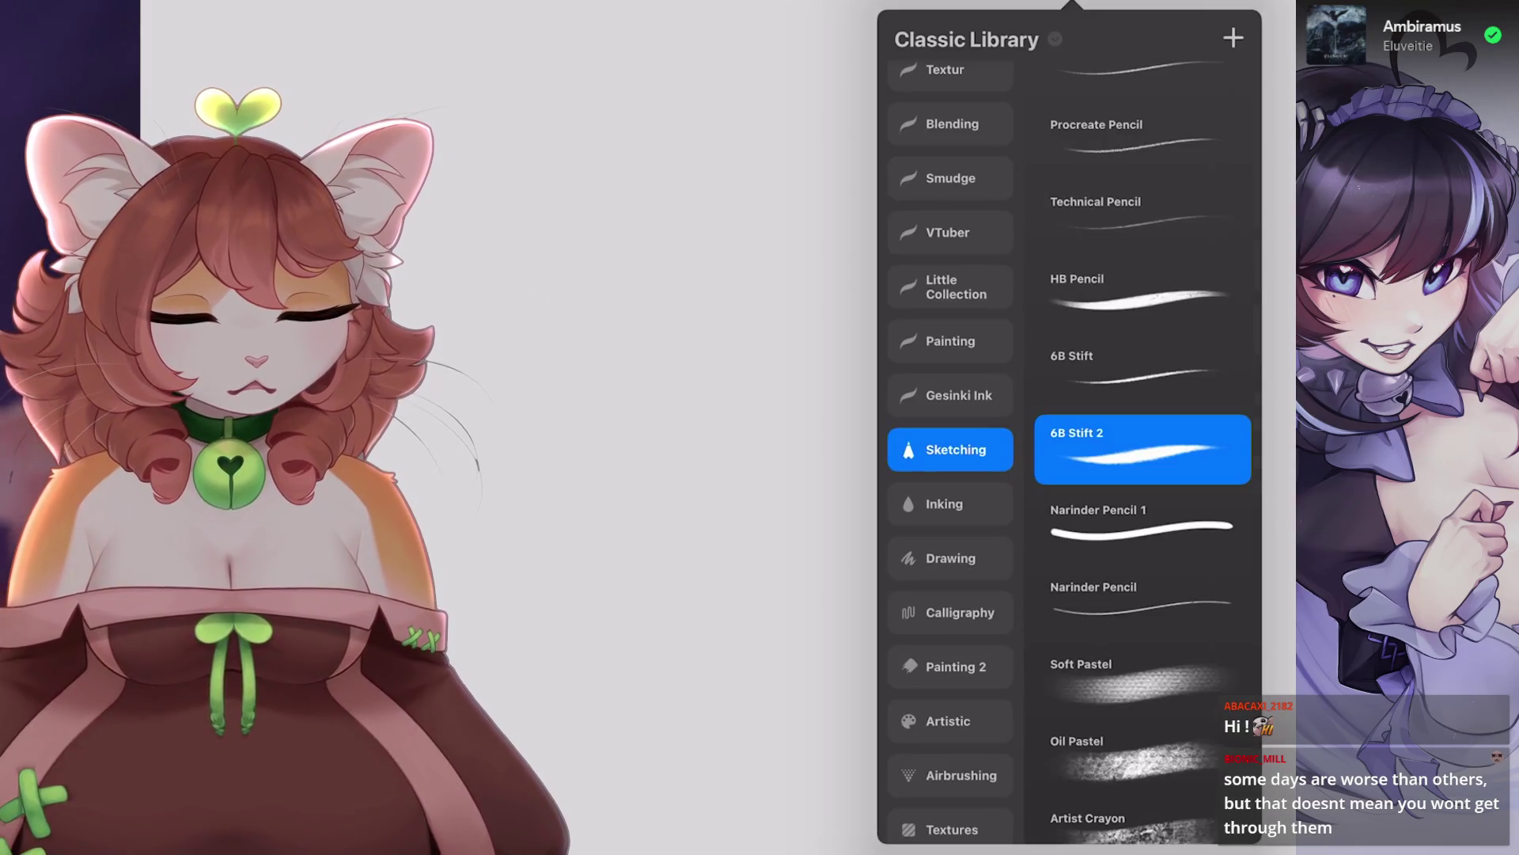
pyautogui.press('b')
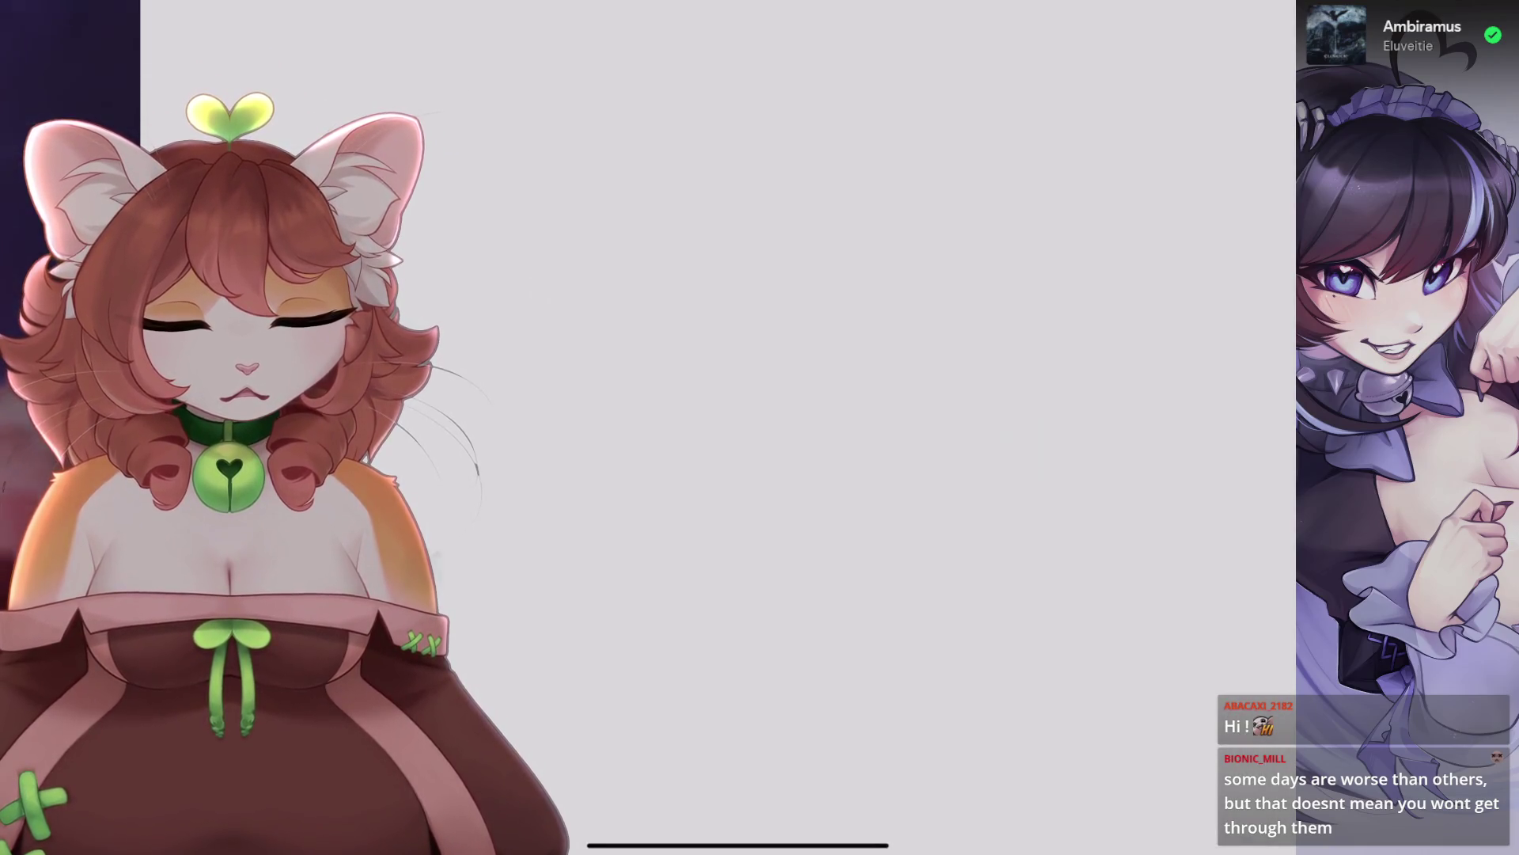
pyautogui.scroll(-5, 664, 427)
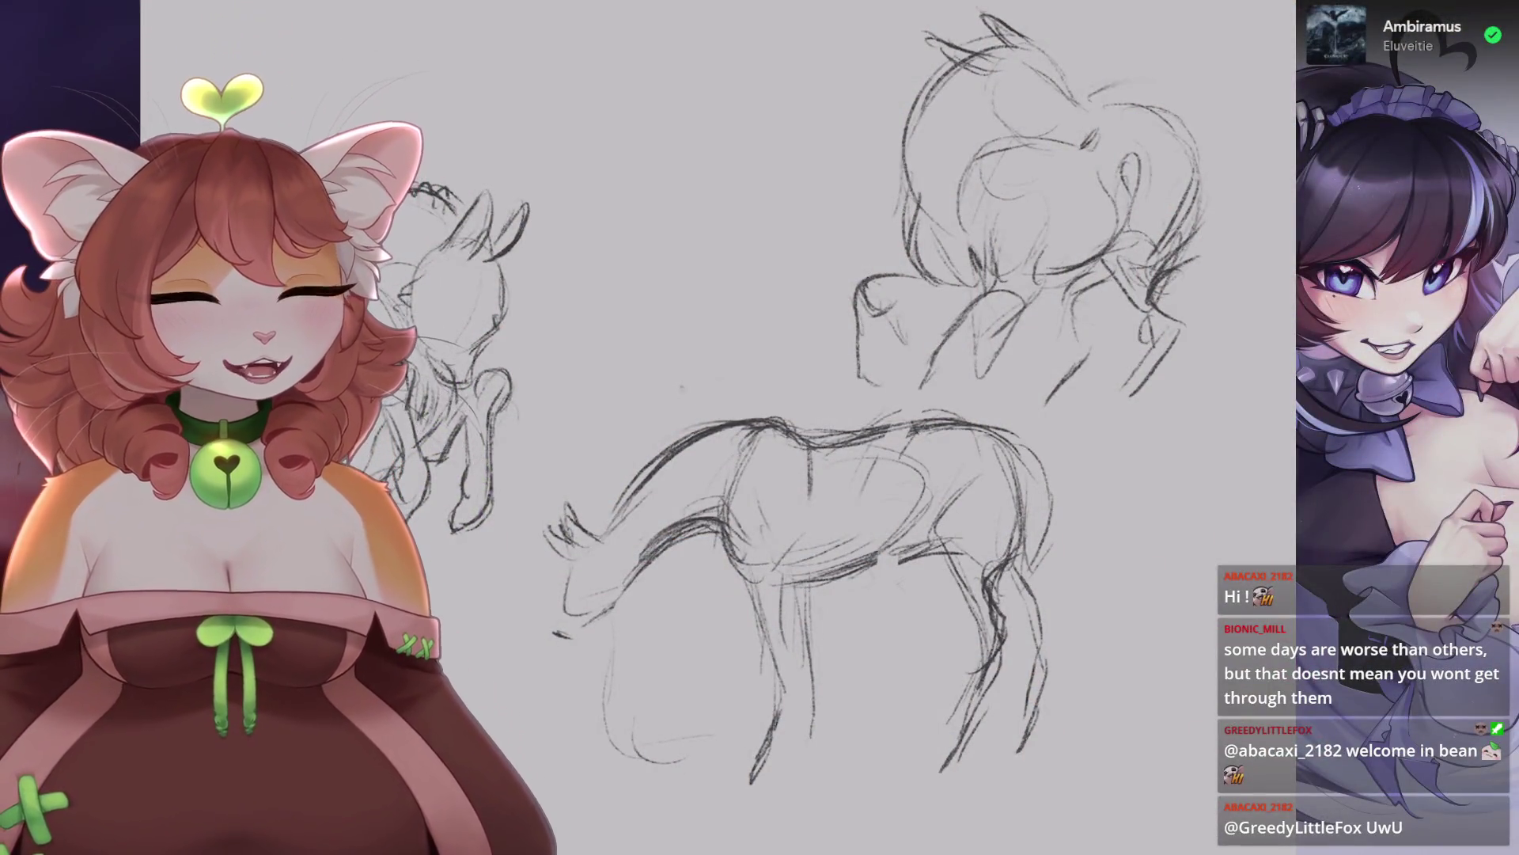
# Hide Layer 1 with the horse sketches and add an empty Layer 2.
pyautogui.click(1255, 6)
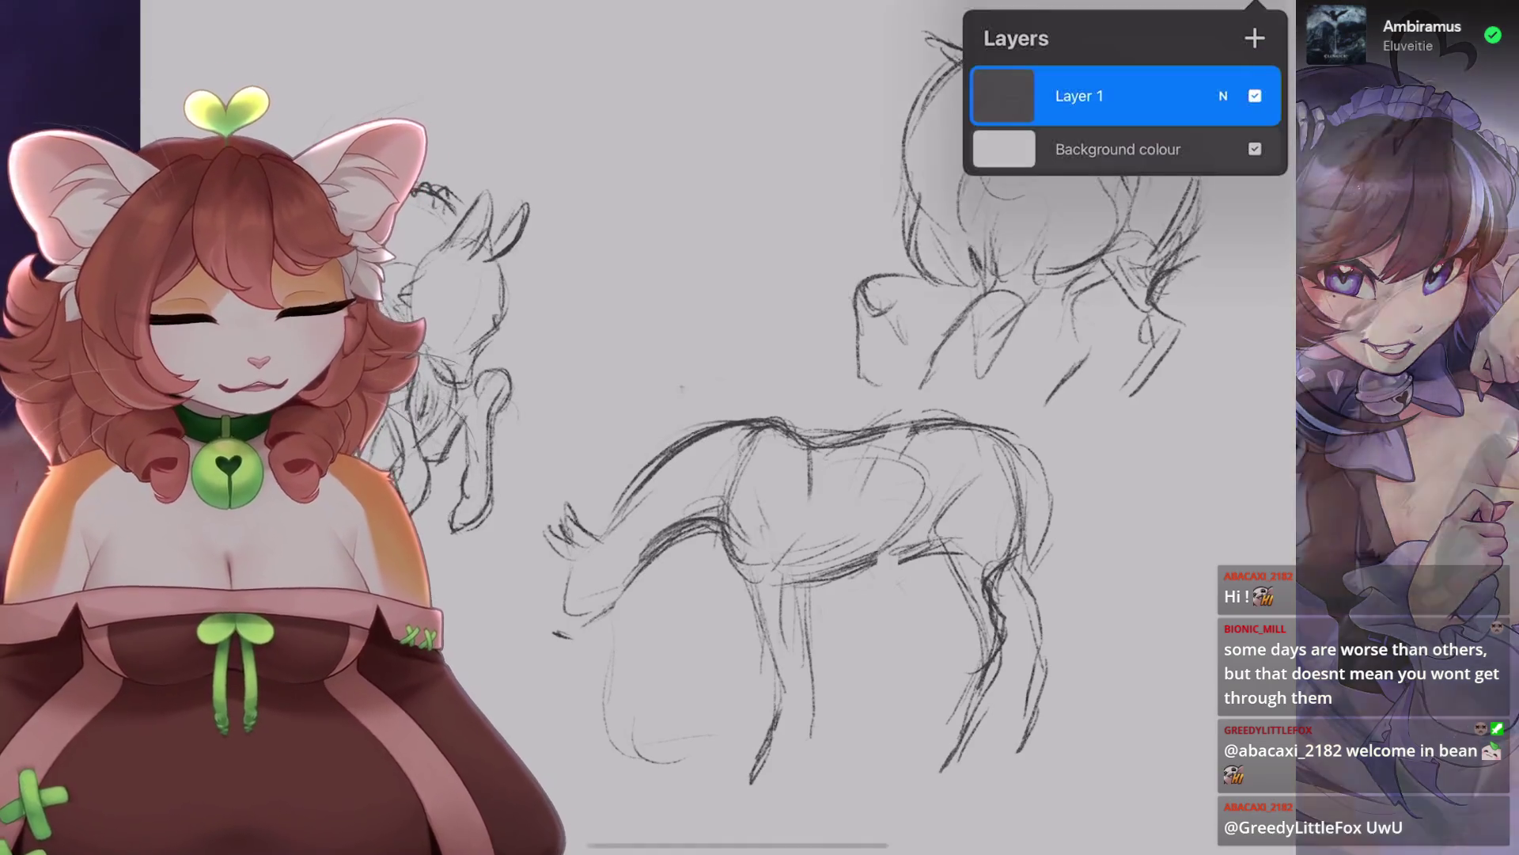
pyautogui.click(1255, 95)
pyautogui.click(1255, 38)
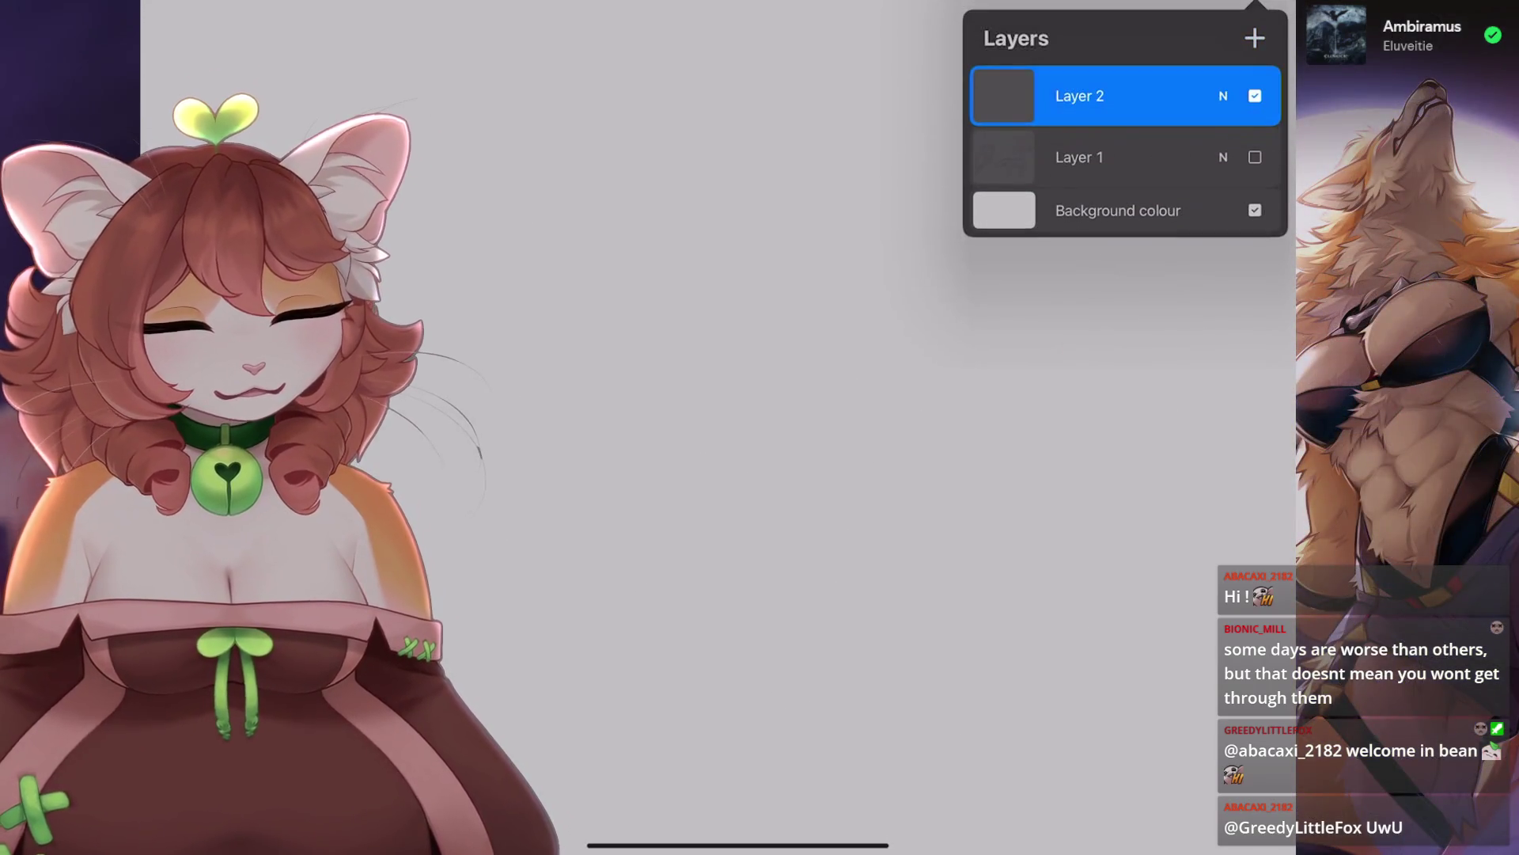
pyautogui.click(1124, 8)
# Check the sketching brush, close all panels, and sketch the first arc of the horse's body.
pyautogui.click(1124, 8)
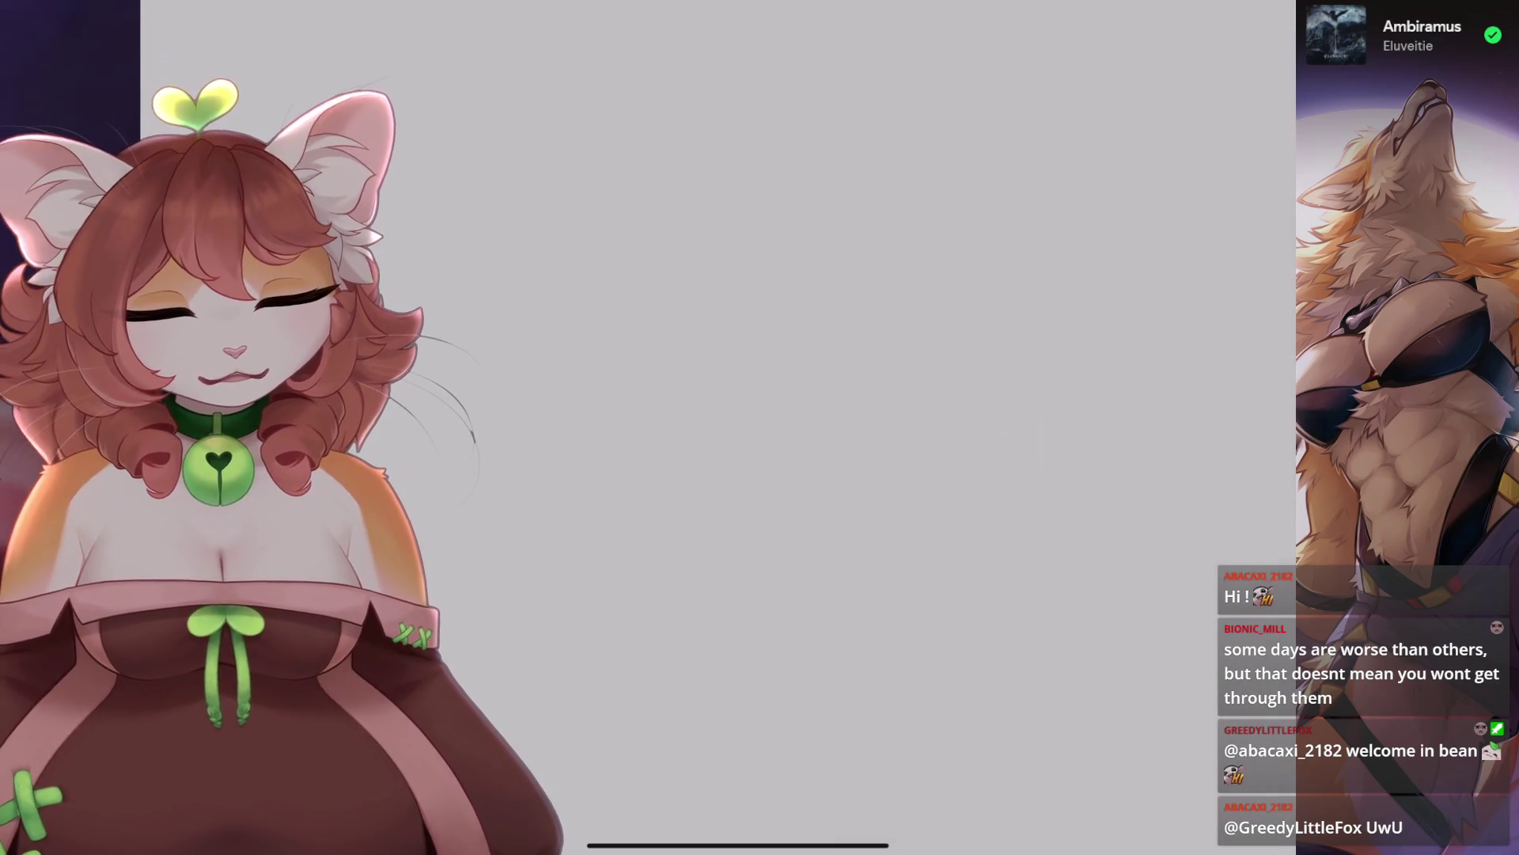
pyautogui.click(1072, 6)
pyautogui.click(1255, 6)
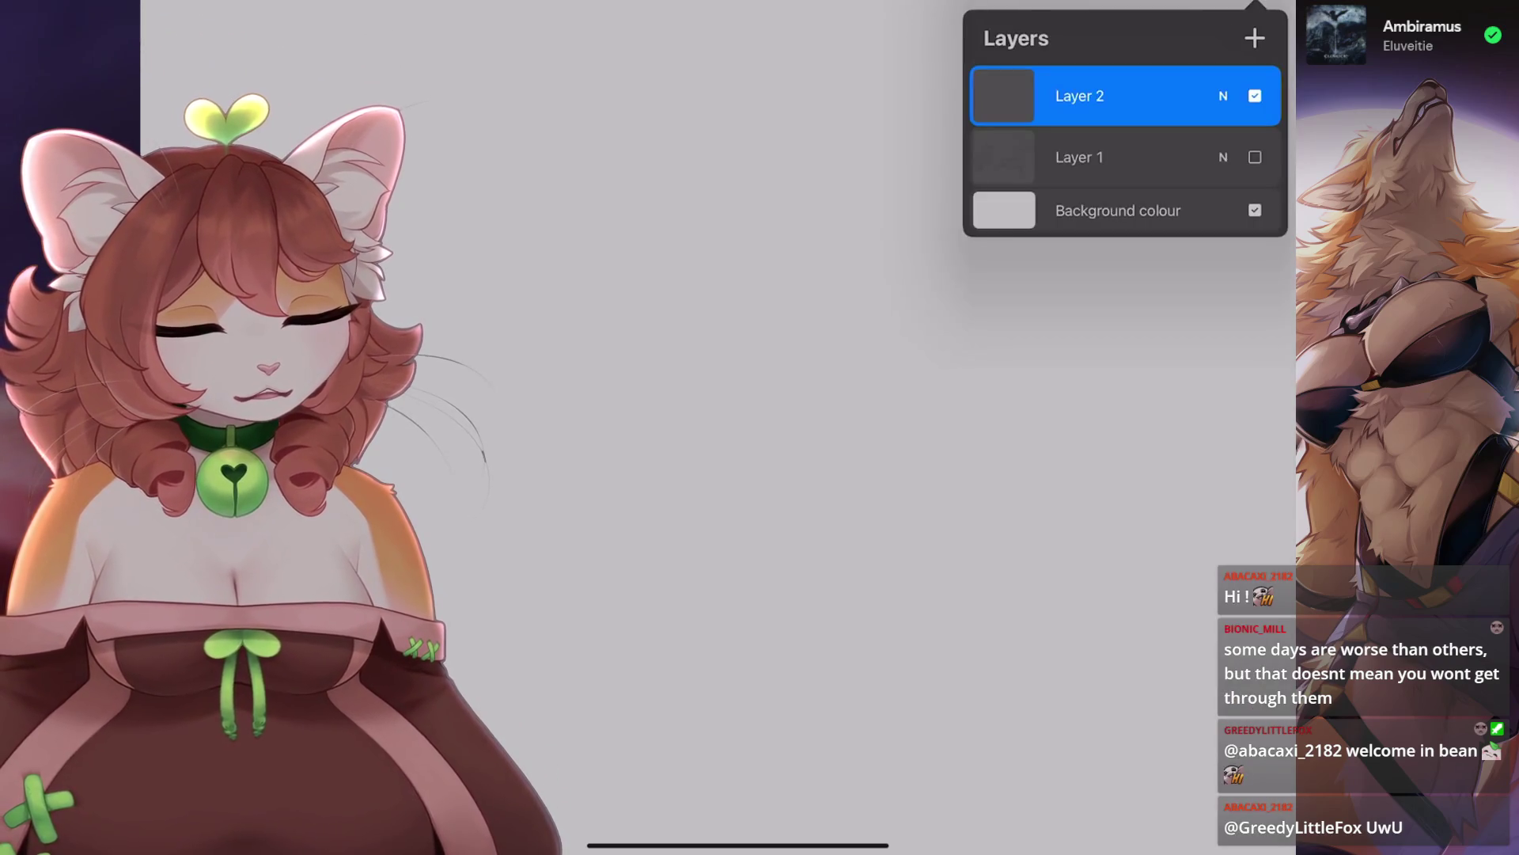
pyautogui.click(1072, 6)
pyautogui.click(1072, 6)
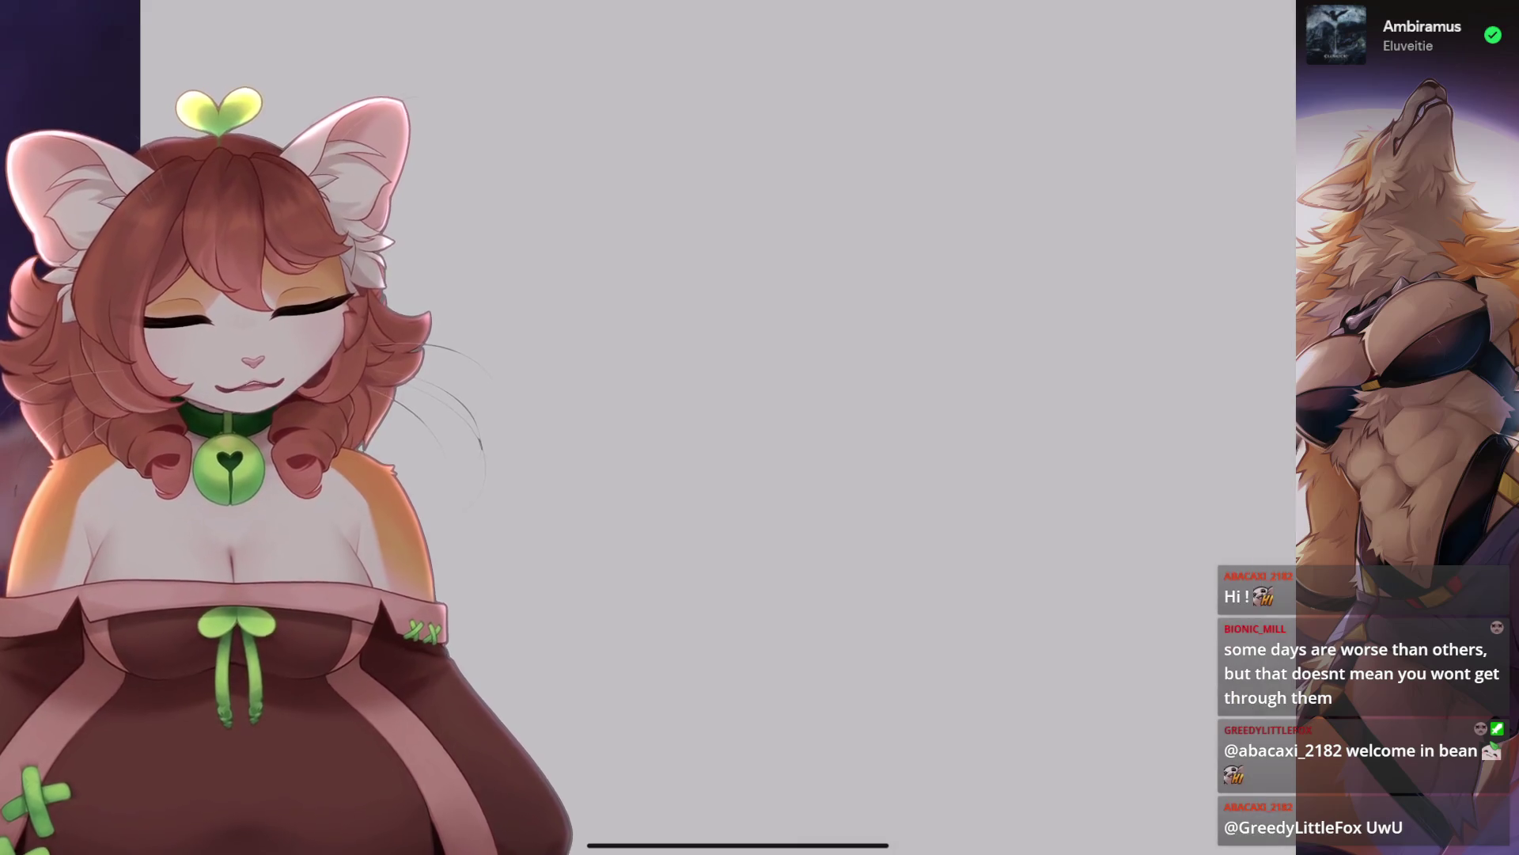
pyautogui.moveTo(663, 268)
pyautogui.mouseDown()
pyautogui.moveTo(768, 260)
pyautogui.moveTo(638, 317)
pyautogui.moveTo(766, 257)
pyautogui.mouseUp()
# Block in the horse's body: chest loop, back line, boxy hindquarters, belly line and hind leg.
pyautogui.moveTo(766, 291)
pyautogui.mouseDown()
pyautogui.moveTo(631, 381)
pyautogui.moveTo(732, 379)
pyautogui.mouseUp()
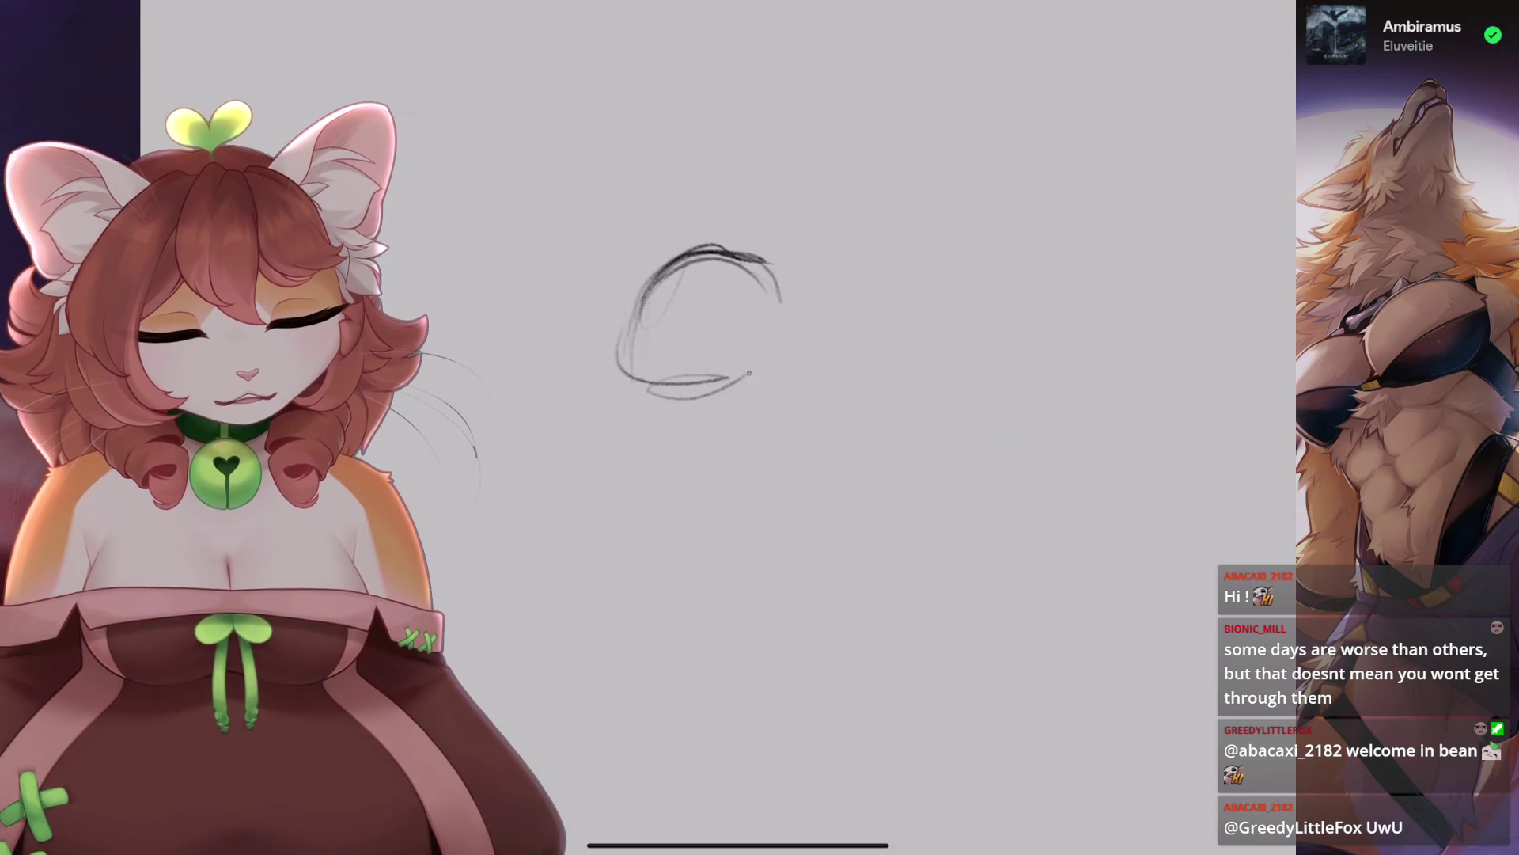
pyautogui.moveTo(780, 261); pyautogui.dragTo(774, 418)
pyautogui.moveTo(700, 253)
pyautogui.mouseDown()
pyautogui.moveTo(845, 277)
pyautogui.moveTo(949, 211)
pyautogui.mouseUp()
pyautogui.moveTo(863, 266)
pyautogui.mouseDown()
pyautogui.moveTo(878, 368)
pyautogui.moveTo(946, 221)
pyautogui.moveTo(982, 341)
pyautogui.mouseUp()
pyautogui.moveTo(858, 269)
pyautogui.mouseDown()
pyautogui.moveTo(866, 388)
pyautogui.moveTo(961, 400)
pyautogui.mouseUp()
pyautogui.moveTo(966, 242)
pyautogui.mouseDown()
pyautogui.moveTo(962, 403)
pyautogui.moveTo(965, 388)
pyautogui.mouseUp()
pyautogui.moveTo(676, 257)
pyautogui.mouseDown()
pyautogui.moveTo(629, 376)
pyautogui.moveTo(609, 316)
pyautogui.moveTo(685, 439)
pyautogui.mouseUp()
pyautogui.moveTo(720, 360); pyautogui.dragTo(755, 313)
pyautogui.moveTo(672, 389); pyautogui.dragTo(827, 420)
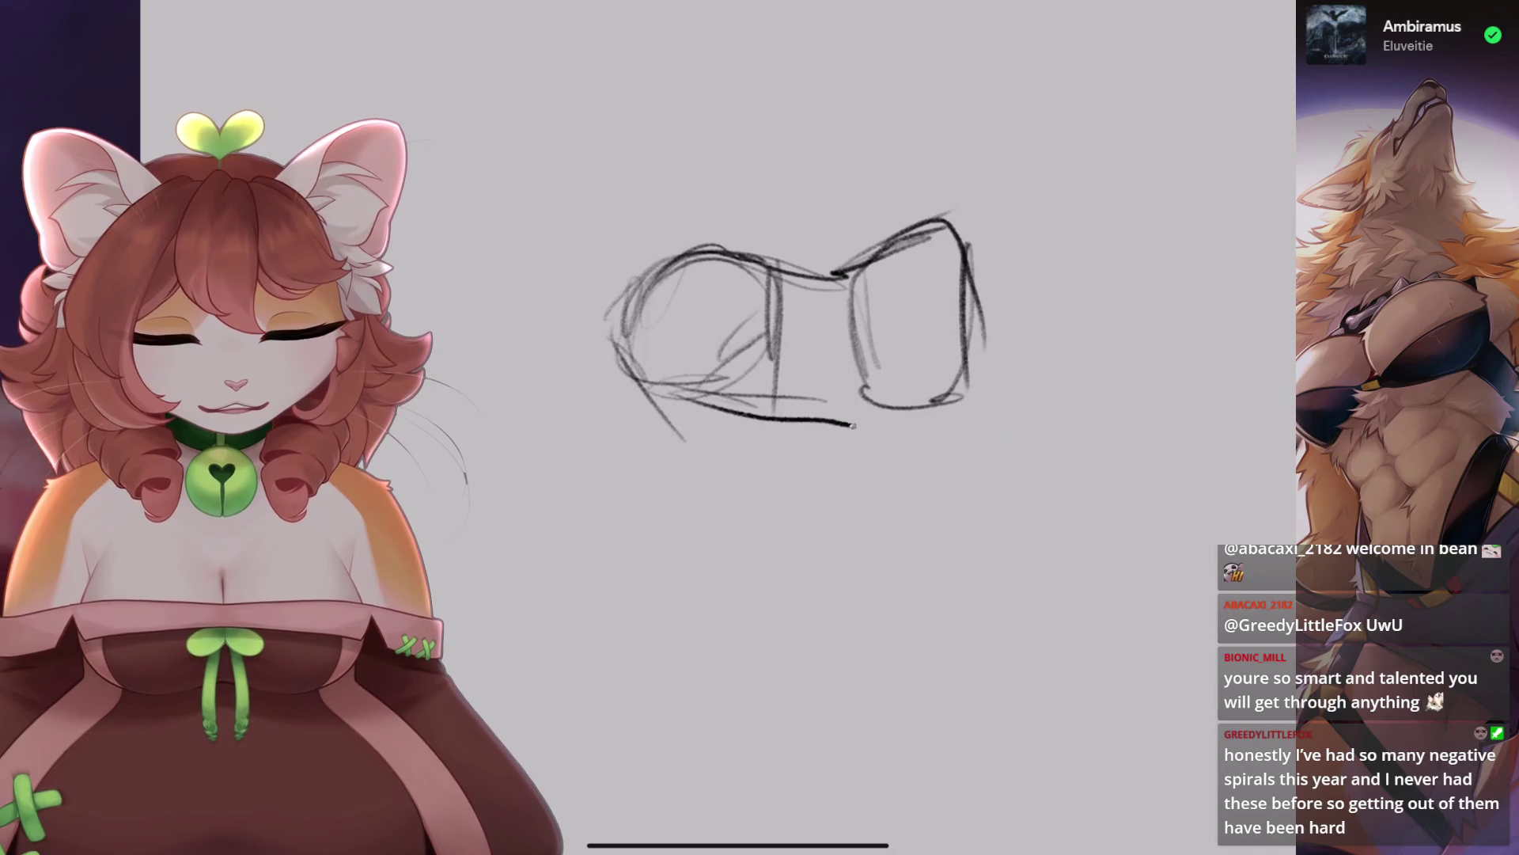
pyautogui.moveTo(882, 365)
pyautogui.mouseDown()
pyautogui.moveTo(878, 414)
pyautogui.moveTo(929, 541)
pyautogui.mouseUp()
pyautogui.moveTo(891, 431); pyautogui.dragTo(910, 554)
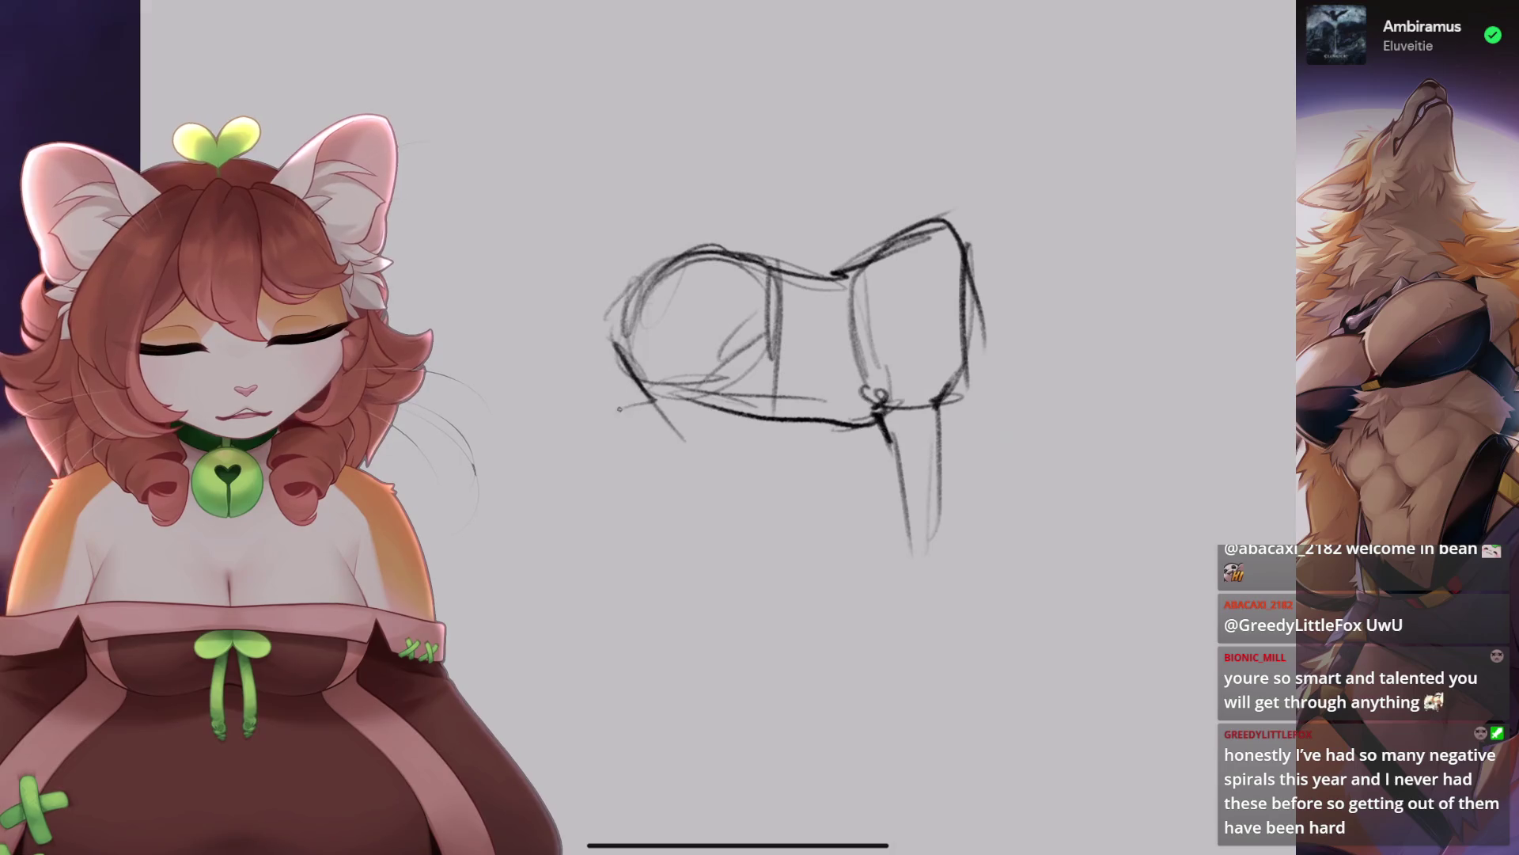
# Draw the lowered neck, a front leg and the chest curve, undoing failed foreleg strokes.
pyautogui.moveTo(769, 367); pyautogui.dragTo(663, 425)
pyautogui.moveTo(740, 393)
pyautogui.mouseDown()
pyautogui.moveTo(642, 451)
pyautogui.moveTo(633, 515)
pyautogui.moveTo(659, 542)
pyautogui.moveTo(645, 579)
pyautogui.mouseUp()
pyautogui.moveTo(639, 514); pyautogui.dragTo(633, 572)
pyautogui.moveTo(720, 257)
pyautogui.mouseDown()
pyautogui.moveTo(622, 326)
pyautogui.moveTo(613, 352)
pyautogui.mouseUp()
pyautogui.moveTo(740, 289)
pyautogui.mouseDown()
pyautogui.moveTo(735, 364)
pyautogui.moveTo(772, 357)
pyautogui.mouseUp()
pyautogui.hotkey('ctrl', 'z')
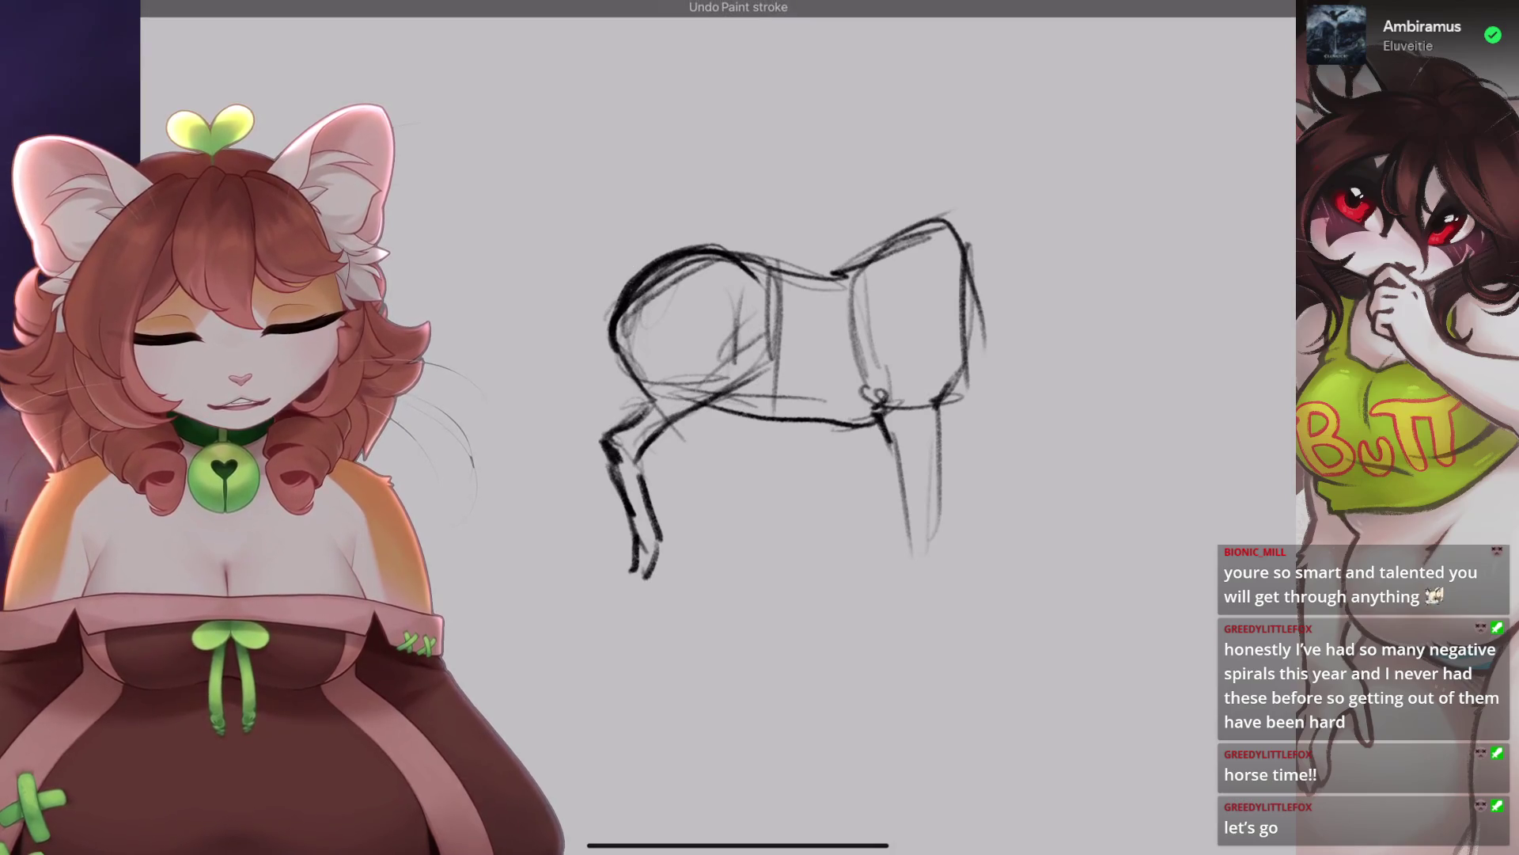
pyautogui.moveTo(707, 403); pyautogui.dragTo(740, 326)
pyautogui.hotkey('ctrl', 'z')
pyautogui.moveTo(669, 431)
pyautogui.mouseDown()
pyautogui.moveTo(716, 341)
pyautogui.moveTo(740, 380)
pyautogui.moveTo(831, 402)
pyautogui.mouseUp()
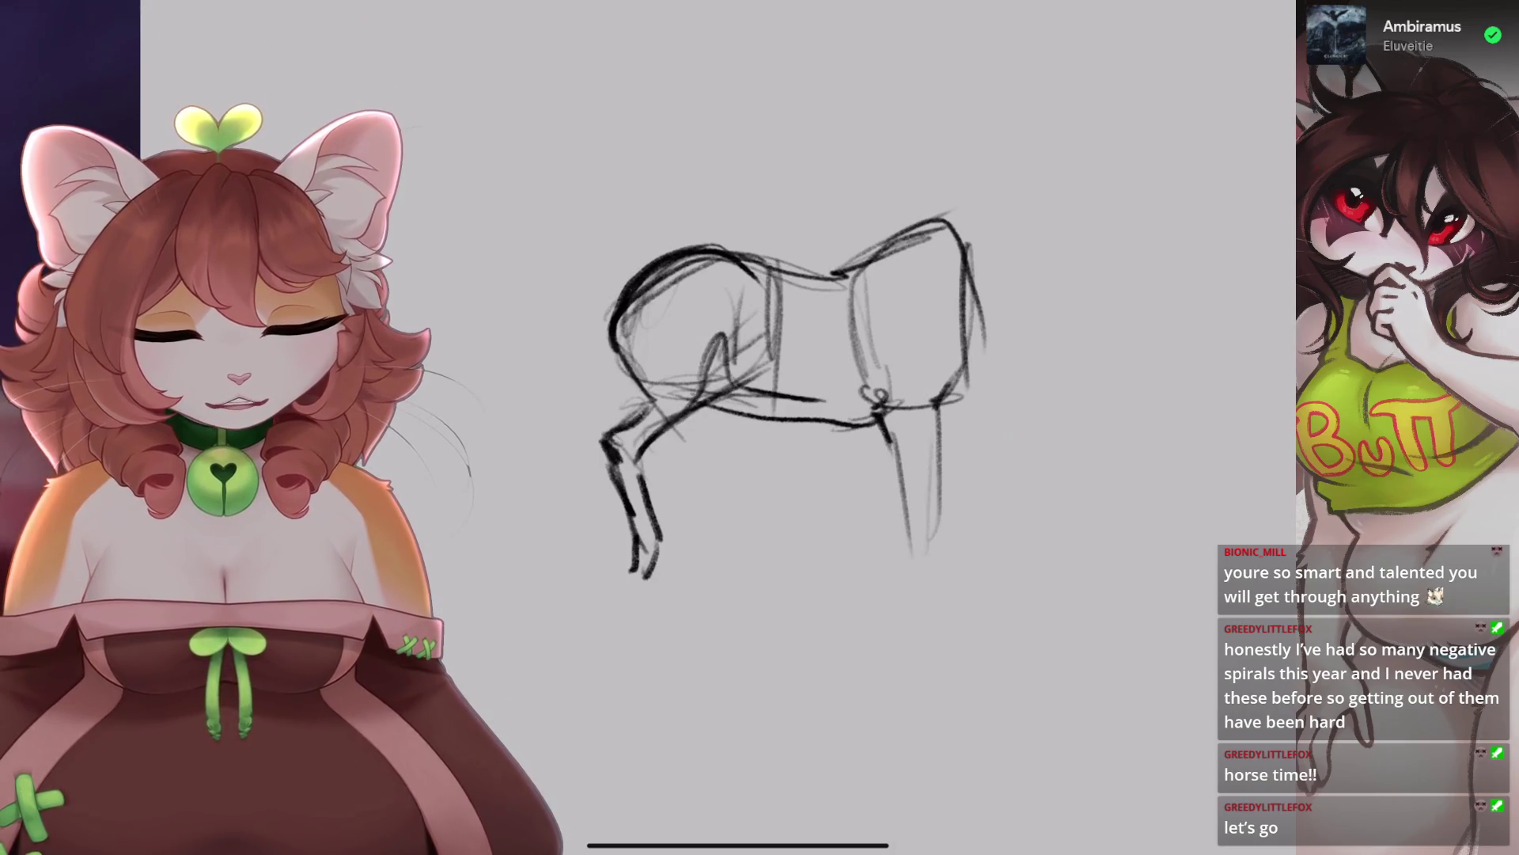
pyautogui.hotkey('ctrl', 'z')
pyautogui.hotkey('ctrl', 'z')
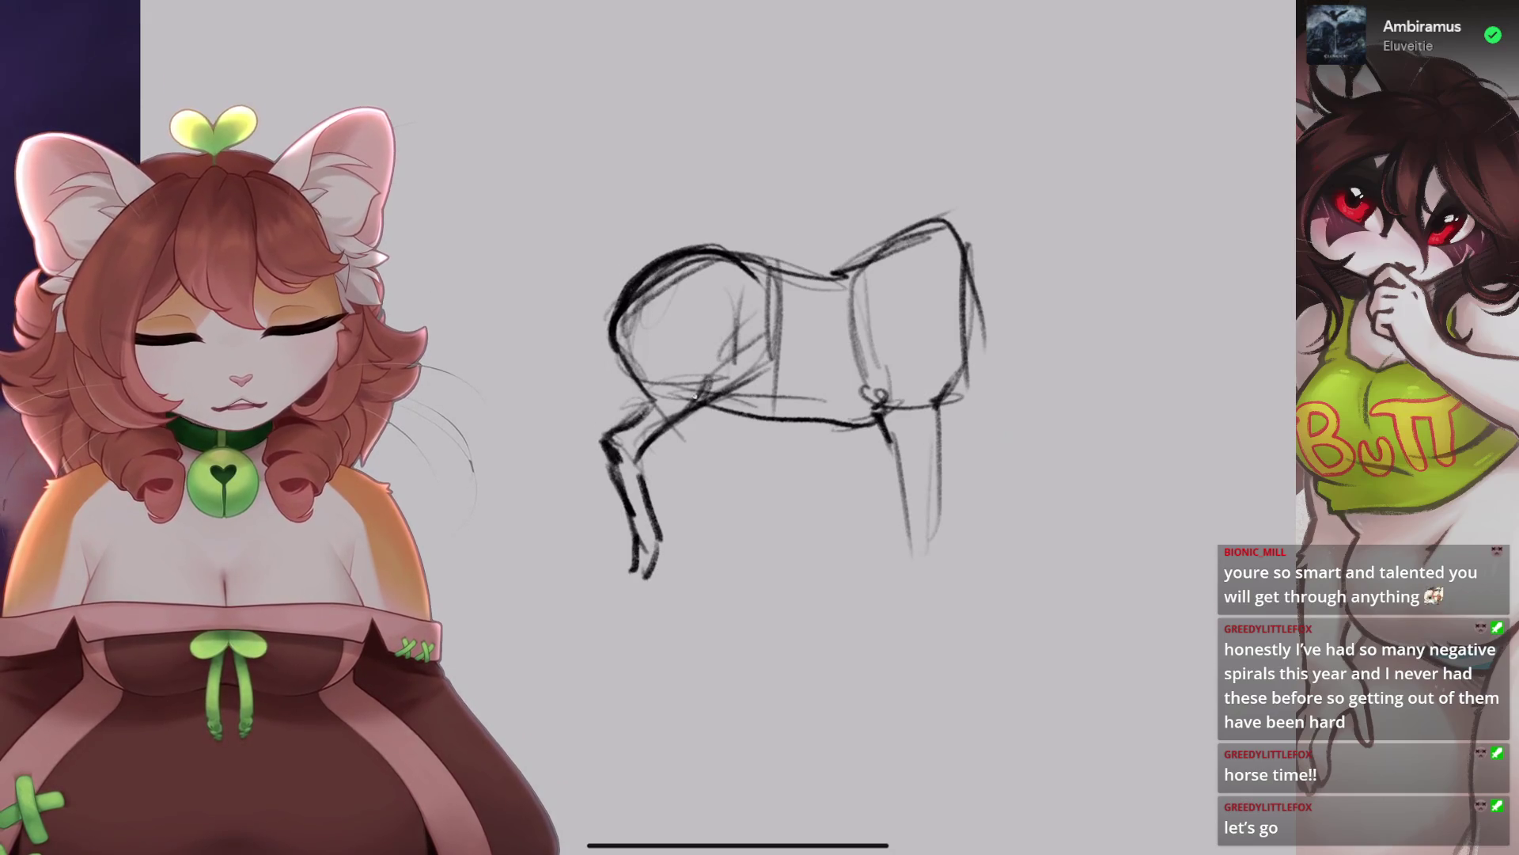
# Rotate the view, darken the neck line, and redraw both front legs with longer strokes.
pyautogui.moveTo(878, 395); pyautogui.dragTo(740, 344)
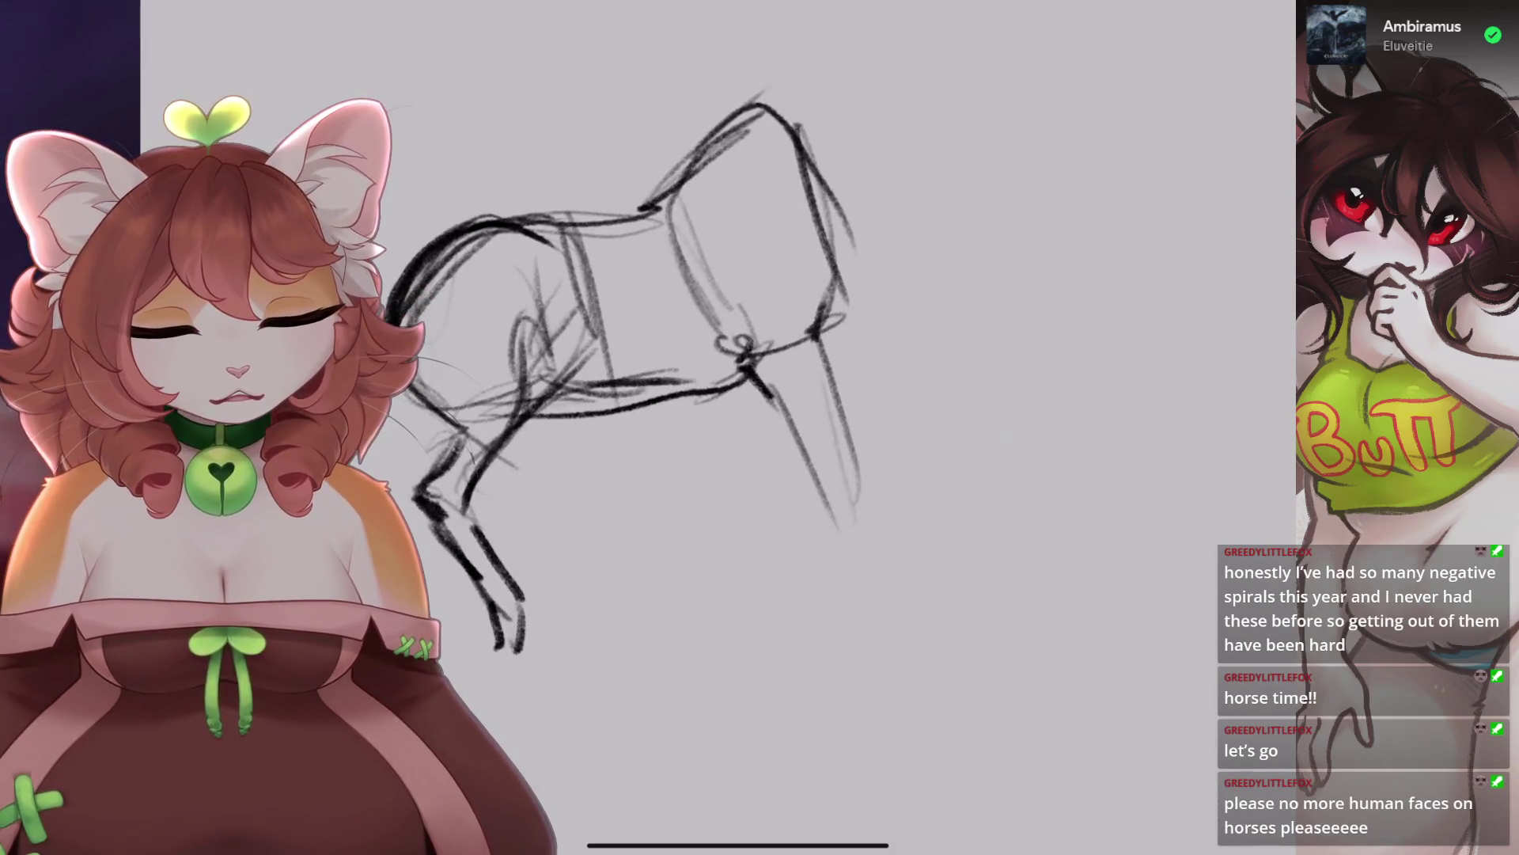
pyautogui.moveTo(633, 372)
pyautogui.mouseDown()
pyautogui.moveTo(676, 419)
pyautogui.moveTo(688, 475)
pyautogui.mouseUp()
pyautogui.moveTo(649, 321); pyautogui.dragTo(724, 241)
pyautogui.moveTo(673, 436); pyautogui.dragTo(858, 376)
pyautogui.moveTo(609, 423); pyautogui.dragTo(601, 625)
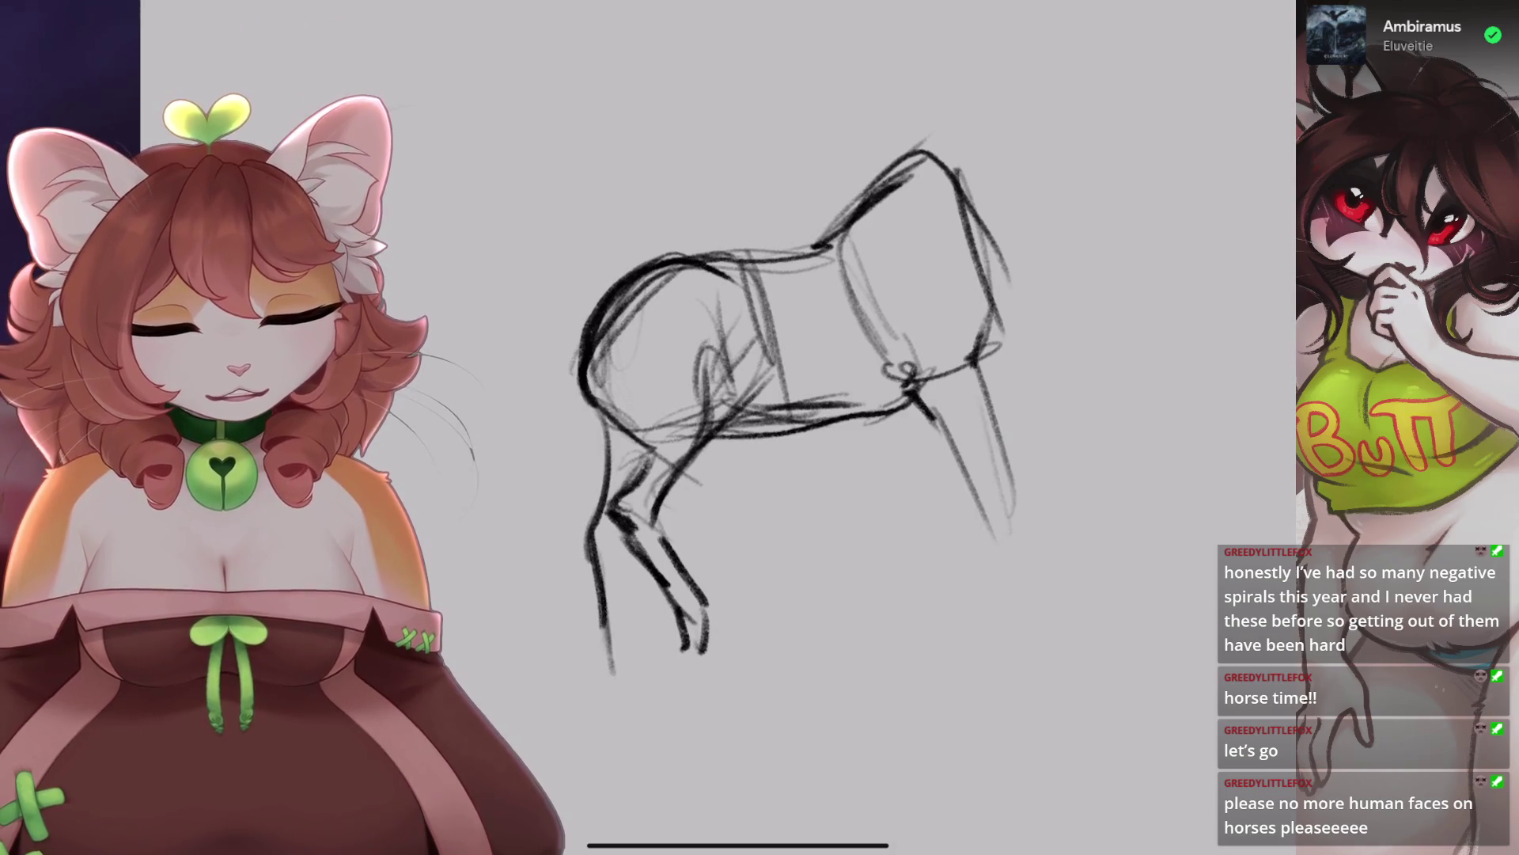
pyautogui.moveTo(621, 539); pyautogui.dragTo(655, 657)
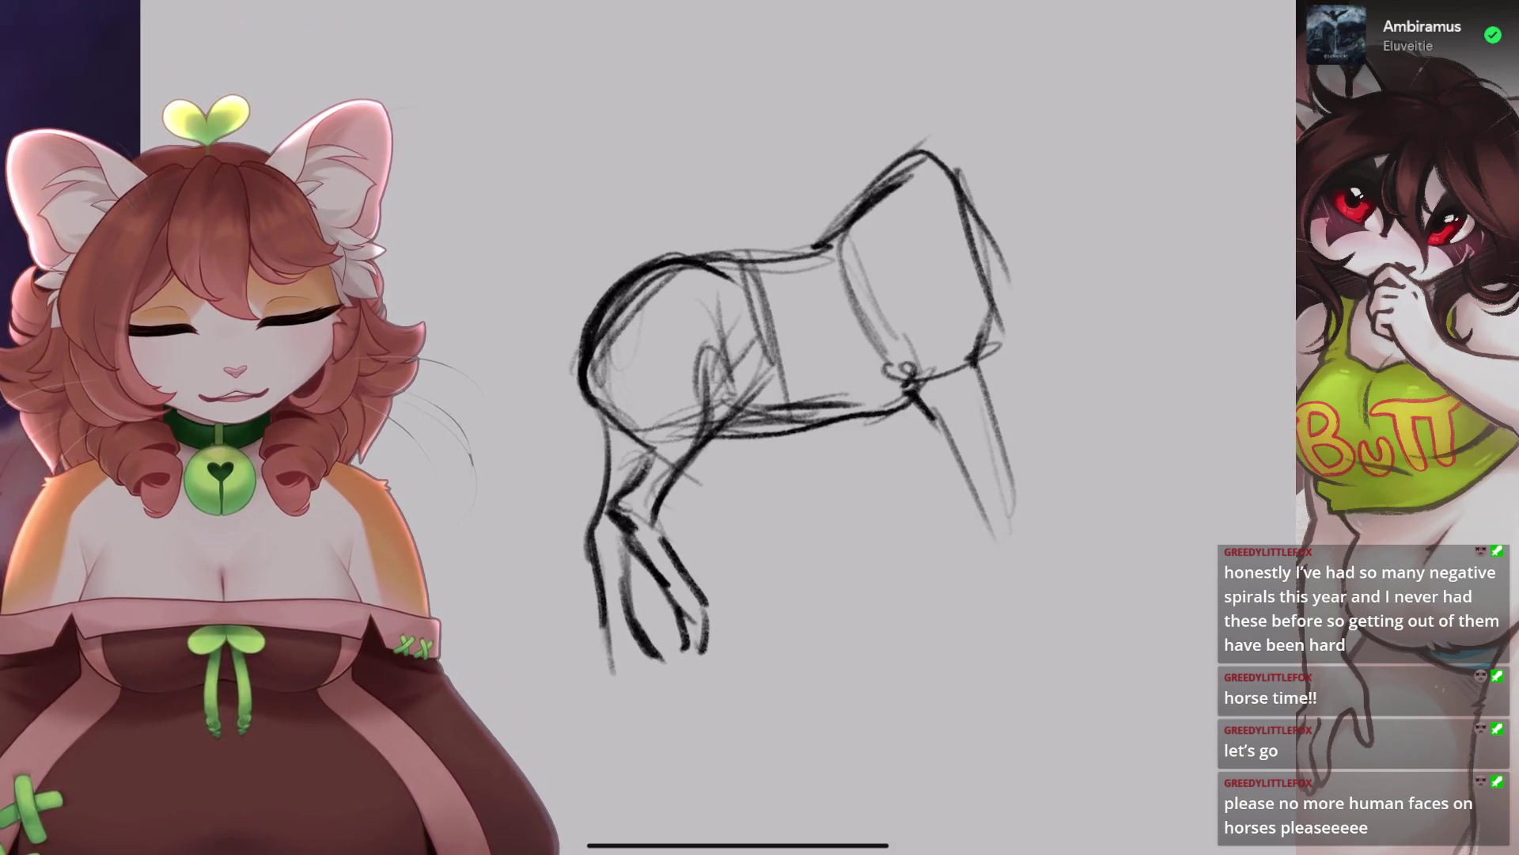
pyautogui.hotkey('ctrl', 'z')
pyautogui.scroll(2, 823, 356)
pyautogui.moveTo(630, 477); pyautogui.dragTo(613, 639)
pyautogui.moveTo(571, 562); pyautogui.dragTo(576, 668)
pyautogui.moveTo(613, 546); pyautogui.dragTo(633, 677)
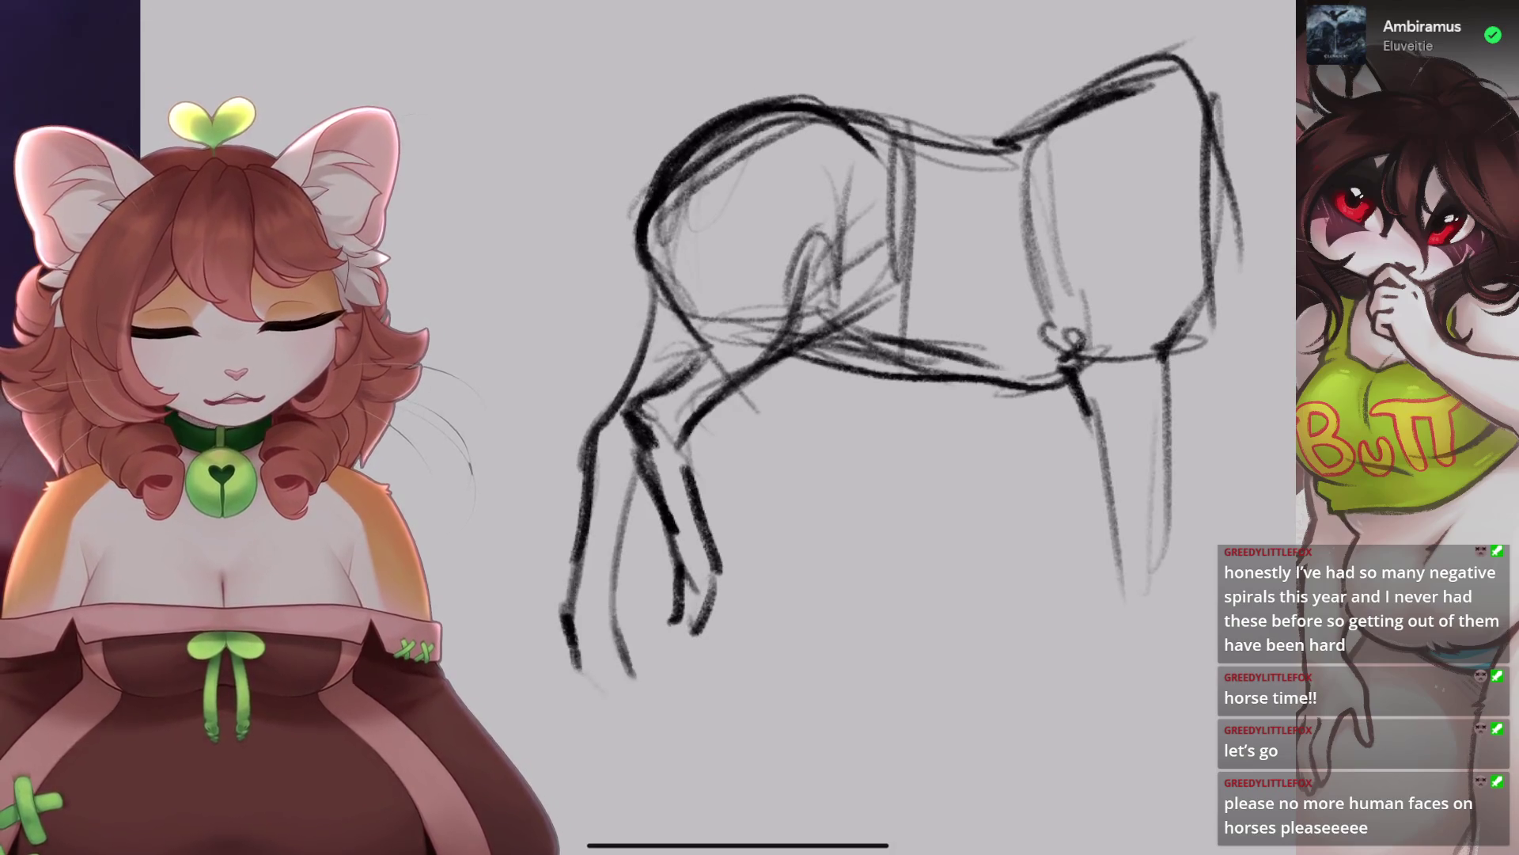
pyautogui.scroll(-2, 823, 356)
# Lasso and reposition the lower front leg, then darken the strokes around the knee.
pyautogui.press('s')
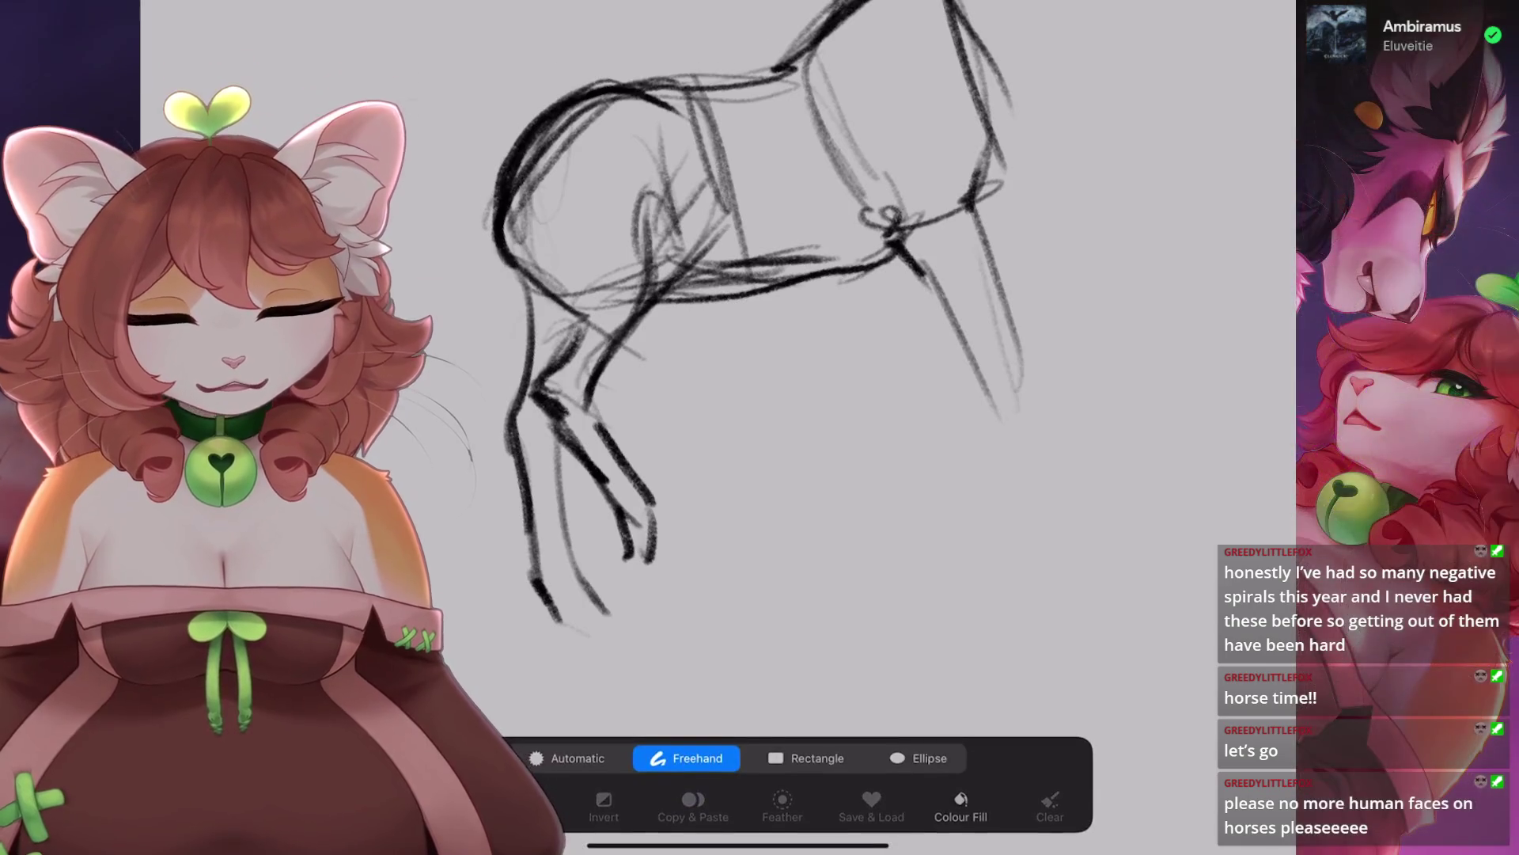
pyautogui.moveTo(625, 427)
pyautogui.mouseDown()
pyautogui.moveTo(589, 366)
pyautogui.moveTo(585, 487)
pyautogui.moveTo(692, 439)
pyautogui.mouseUp()
pyautogui.press('v')
pyautogui.moveTo(601, 474); pyautogui.dragTo(601, 473)
pyautogui.moveTo(601, 360); pyautogui.dragTo(581, 415)
pyautogui.moveTo(573, 328); pyautogui.dragTo(538, 391)
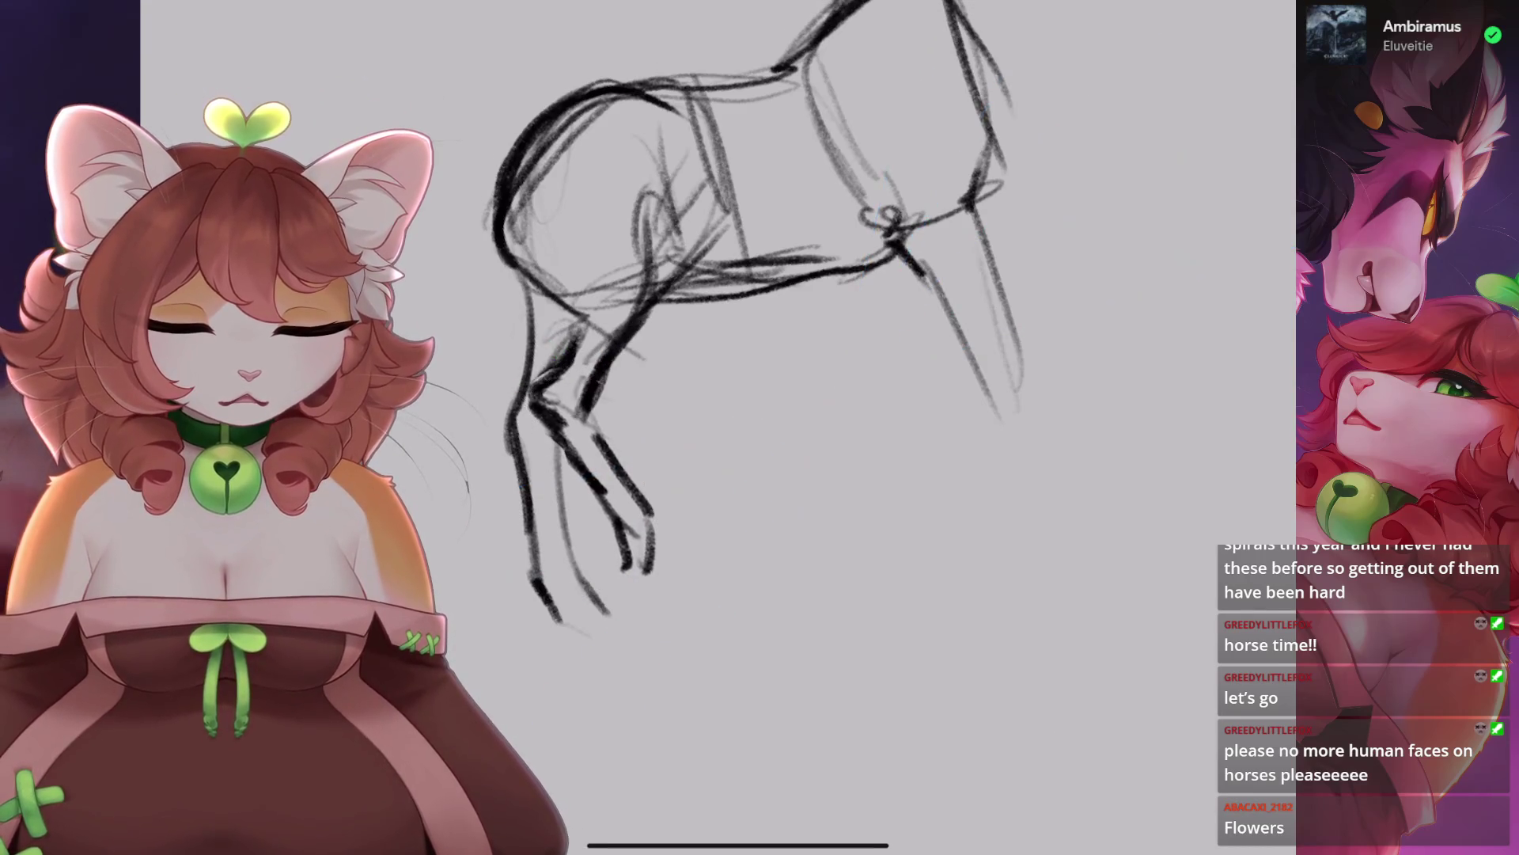
pyautogui.scroll(-1, 744, 357)
pyautogui.scroll(-2, 712, 357)
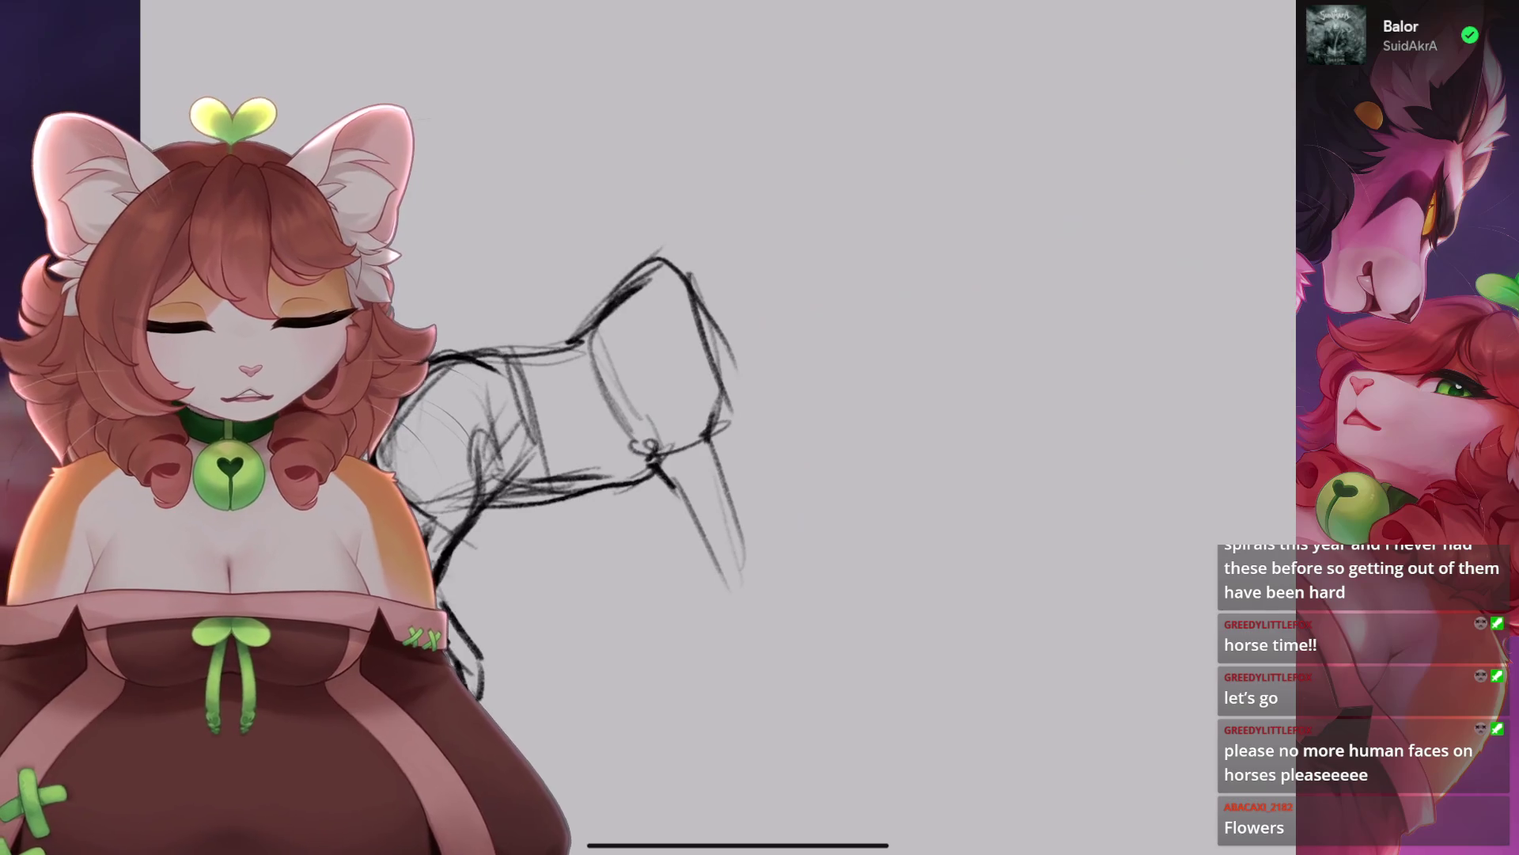
pyautogui.scroll(5, 792, 356)
# Close the hoof outline, erase faint foreleg lines, and redraw the foreleg dark up to the knee.
pyautogui.moveTo(617, 580)
pyautogui.mouseDown()
pyautogui.moveTo(633, 629)
pyautogui.moveTo(664, 558)
pyautogui.mouseUp()
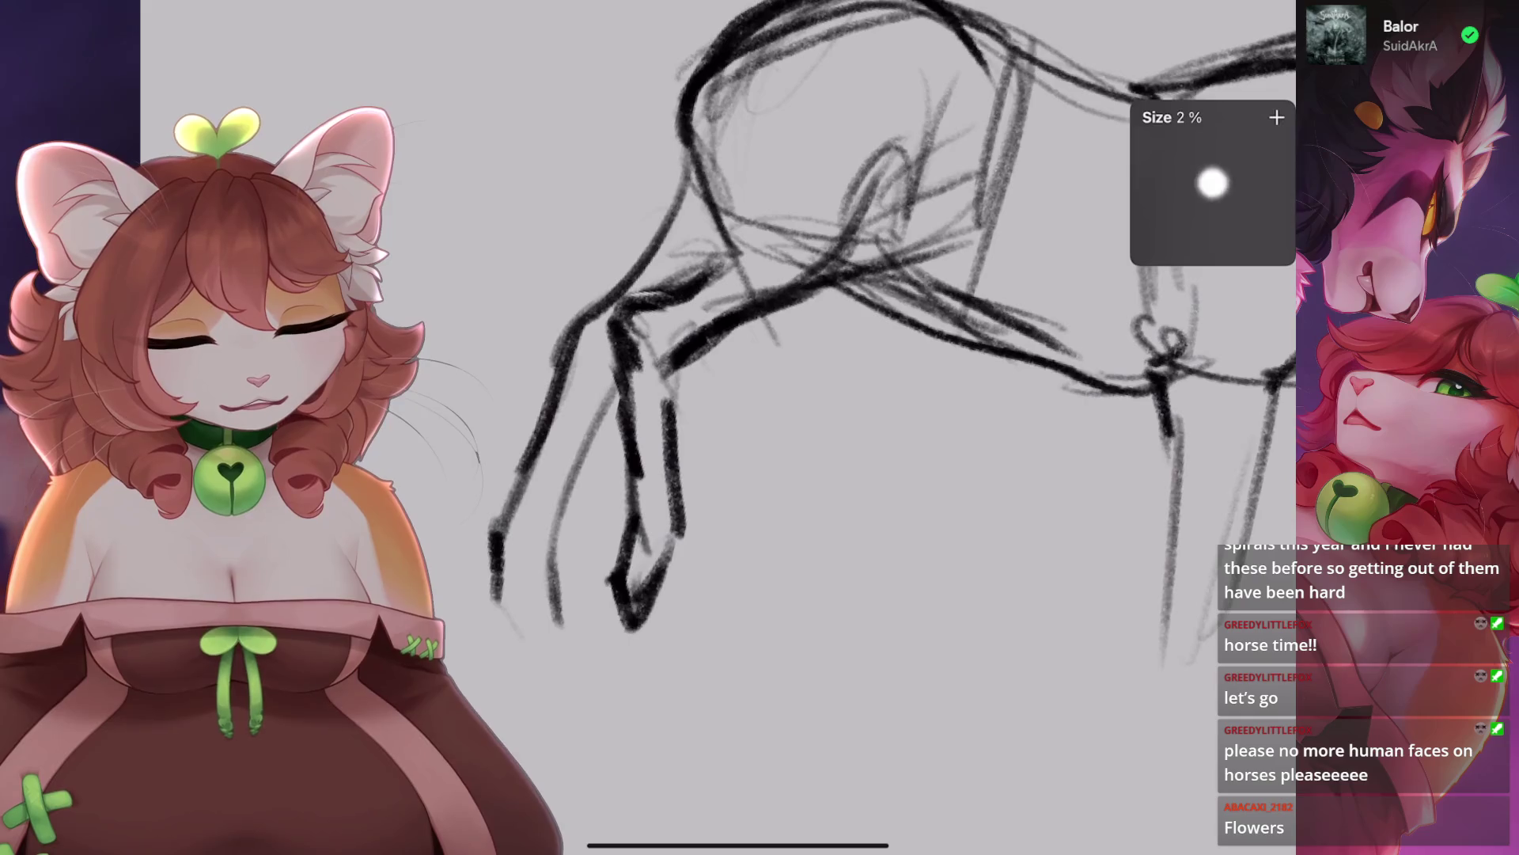
pyautogui.moveTo(554, 617); pyautogui.dragTo(542, 493)
pyautogui.moveTo(617, 395)
pyautogui.mouseDown()
pyautogui.moveTo(562, 586)
pyautogui.moveTo(554, 574)
pyautogui.mouseUp()
pyautogui.moveTo(582, 467)
pyautogui.mouseDown()
pyautogui.moveTo(542, 613)
pyautogui.moveTo(569, 613)
pyautogui.mouseUp()
pyautogui.hscroll(10, 870, 356)
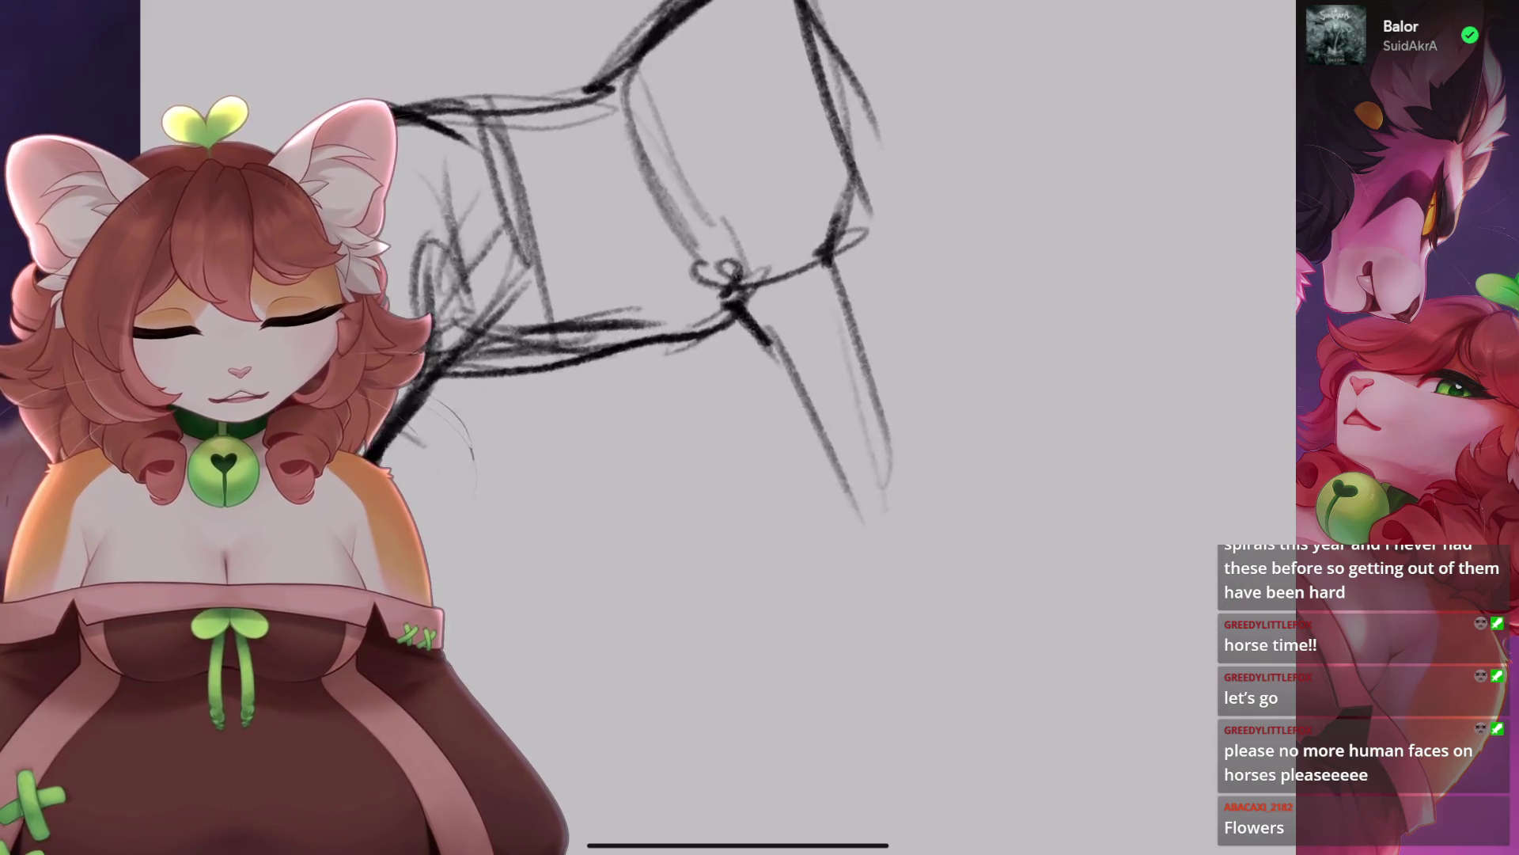
pyautogui.scroll(1, 680, 277)
pyautogui.hscroll(-10, 712, 396)
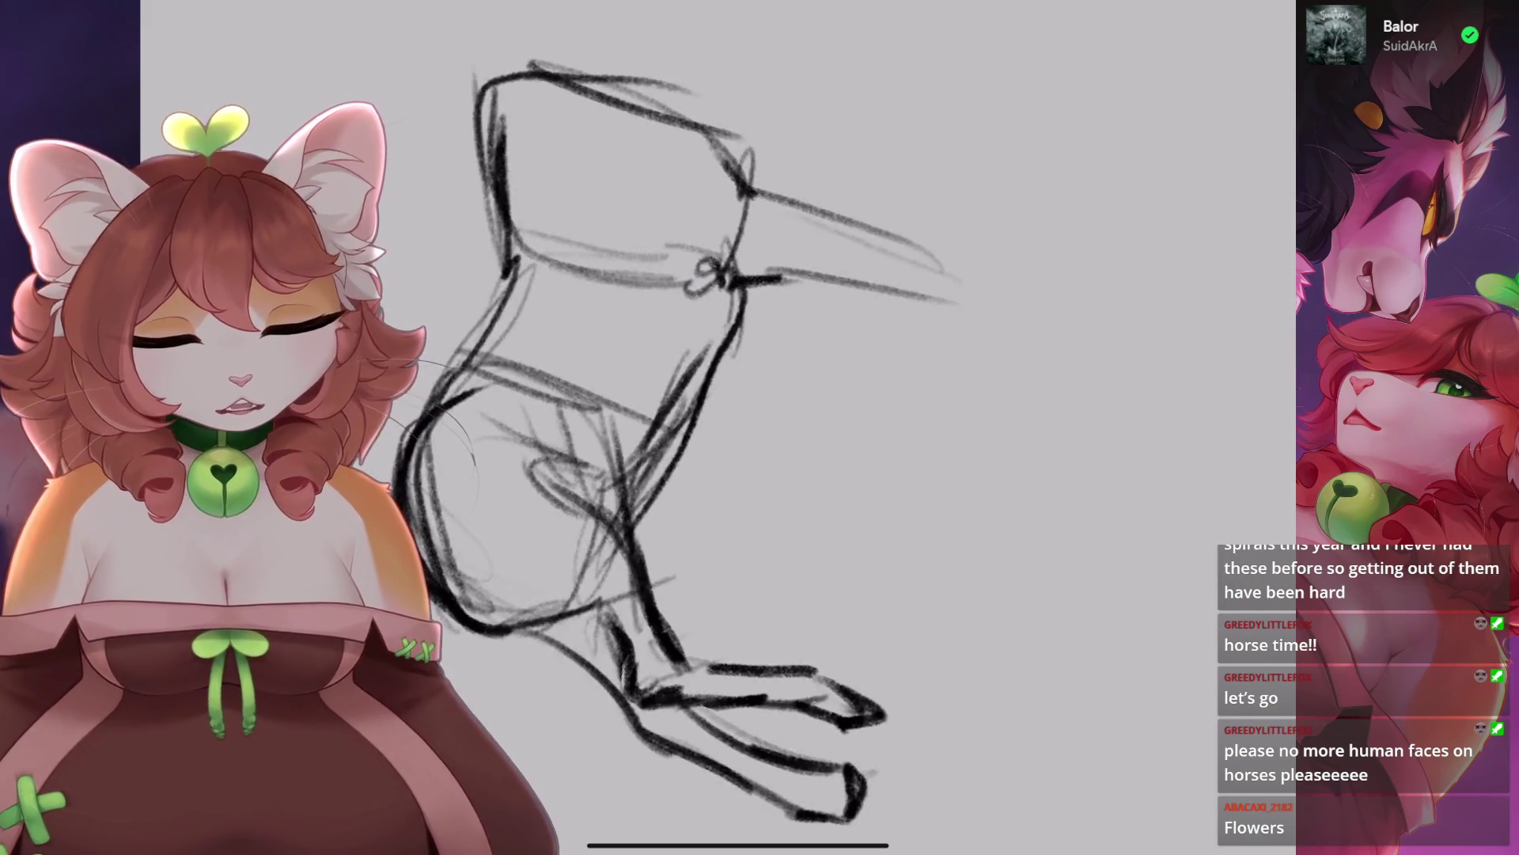
pyautogui.hotkey('ctrl', 'z')
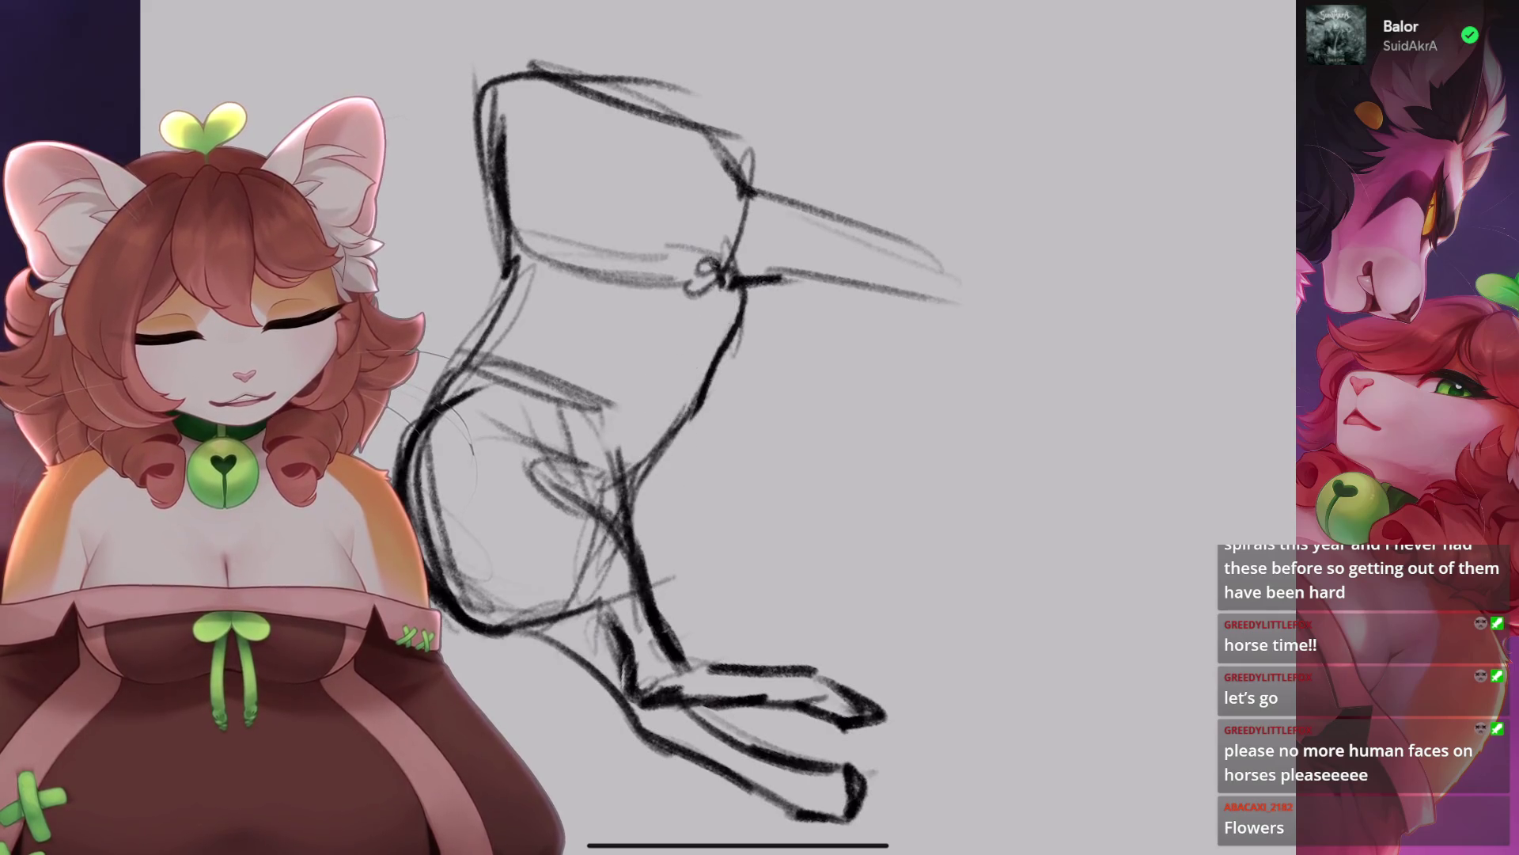
pyautogui.moveTo(620, 512)
pyautogui.mouseDown()
pyautogui.moveTo(712, 399)
pyautogui.moveTo(740, 281)
pyautogui.mouseUp()
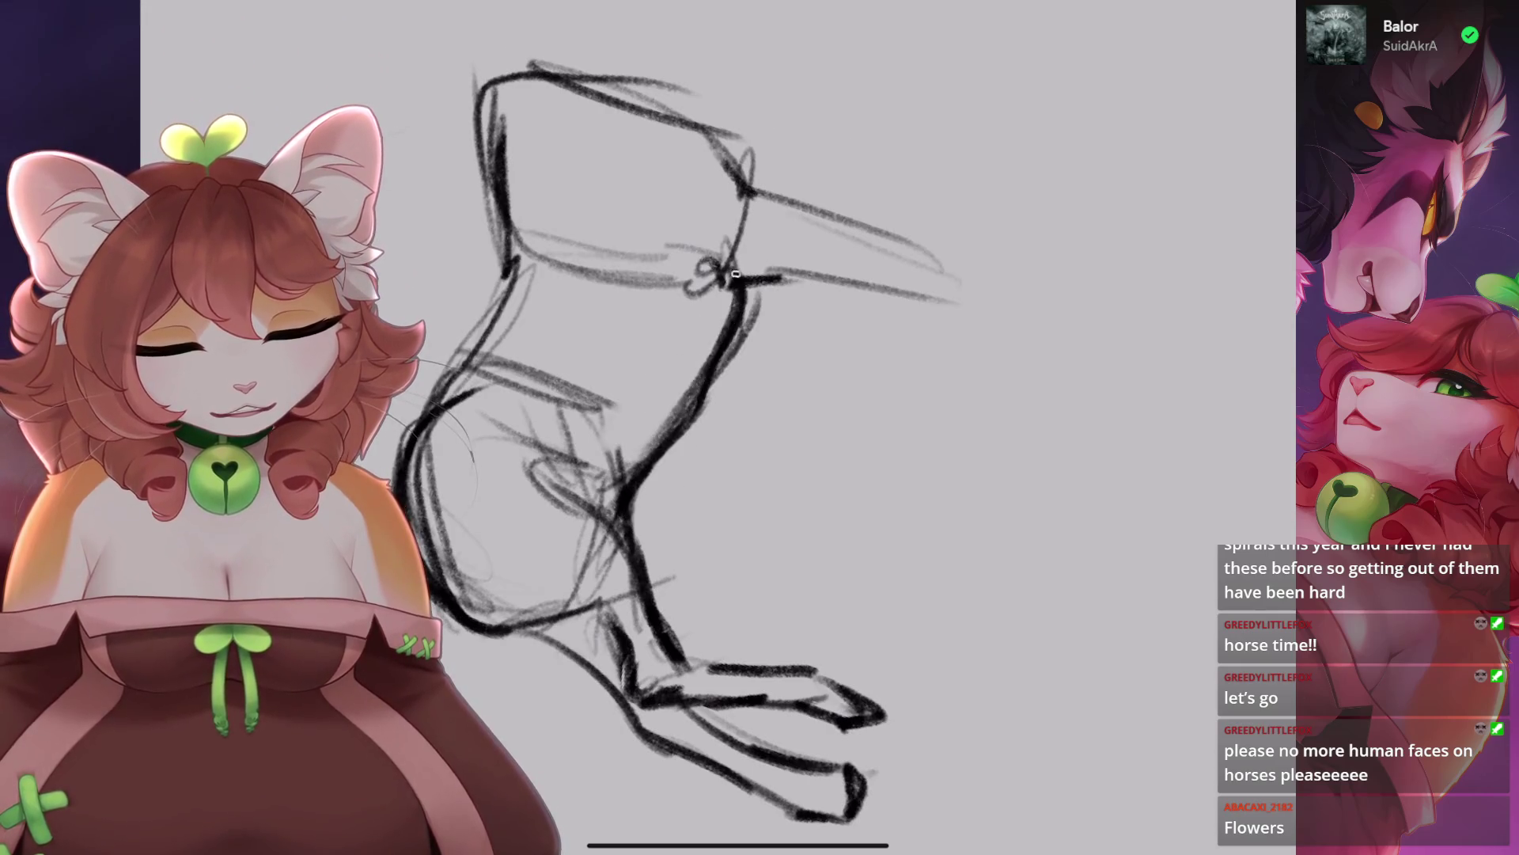
pyautogui.scroll(2, 712, 435)
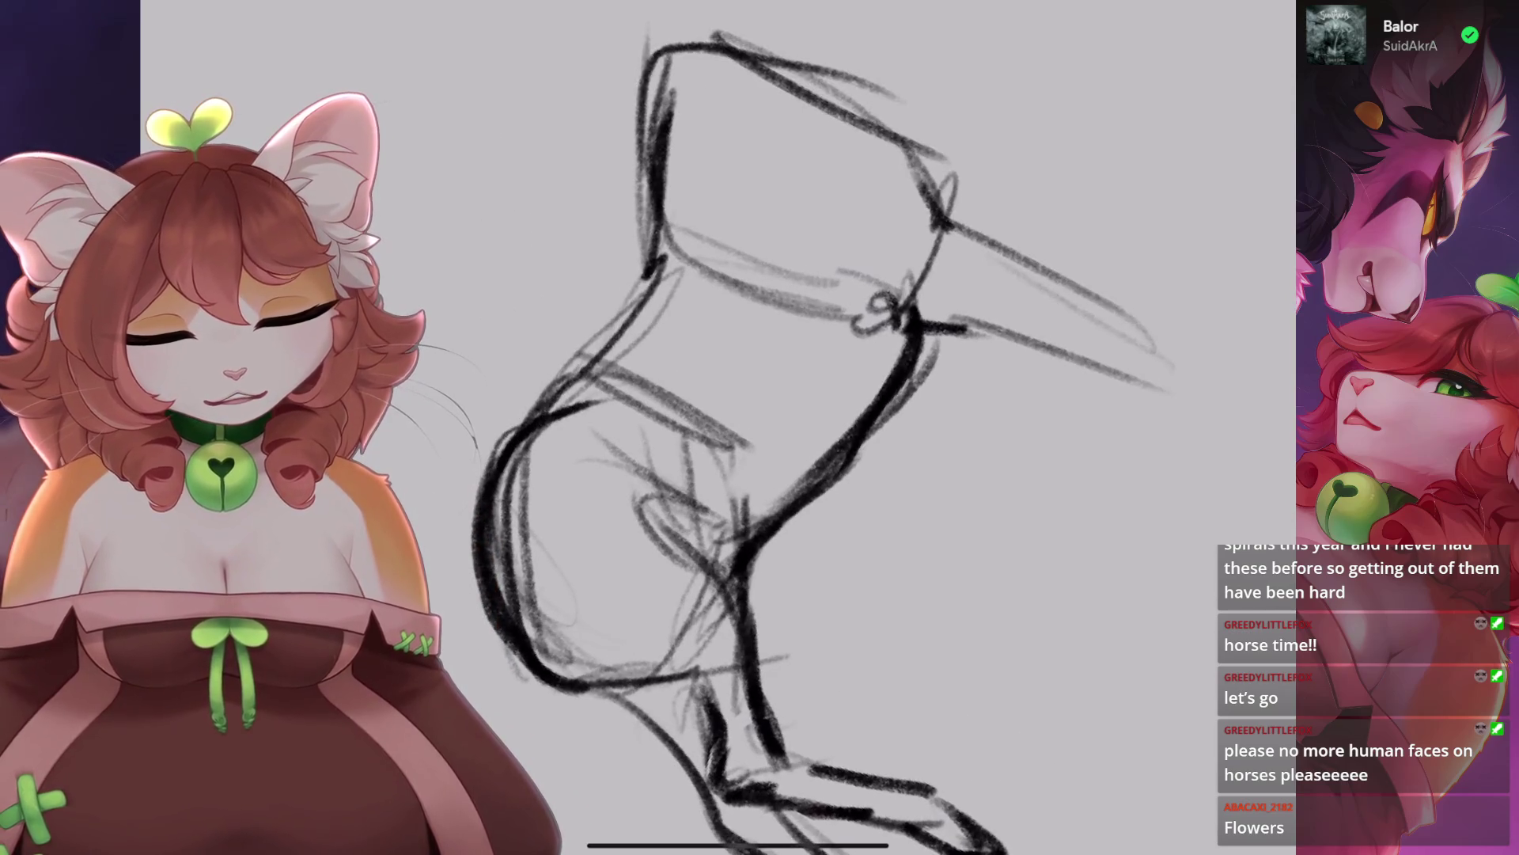
pyautogui.scroll(-5, 744, 427)
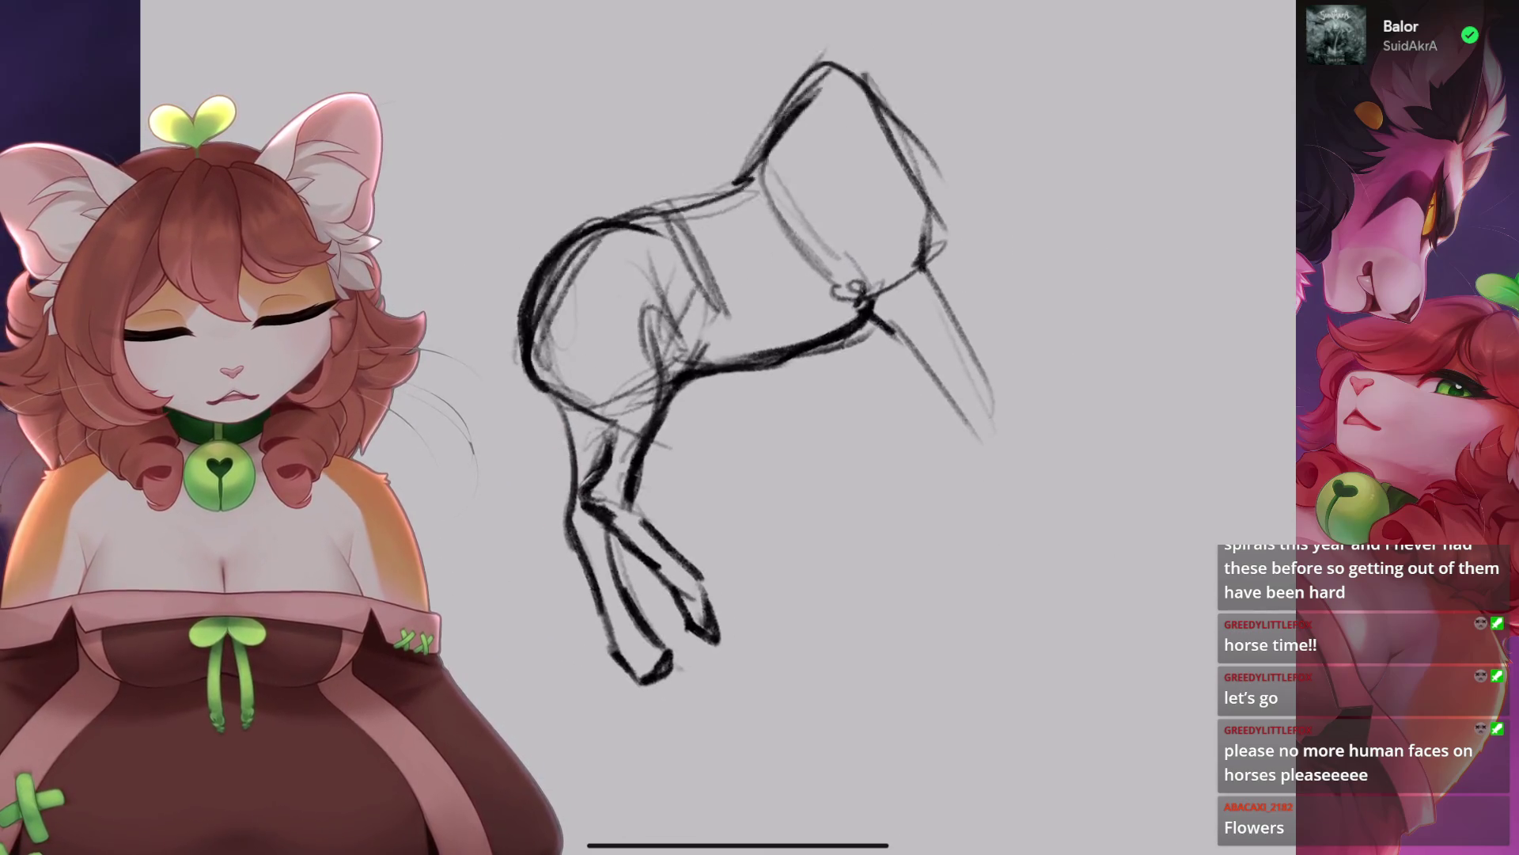
pyautogui.scroll(2, 744, 427)
# Lasso the hoof with Freehand selection and move it up and left using Uniform transform.
pyautogui.press('s')
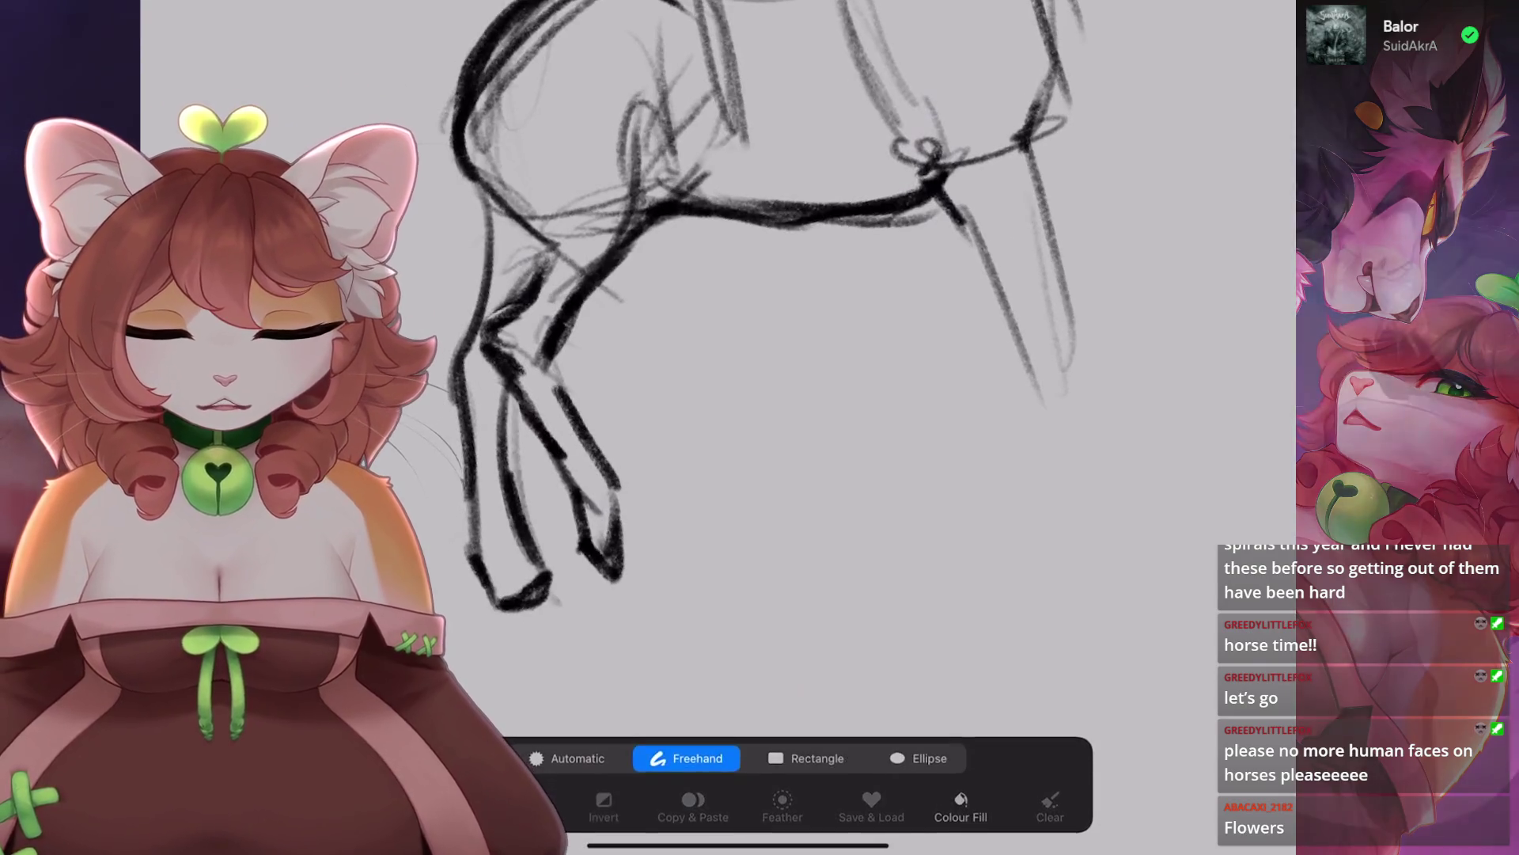
pyautogui.moveTo(575, 560)
pyautogui.mouseDown()
pyautogui.moveTo(653, 539)
pyautogui.moveTo(586, 563)
pyautogui.mouseUp()
pyautogui.press('v')
pyautogui.moveTo(595, 506); pyautogui.dragTo(587, 491)
pyautogui.press('v')
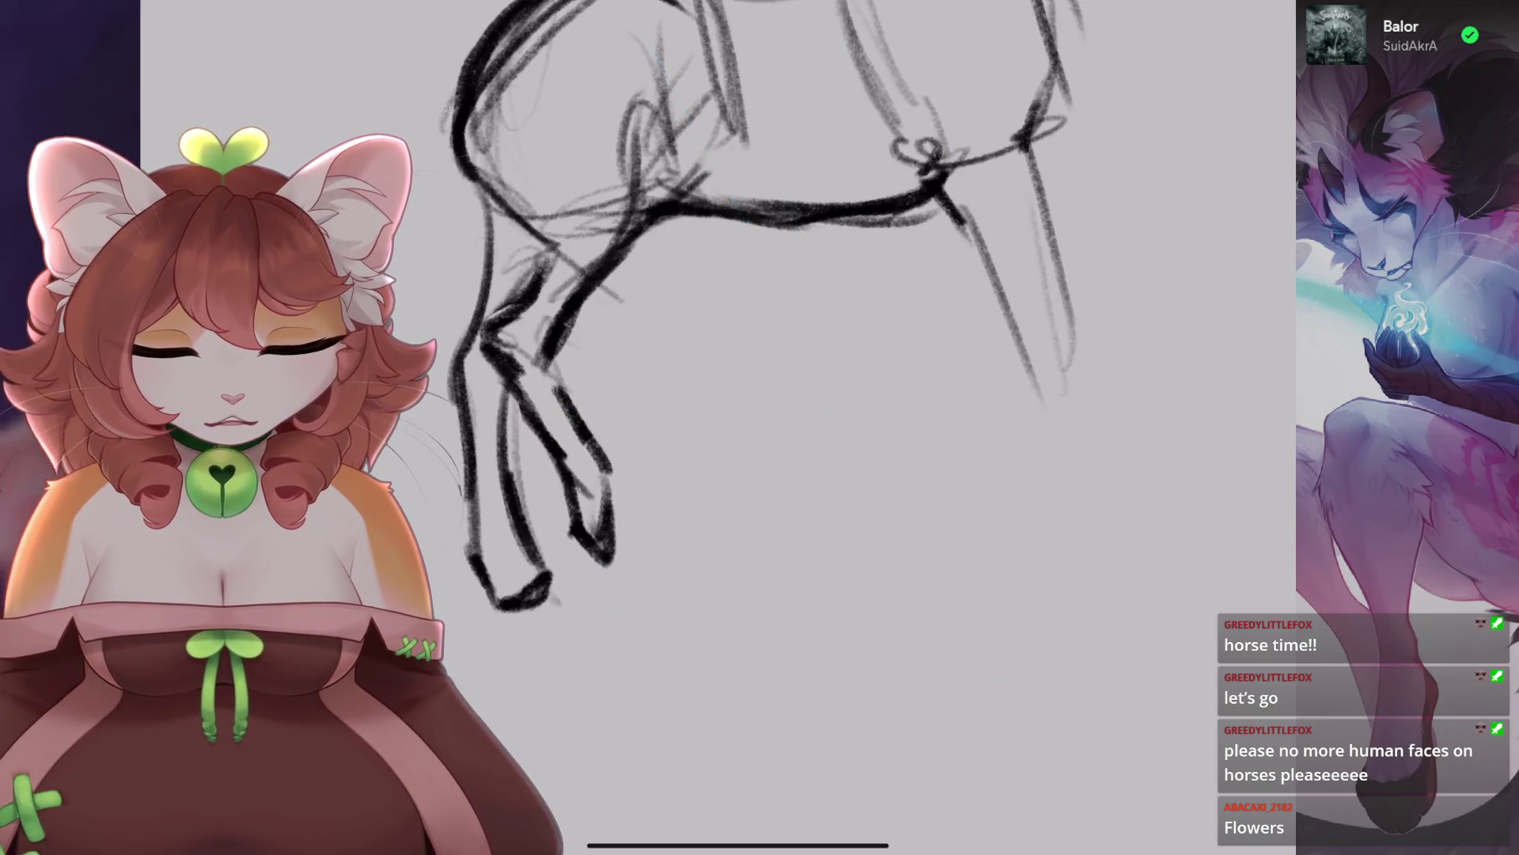
pyautogui.scroll(-3, 744, 317)
pyautogui.scroll(3, 743, 317)
pyautogui.press('s')
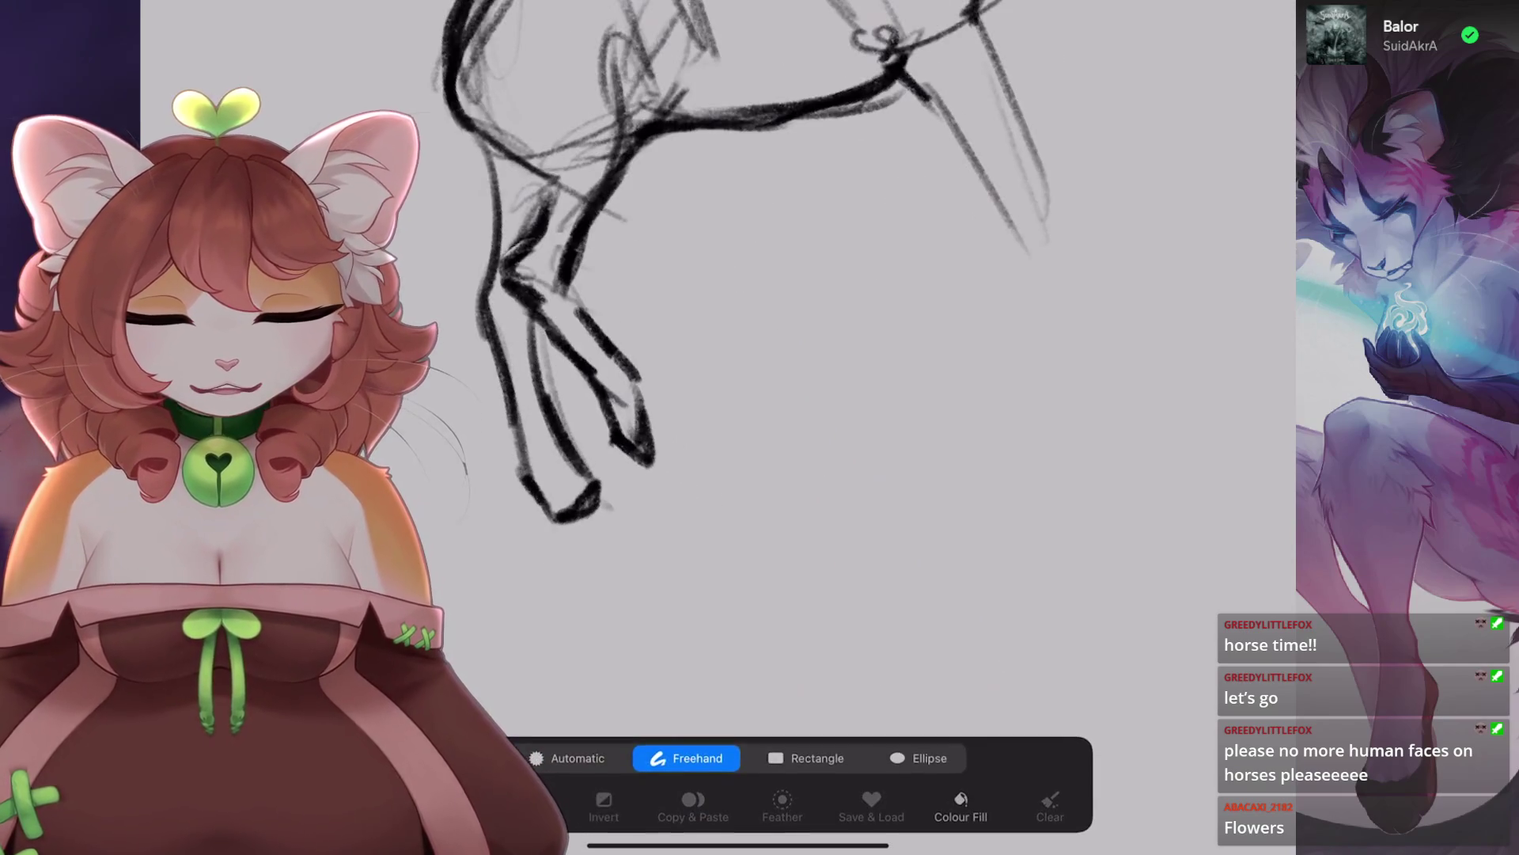
pyautogui.moveTo(569, 400)
pyautogui.mouseDown()
pyautogui.moveTo(522, 546)
pyautogui.moveTo(590, 538)
pyautogui.mouseUp()
pyautogui.press('v')
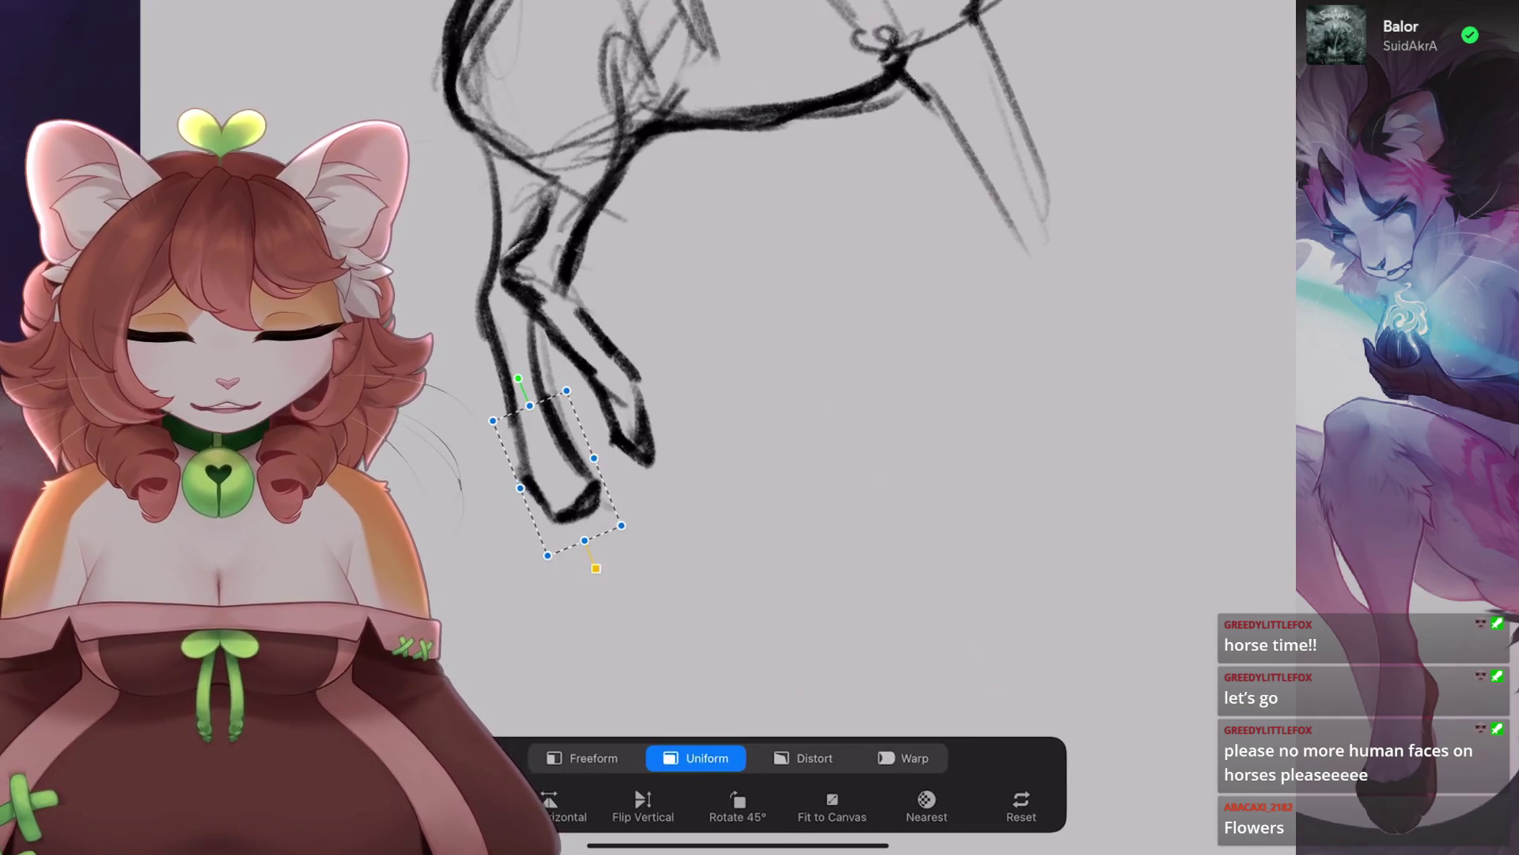
pyautogui.moveTo(554, 443); pyautogui.dragTo(538, 411)
pyautogui.press('v')
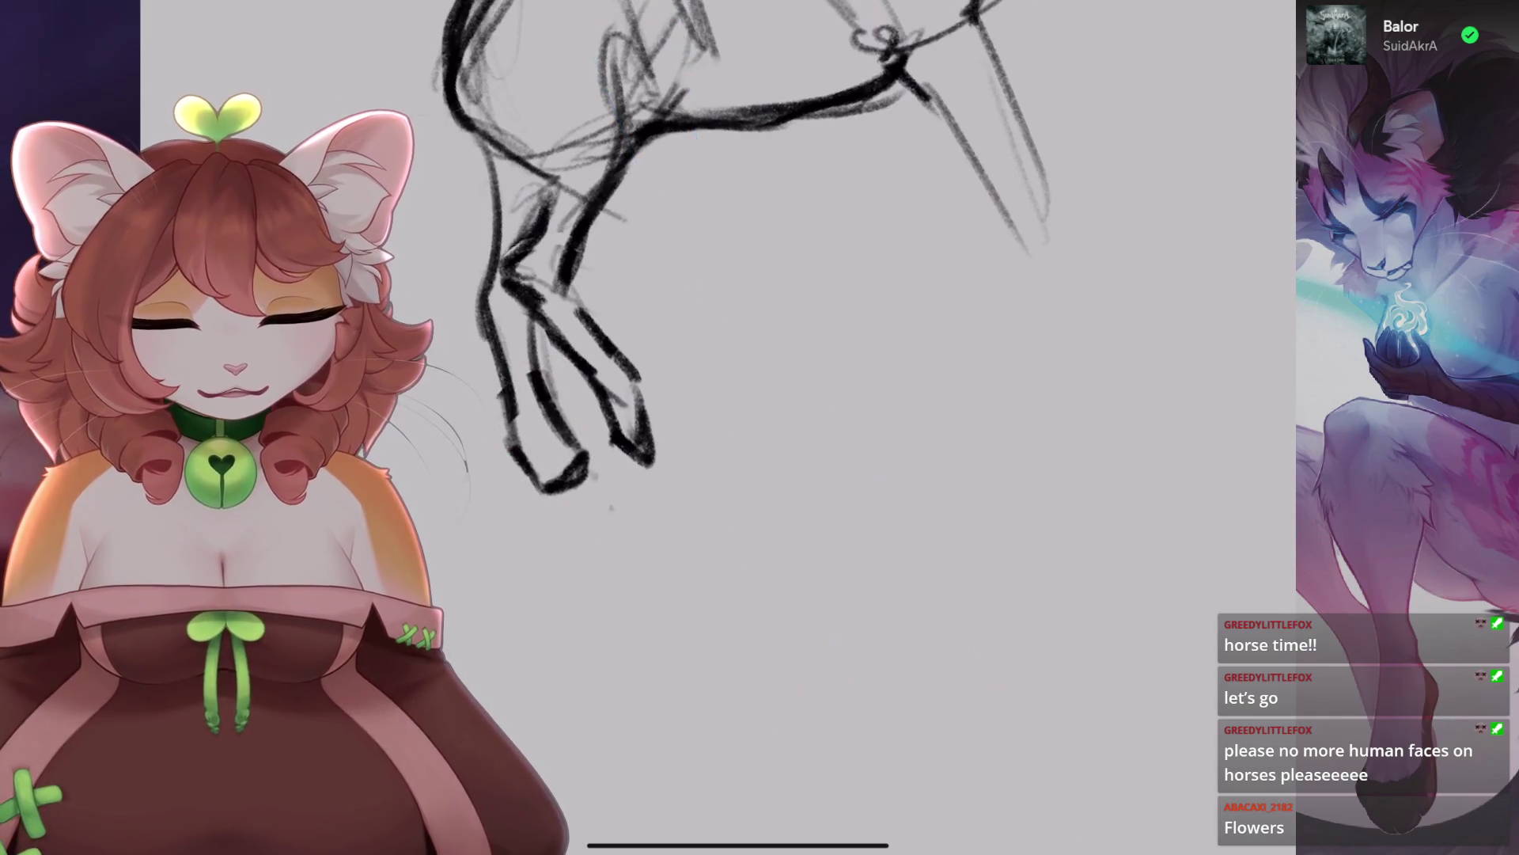
pyautogui.scroll(1, 744, 316)
pyautogui.moveTo(633, 316); pyautogui.dragTo(554, 411)
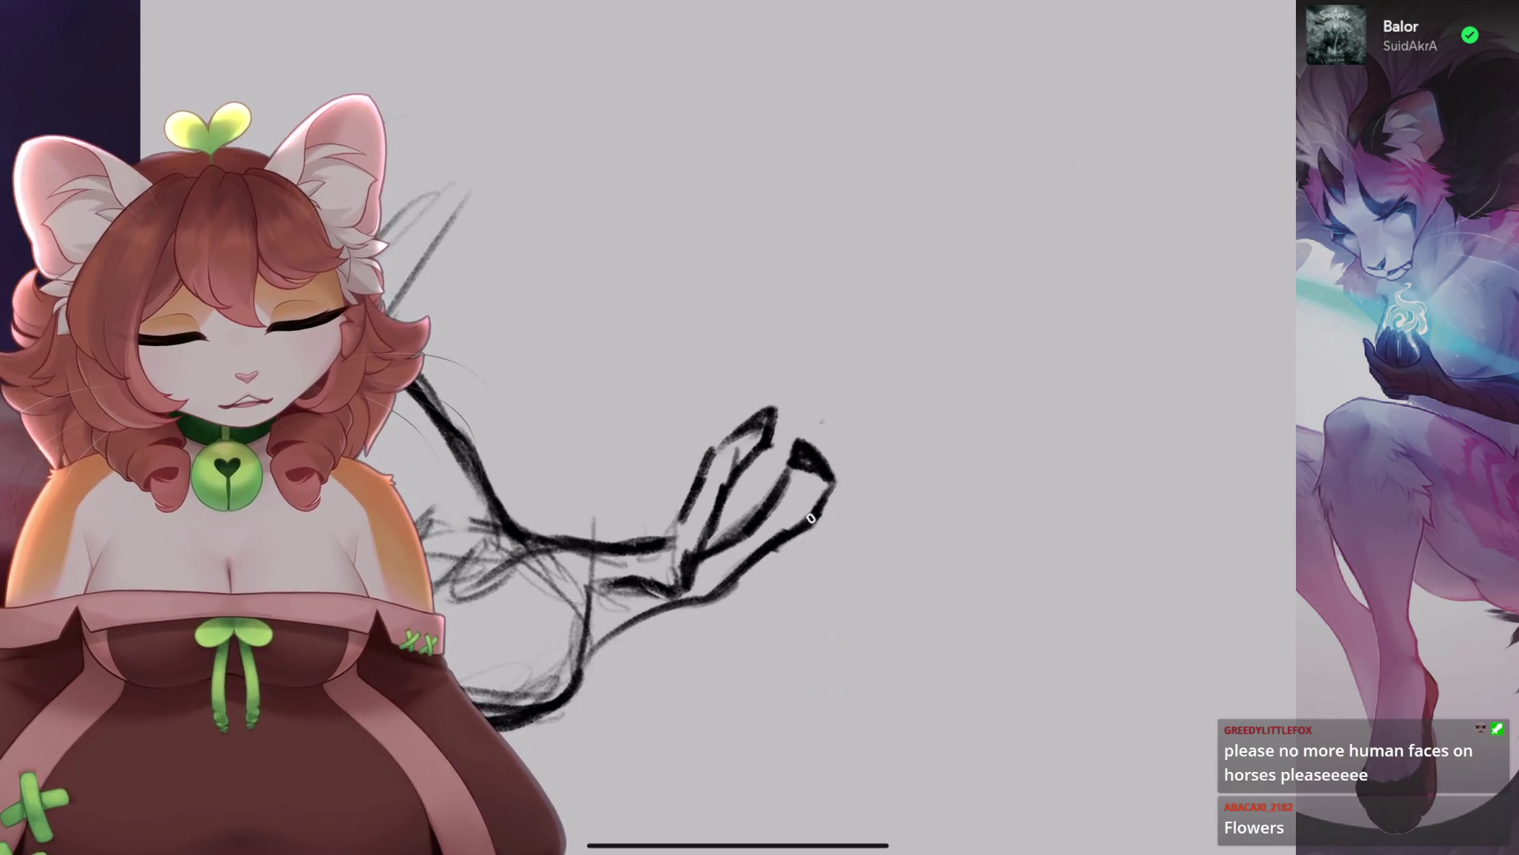
# Rotate the canvas and redraw the hoof outline in bold strokes, redoing one bad stroke.
pyautogui.moveTo(713, 475)
pyautogui.mouseDown()
pyautogui.moveTo(692, 499)
pyautogui.moveTo(713, 442)
pyautogui.moveTo(687, 513)
pyautogui.mouseUp()
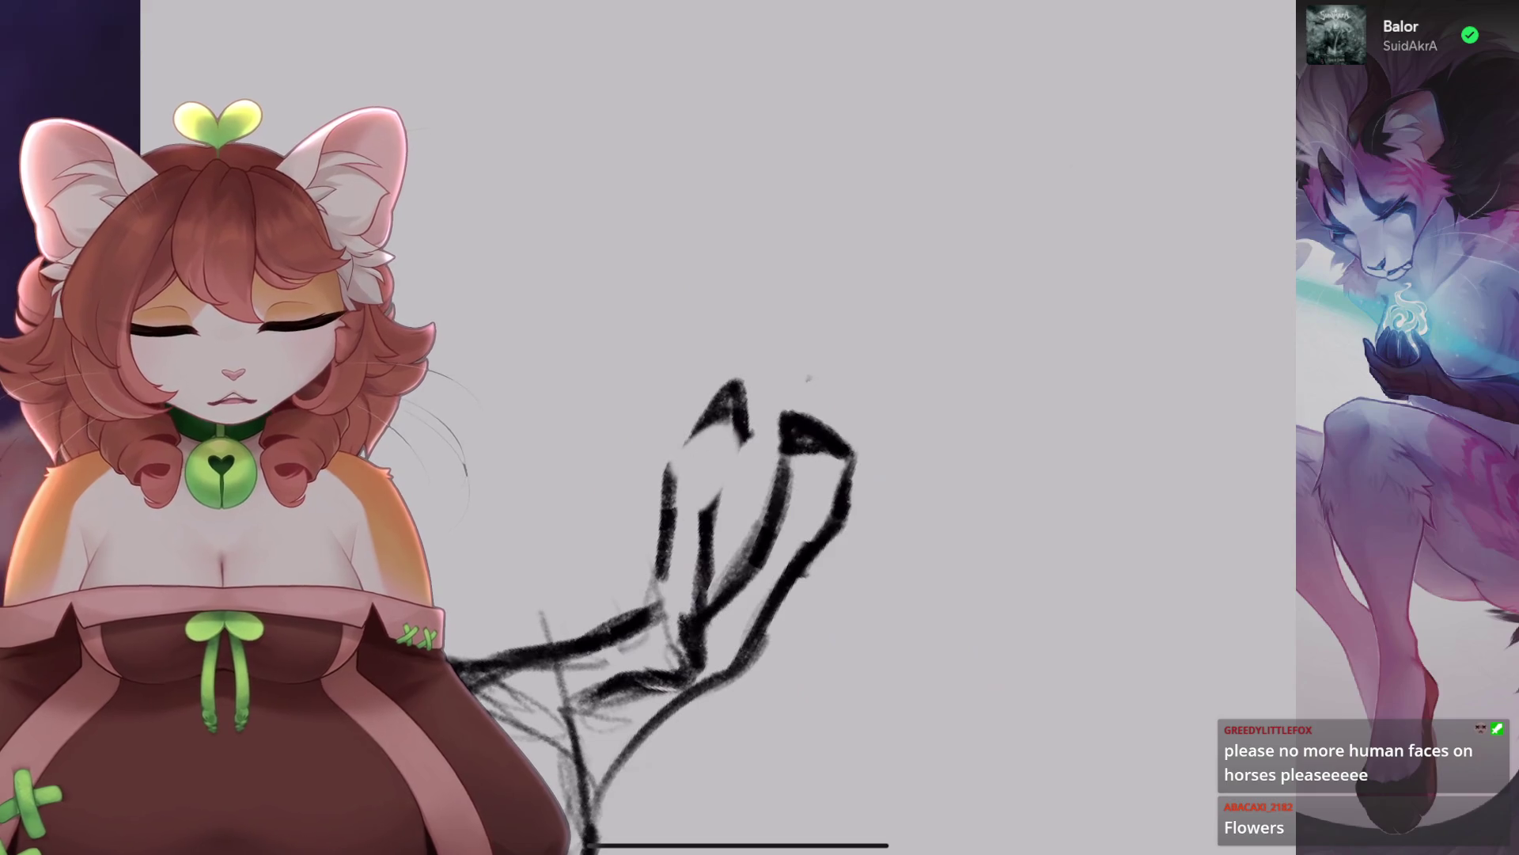
pyautogui.moveTo(741, 457)
pyautogui.mouseDown()
pyautogui.moveTo(712, 484)
pyautogui.moveTo(704, 526)
pyautogui.mouseUp()
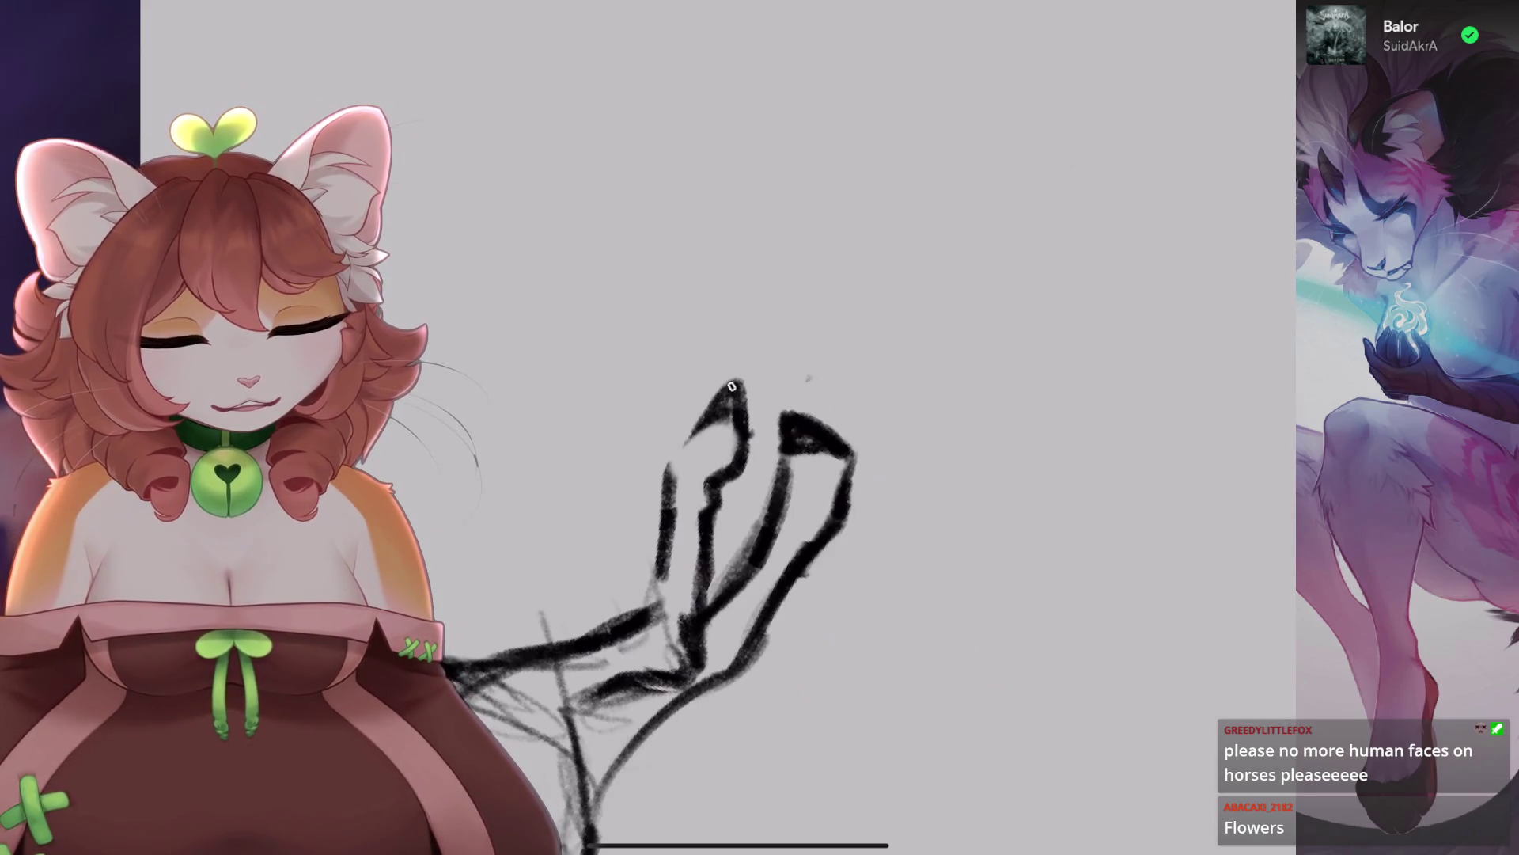
pyautogui.moveTo(736, 386); pyautogui.dragTo(669, 467)
pyautogui.hotkey('ctrl', 'z')
pyautogui.hotkey('ctrl', 'z')
pyautogui.hotkey('ctrl', 'z')
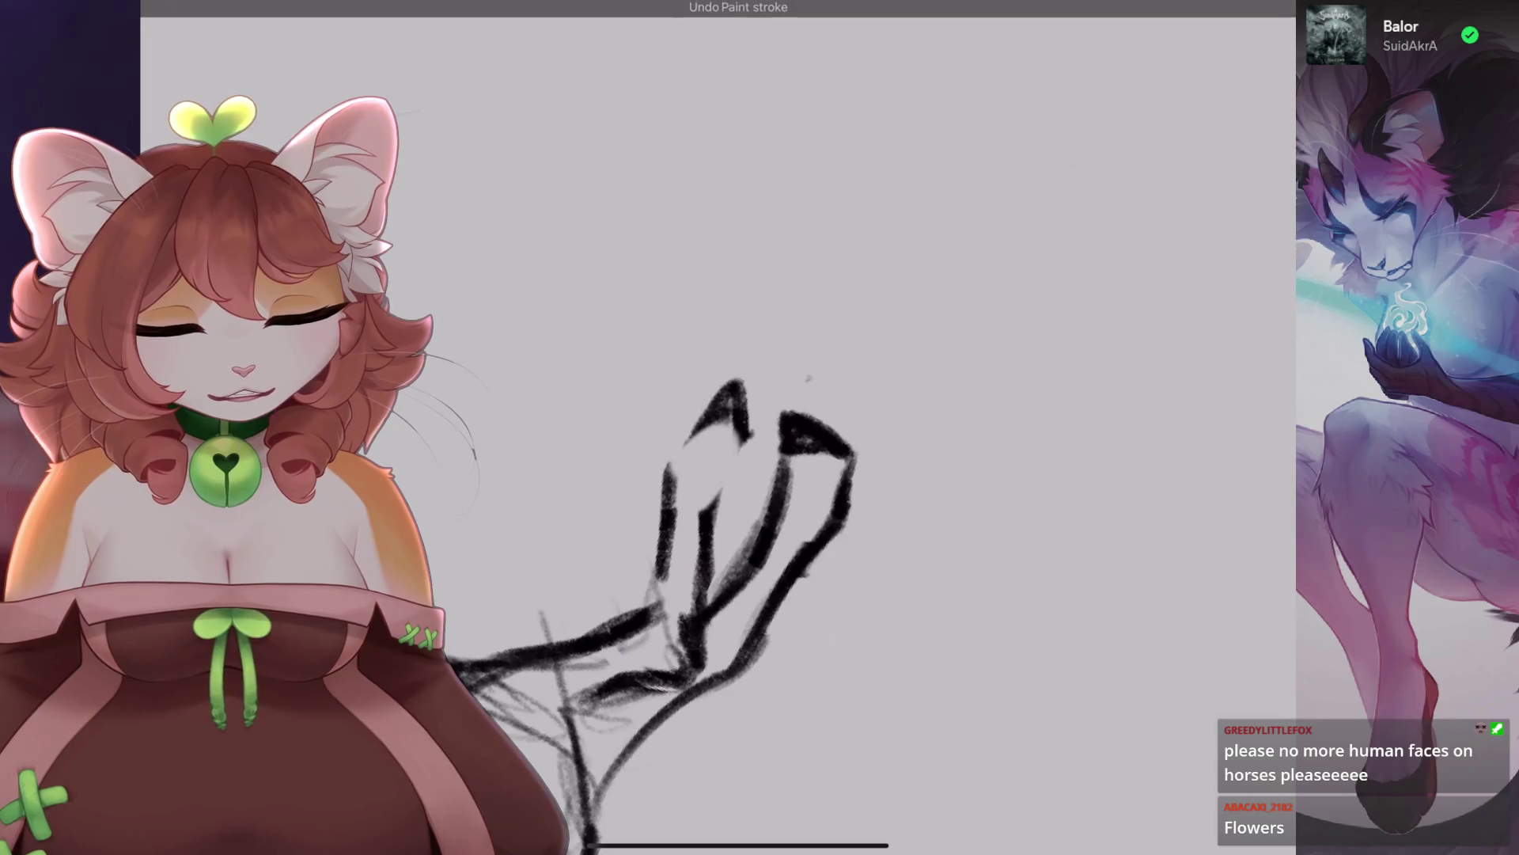
pyautogui.moveTo(742, 419); pyautogui.dragTo(704, 546)
pyautogui.moveTo(716, 396)
pyautogui.mouseDown()
pyautogui.moveTo(665, 468)
pyautogui.moveTo(657, 520)
pyautogui.mouseUp()
# Add two short ear strokes on the head and darken the arc along the horse's back.
pyautogui.scroll(3, 713, 514)
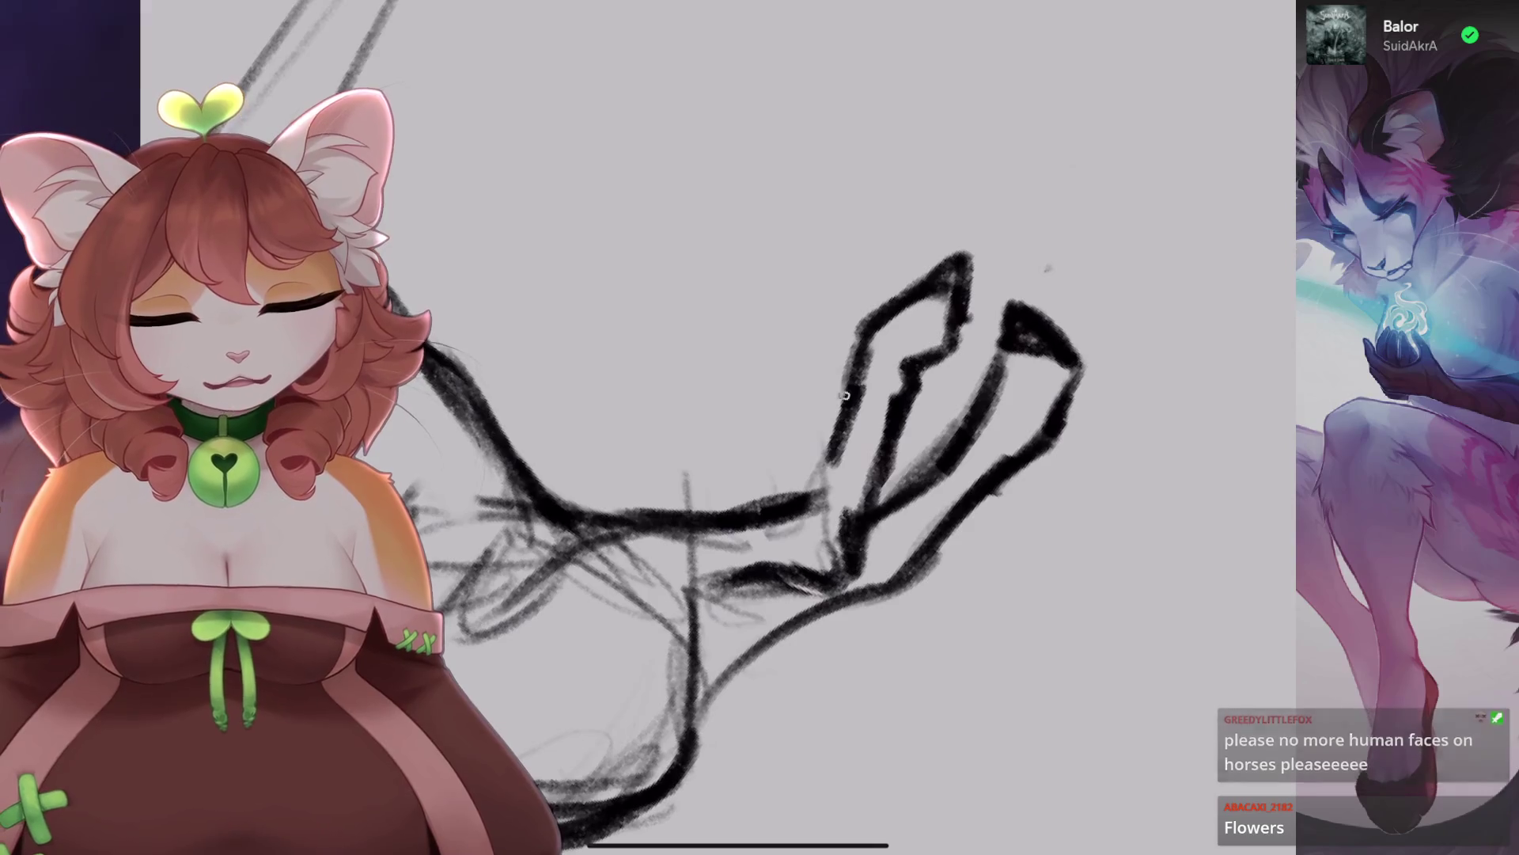
pyautogui.scroll(-3, 736, 514)
pyautogui.scroll(-3, 712, 427)
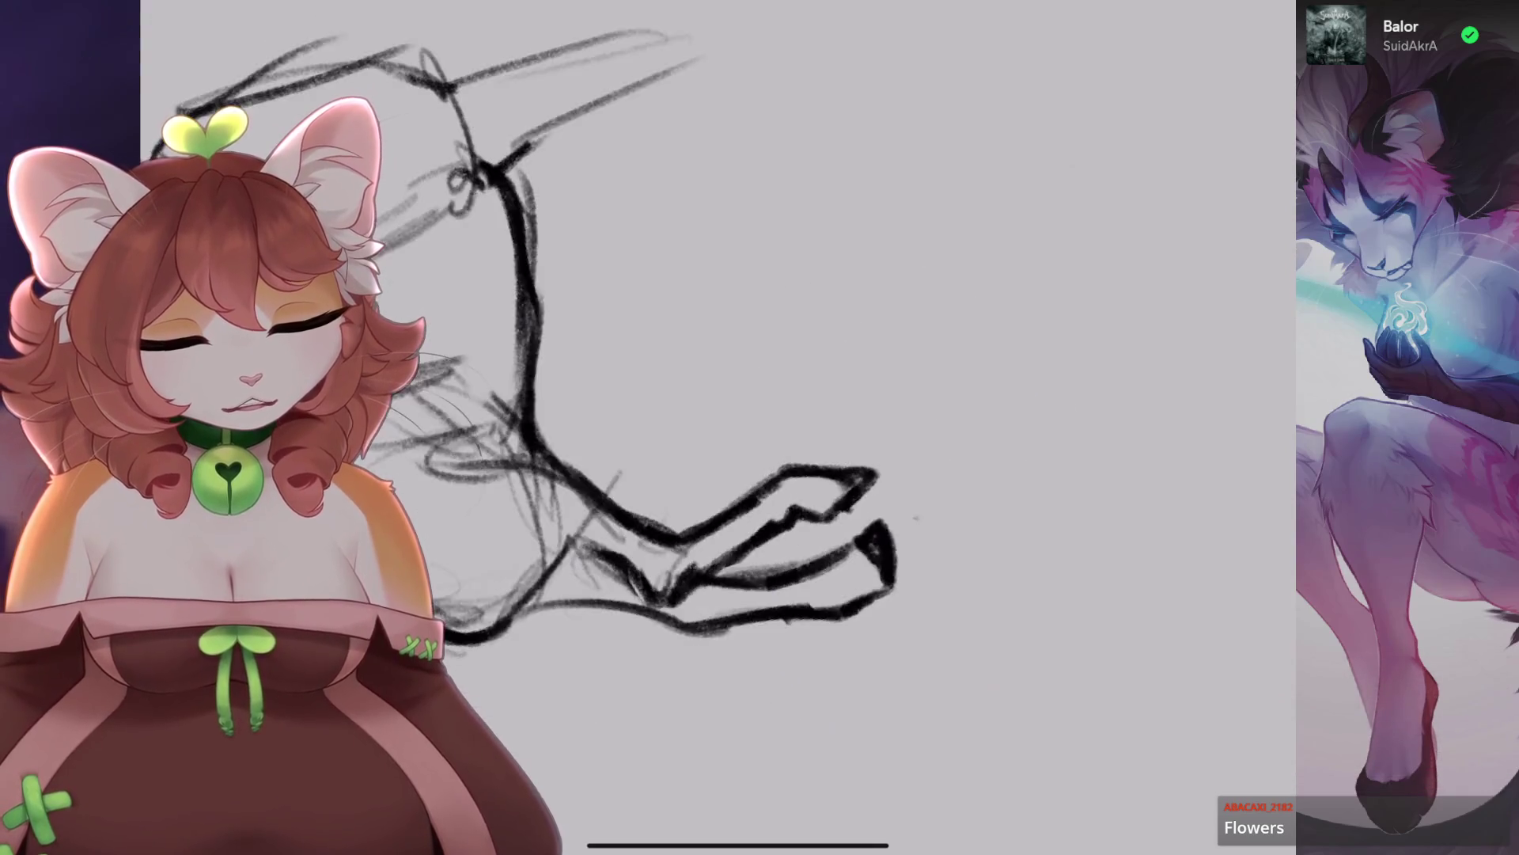
pyautogui.scroll(-2, 673, 317)
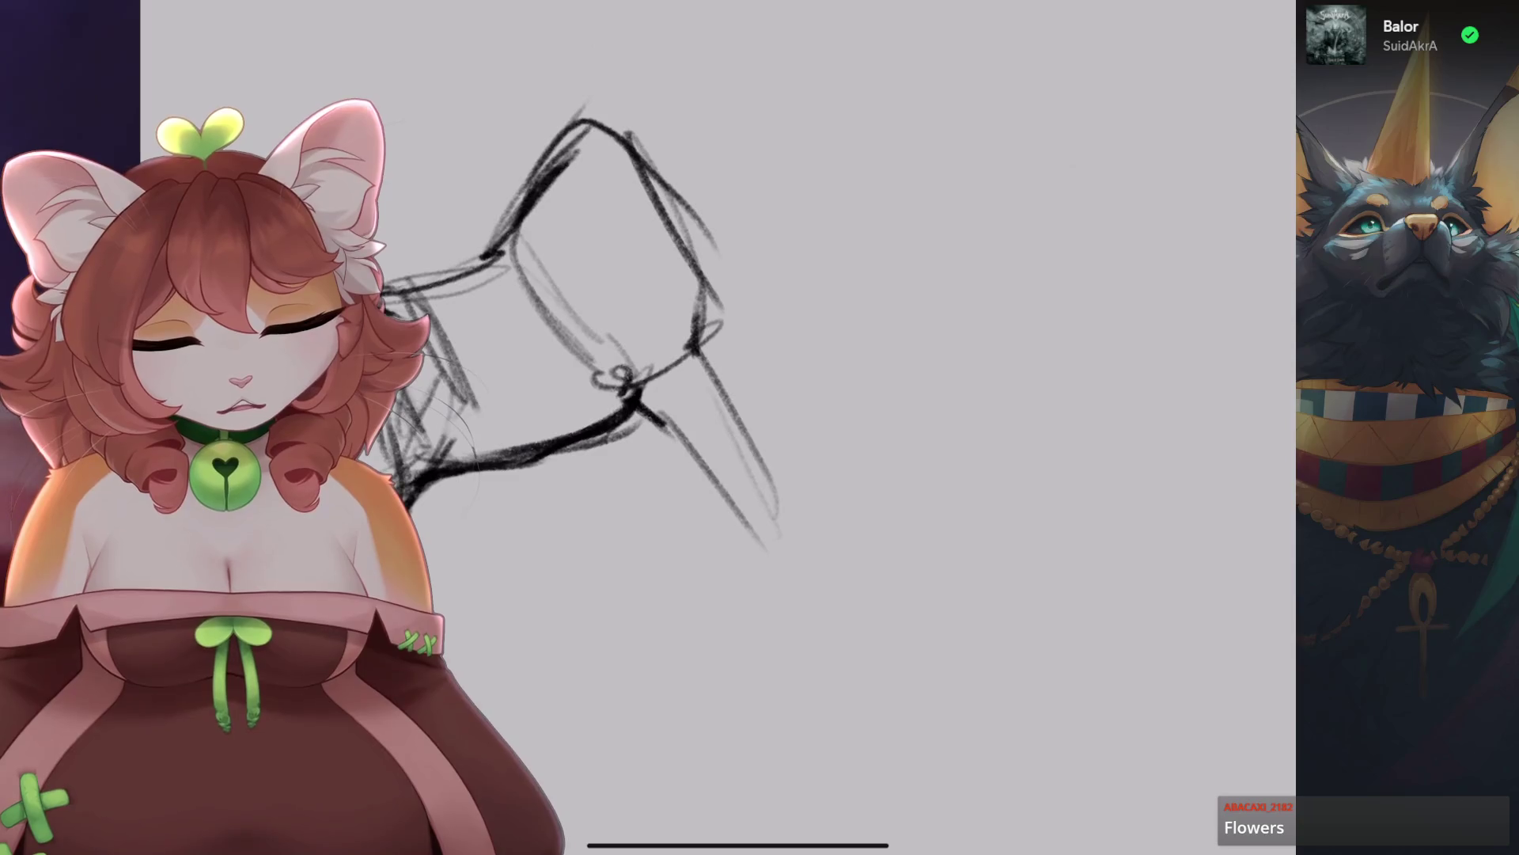
pyautogui.scroll(3, 634, 357)
pyautogui.moveTo(540, 304)
pyautogui.mouseDown()
pyautogui.moveTo(637, 229)
pyautogui.moveTo(653, 196)
pyautogui.moveTo(724, 172)
pyautogui.mouseUp()
pyautogui.scroll(-3, 633, 396)
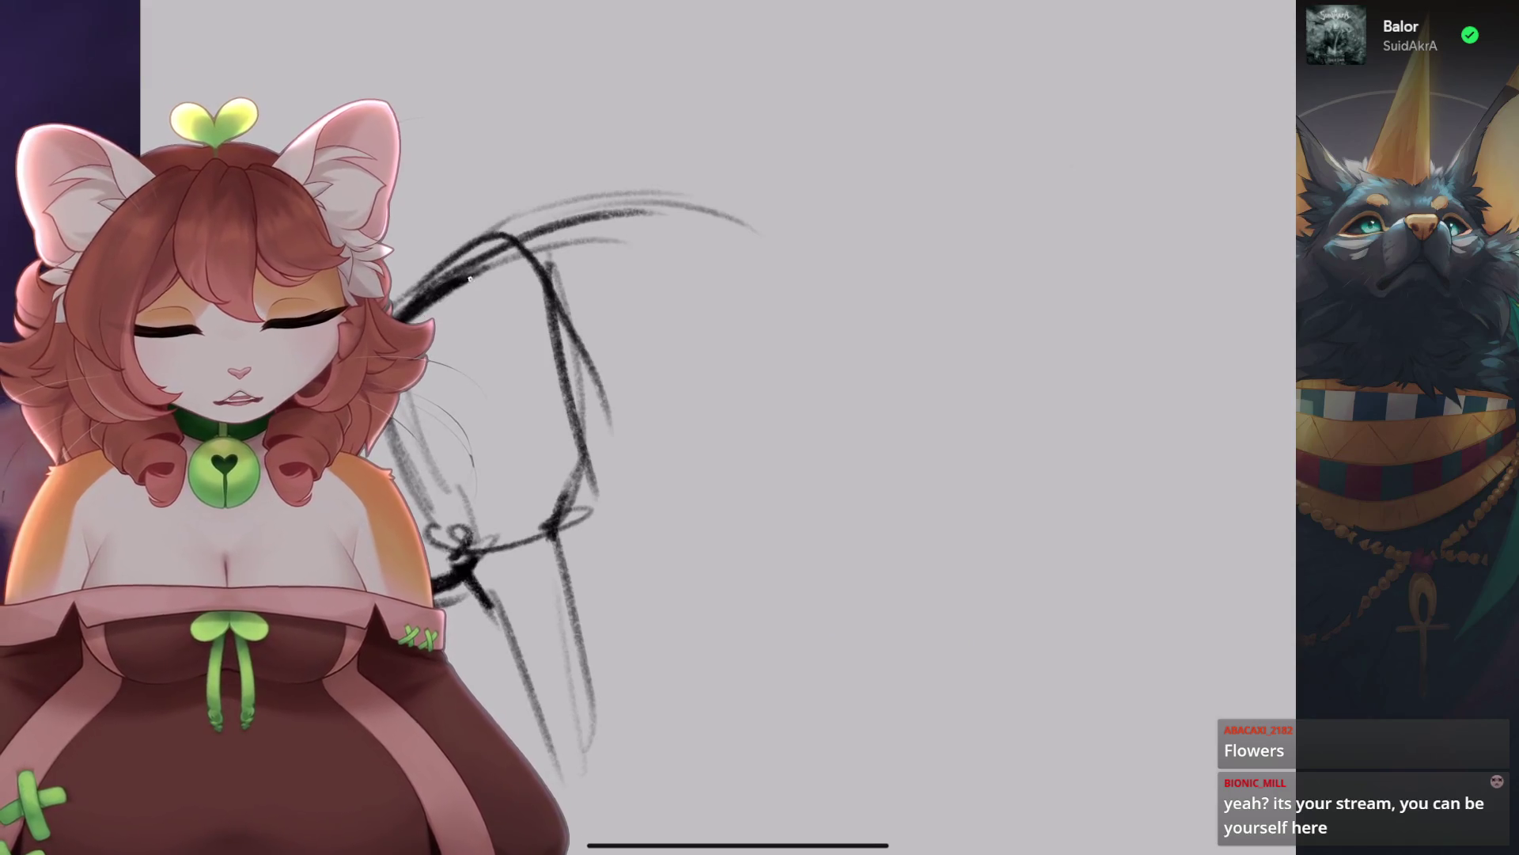
pyautogui.moveTo(487, 241); pyautogui.dragTo(712, 202)
pyautogui.moveTo(554, 210)
pyautogui.mouseDown()
pyautogui.moveTo(728, 230)
pyautogui.moveTo(764, 281)
pyautogui.mouseUp()
pyautogui.moveTo(681, 207); pyautogui.dragTo(783, 315)
# Undo a stray mark and extend the back line flatter to the right.
pyautogui.moveTo(684, 269)
pyautogui.mouseDown()
pyautogui.moveTo(671, 332)
pyautogui.moveTo(681, 320)
pyautogui.mouseUp()
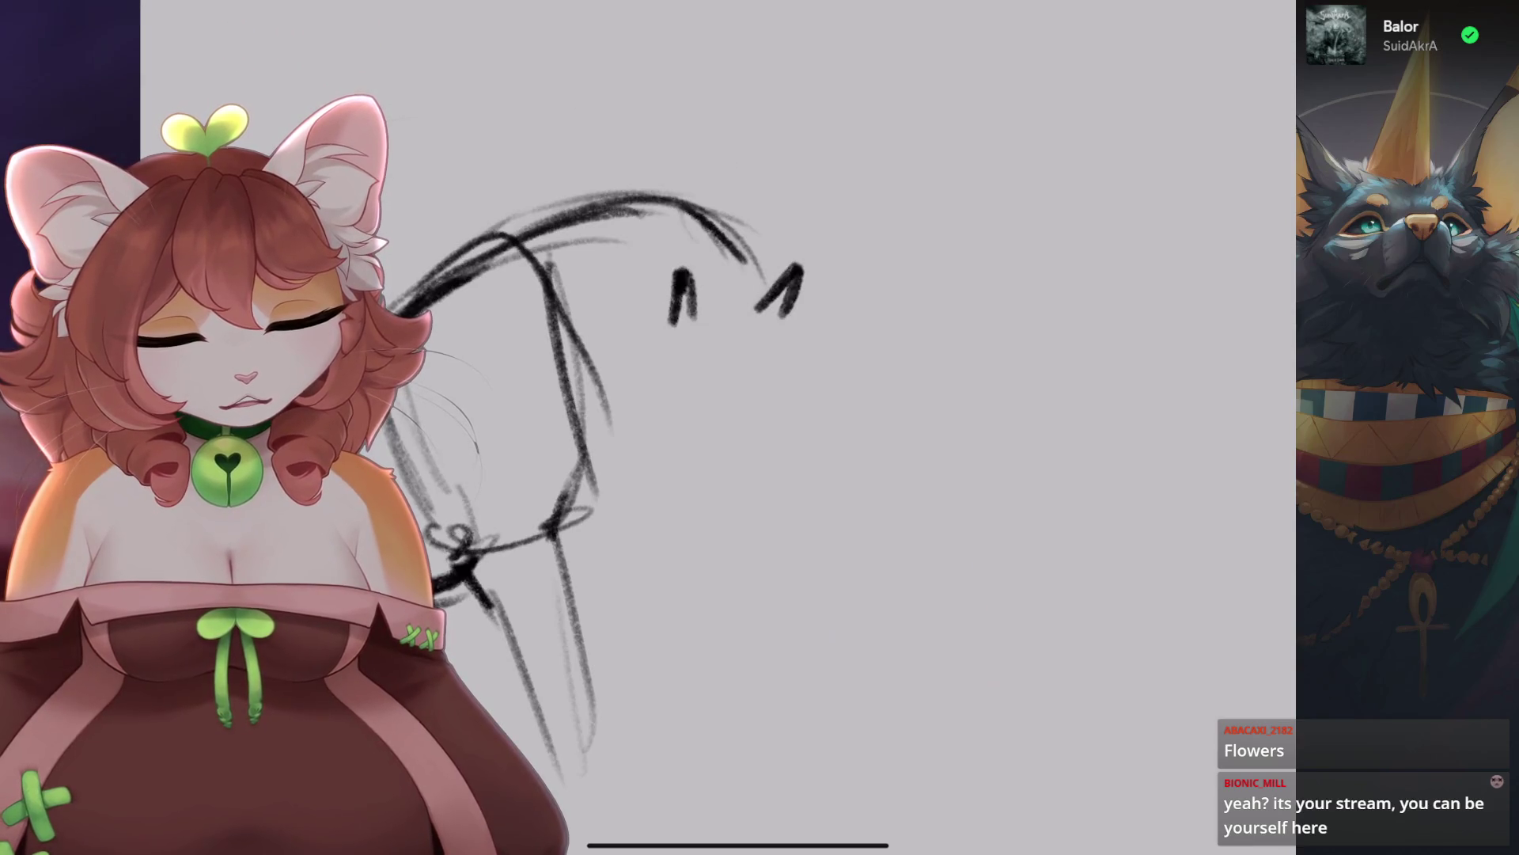
pyautogui.hotkey('ctrl', 'z')
pyautogui.hotkey('ctrl', 'z')
pyautogui.hotkey('ctrl', 'z')
pyautogui.hotkey('ctrl', 'z')
pyautogui.hotkey('ctrl', 'z')
pyautogui.moveTo(546, 238)
pyautogui.mouseDown()
pyautogui.moveTo(732, 213)
pyautogui.moveTo(771, 235)
pyautogui.mouseUp()
pyautogui.moveTo(530, 253); pyautogui.dragTo(748, 251)
pyautogui.moveTo(598, 451); pyautogui.dragTo(716, 388)
pyautogui.moveTo(601, 396)
pyautogui.mouseDown()
pyautogui.moveTo(752, 316)
pyautogui.moveTo(689, 469)
pyautogui.mouseUp()
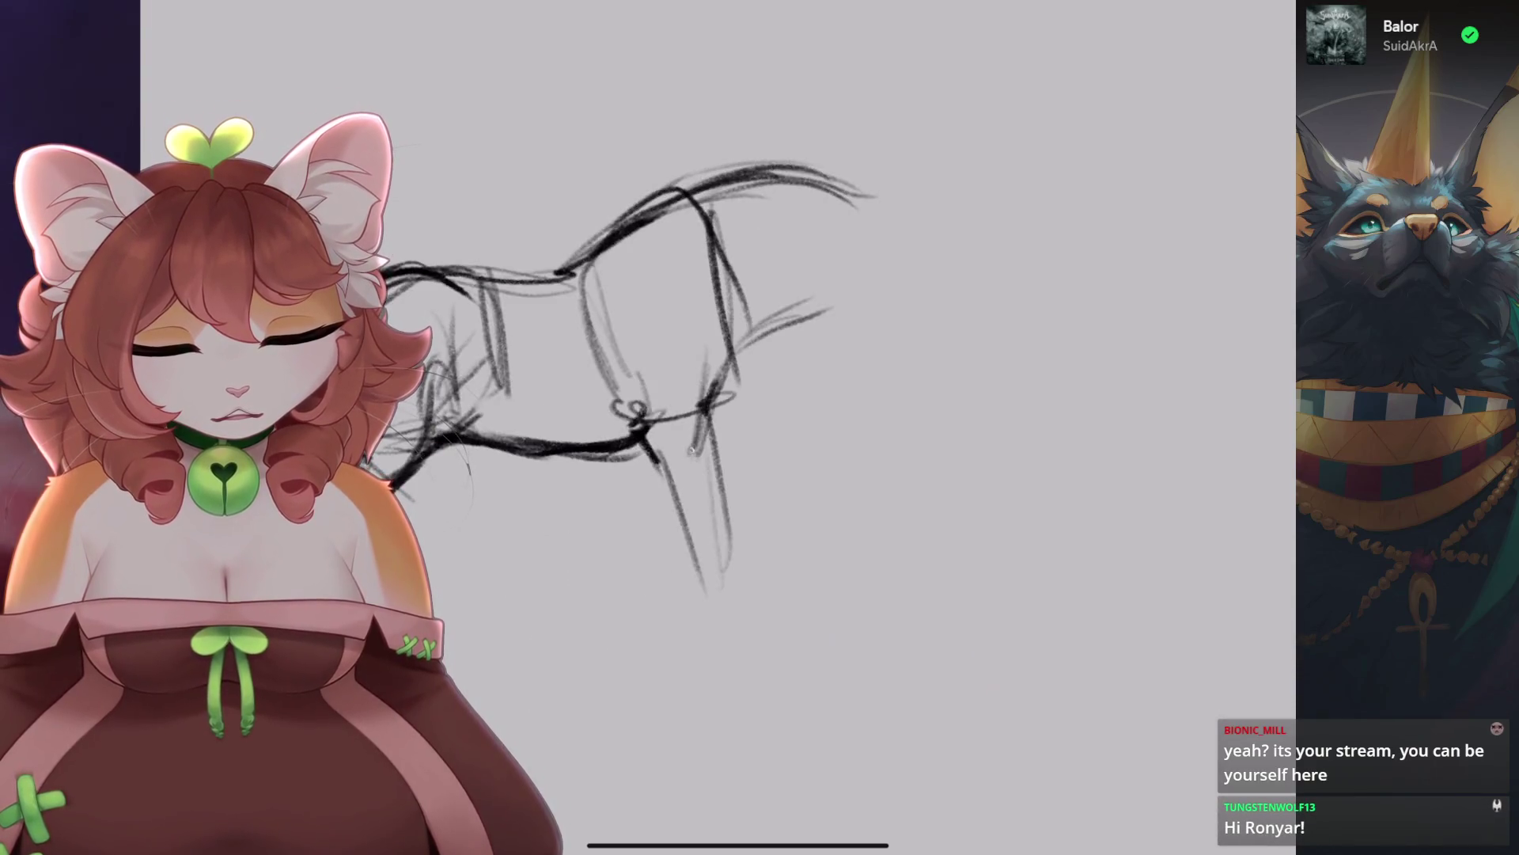
# Darken the top-of-back line rightward into the tail and lighten stray strokes near the rear.
pyautogui.moveTo(602, 245); pyautogui.dragTo(760, 168)
pyautogui.moveTo(675, 215); pyautogui.dragTo(807, 168)
pyautogui.moveTo(712, 199); pyautogui.dragTo(822, 180)
pyautogui.moveTo(633, 396); pyautogui.dragTo(752, 341)
pyautogui.moveTo(815, 301)
pyautogui.mouseDown()
pyautogui.moveTo(797, 395)
pyautogui.moveTo(787, 377)
pyautogui.moveTo(827, 253)
pyautogui.moveTo(836, 404)
pyautogui.mouseUp()
pyautogui.moveTo(789, 499)
pyautogui.mouseDown()
pyautogui.moveTo(799, 427)
pyautogui.moveTo(633, 341)
pyautogui.mouseUp()
pyautogui.moveTo(787, 364)
pyautogui.mouseDown()
pyautogui.moveTo(760, 336)
pyautogui.moveTo(835, 356)
pyautogui.mouseUp()
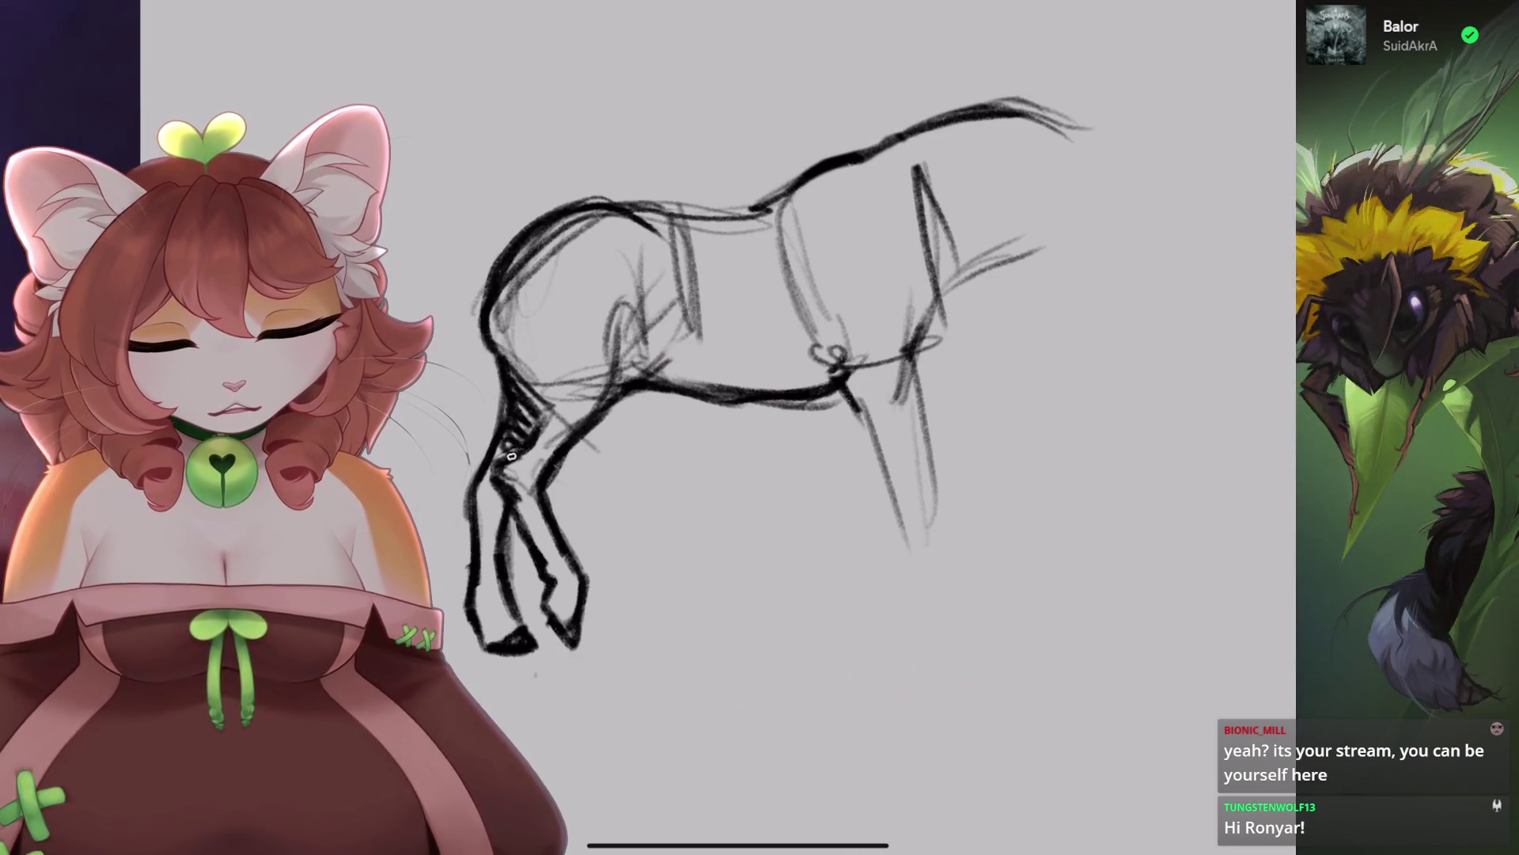
pyautogui.moveTo(838, 360); pyautogui.dragTo(713, 352)
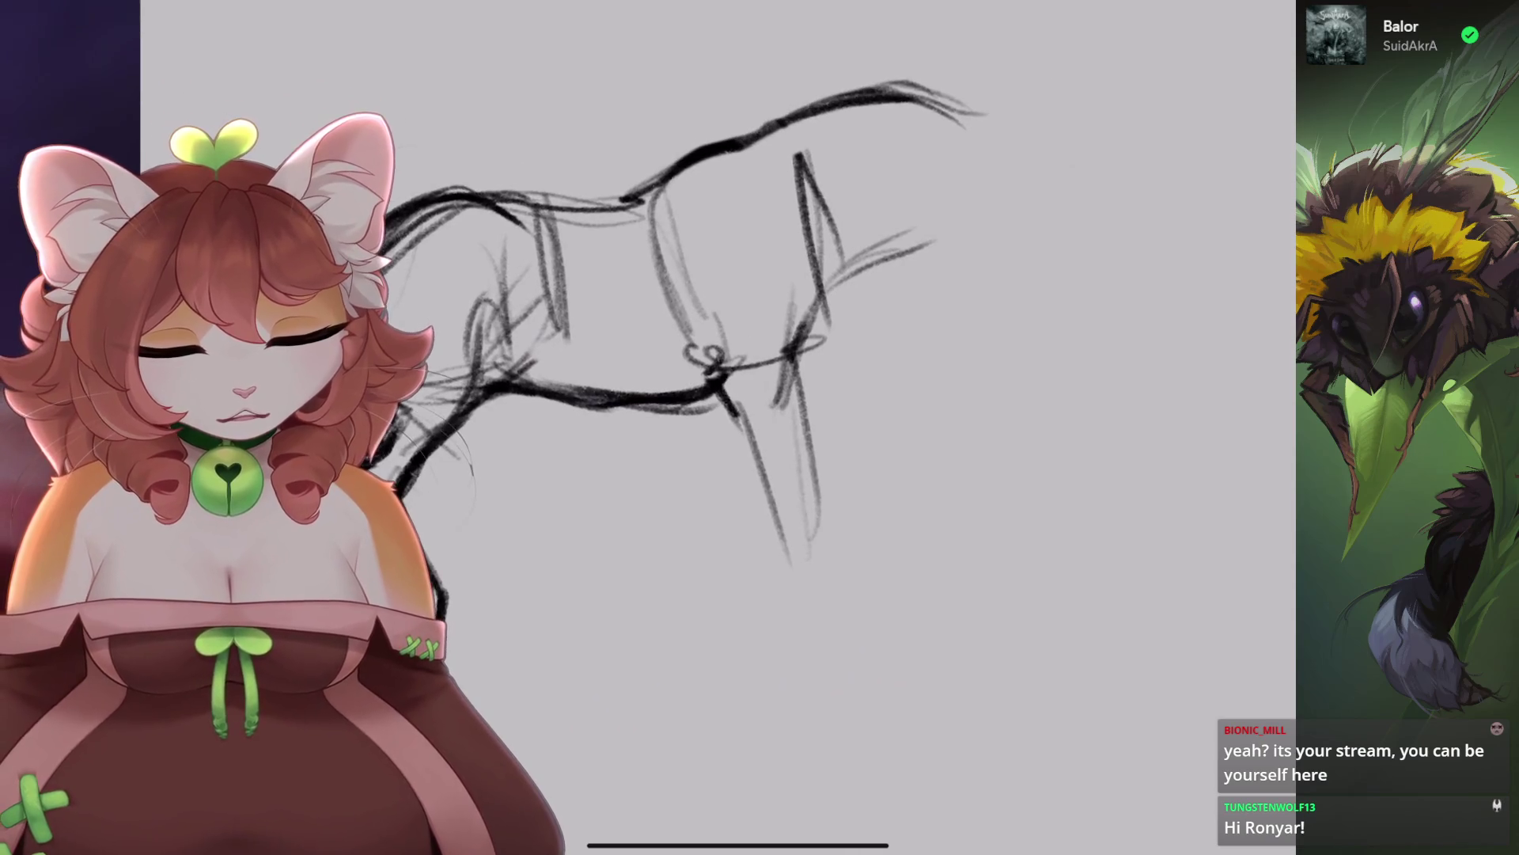
# Draw both hind legs down to their hooves in dark, bold strokes.
pyautogui.moveTo(819, 304)
pyautogui.mouseDown()
pyautogui.moveTo(763, 420)
pyautogui.moveTo(745, 522)
pyautogui.mouseUp()
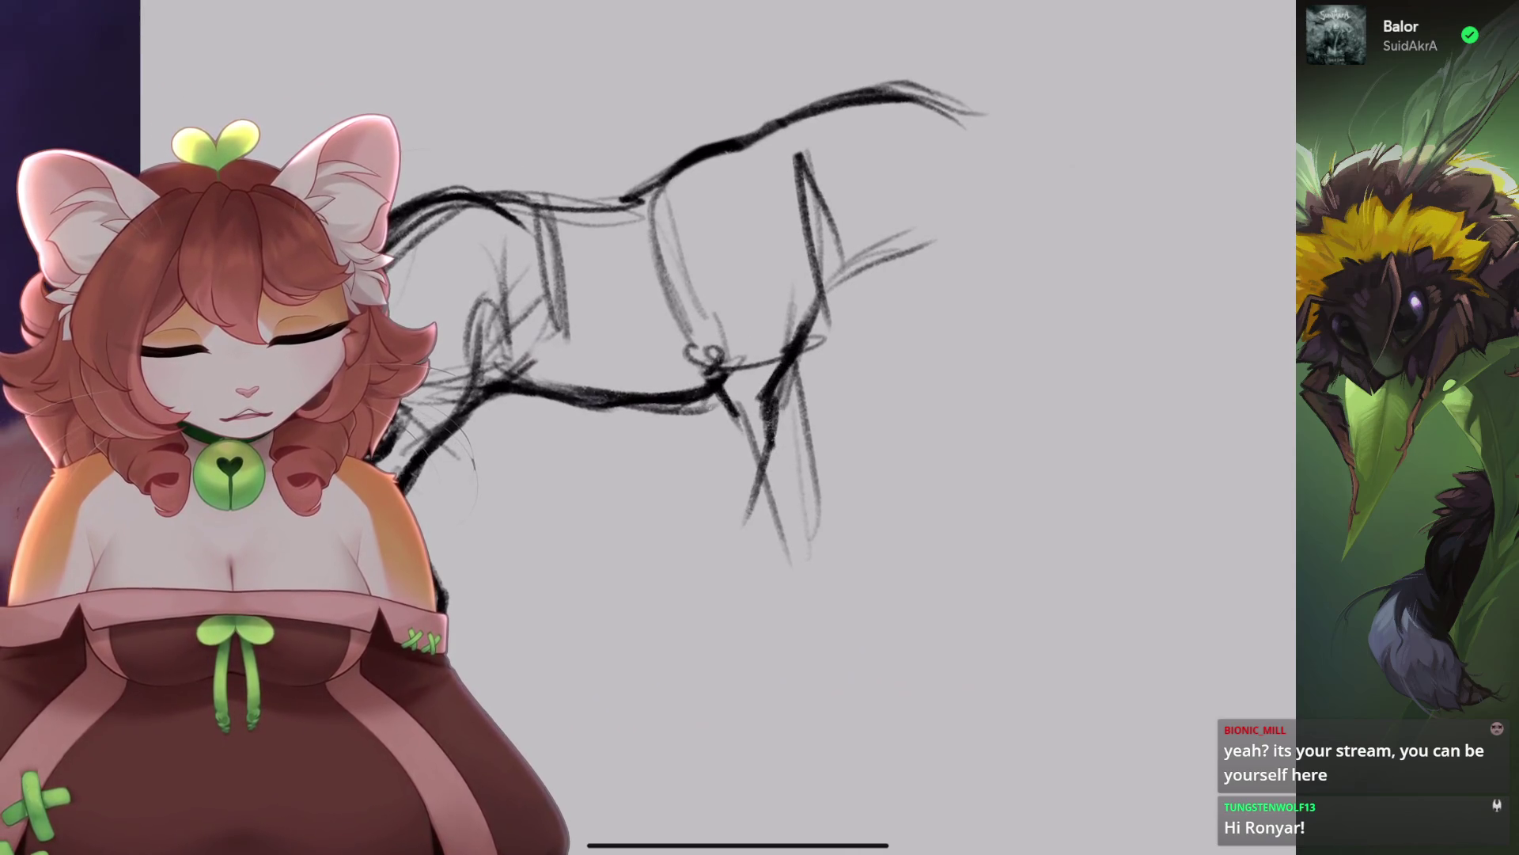
pyautogui.moveTo(716, 375)
pyautogui.mouseDown()
pyautogui.moveTo(707, 514)
pyautogui.moveTo(724, 550)
pyautogui.mouseUp()
pyautogui.moveTo(716, 451); pyautogui.dragTo(732, 590)
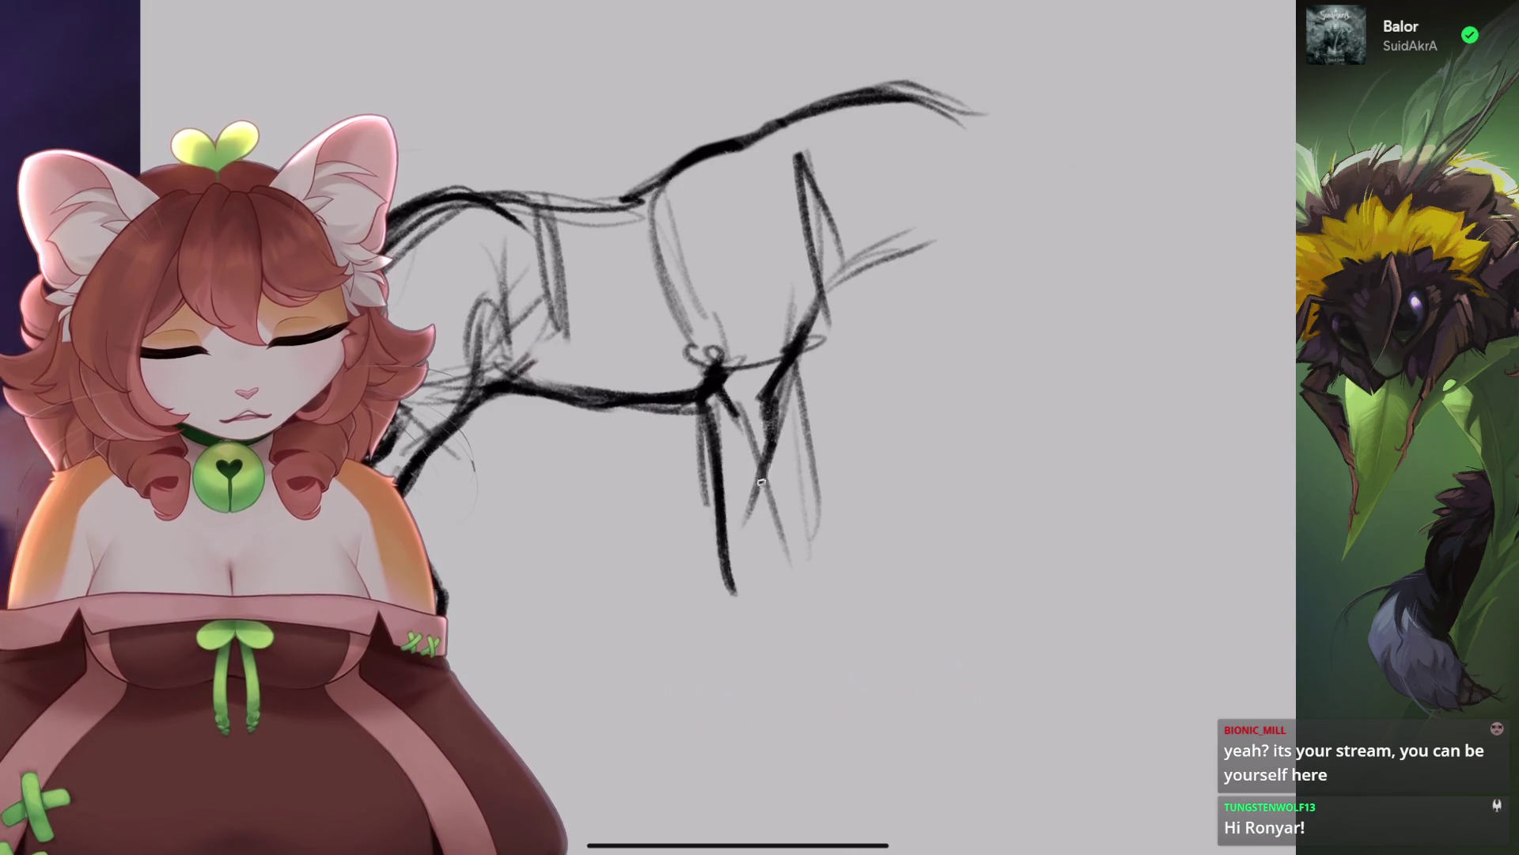
pyautogui.moveTo(784, 411); pyautogui.dragTo(755, 617)
pyautogui.moveTo(715, 498)
pyautogui.mouseDown()
pyautogui.moveTo(724, 645)
pyautogui.moveTo(740, 669)
pyautogui.mouseUp()
pyautogui.moveTo(767, 544)
pyautogui.mouseDown()
pyautogui.moveTo(756, 645)
pyautogui.moveTo(779, 667)
pyautogui.mouseUp()
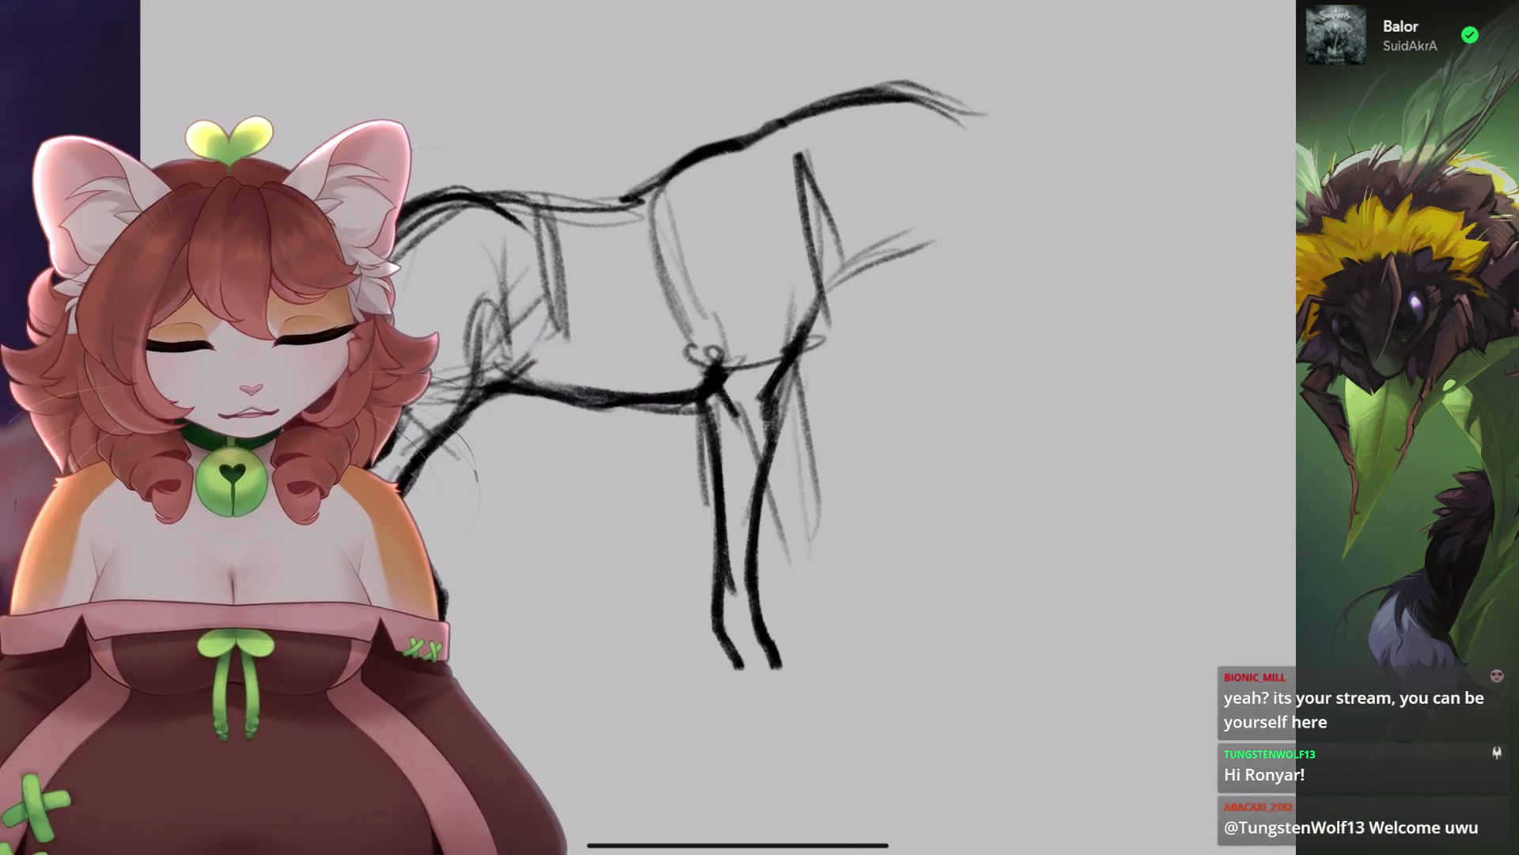
pyautogui.moveTo(693, 422); pyautogui.dragTo(709, 651)
# Erase the old back stroke and redraw a thicker, longer back line with curves at the leg top.
pyautogui.moveTo(712, 364); pyautogui.dragTo(573, 475)
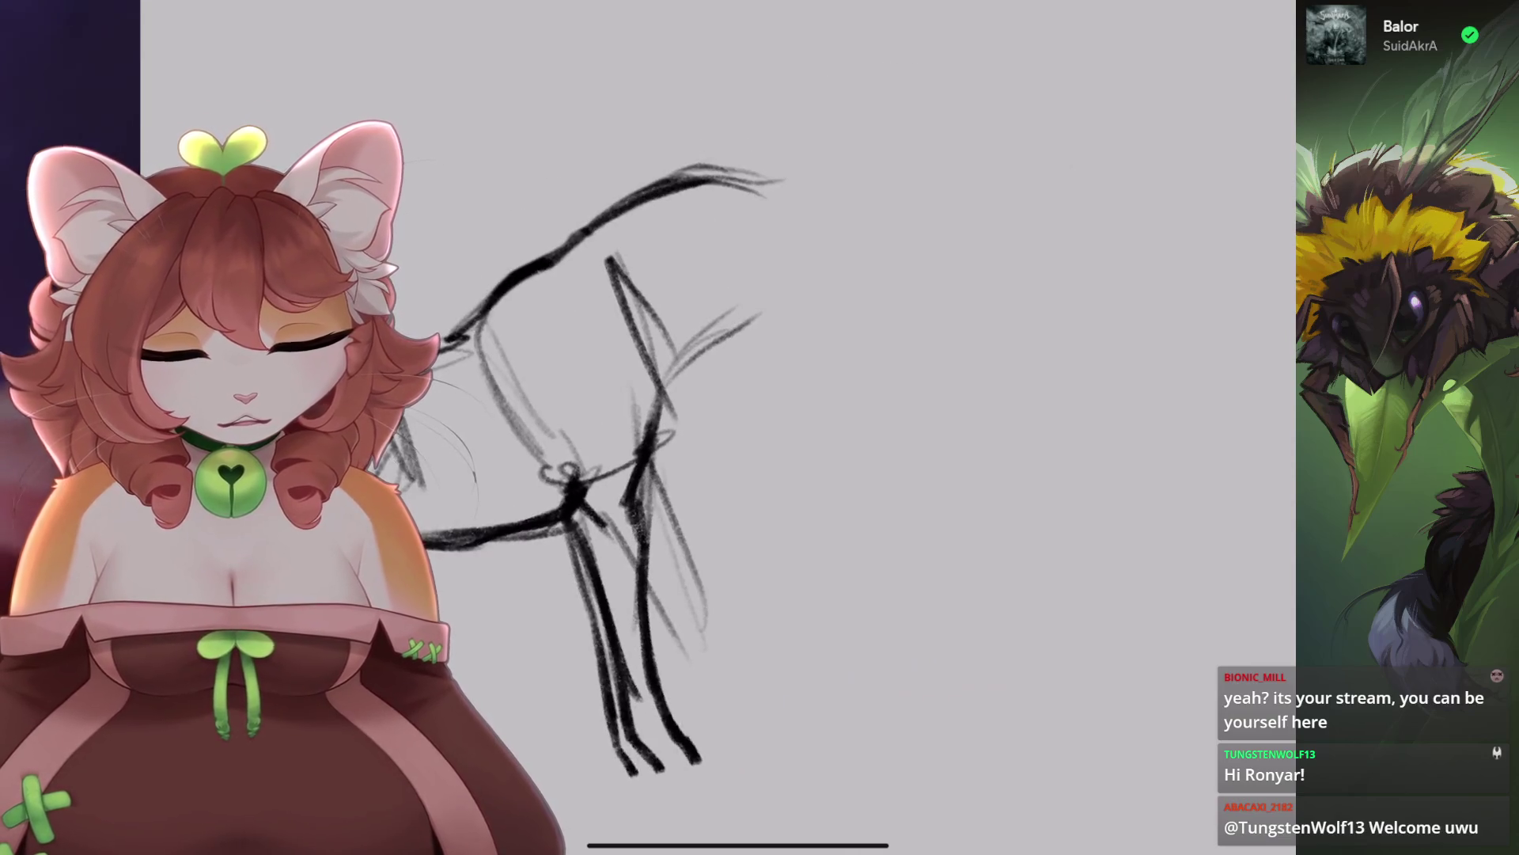
pyautogui.moveTo(710, 327)
pyautogui.mouseDown()
pyautogui.moveTo(657, 420)
pyautogui.moveTo(705, 364)
pyautogui.moveTo(645, 445)
pyautogui.mouseUp()
pyautogui.moveTo(889, 211)
pyautogui.mouseDown()
pyautogui.moveTo(667, 193)
pyautogui.moveTo(546, 214)
pyautogui.mouseUp()
pyautogui.moveTo(495, 317)
pyautogui.mouseDown()
pyautogui.moveTo(522, 285)
pyautogui.moveTo(728, 226)
pyautogui.mouseUp()
pyautogui.moveTo(656, 419); pyautogui.dragTo(706, 368)
pyautogui.moveTo(574, 261); pyautogui.dragTo(812, 230)
pyautogui.moveTo(646, 438); pyautogui.dragTo(799, 316)
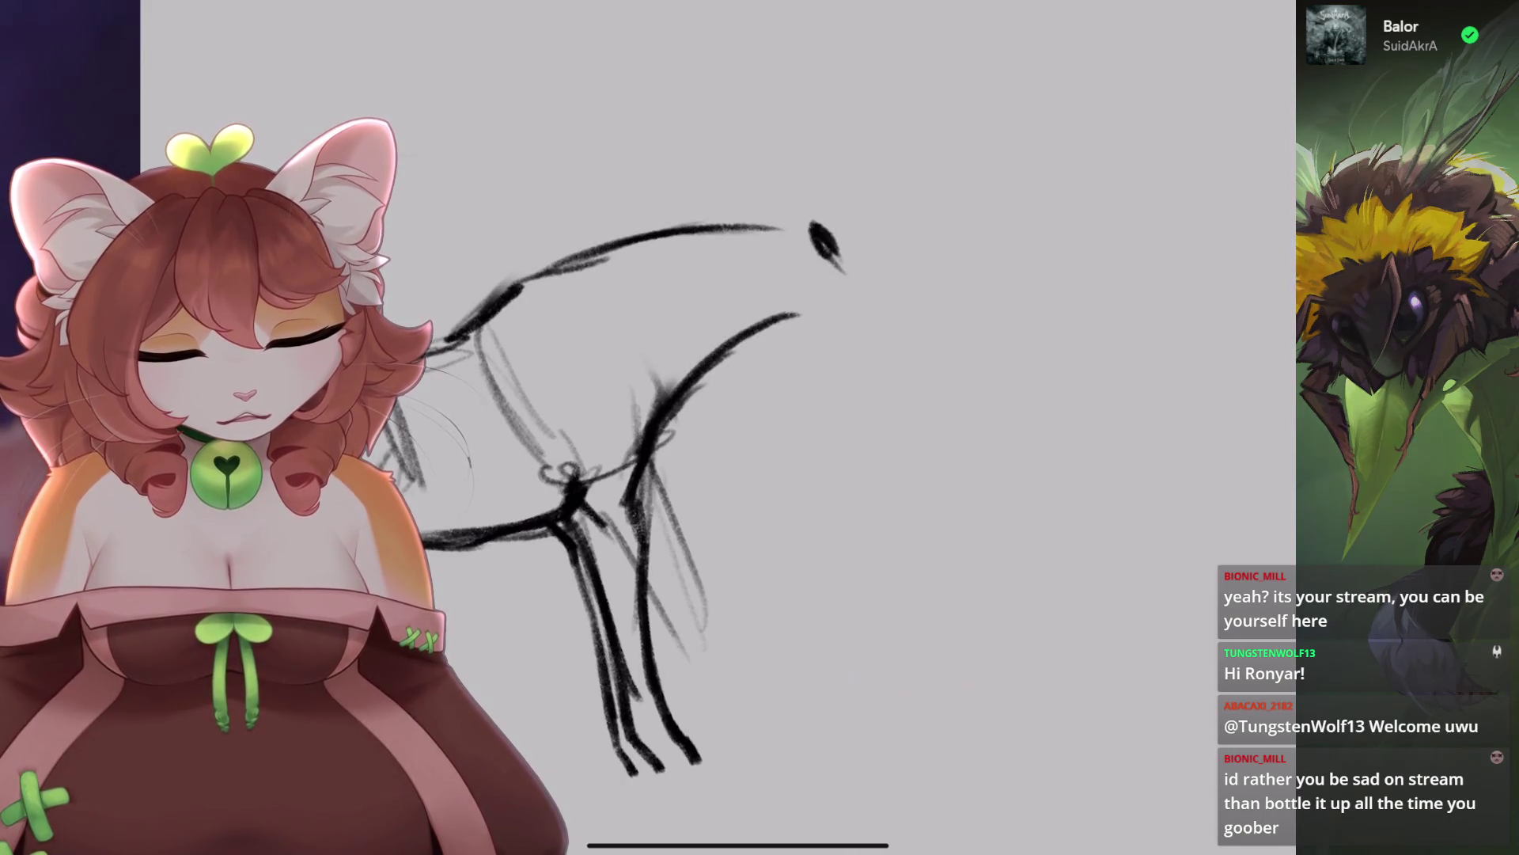
pyautogui.moveTo(716, 360)
pyautogui.mouseDown()
pyautogui.moveTo(799, 350)
pyautogui.moveTo(769, 346)
pyautogui.mouseUp()
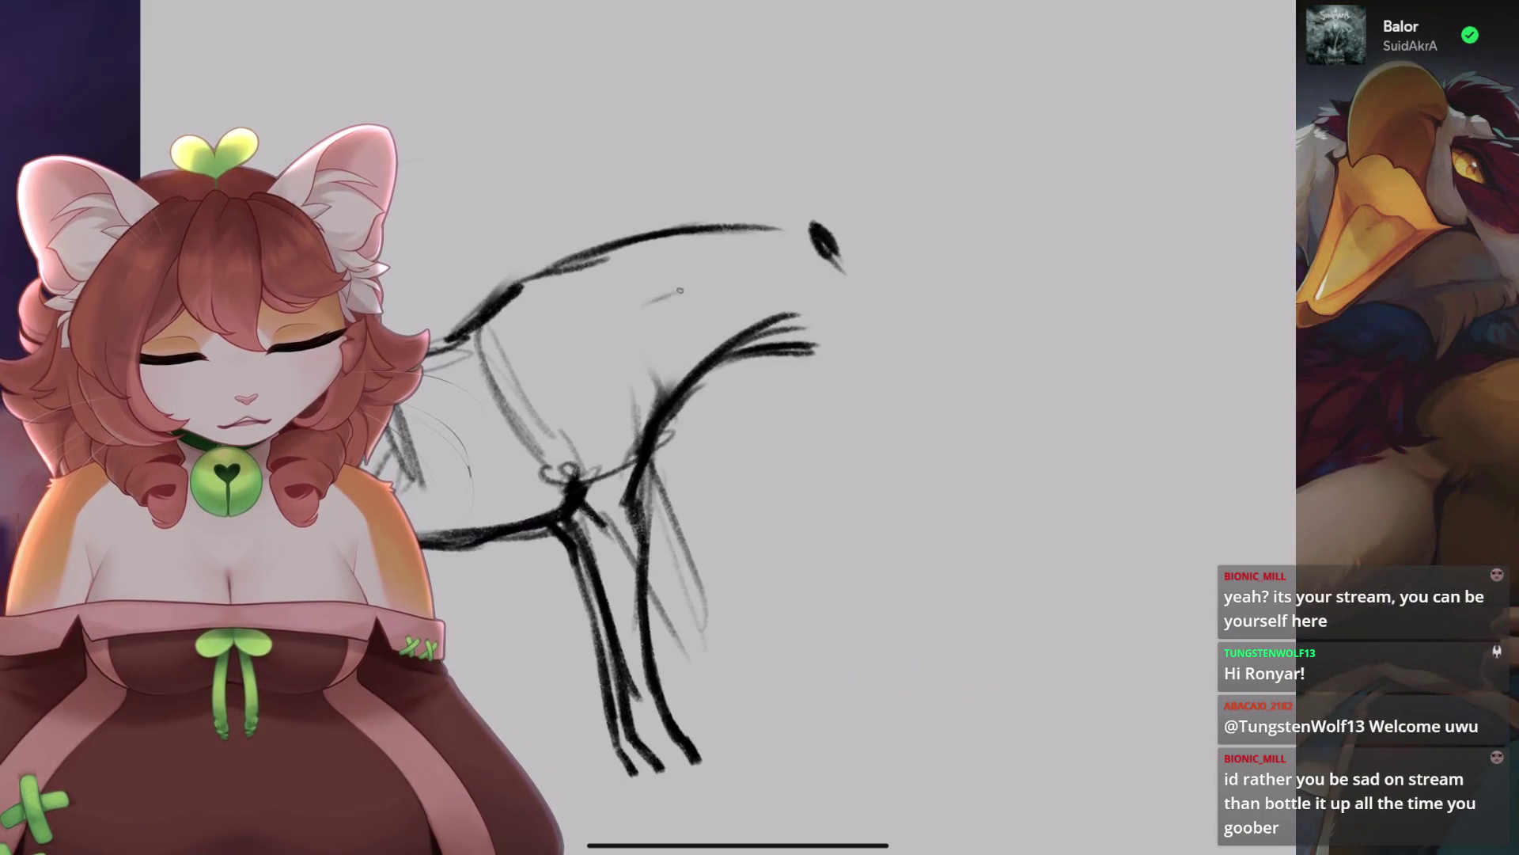
pyautogui.moveTo(650, 304); pyautogui.dragTo(711, 289)
# Erase the back, ear and head strokes, then sketch a new back curve and ear strokes.
pyautogui.scroll(-2, 656, 474)
pyautogui.moveTo(732, 339)
pyautogui.mouseDown()
pyautogui.moveTo(720, 342)
pyautogui.moveTo(614, 159)
pyautogui.moveTo(558, 183)
pyautogui.mouseUp()
pyautogui.moveTo(645, 286)
pyautogui.mouseDown()
pyautogui.moveTo(519, 378)
pyautogui.moveTo(656, 278)
pyautogui.mouseUp()
pyautogui.moveTo(526, 378); pyautogui.dragTo(641, 281)
pyautogui.moveTo(673, 451); pyautogui.dragTo(740, 314)
pyautogui.moveTo(531, 369)
pyautogui.mouseDown()
pyautogui.moveTo(642, 262)
pyautogui.moveTo(708, 223)
pyautogui.mouseUp()
pyautogui.moveTo(639, 274); pyautogui.dragTo(732, 220)
pyautogui.moveTo(673, 428); pyautogui.dragTo(738, 327)
pyautogui.moveTo(678, 390)
pyautogui.mouseDown()
pyautogui.moveTo(753, 300)
pyautogui.moveTo(625, 386)
pyautogui.moveTo(649, 481)
pyautogui.mouseUp()
# Sketch the lower legs and extend them down into hooves.
pyautogui.moveTo(609, 396); pyautogui.dragTo(665, 496)
pyautogui.moveTo(718, 305); pyautogui.dragTo(743, 463)
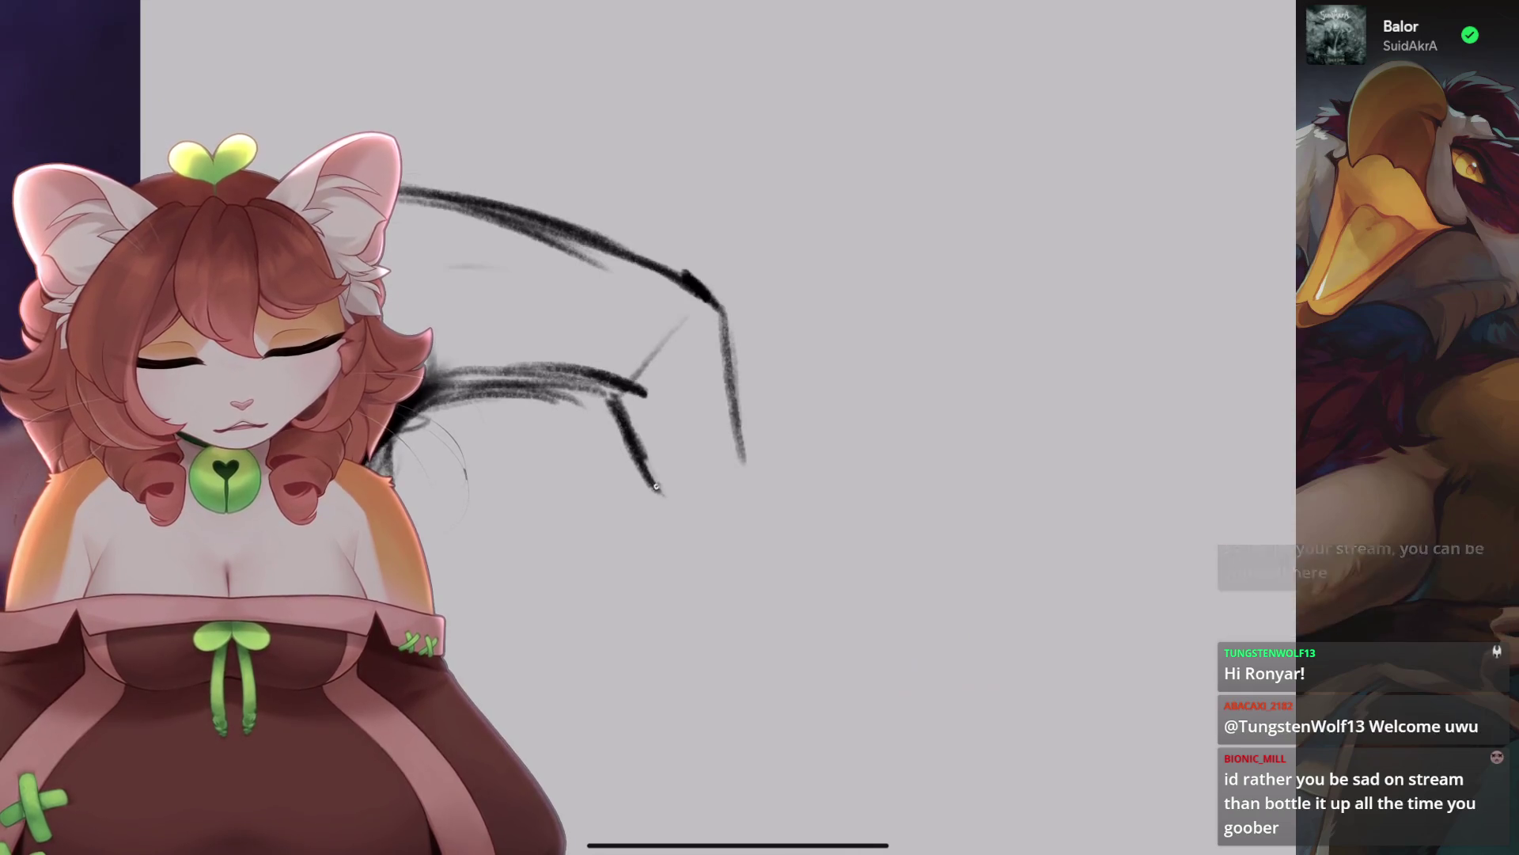
pyautogui.moveTo(609, 400); pyautogui.dragTo(700, 536)
pyautogui.moveTo(740, 435)
pyautogui.mouseDown()
pyautogui.moveTo(748, 526)
pyautogui.moveTo(716, 546)
pyautogui.mouseUp()
pyautogui.moveTo(716, 289)
pyautogui.mouseDown()
pyautogui.moveTo(718, 364)
pyautogui.moveTo(756, 443)
pyautogui.mouseUp()
pyautogui.moveTo(752, 378)
pyautogui.mouseDown()
pyautogui.moveTo(728, 318)
pyautogui.moveTo(752, 391)
pyautogui.moveTo(684, 442)
pyautogui.moveTo(722, 472)
pyautogui.mouseUp()
# Trace the muzzle and jaw, then erase and redraw the neck in dark strokes.
pyautogui.moveTo(633, 491); pyautogui.dragTo(664, 459)
pyautogui.moveTo(790, 292)
pyautogui.mouseDown()
pyautogui.moveTo(796, 340)
pyautogui.moveTo(740, 349)
pyautogui.mouseUp()
pyautogui.moveTo(637, 342)
pyautogui.mouseDown()
pyautogui.moveTo(597, 399)
pyautogui.moveTo(586, 471)
pyautogui.mouseUp()
pyautogui.moveTo(631, 349)
pyautogui.mouseDown()
pyautogui.moveTo(590, 411)
pyautogui.moveTo(622, 414)
pyautogui.moveTo(592, 483)
pyautogui.mouseUp()
pyautogui.moveTo(644, 362)
pyautogui.mouseDown()
pyautogui.moveTo(606, 399)
pyautogui.moveTo(586, 474)
pyautogui.mouseUp()
pyautogui.moveTo(585, 265); pyautogui.dragTo(499, 344)
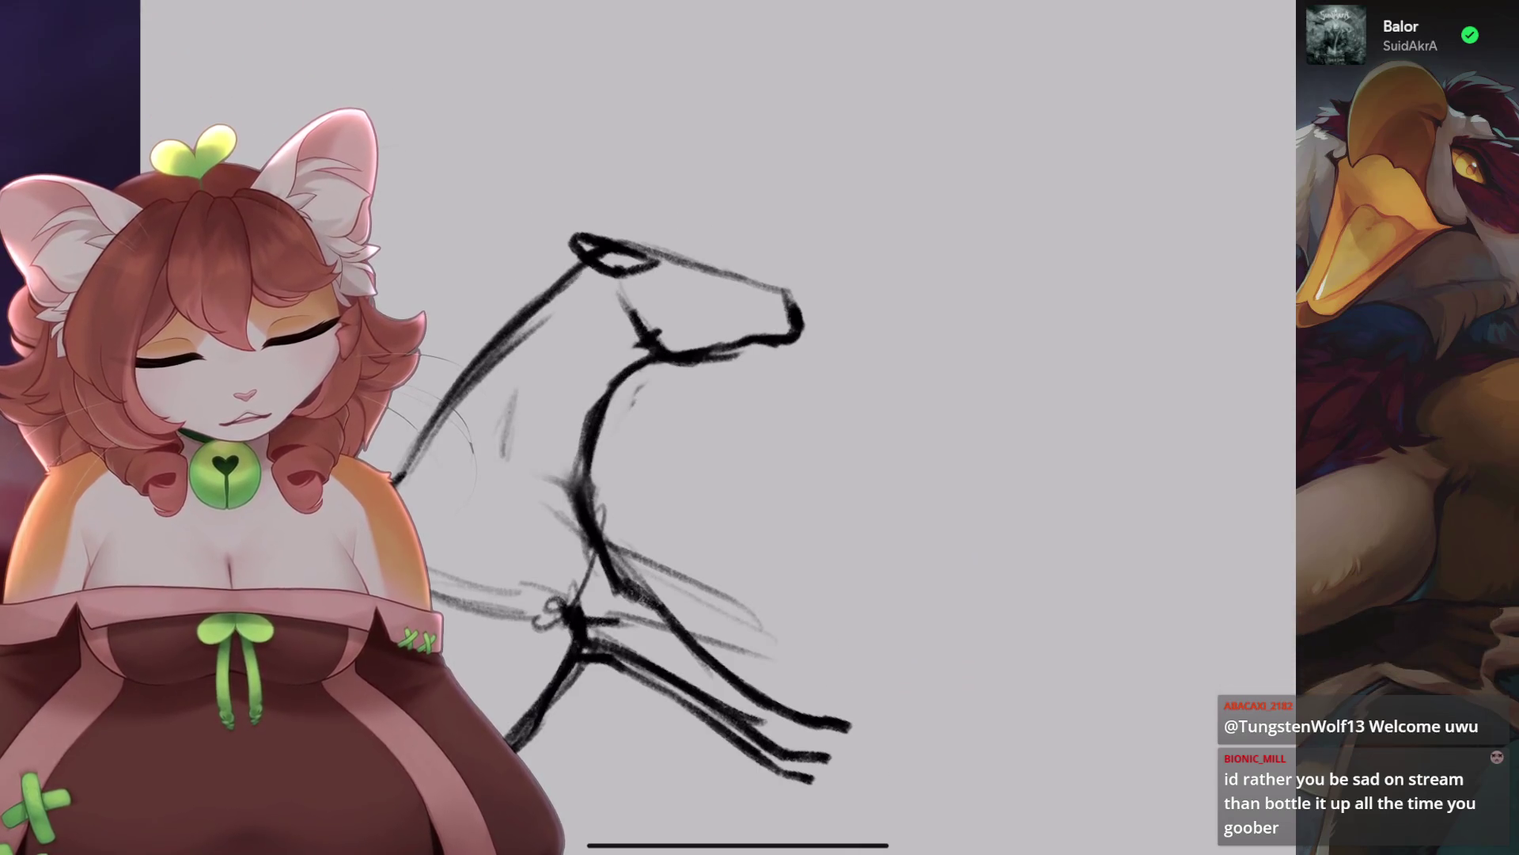
pyautogui.moveTo(712, 554); pyautogui.dragTo(689, 565)
pyautogui.scroll(5, 633, 395)
# Outline the head's edge and top, and hatch the neck edge with dark mane strokes.
pyautogui.moveTo(625, 277); pyautogui.dragTo(603, 497)
pyautogui.moveTo(633, 242)
pyautogui.mouseDown()
pyautogui.moveTo(621, 317)
pyautogui.moveTo(756, 411)
pyautogui.mouseUp()
pyautogui.moveTo(748, 348); pyautogui.dragTo(755, 281)
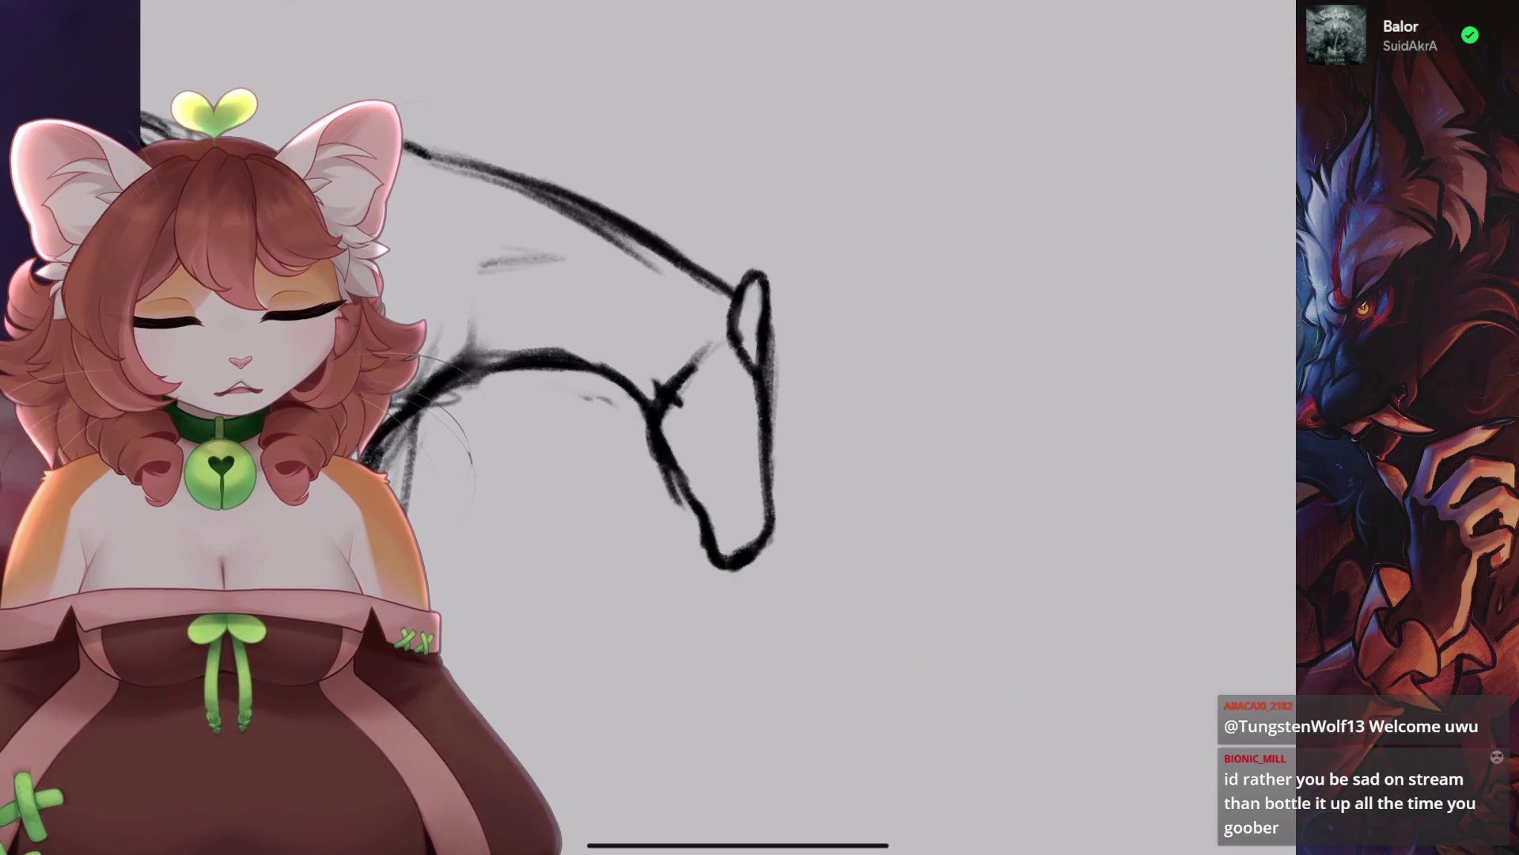
pyautogui.scroll(2, 712, 475)
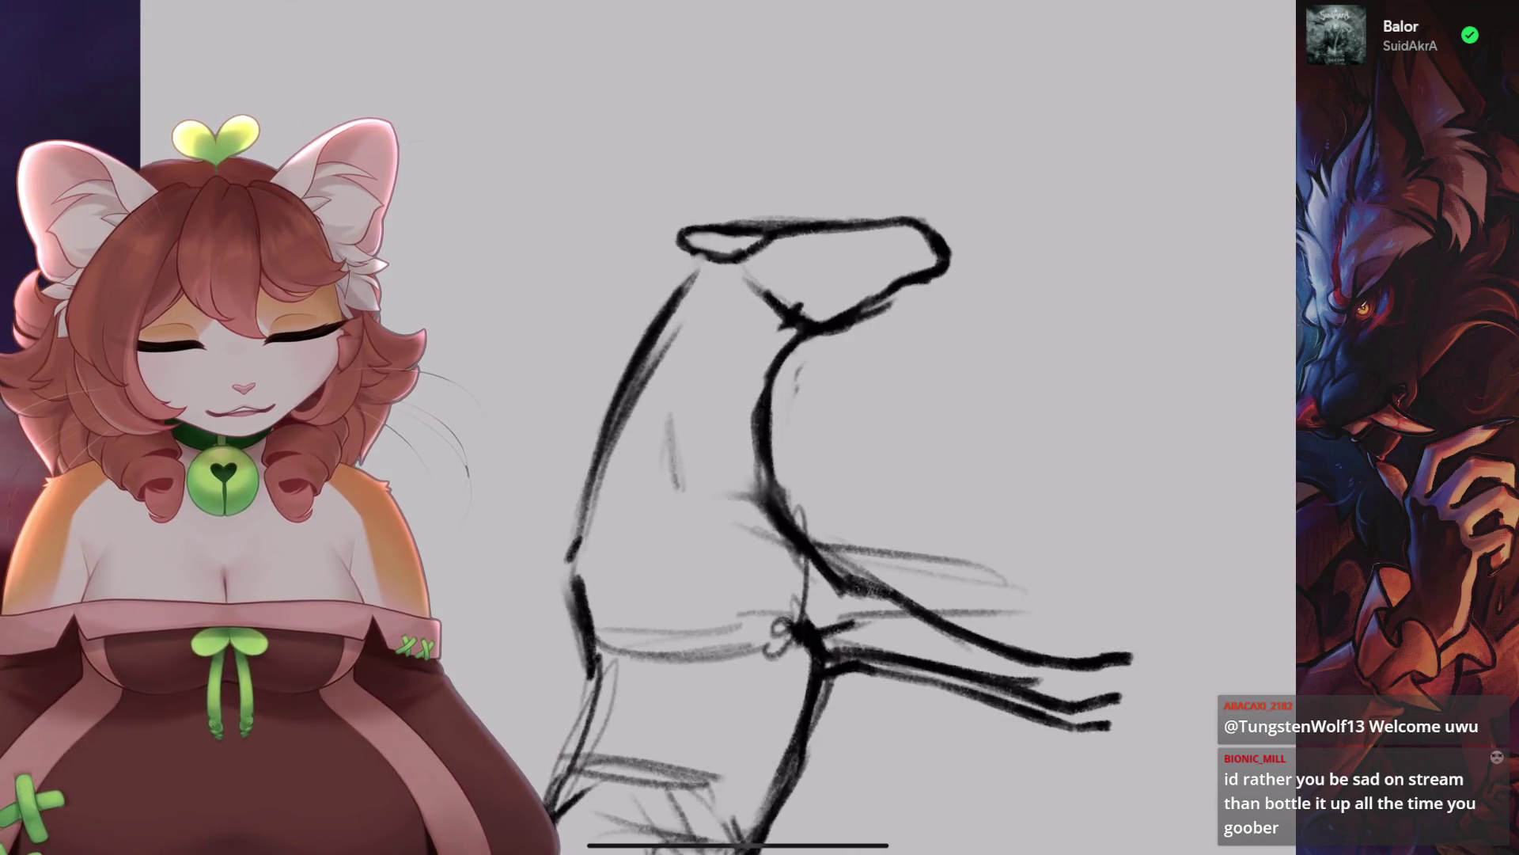
pyautogui.moveTo(712, 269)
pyautogui.mouseDown()
pyautogui.moveTo(644, 360)
pyautogui.moveTo(657, 324)
pyautogui.moveTo(677, 328)
pyautogui.moveTo(586, 512)
pyautogui.mouseUp()
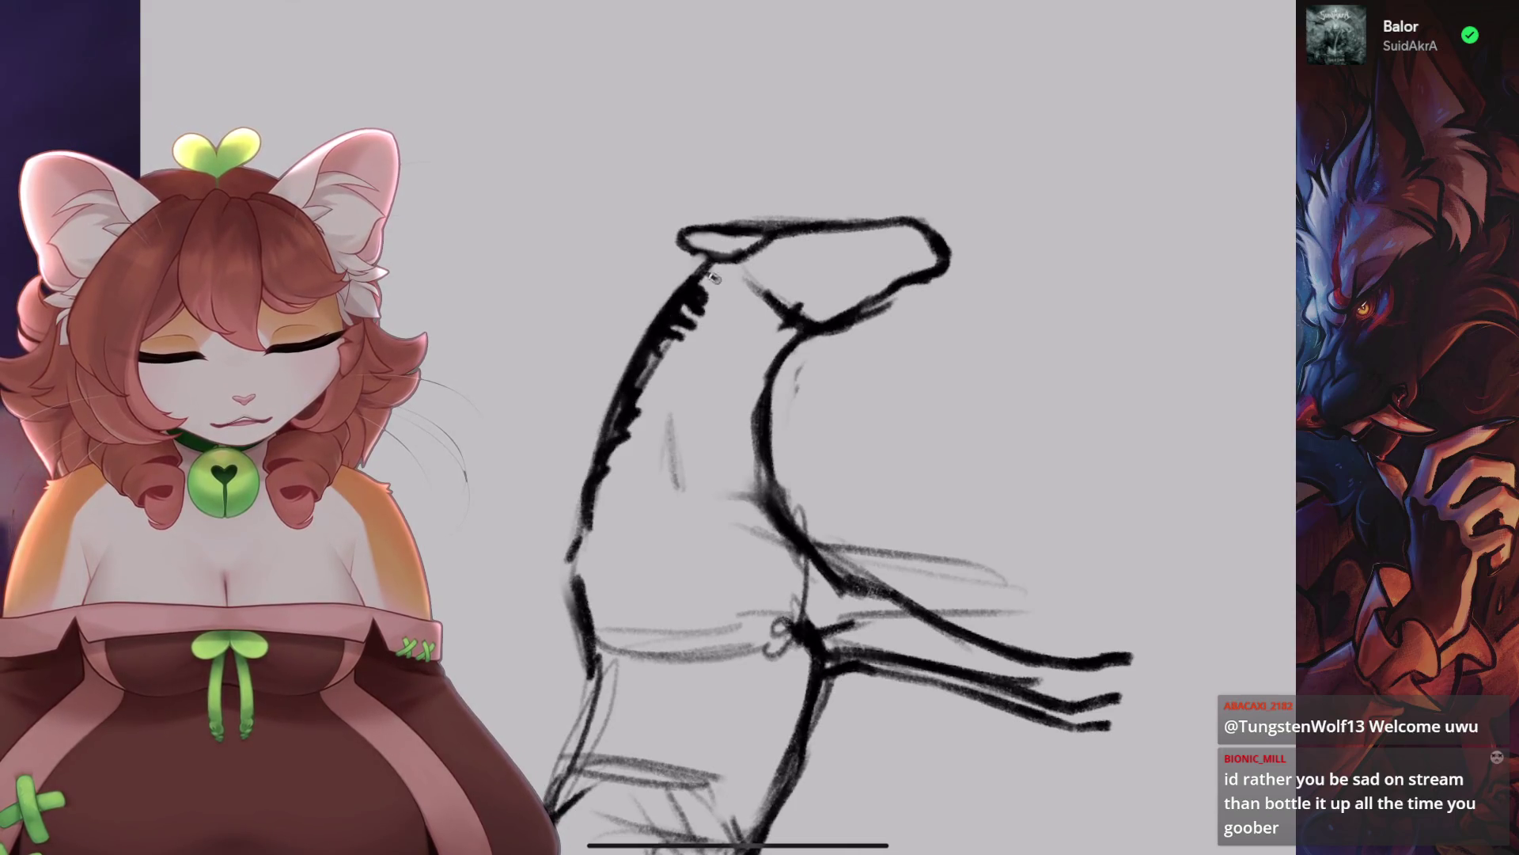
pyautogui.moveTo(769, 226)
pyautogui.mouseDown()
pyautogui.moveTo(803, 215)
pyautogui.moveTo(984, 254)
pyautogui.moveTo(984, 322)
pyautogui.moveTo(915, 340)
pyautogui.moveTo(918, 364)
pyautogui.mouseUp()
# Loop a freehand selection around the neck and head.
pyautogui.moveTo(791, 395); pyautogui.dragTo(732, 424)
pyautogui.press('s')
pyautogui.moveTo(908, 170)
pyautogui.mouseDown()
pyautogui.moveTo(610, 187)
pyautogui.moveTo(678, 406)
pyautogui.moveTo(984, 372)
pyautogui.moveTo(926, 194)
pyautogui.moveTo(908, 170)
pyautogui.moveTo(862, 165)
pyautogui.mouseUp()
# Shrink and shift the selected head, then warp its lower part downward.
pyautogui.press('v')
pyautogui.hotkey('ctrl', 'z')
pyautogui.moveTo(752, 332); pyautogui.dragTo(725, 335)
pyautogui.moveTo(873, 410); pyautogui.dragTo(866, 406)
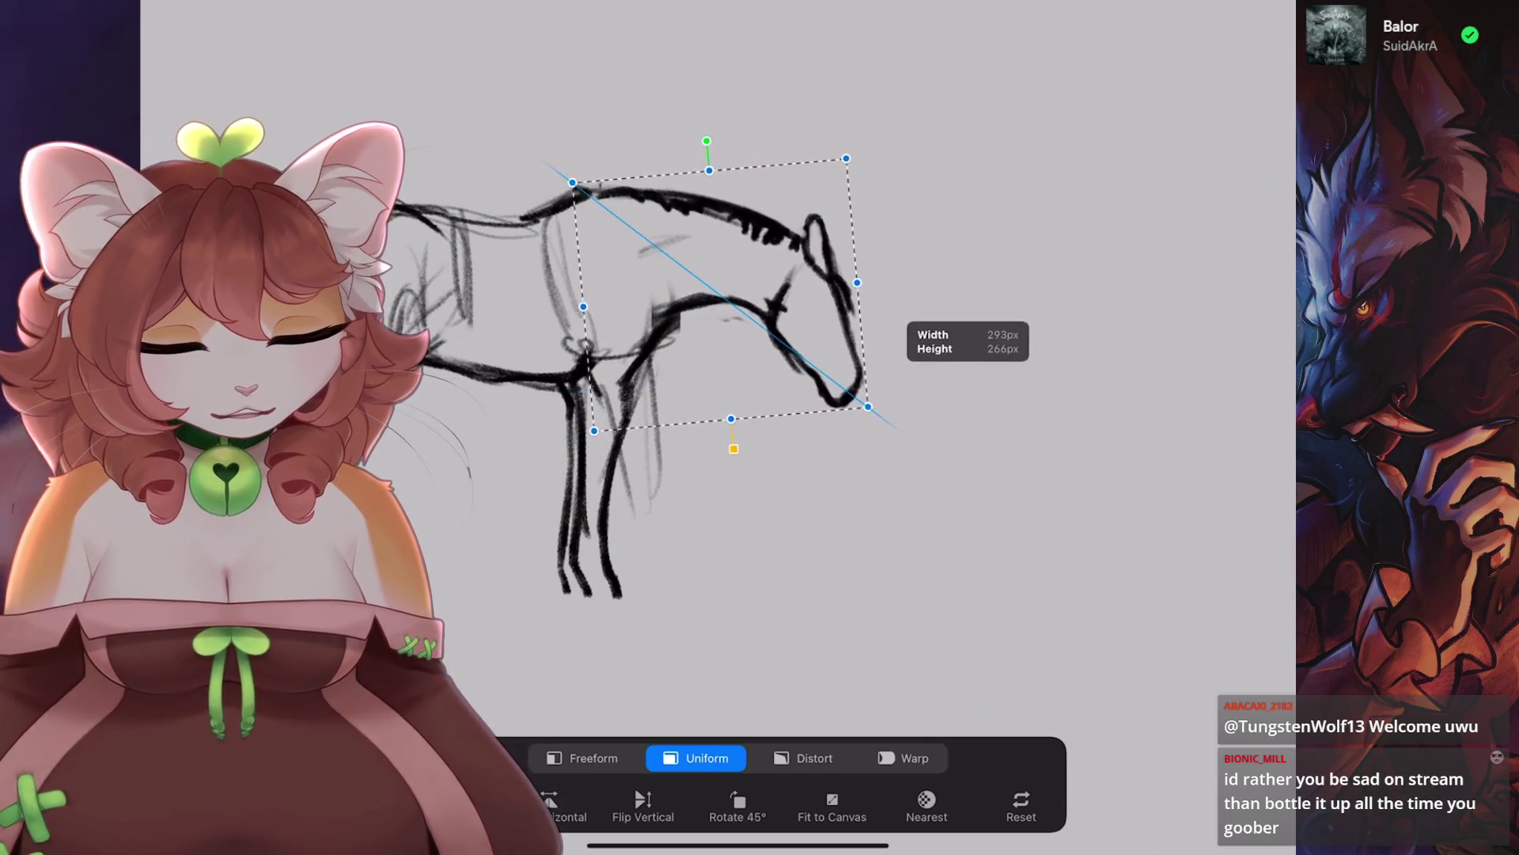
pyautogui.moveTo(724, 335); pyautogui.dragTo(719, 332)
pyautogui.click(903, 757)
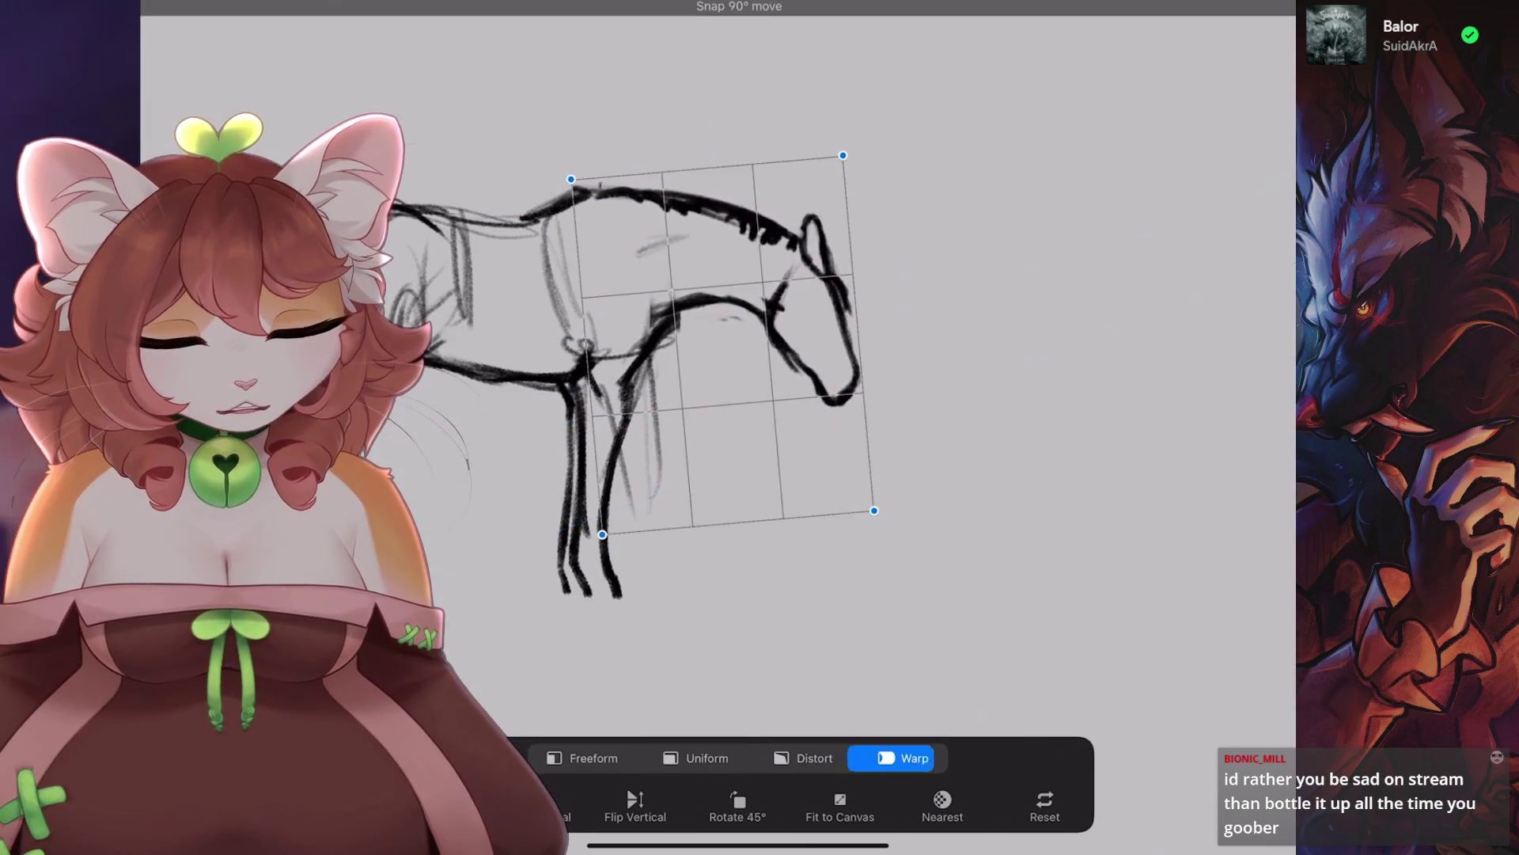
pyautogui.moveTo(603, 534); pyautogui.dragTo(629, 562)
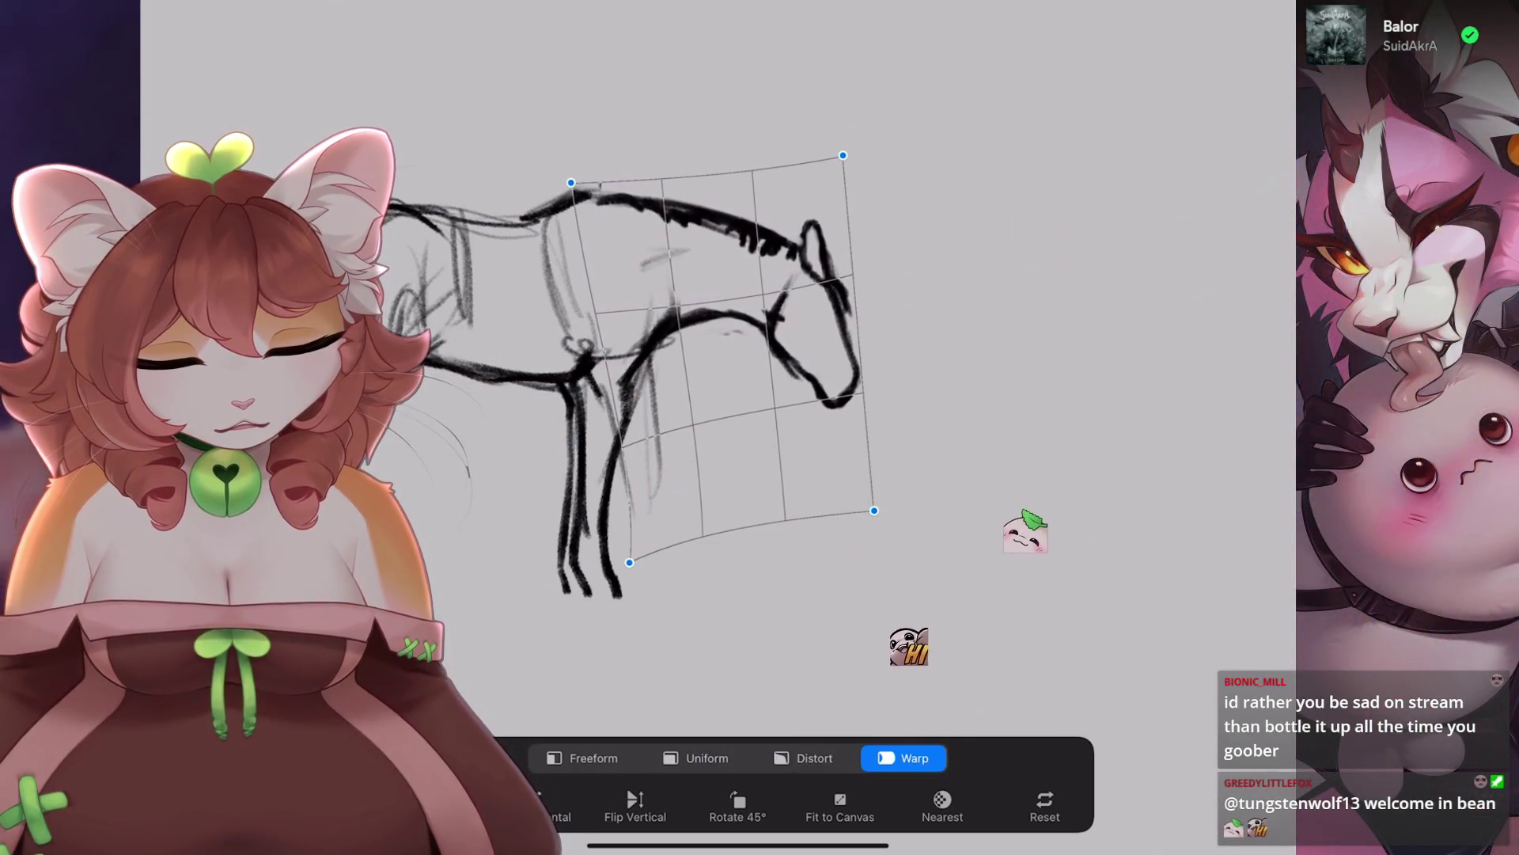
pyautogui.press('Return')
# Lasso the horse's rump and rotate it counter-clockwise.
pyautogui.hscroll(-3, 720, 425)
pyautogui.scroll(2, 760, 428)
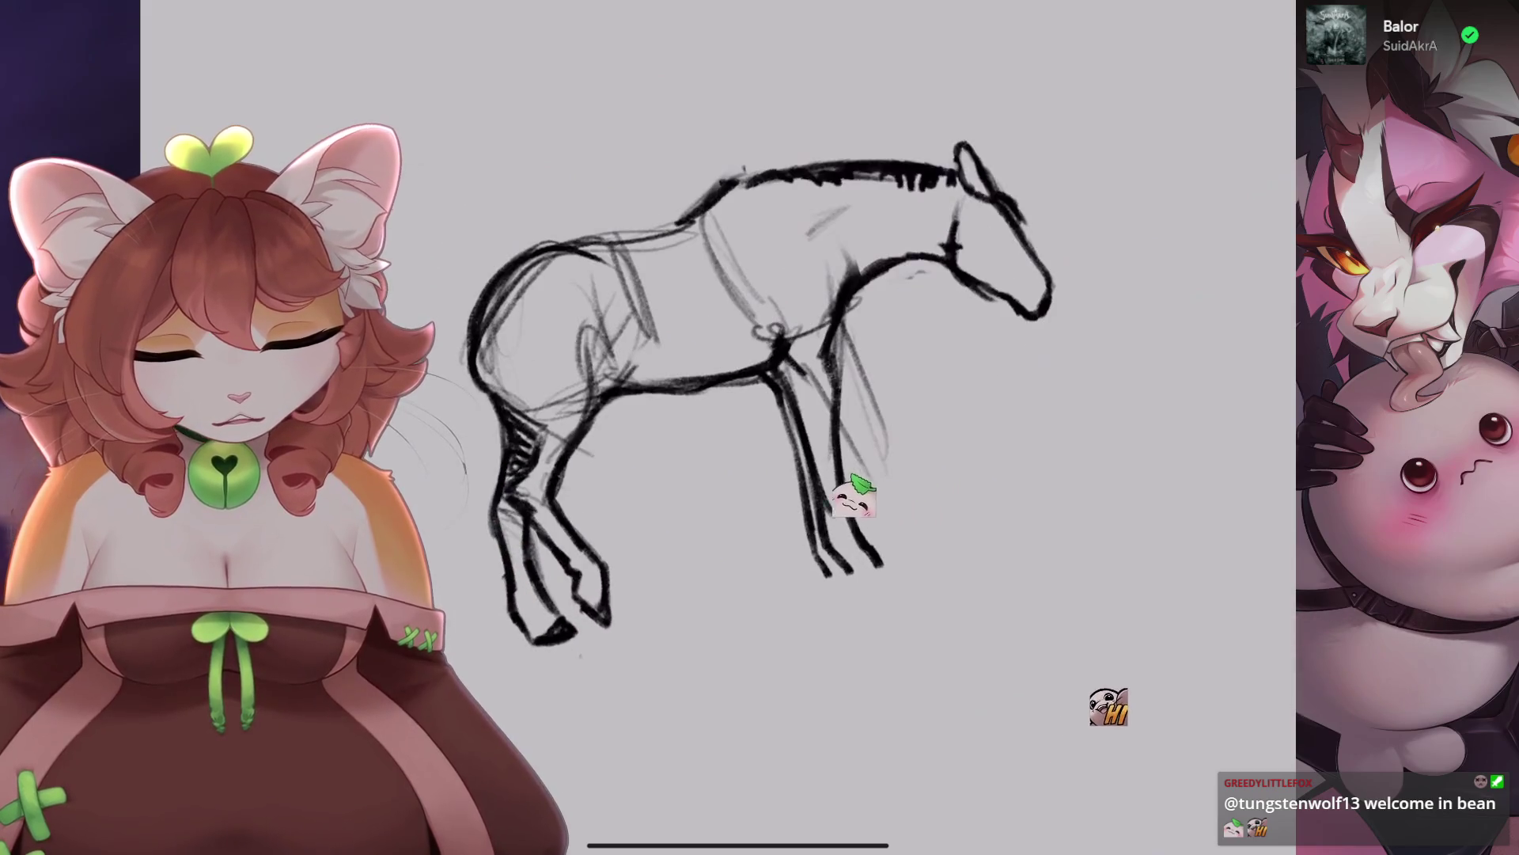
pyautogui.moveTo(590, 479)
pyautogui.mouseDown()
pyautogui.moveTo(391, 317)
pyautogui.moveTo(589, 479)
pyautogui.mouseUp()
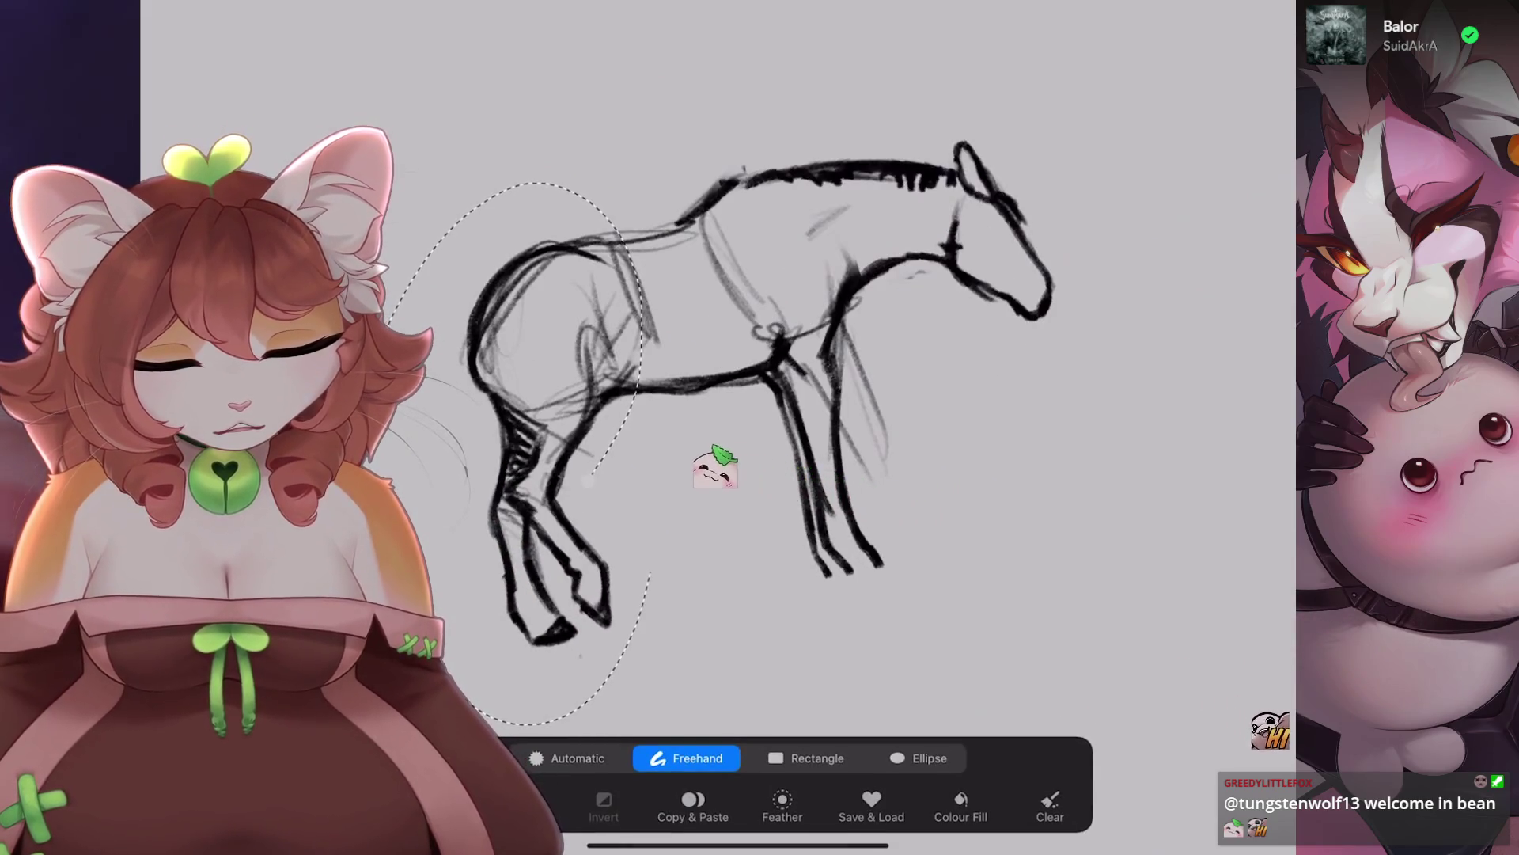
pyautogui.moveTo(550, 182); pyautogui.dragTo(488, 229)
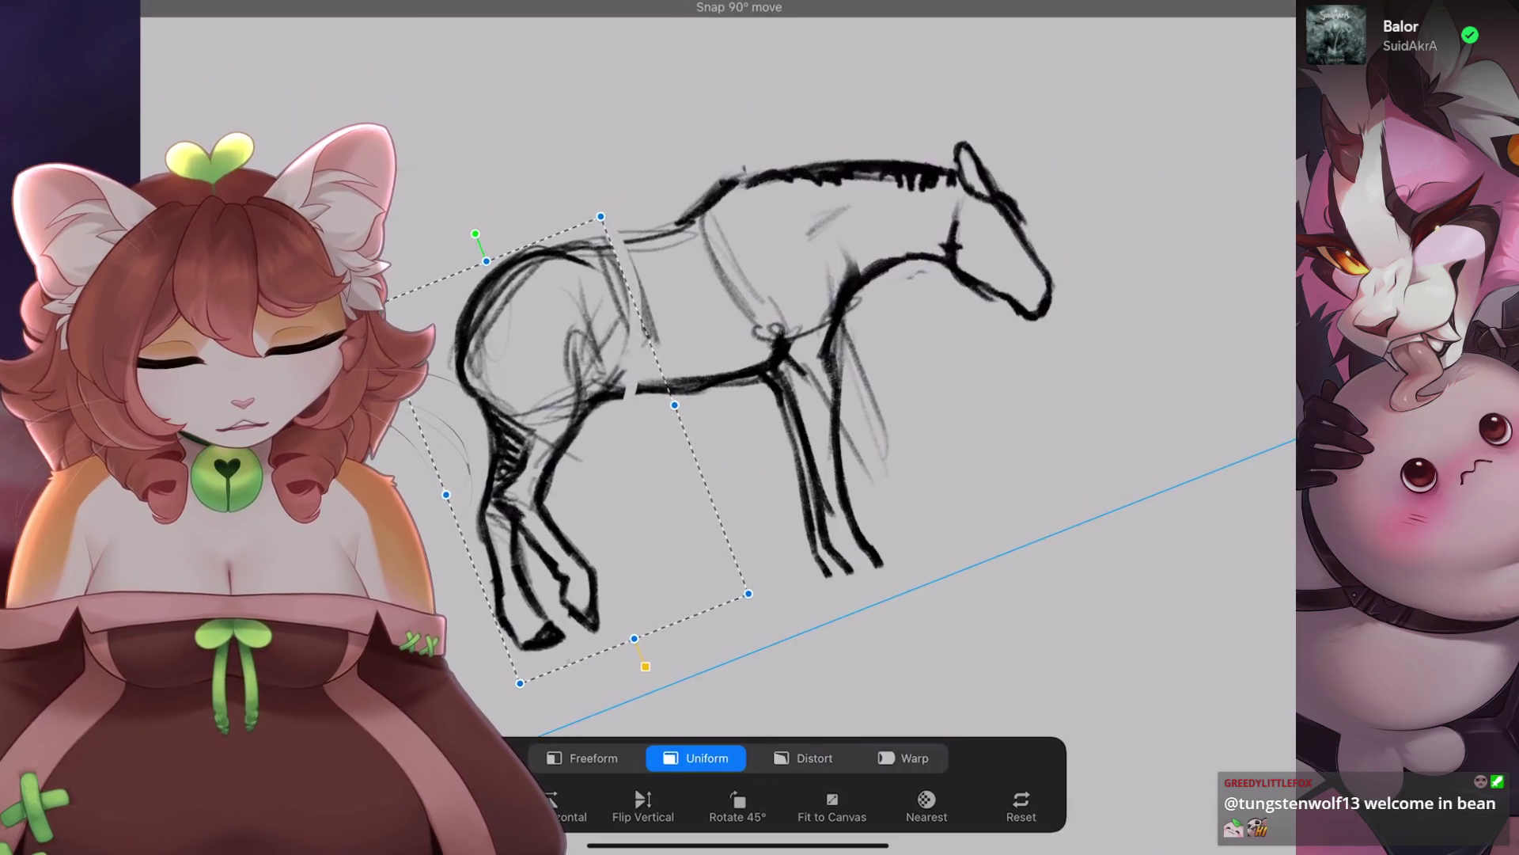
pyautogui.press('Return')
# Strengthen the back line and front leg with bold dark strokes.
pyautogui.moveTo(949, 238); pyautogui.dragTo(791, 594)
pyautogui.moveTo(633, 297)
pyautogui.mouseDown()
pyautogui.moveTo(602, 418)
pyautogui.moveTo(561, 477)
pyautogui.mouseUp()
pyautogui.moveTo(601, 387); pyautogui.dragTo(559, 492)
pyautogui.moveTo(783, 392); pyautogui.dragTo(728, 475)
pyautogui.moveTo(799, 344); pyautogui.dragTo(721, 489)
# With the horse upright, darken the back line and add shoulder and front-leg strokes.
pyautogui.moveTo(791, 594); pyautogui.dragTo(950, 237)
pyautogui.moveTo(827, 229); pyautogui.dragTo(862, 289)
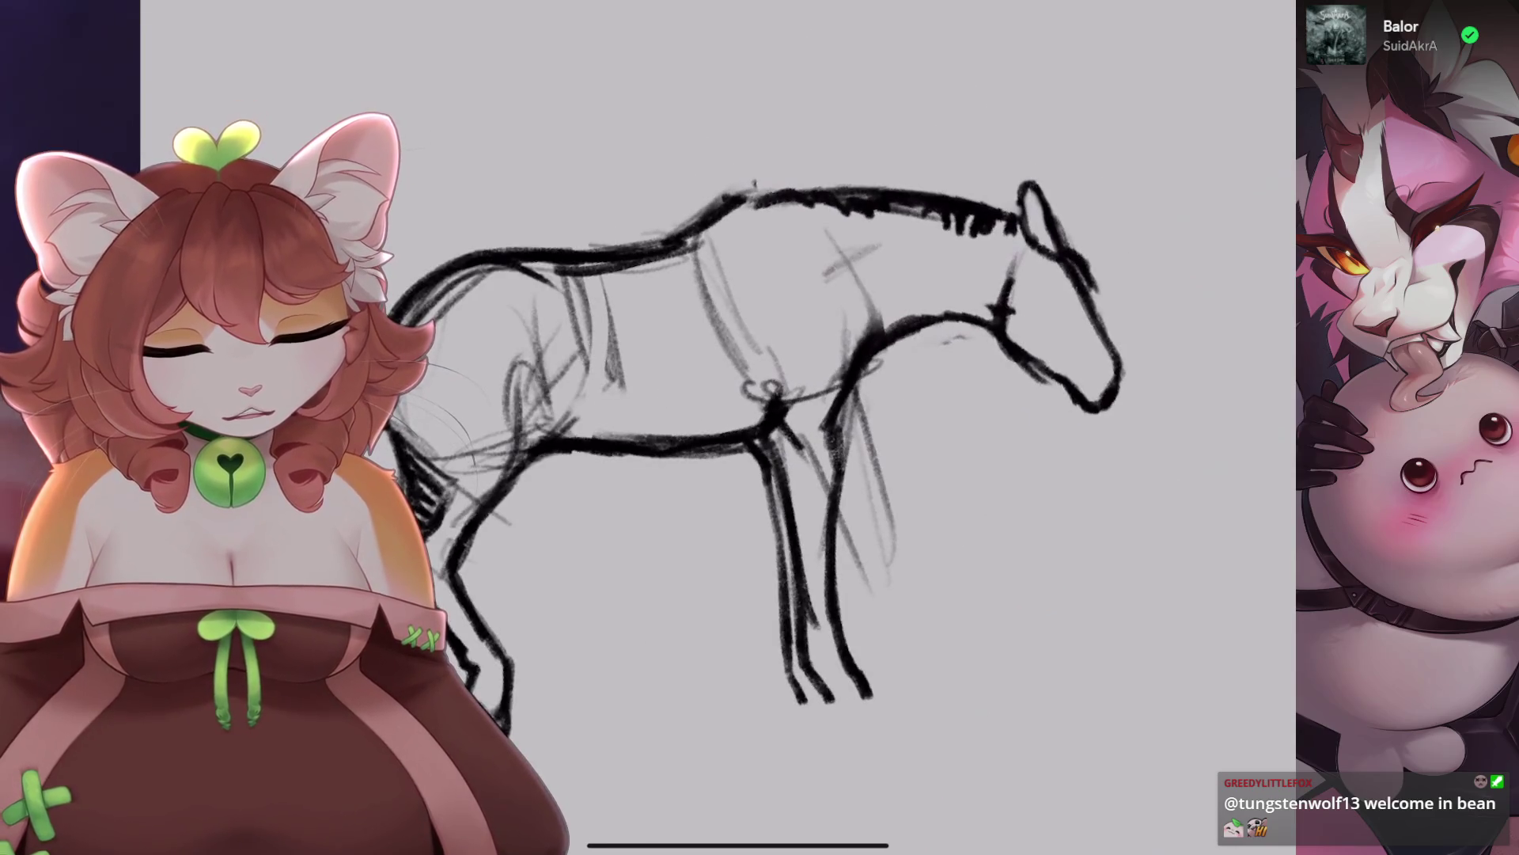
pyautogui.moveTo(798, 197); pyautogui.dragTo(686, 241)
pyautogui.scroll(-2, 792, 395)
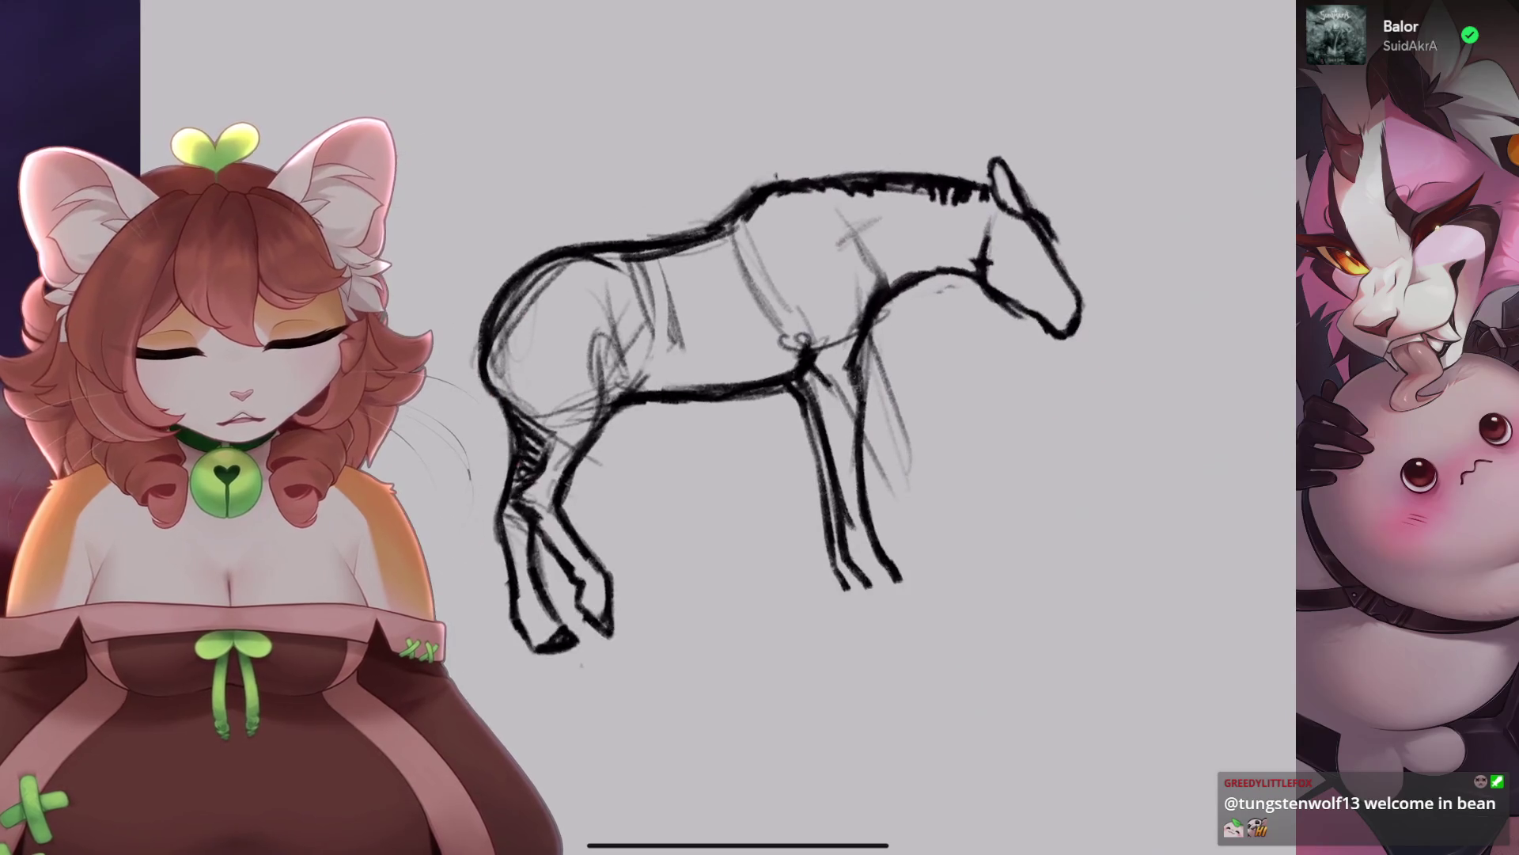
pyautogui.scroll(-3, 792, 395)
pyautogui.scroll(3, 791, 317)
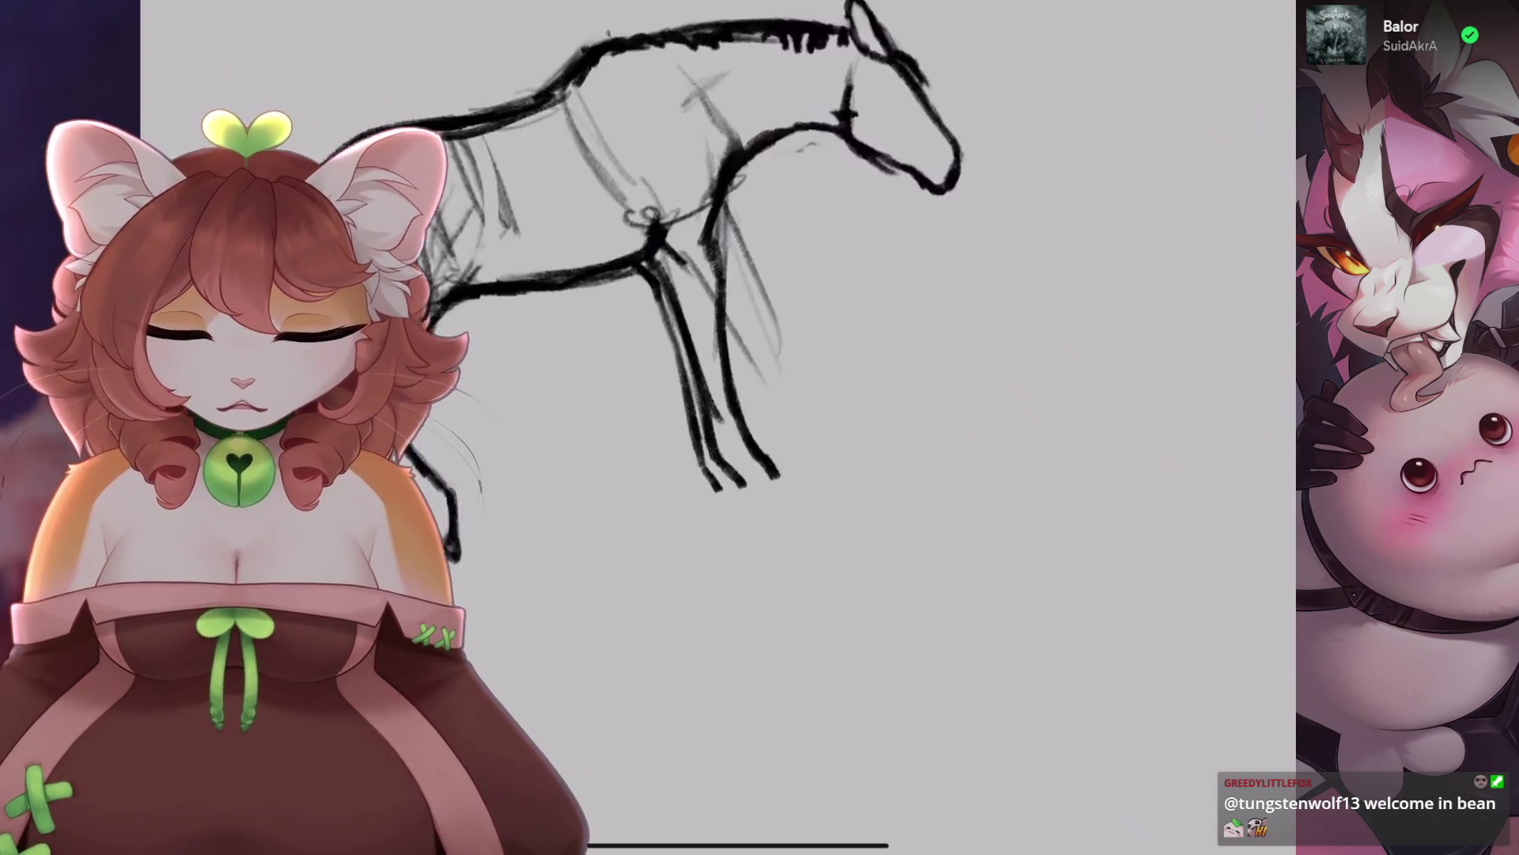
pyautogui.moveTo(736, 495); pyautogui.dragTo(672, 518)
pyautogui.scroll(-1, 712, 316)
pyautogui.scroll(-2, 633, 316)
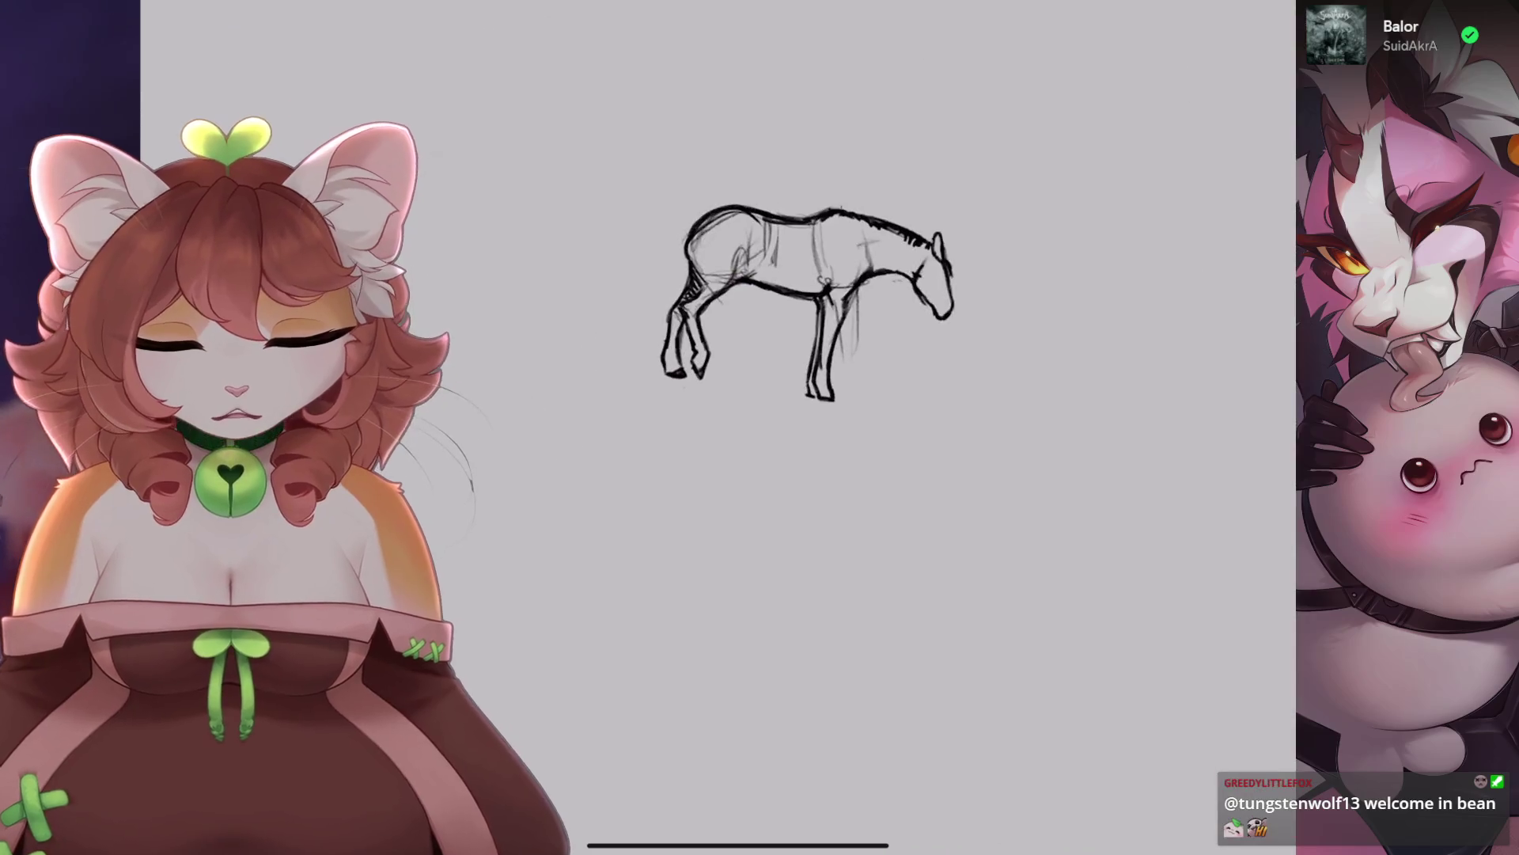
pyautogui.scroll(6, 633, 317)
pyautogui.click(158, 12)
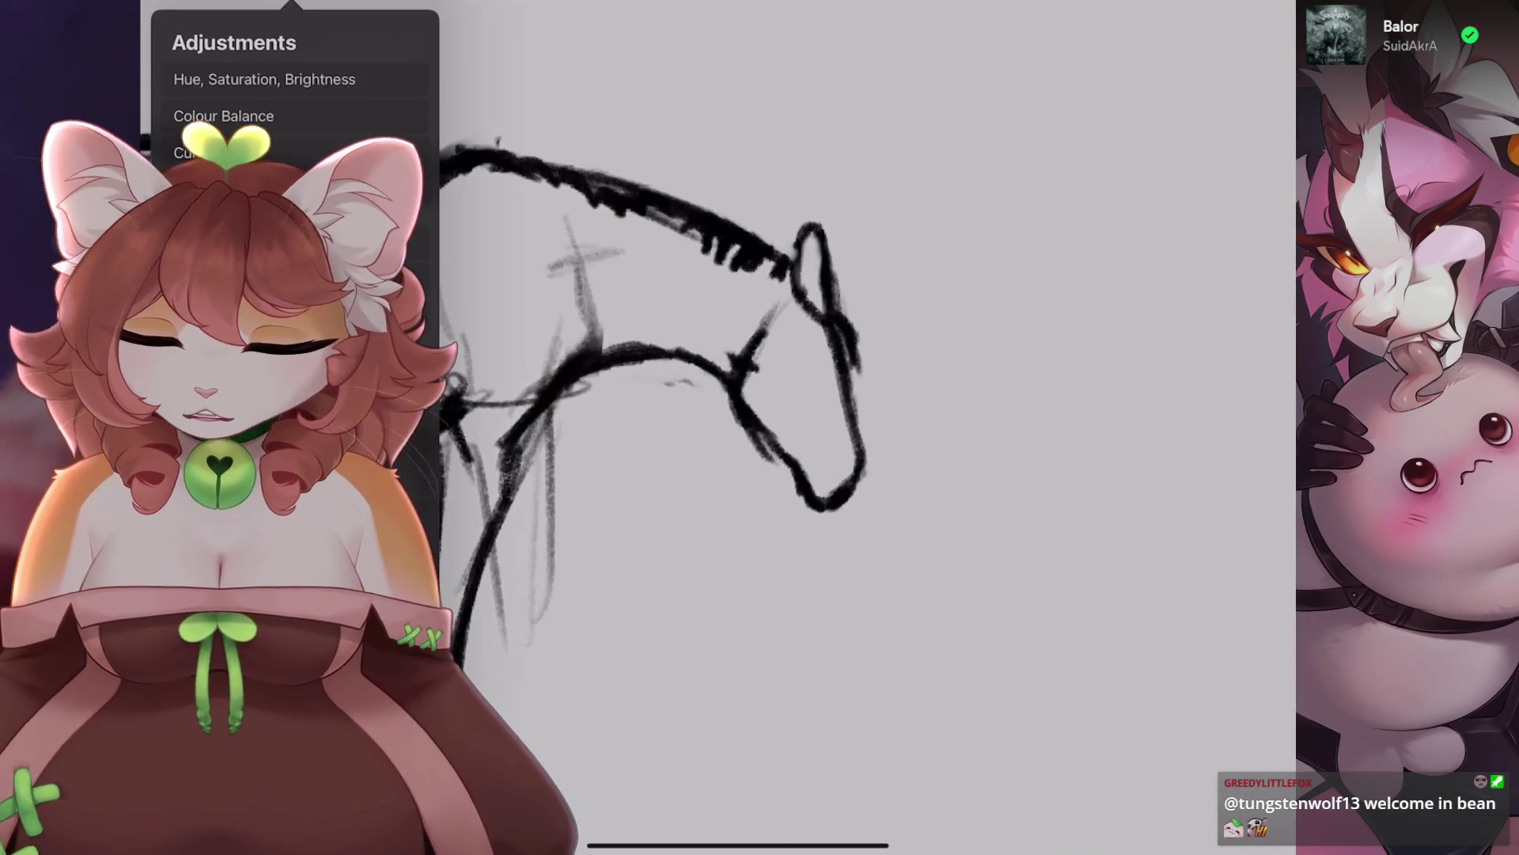
# Liquify-push the muzzle, jaw and head slightly downward, undoing the last push.
pyautogui.click(205, 523)
pyautogui.moveTo(823, 364); pyautogui.dragTo(839, 444)
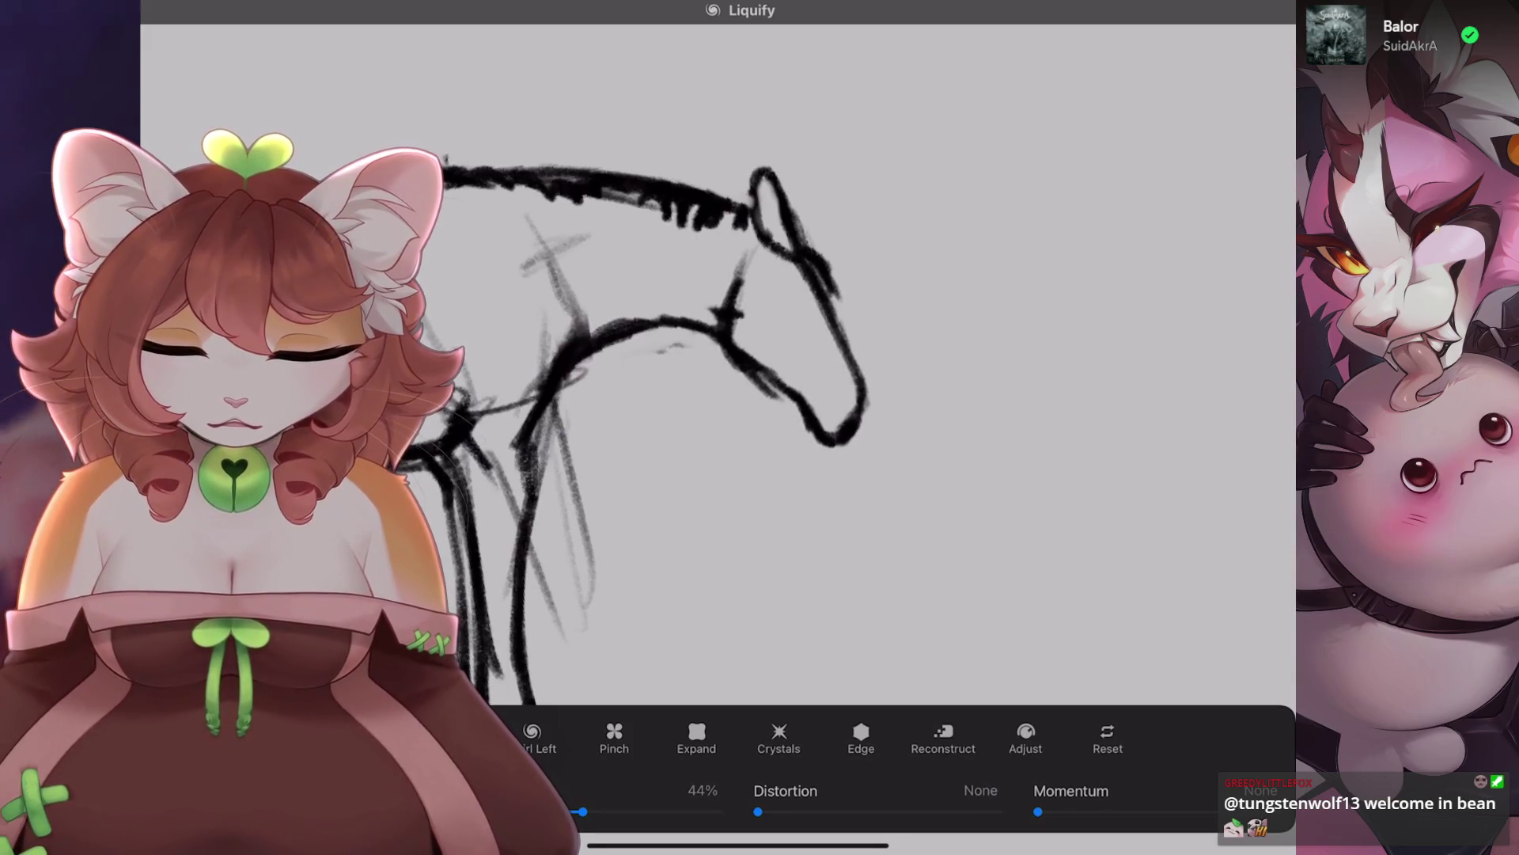
pyautogui.moveTo(760, 261); pyautogui.dragTo(755, 292)
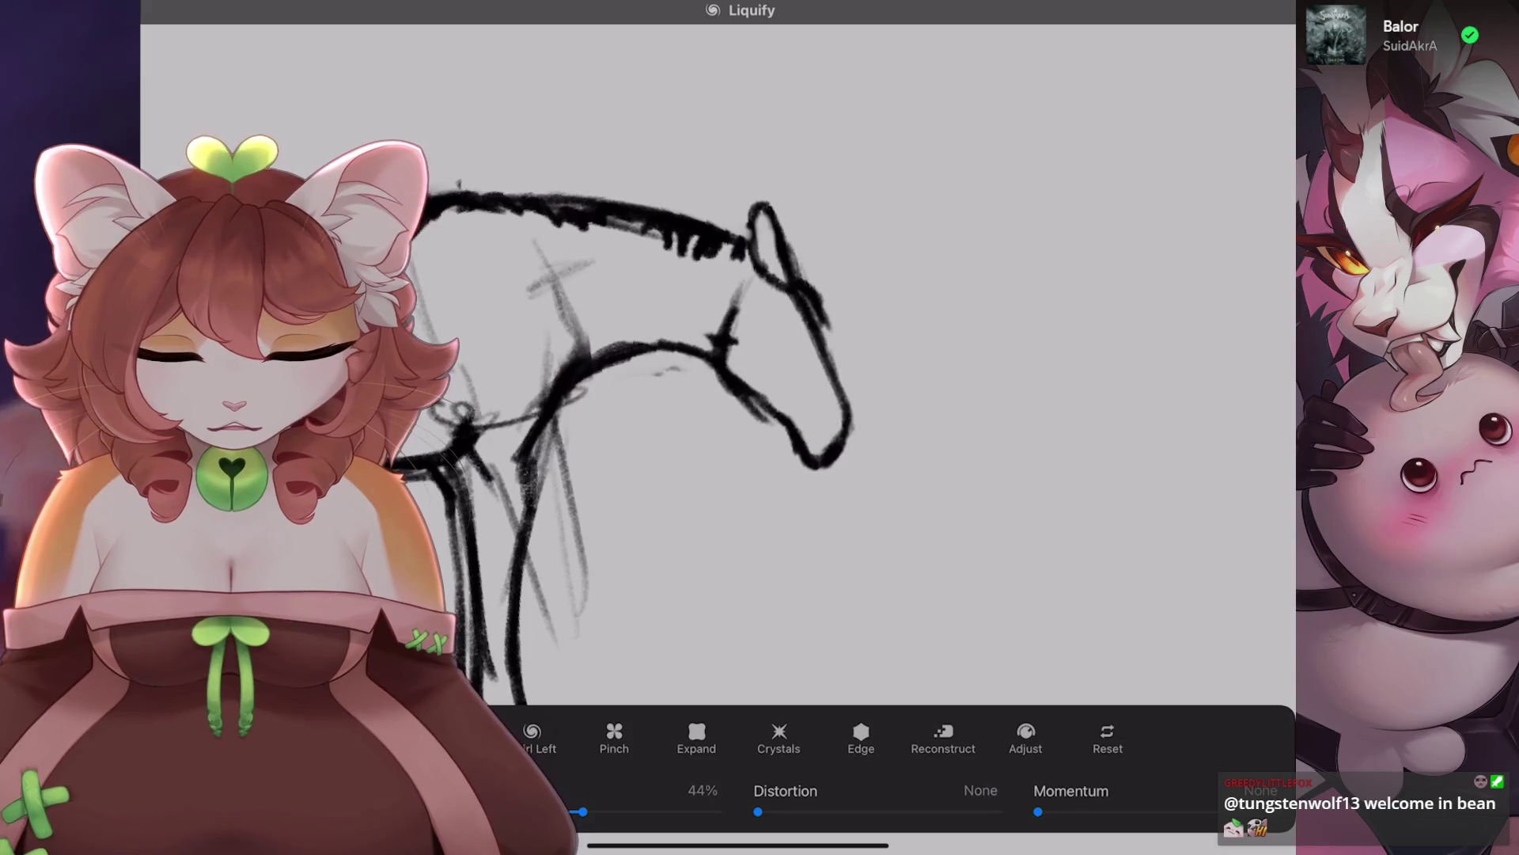
pyautogui.moveTo(829, 186); pyautogui.dragTo(815, 265)
pyautogui.moveTo(792, 317); pyautogui.dragTo(789, 317)
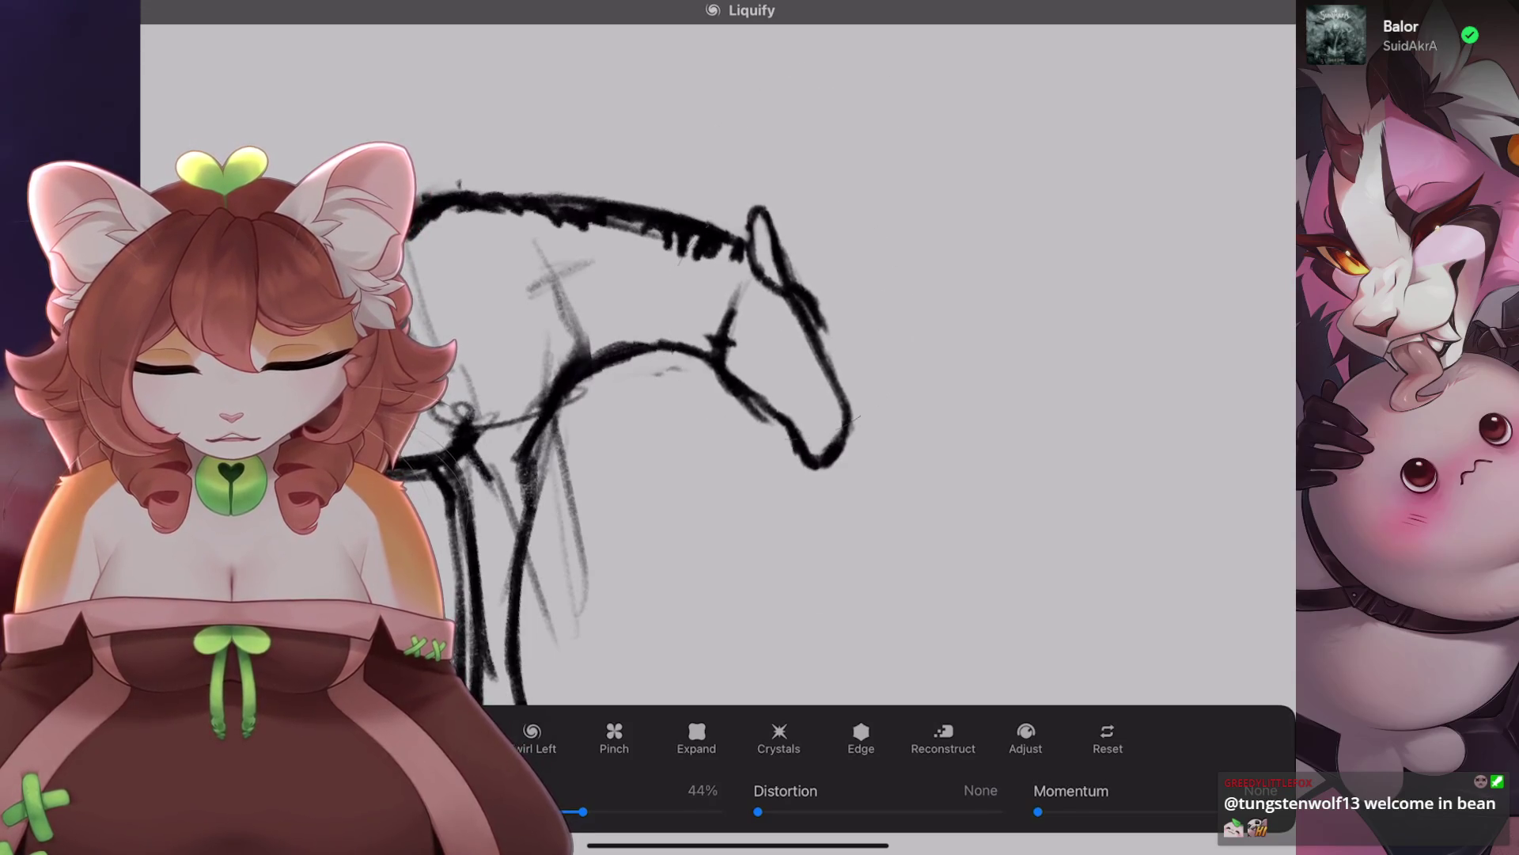
pyautogui.scroll(-2, 681, 395)
pyautogui.hotkey('ctrl', 'z')
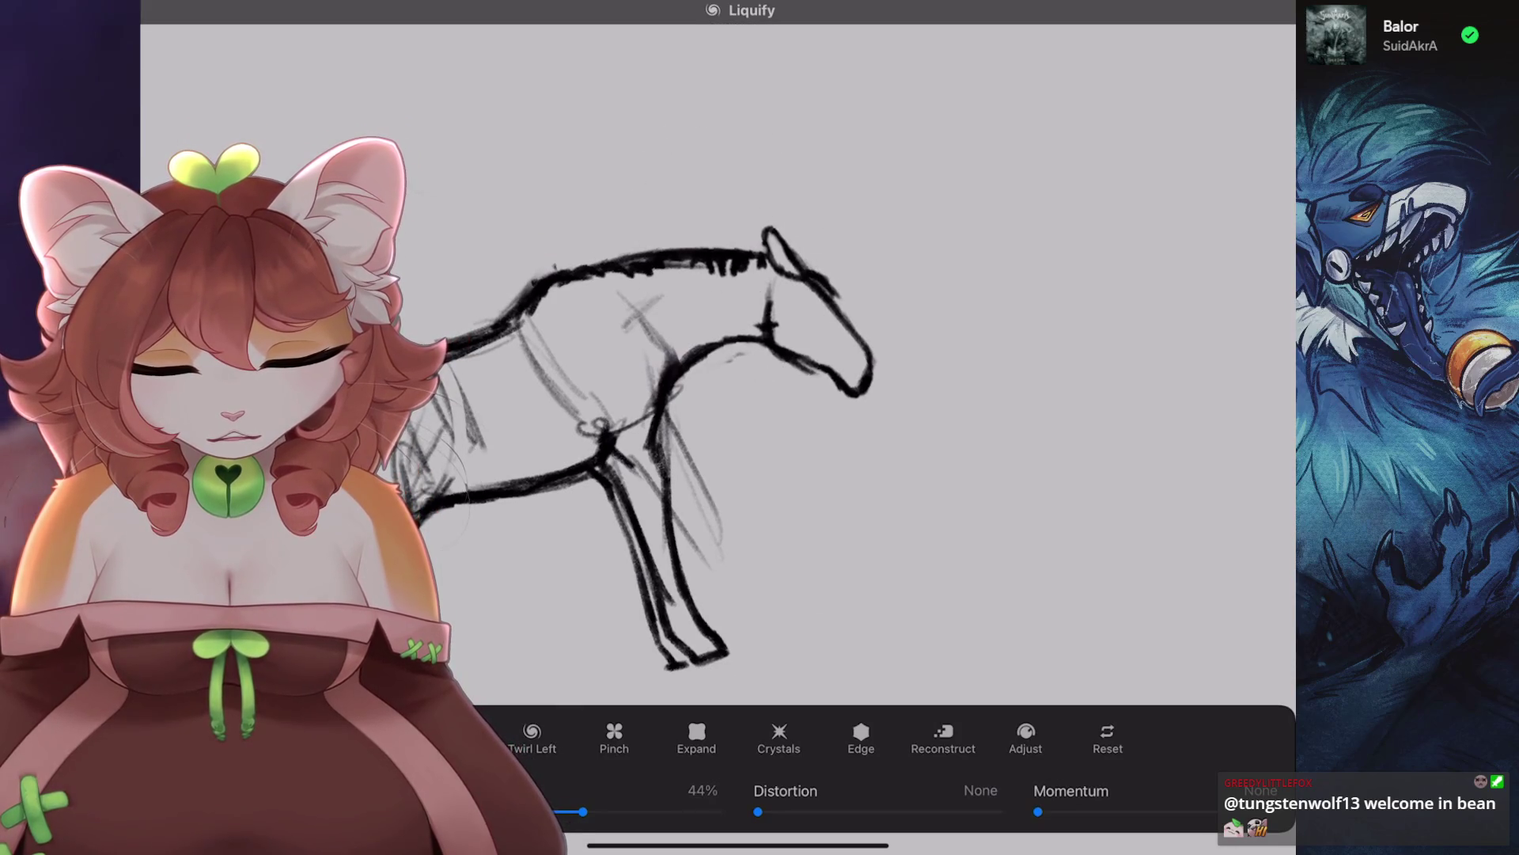
# Rotate the view so the back is level and exit Liquify.
pyautogui.moveTo(712, 356); pyautogui.dragTo(696, 411)
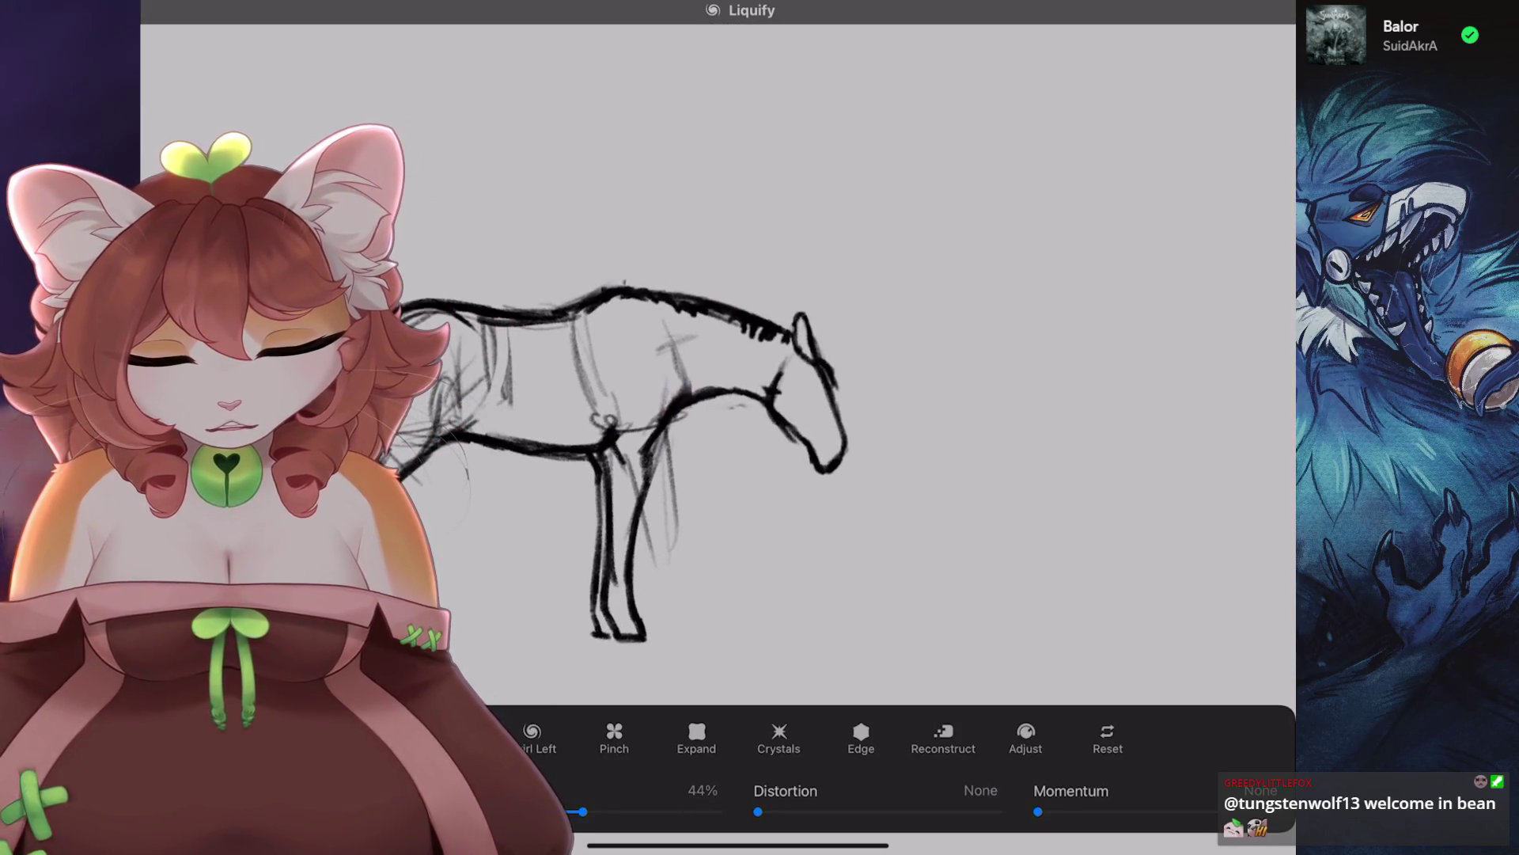
pyautogui.scroll(2, 712, 435)
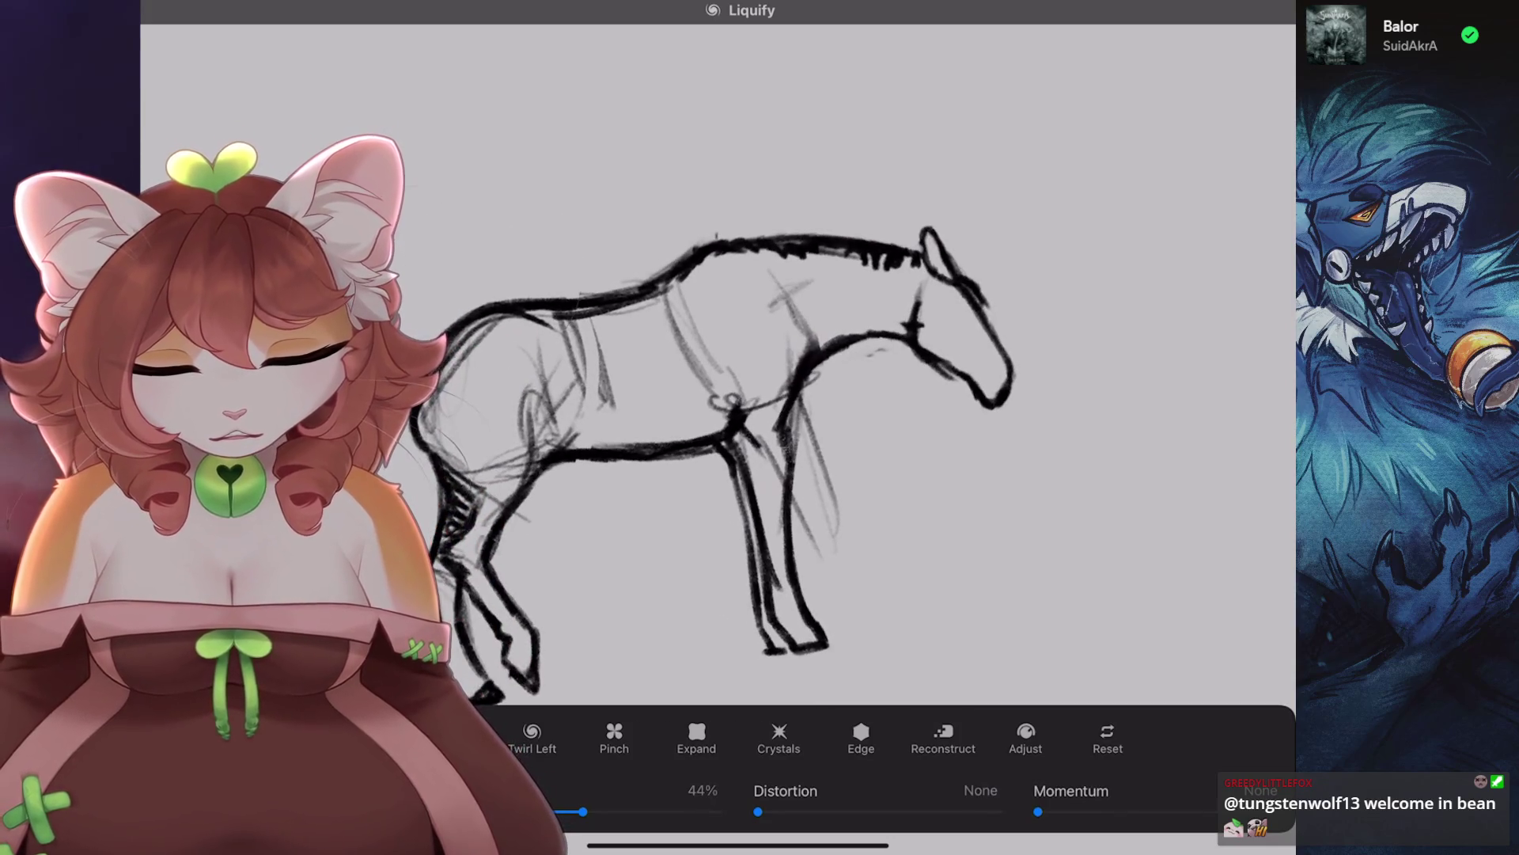
pyautogui.scroll(-1, 712, 435)
pyautogui.scroll(-1, 713, 436)
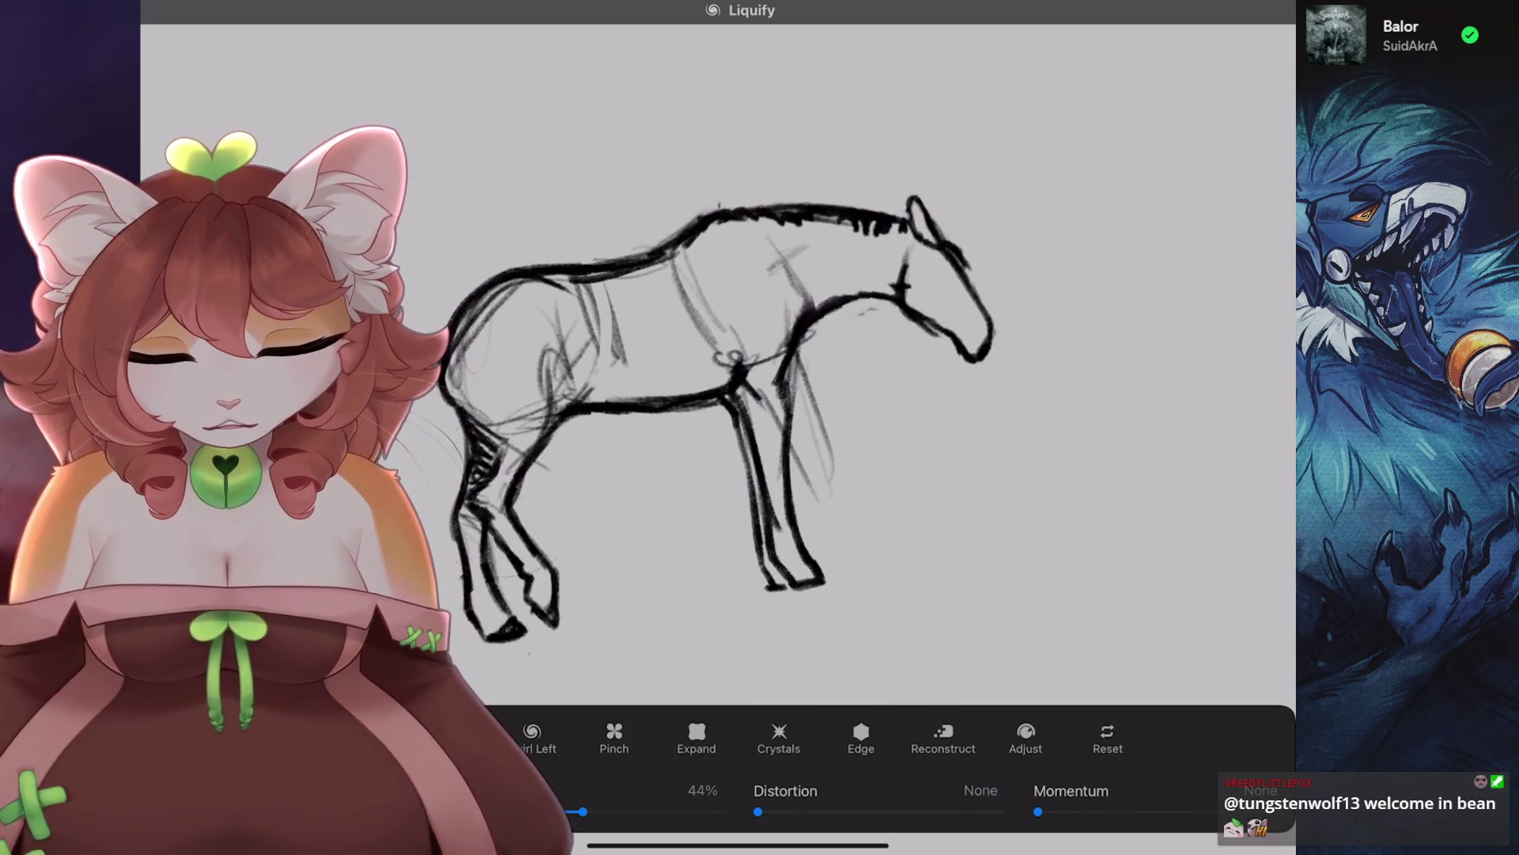
pyautogui.scroll(-2, 712, 435)
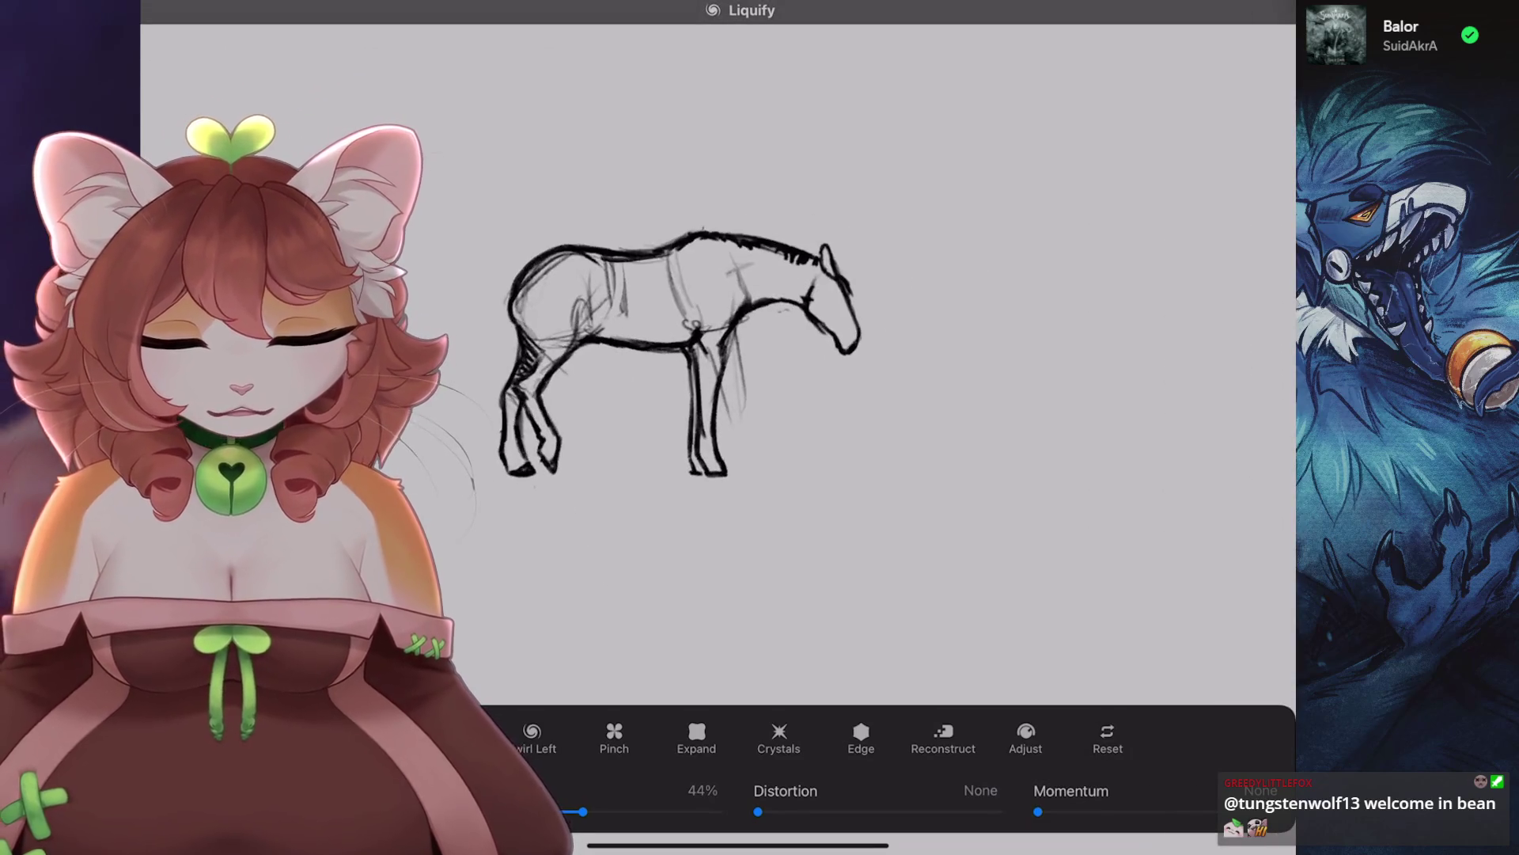
pyautogui.press('Escape')
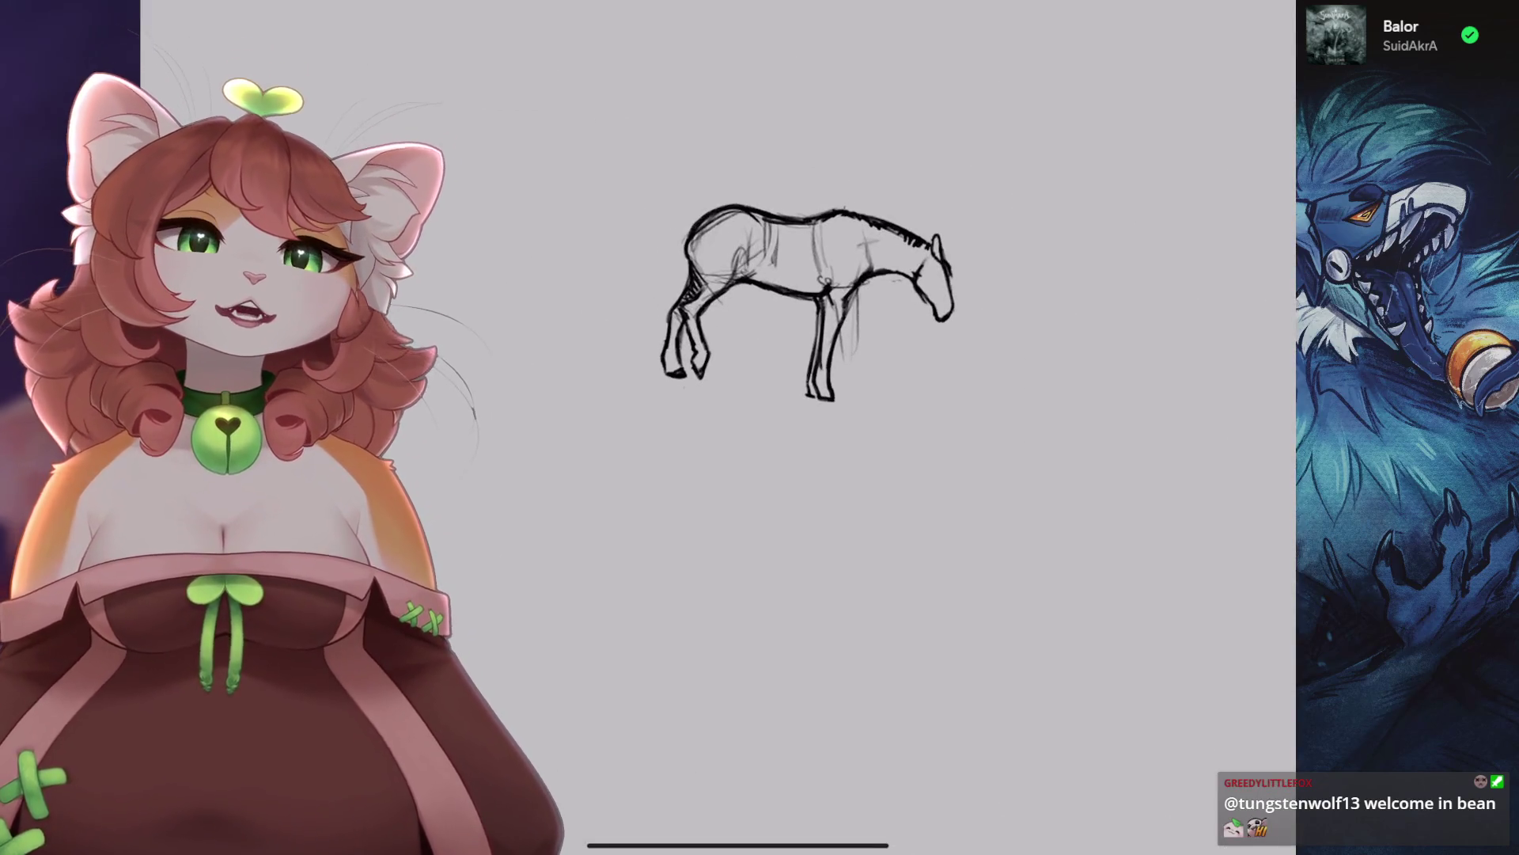
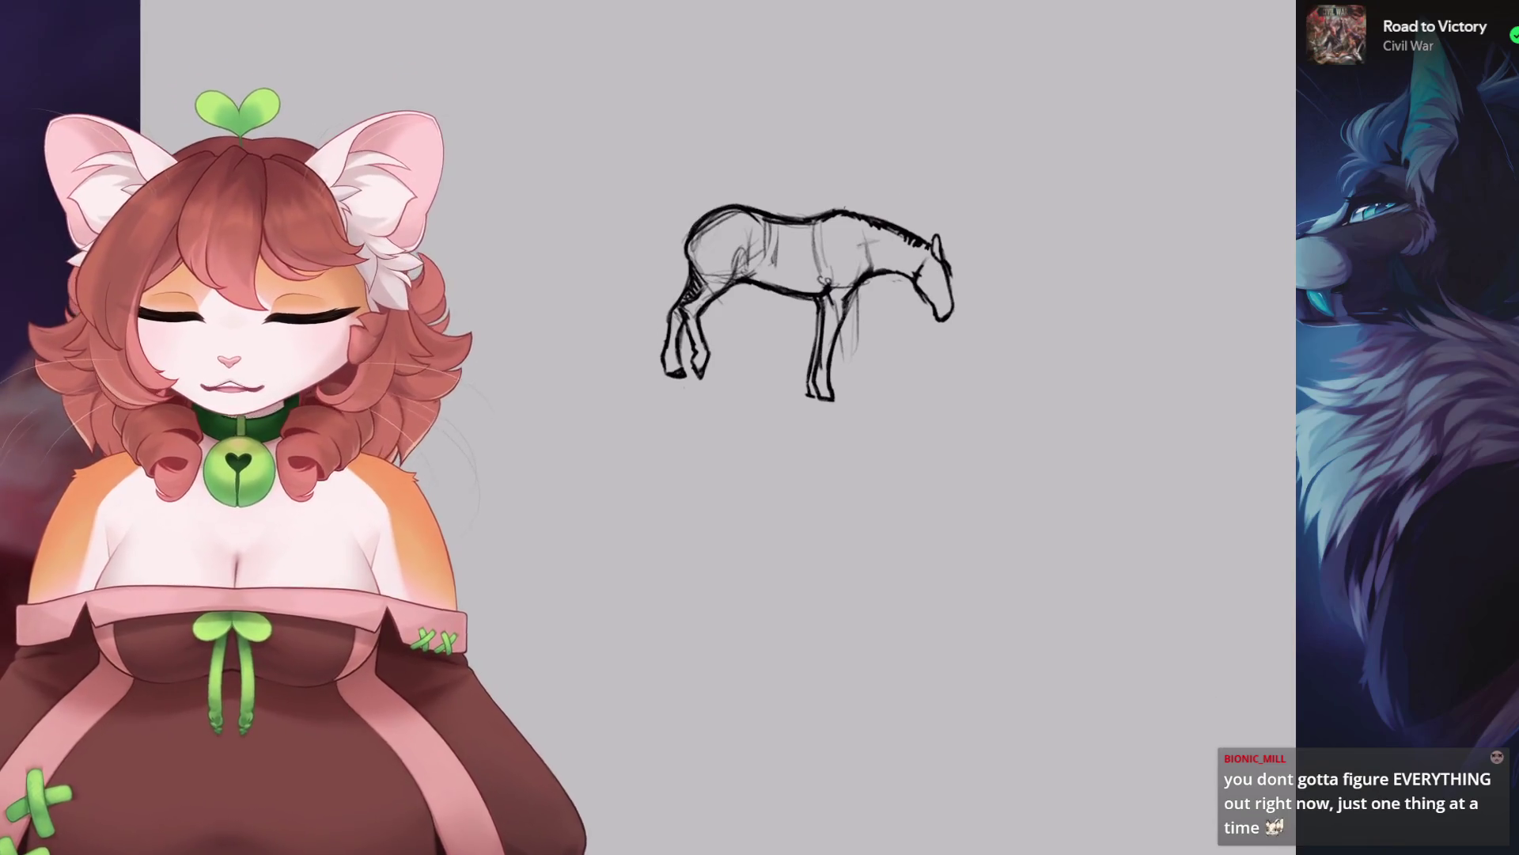
# Reduce the brush size to 3%.
pyautogui.scroll(5, 858, 278)
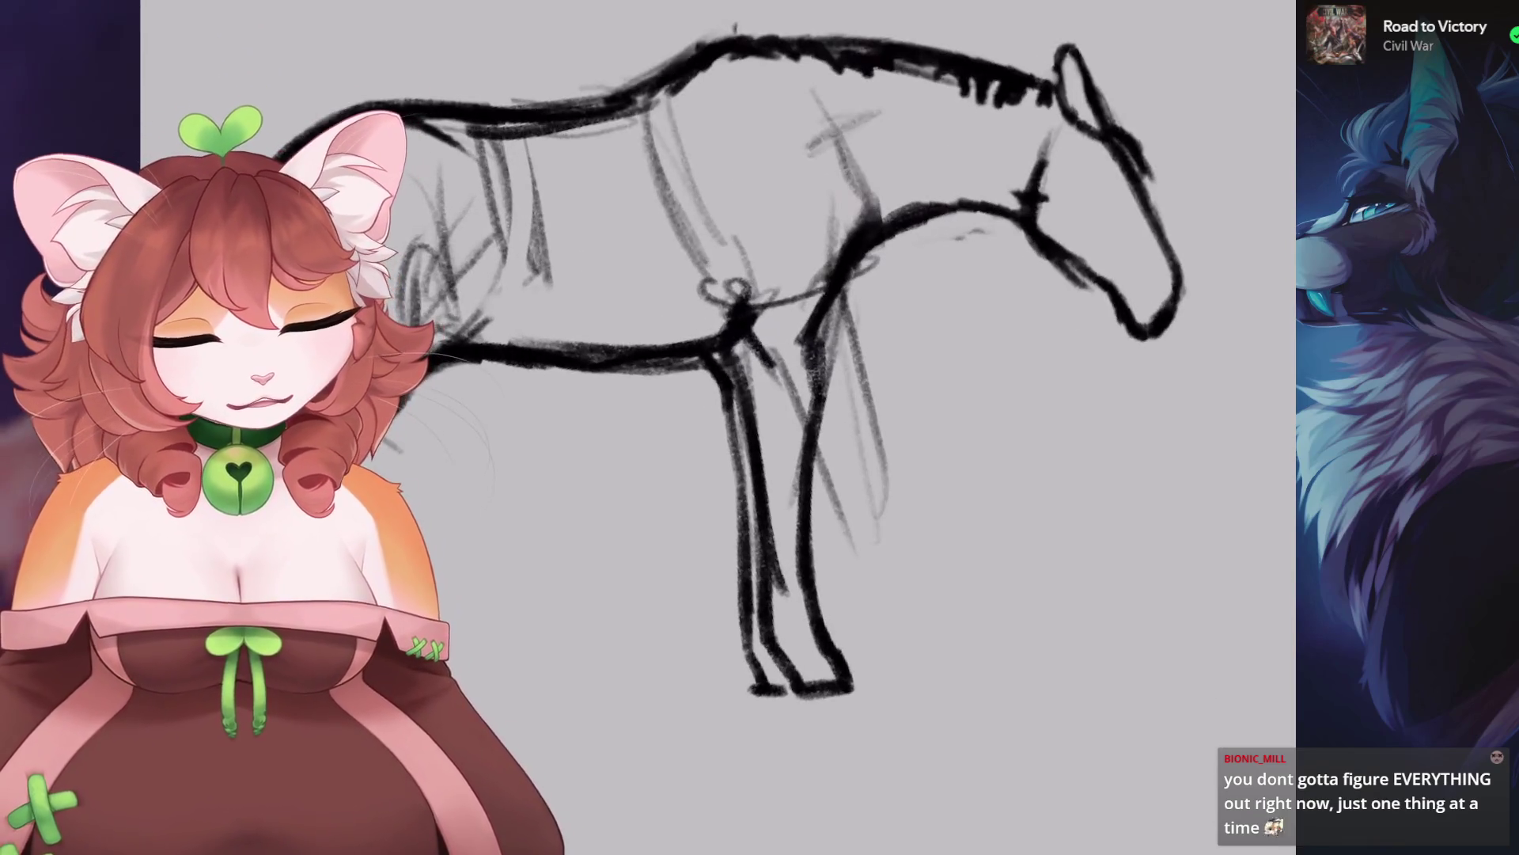
pyautogui.press('[')
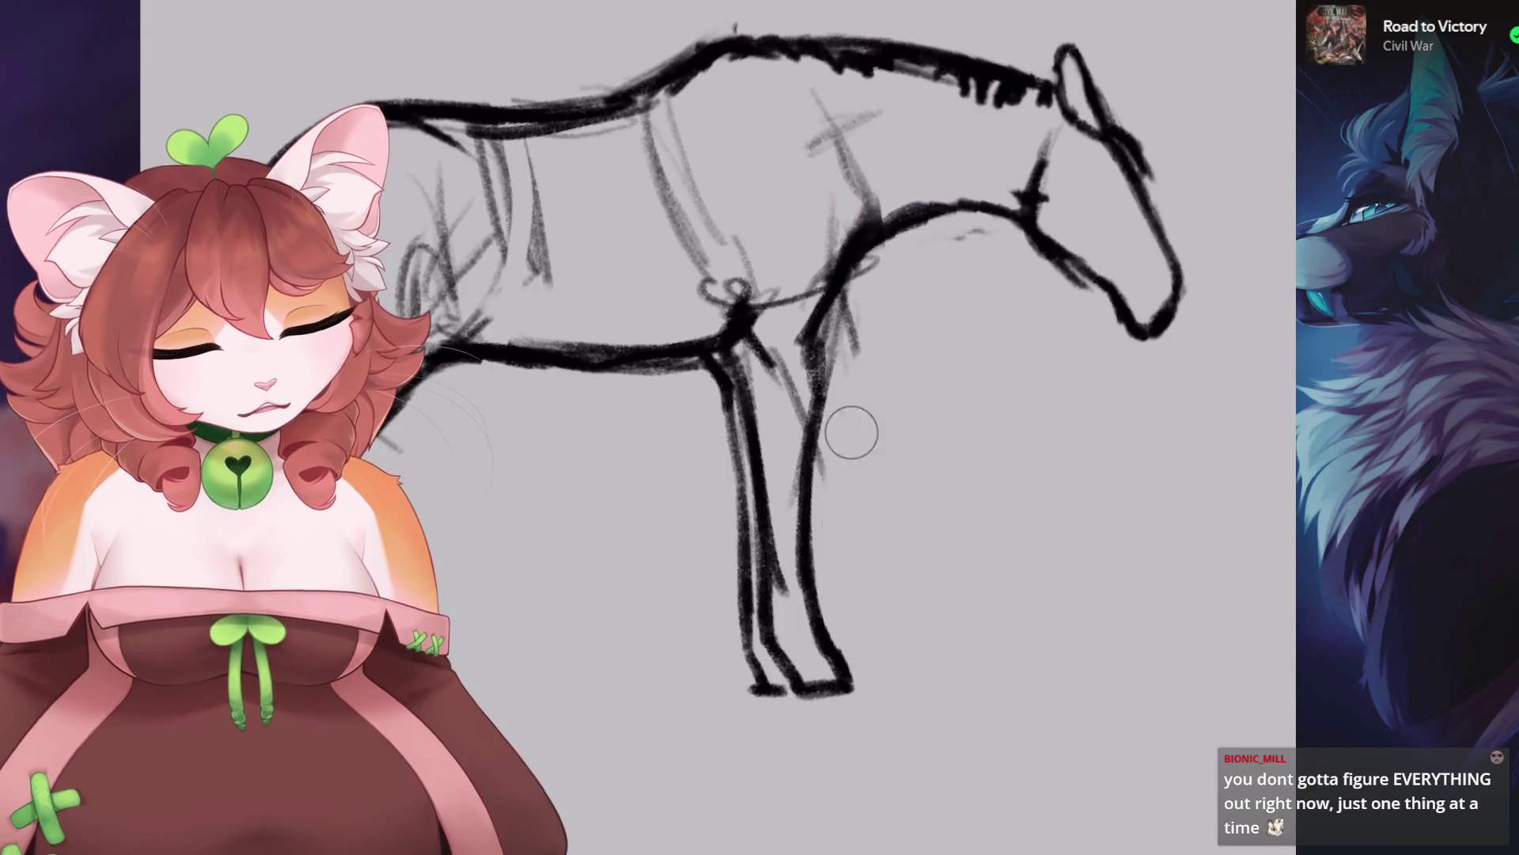
pyautogui.scroll(-2, 861, 310)
# Use Liquify to push the neck line into a new curve and warp the back and chest.
pyautogui.click(182, 16)
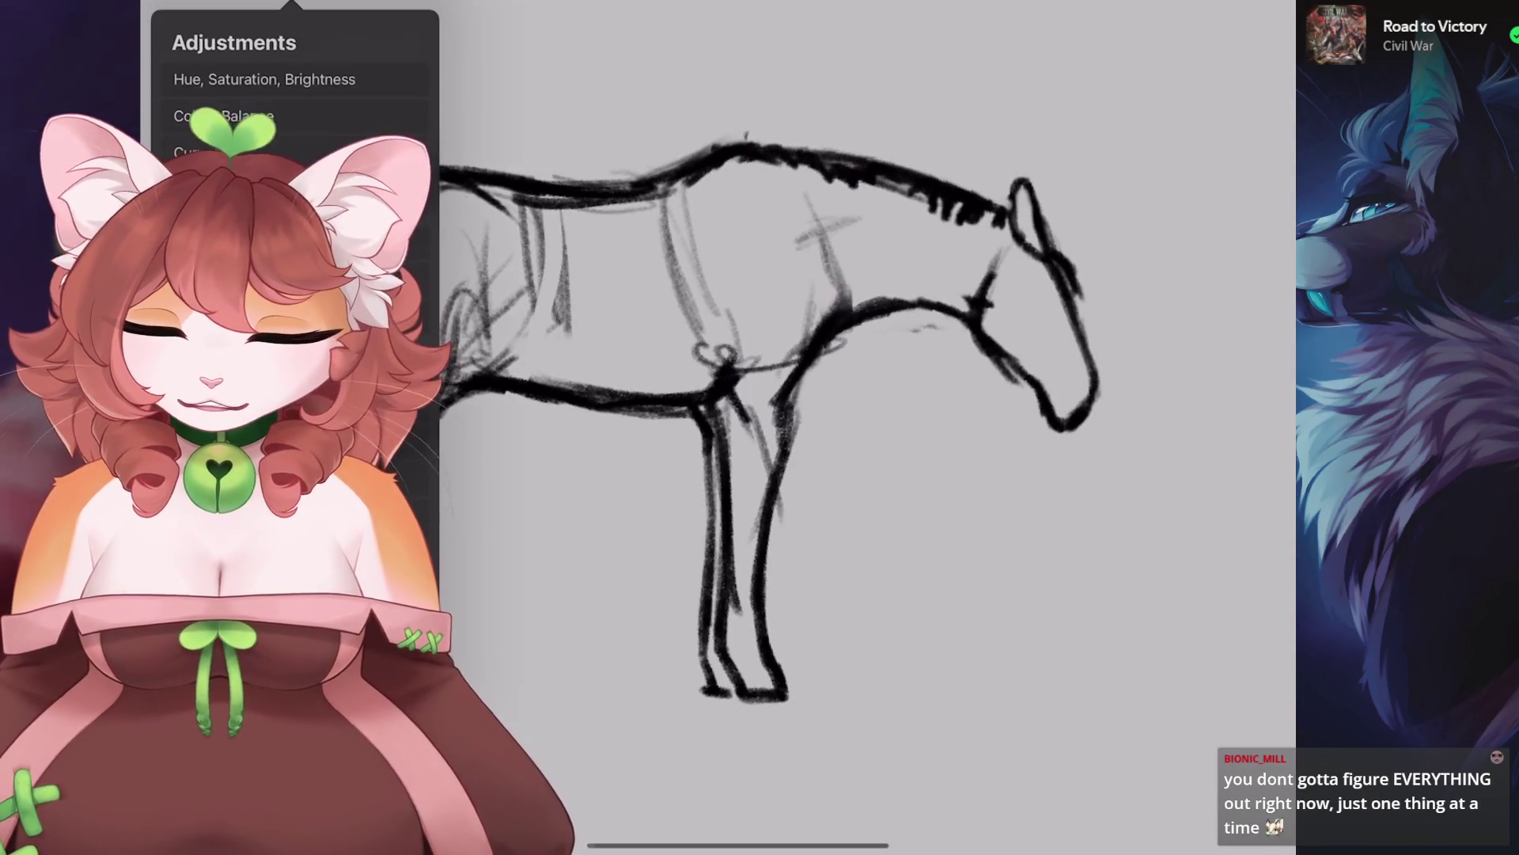
pyautogui.click(206, 594)
pyautogui.scroll(2, 792, 356)
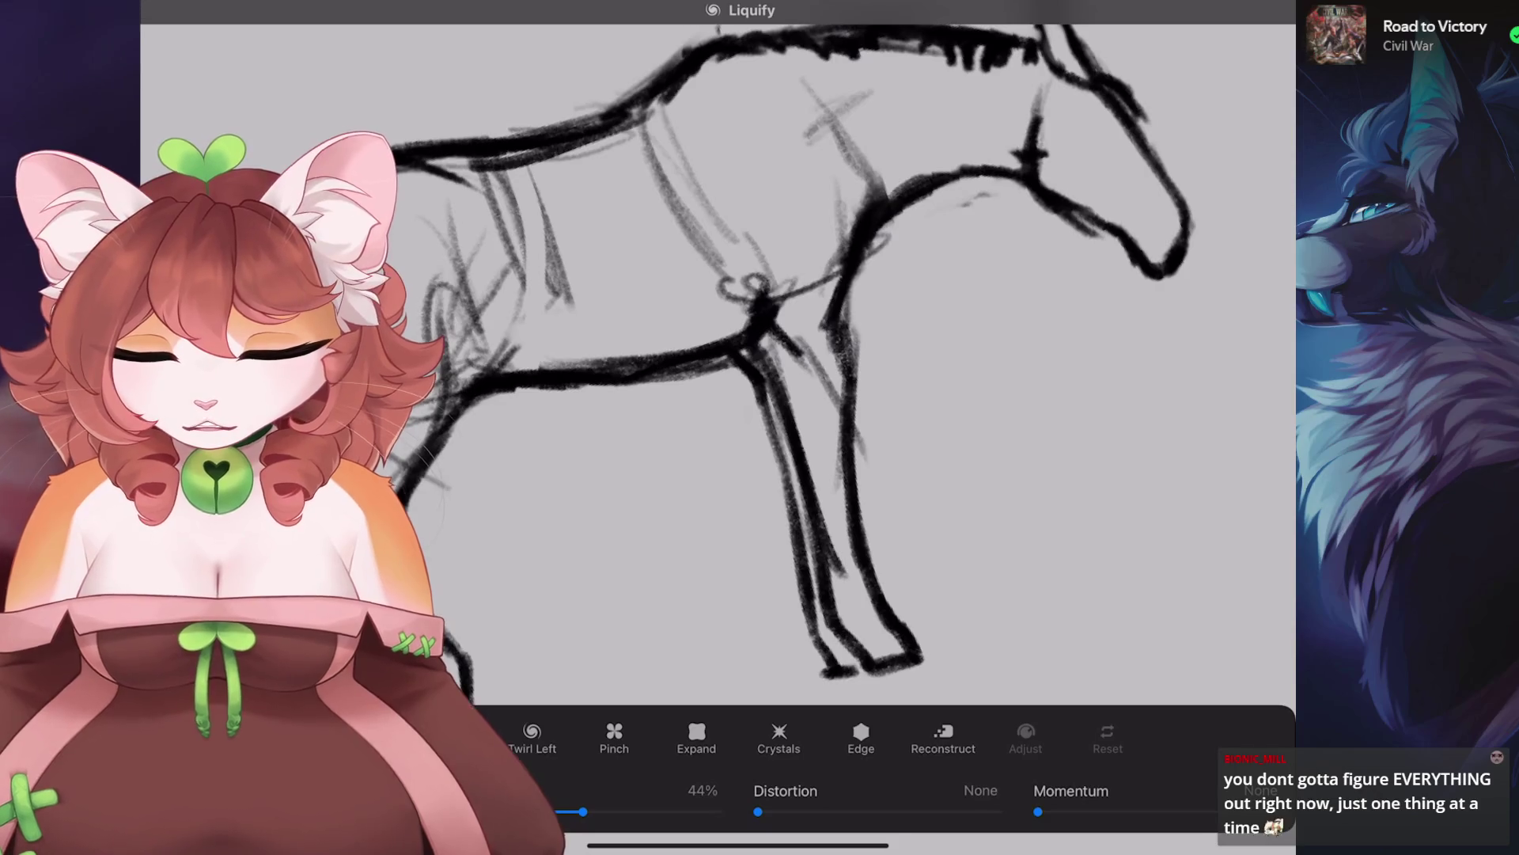
pyautogui.moveTo(858, 206); pyautogui.dragTo(882, 245)
pyautogui.scroll(-2, 712, 356)
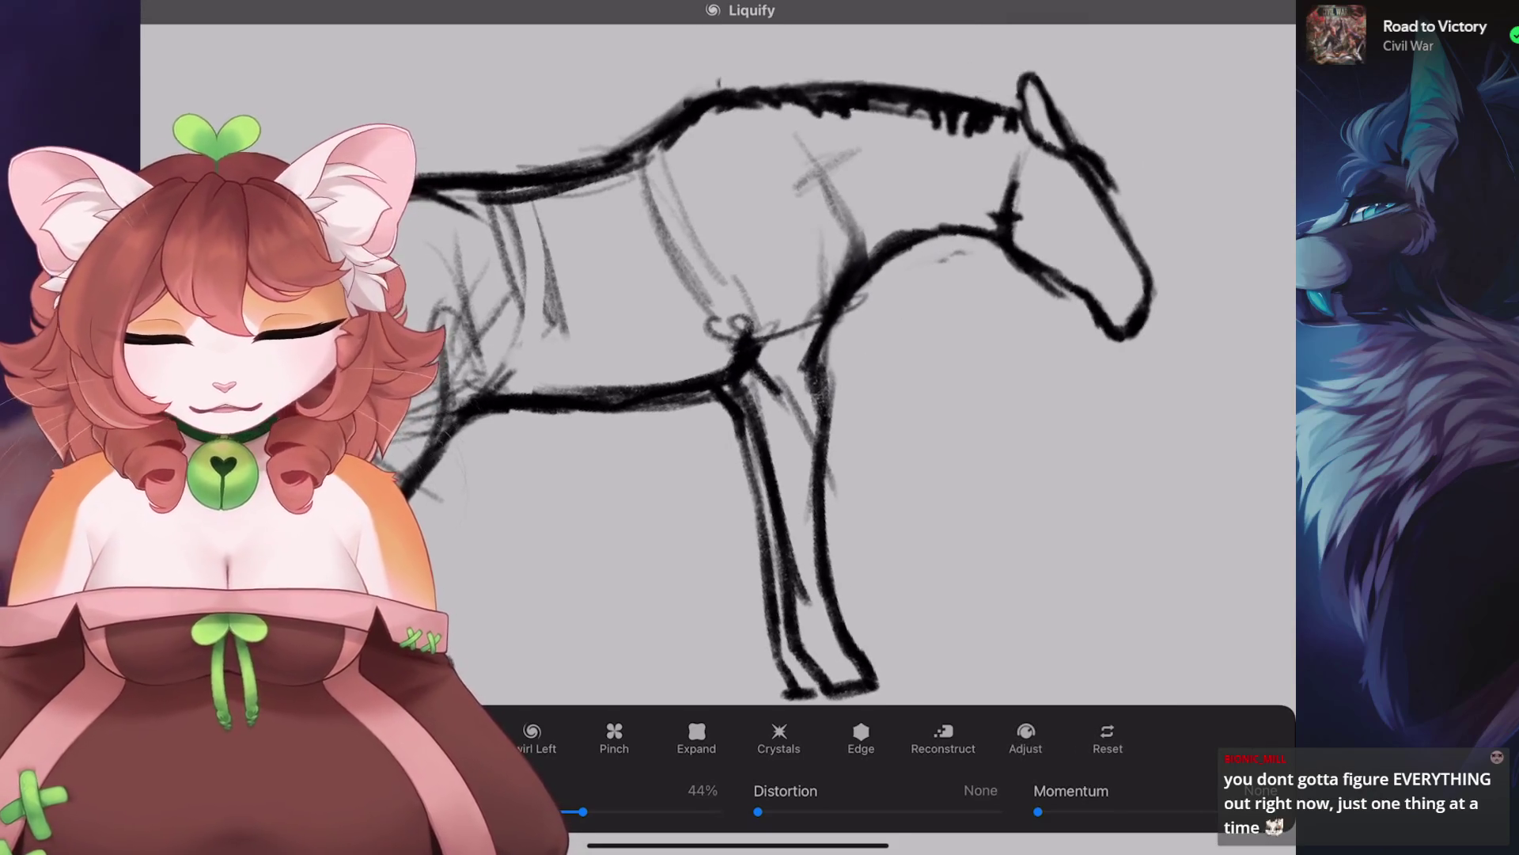
pyautogui.moveTo(839, 254)
pyautogui.mouseDown()
pyautogui.moveTo(823, 242)
pyautogui.moveTo(886, 293)
pyautogui.mouseUp()
pyautogui.scroll(-2, 712, 380)
pyautogui.scroll(-2, 712, 420)
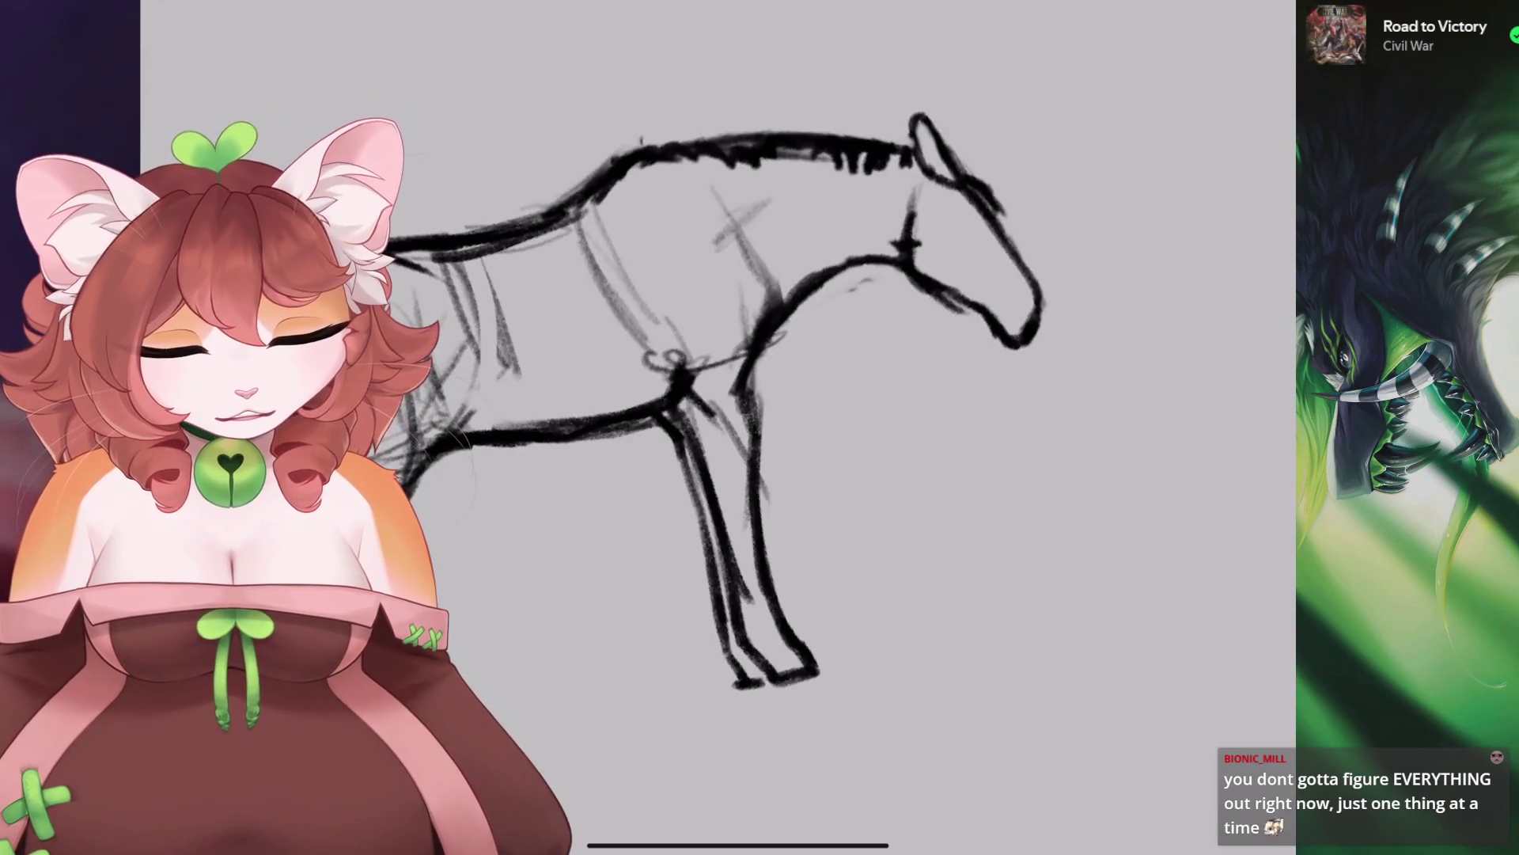
pyautogui.scroll(-3, 728, 443)
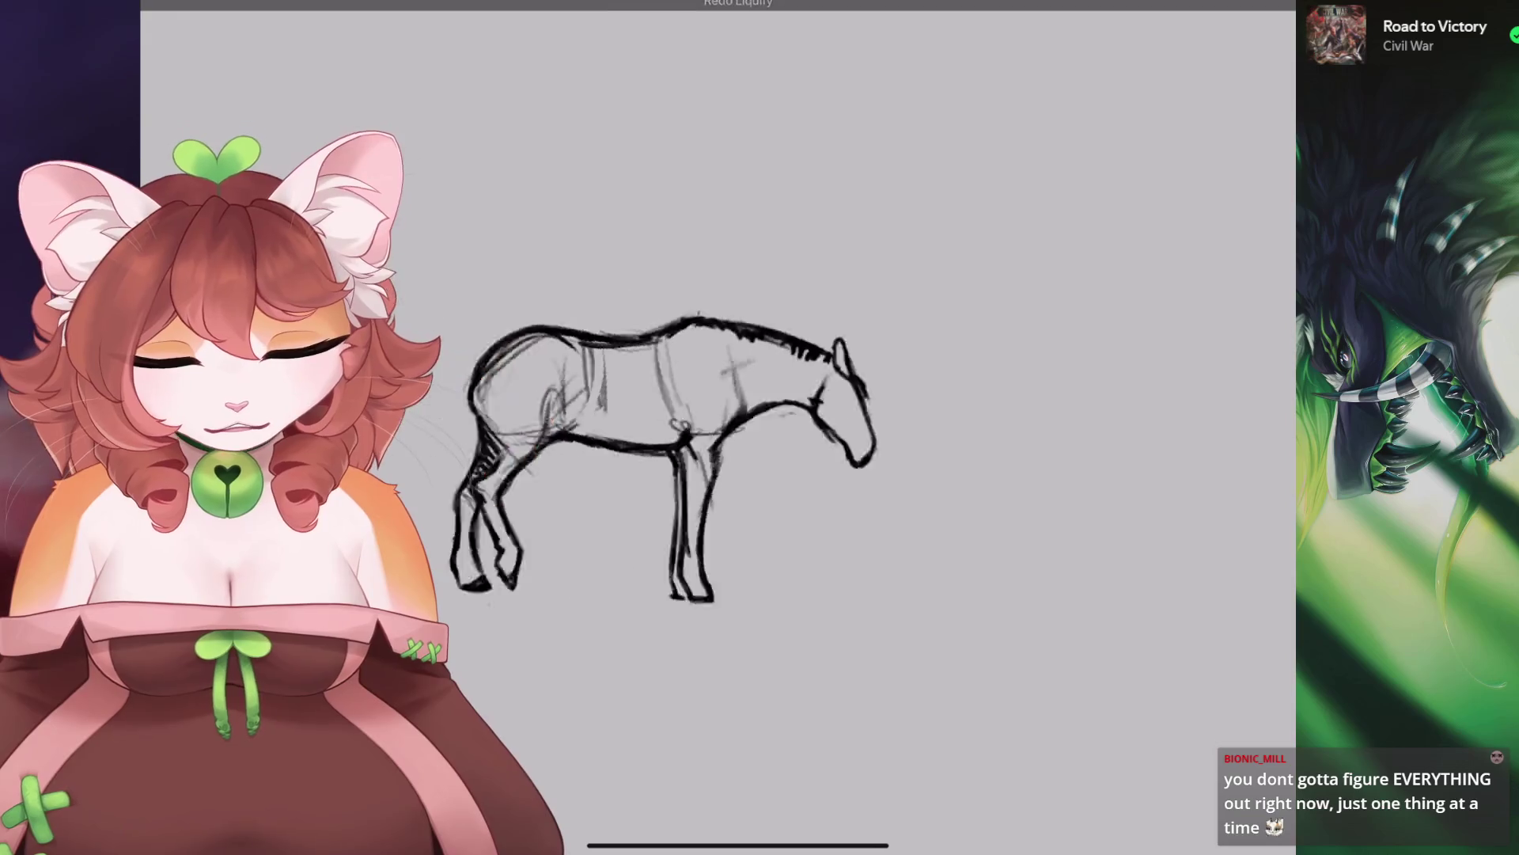
pyautogui.scroll(-4, 736, 395)
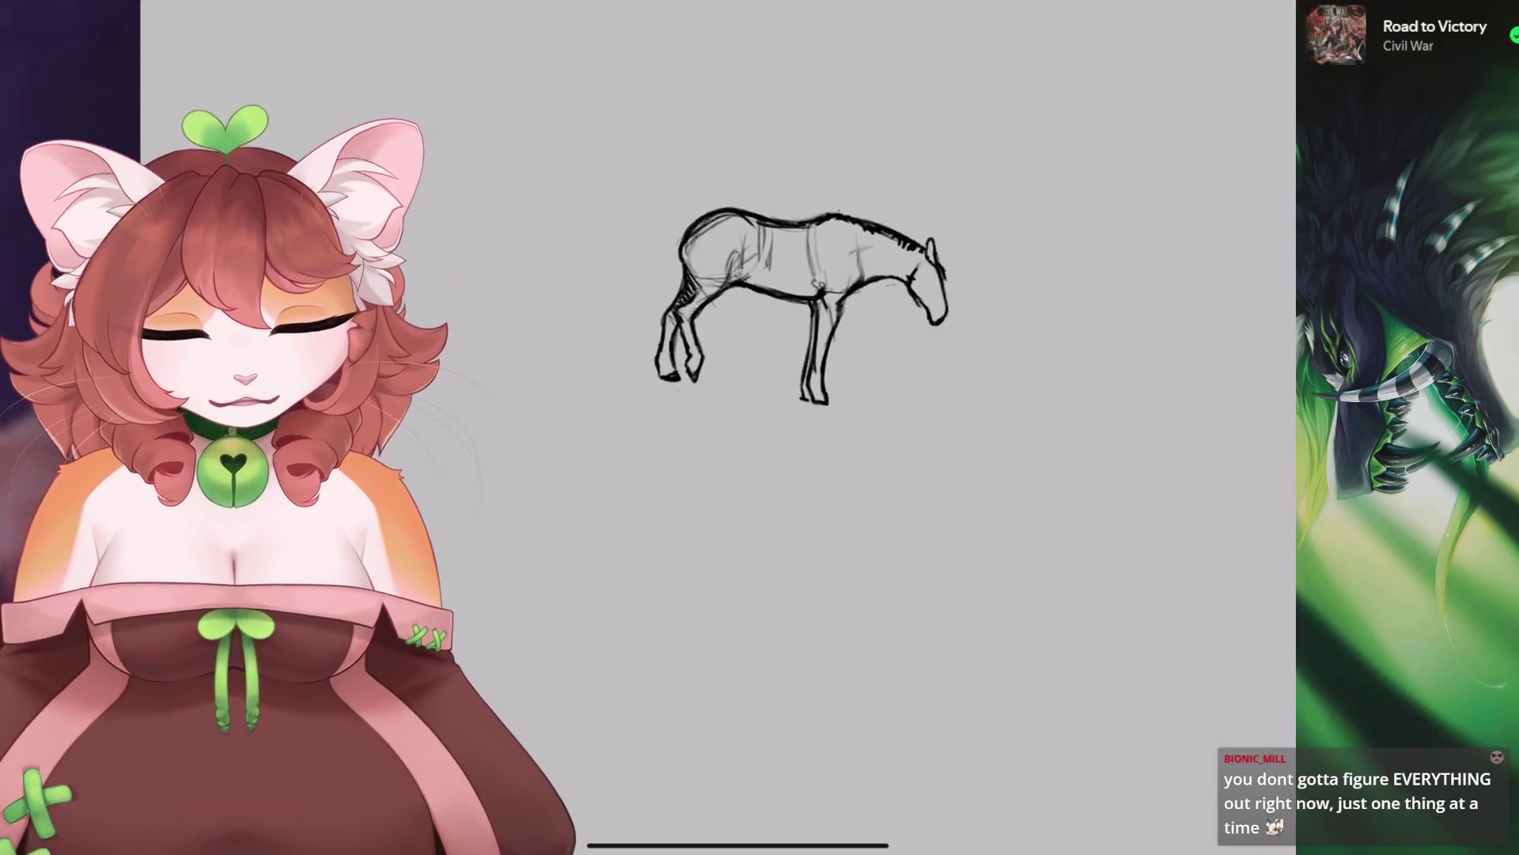
# Undo the last paint stroke.
pyautogui.scroll(5, 791, 380)
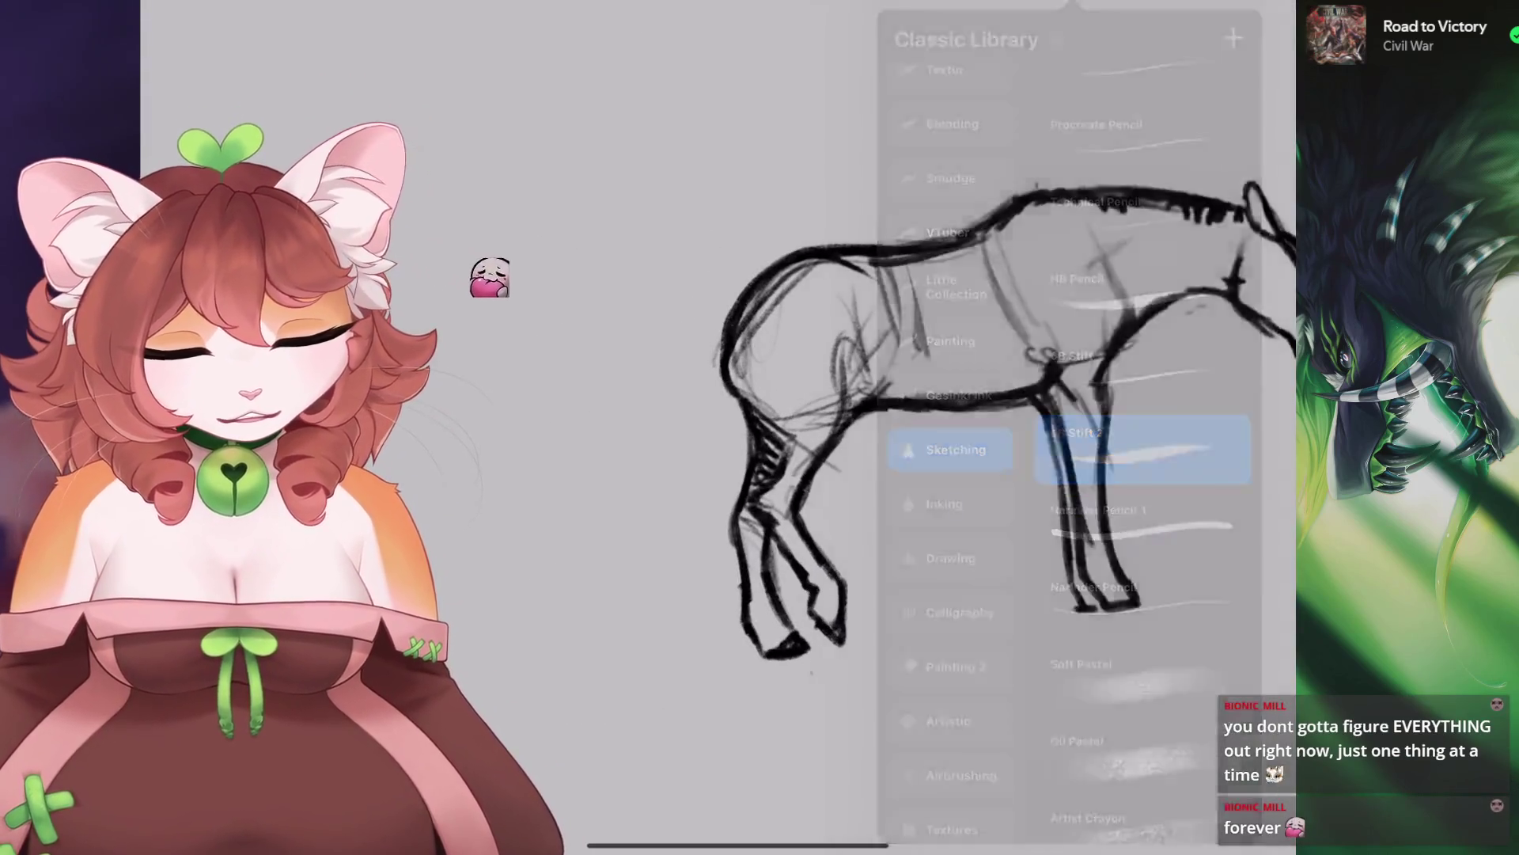
pyautogui.hotkey('ctrl', 'z')
pyautogui.scroll(-5, 791, 380)
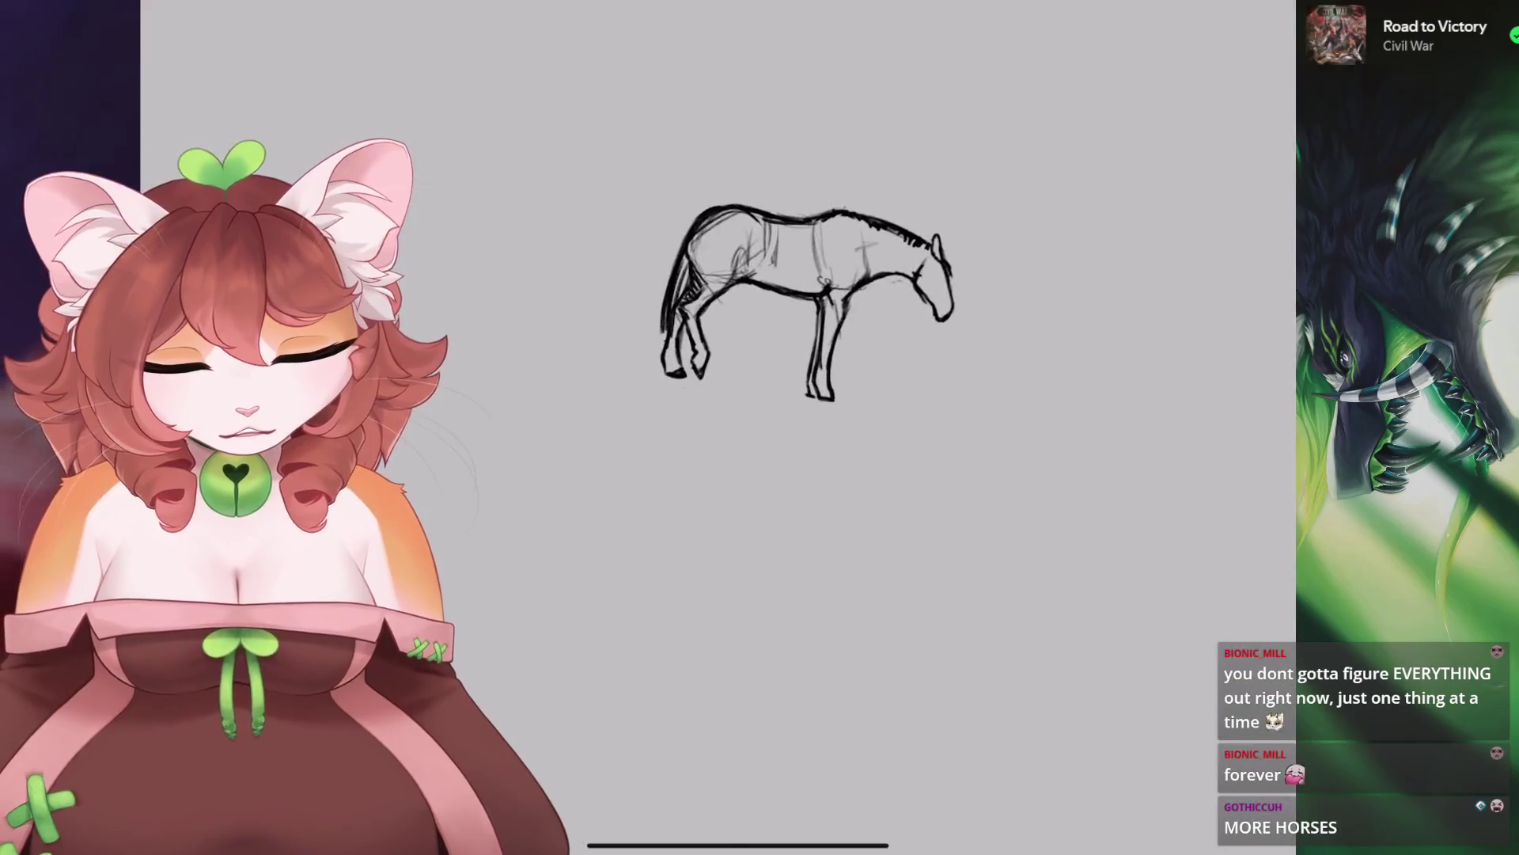
# Tilt the horse sketch slightly, scale it down and move it into the upper-left corner.
pyautogui.press('v')
pyautogui.moveTo(788, 283)
pyautogui.mouseDown()
pyautogui.moveTo(684, 488)
pyautogui.moveTo(783, 528)
pyautogui.moveTo(807, 498)
pyautogui.mouseUp()
pyautogui.moveTo(807, 340)
pyautogui.mouseDown()
pyautogui.moveTo(763, 332)
pyautogui.moveTo(808, 326)
pyautogui.moveTo(785, 338)
pyautogui.mouseUp()
pyautogui.click(459, 758)
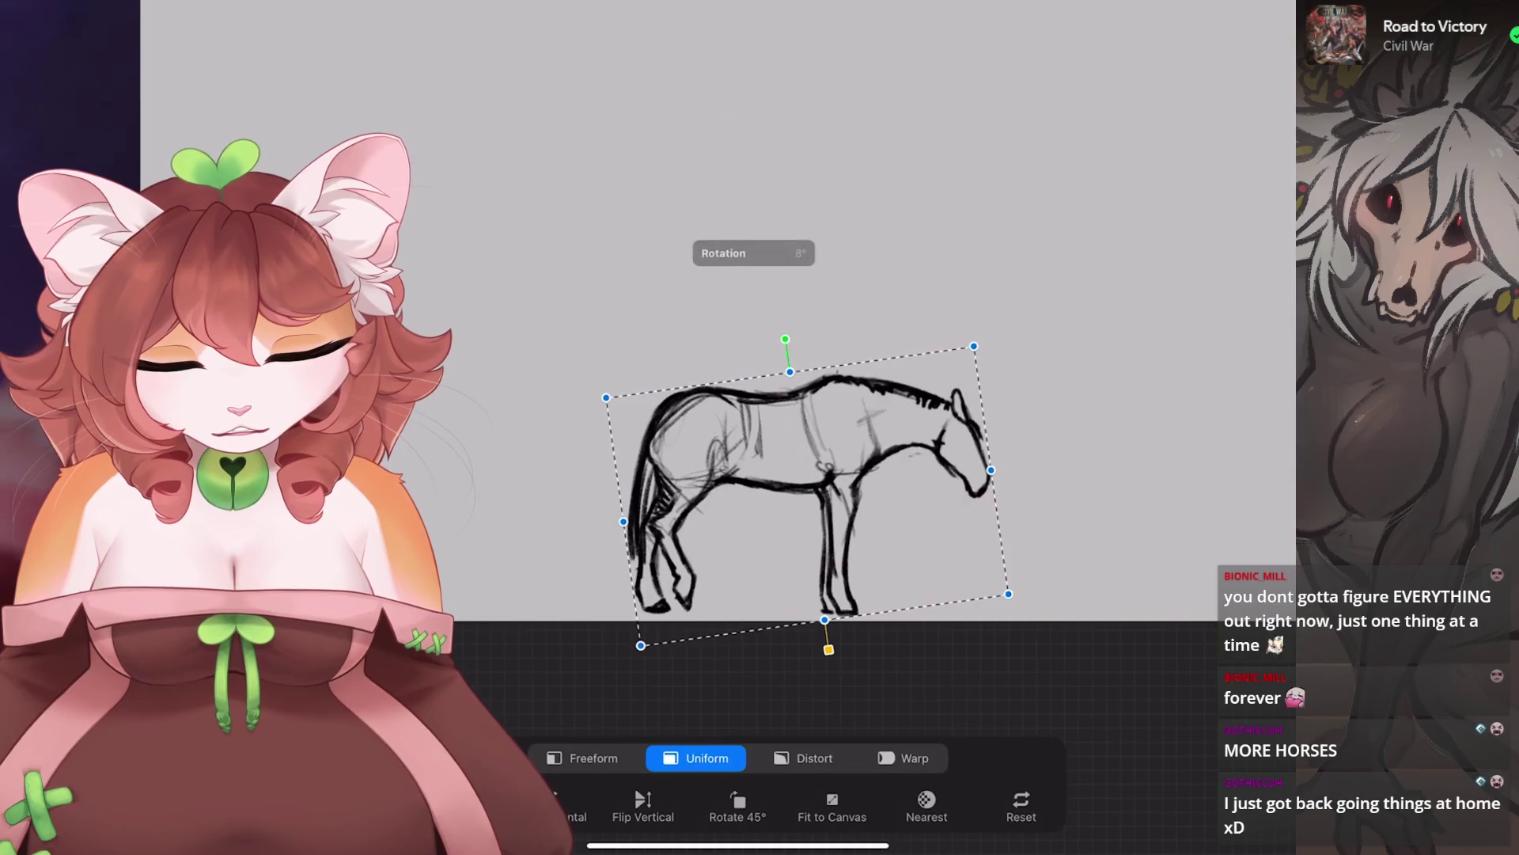
pyautogui.moveTo(807, 507); pyautogui.dragTo(801, 513)
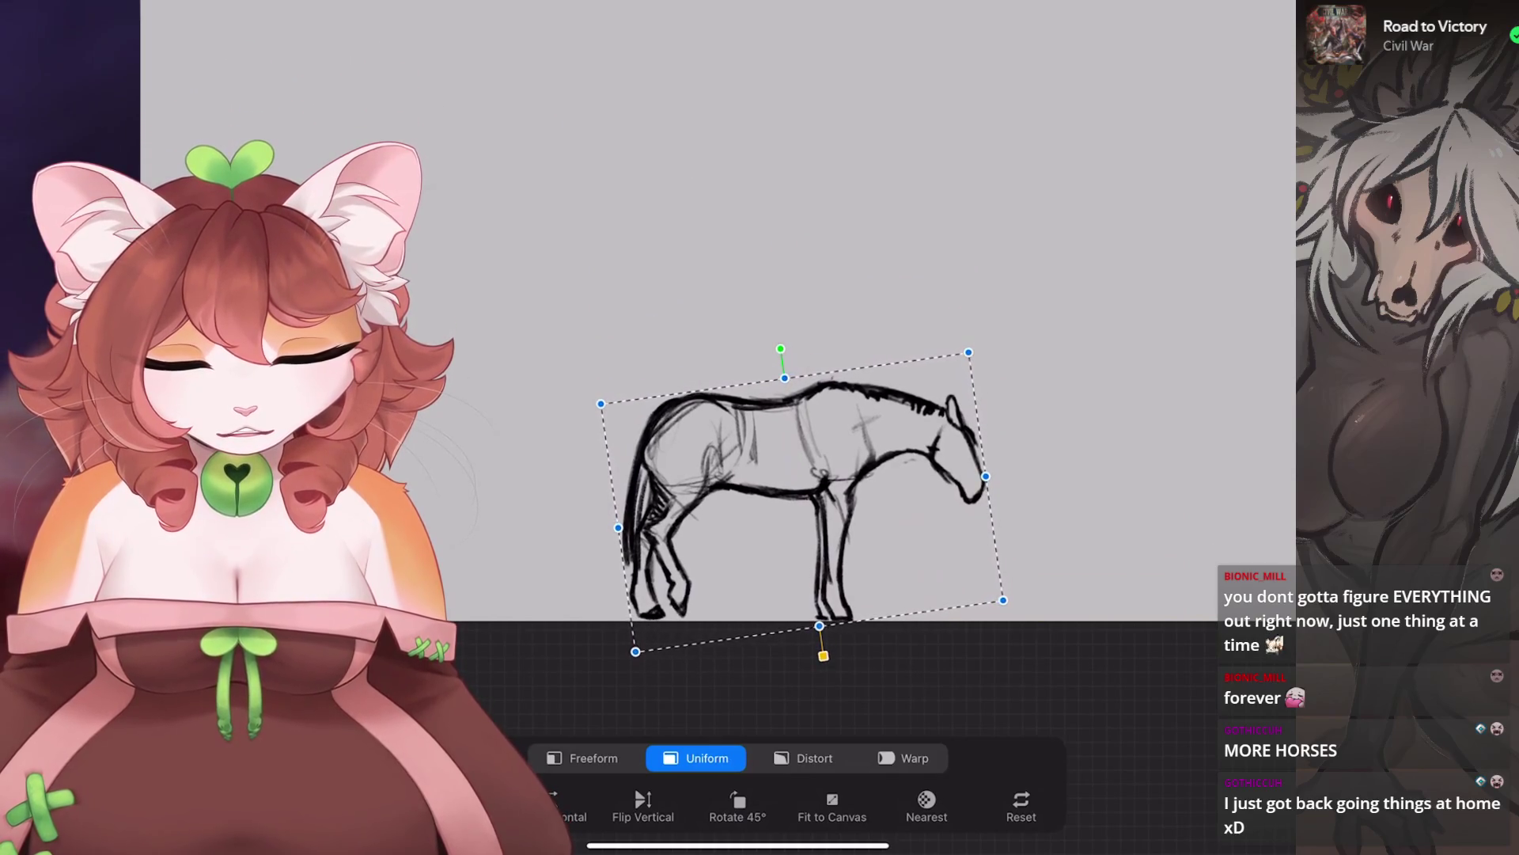
pyautogui.moveTo(625, 566); pyautogui.dragTo(708, 300)
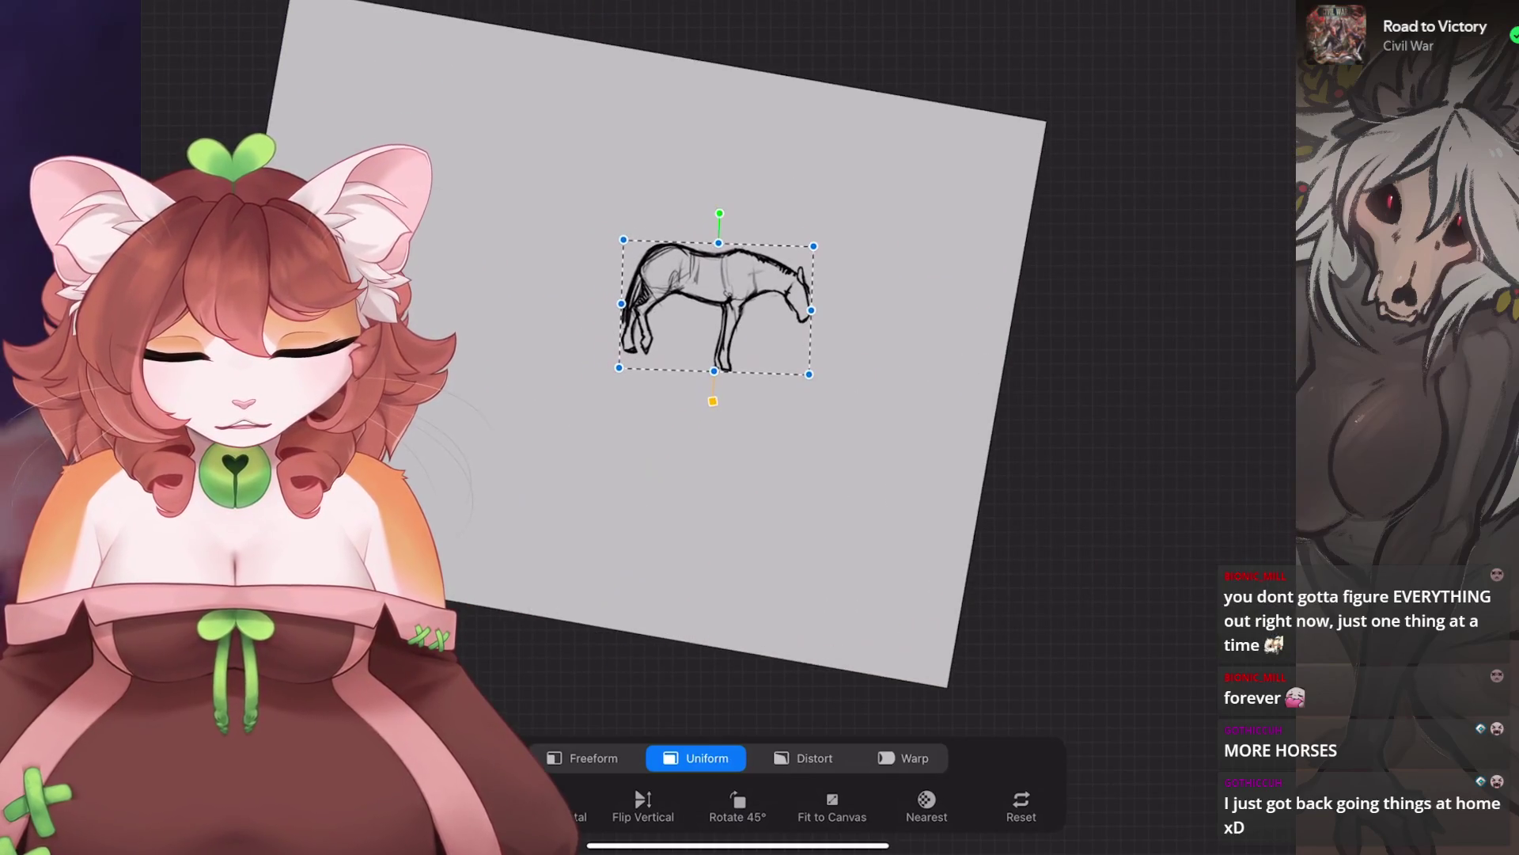
pyautogui.moveTo(797, 367); pyautogui.dragTo(865, 413)
pyautogui.moveTo(744, 325)
pyautogui.mouseDown()
pyautogui.moveTo(871, 289)
pyautogui.moveTo(676, 253)
pyautogui.moveTo(542, 186)
pyautogui.mouseUp()
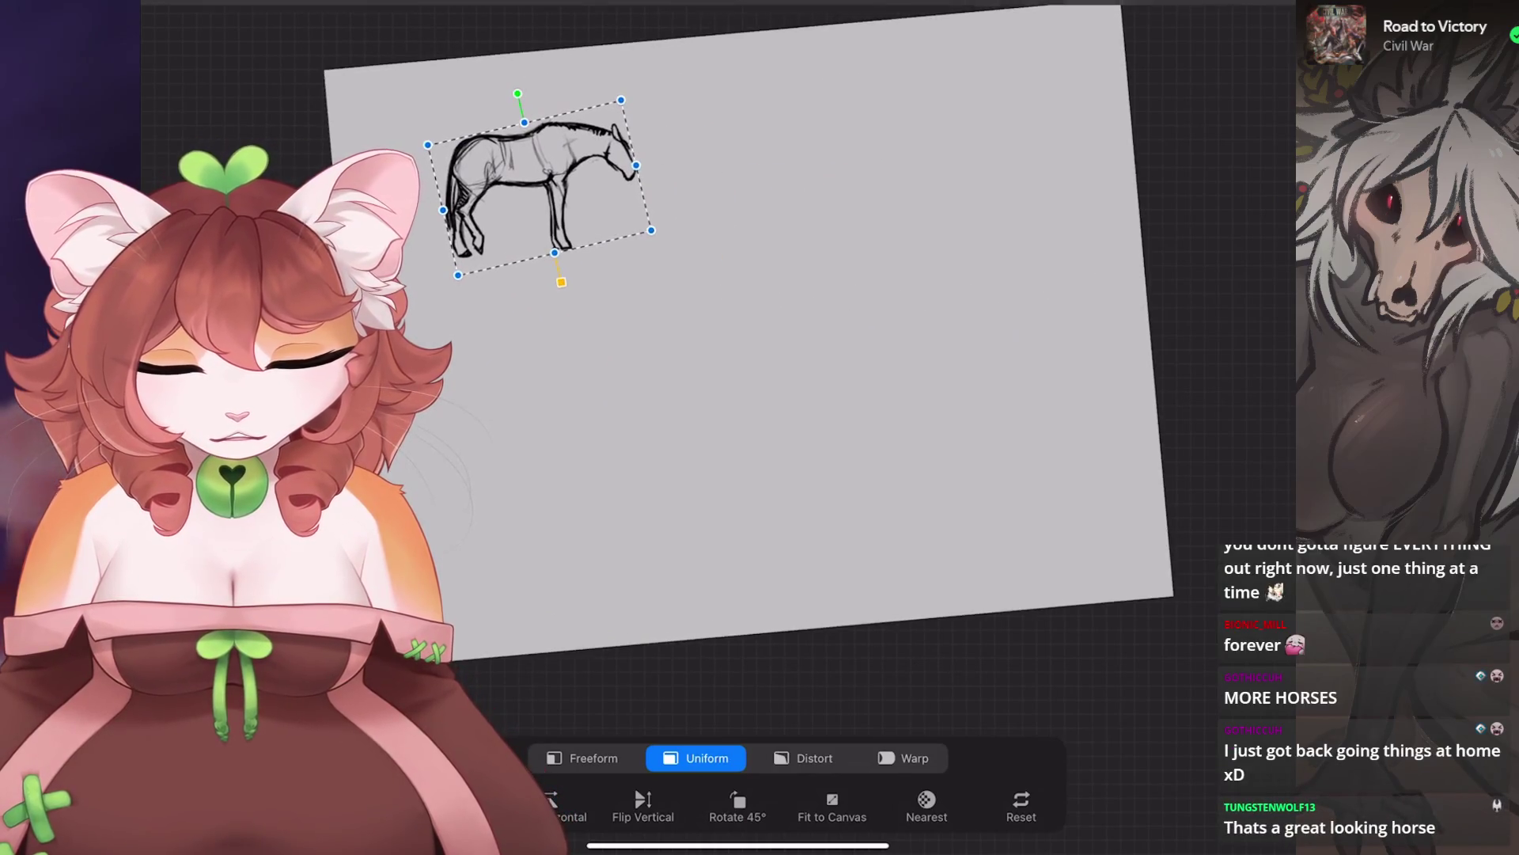
pyautogui.scroll(10, 542, 190)
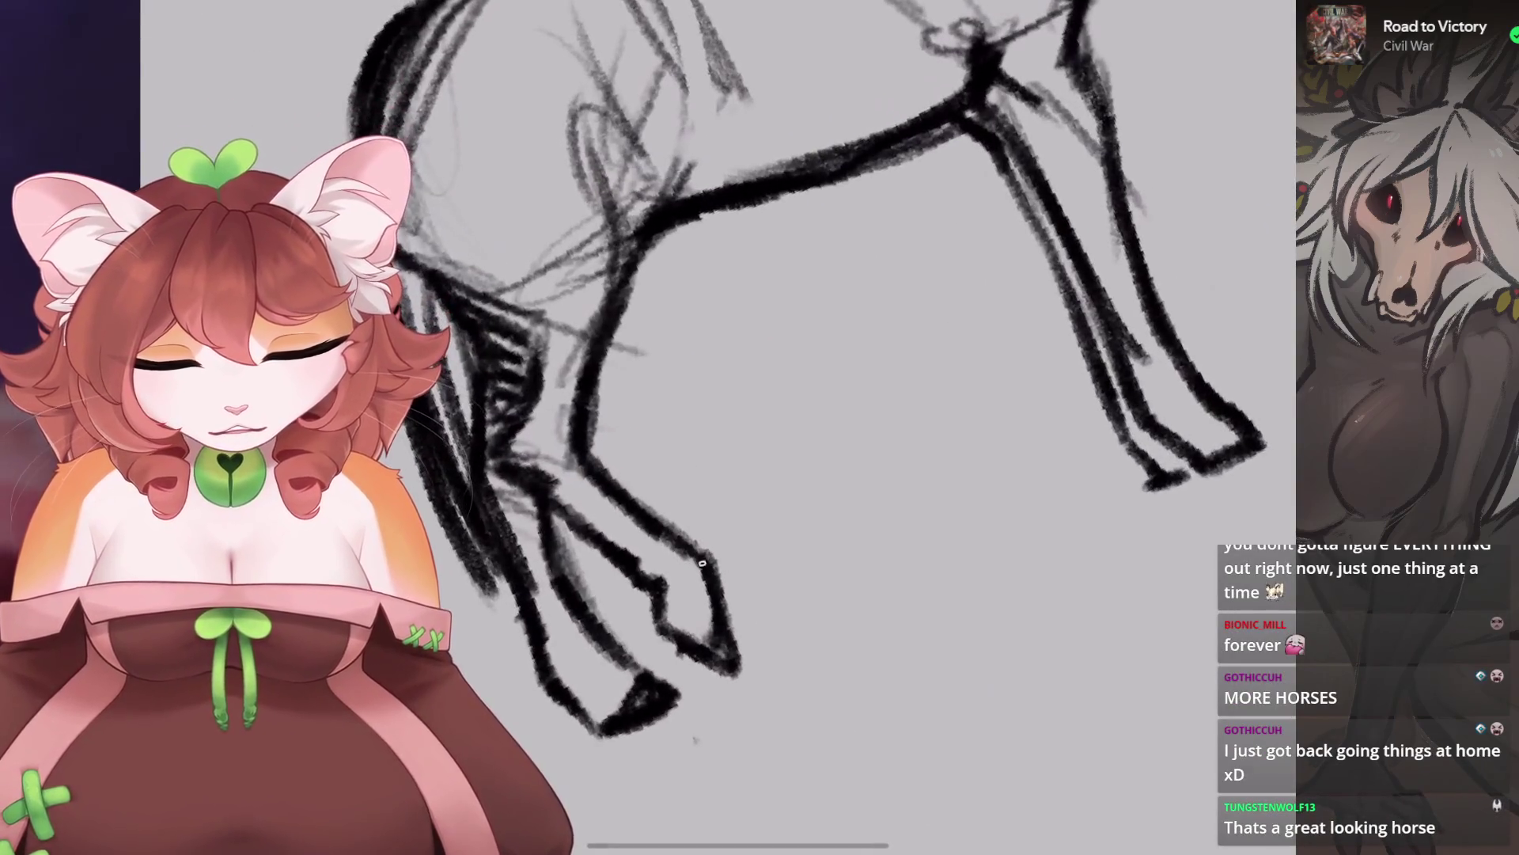
# Lasso the horse's hind legs with a freehand selection.
pyautogui.scroll(-5, 722, 639)
pyautogui.press('s')
pyautogui.moveTo(653, 401); pyautogui.dragTo(758, 204)
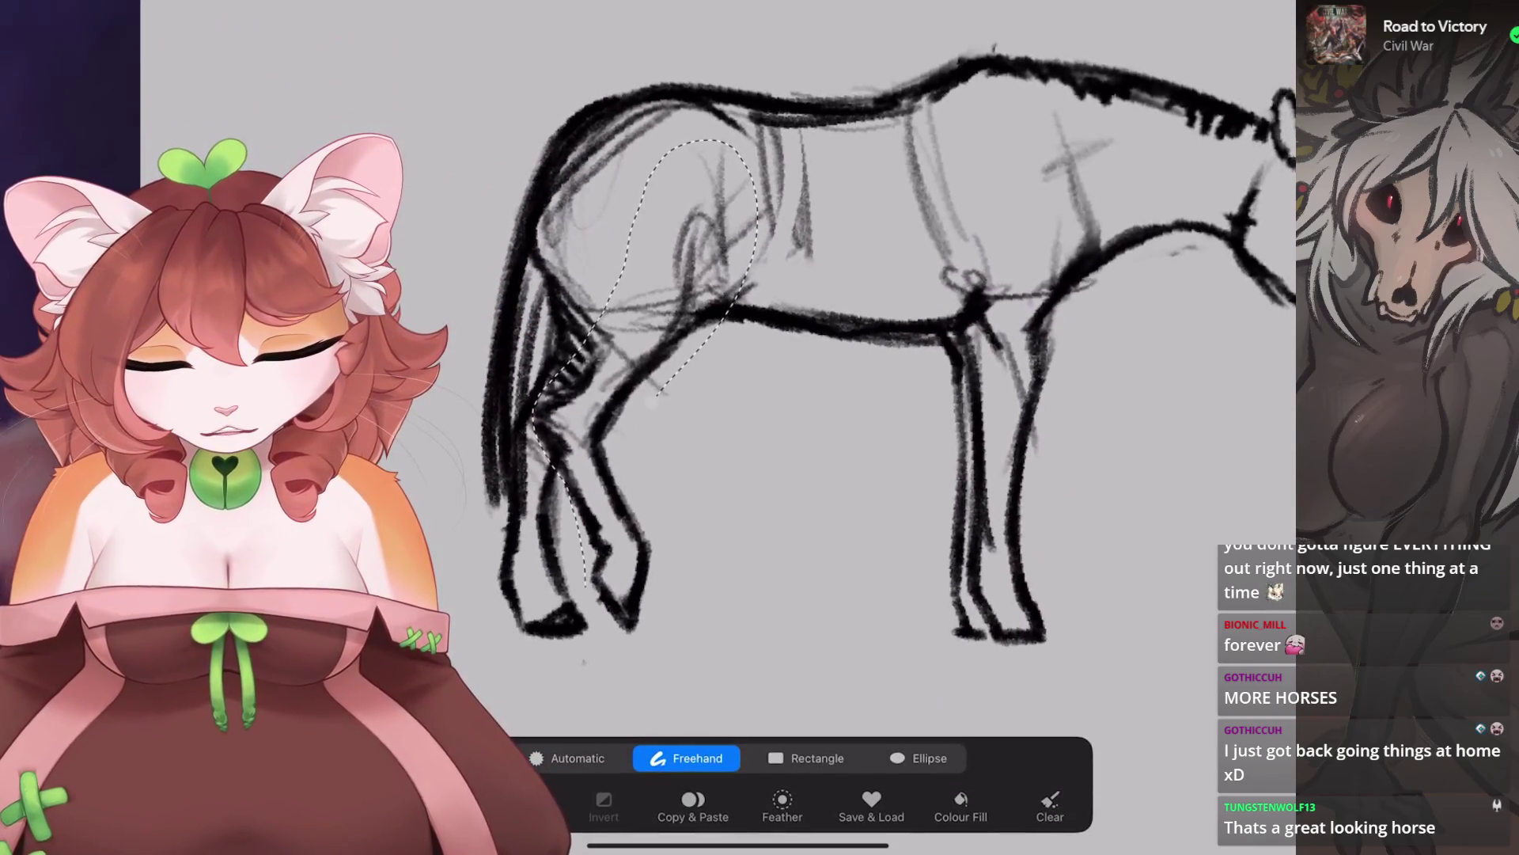
pyautogui.moveTo(792, 475); pyautogui.dragTo(831, 396)
pyautogui.click(918, 757)
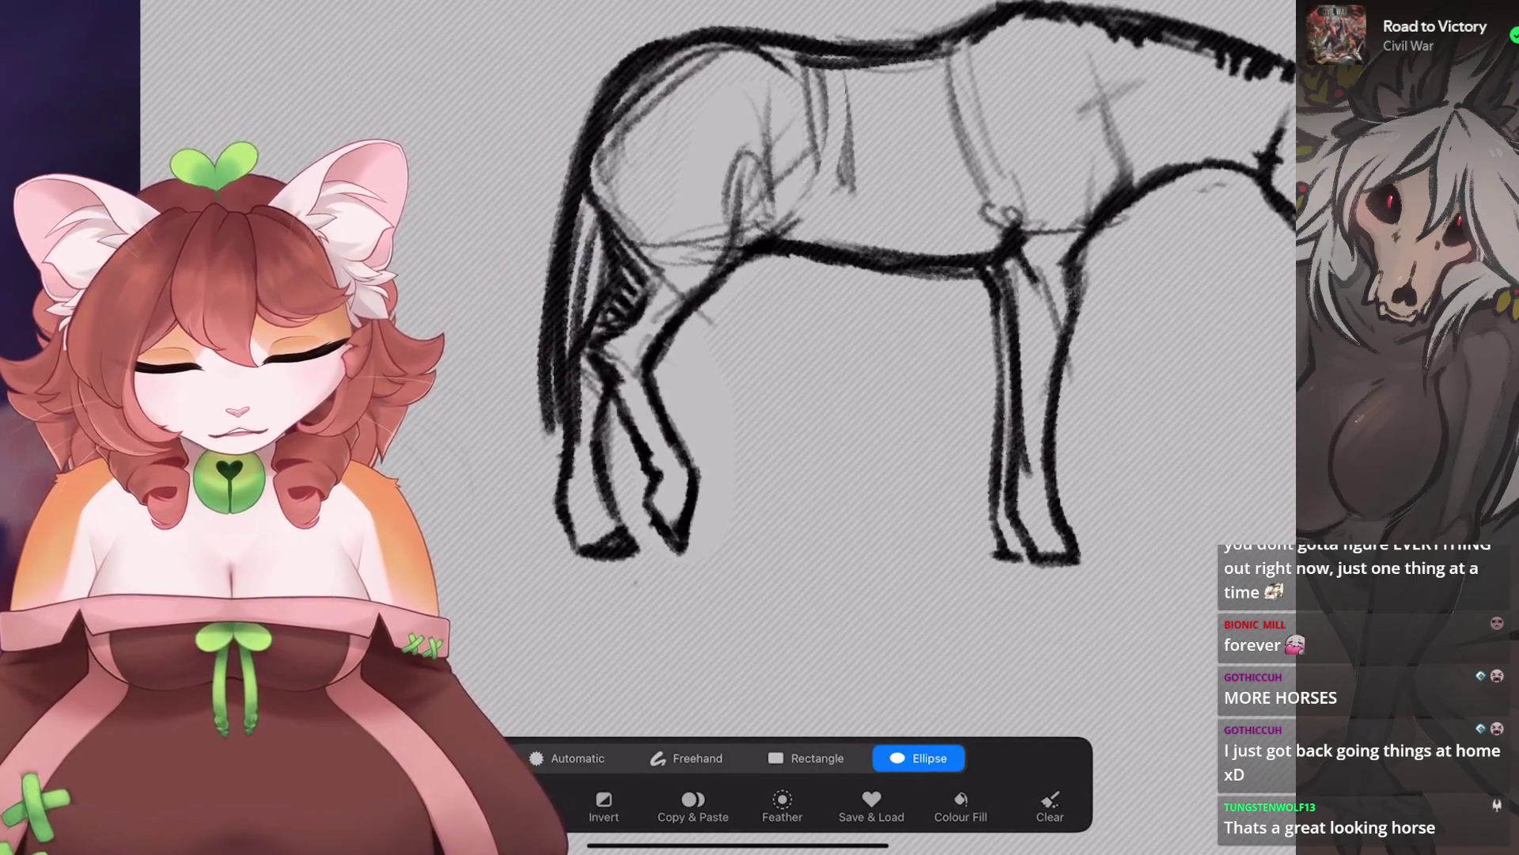
pyautogui.click(807, 757)
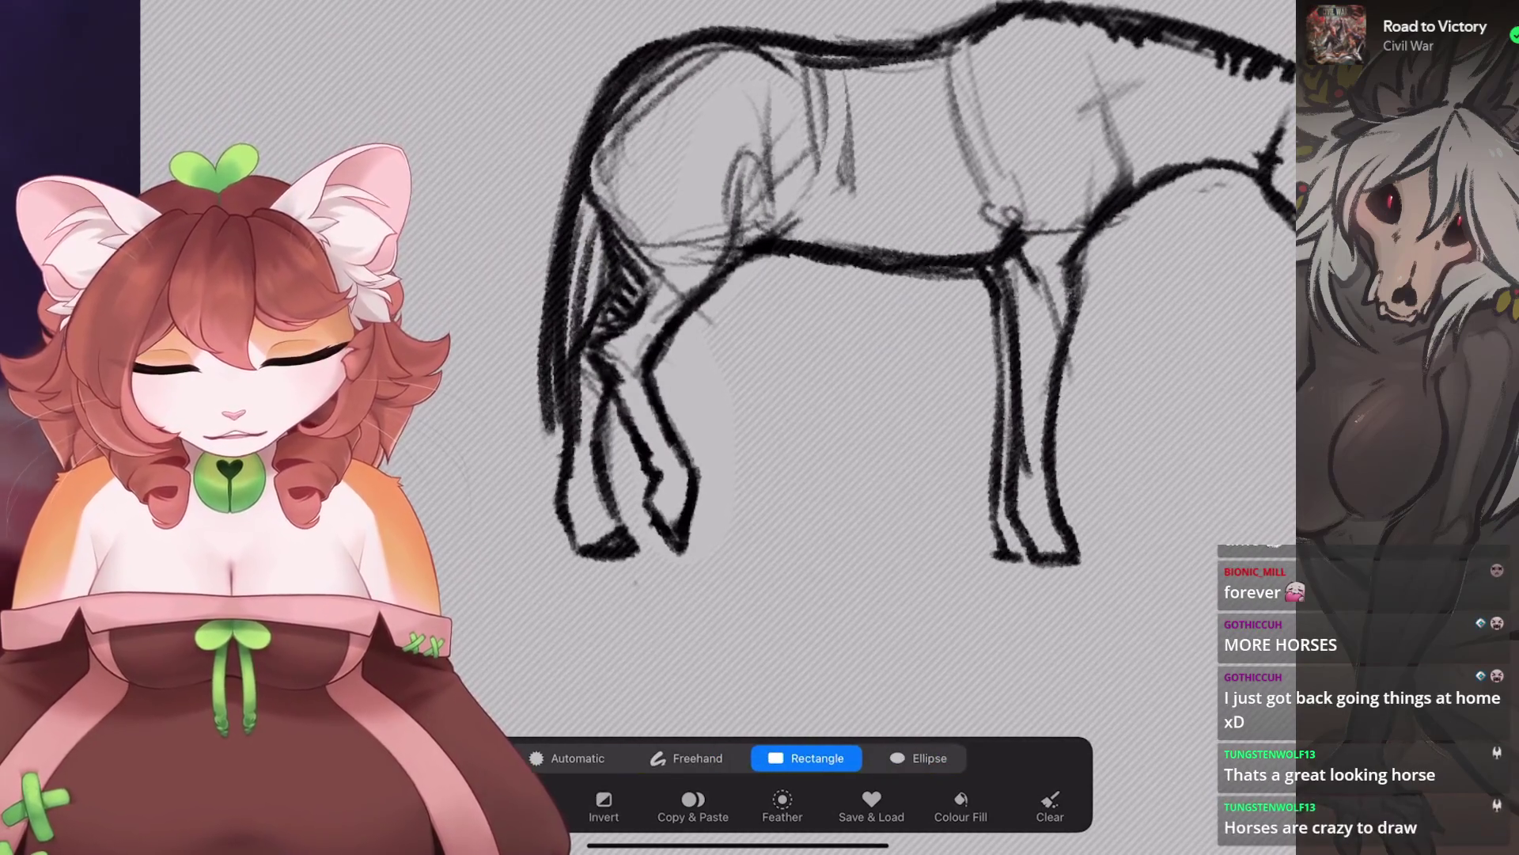
pyautogui.click(690, 757)
pyautogui.scroll(-2, 910, 316)
# Warp the selected hind legs so they bend down and forward.
pyautogui.press('v')
pyautogui.click(902, 758)
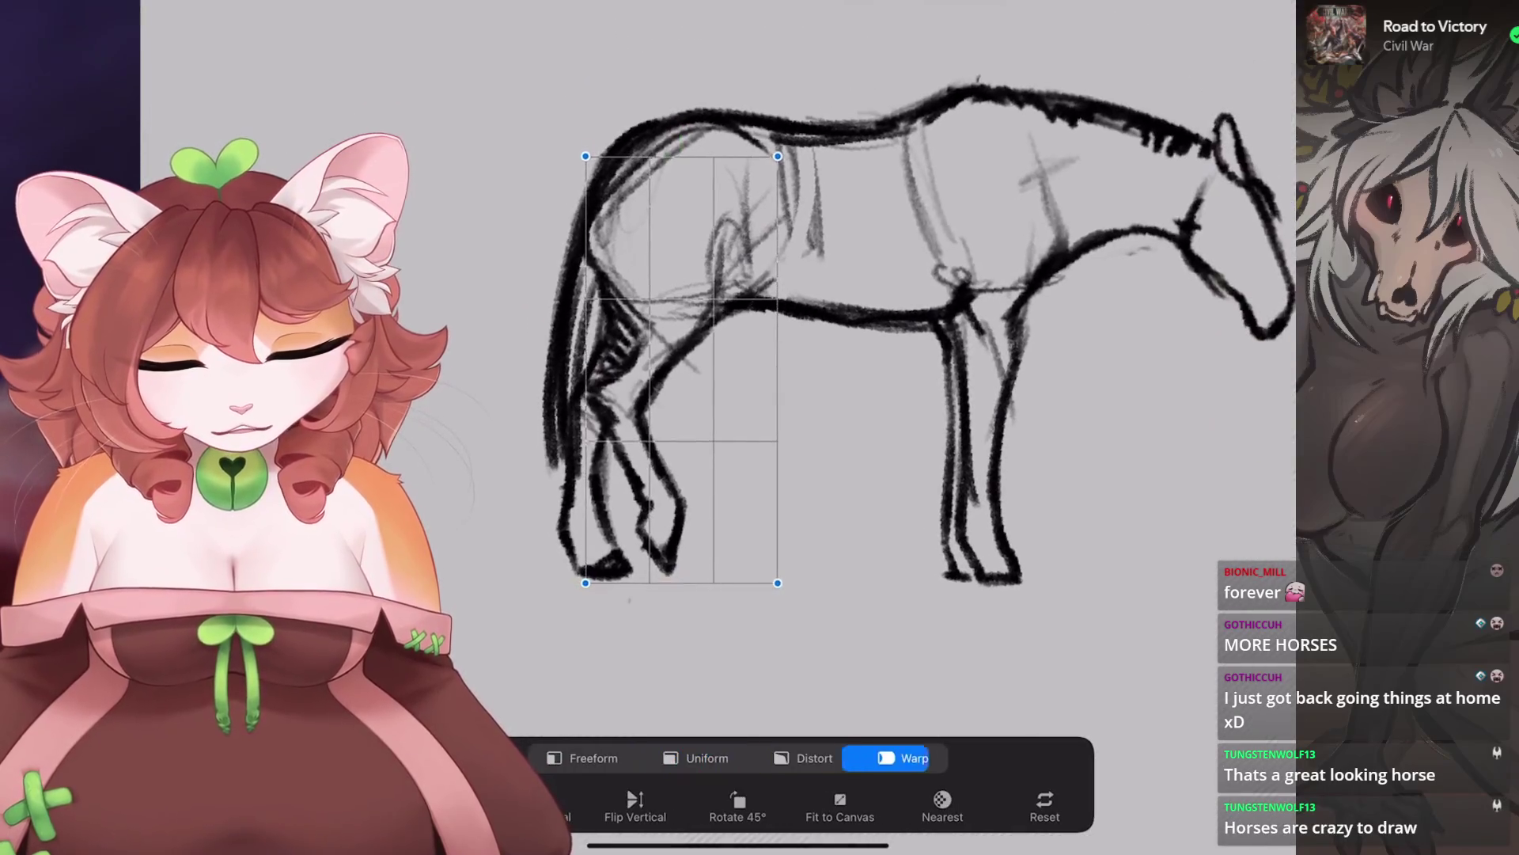
pyautogui.moveTo(650, 441); pyautogui.dragTo(659, 451)
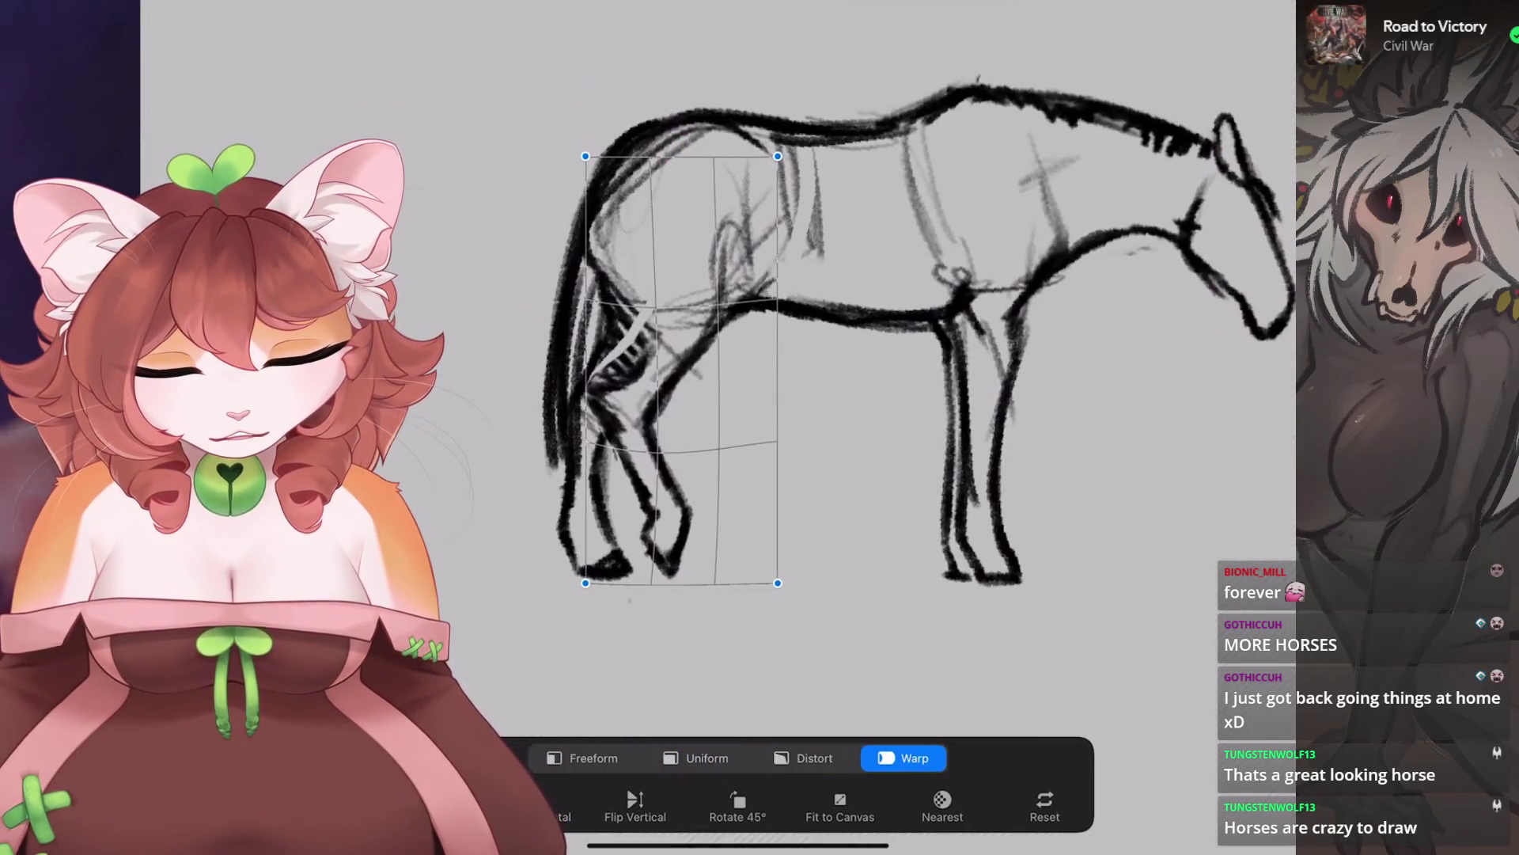
pyautogui.scroll(1, 910, 356)
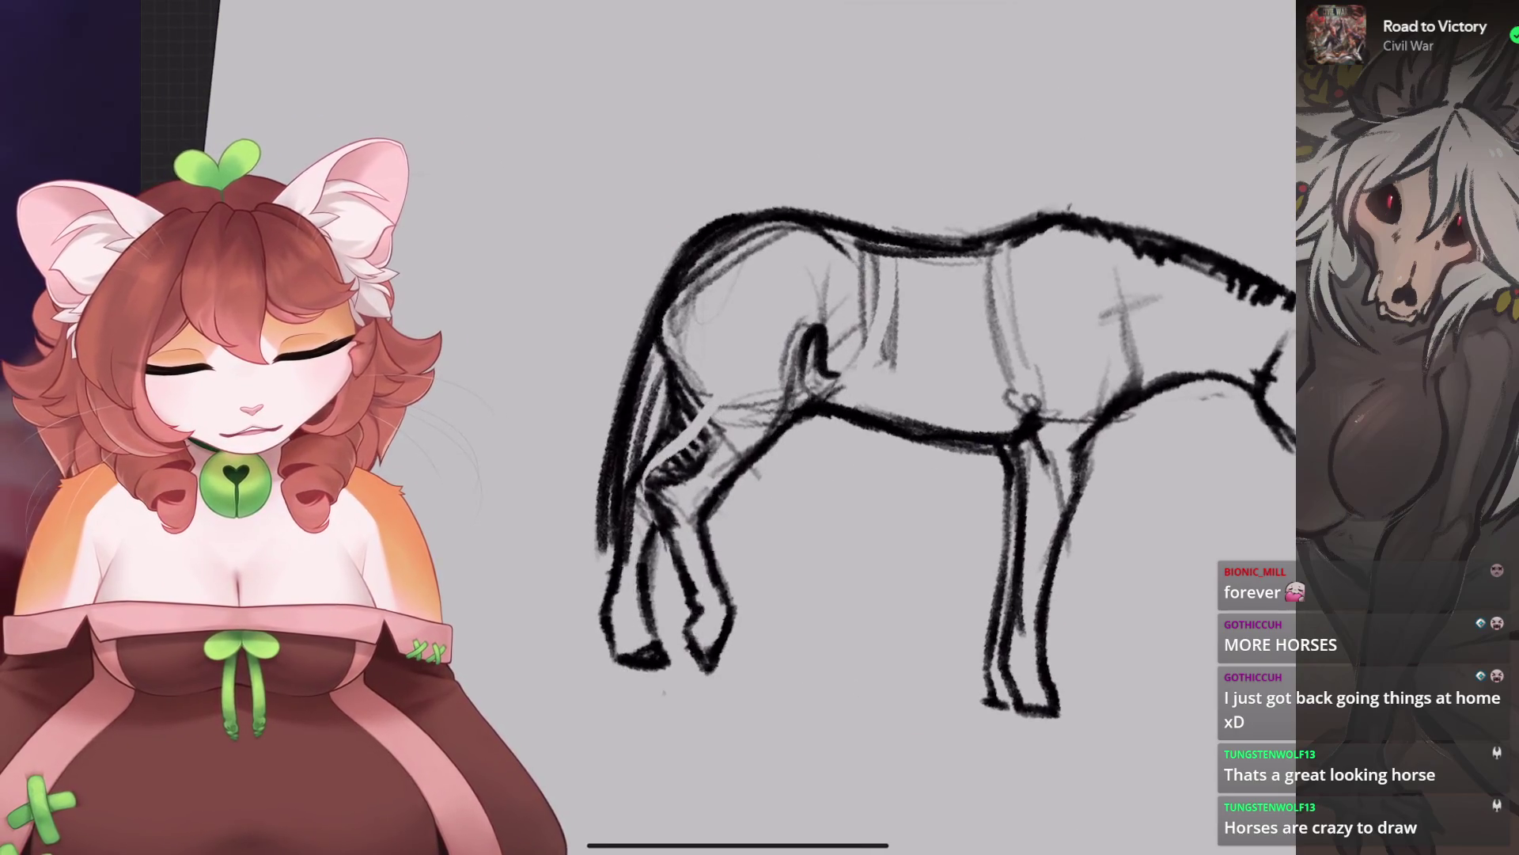
# Undo the last stroke on the horse's chest.
pyautogui.hscroll(5, 910, 396)
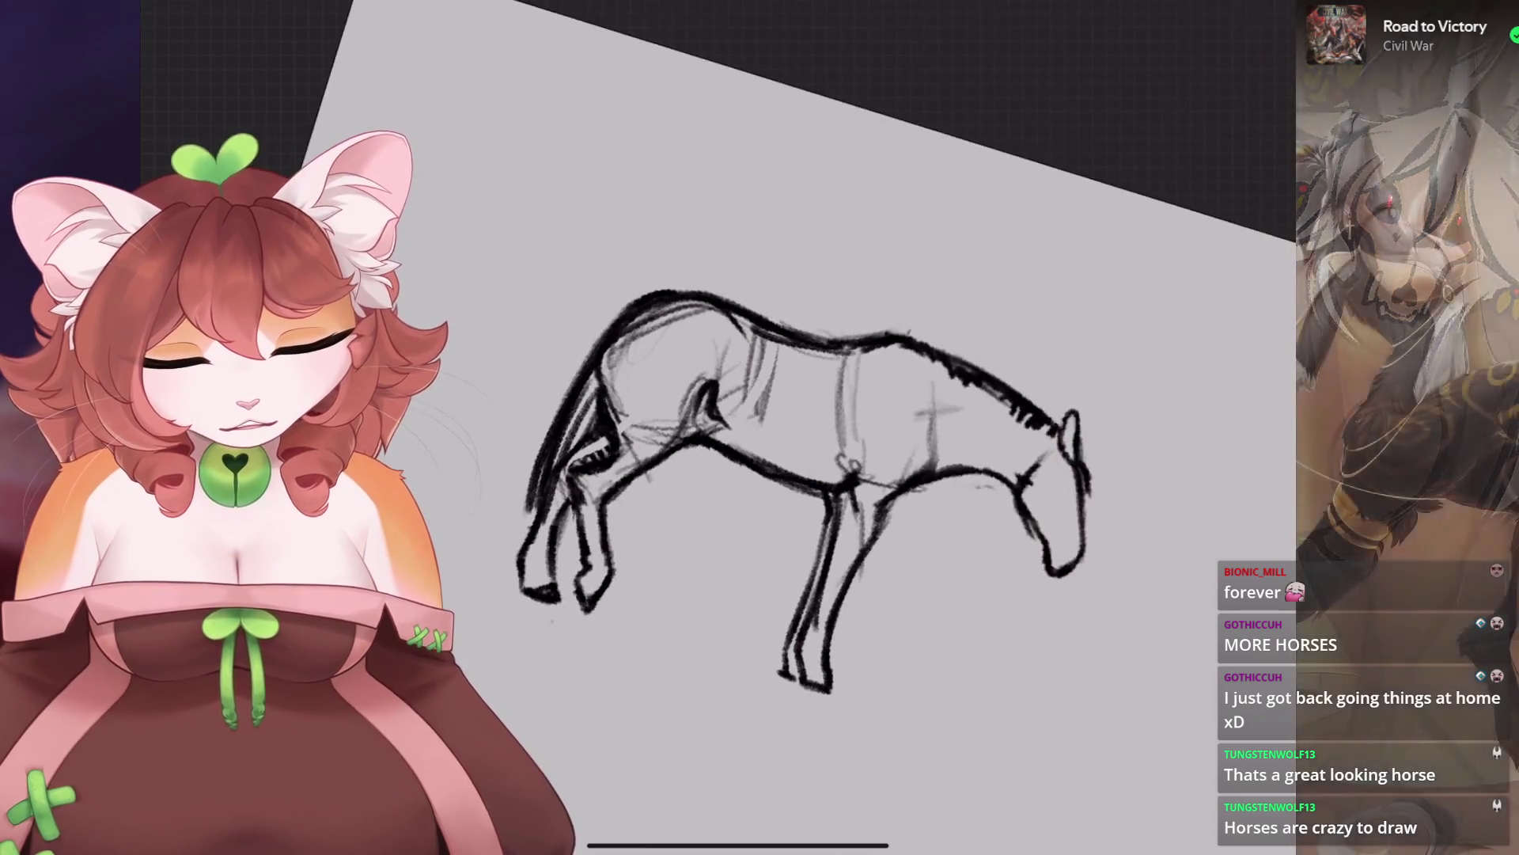
pyautogui.scroll(-3, 791, 435)
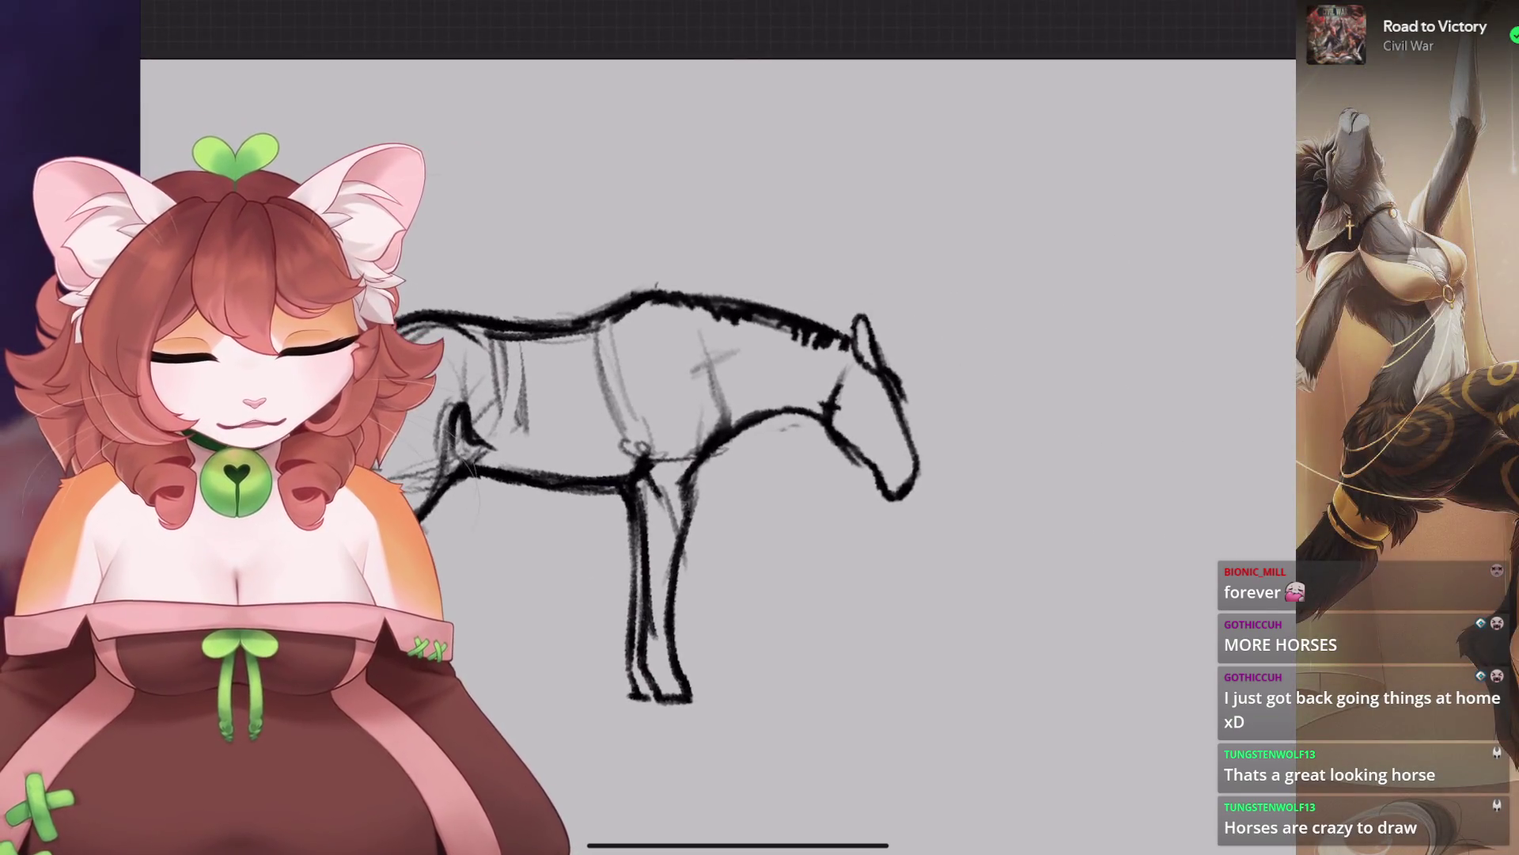
pyautogui.press('s')
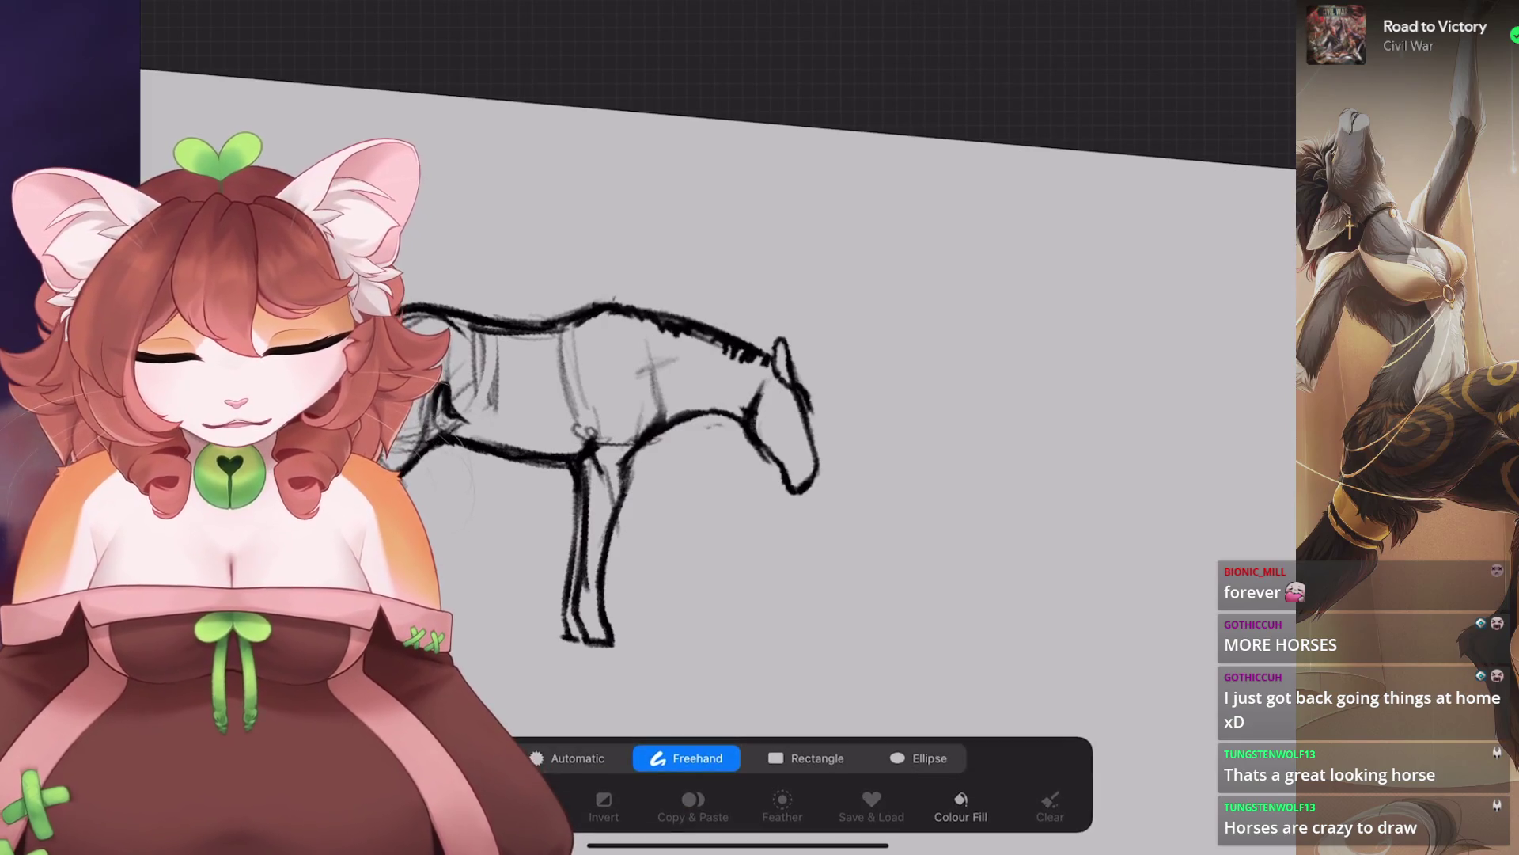
pyautogui.scroll(-2, 712, 356)
pyautogui.scroll(-2, 444, 316)
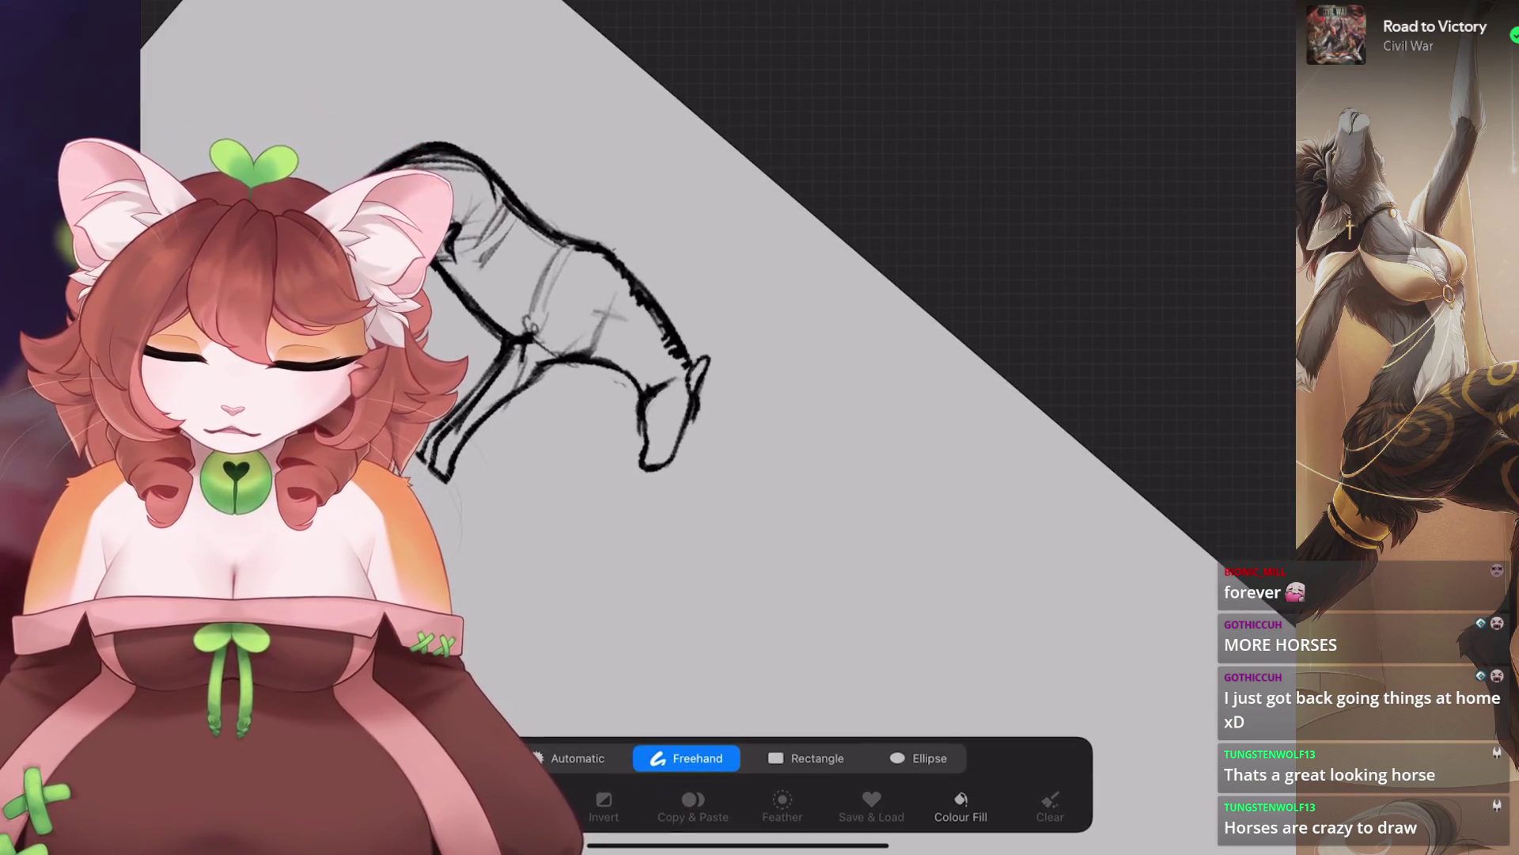
pyautogui.scroll(-2, 712, 356)
pyautogui.scroll(-3, 712, 316)
pyautogui.scroll(3, 712, 356)
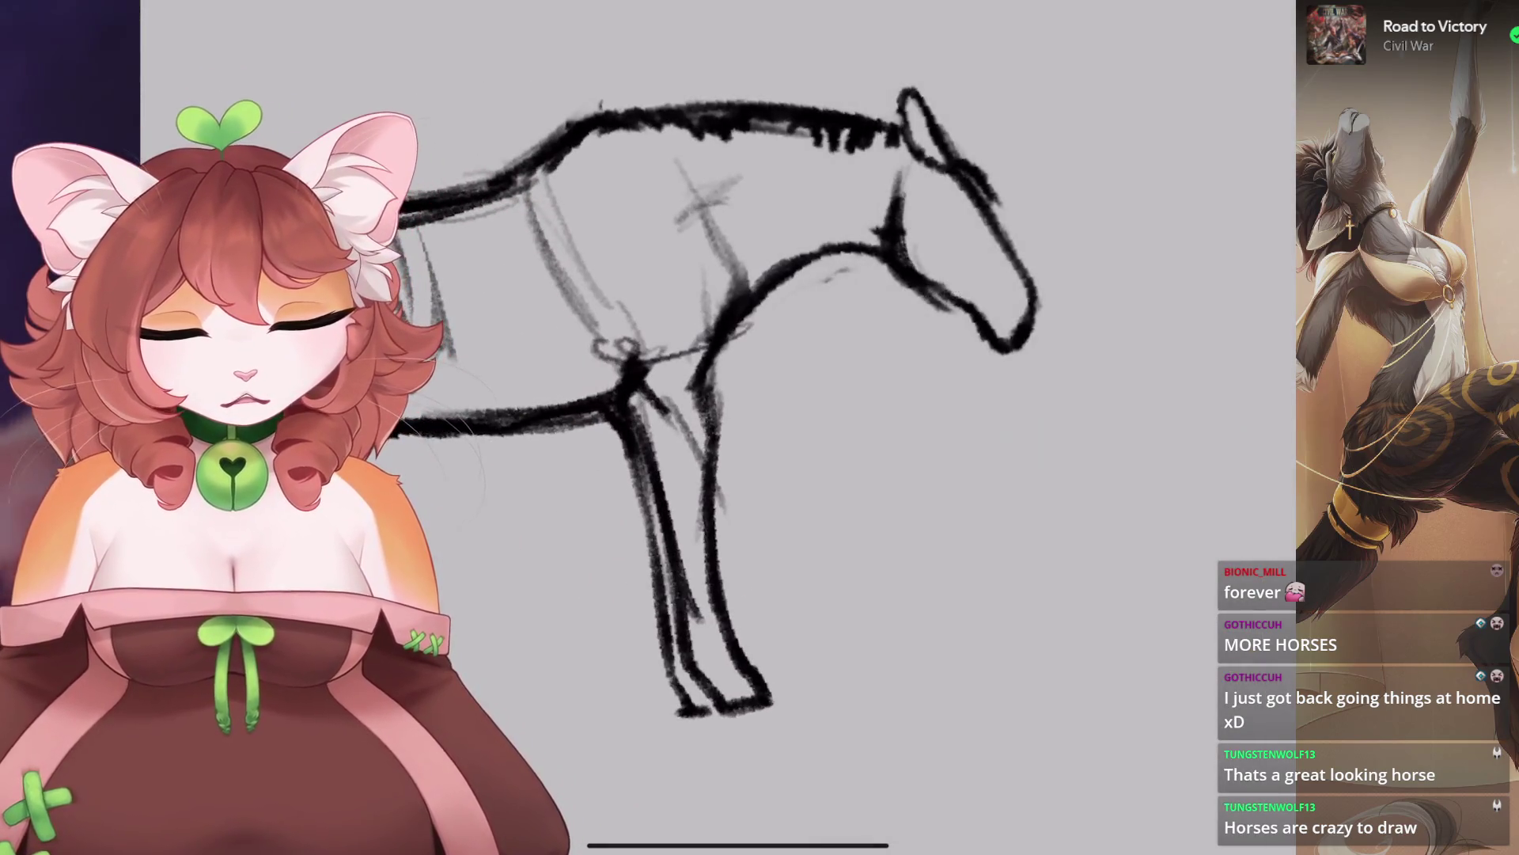
pyautogui.hotkey('ctrl', 'z')
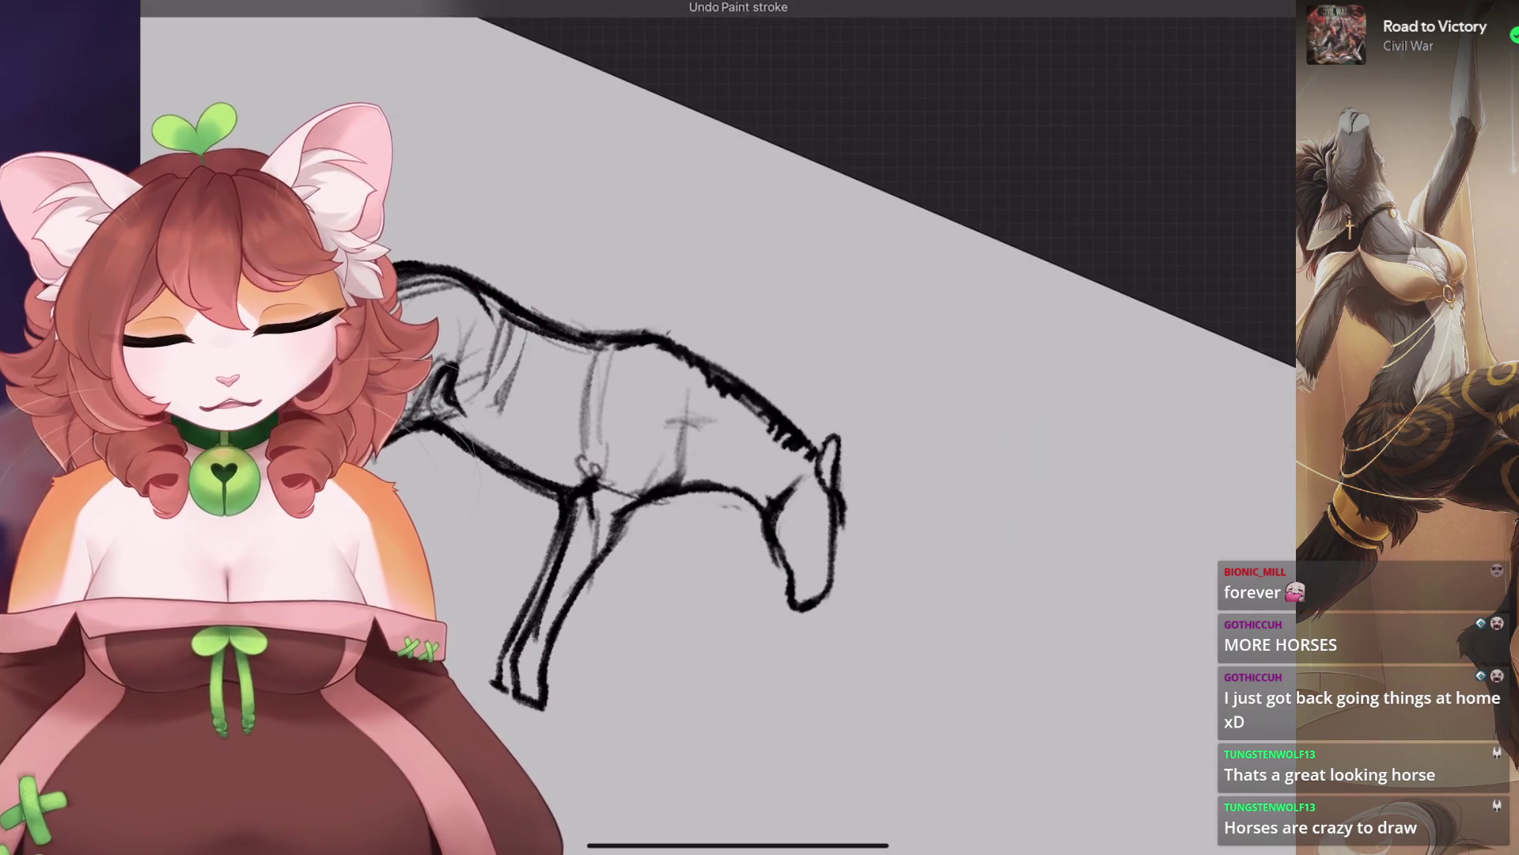
# Draw a new line down the horse's chest, redrawing it after one undo.
pyautogui.scroll(3, 712, 395)
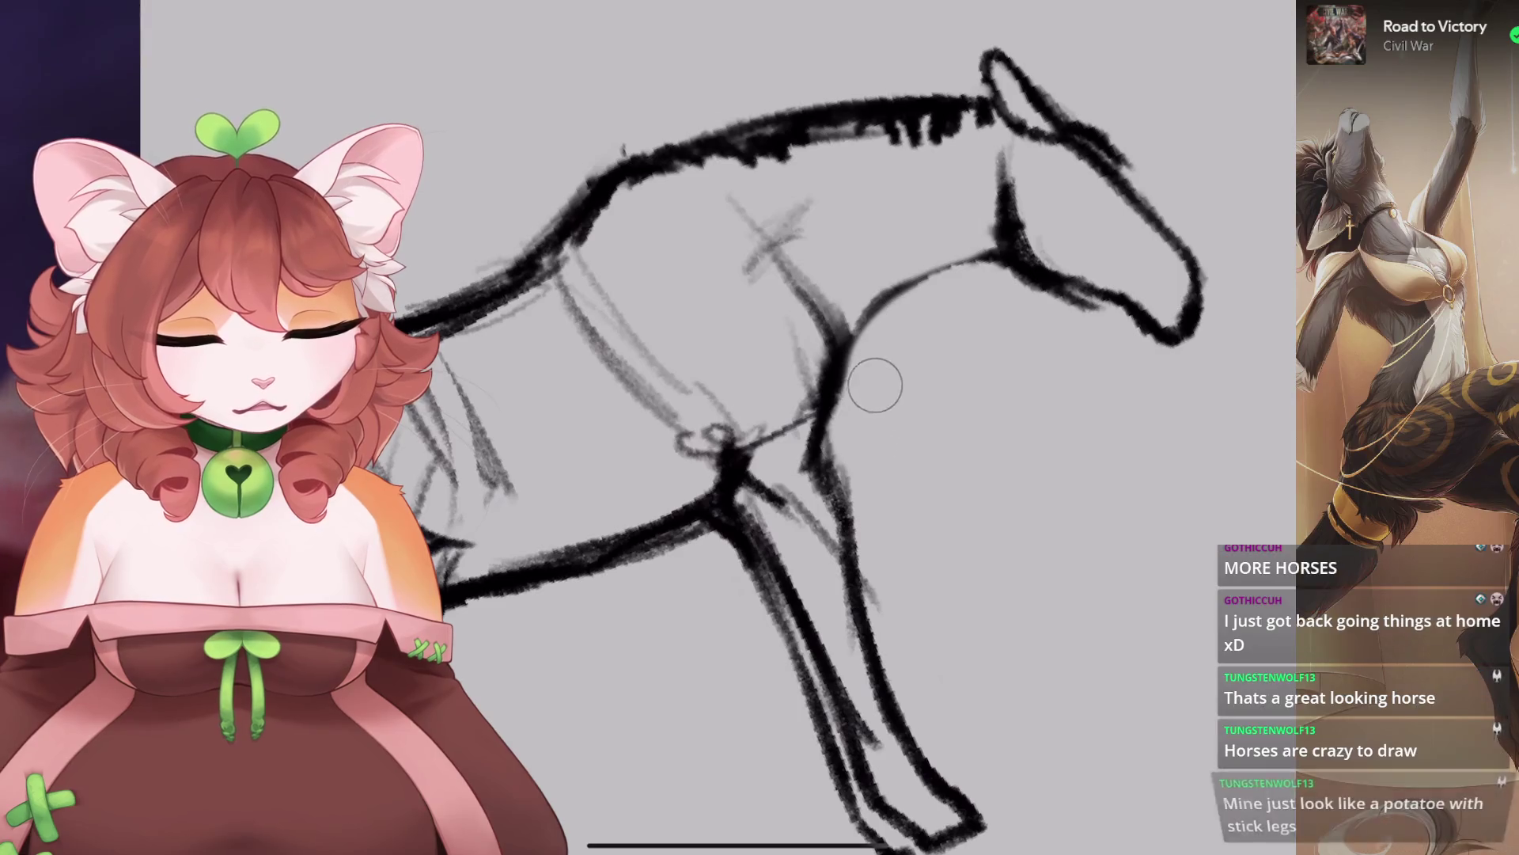
pyautogui.scroll(-5, 875, 373)
pyautogui.scroll(3, 712, 435)
pyautogui.scroll(2, 831, 514)
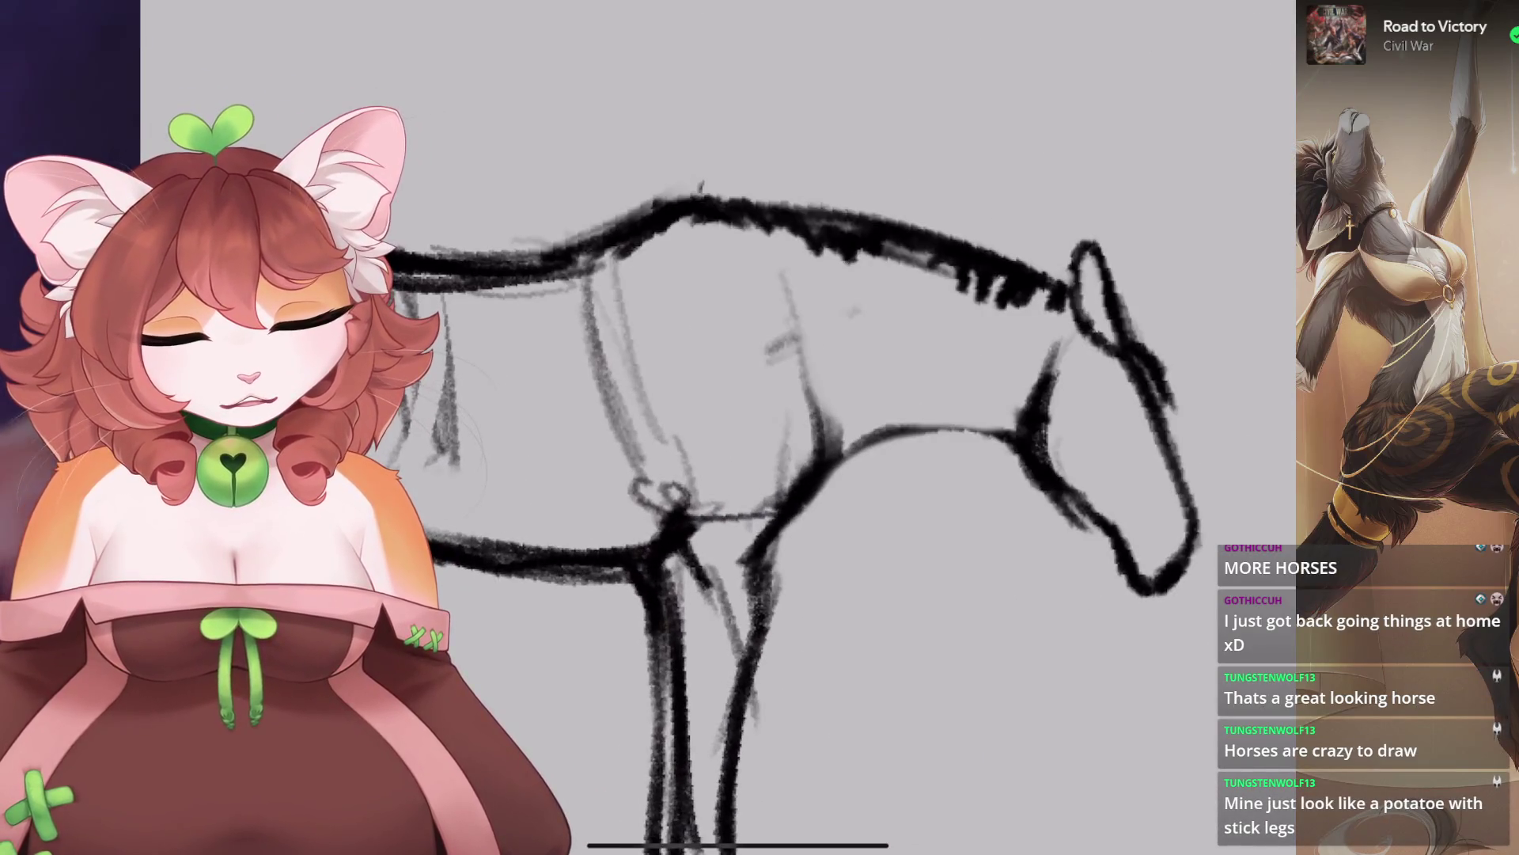
pyautogui.moveTo(783, 344); pyautogui.dragTo(823, 467)
pyautogui.moveTo(819, 403); pyautogui.dragTo(843, 459)
pyautogui.scroll(-3, 854, 311)
pyautogui.hotkey('ctrl', 'z')
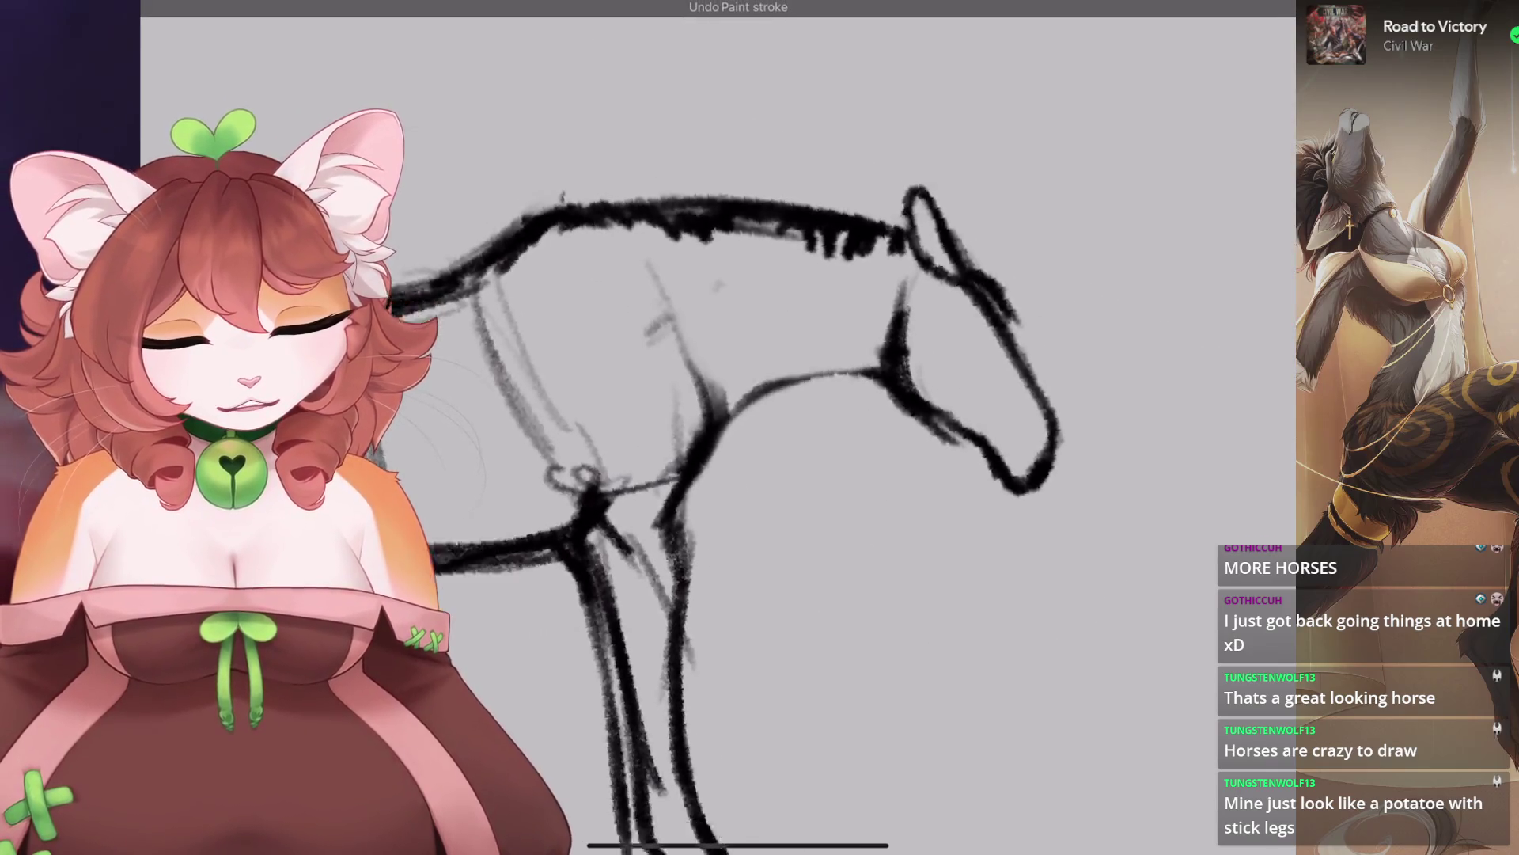
pyautogui.moveTo(660, 463); pyautogui.dragTo(645, 348)
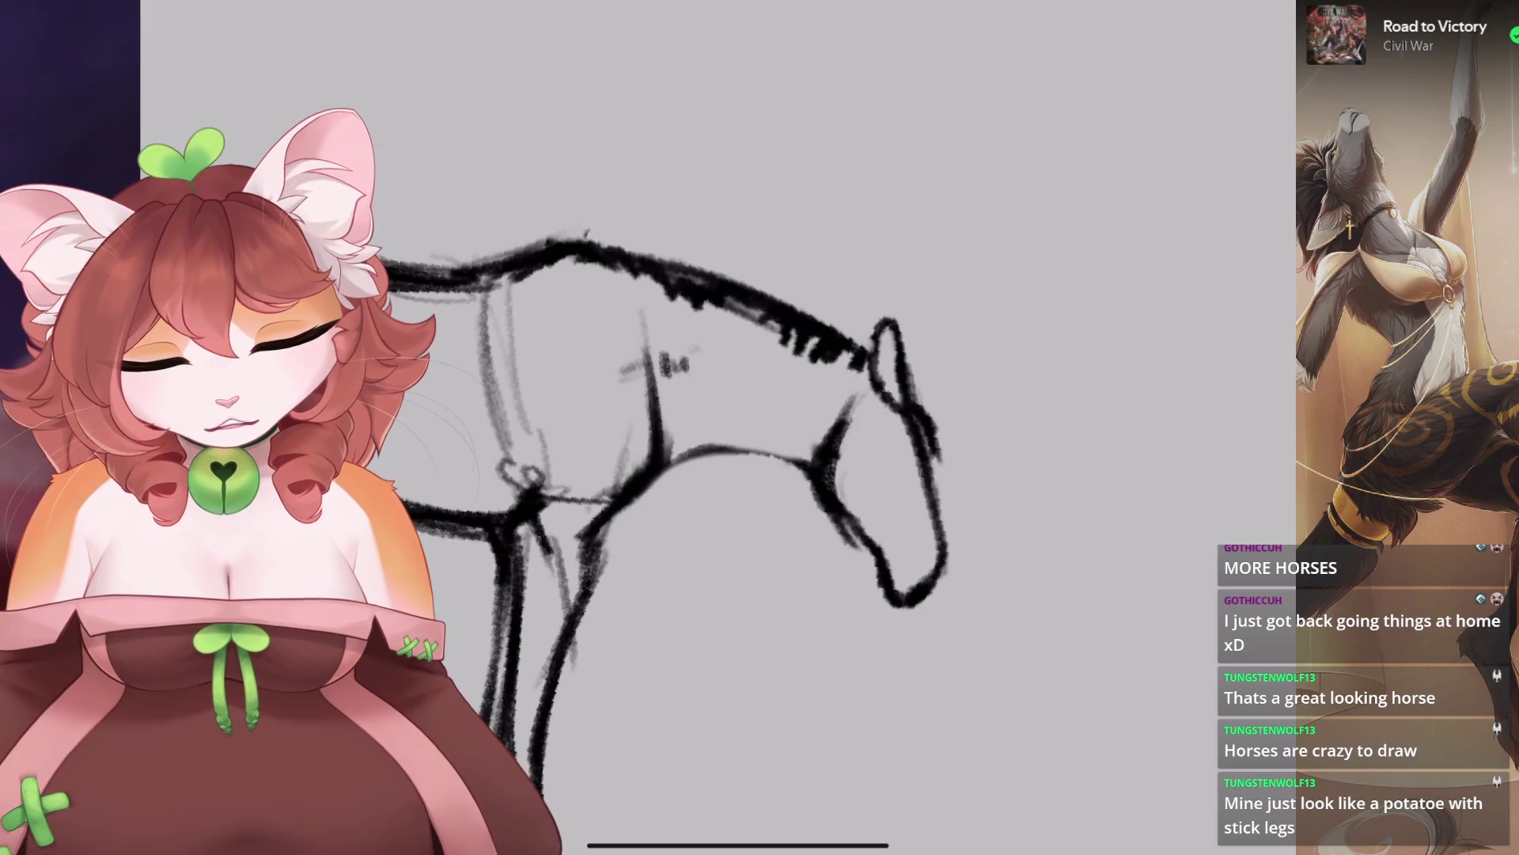
# Replace the thick throat line with a thinner stroke, discarding an unwanted neck stroke.
pyautogui.scroll(3, 728, 451)
pyautogui.moveTo(871, 269)
pyautogui.mouseDown()
pyautogui.moveTo(740, 396)
pyautogui.moveTo(808, 305)
pyautogui.moveTo(748, 376)
pyautogui.mouseUp()
pyautogui.hotkey('ctrl', 'z')
pyautogui.hotkey('ctrl', 'z')
pyautogui.scroll(-5, 712, 428)
pyautogui.scroll(5, 475, 198)
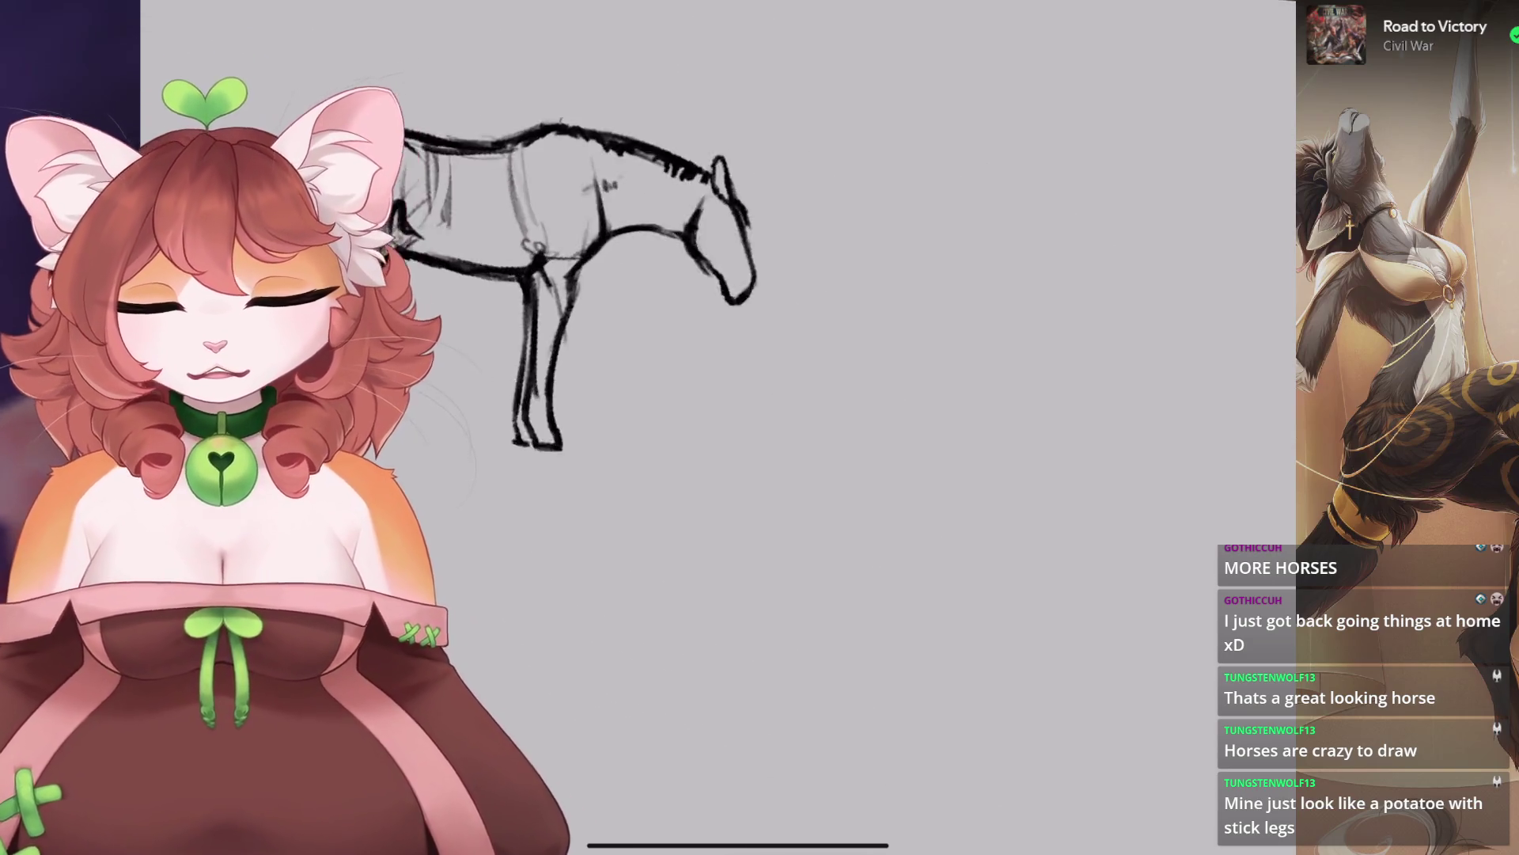
pyautogui.scroll(-1, 751, 427)
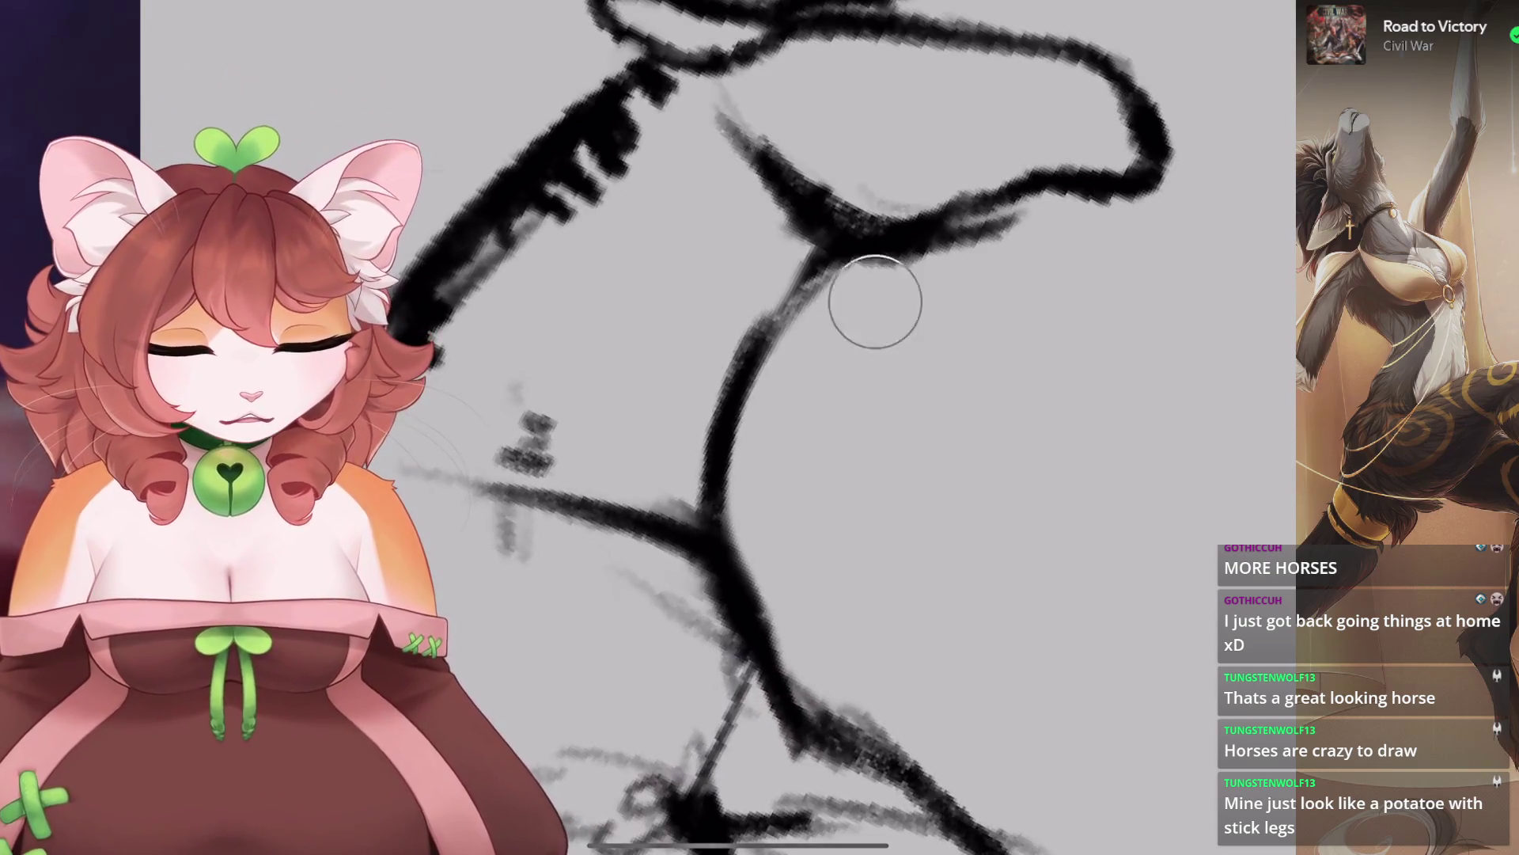
pyautogui.scroll(3, 752, 428)
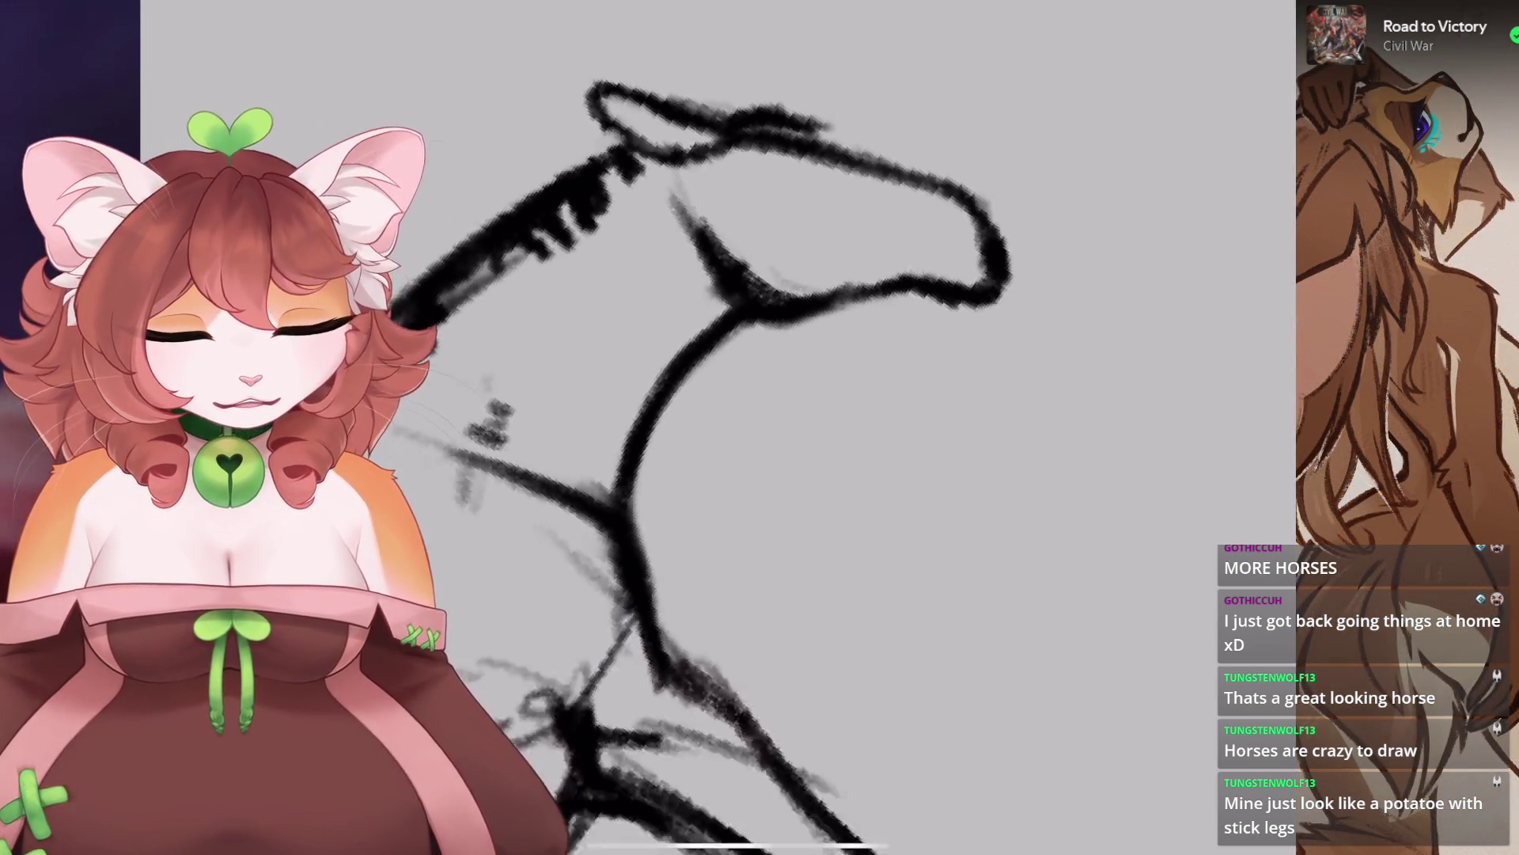
pyautogui.moveTo(839, 261)
pyautogui.mouseDown()
pyautogui.moveTo(723, 380)
pyautogui.moveTo(776, 254)
pyautogui.moveTo(738, 450)
pyautogui.mouseUp()
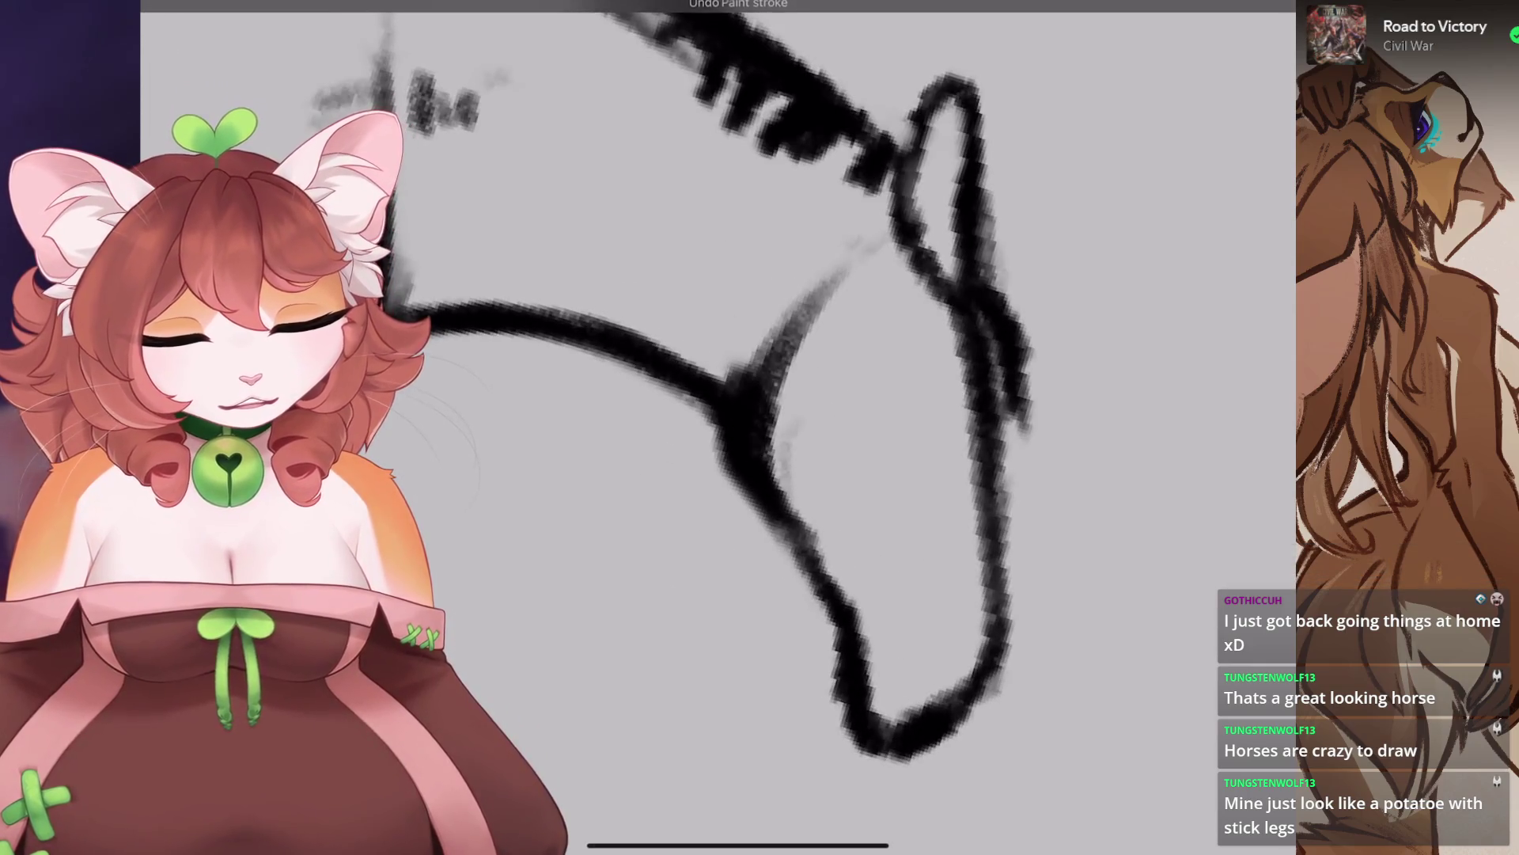
# Erase part of the heavy neck stroke.
pyautogui.scroll(-3, 738, 450)
pyautogui.scroll(3, 732, 535)
pyautogui.scroll(-2, 731, 536)
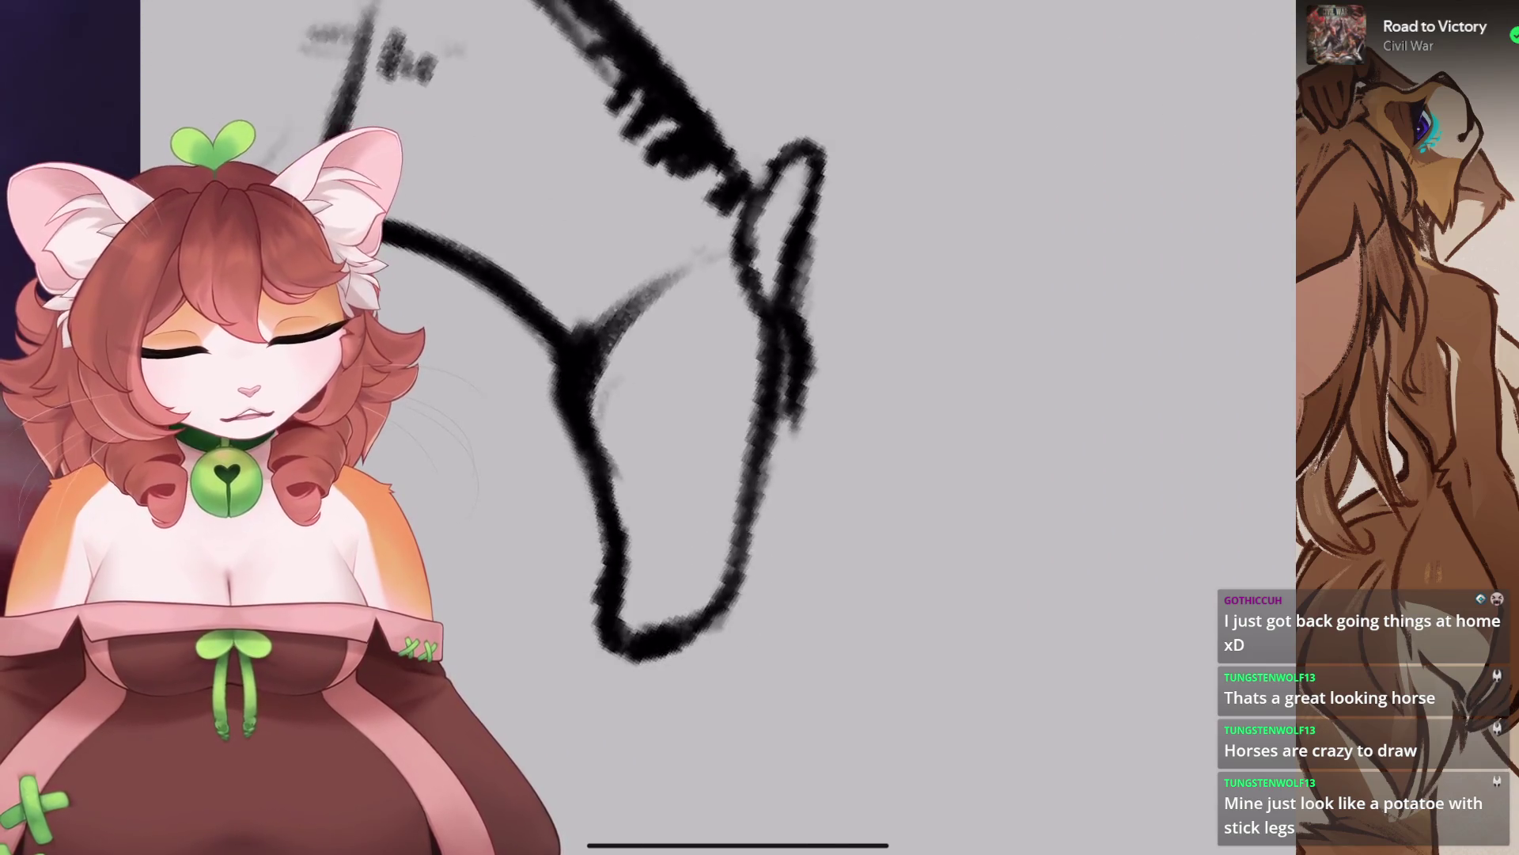
pyautogui.moveTo(756, 506); pyautogui.dragTo(797, 599)
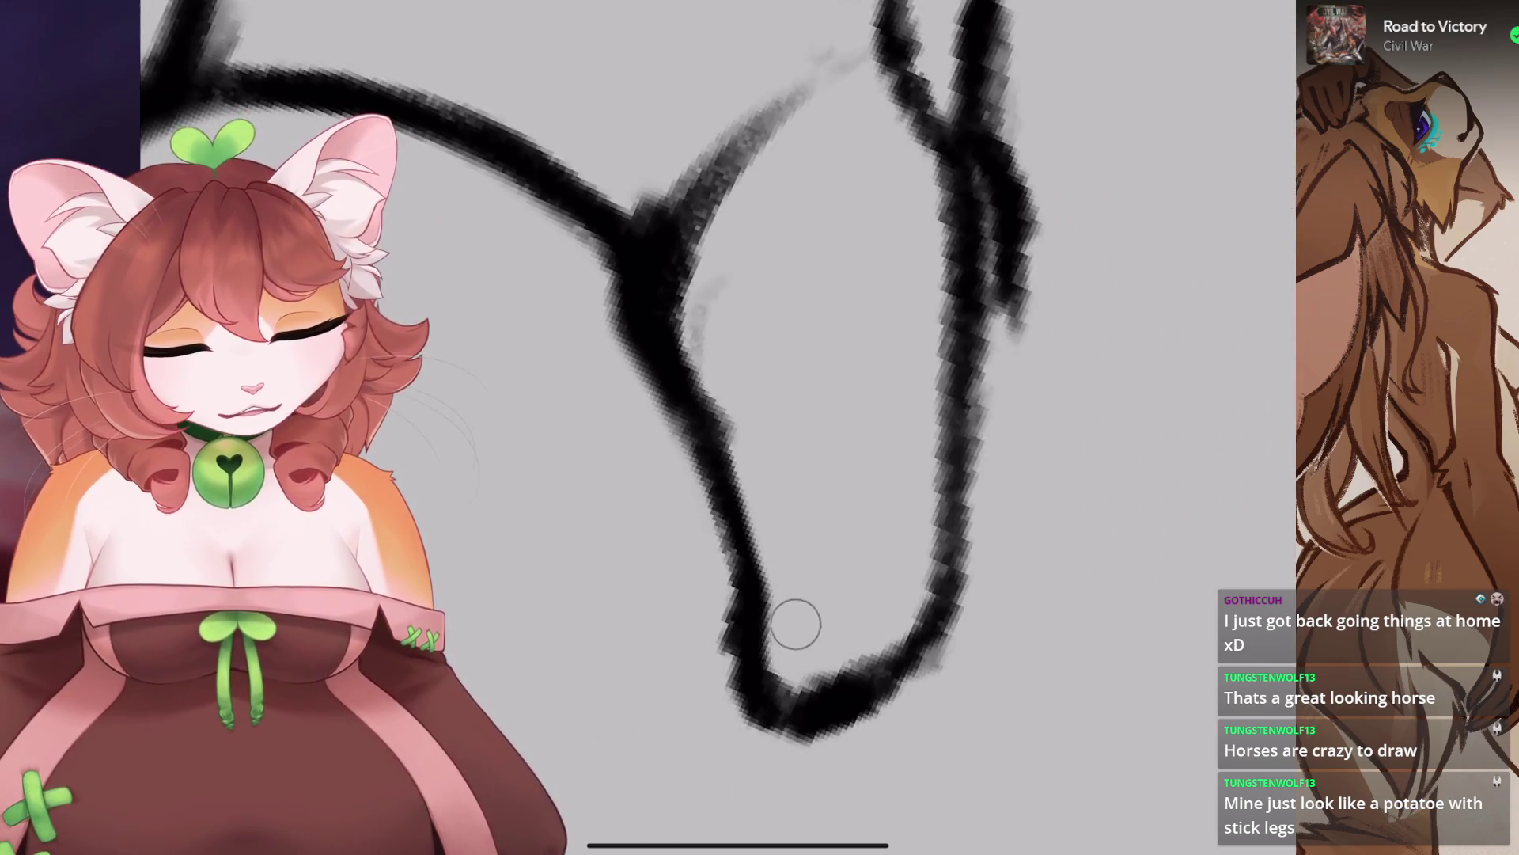
pyautogui.scroll(-3, 795, 631)
pyautogui.scroll(3, 762, 433)
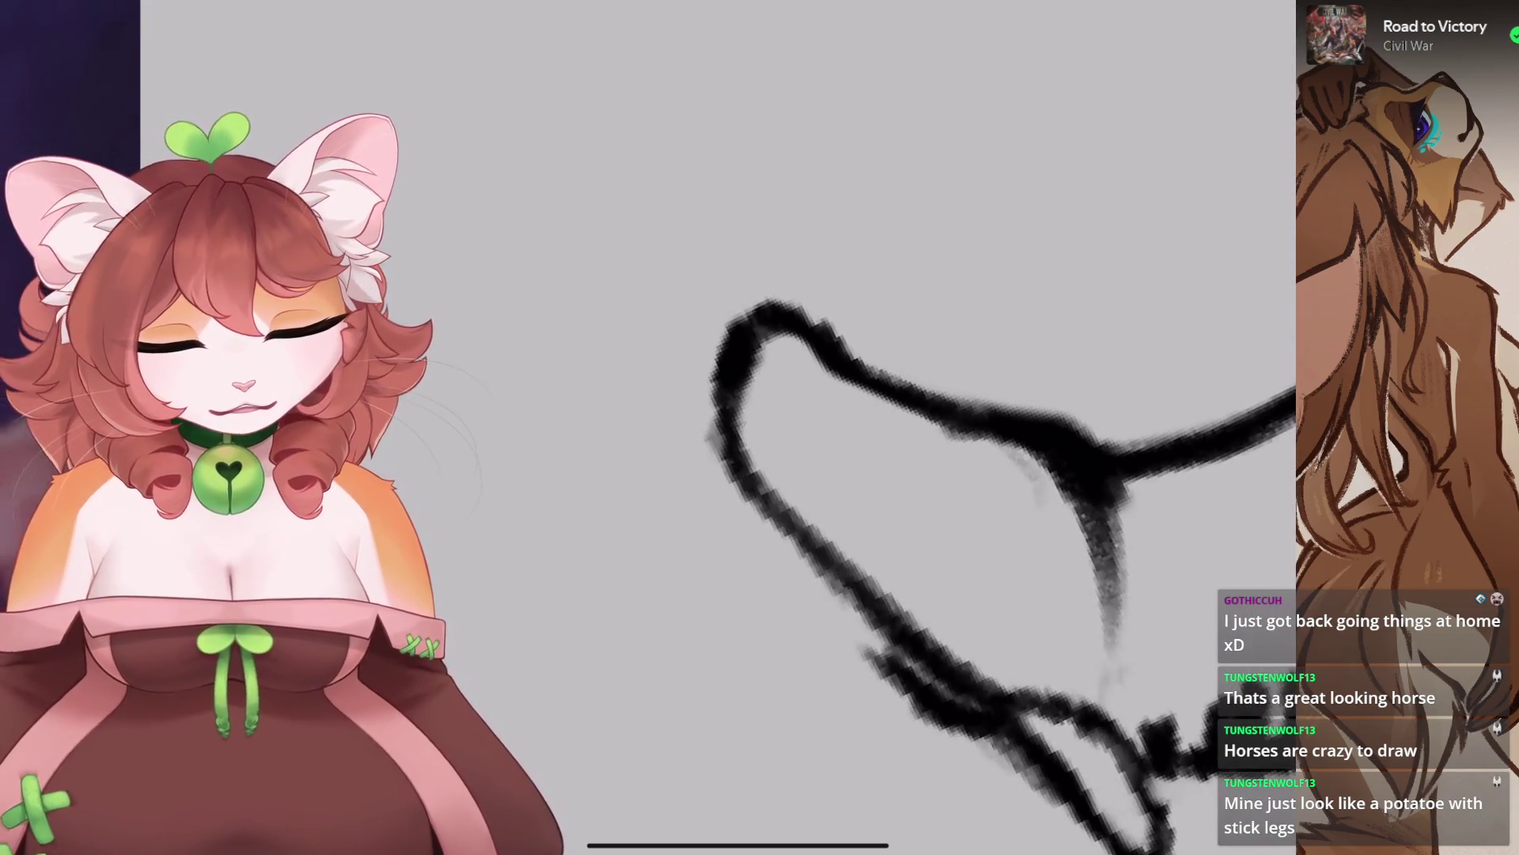
pyautogui.scroll(-3, 791, 474)
pyautogui.scroll(3, 759, 475)
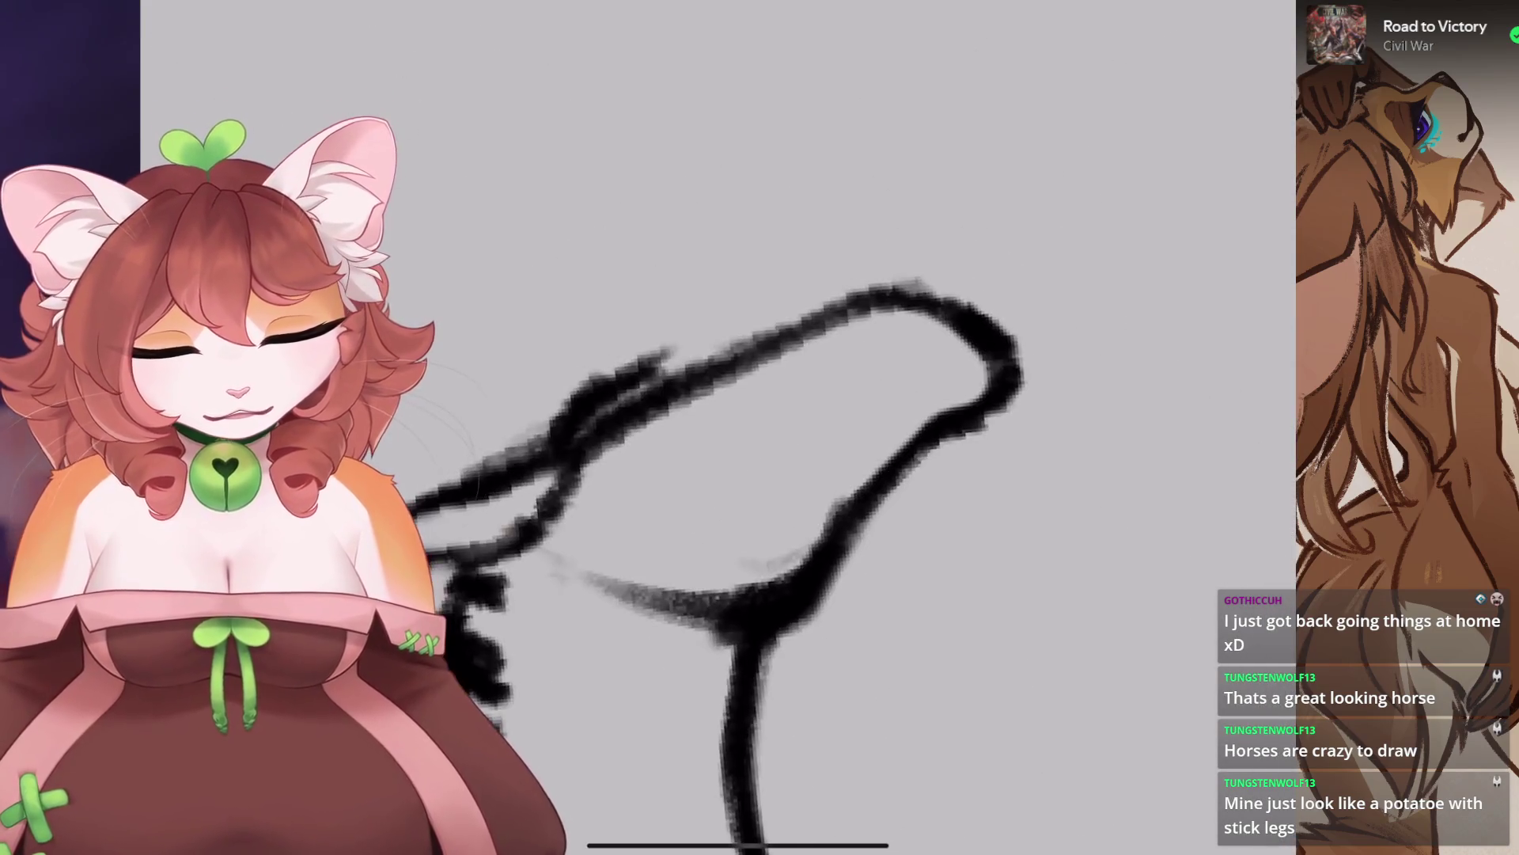
# Draw the horse's eye and try mouth and nostril marks on the muzzle, undoing the retries.
pyautogui.moveTo(669, 427); pyautogui.dragTo(689, 441)
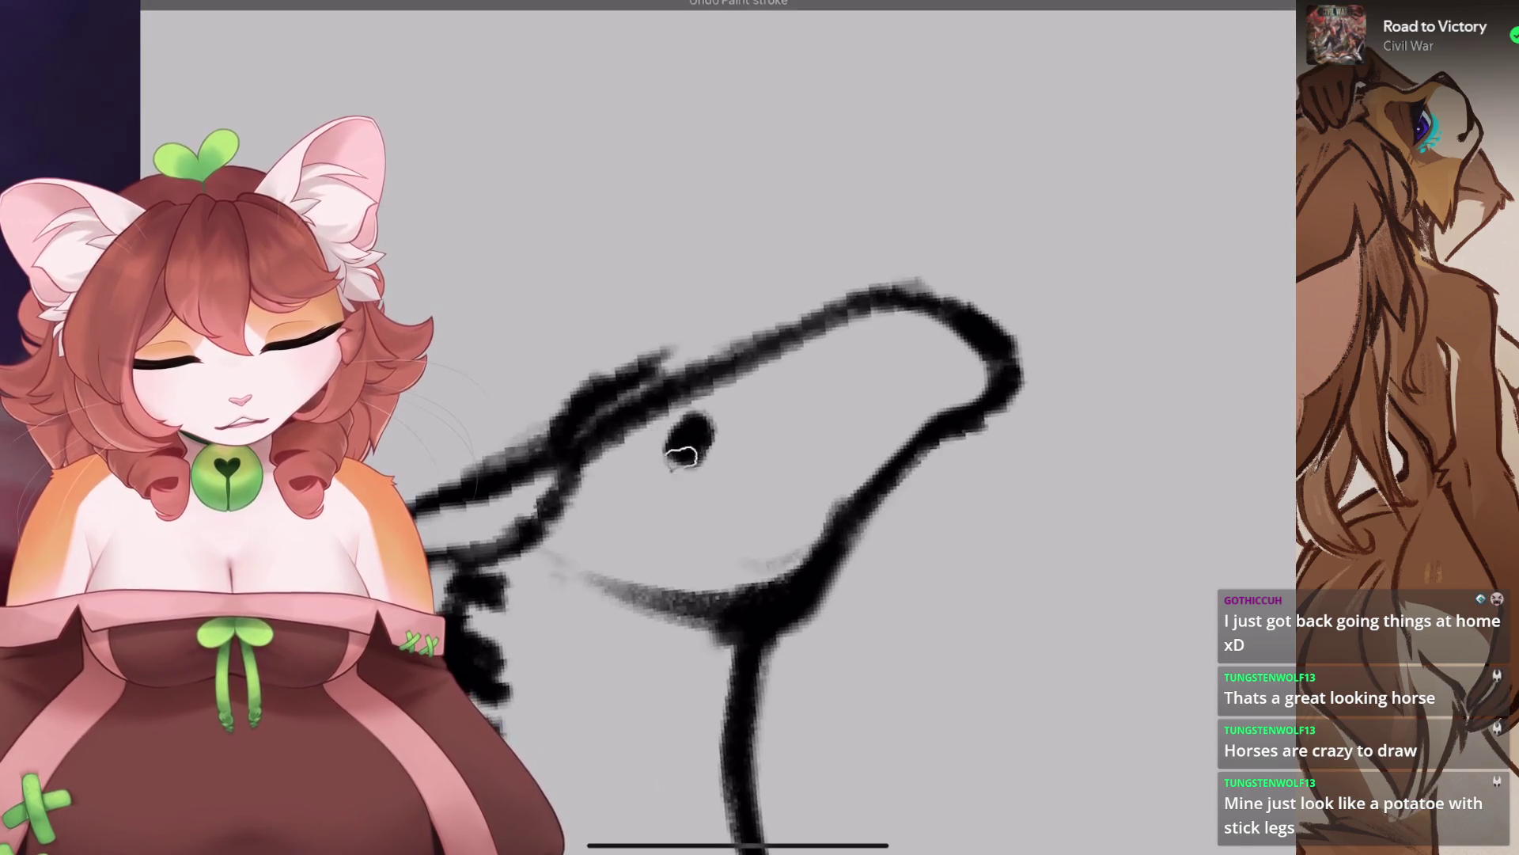
pyautogui.scroll(-5, 760, 475)
pyautogui.scroll(5, 633, 395)
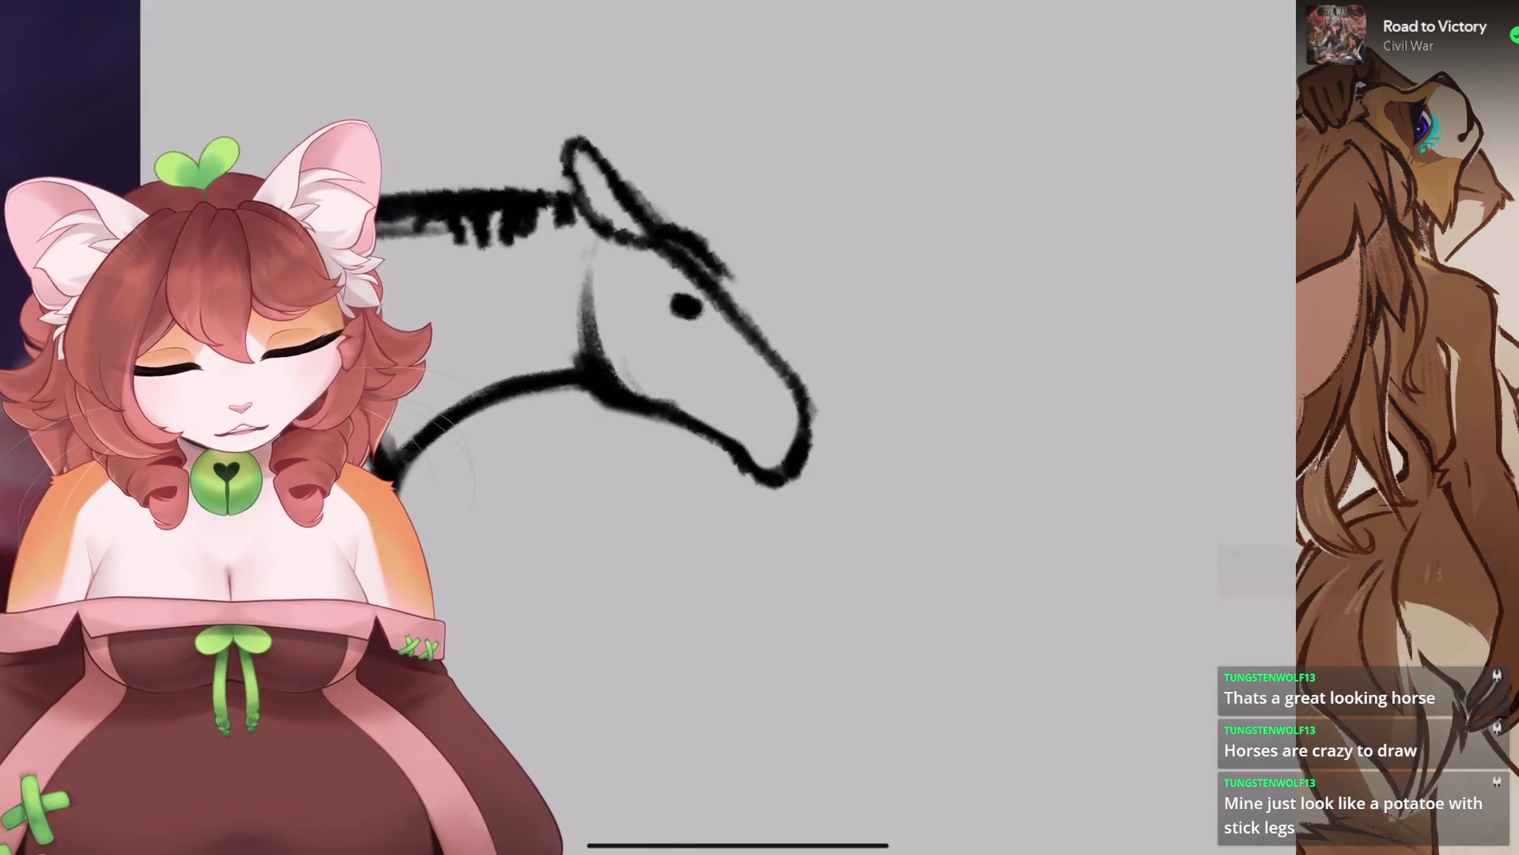
pyautogui.hotkey('ctrl', 'z')
pyautogui.moveTo(756, 443); pyautogui.dragTo(803, 467)
pyautogui.hotkey('ctrl', 'z')
pyautogui.moveTo(741, 429); pyautogui.dragTo(788, 463)
pyautogui.hotkey('ctrl', 'z')
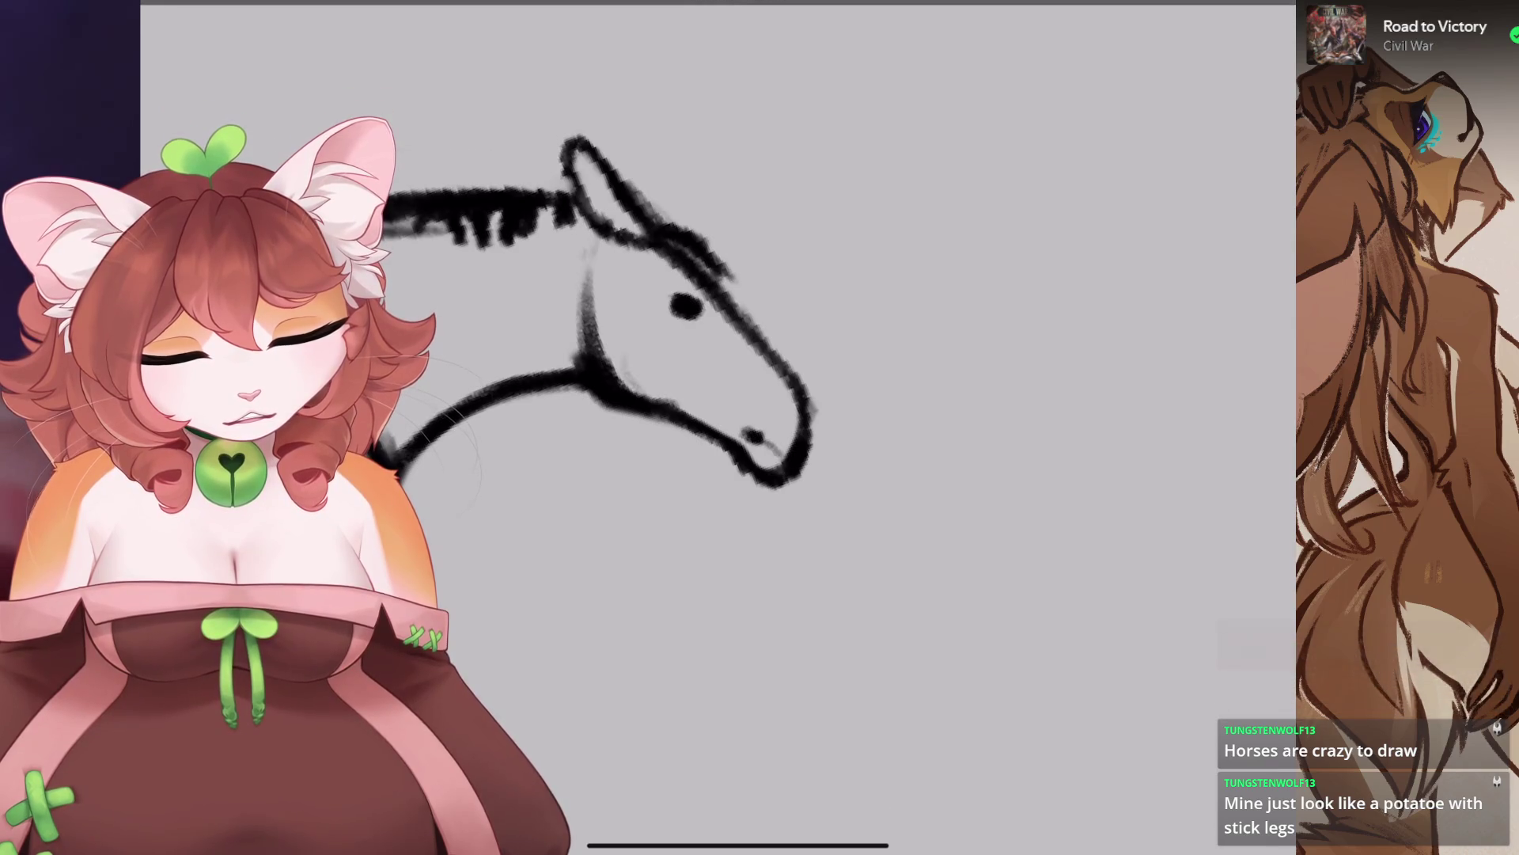
pyautogui.hotkey('ctrl', 'z')
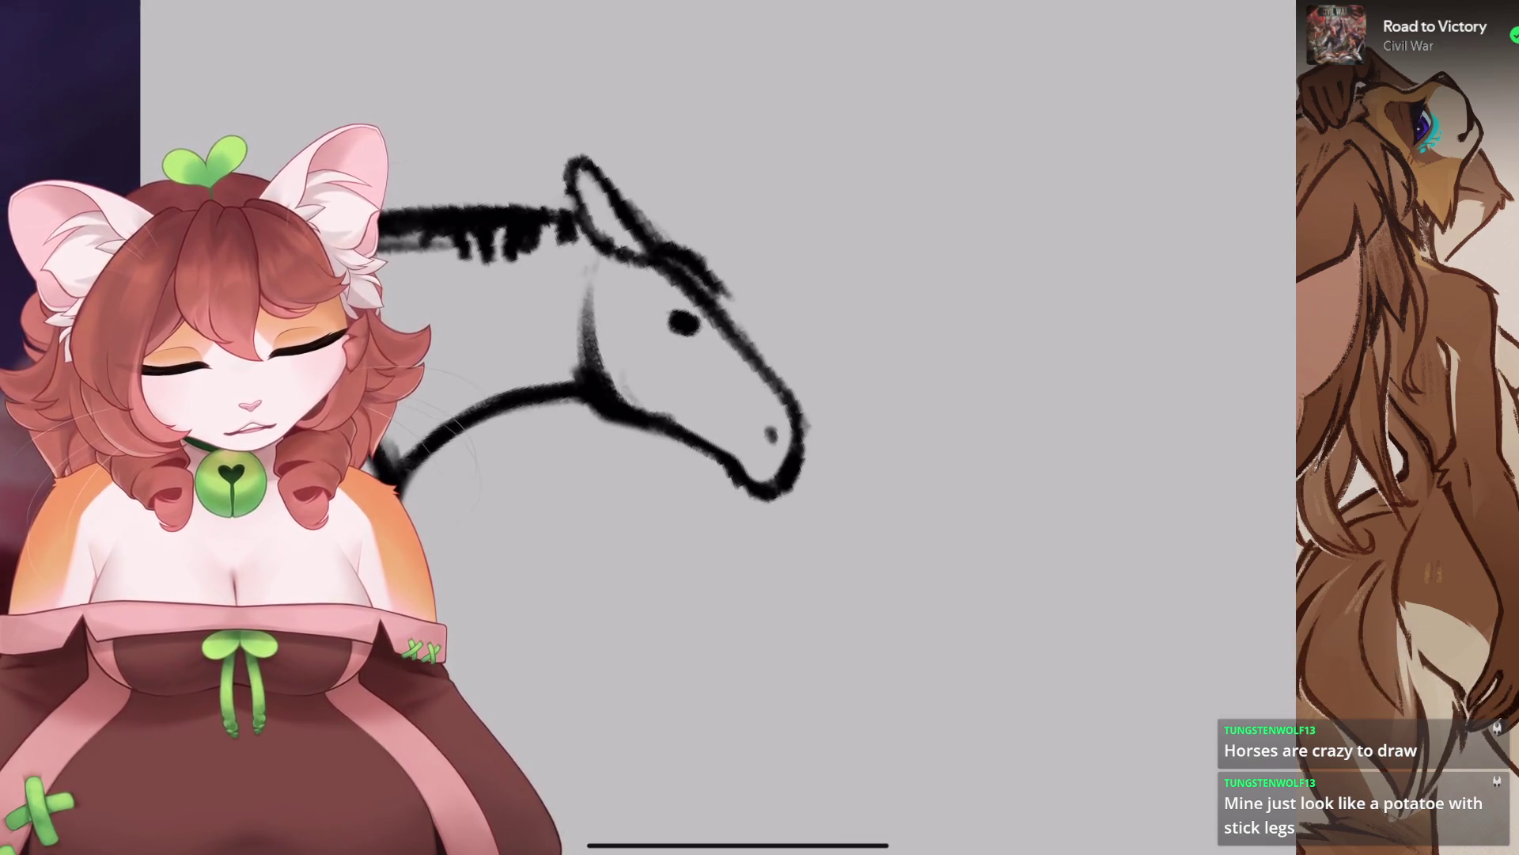
pyautogui.scroll(-5, 633, 316)
pyautogui.scroll(4, 696, 277)
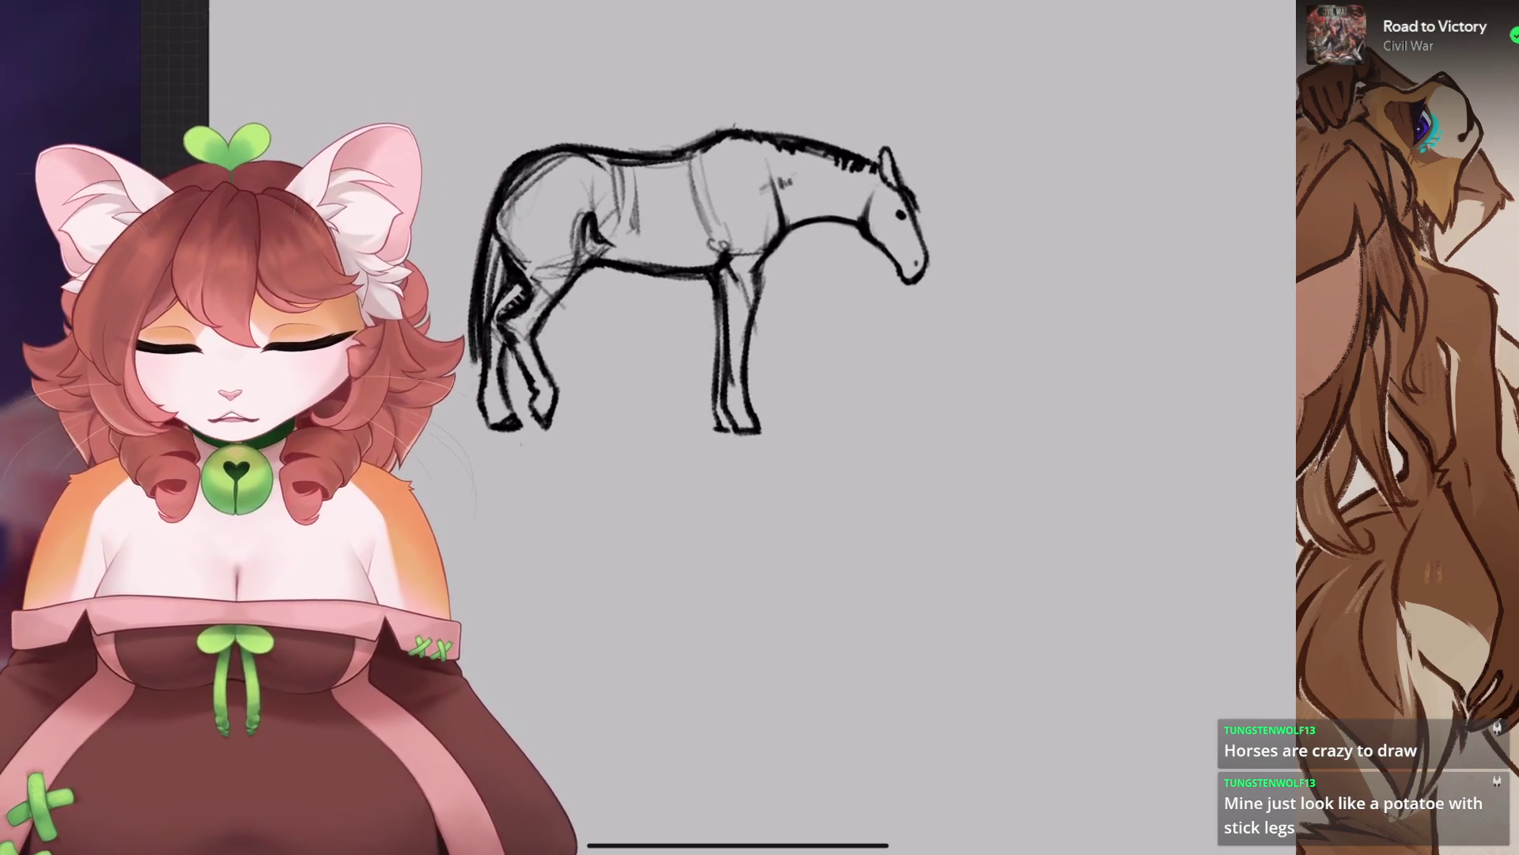
pyautogui.scroll(3, 697, 356)
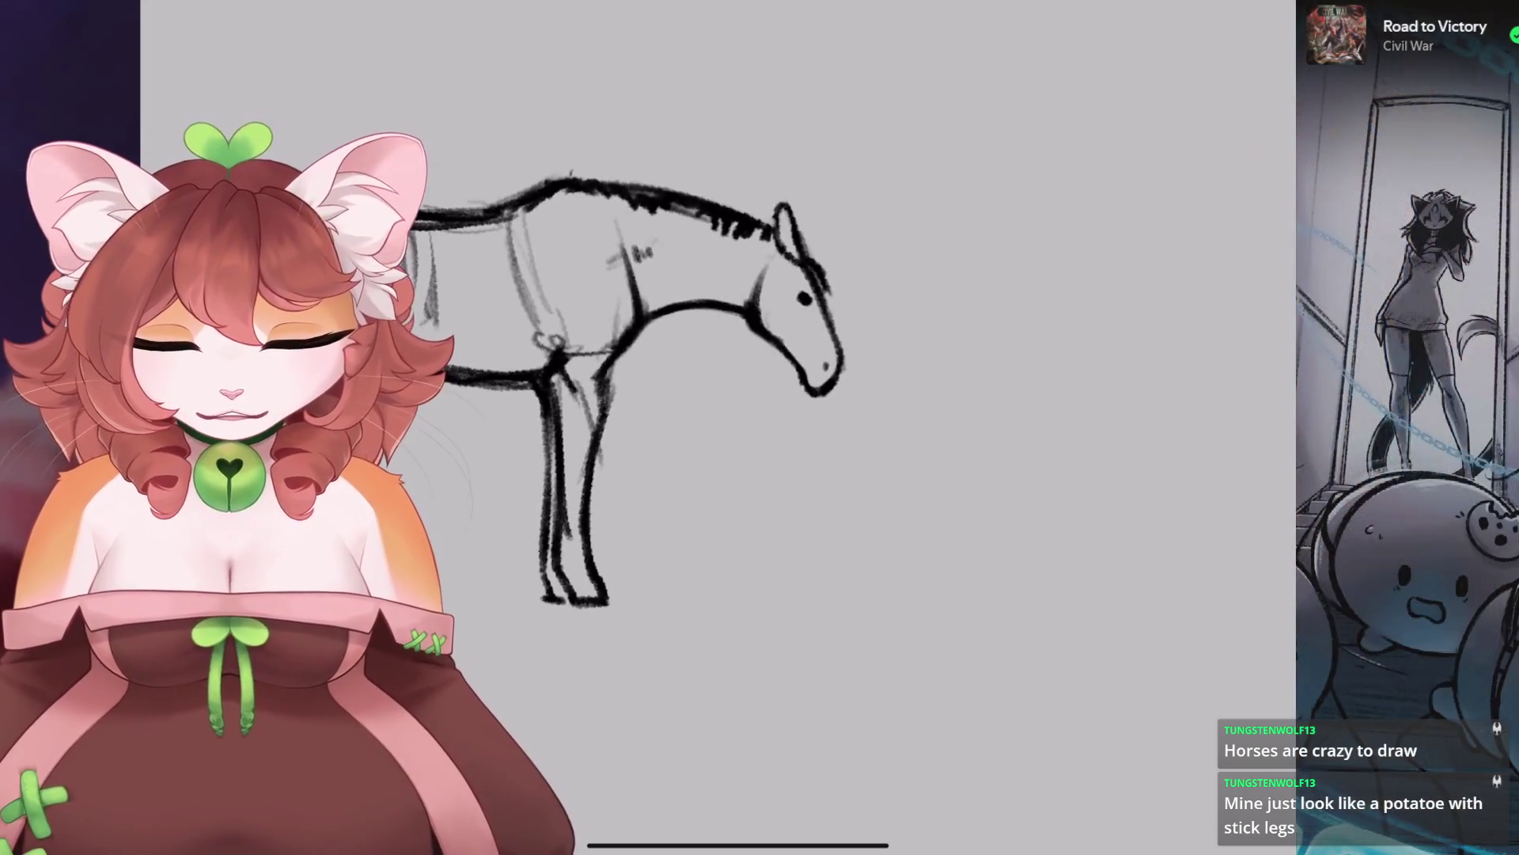
pyautogui.scroll(1, 673, 395)
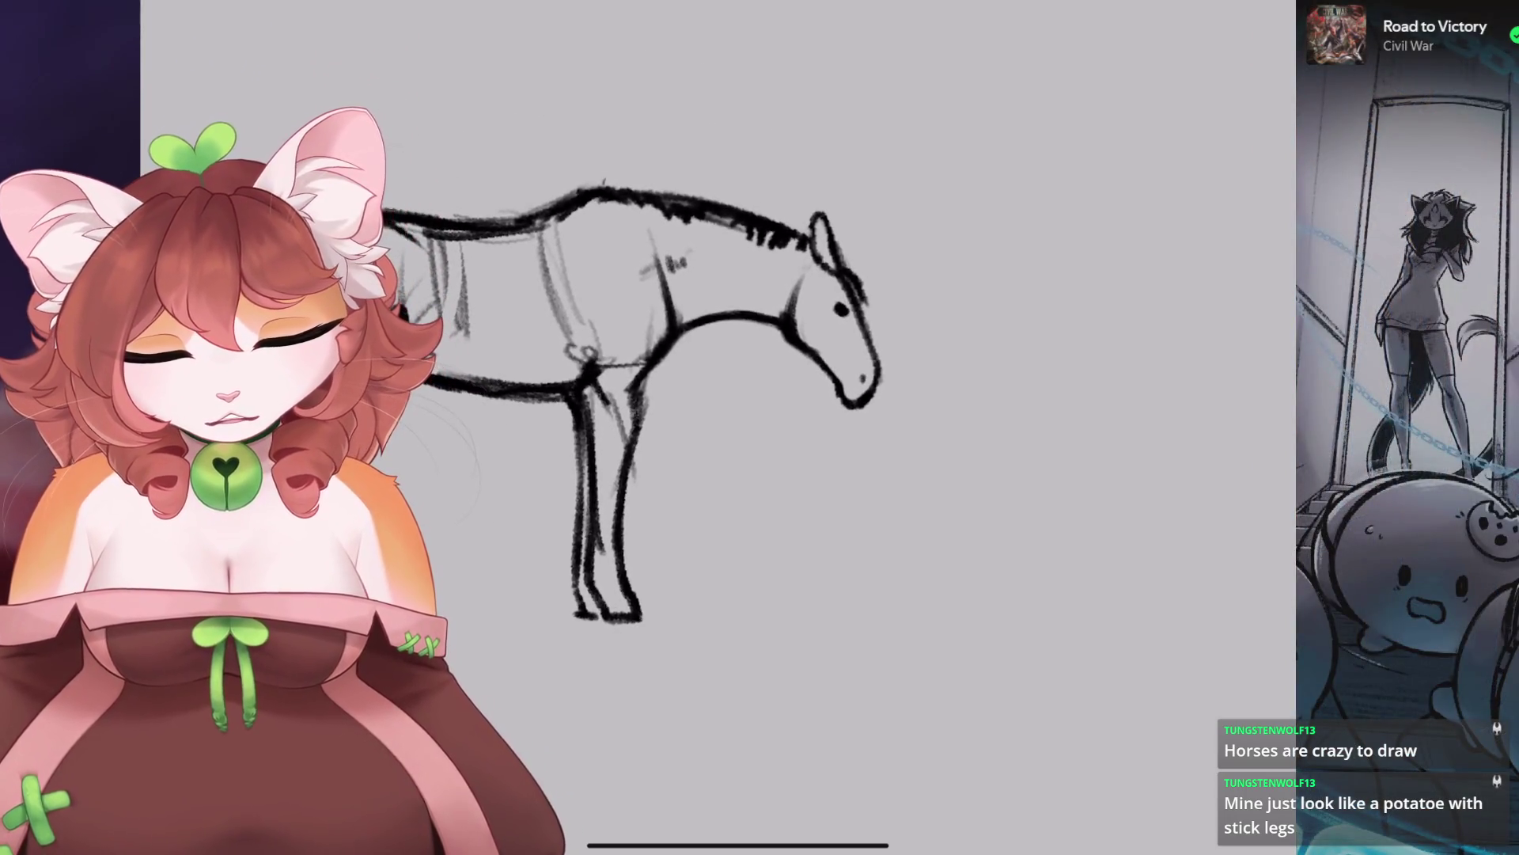
pyautogui.scroll(1, 673, 395)
pyautogui.click(292, 4)
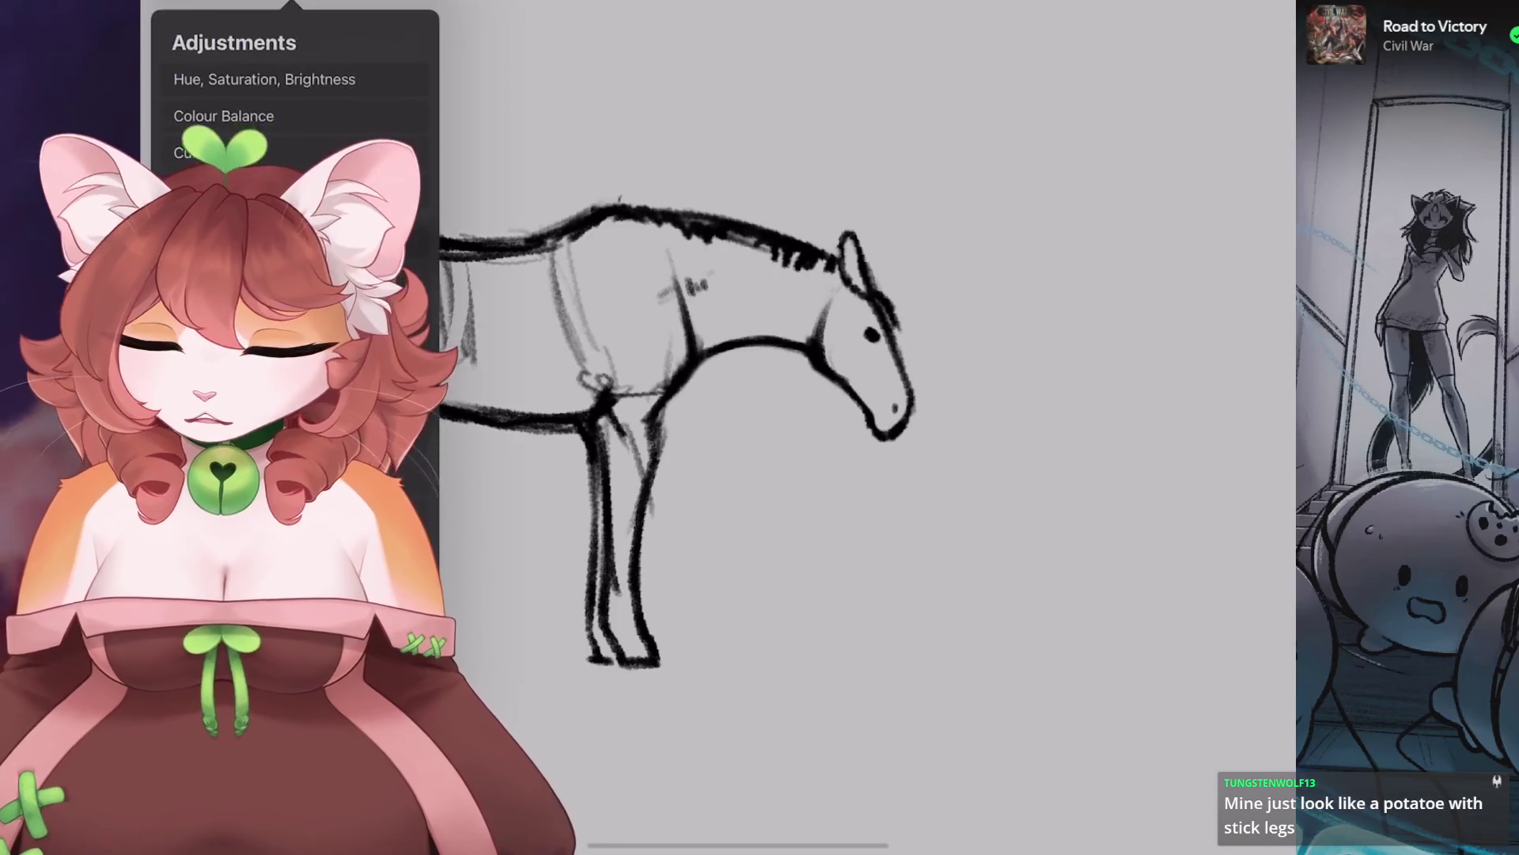
# Liquify-warp part of the horse sketch, then undo and redo the warp to keep it.
pyautogui.click(237, 552)
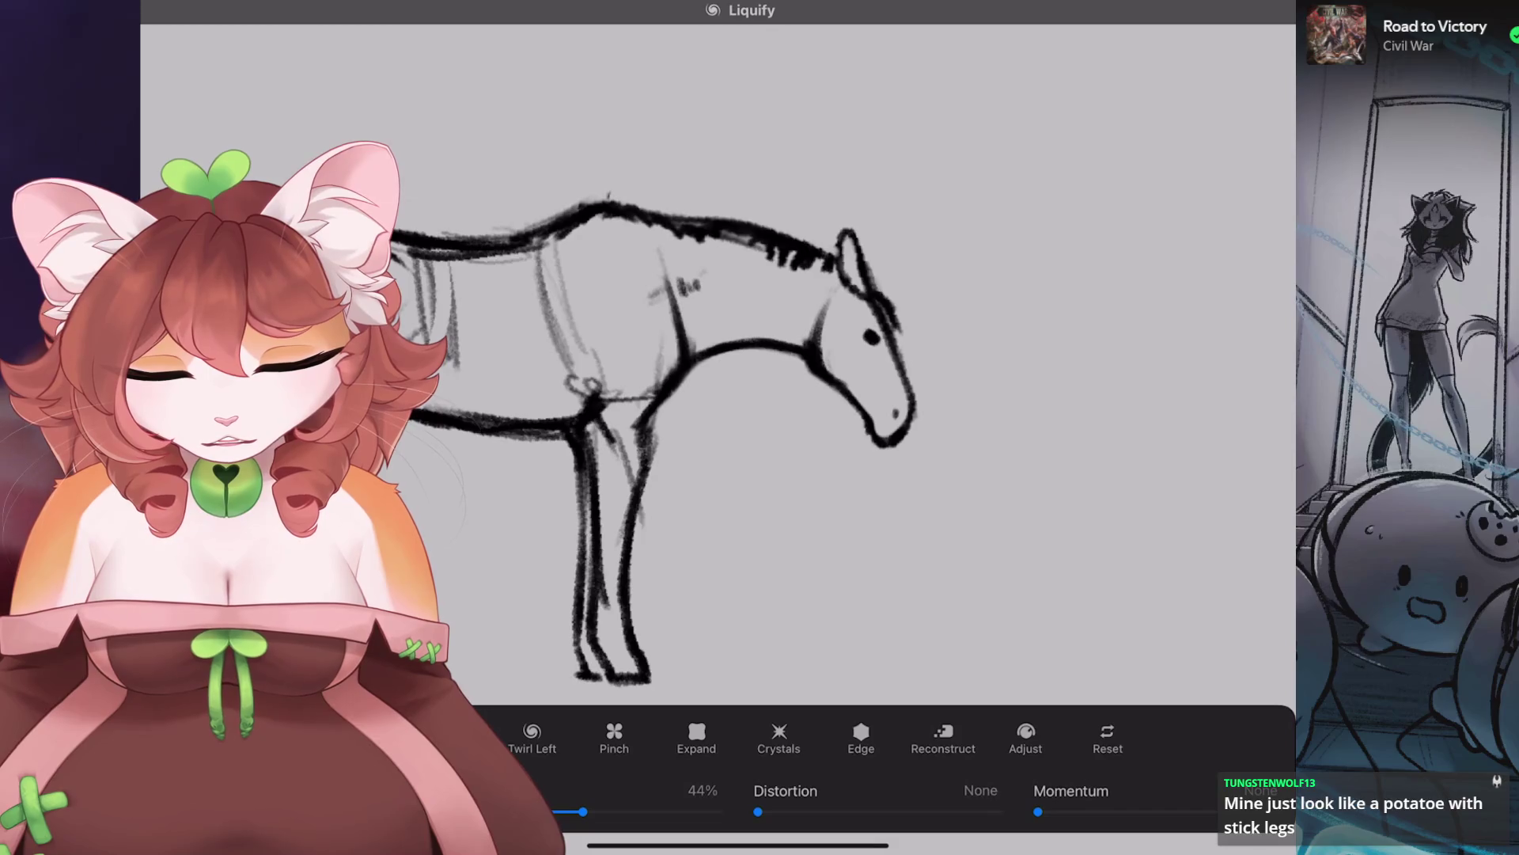
pyautogui.moveTo(712, 357); pyautogui.dragTo(728, 435)
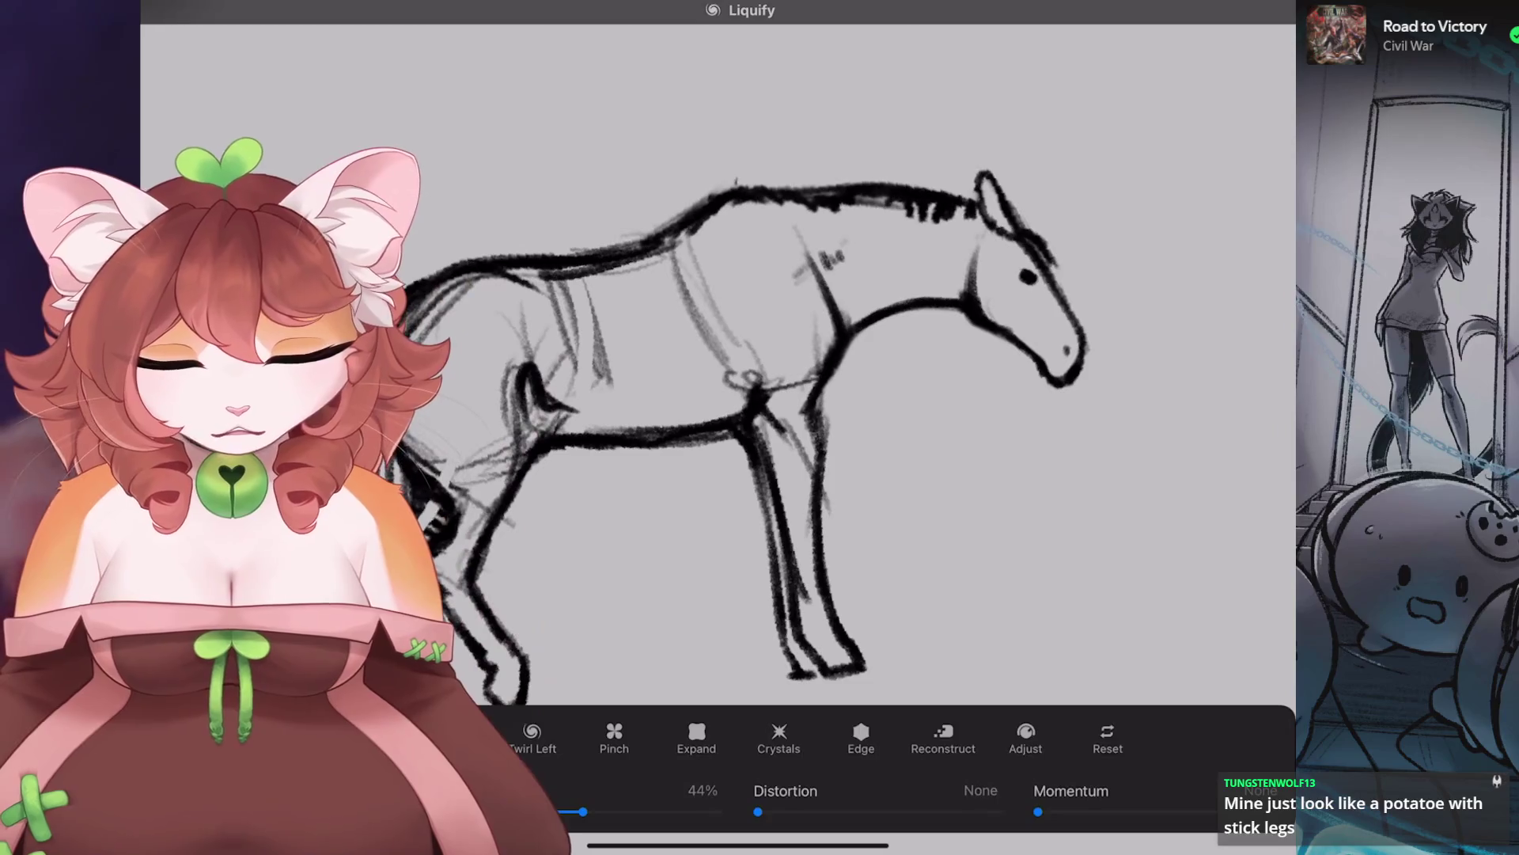
pyautogui.scroll(-5, 712, 395)
pyautogui.hotkey('ctrl', 'z')
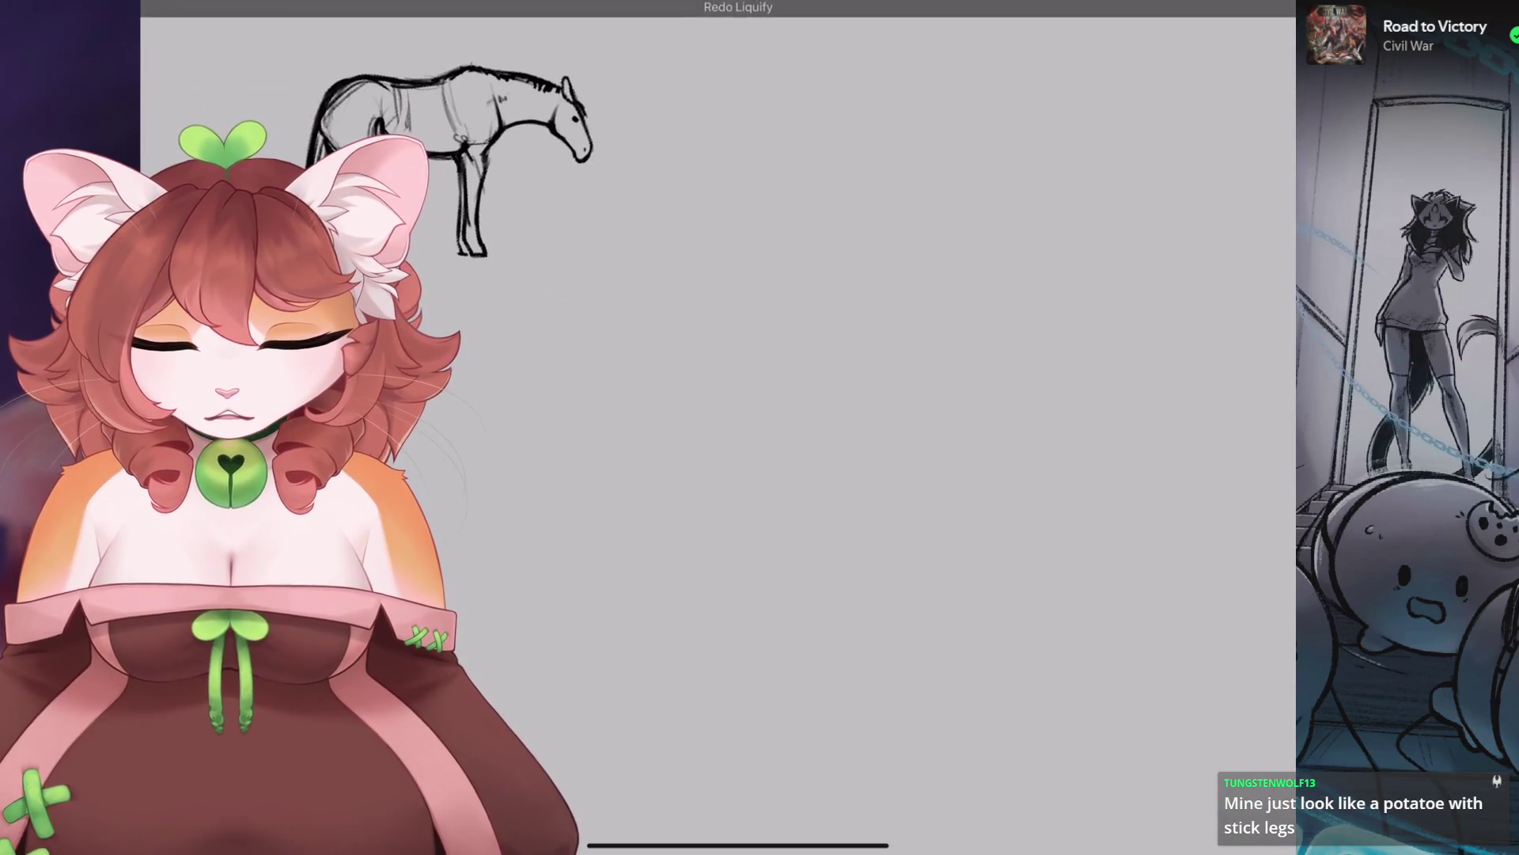
pyautogui.hotkey('ctrl', 'shift', 'z')
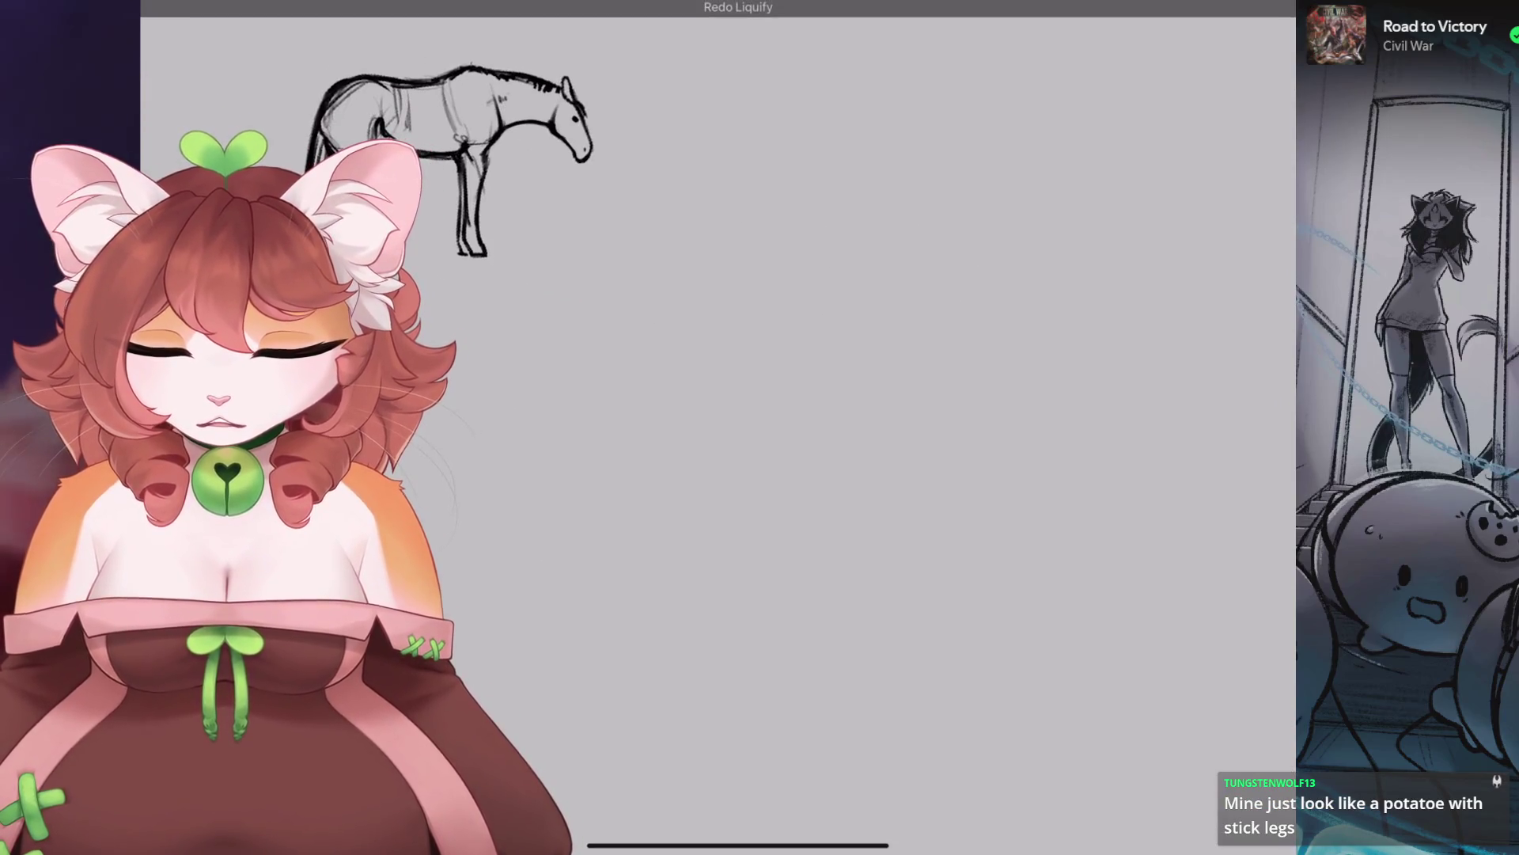
pyautogui.scroll(2, 554, 197)
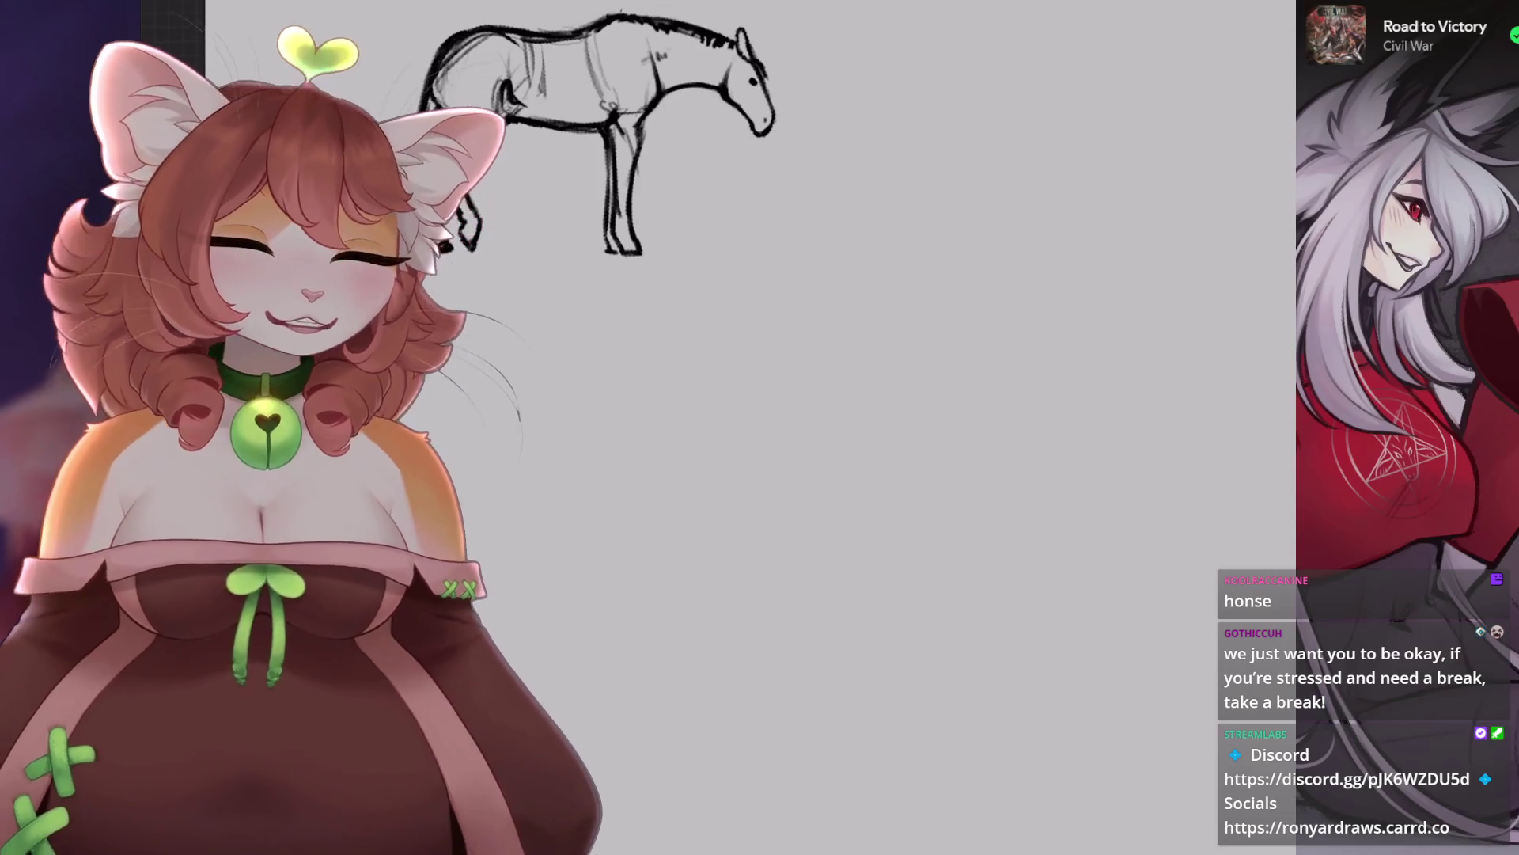
# Draw a rounded blob body with four stick legs below the sketch.
pyautogui.moveTo(554, 317); pyautogui.dragTo(467, 253)
pyautogui.moveTo(720, 490)
pyautogui.mouseDown()
pyautogui.moveTo(697, 546)
pyautogui.moveTo(789, 559)
pyautogui.moveTo(855, 490)
pyautogui.moveTo(794, 476)
pyautogui.mouseUp()
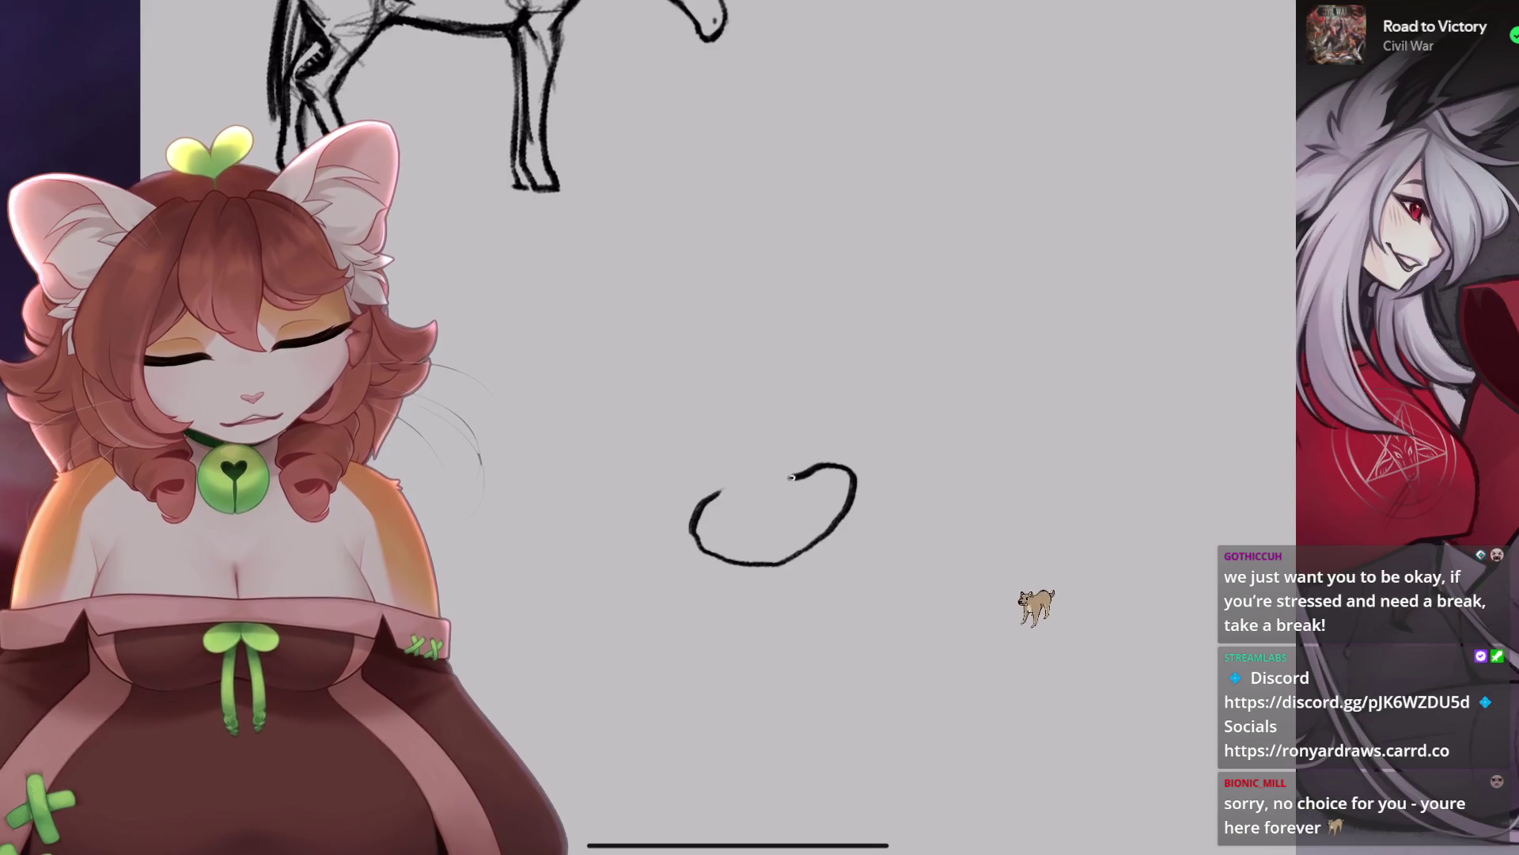
pyautogui.moveTo(742, 568); pyautogui.dragTo(742, 629)
pyautogui.moveTo(815, 546)
pyautogui.mouseDown()
pyautogui.moveTo(813, 616)
pyautogui.moveTo(841, 600)
pyautogui.mouseUp()
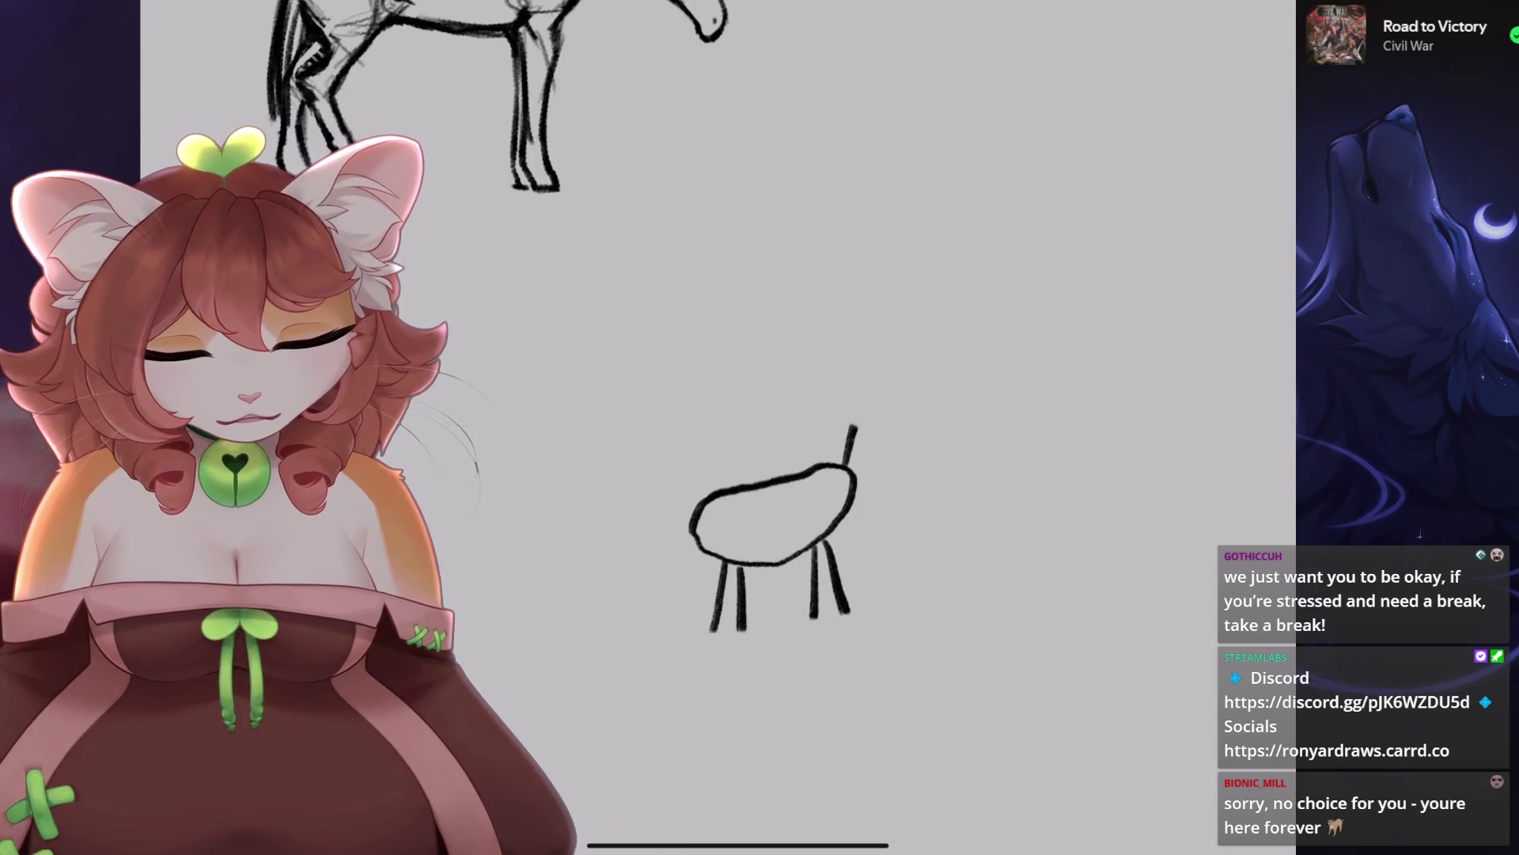
# Draw the neck and a looping head, redrawing the head loop after undos.
pyautogui.moveTo(854, 428)
pyautogui.mouseDown()
pyautogui.moveTo(828, 400)
pyautogui.moveTo(876, 399)
pyautogui.mouseUp()
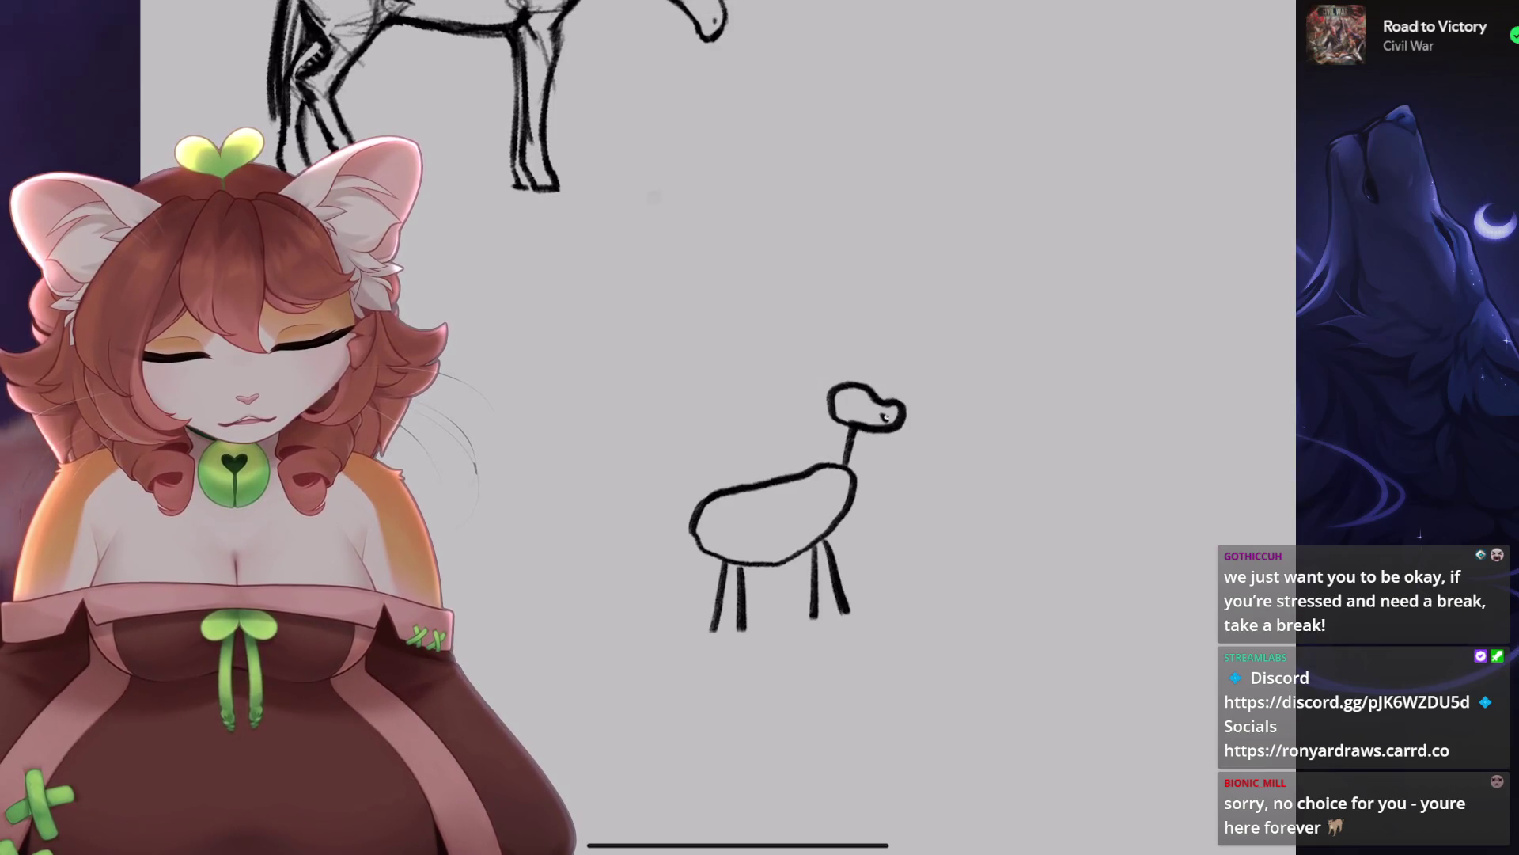
pyautogui.hotkey('ctrl', 'z')
pyautogui.scroll(5, 831, 361)
pyautogui.hotkey('ctrl', 'z')
pyautogui.moveTo(866, 528)
pyautogui.mouseDown()
pyautogui.moveTo(740, 402)
pyautogui.moveTo(922, 395)
pyautogui.moveTo(993, 487)
pyautogui.moveTo(870, 527)
pyautogui.moveTo(783, 387)
pyautogui.moveTo(923, 439)
pyautogui.moveTo(990, 490)
pyautogui.moveTo(882, 527)
pyautogui.moveTo(902, 513)
pyautogui.mouseUp()
pyautogui.hotkey('ctrl', 'z')
# Add eye marks and ears to the cartoon horse's head.
pyautogui.click(951, 467)
pyautogui.click(973, 457)
pyautogui.hotkey('ctrl', 'z')
pyautogui.moveTo(829, 437); pyautogui.dragTo(862, 453)
pyautogui.moveTo(873, 418); pyautogui.dragTo(885, 426)
pyautogui.moveTo(766, 388); pyautogui.dragTo(815, 384)
# Add two tail strokes to the cartoon horse.
pyautogui.scroll(-3, 713, 554)
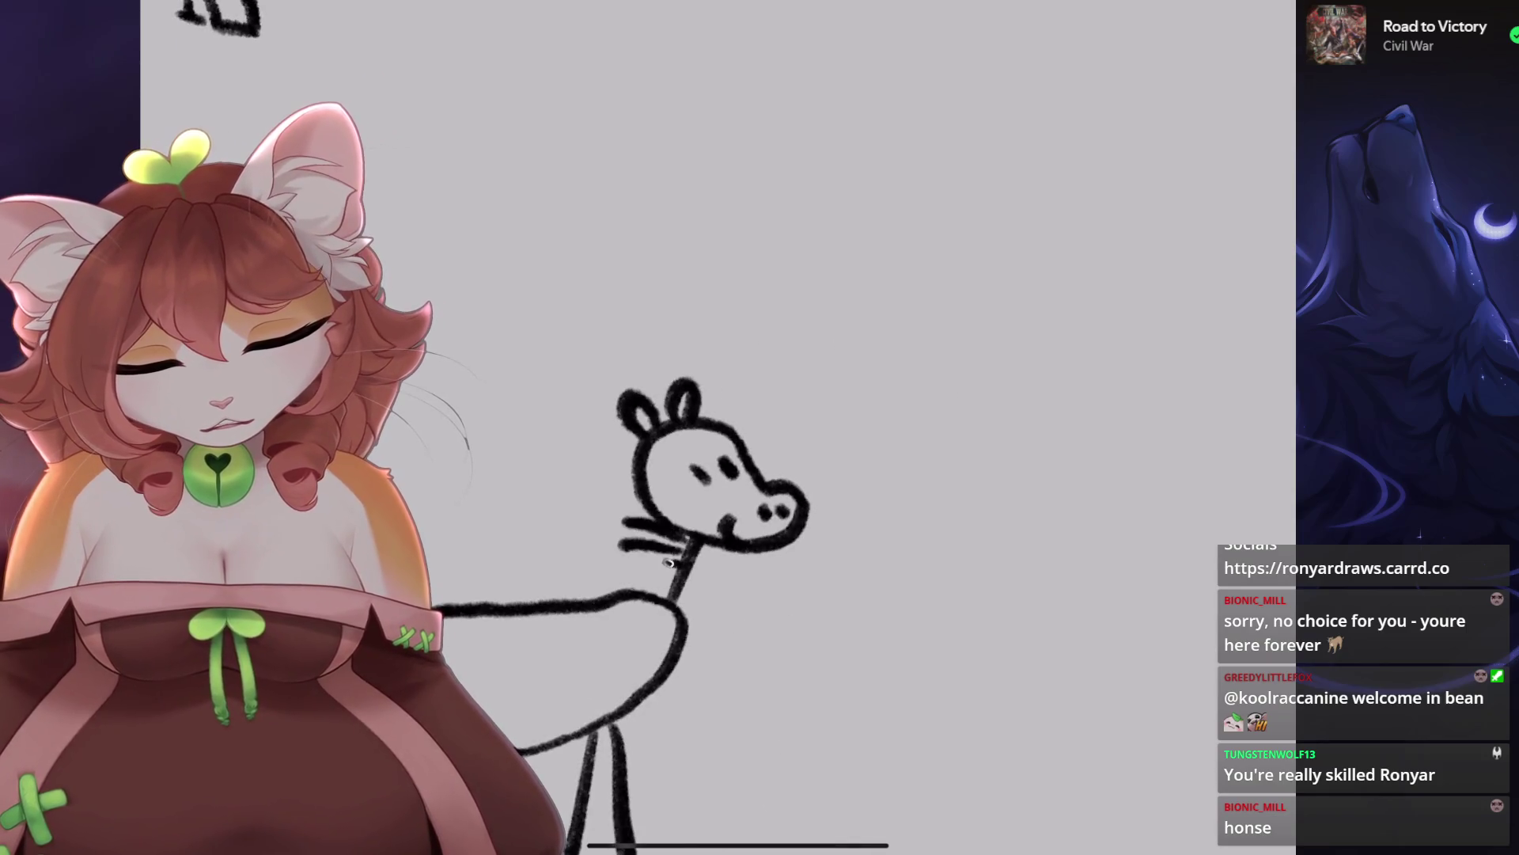
pyautogui.scroll(3, 791, 474)
pyautogui.moveTo(688, 645); pyautogui.dragTo(603, 665)
pyautogui.moveTo(688, 653); pyautogui.dragTo(611, 685)
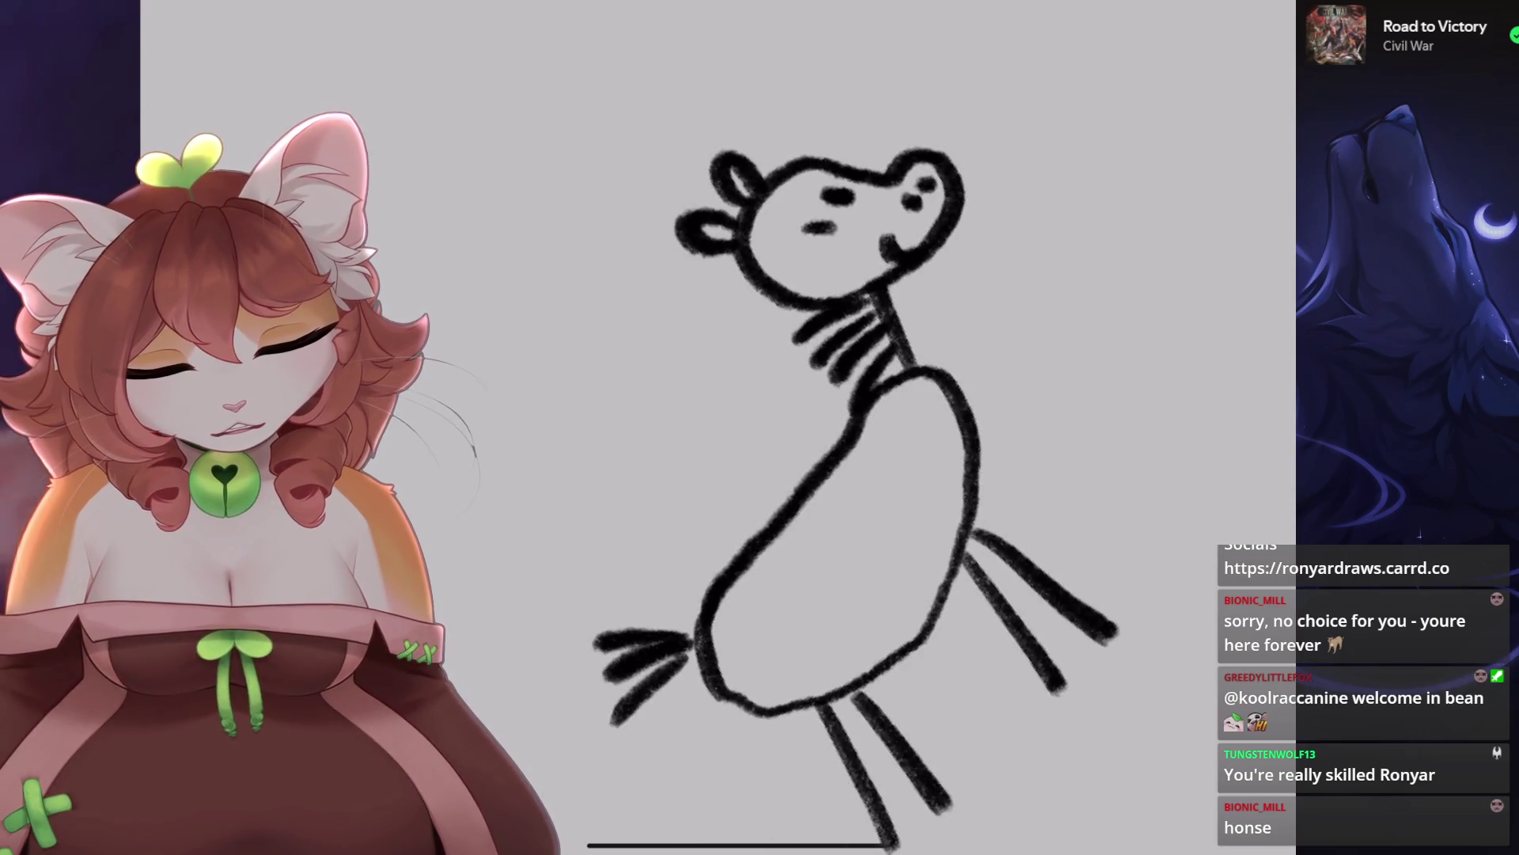
pyautogui.scroll(-5, 712, 475)
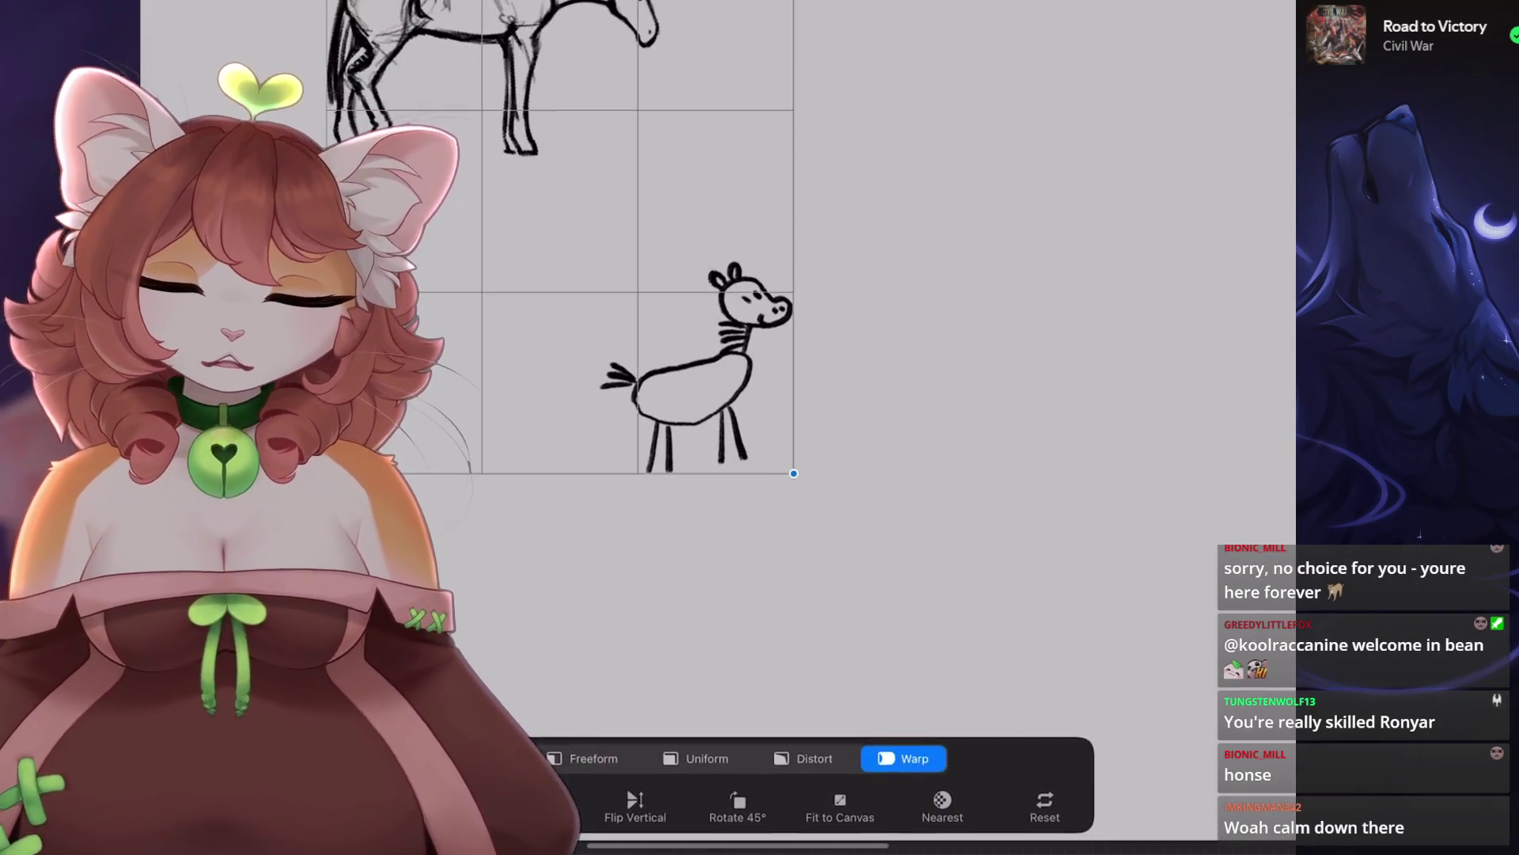
# Browse the Brush Library, then close it and return to drawing.
pyautogui.scroll(-2, 712, 396)
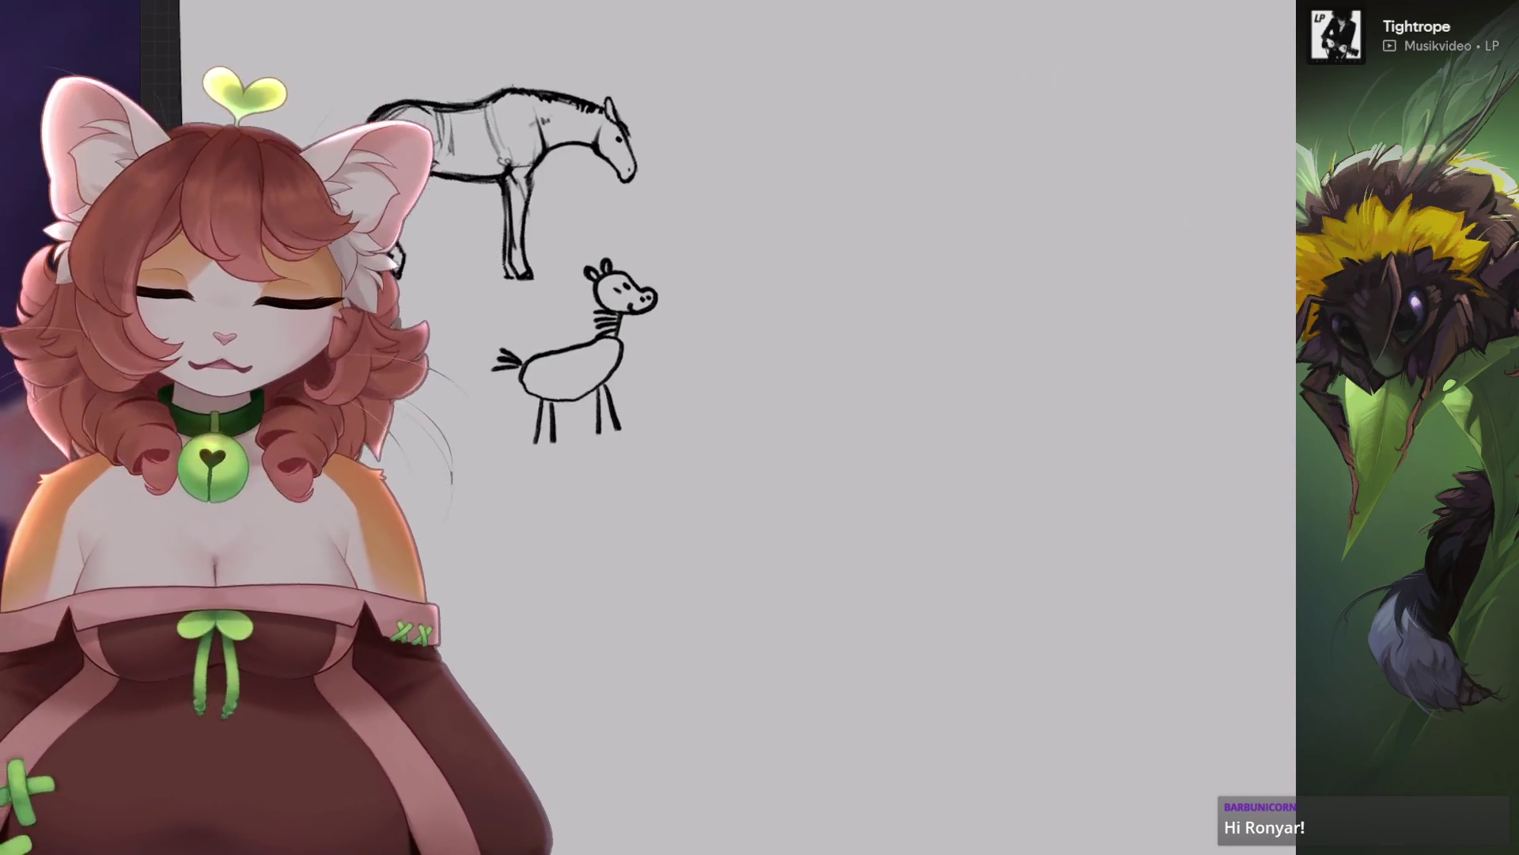
pyautogui.press('b')
pyautogui.press('Escape')
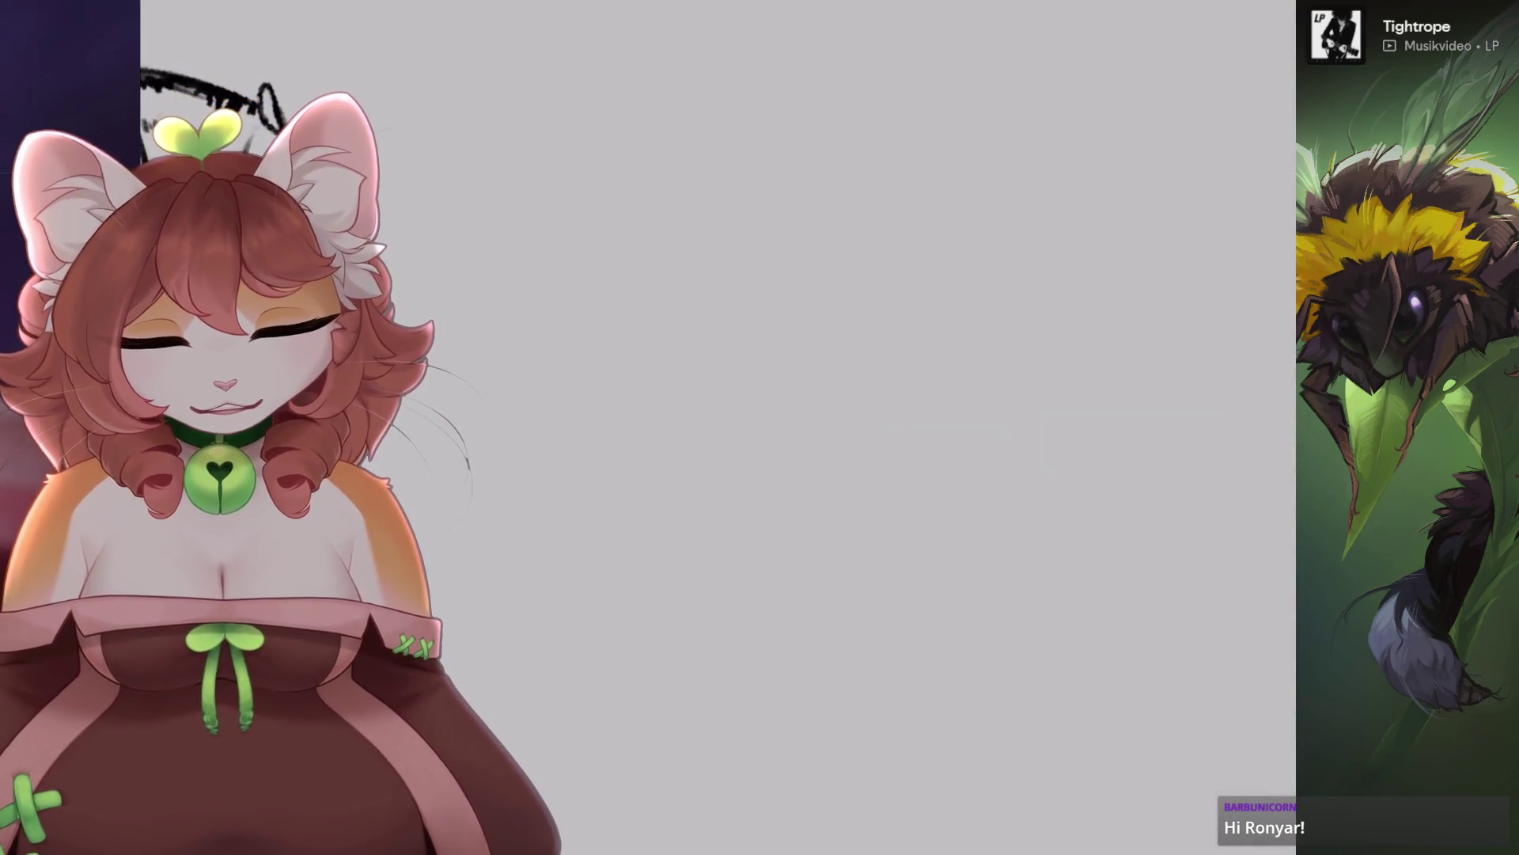
# Sketch the horse head's top arc, right cheek and a short muzzle tip, redoing stray strokes.
pyautogui.moveTo(792, 255)
pyautogui.mouseDown()
pyautogui.moveTo(695, 312)
pyautogui.moveTo(671, 366)
pyautogui.moveTo(696, 332)
pyautogui.mouseUp()
pyautogui.hotkey('ctrl', 'z')
pyautogui.moveTo(688, 372)
pyautogui.mouseDown()
pyautogui.moveTo(742, 434)
pyautogui.moveTo(847, 399)
pyautogui.mouseUp()
pyautogui.moveTo(847, 253); pyautogui.dragTo(880, 364)
pyautogui.moveTo(852, 280); pyautogui.dragTo(876, 359)
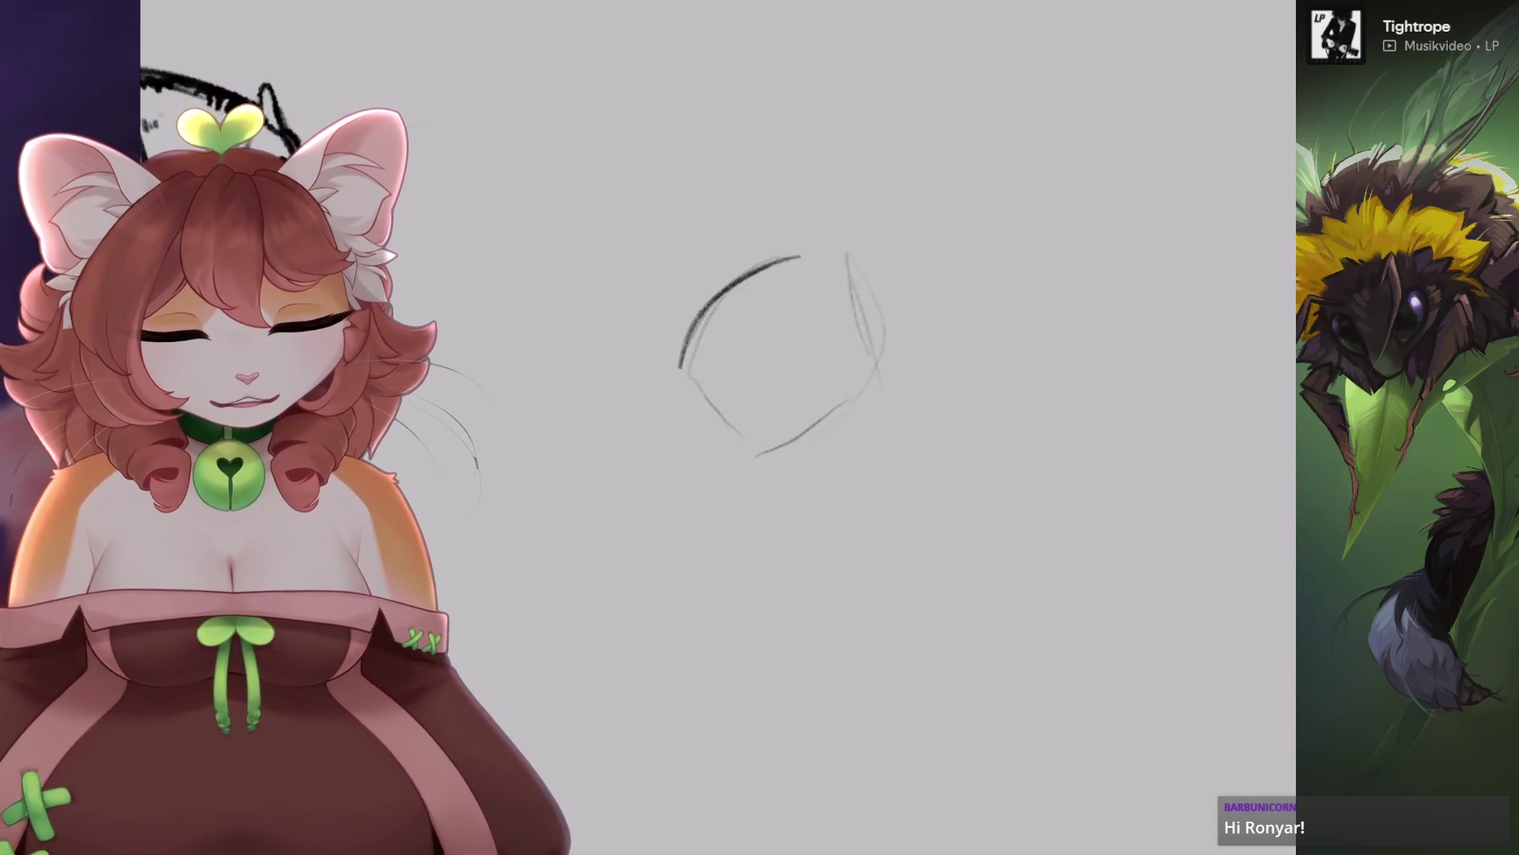
pyautogui.moveTo(724, 381); pyautogui.dragTo(658, 511)
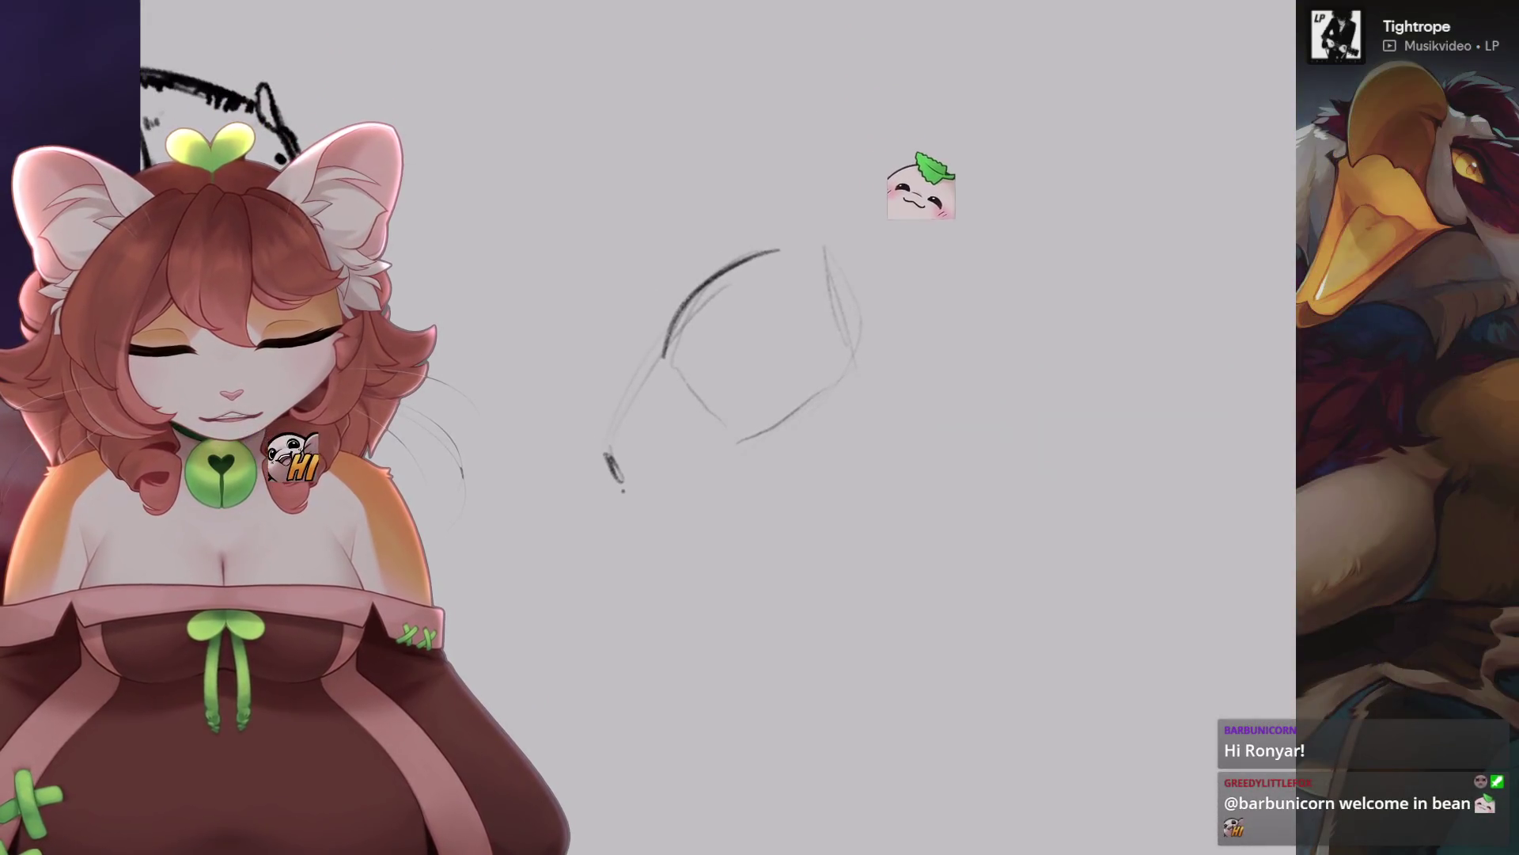
pyautogui.hotkey('ctrl', 'z')
pyautogui.moveTo(605, 479); pyautogui.dragTo(639, 516)
# Draw the two pointed ears, the lower jaw line and cheek lines.
pyautogui.moveTo(665, 348); pyautogui.dragTo(716, 258)
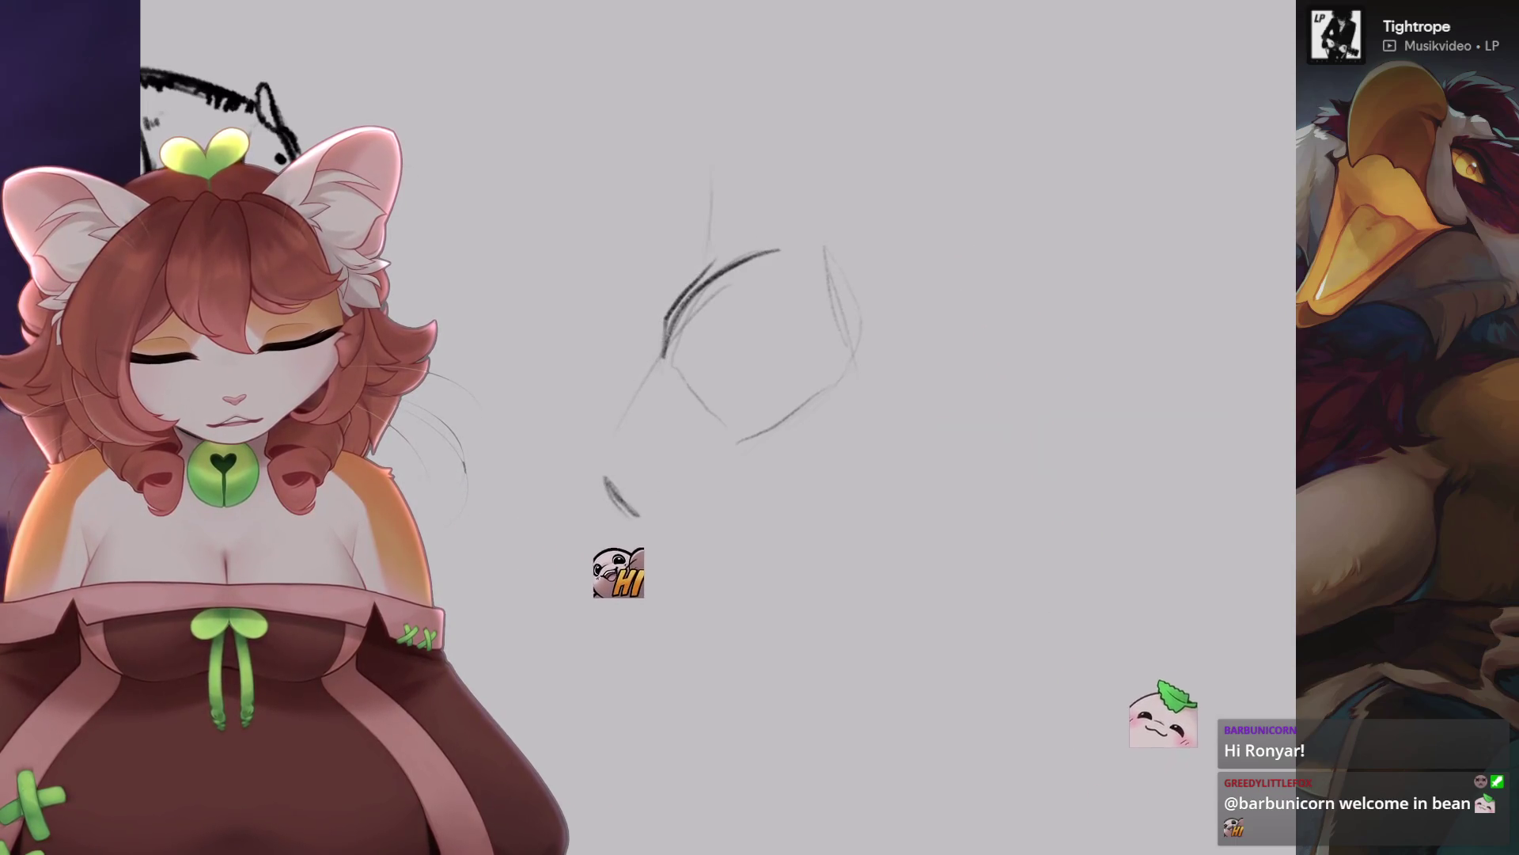
pyautogui.hotkey('ctrl', 'z')
pyautogui.moveTo(710, 262)
pyautogui.mouseDown()
pyautogui.moveTo(729, 241)
pyautogui.moveTo(792, 247)
pyautogui.mouseUp()
pyautogui.moveTo(771, 144); pyautogui.dragTo(819, 265)
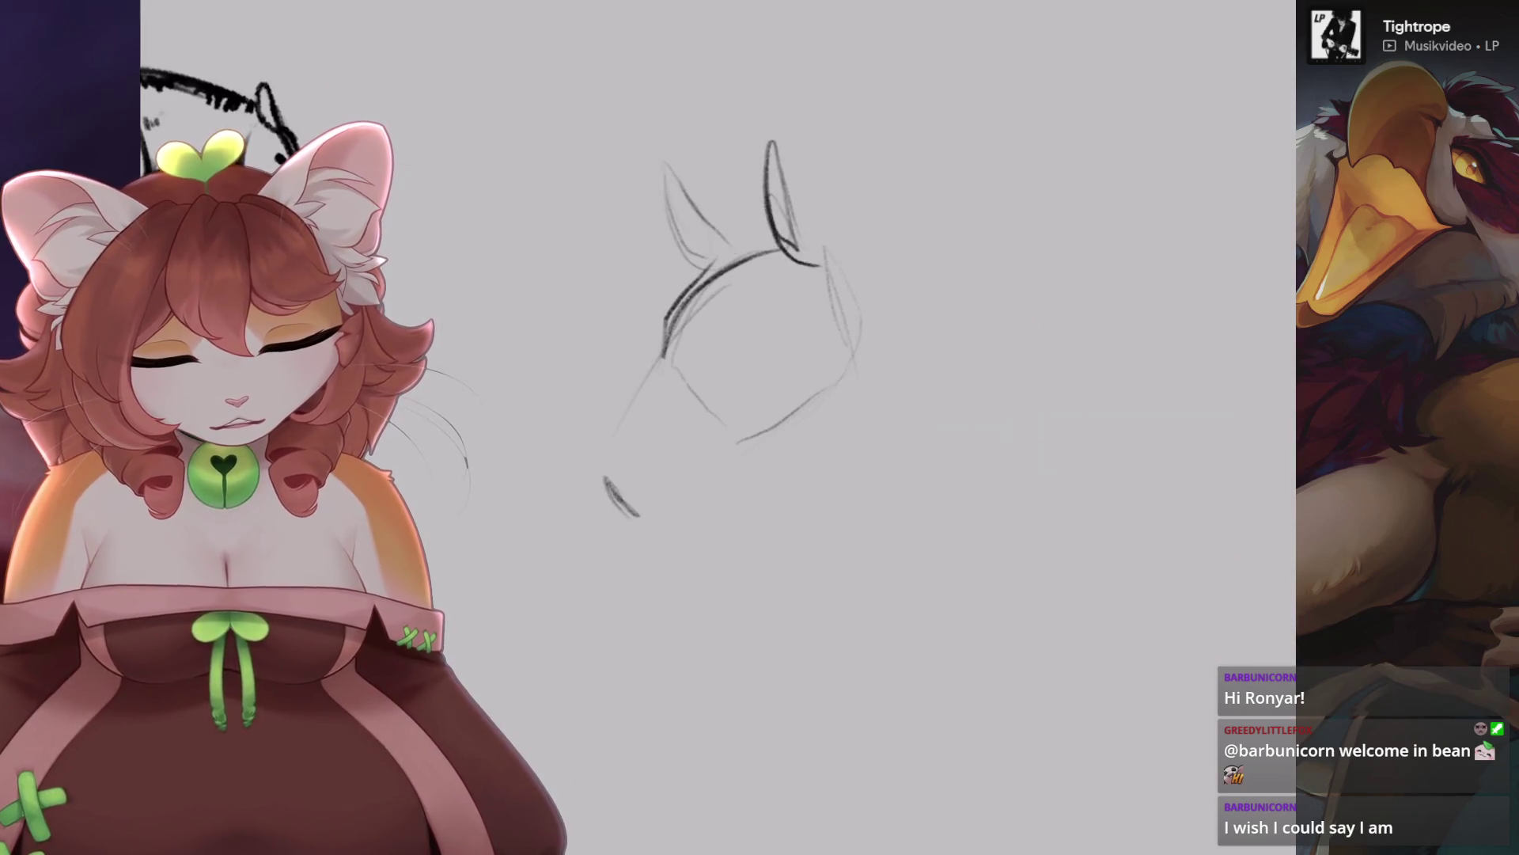
pyautogui.moveTo(791, 420); pyautogui.dragTo(701, 459)
pyautogui.moveTo(831, 293); pyautogui.dragTo(791, 413)
pyautogui.moveTo(827, 263)
pyautogui.mouseDown()
pyautogui.moveTo(809, 389)
pyautogui.moveTo(661, 524)
pyautogui.mouseUp()
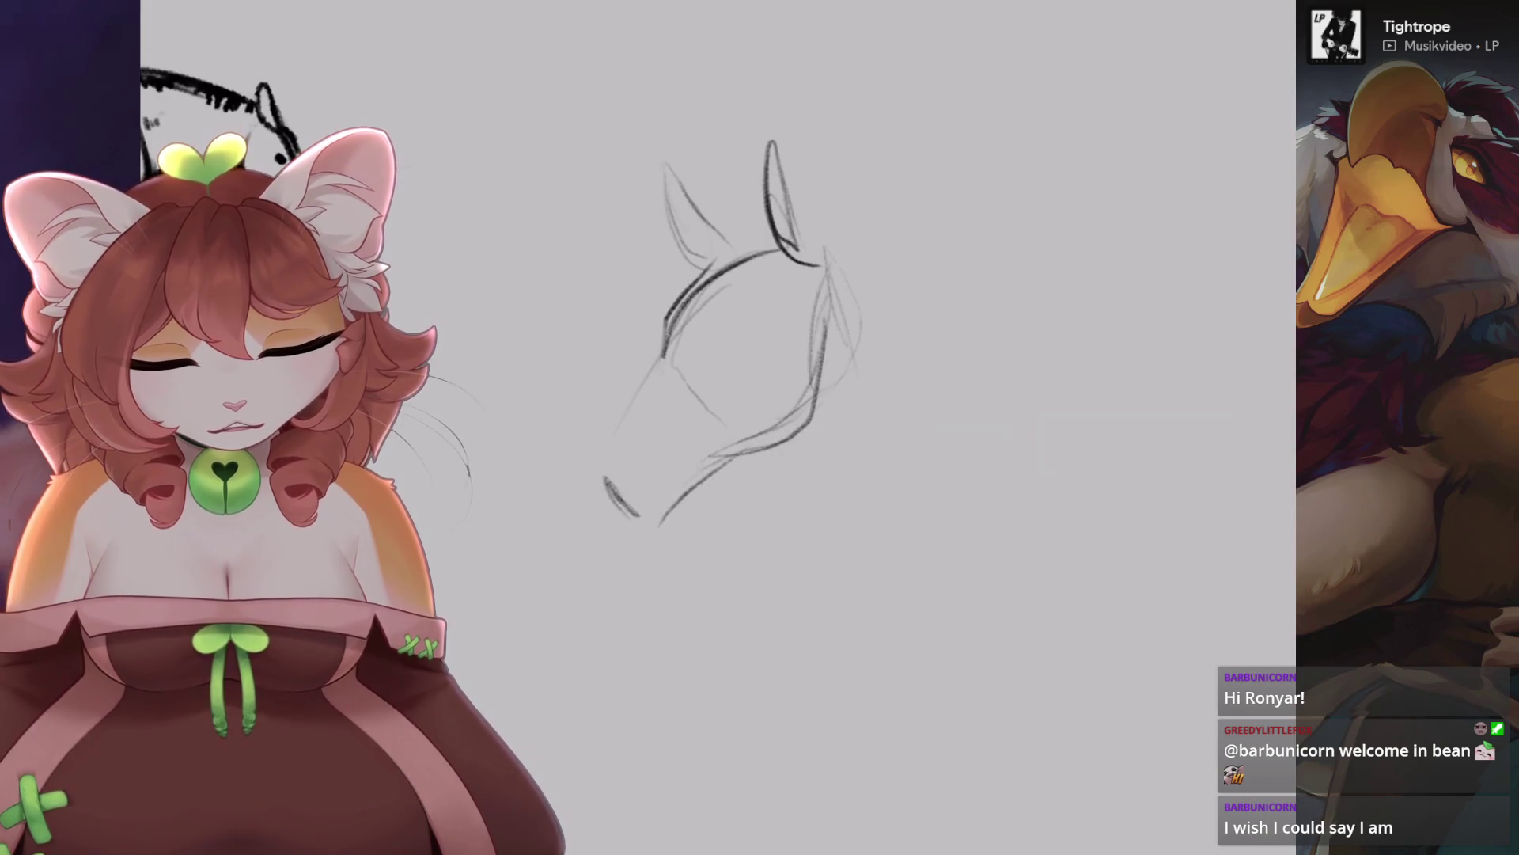
pyautogui.hotkey('ctrl', 'z')
pyautogui.hotkey('ctrl', 'z')
# Add the right cheek line, lower jaw, left muzzle edge, darker nose and forehead line.
pyautogui.moveTo(821, 269); pyautogui.dragTo(817, 431)
pyautogui.moveTo(726, 458); pyautogui.dragTo(673, 505)
pyautogui.moveTo(611, 465)
pyautogui.mouseDown()
pyautogui.moveTo(660, 382)
pyautogui.moveTo(664, 331)
pyautogui.mouseUp()
pyautogui.moveTo(633, 395); pyautogui.dragTo(601, 514)
pyautogui.hotkey('ctrl', 'z')
pyautogui.moveTo(626, 432)
pyautogui.mouseDown()
pyautogui.moveTo(590, 483)
pyautogui.moveTo(625, 527)
pyautogui.mouseUp()
pyautogui.scroll(2, 792, 316)
pyautogui.moveTo(685, 451); pyautogui.dragTo(740, 257)
pyautogui.hotkey('ctrl', 'z')
pyautogui.moveTo(674, 475)
pyautogui.mouseDown()
pyautogui.moveTo(730, 294)
pyautogui.moveTo(783, 499)
pyautogui.mouseUp()
# Draw the mane and neck curves starting behind the ears, discarding unwanted trial strokes.
pyautogui.scroll(-2, 752, 316)
pyautogui.hotkey('ctrl', 'z')
pyautogui.moveTo(731, 349)
pyautogui.mouseDown()
pyautogui.moveTo(771, 435)
pyautogui.moveTo(811, 629)
pyautogui.mouseUp()
pyautogui.hotkey('ctrl', 'z')
pyautogui.hotkey('ctrl', 'z')
pyautogui.hotkey('ctrl', 'z')
pyautogui.moveTo(709, 315); pyautogui.dragTo(805, 292)
pyautogui.hotkey('ctrl', 'z')
pyautogui.moveTo(680, 344)
pyautogui.mouseDown()
pyautogui.moveTo(779, 309)
pyautogui.moveTo(866, 427)
pyautogui.mouseUp()
pyautogui.moveTo(792, 312); pyautogui.dragTo(859, 451)
pyautogui.hotkey('ctrl', 'z')
pyautogui.moveTo(665, 530)
pyautogui.mouseDown()
pyautogui.moveTo(748, 507)
pyautogui.moveTo(728, 487)
pyautogui.mouseUp()
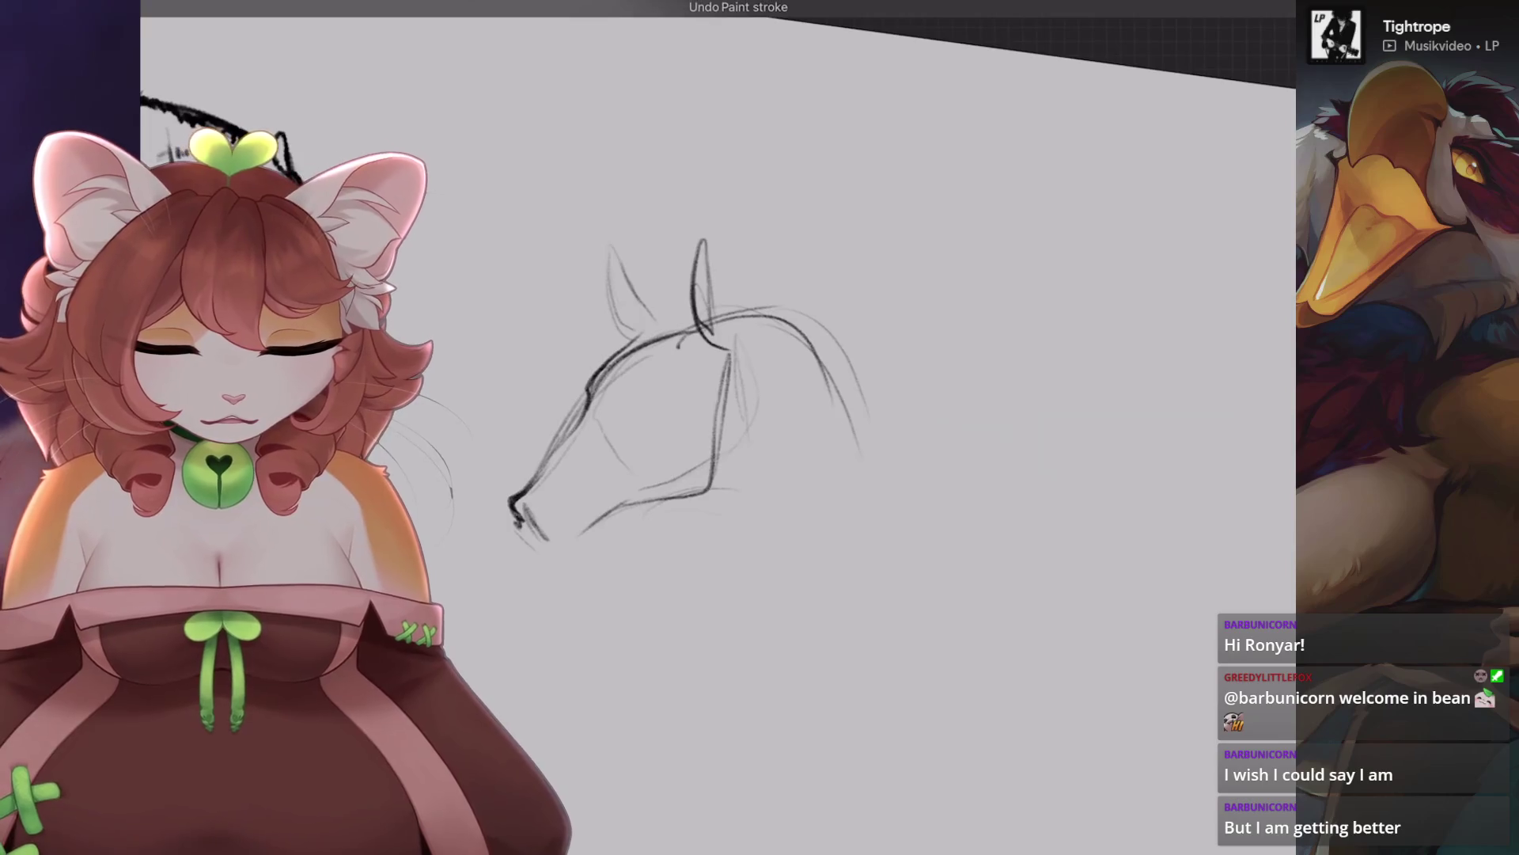
pyautogui.hotkey('ctrl', 'z')
# Add a jaw curve, then darken the neck, back, throat and front-of-neck lines.
pyautogui.moveTo(736, 396); pyautogui.dragTo(706, 570)
pyautogui.moveTo(600, 487); pyautogui.dragTo(657, 491)
pyautogui.moveTo(720, 529); pyautogui.dragTo(699, 651)
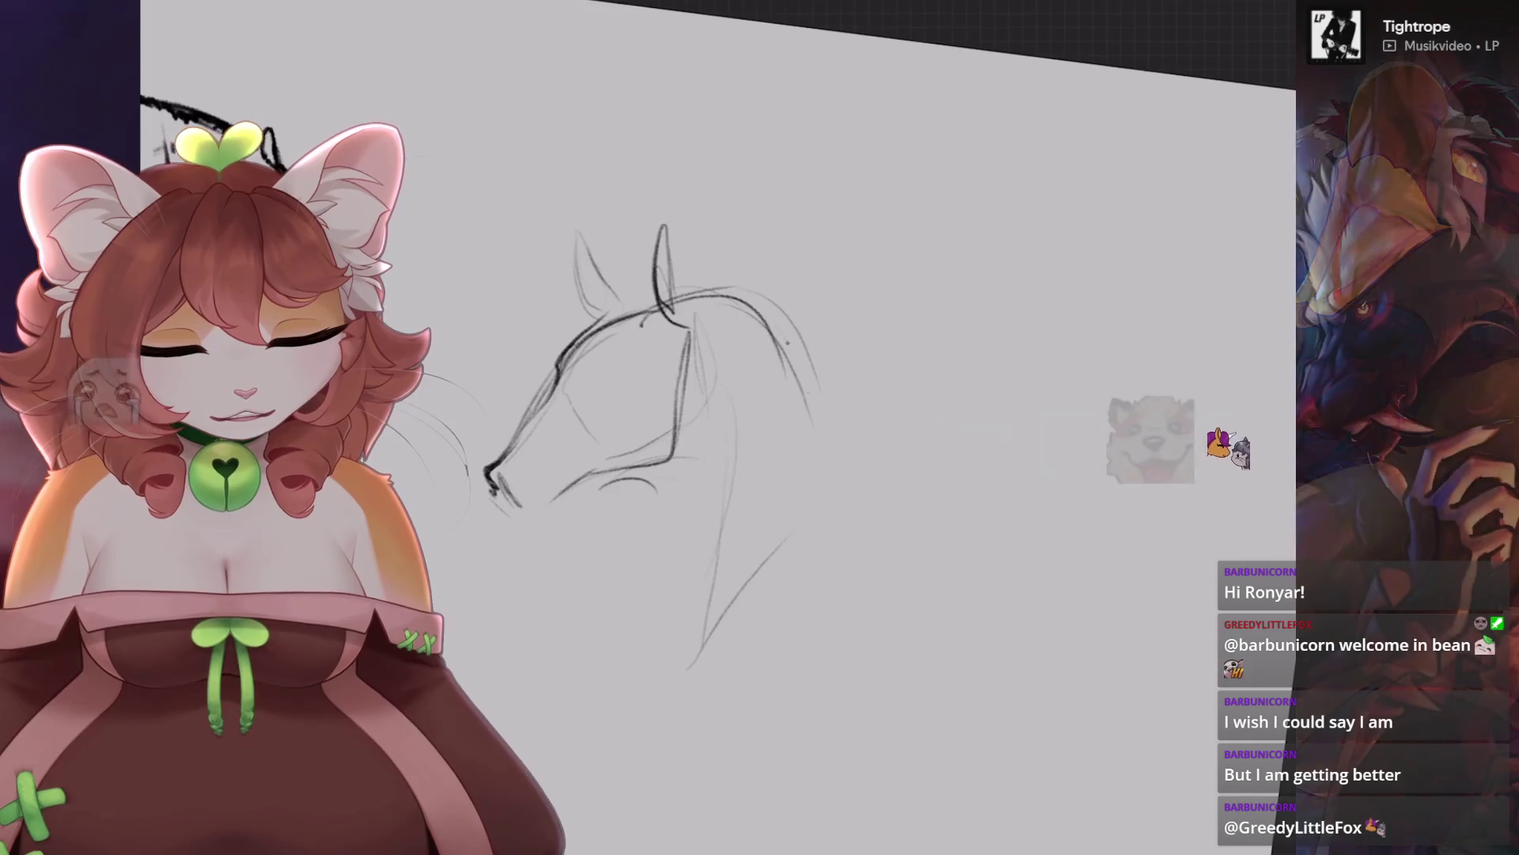
pyautogui.hotkey('ctrl', 'z')
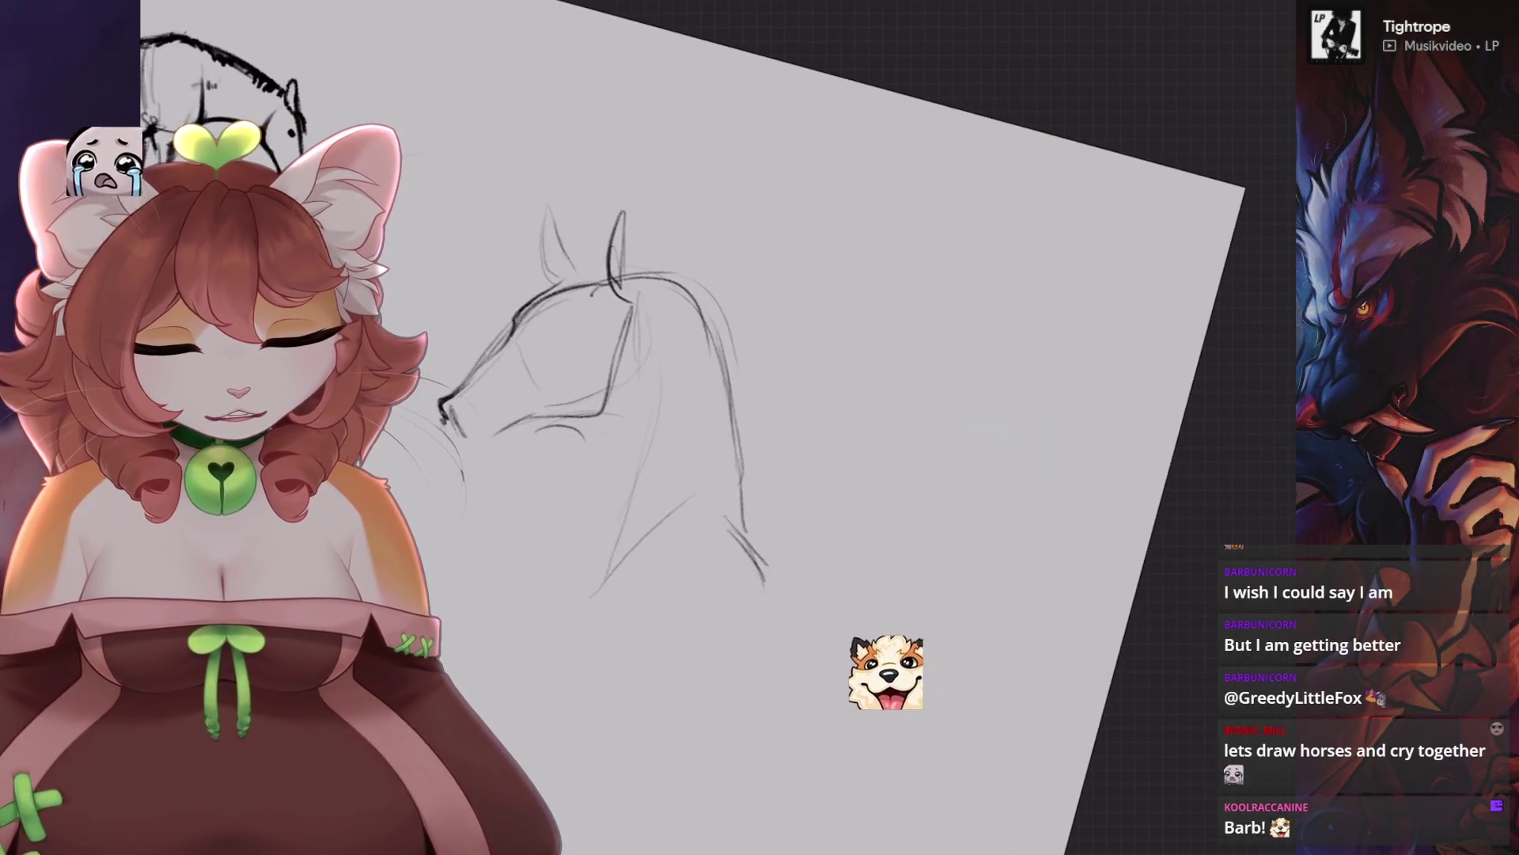
pyautogui.moveTo(697, 293); pyautogui.dragTo(743, 526)
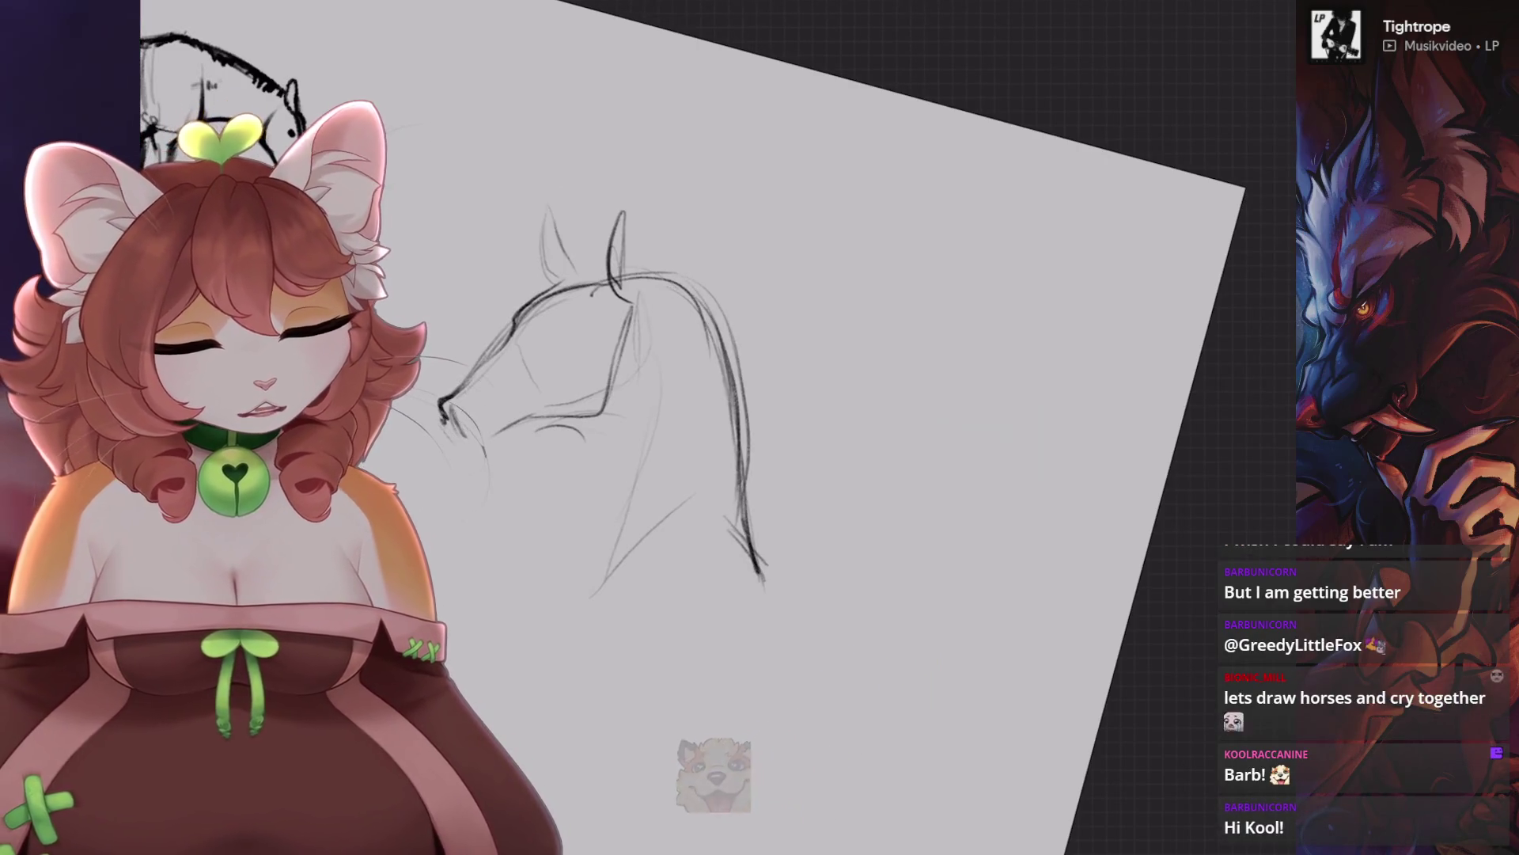
pyautogui.moveTo(590, 407)
pyautogui.mouseDown()
pyautogui.moveTo(687, 445)
pyautogui.moveTo(681, 621)
pyautogui.mouseUp()
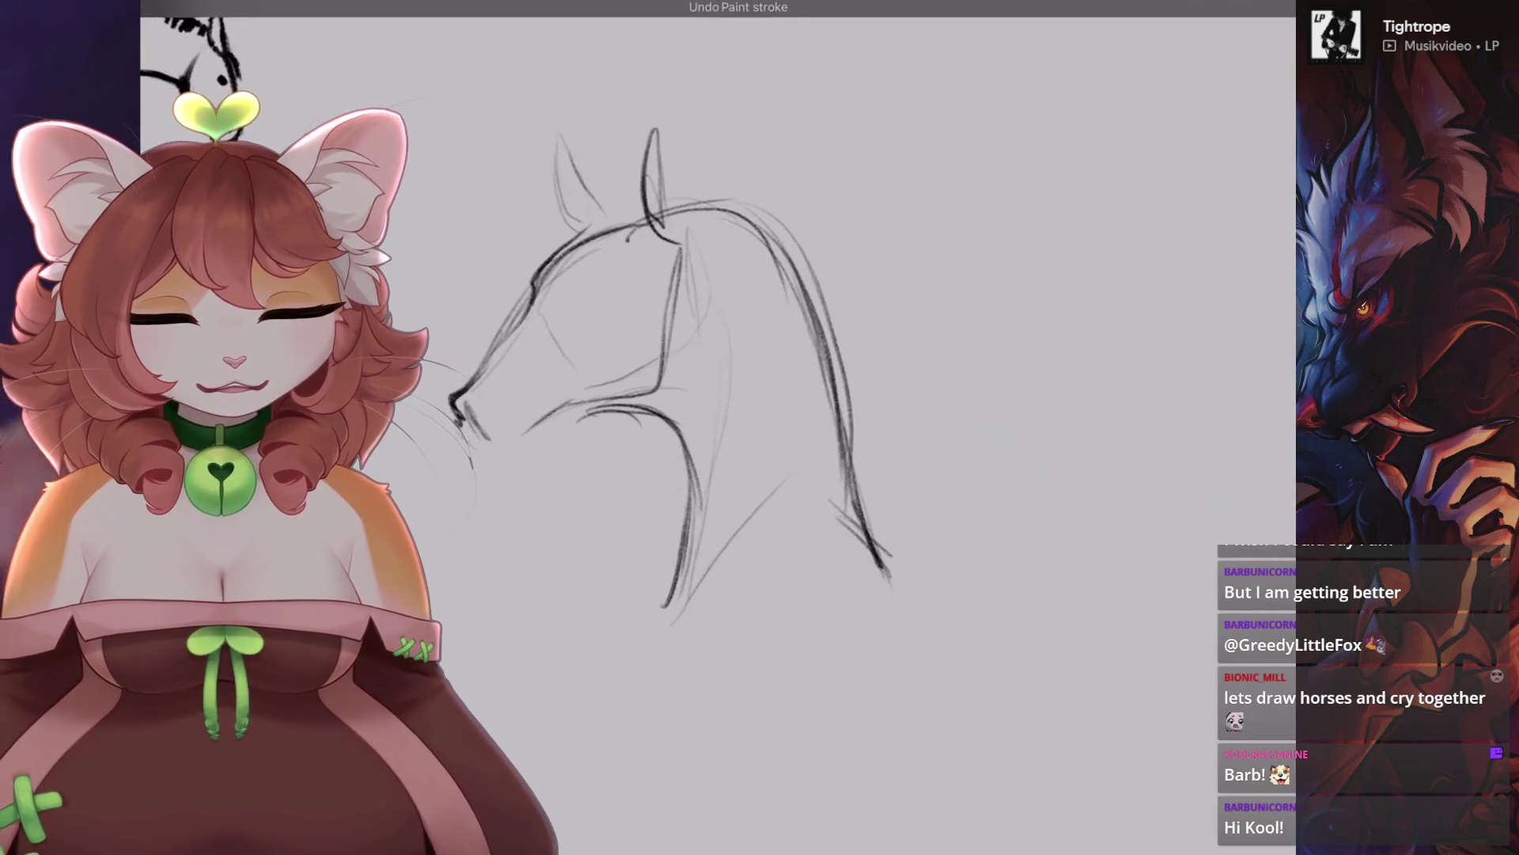
pyautogui.moveTo(667, 415); pyautogui.dragTo(645, 589)
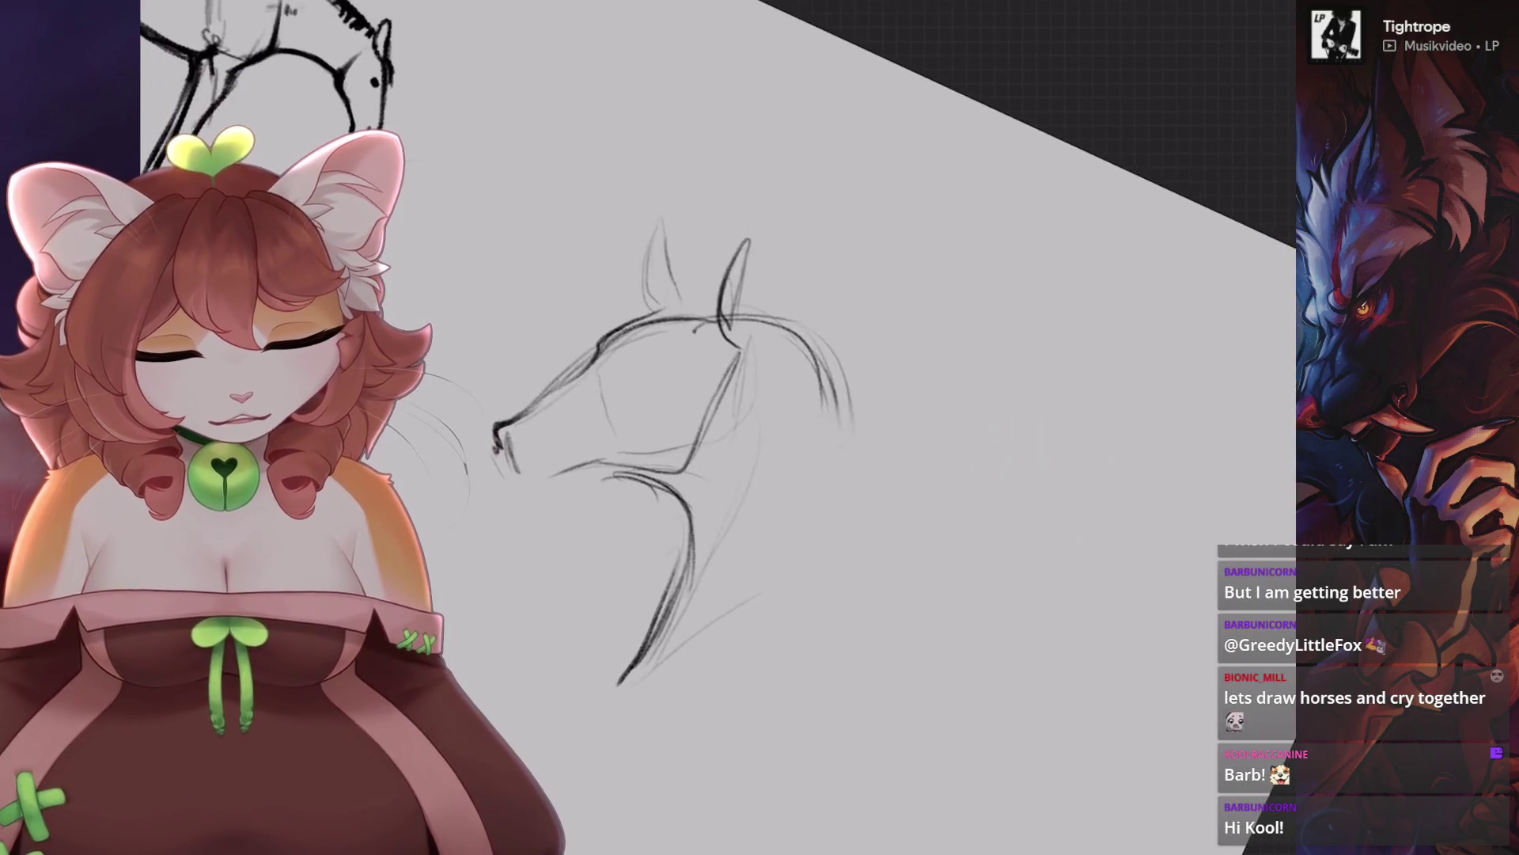
# Redraw the left ear, then erase the dark mane and neck strokes.
pyautogui.moveTo(798, 339)
pyautogui.mouseDown()
pyautogui.moveTo(766, 231)
pyautogui.moveTo(767, 344)
pyautogui.moveTo(724, 225)
pyautogui.mouseUp()
pyautogui.moveTo(709, 315); pyautogui.dragTo(725, 212)
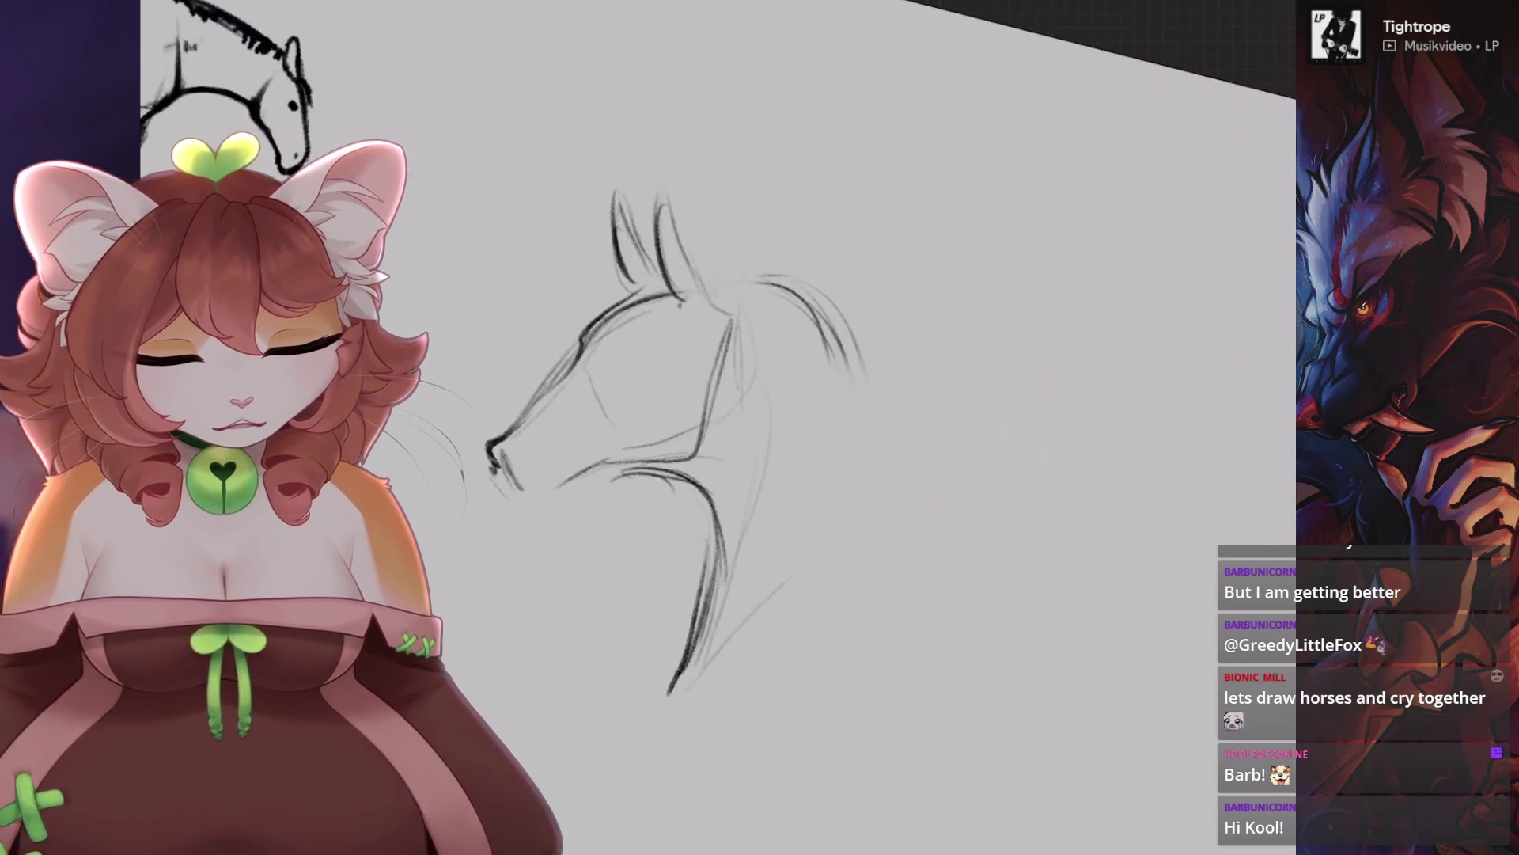
pyautogui.moveTo(647, 277)
pyautogui.mouseDown()
pyautogui.moveTo(784, 318)
pyautogui.moveTo(827, 384)
pyautogui.mouseUp()
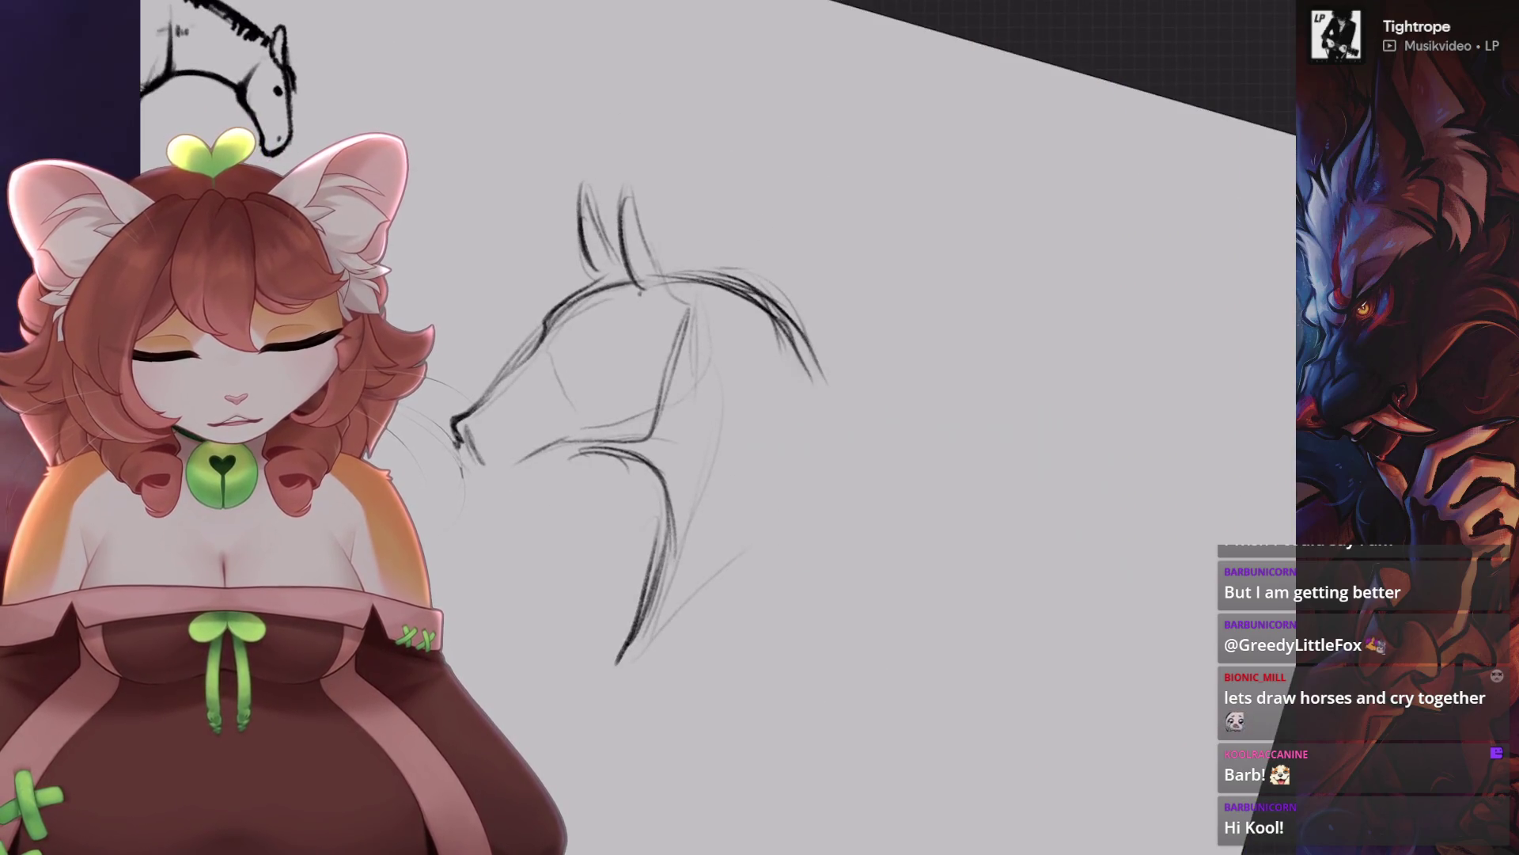
pyautogui.press('e')
pyautogui.moveTo(865, 464)
pyautogui.mouseDown()
pyautogui.moveTo(800, 261)
pyautogui.moveTo(696, 190)
pyautogui.mouseUp()
# Draw a fresh neck and back curve rising to the right, plus chest and nose strokes.
pyautogui.moveTo(682, 386)
pyautogui.mouseDown()
pyautogui.moveTo(610, 501)
pyautogui.moveTo(680, 388)
pyautogui.mouseUp()
pyautogui.moveTo(665, 420); pyautogui.dragTo(760, 328)
pyautogui.moveTo(637, 447); pyautogui.dragTo(764, 336)
pyautogui.moveTo(732, 334); pyautogui.dragTo(809, 366)
pyautogui.hotkey('ctrl', 'z')
pyautogui.moveTo(649, 467)
pyautogui.mouseDown()
pyautogui.moveTo(748, 342)
pyautogui.moveTo(841, 377)
pyautogui.mouseUp()
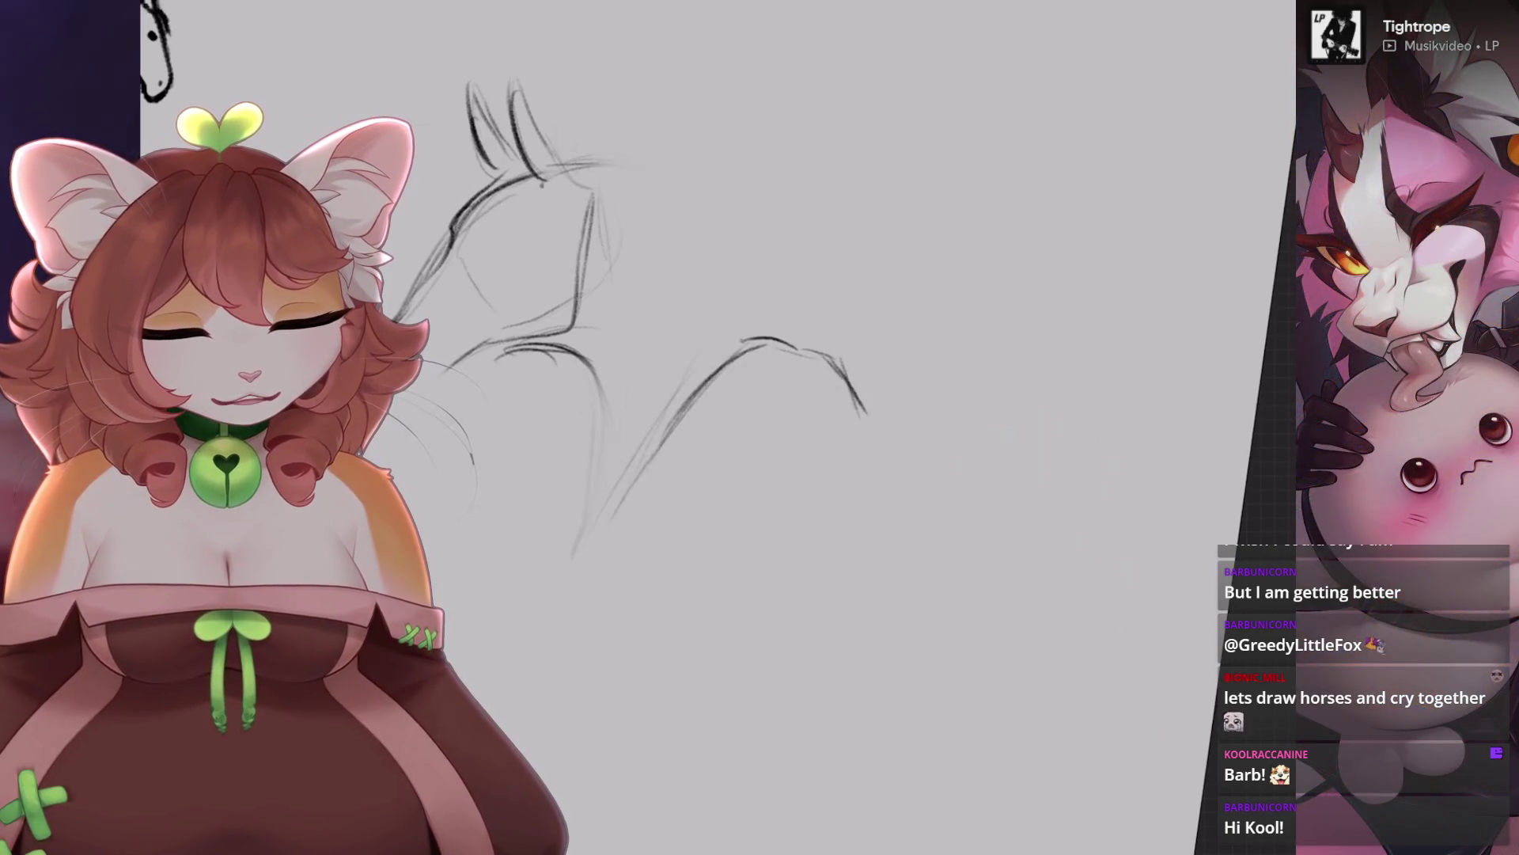
pyautogui.moveTo(733, 425)
pyautogui.mouseDown()
pyautogui.moveTo(660, 625)
pyautogui.moveTo(886, 527)
pyautogui.mouseUp()
pyautogui.moveTo(463, 272); pyautogui.dragTo(397, 411)
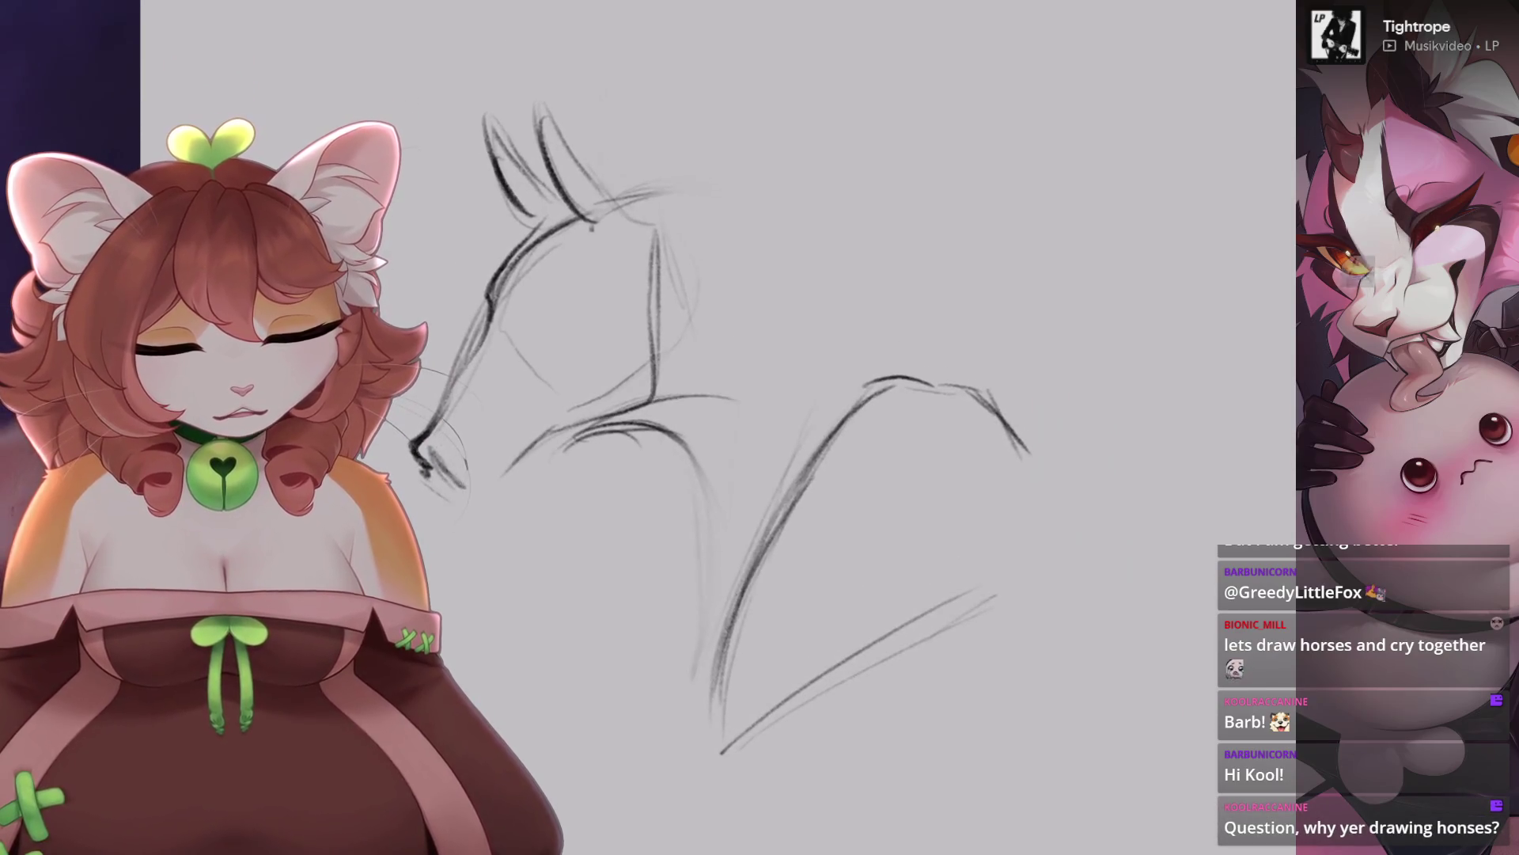
pyautogui.moveTo(528, 368); pyautogui.dragTo(673, 364)
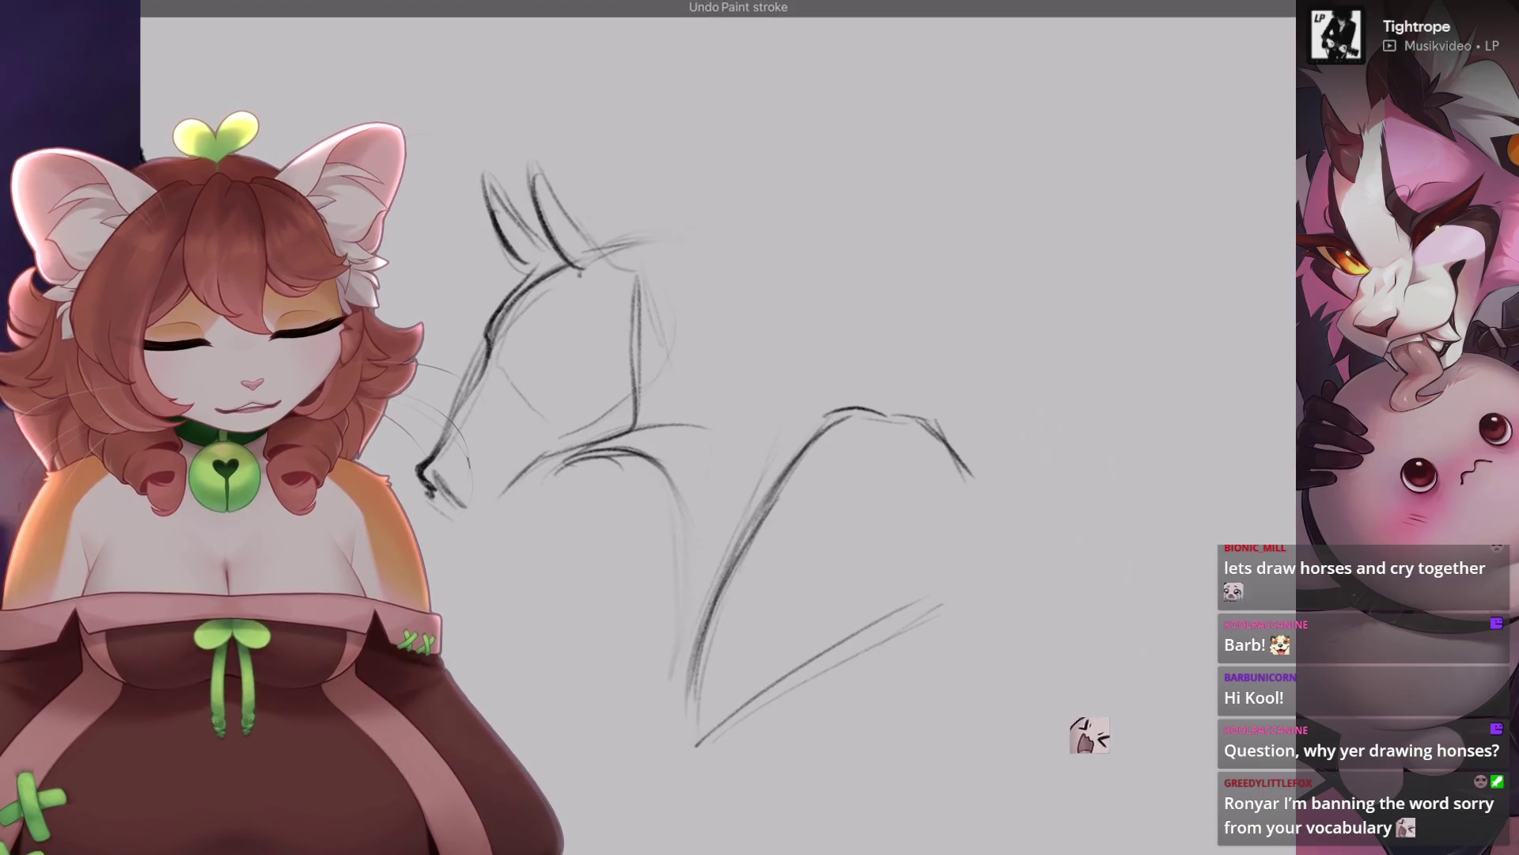
pyautogui.moveTo(732, 558)
pyautogui.mouseDown()
pyautogui.moveTo(839, 422)
pyautogui.moveTo(959, 437)
pyautogui.mouseUp()
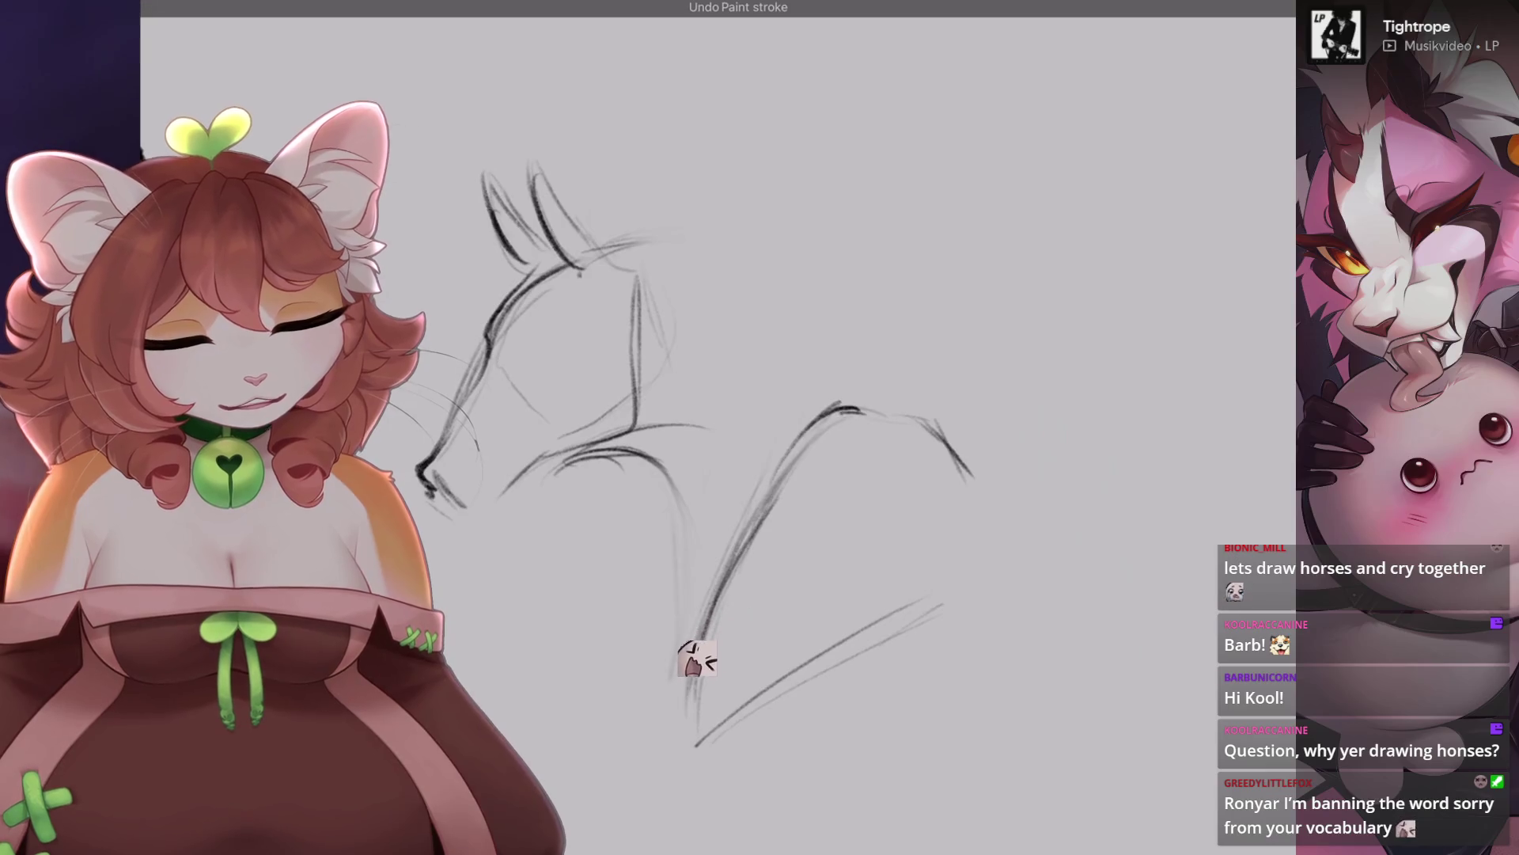
# Zoom in closer and add short mane strokes on the neck, removing a stray circle.
pyautogui.hotkey('ctrl', ']')
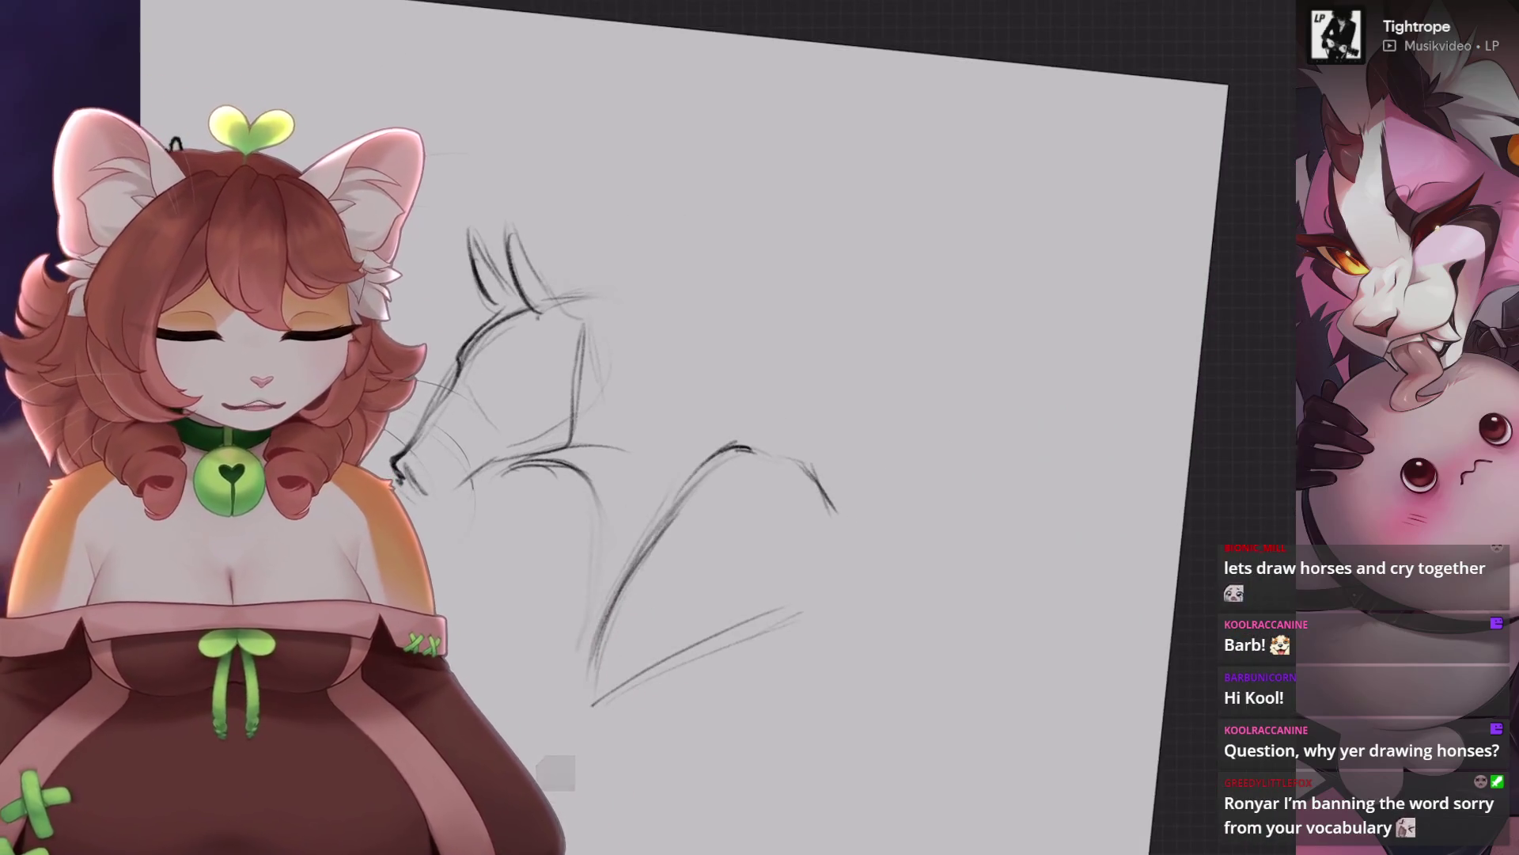
pyautogui.hotkey('ctrl', '[')
pyautogui.moveTo(558, 292)
pyautogui.mouseDown()
pyautogui.moveTo(632, 266)
pyautogui.moveTo(712, 269)
pyautogui.moveTo(783, 391)
pyautogui.mouseUp()
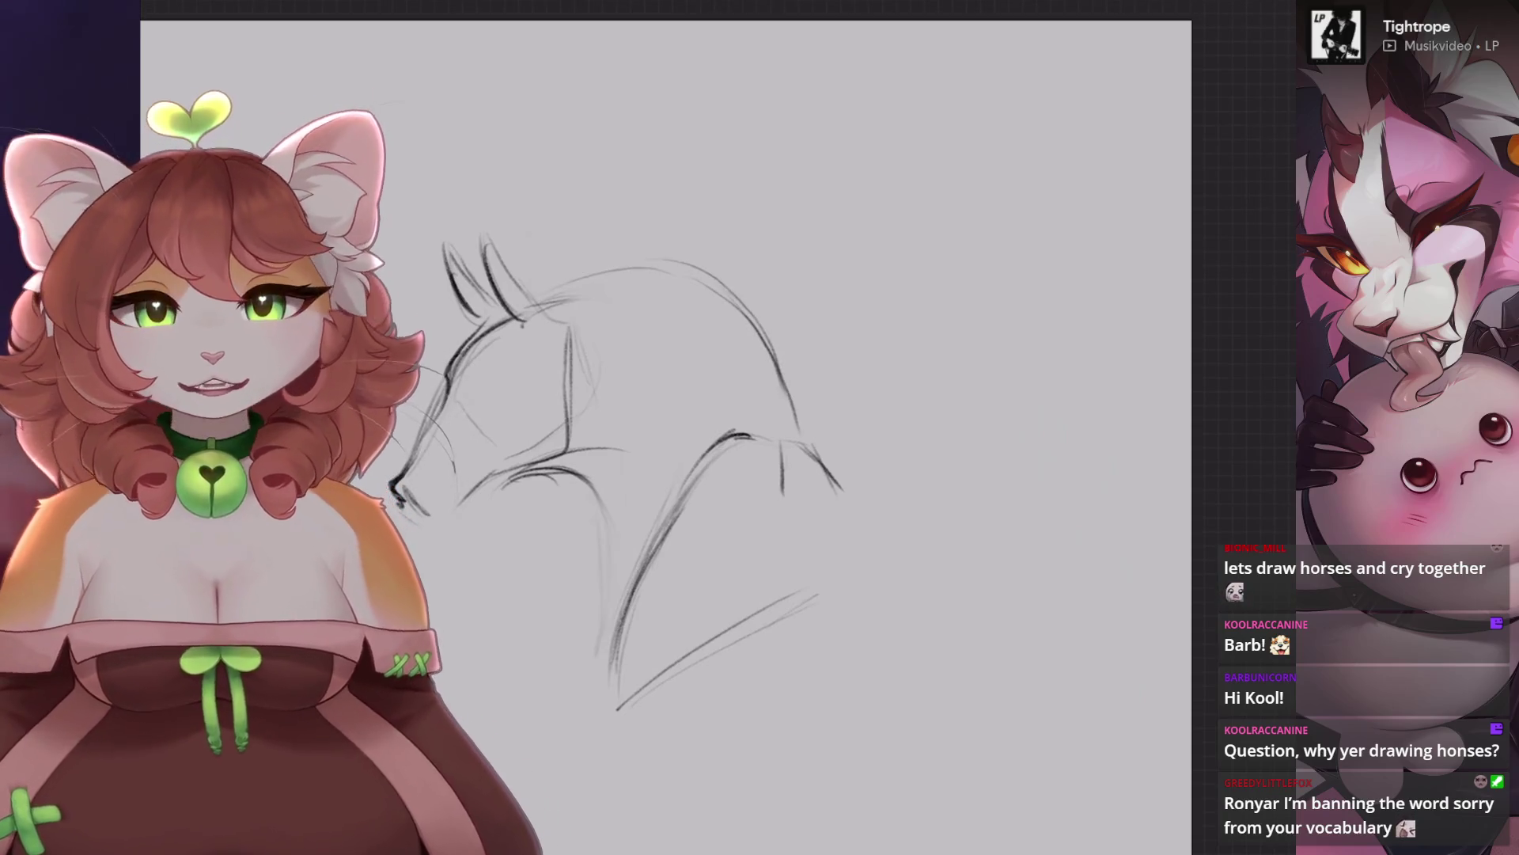
pyautogui.hotkey('ctrl', '[')
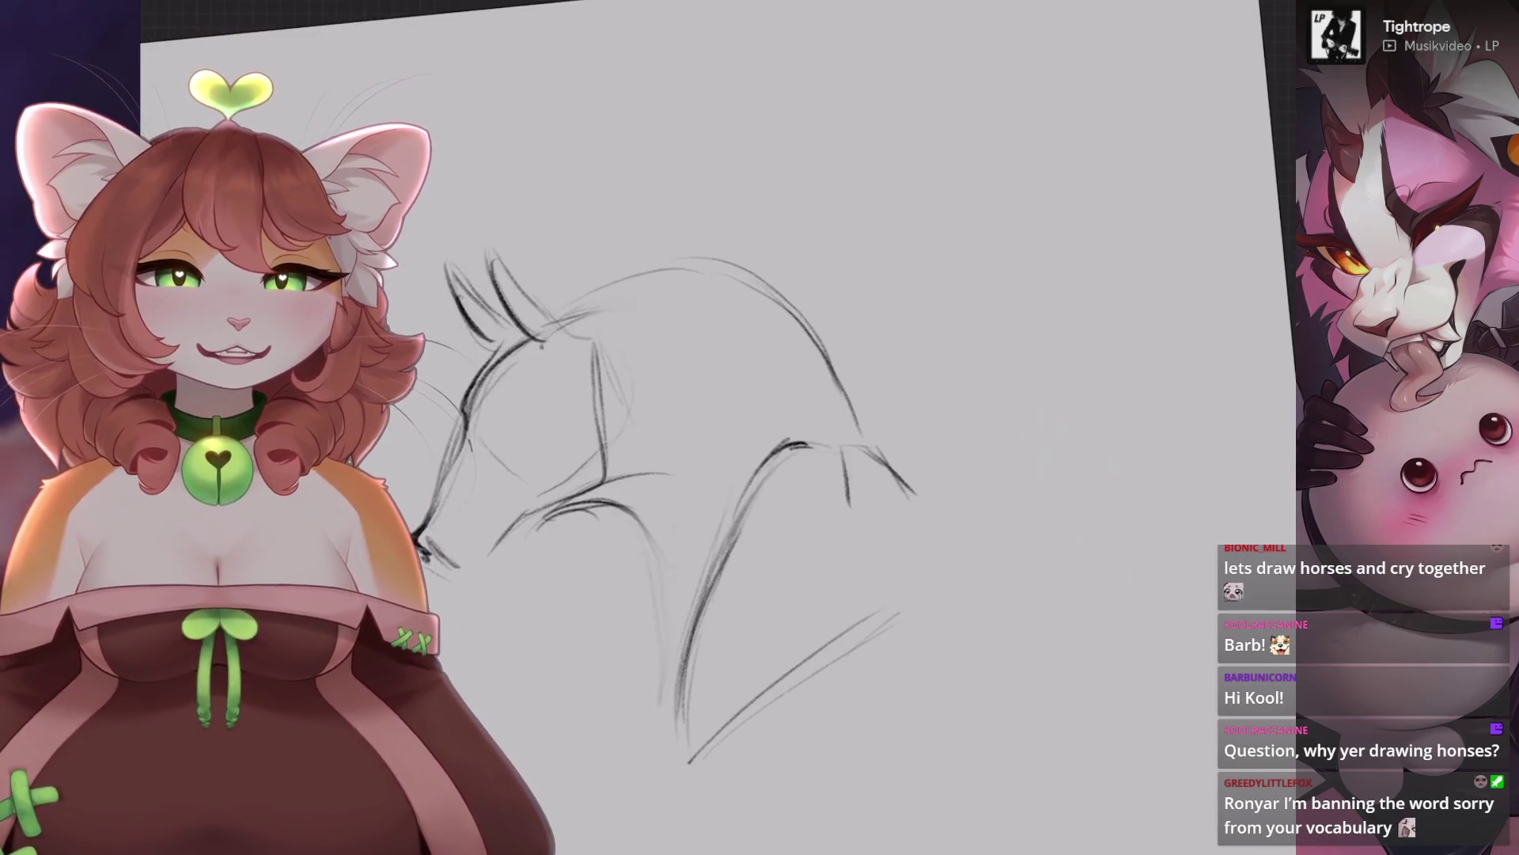
pyautogui.hotkey('ctrl', '+')
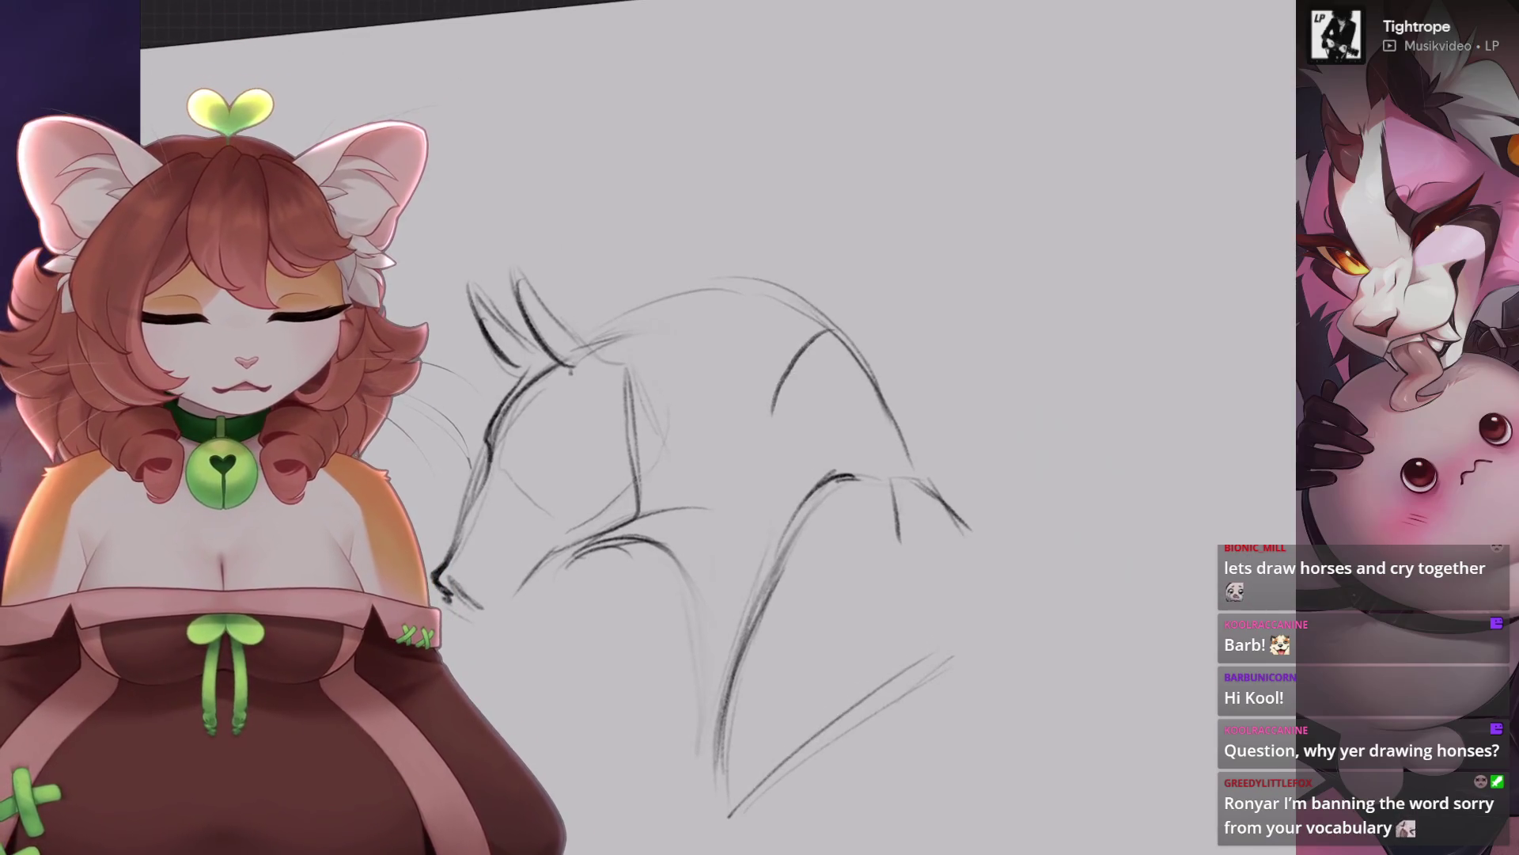
pyautogui.hotkey('ctrl', 'z')
pyautogui.moveTo(768, 439); pyautogui.dragTo(823, 330)
pyautogui.moveTo(779, 405); pyautogui.dragTo(837, 349)
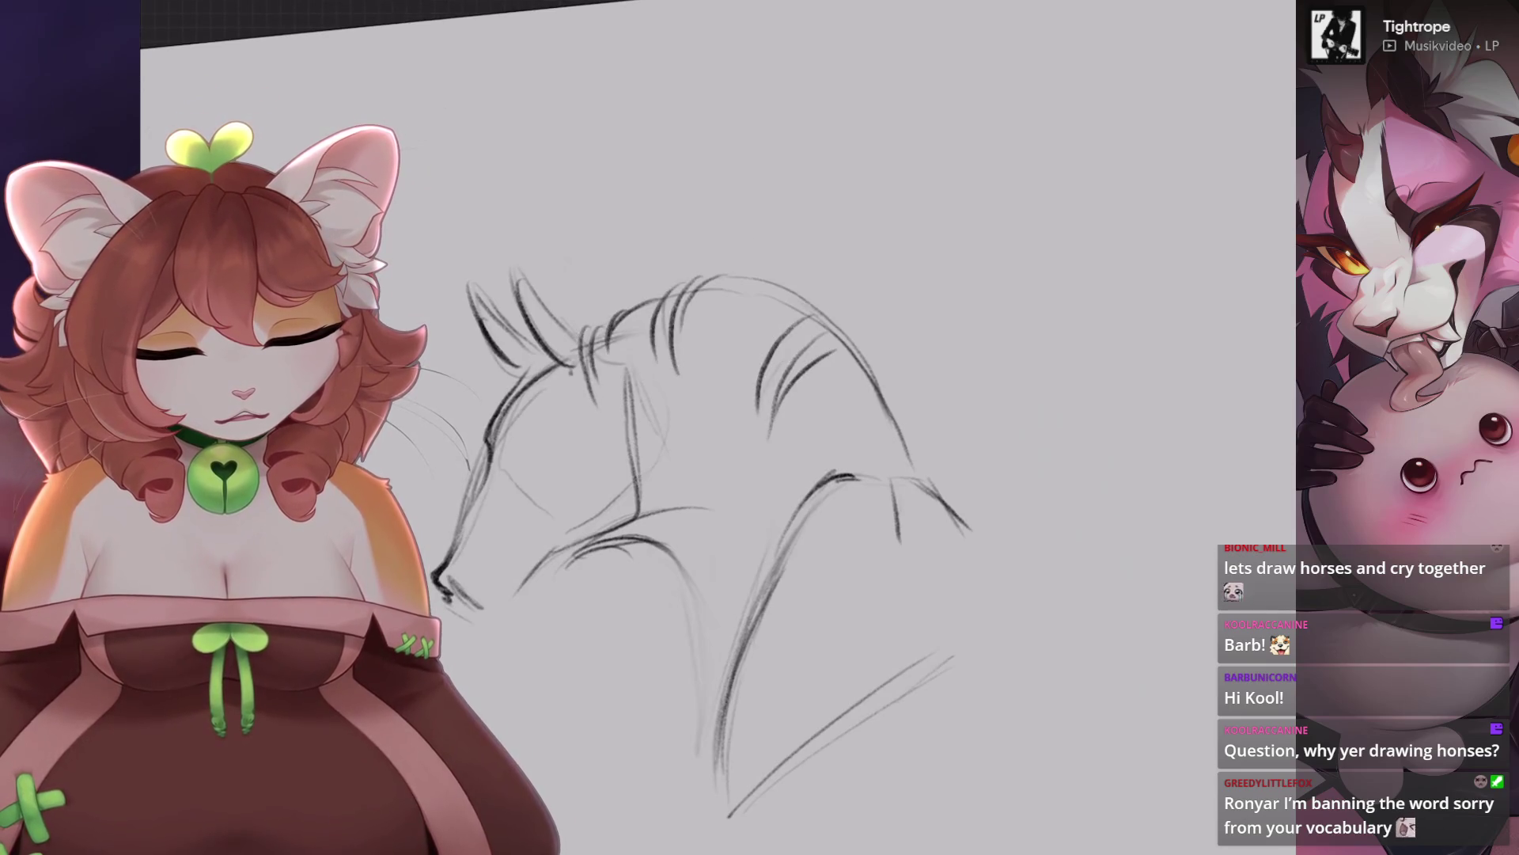
pyautogui.hotkey('ctrl', 'z')
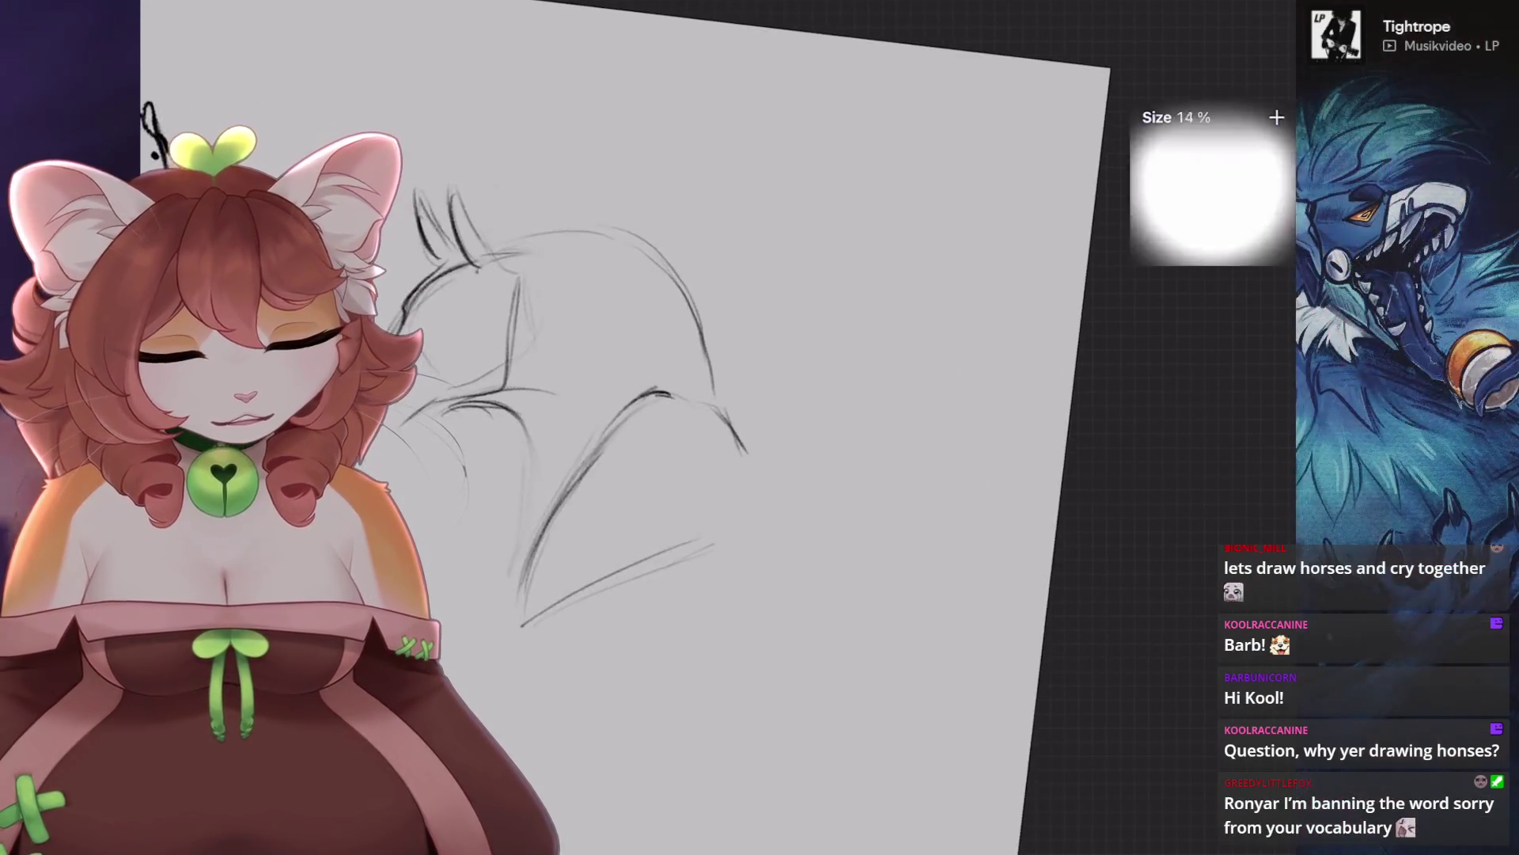
pyautogui.moveTo(625, 528)
pyautogui.mouseDown()
pyautogui.moveTo(518, 637)
pyautogui.moveTo(625, 529)
pyautogui.mouseUp()
pyautogui.hotkey('ctrl', 'z')
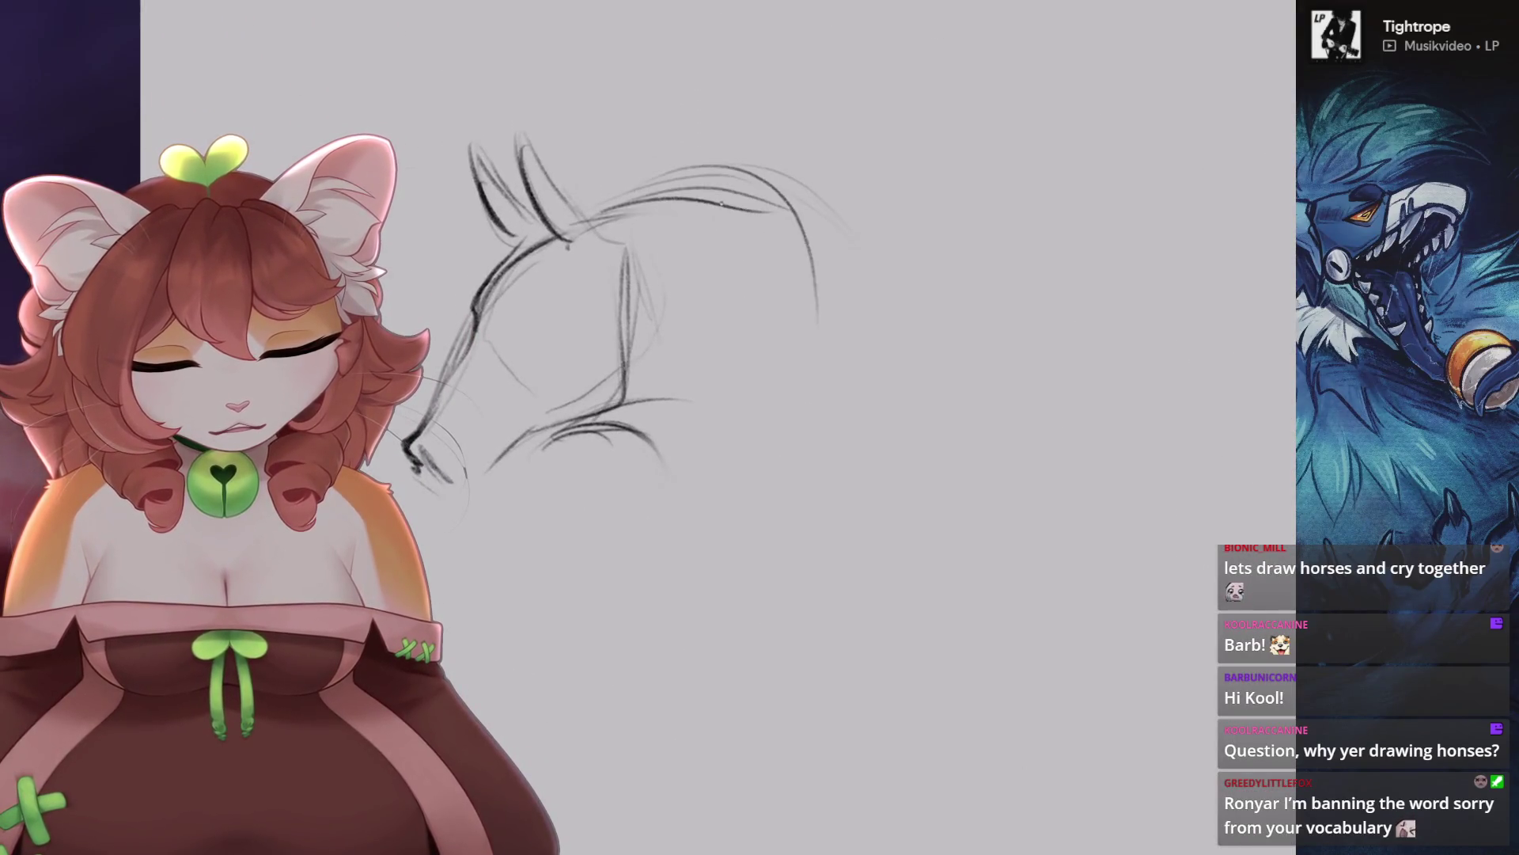
# Remove stray curves and draw a new line down from the head top plus a lower neck stroke.
pyautogui.hotkey('ctrl', 'z')
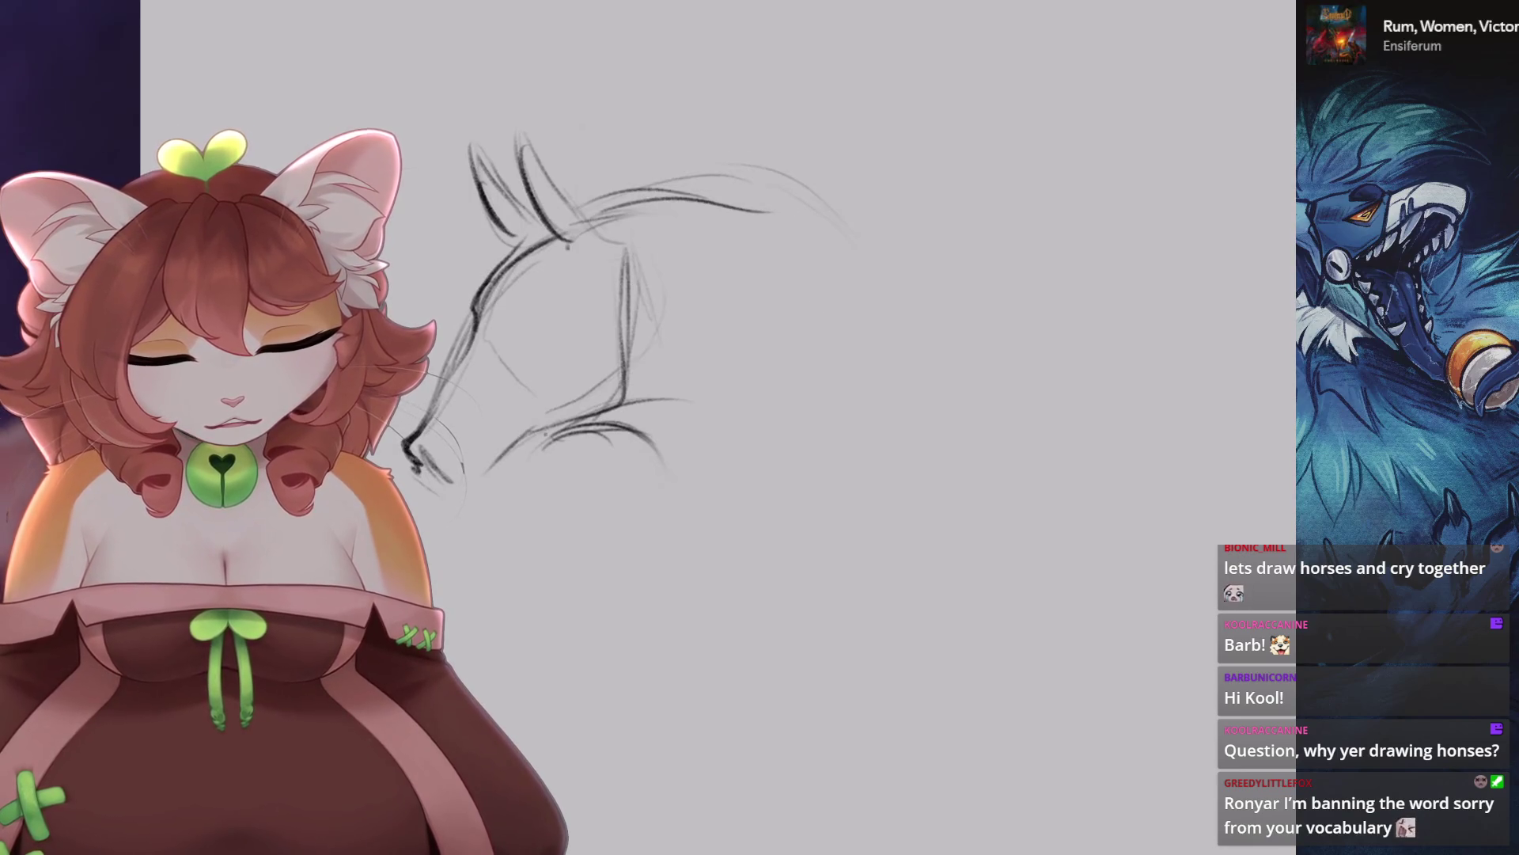
pyautogui.hotkey('ctrl', 'z')
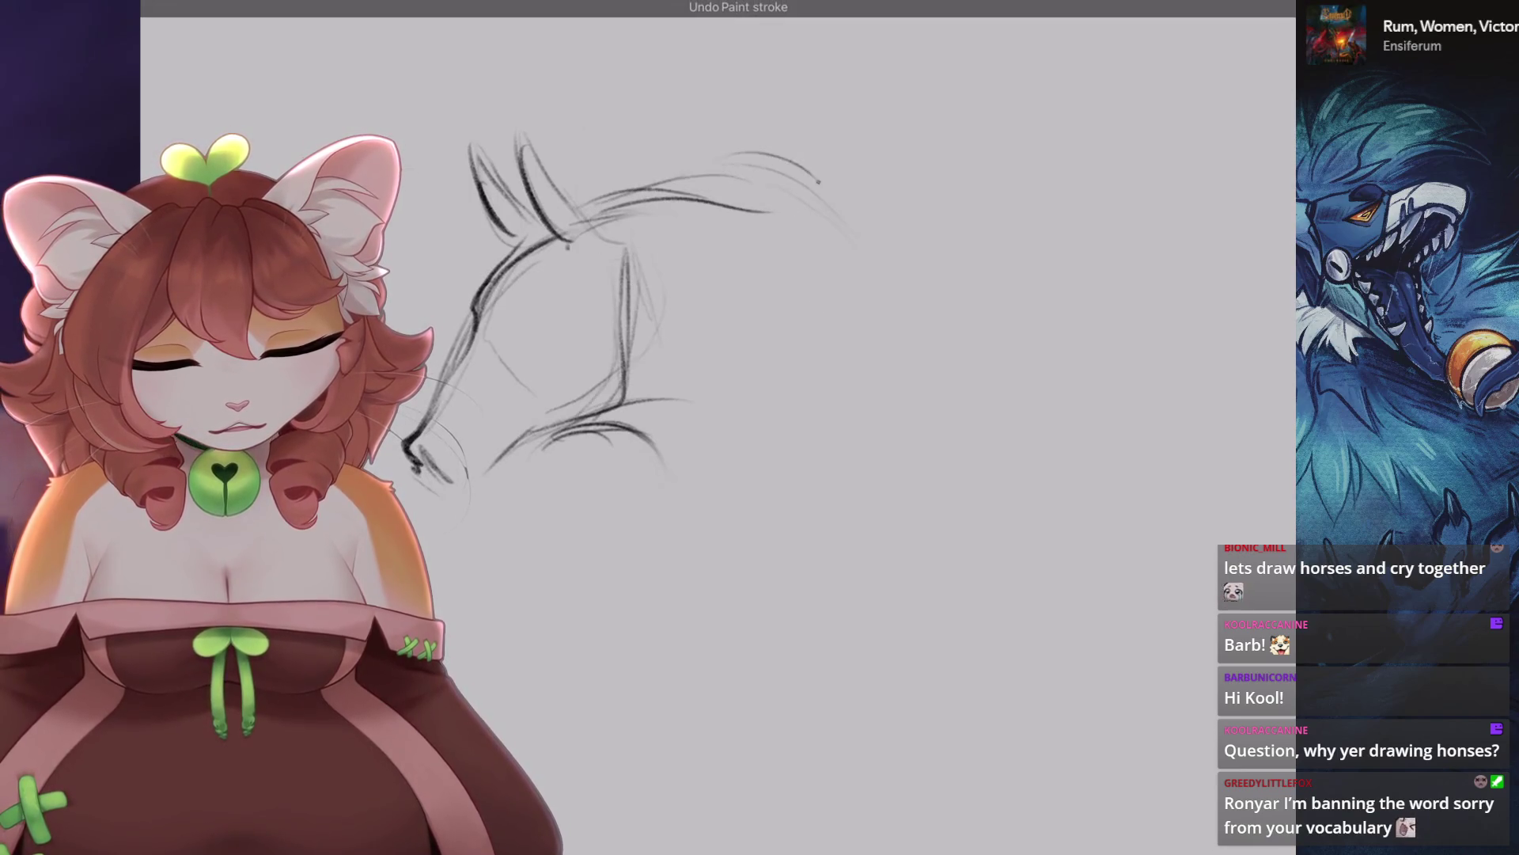
pyautogui.moveTo(673, 207); pyautogui.dragTo(757, 316)
pyautogui.moveTo(726, 412); pyautogui.dragTo(633, 610)
pyautogui.hotkey('ctrl', 'z')
pyautogui.moveTo(722, 475); pyautogui.dragTo(628, 610)
pyautogui.scroll(-1, 601, 301)
pyautogui.hotkey('ctrl', 'z')
pyautogui.moveTo(630, 395); pyautogui.dragTo(552, 558)
# Extend the lower neck line and try neck and mane strokes, undoing the rejected ones.
pyautogui.moveTo(707, 229)
pyautogui.mouseDown()
pyautogui.moveTo(721, 316)
pyautogui.moveTo(646, 504)
pyautogui.mouseUp()
pyautogui.moveTo(756, 332); pyautogui.dragTo(759, 462)
pyautogui.moveTo(657, 409); pyautogui.dragTo(556, 537)
pyautogui.moveTo(679, 377); pyautogui.dragTo(563, 512)
pyautogui.hotkey('ctrl', 'z')
pyautogui.hotkey('ctrl', 'z')
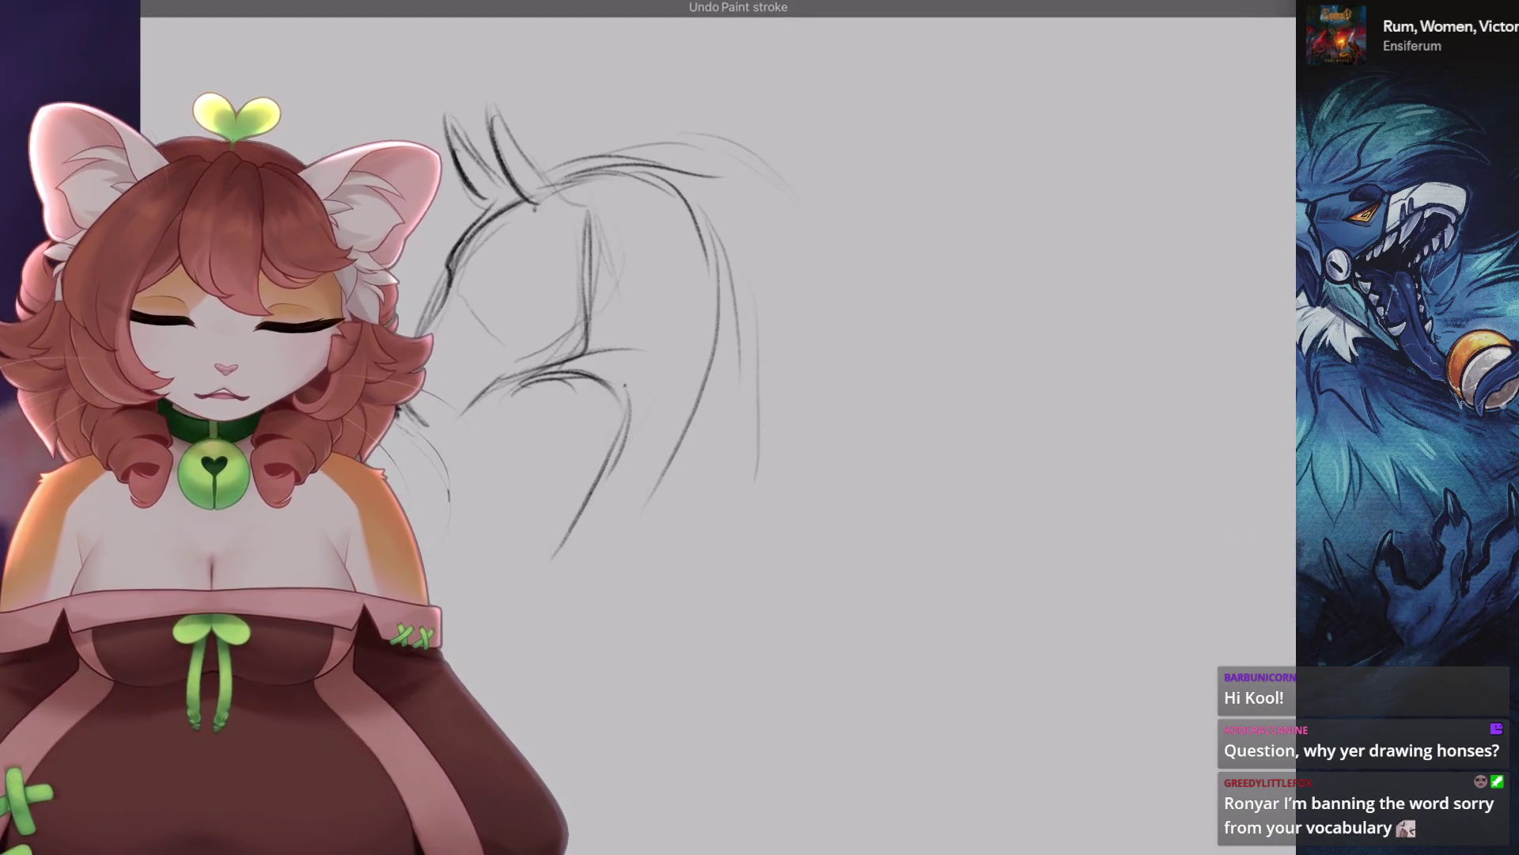
pyautogui.moveTo(714, 324); pyautogui.dragTo(657, 387)
pyautogui.hotkey('ctrl', 'z')
pyautogui.hotkey('ctrl', 'z')
pyautogui.hotkey('ctrl', 'z')
pyautogui.hotkey('ctrl', 'z')
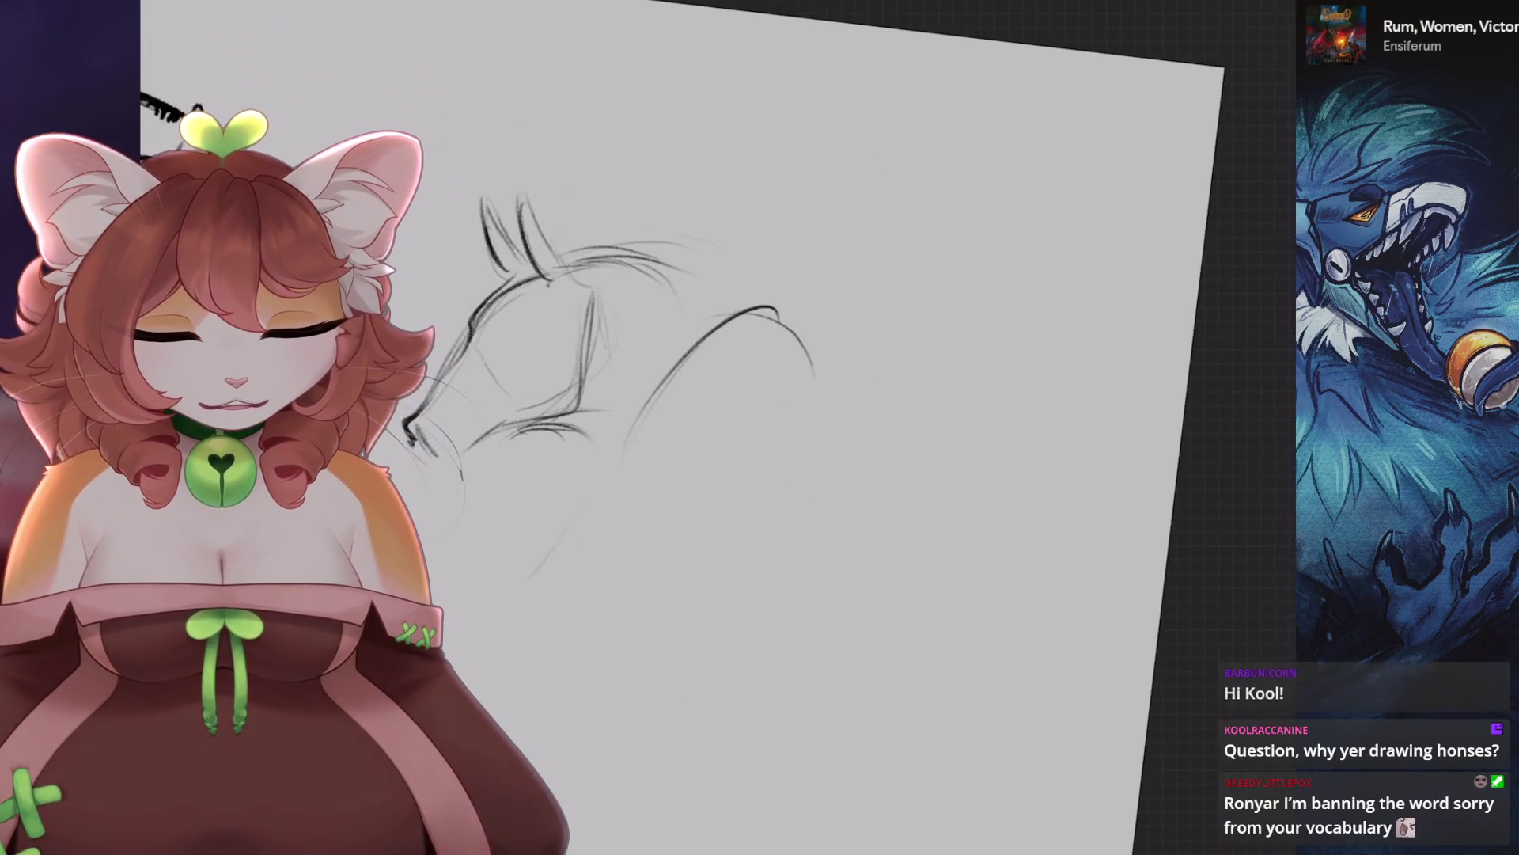
pyautogui.hotkey('ctrl', 'z')
pyautogui.moveTo(569, 265); pyautogui.dragTo(699, 247)
pyautogui.moveTo(815, 273); pyautogui.dragTo(808, 275)
pyautogui.hotkey('ctrl', 'z')
pyautogui.hotkey('ctrl', 'z')
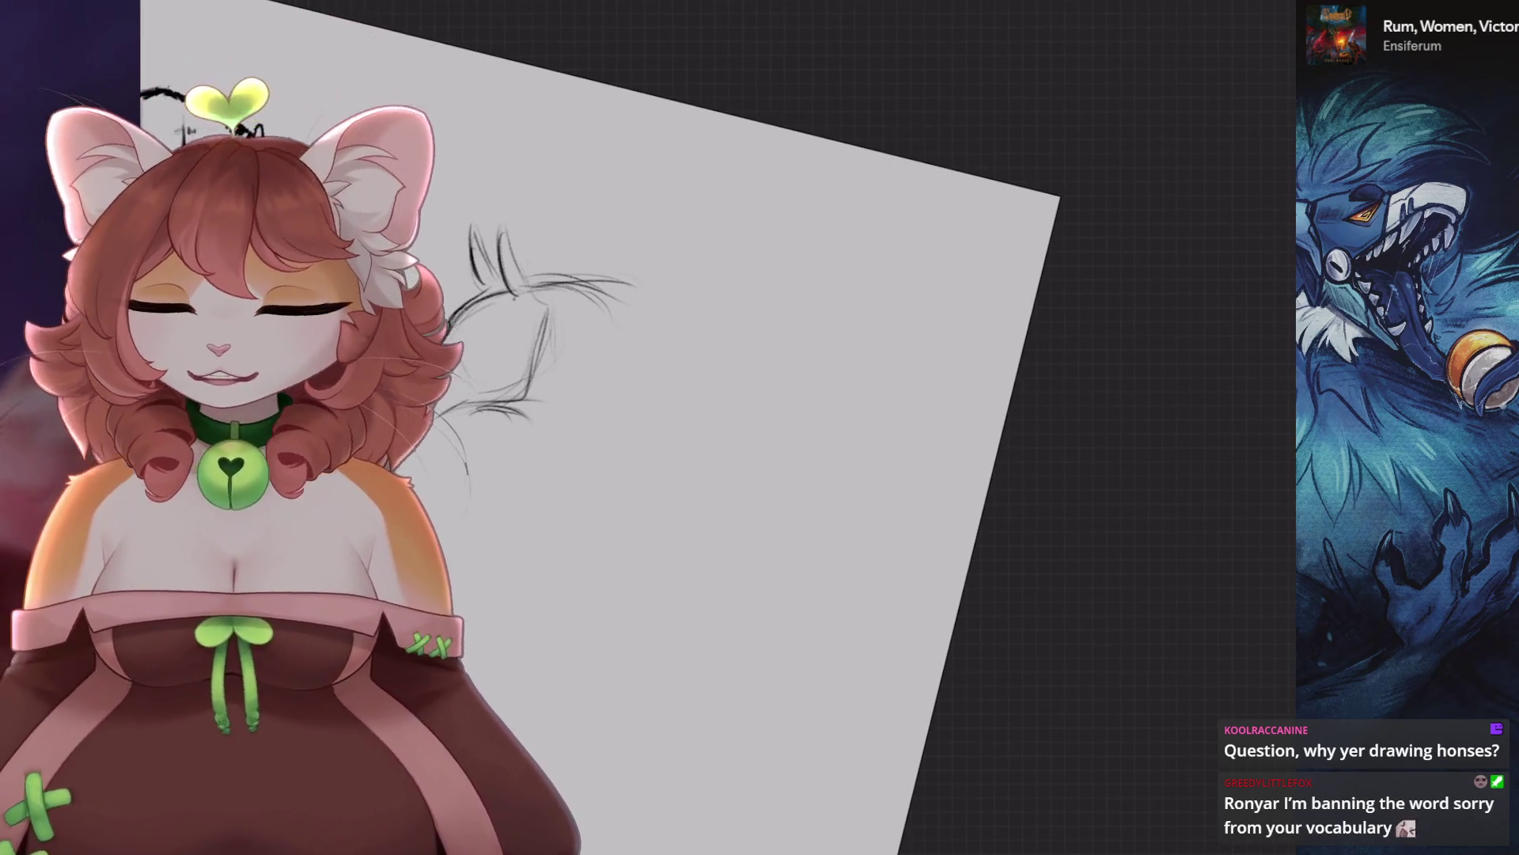
# Level and enlarge the view of the head and lighten the dark jaw strokes.
pyautogui.hotkey('ctrl', '0')
pyautogui.hotkey('ctrl', 'z')
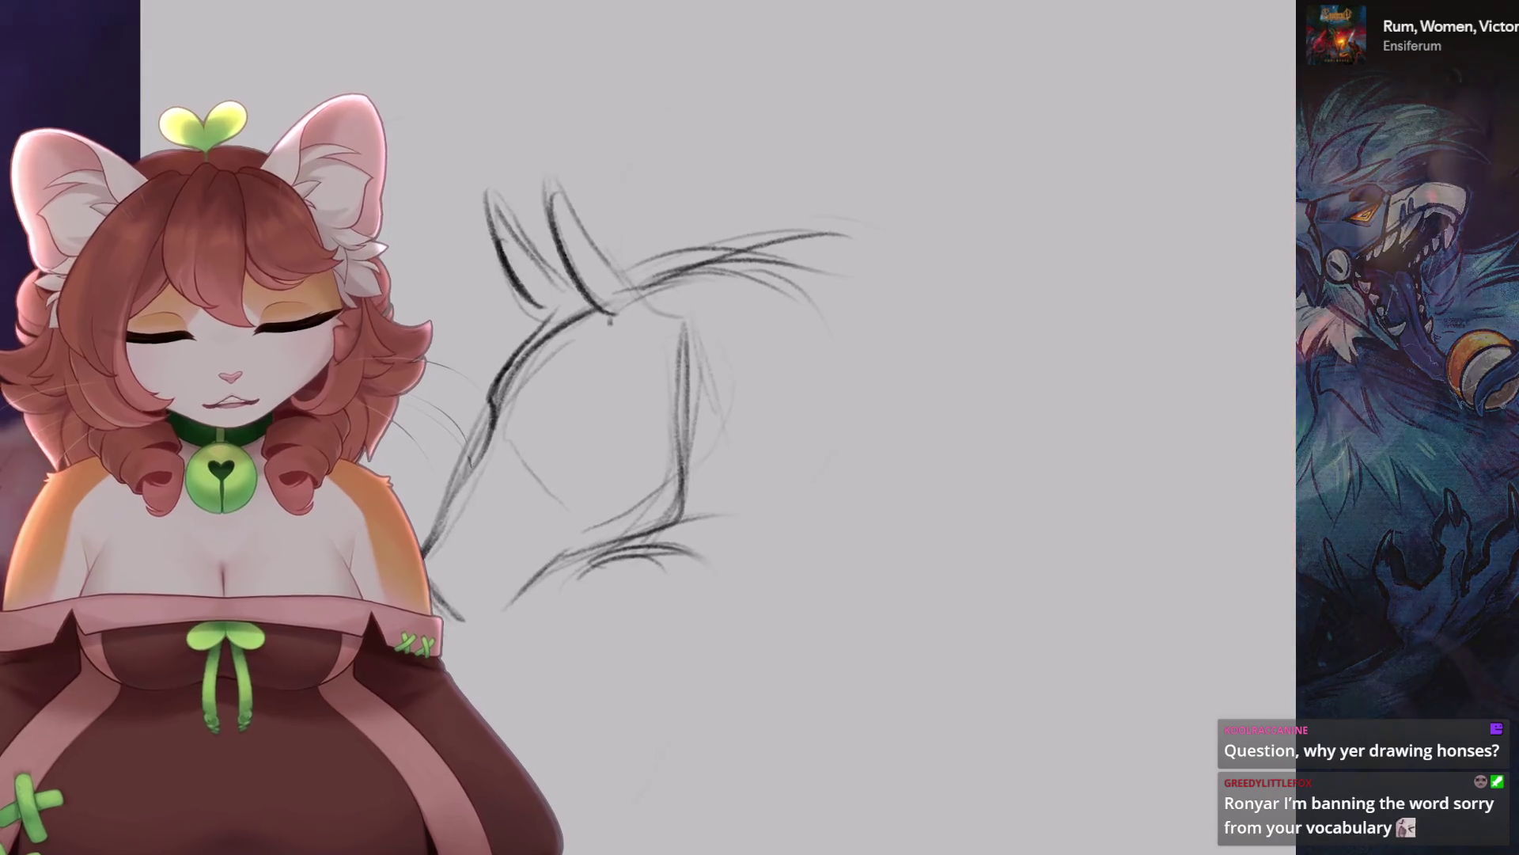
pyautogui.hotkey('ctrl', '+')
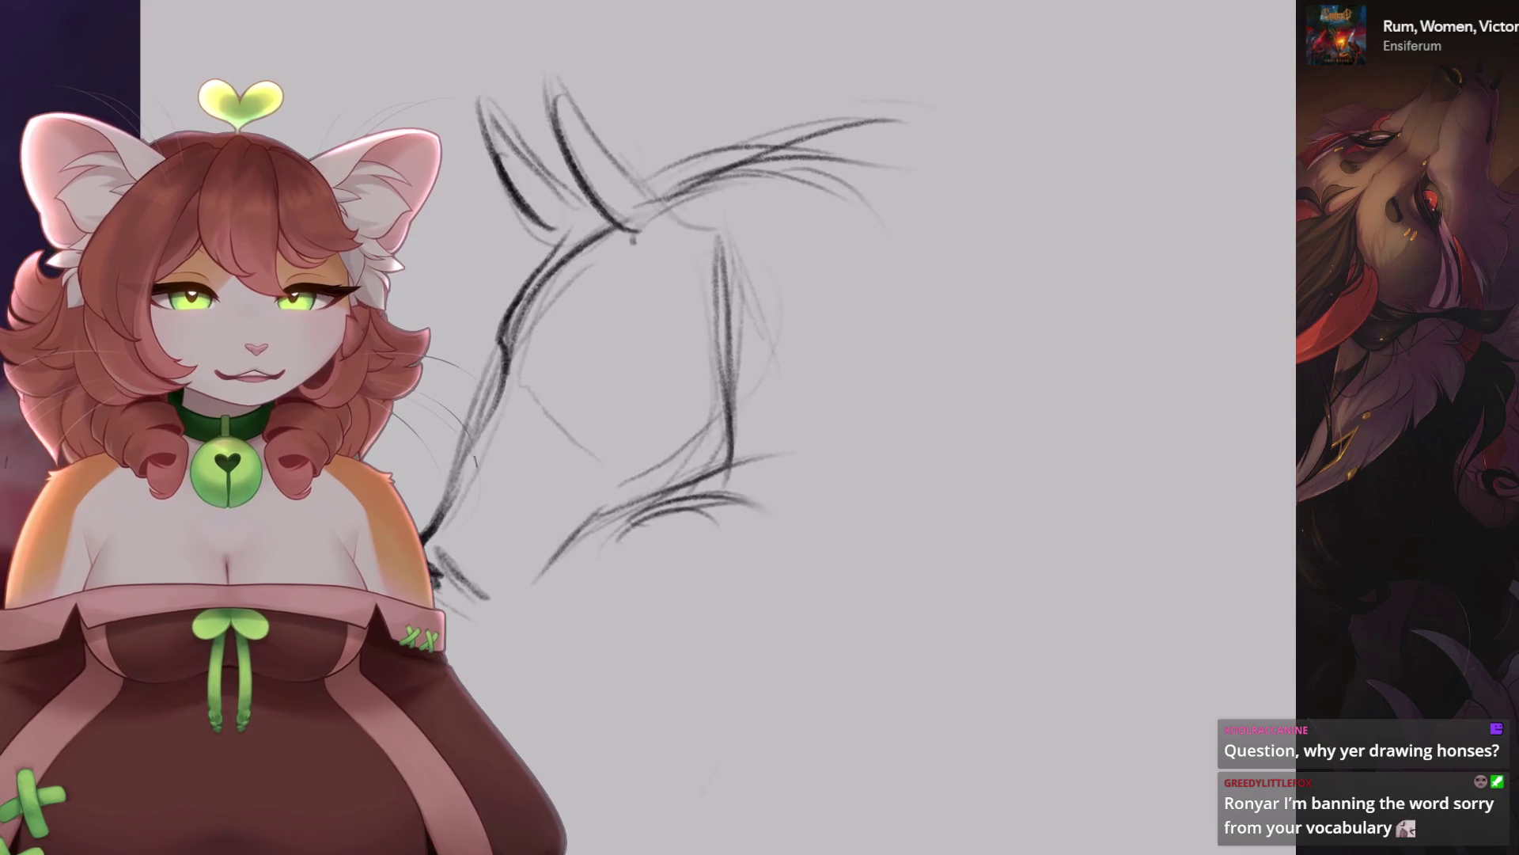
pyautogui.moveTo(786, 296)
pyautogui.mouseDown()
pyautogui.moveTo(824, 264)
pyautogui.moveTo(760, 483)
pyautogui.mouseUp()
pyautogui.moveTo(738, 224); pyautogui.dragTo(775, 291)
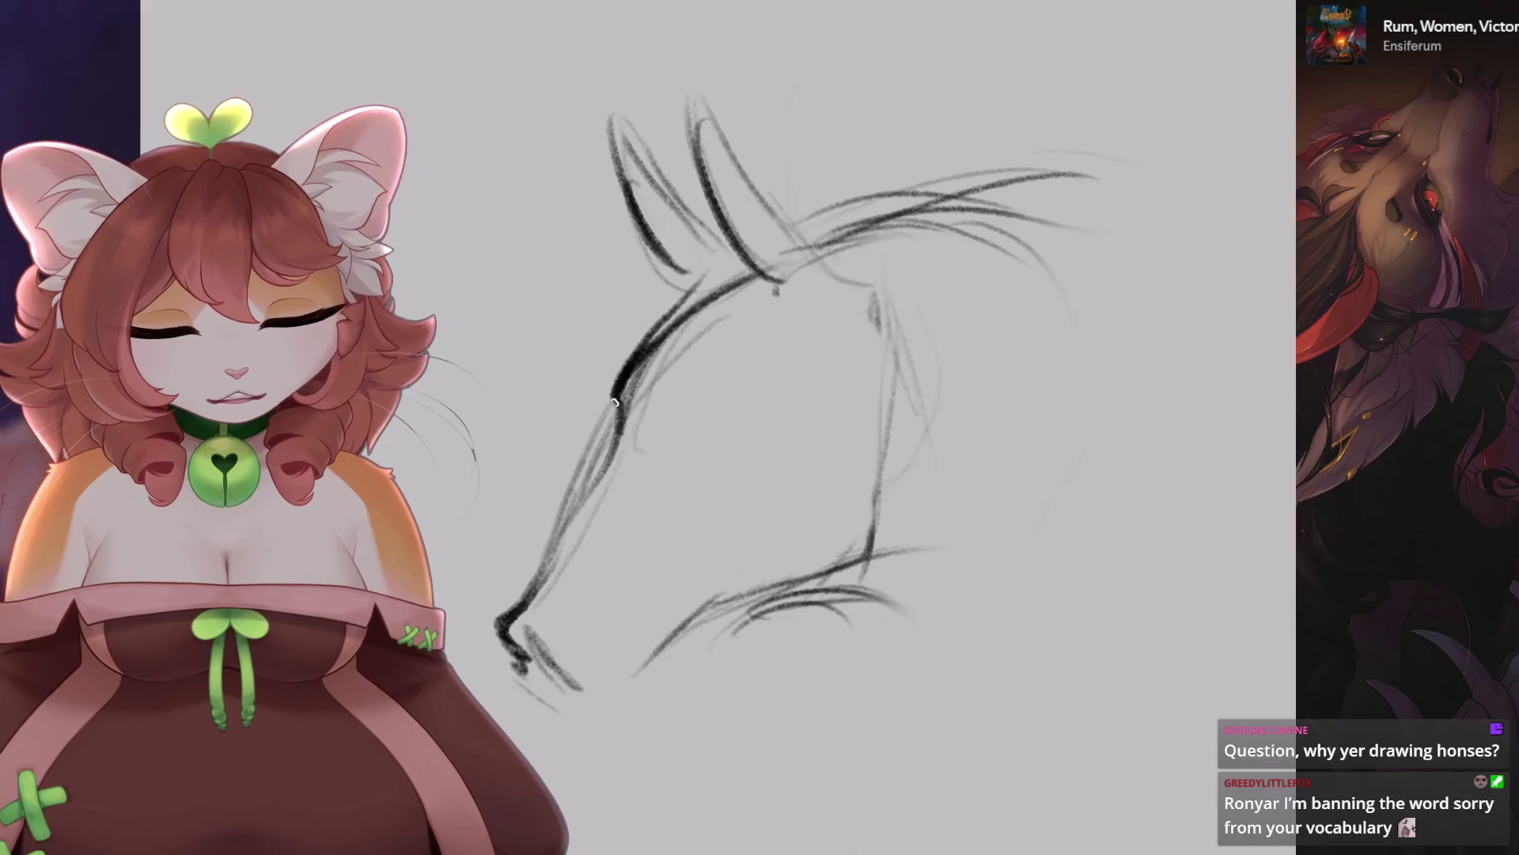
pyautogui.hotkey('ctrl', 'z')
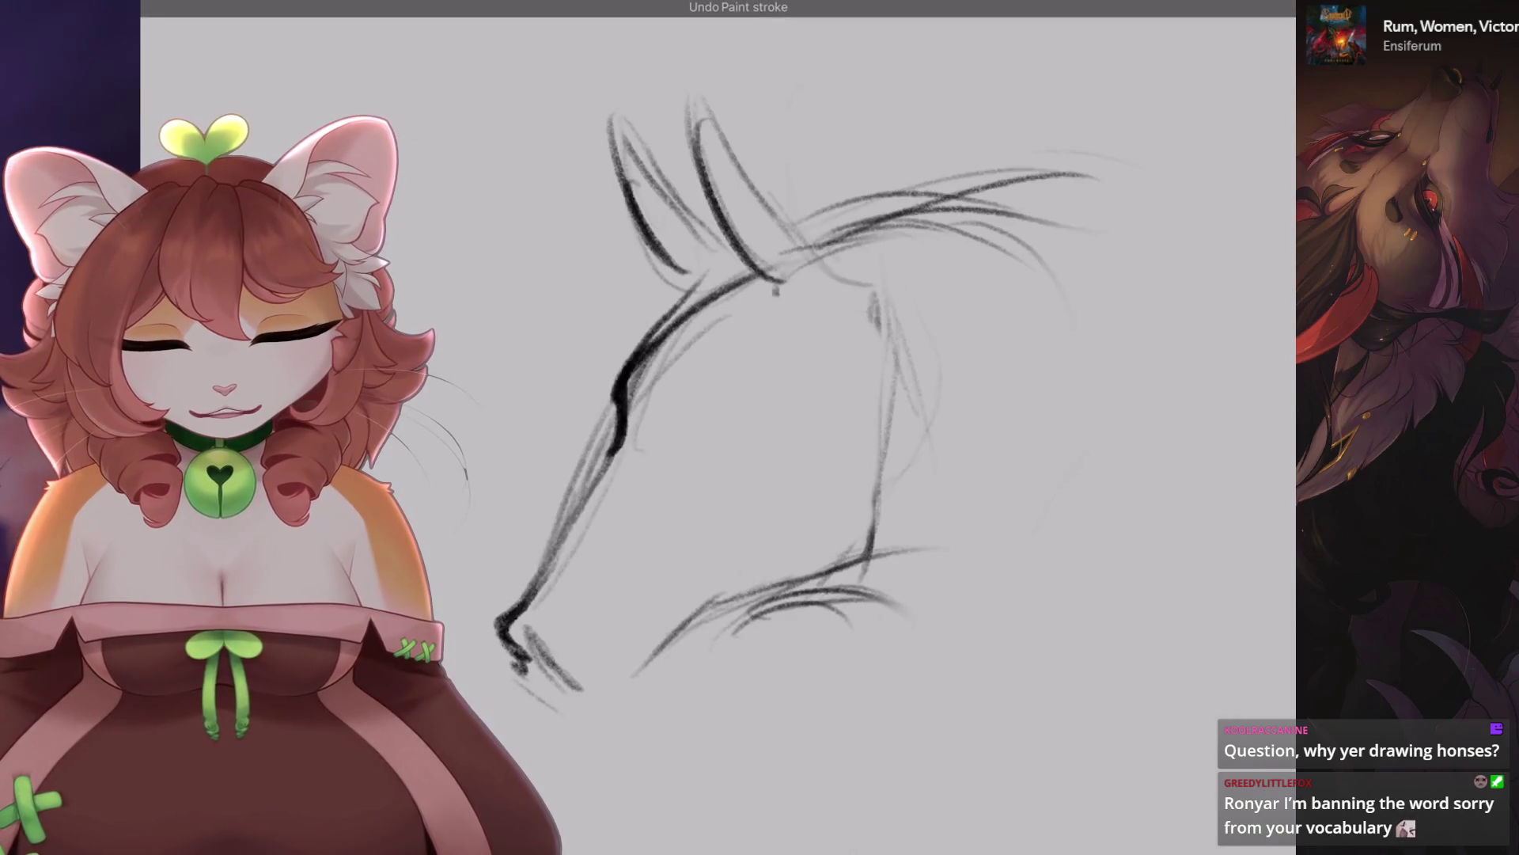
pyautogui.press('-')
pyautogui.press('+')
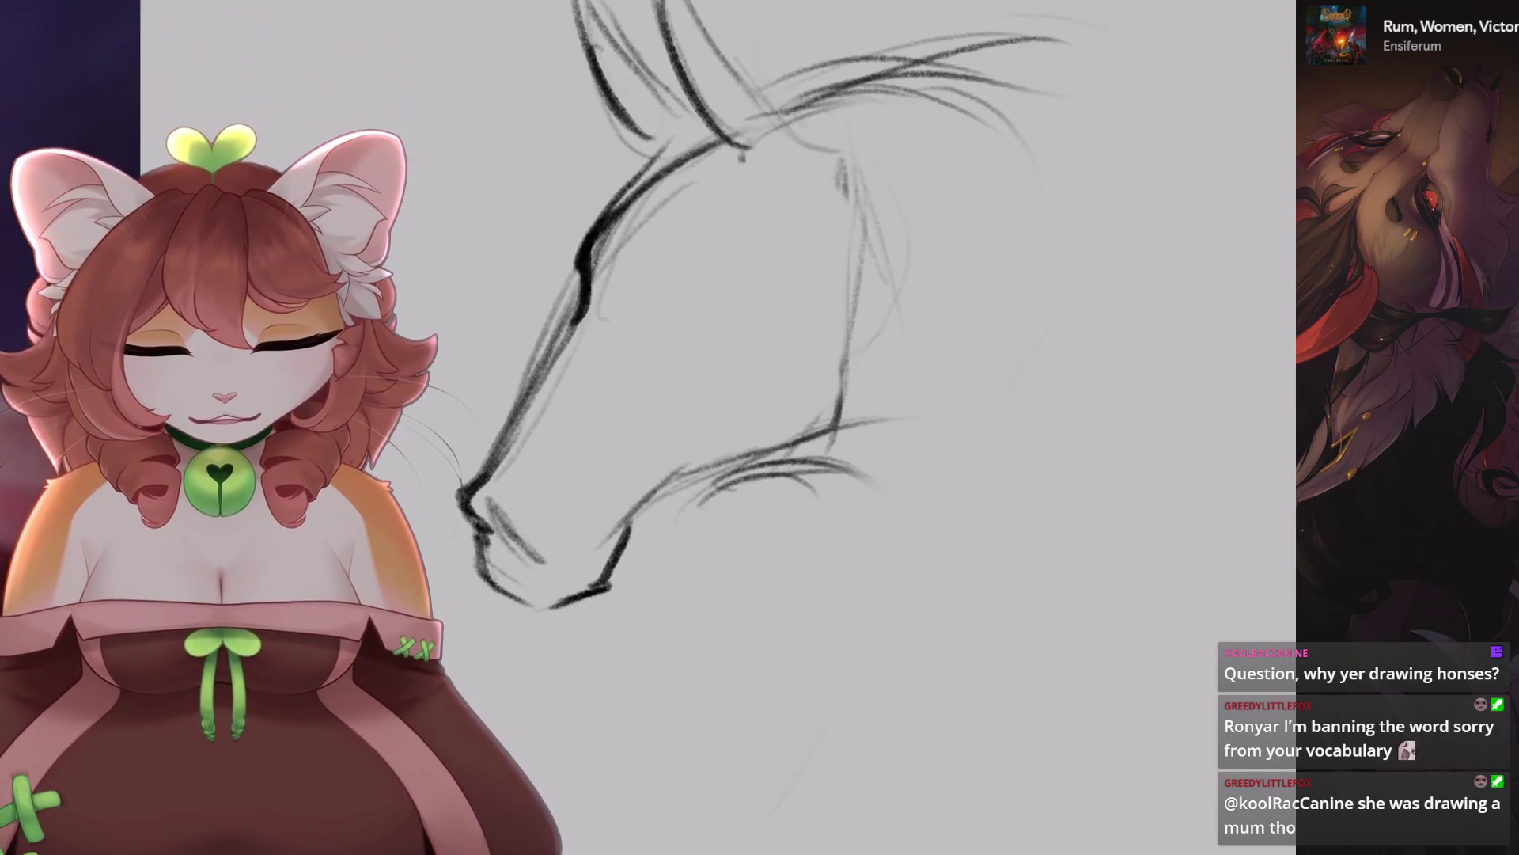
# Redraw the chin as a shorter stroke and ink the jaw line curving up to the cheek.
pyautogui.hotkey('ctrl', 'z')
pyautogui.moveTo(554, 613); pyautogui.dragTo(625, 534)
pyautogui.hotkey('ctrl', 'z')
pyautogui.moveTo(558, 617); pyautogui.dragTo(607, 593)
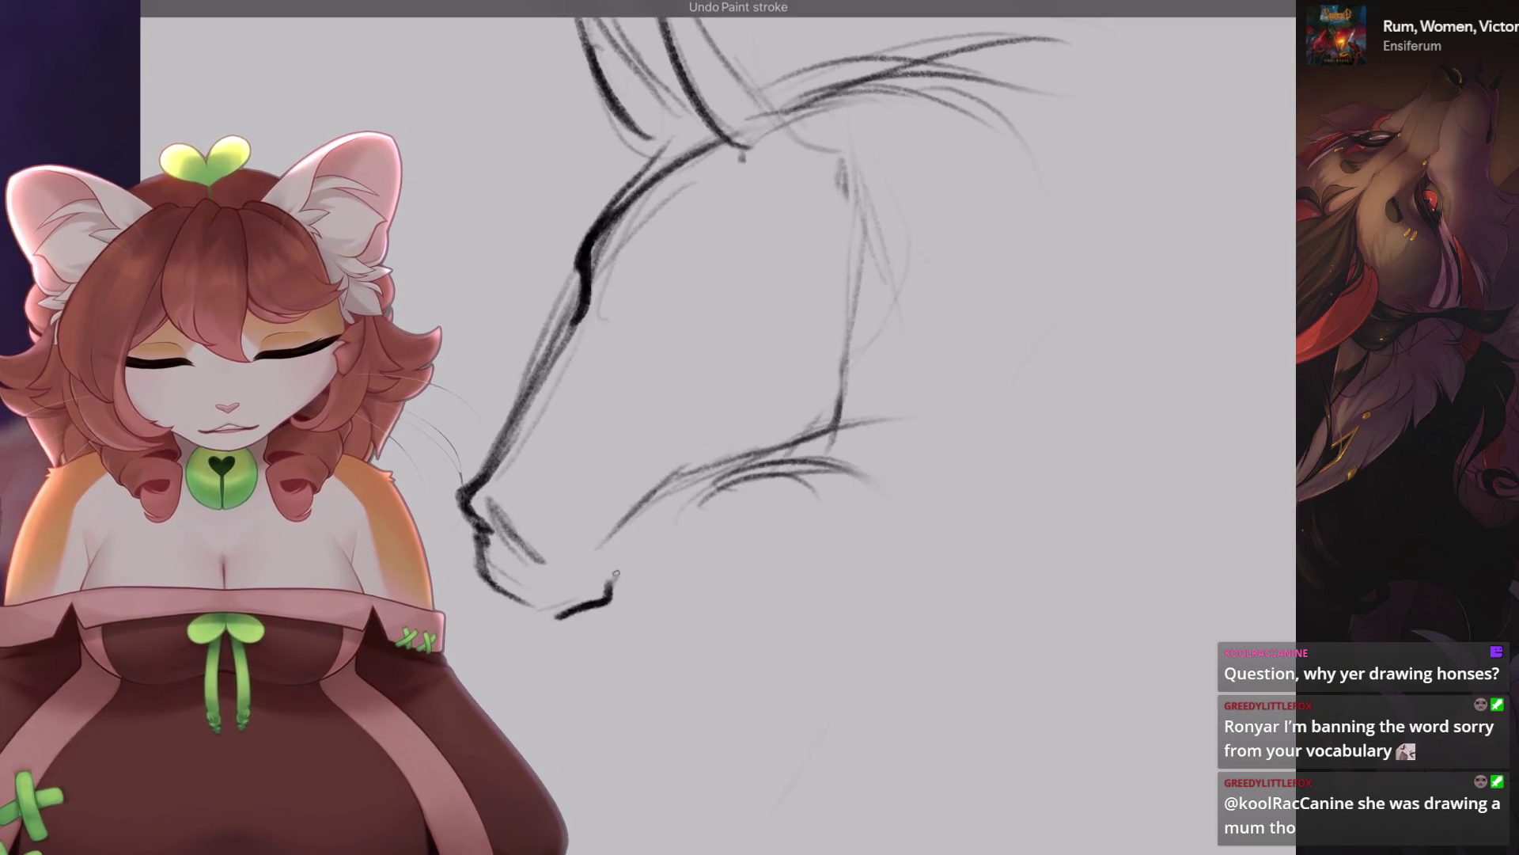
pyautogui.moveTo(694, 489); pyautogui.dragTo(610, 564)
pyautogui.moveTo(677, 491); pyautogui.dragTo(848, 371)
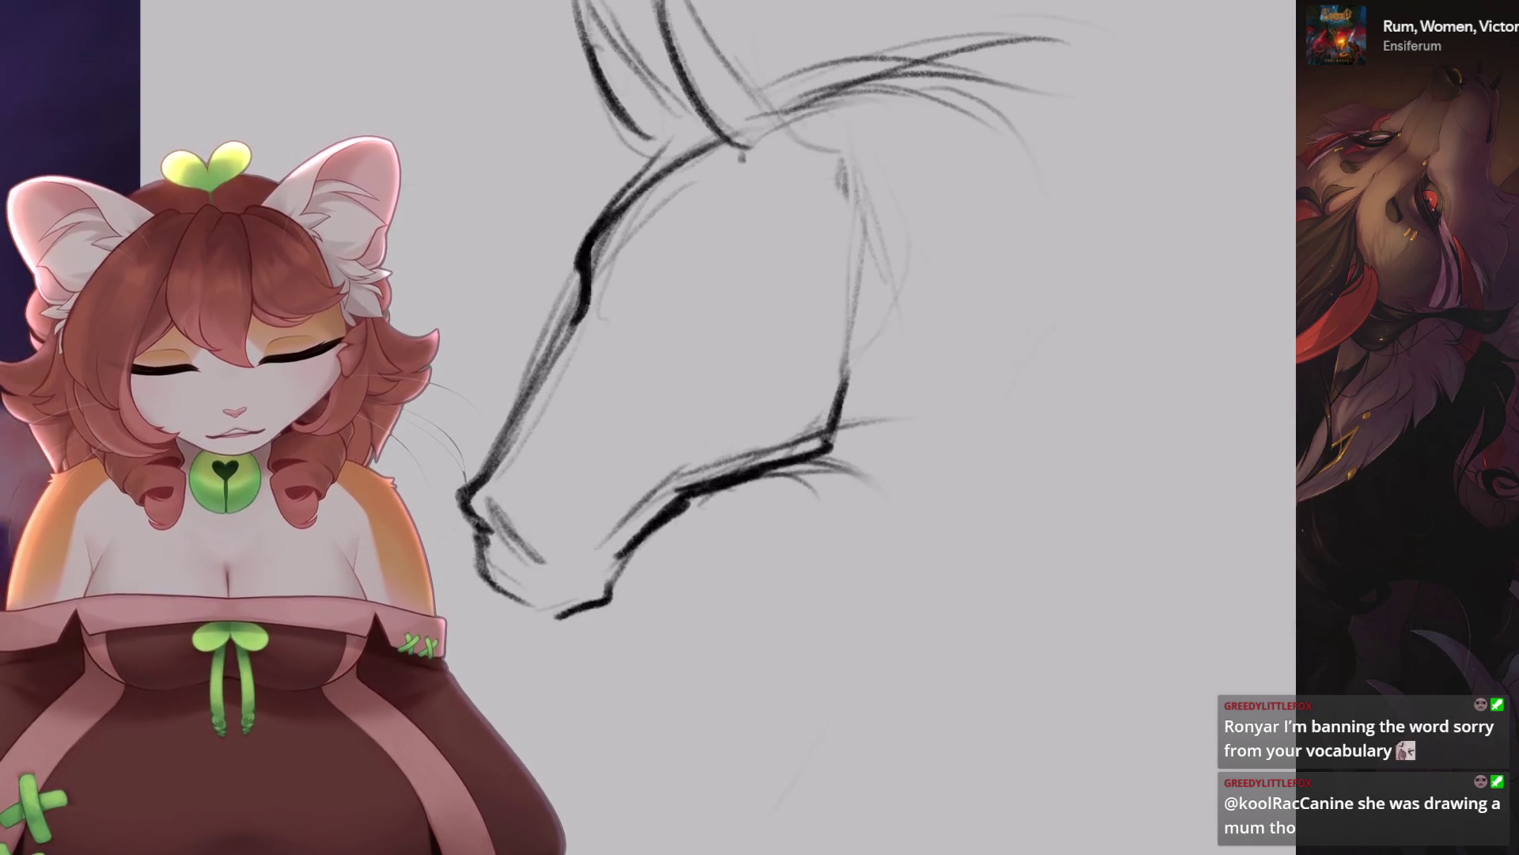
# Thicken the front-of-face line and rotate the canvas so the head sits upright.
pyautogui.moveTo(552, 359)
pyautogui.mouseDown()
pyautogui.moveTo(466, 497)
pyautogui.moveTo(546, 546)
pyautogui.mouseUp()
pyautogui.hotkey('ctrl', 'z')
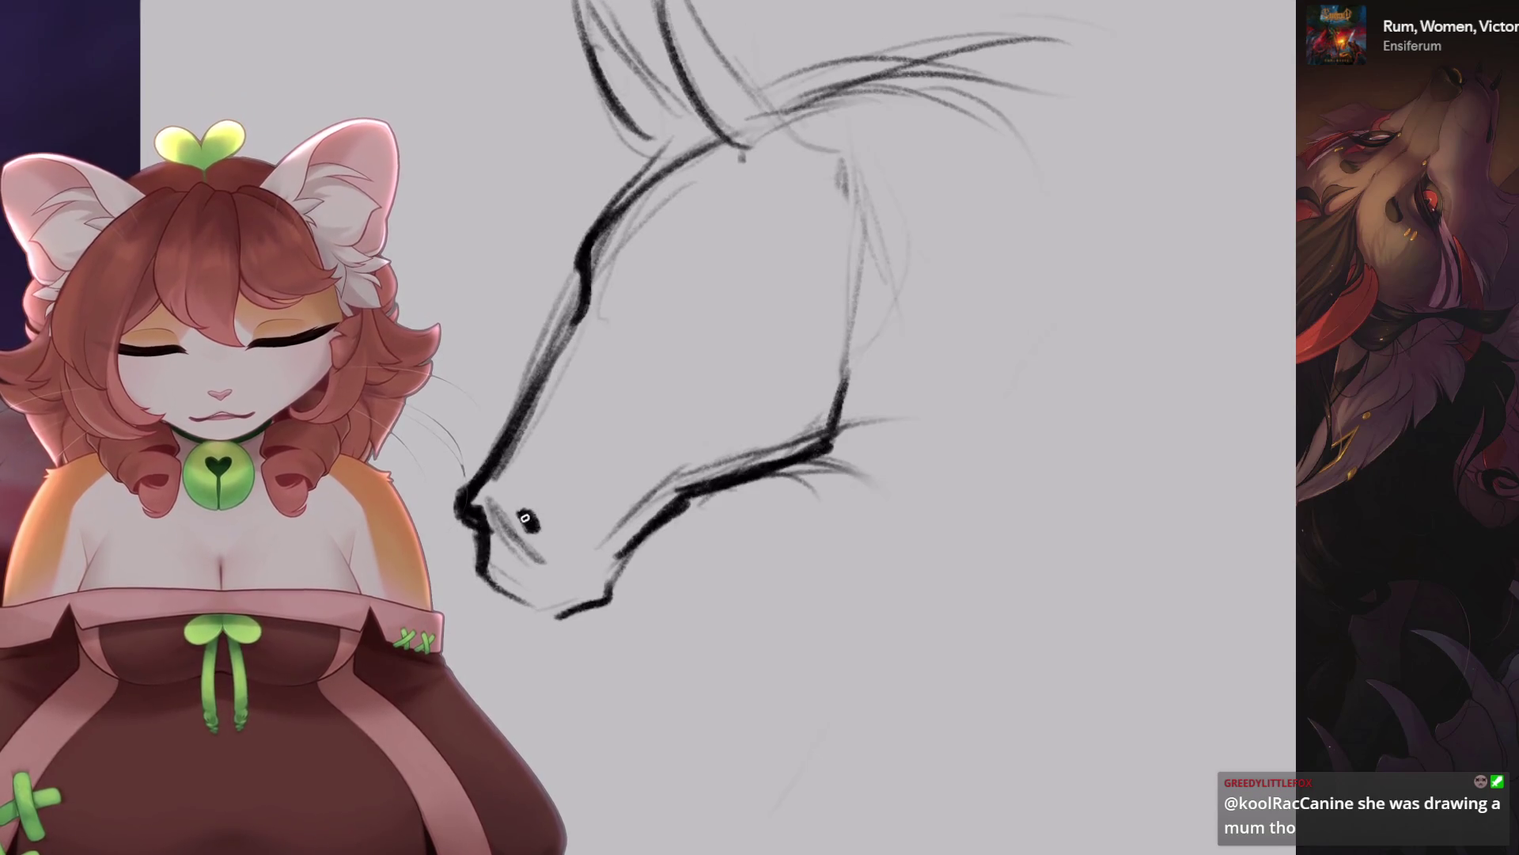
pyautogui.moveTo(742, 156); pyautogui.dragTo(582, 589)
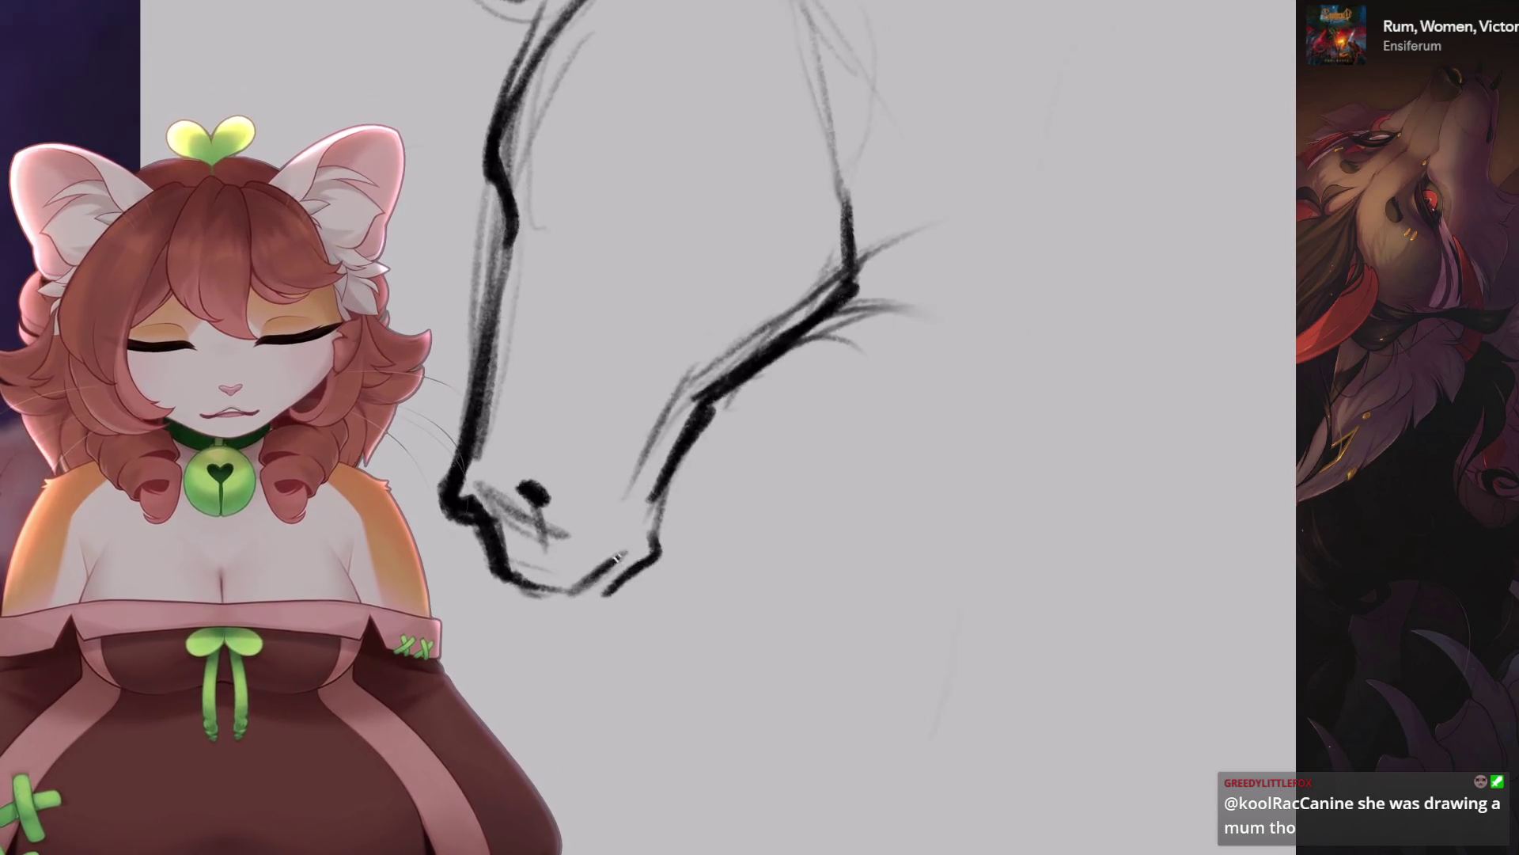
pyautogui.hotkey('ctrl', 'z')
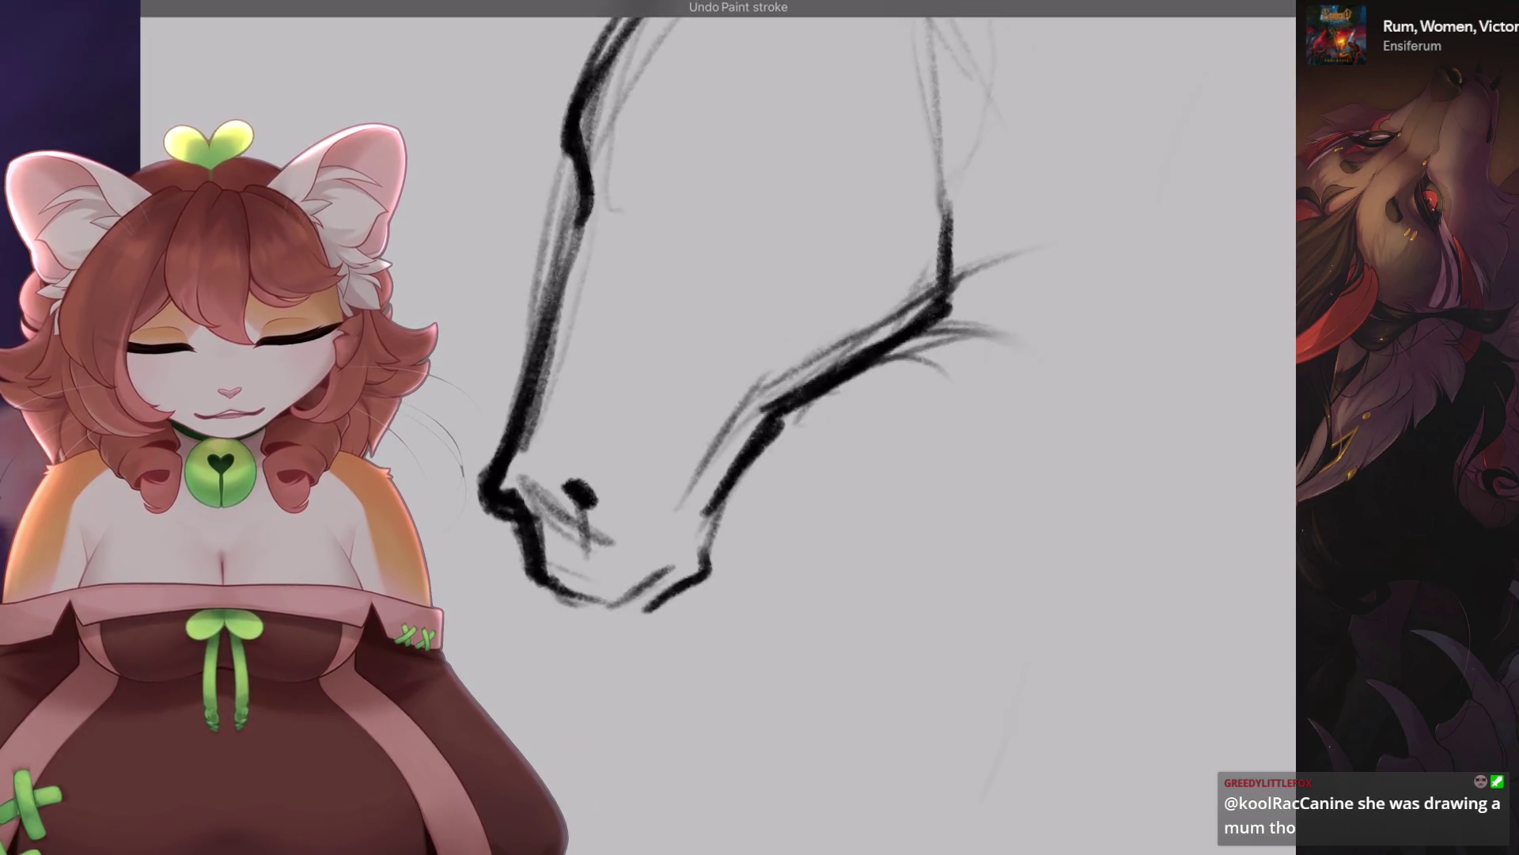
pyautogui.moveTo(712, 356); pyautogui.dragTo(649, 427)
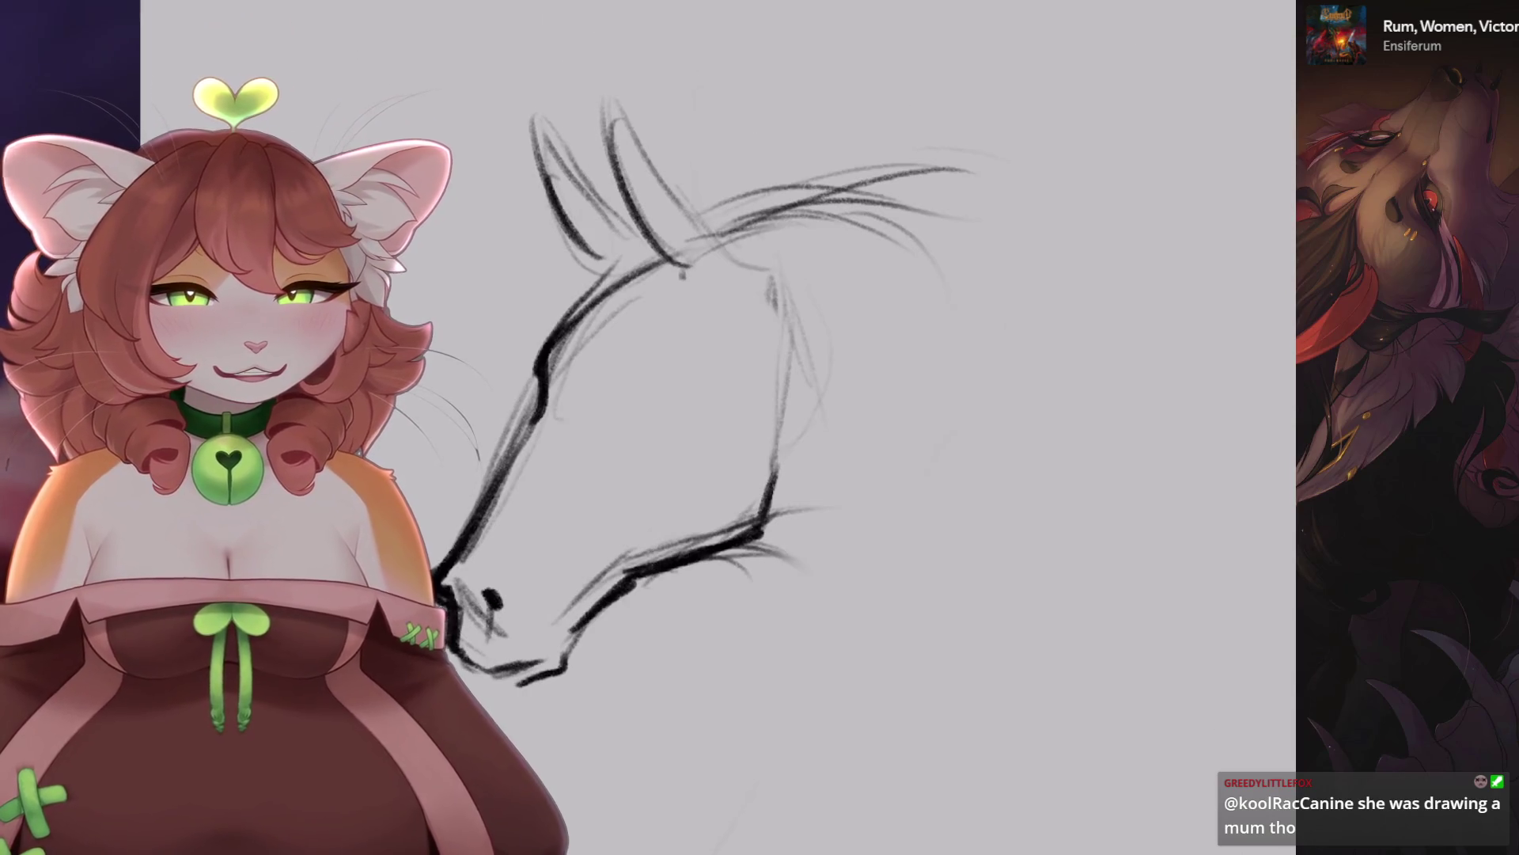
pyautogui.scroll(-1, 633, 395)
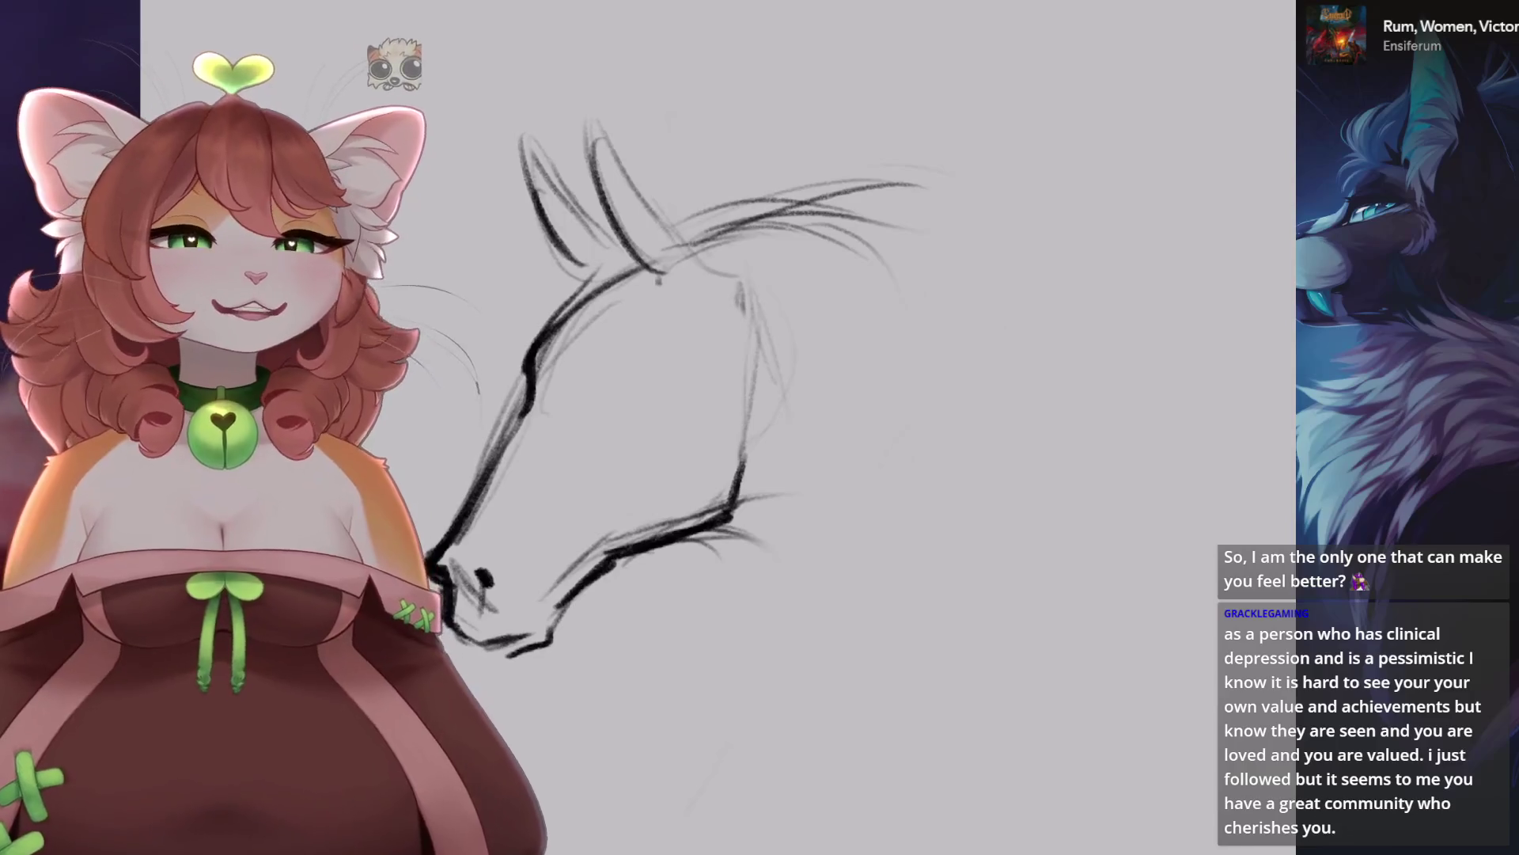
pyautogui.press('b')
# Close the brush library, then draw a guide stroke and ink a thick line down the nose.
pyautogui.scroll(-3, 514, 175)
pyautogui.click(561, 253)
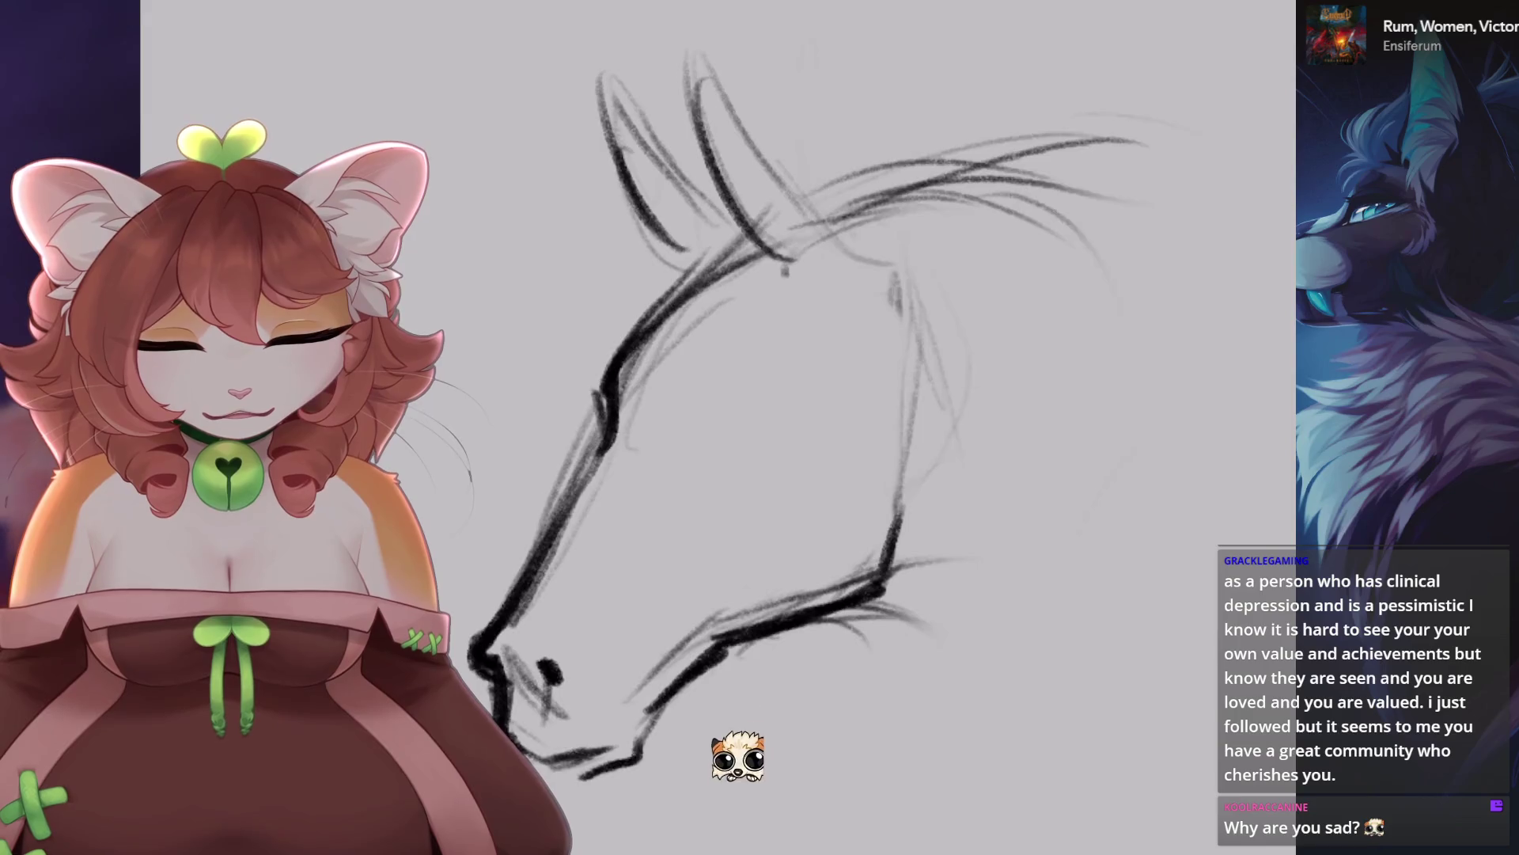
pyautogui.scroll(2, 618, 526)
pyautogui.moveTo(637, 372); pyautogui.dragTo(618, 526)
pyautogui.hotkey('ctrl', 'z')
pyautogui.hotkey('ctrl', 'z')
pyautogui.moveTo(764, 202)
pyautogui.mouseDown()
pyautogui.moveTo(617, 403)
pyautogui.moveTo(554, 570)
pyautogui.mouseUp()
pyautogui.moveTo(657, 360); pyautogui.dragTo(605, 475)
pyautogui.moveTo(712, 356)
pyautogui.mouseDown()
pyautogui.moveTo(791, 475)
pyautogui.moveTo(700, 369)
pyautogui.moveTo(742, 317)
pyautogui.moveTo(783, 303)
pyautogui.mouseUp()
pyautogui.hotkey('ctrl', 'z')
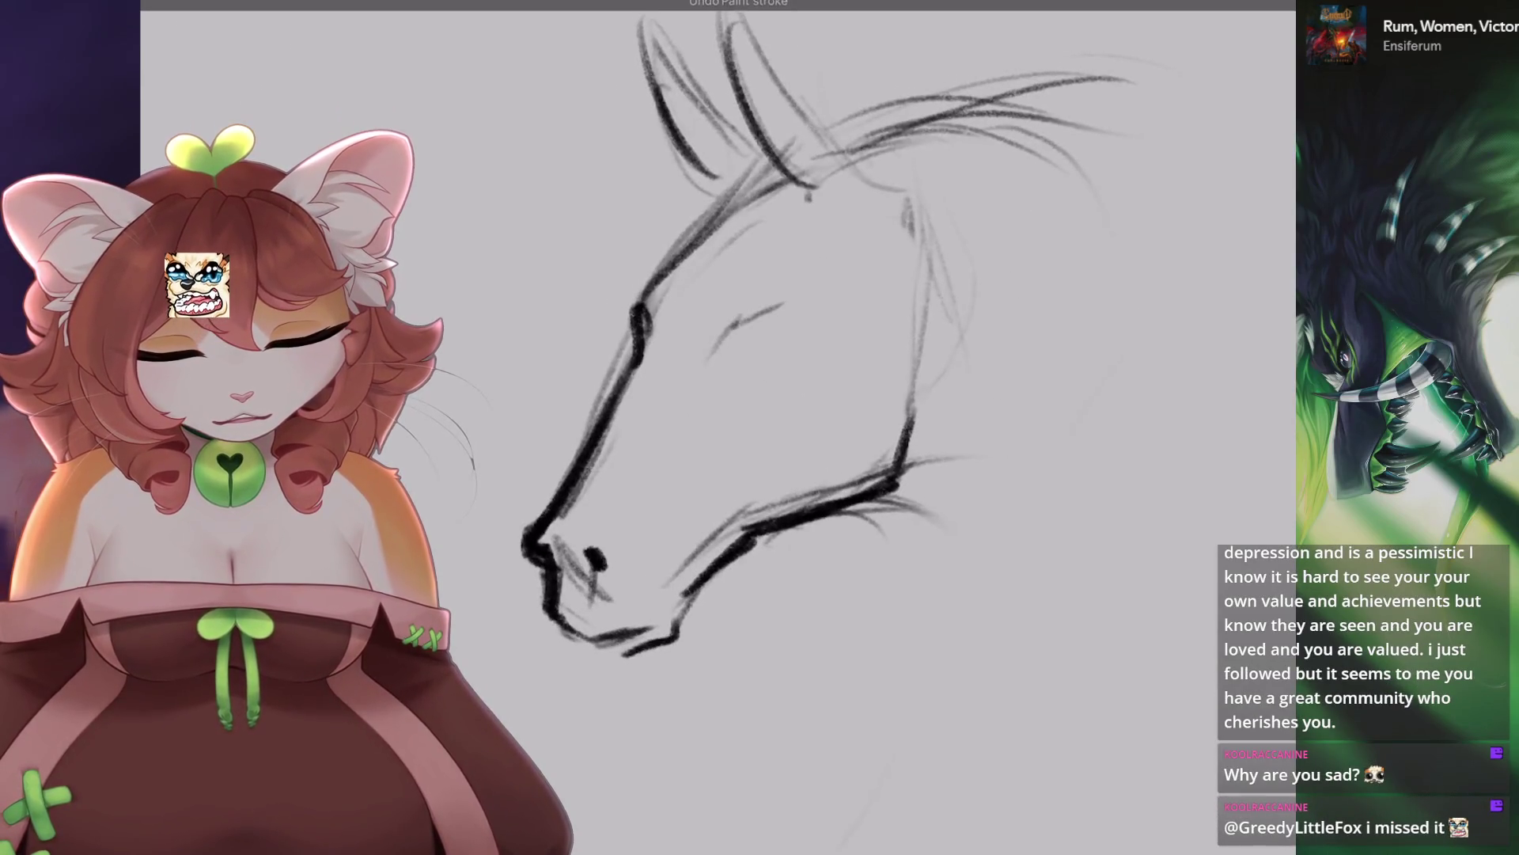
# Ink a thick chin stroke, extend the jaw, and draw the eye with a darker lower lid.
pyautogui.moveTo(752, 356); pyautogui.dragTo(728, 253)
pyautogui.moveTo(697, 538)
pyautogui.mouseDown()
pyautogui.moveTo(704, 574)
pyautogui.moveTo(633, 621)
pyautogui.mouseUp()
pyautogui.moveTo(708, 522); pyautogui.dragTo(732, 498)
pyautogui.moveTo(732, 498); pyautogui.dragTo(712, 443)
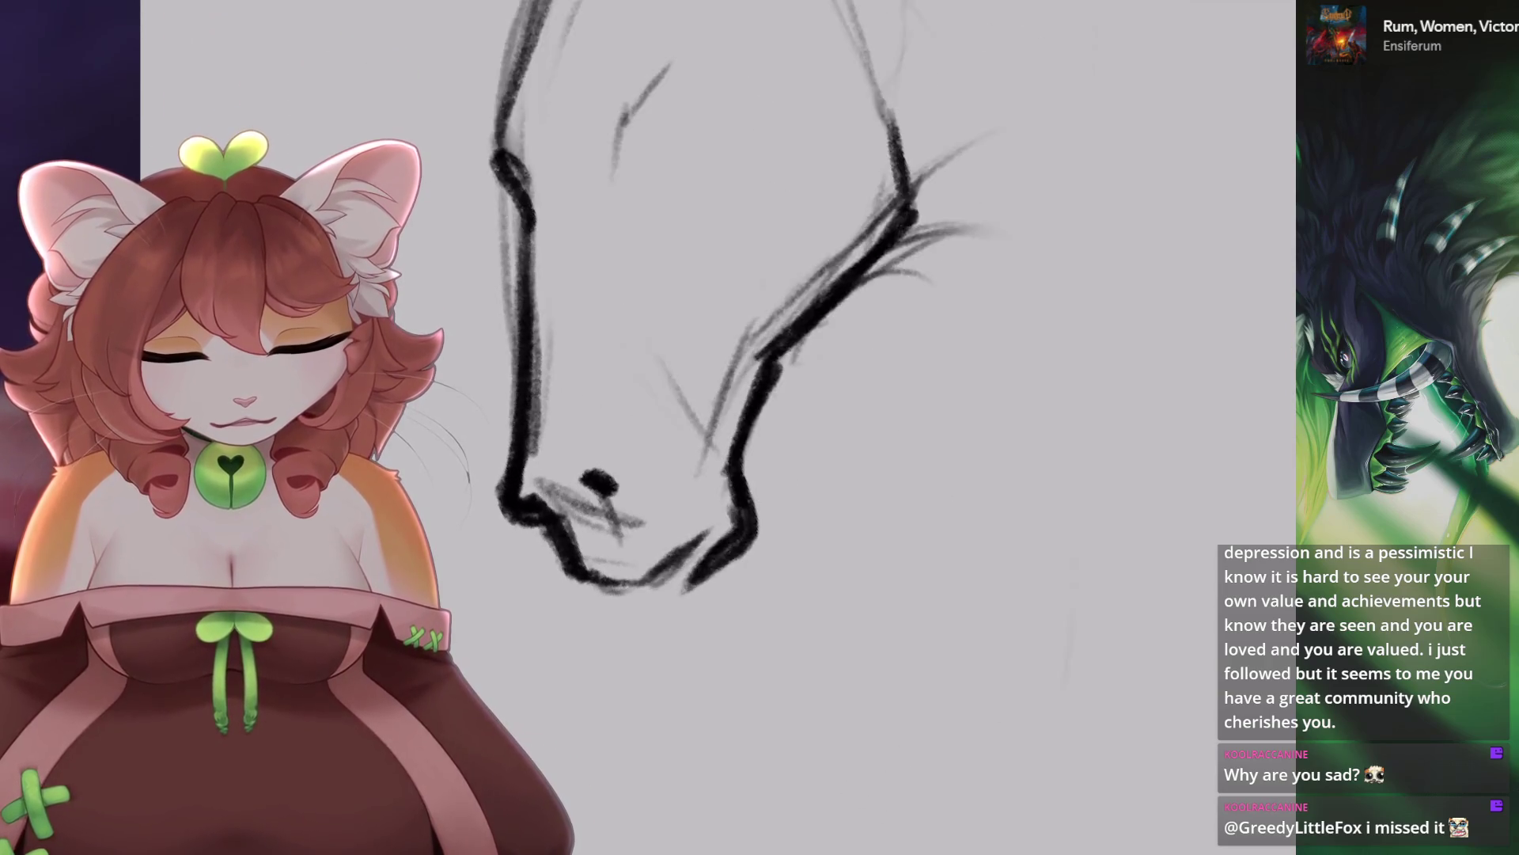
pyautogui.press('5')
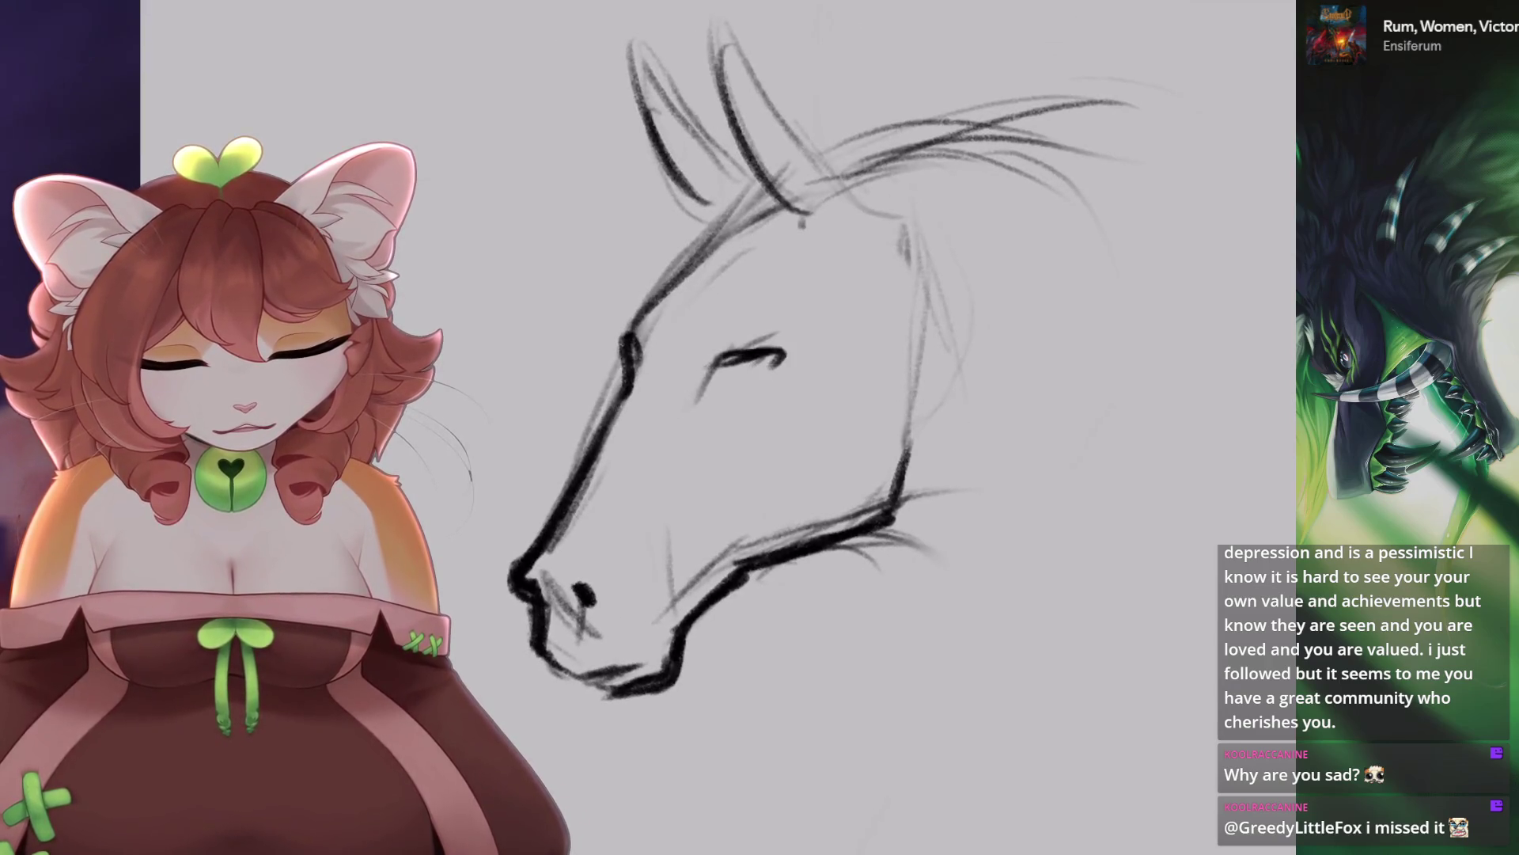
pyautogui.hotkey('ctrl', 'z')
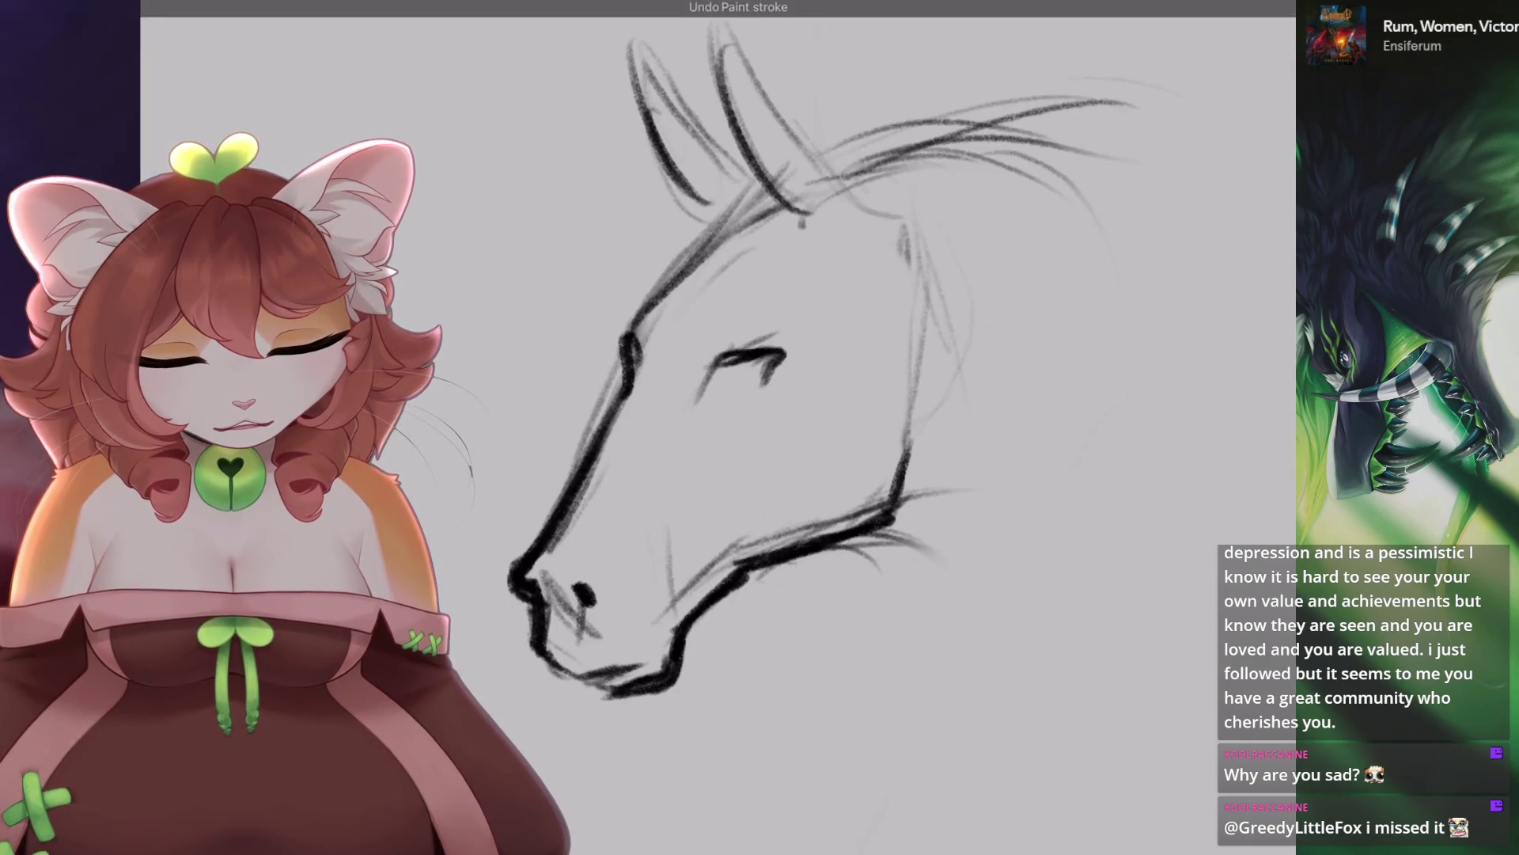
pyautogui.moveTo(740, 392); pyautogui.dragTo(772, 369)
pyautogui.hotkey('ctrl', 'z')
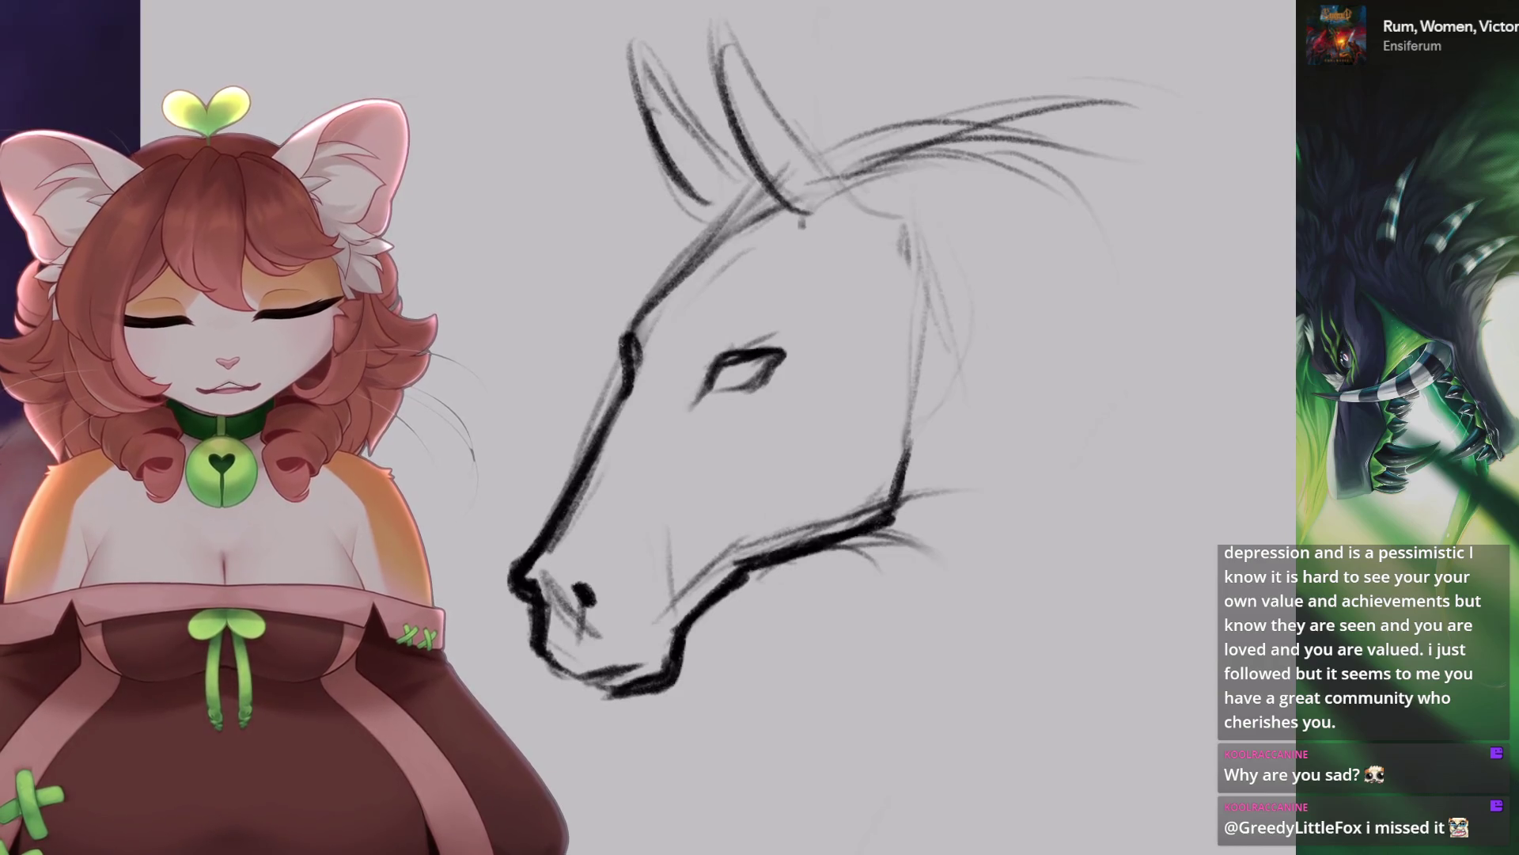
# Lasso the horse's eye with a freehand selection and nudge it to a new position.
pyautogui.press('s')
pyautogui.moveTo(823, 250); pyautogui.dragTo(827, 277)
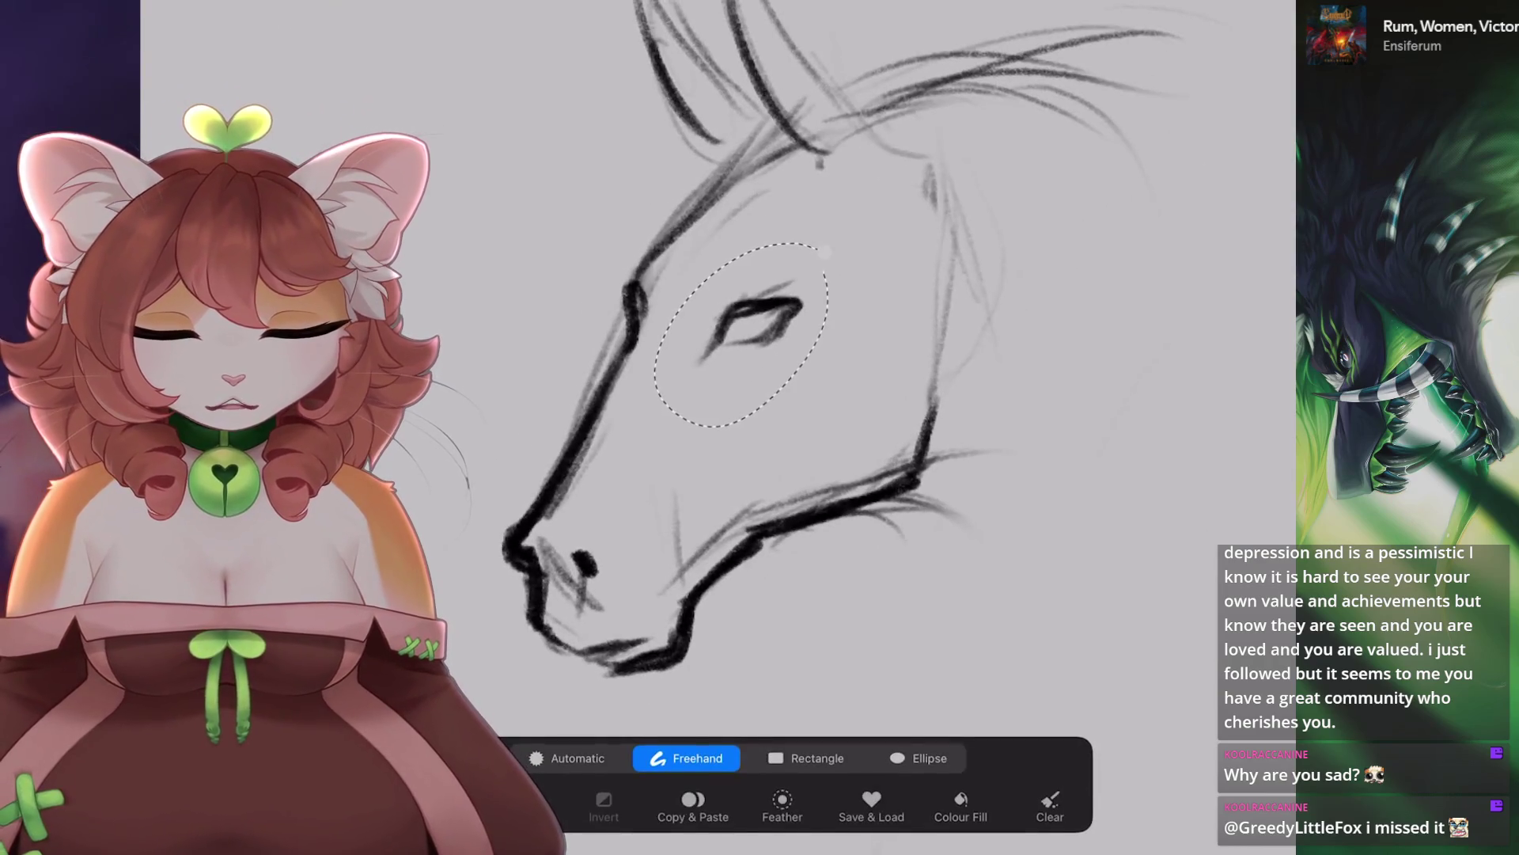
pyautogui.press('v')
pyautogui.moveTo(739, 434); pyautogui.dragTo(753, 441)
pyautogui.press('v')
# Draw a bold curled nostril on the muzzle.
pyautogui.scroll(-5, 712, 356)
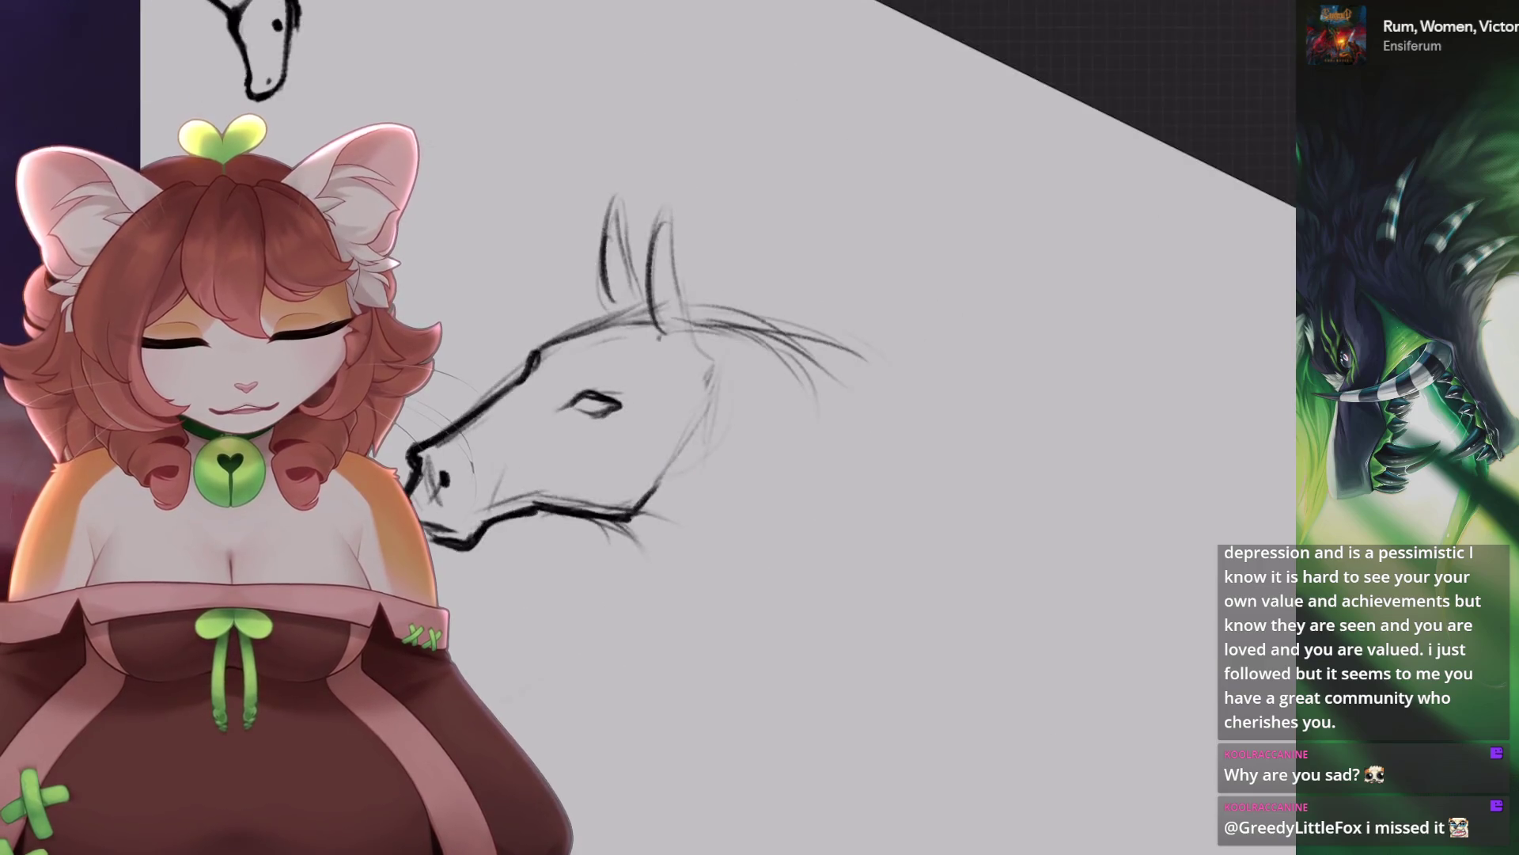
pyautogui.scroll(5, 742, 484)
pyautogui.moveTo(687, 447); pyautogui.dragTo(742, 484)
# Erase the bold neck stroke down to a thin line.
pyautogui.scroll(-4, 743, 484)
pyautogui.scroll(3, 633, 546)
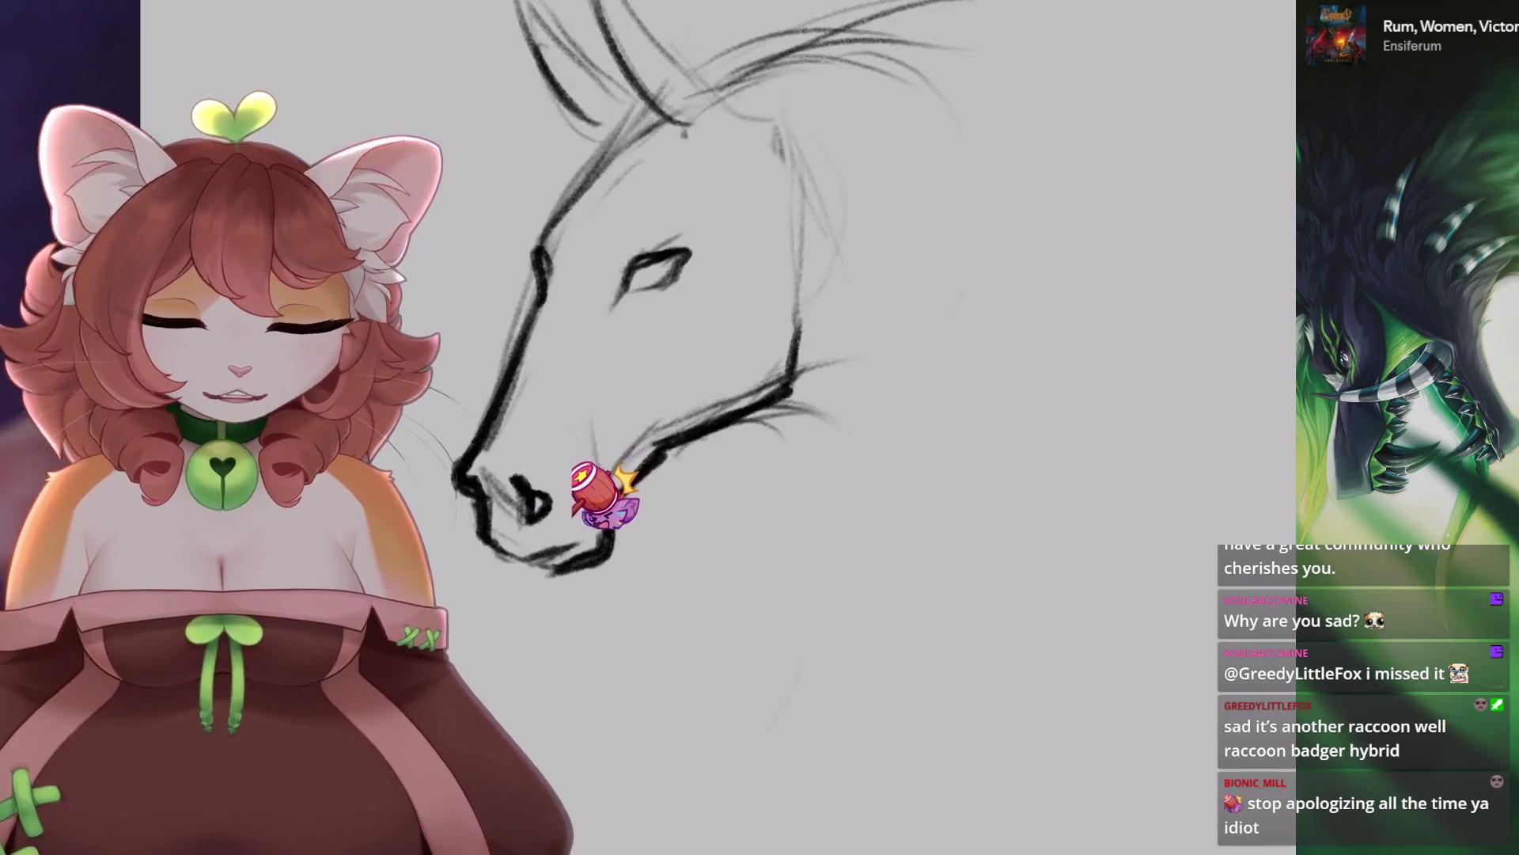
pyautogui.scroll(-1, 712, 356)
pyautogui.moveTo(870, 308); pyautogui.dragTo(736, 427)
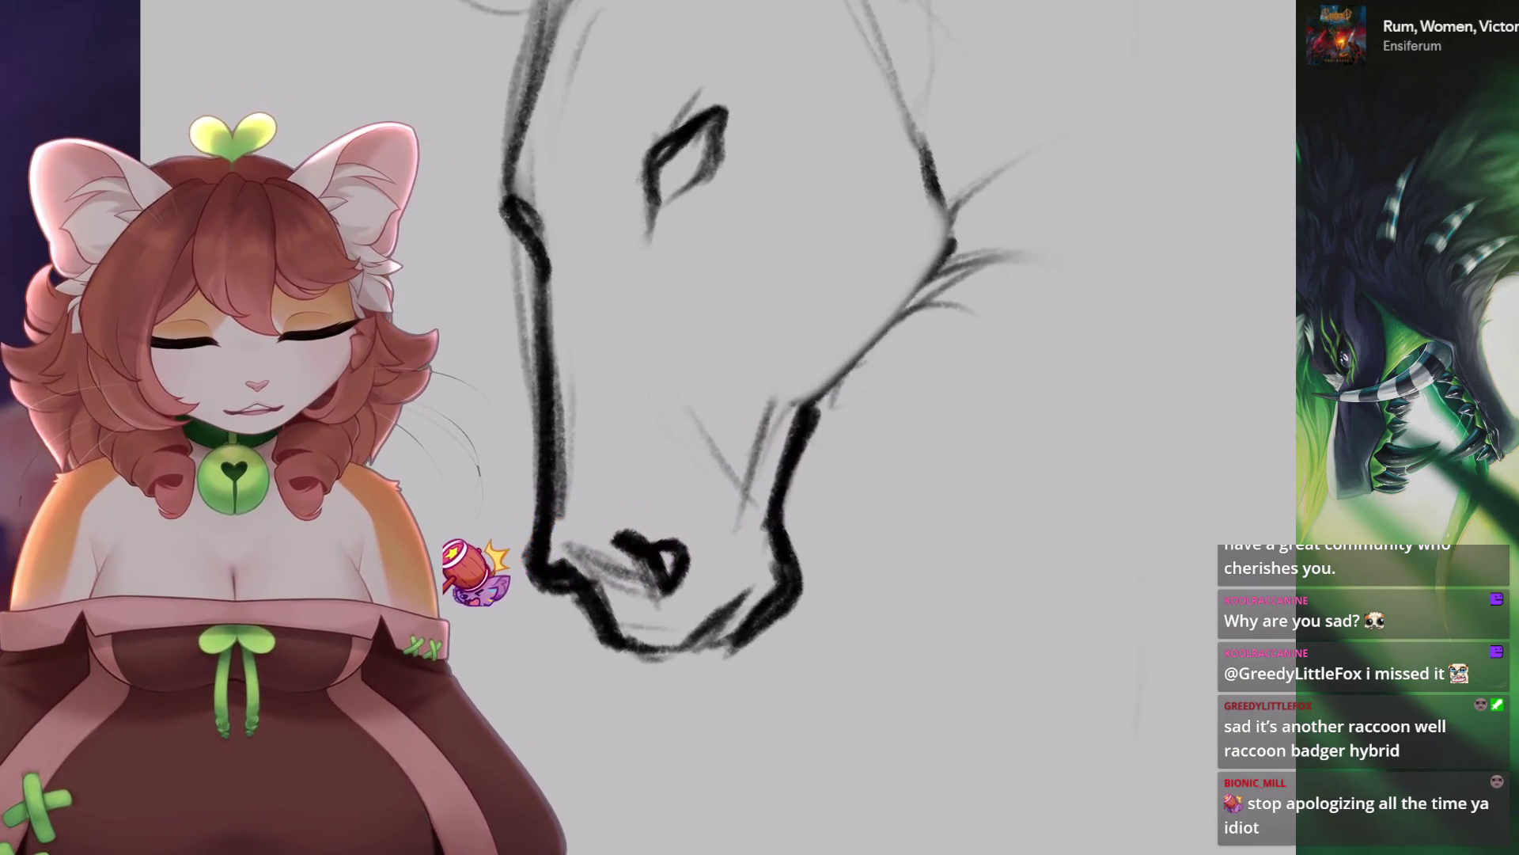
# Ink a bolder jaw line and remove the small stroke beside the eye.
pyautogui.scroll(-1, 712, 356)
pyautogui.moveTo(771, 273); pyautogui.dragTo(724, 467)
pyautogui.moveTo(755, 408); pyautogui.dragTo(724, 463)
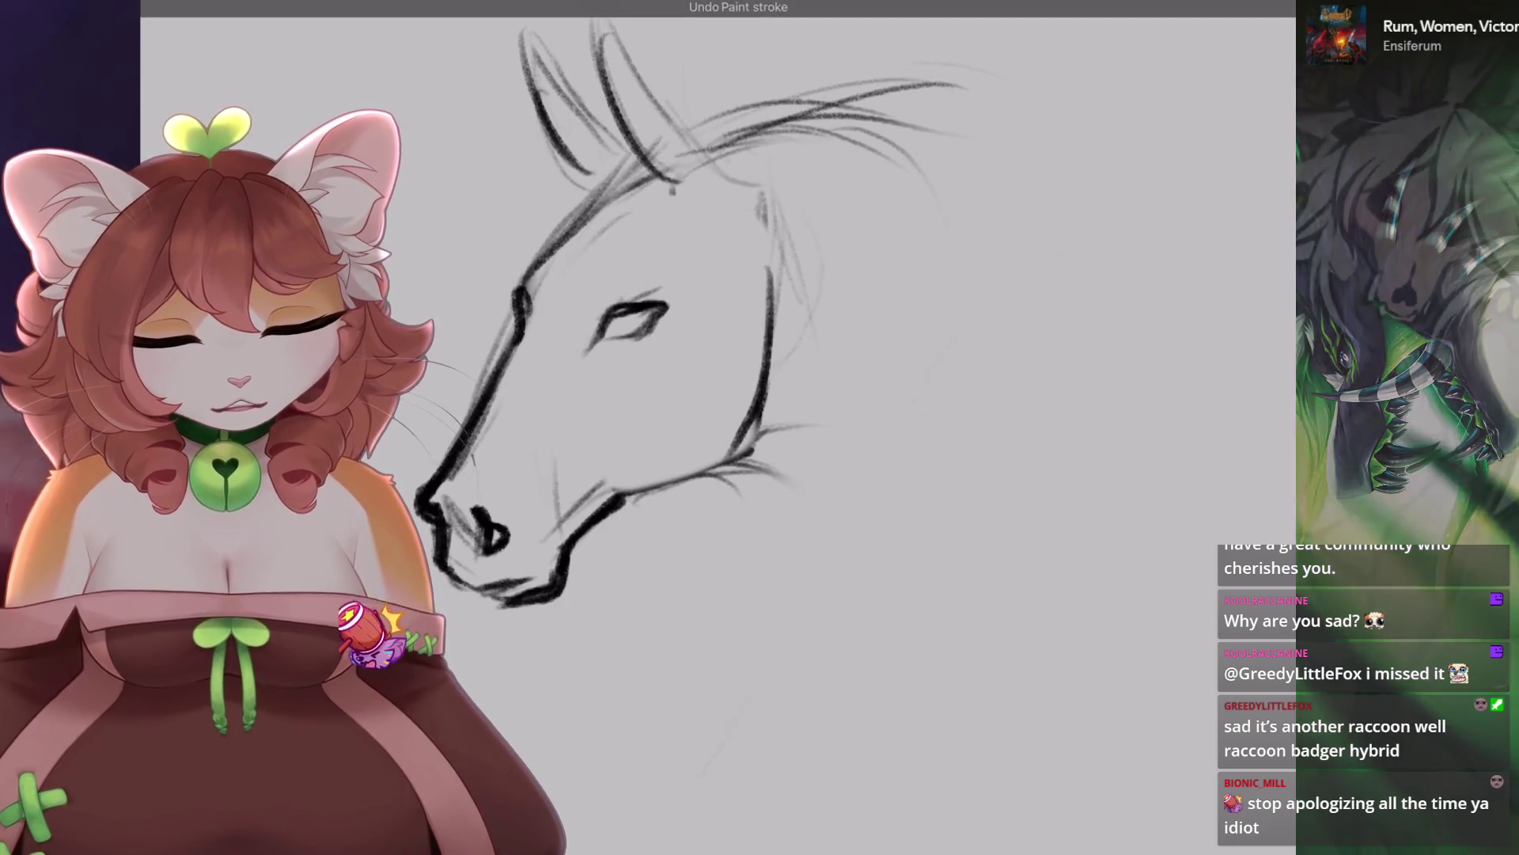
pyautogui.hotkey('ctrl', 'z')
pyautogui.hotkey('ctrl', 'shift', 'z')
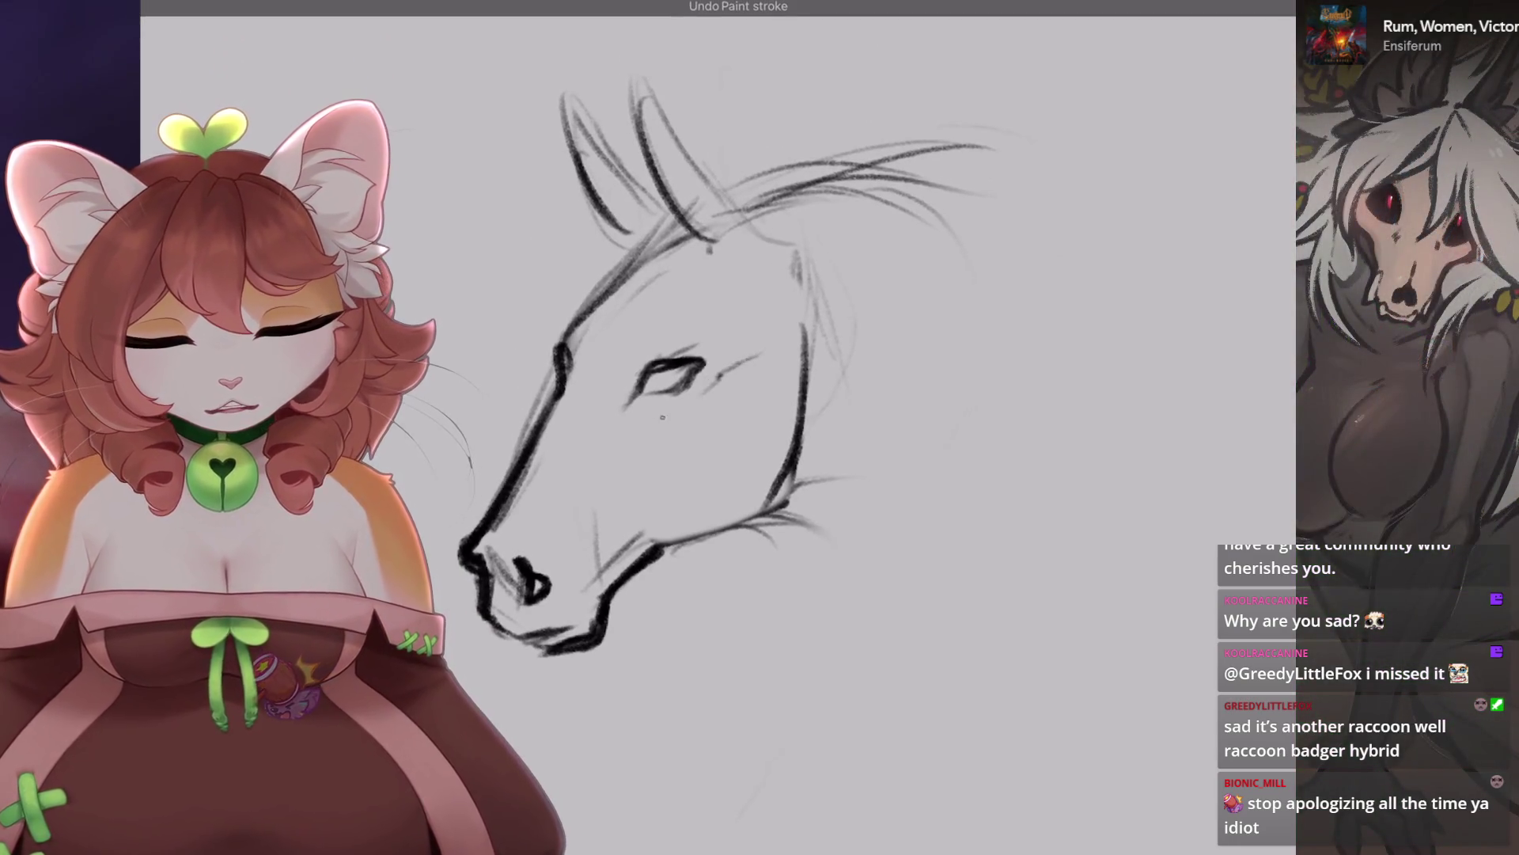
pyautogui.hotkey('ctrl', 'z')
pyautogui.scroll(3, 841, 318)
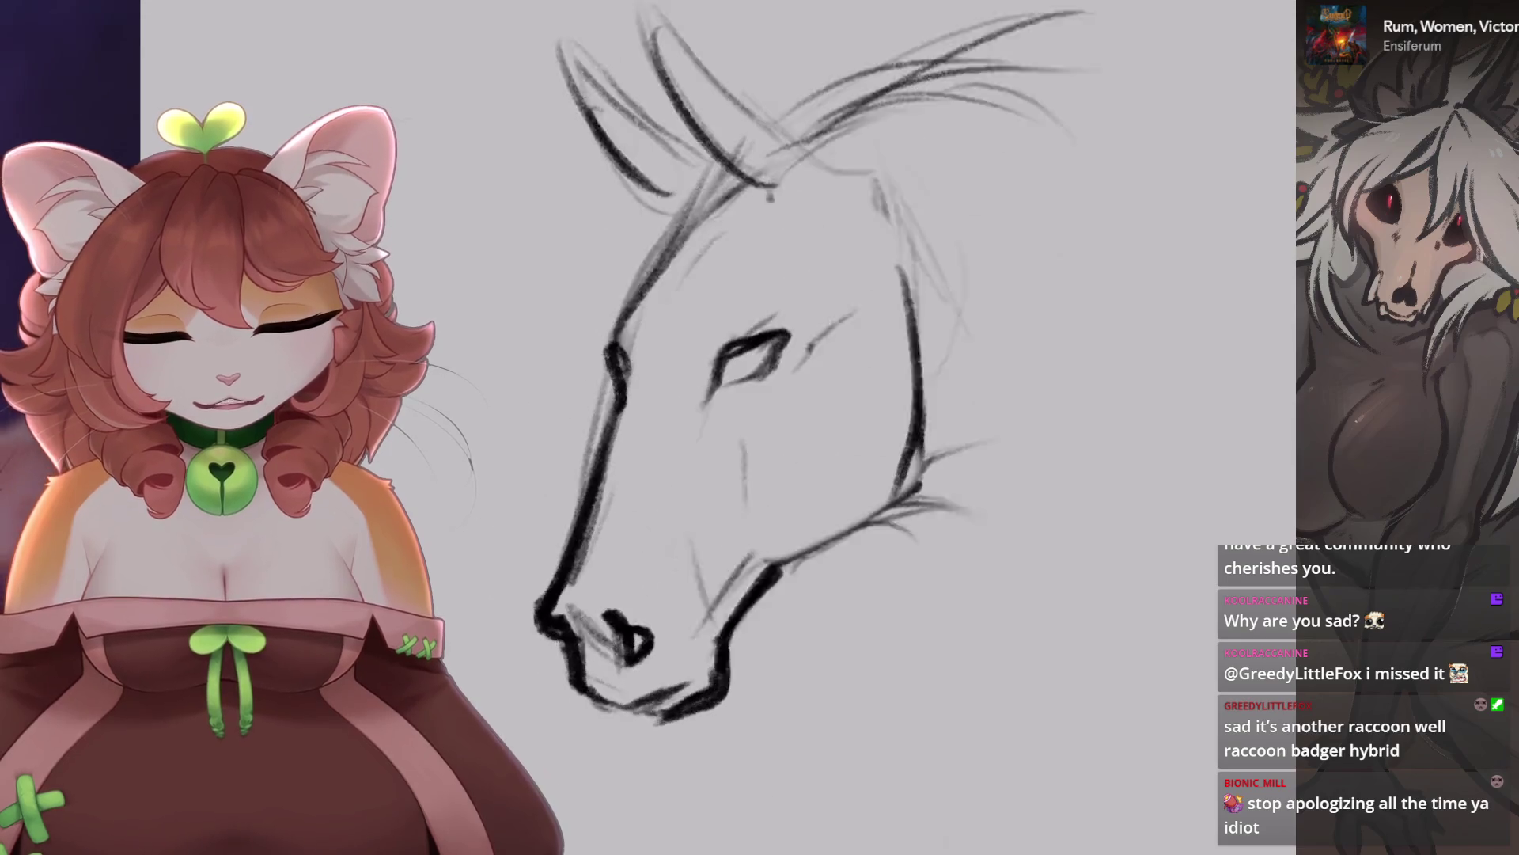
# Rotate and zoom onto the head, then add a longer eye stroke toward the lower left.
pyautogui.press('4')
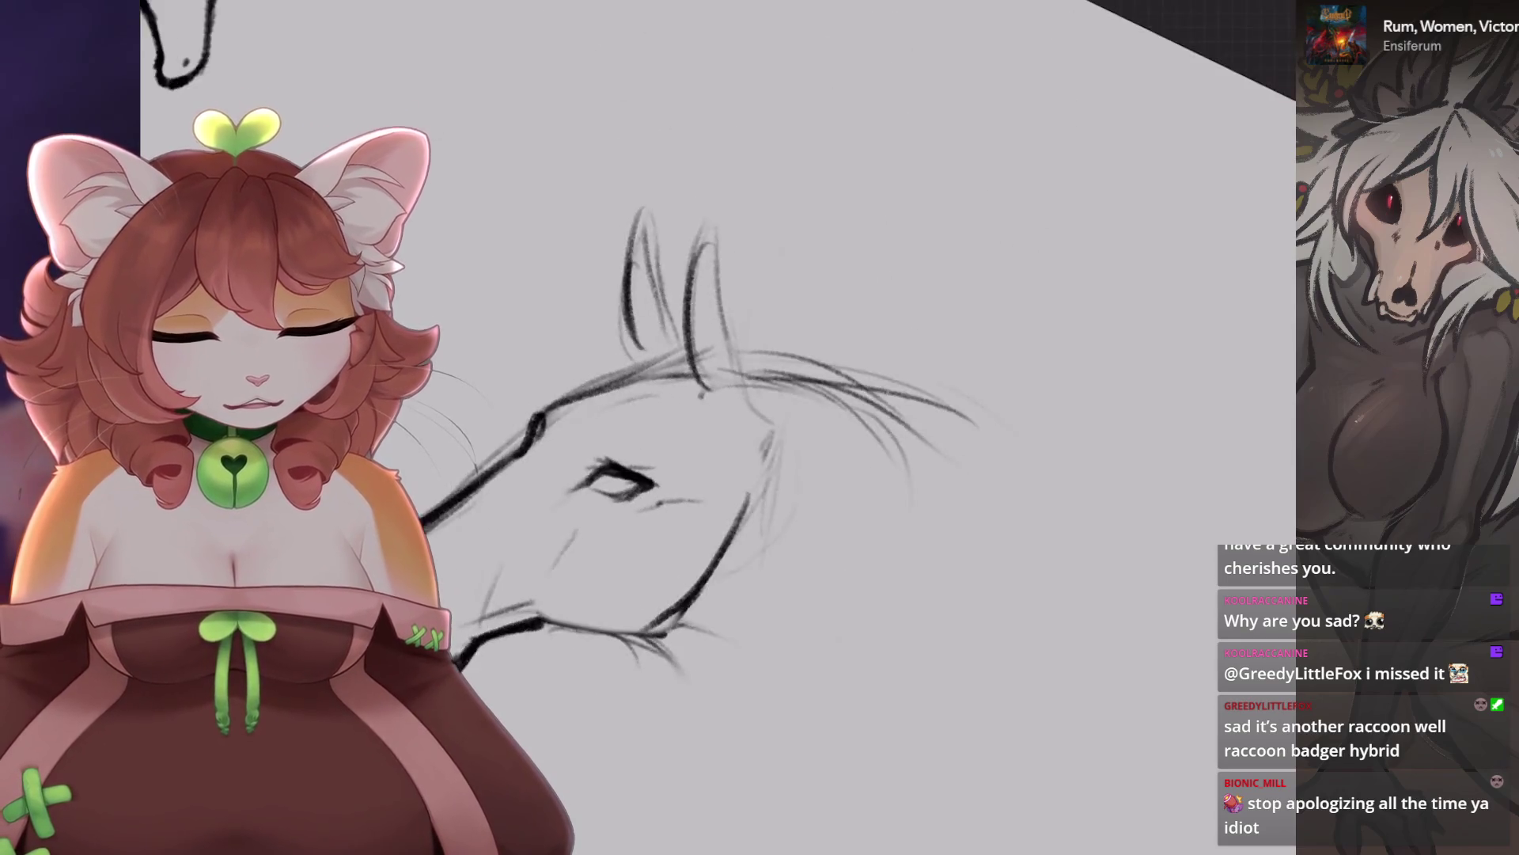
pyautogui.press('4')
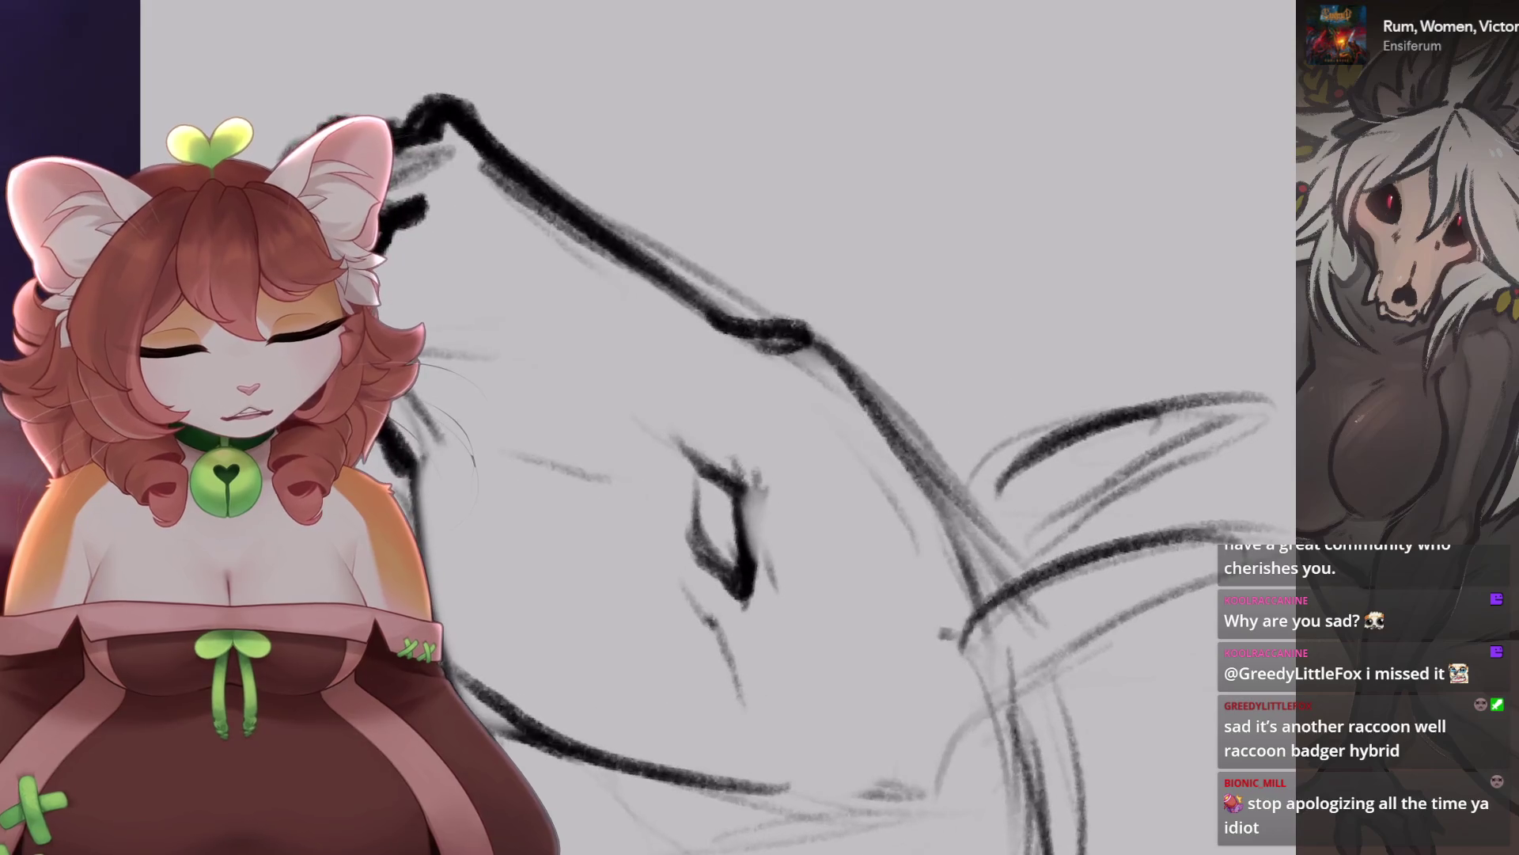
pyautogui.press('4')
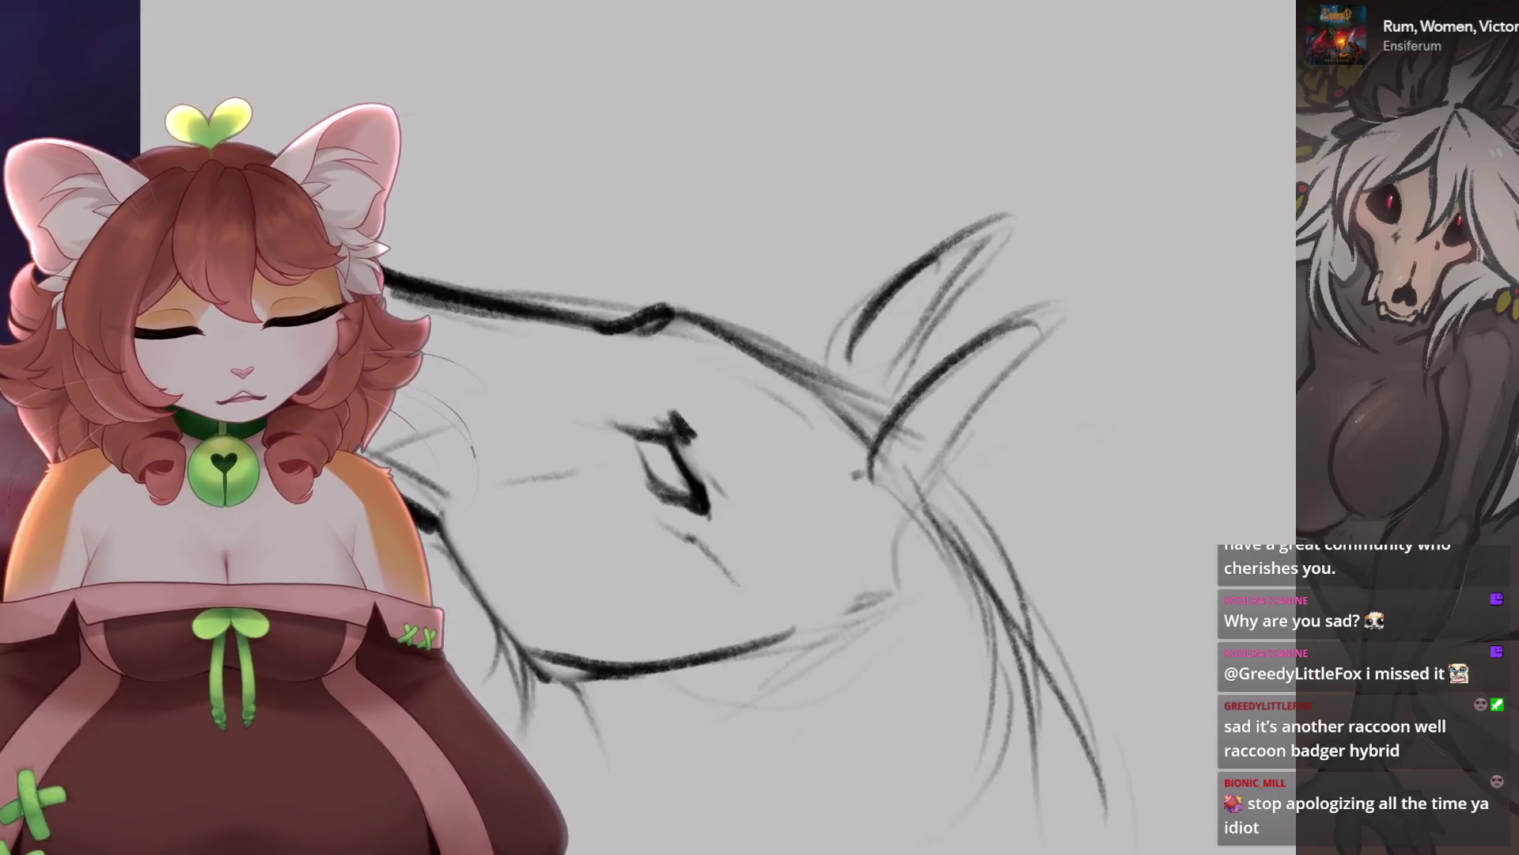
pyautogui.moveTo(735, 338); pyautogui.dragTo(676, 409)
pyautogui.hotkey('ctrl', 'z')
pyautogui.press('4')
# Undo the recent ear and head-outline strokes and redraw the upper head stroke shorter.
pyautogui.press('4')
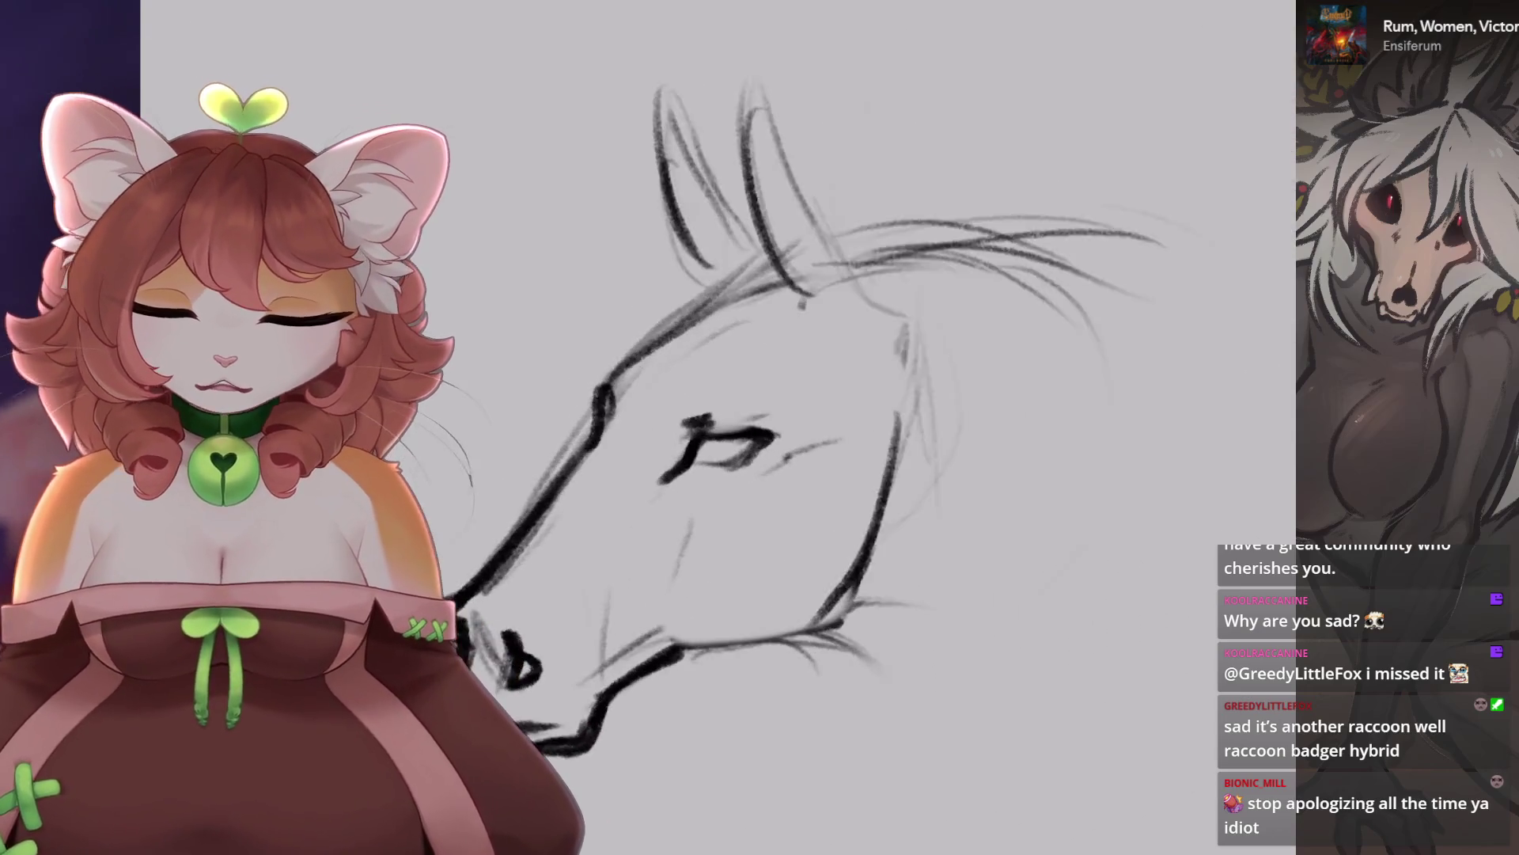
pyautogui.hotkey('ctrl', 'z')
pyautogui.press('4')
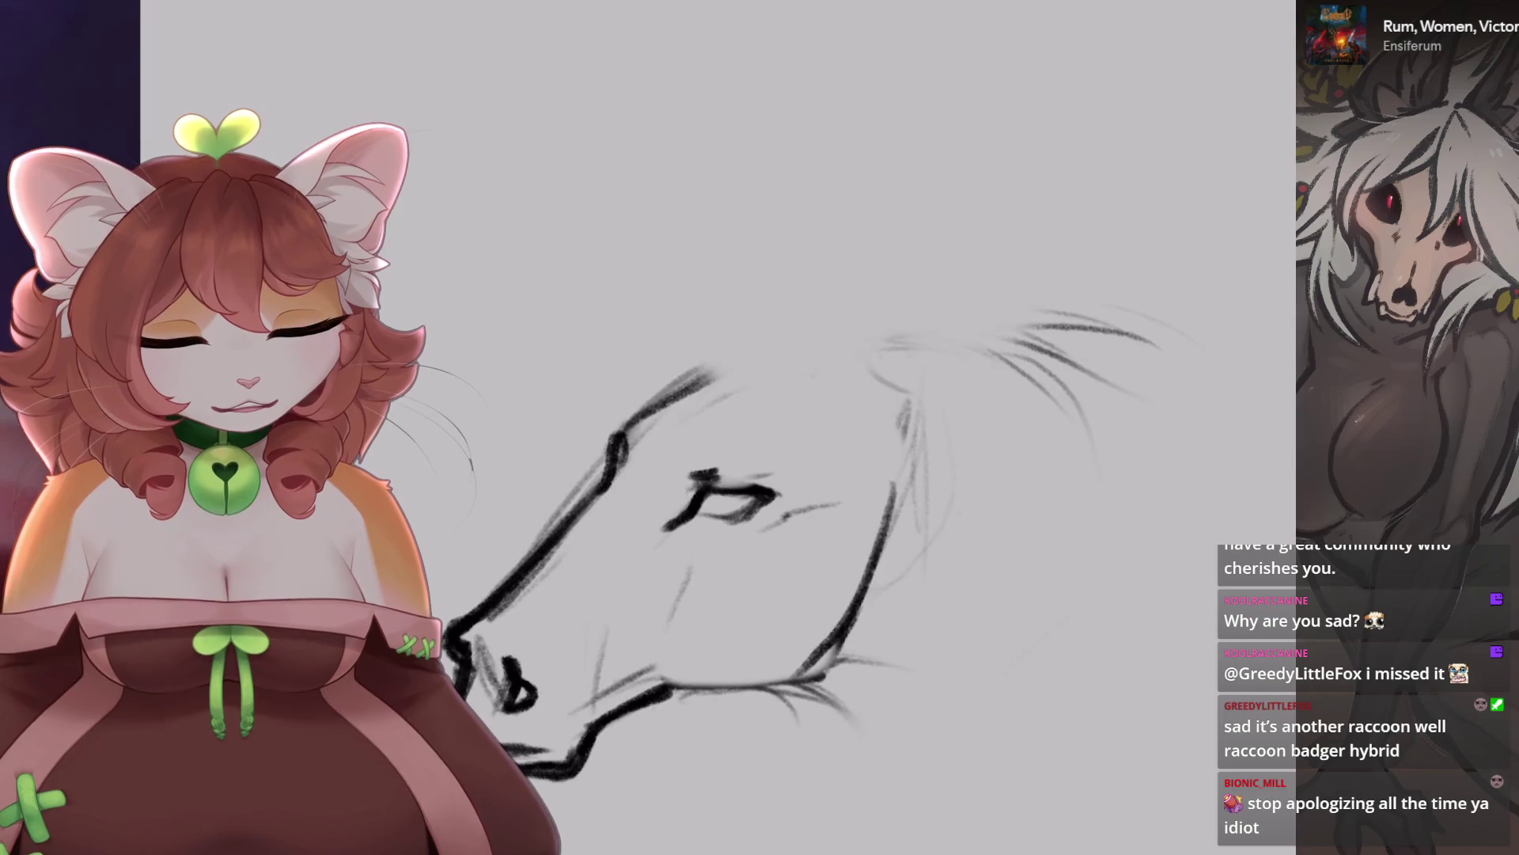
pyautogui.hotkey('ctrl', 'z')
pyautogui.moveTo(615, 428)
pyautogui.mouseDown()
pyautogui.moveTo(672, 406)
pyautogui.moveTo(742, 332)
pyautogui.mouseUp()
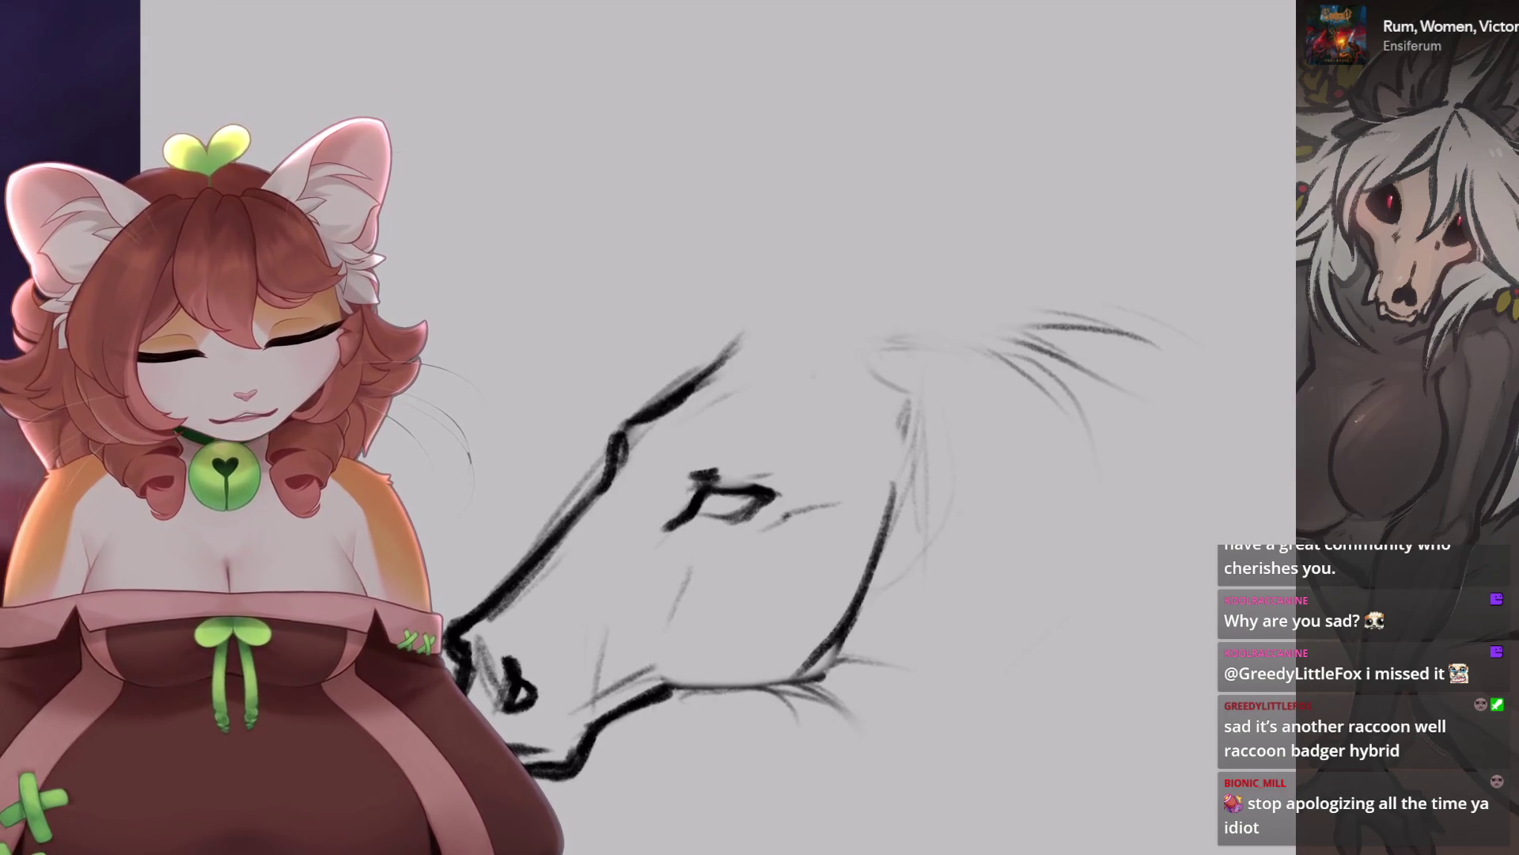
# Try several right-ear strokes, undoing the dark ones and erasing the trials.
pyautogui.press('4')
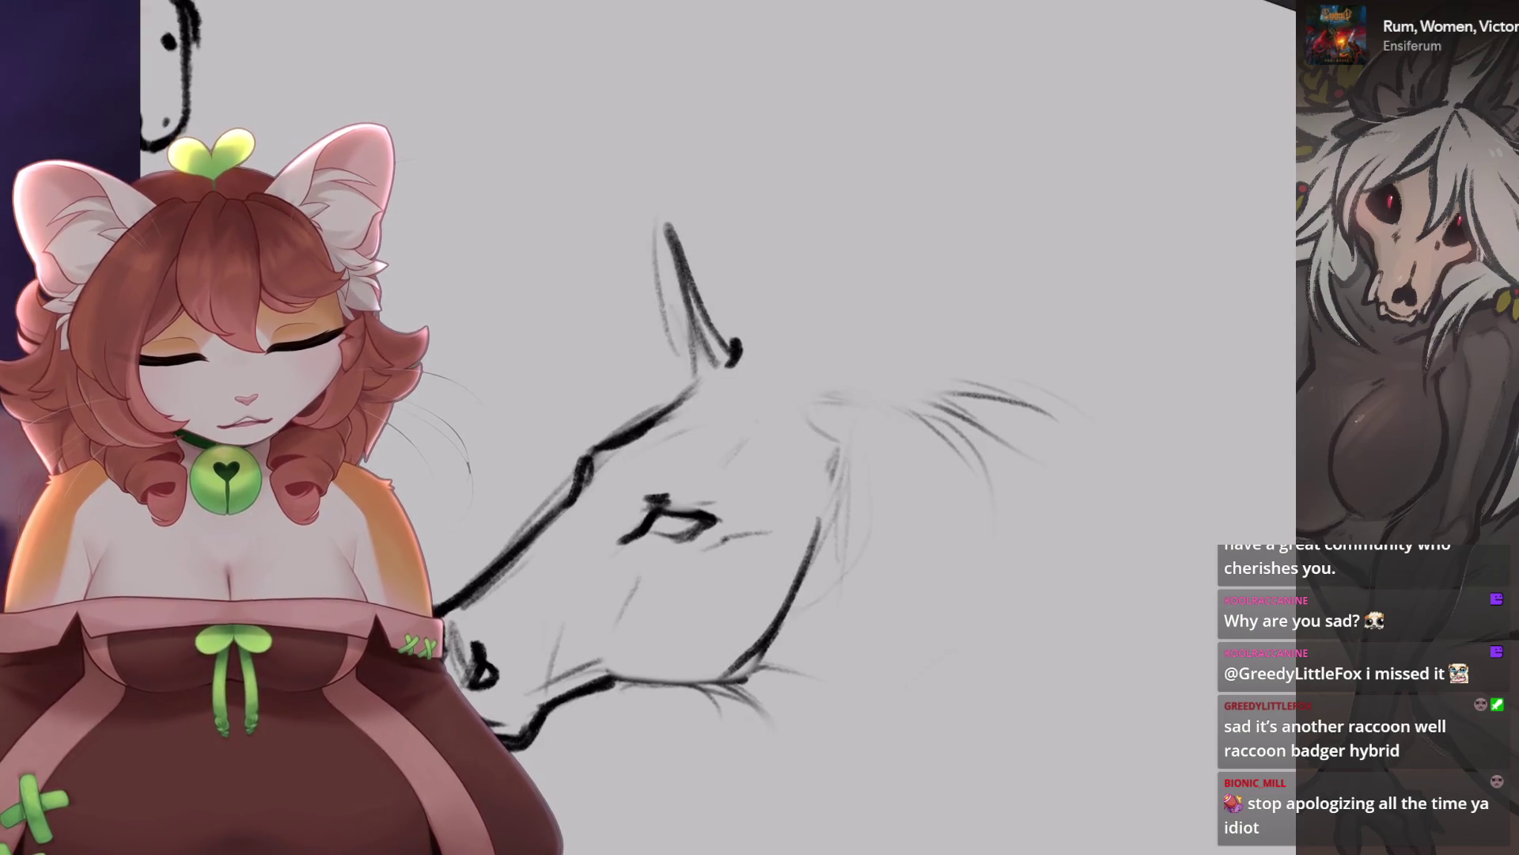
pyautogui.moveTo(771, 281)
pyautogui.mouseDown()
pyautogui.moveTo(761, 376)
pyautogui.moveTo(821, 332)
pyautogui.moveTo(797, 386)
pyautogui.mouseUp()
pyautogui.moveTo(761, 370)
pyautogui.mouseDown()
pyautogui.moveTo(805, 215)
pyautogui.moveTo(795, 399)
pyautogui.mouseUp()
pyautogui.hotkey('ctrl', 'z')
pyautogui.hotkey('ctrl', 'z')
pyautogui.hotkey('ctrl', 'z')
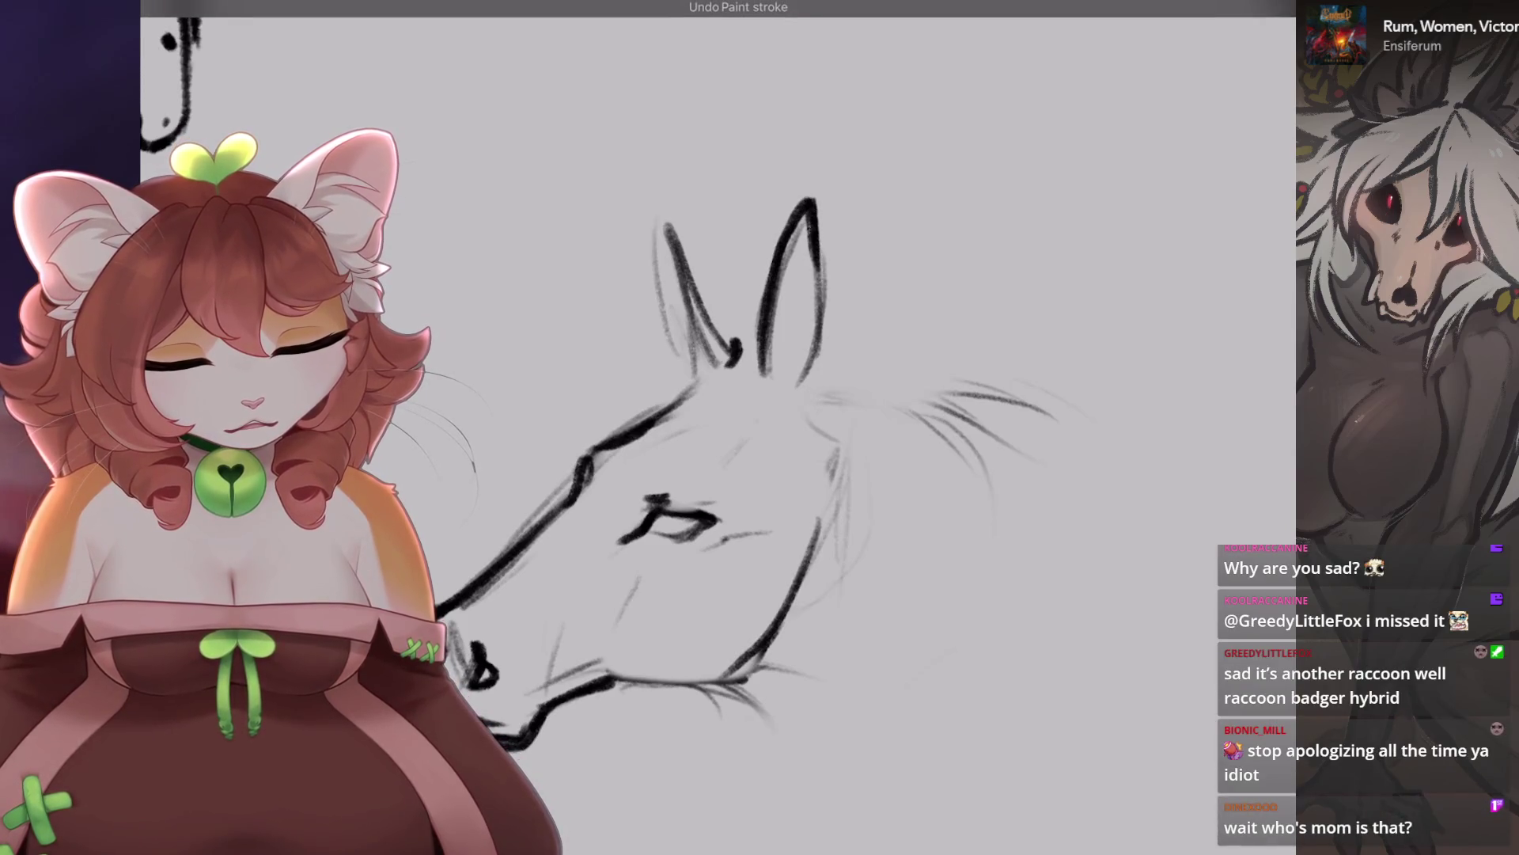
pyautogui.hotkey('ctrl', 'z')
pyautogui.hotkey('ctrl', 'z')
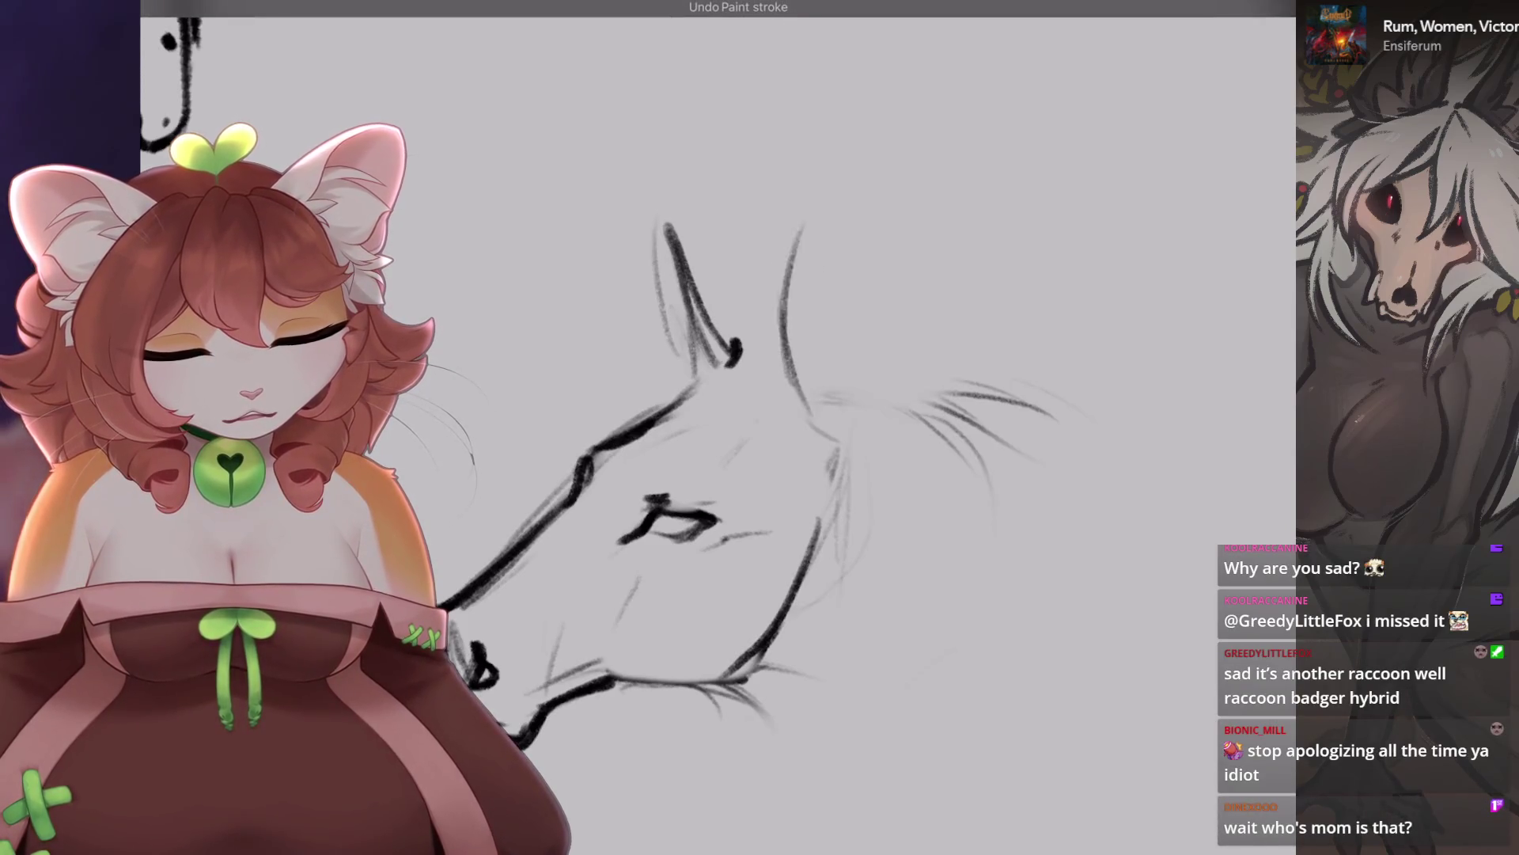
pyautogui.moveTo(783, 326); pyautogui.dragTo(837, 303)
pyautogui.hotkey('ctrl', 'z')
pyautogui.hotkey('ctrl', 'z')
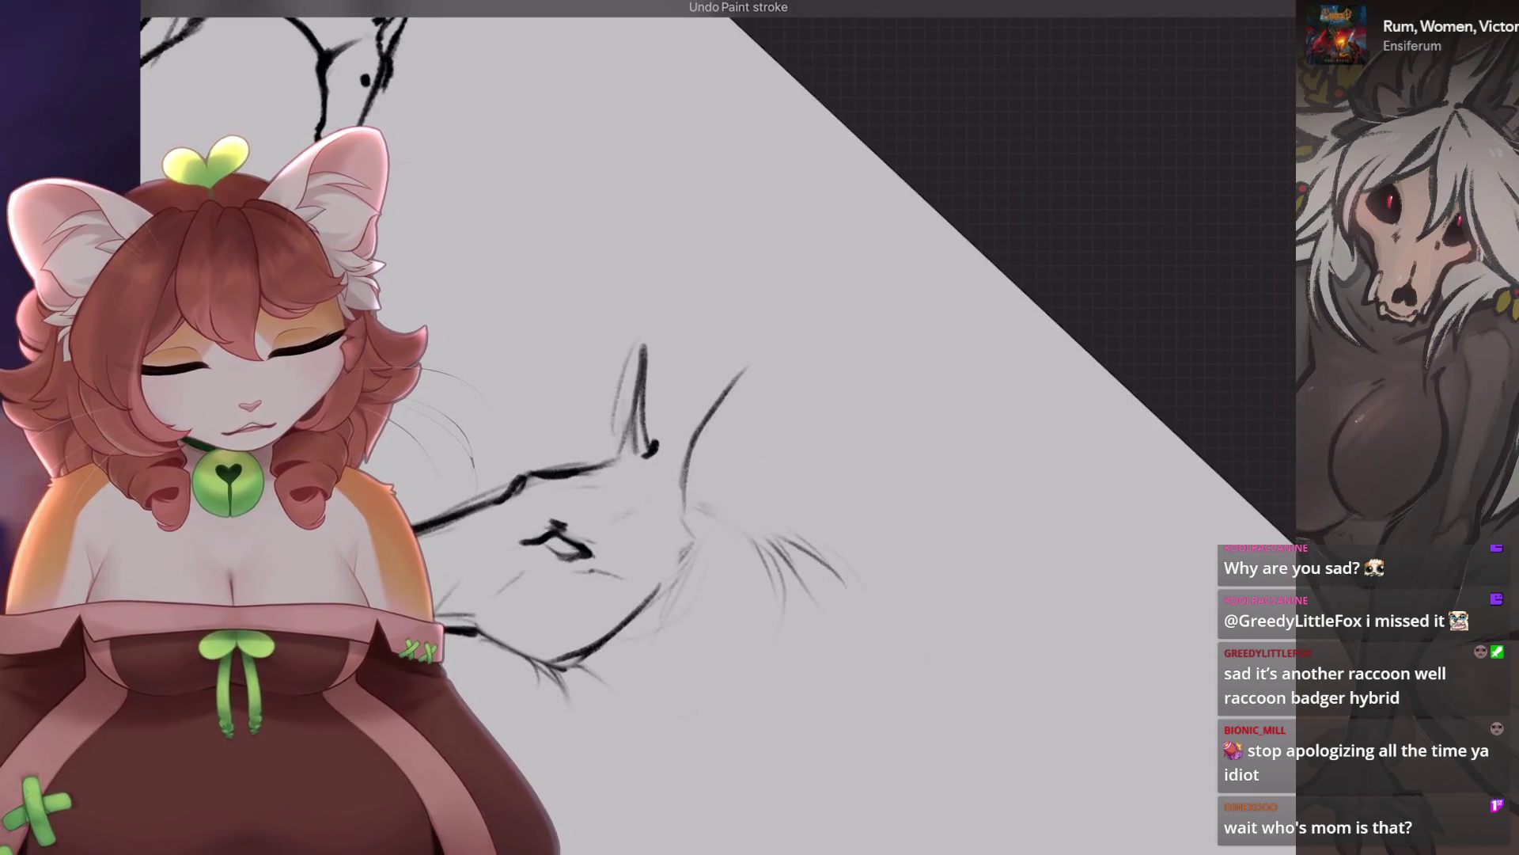
pyautogui.moveTo(729, 390); pyautogui.dragTo(718, 459)
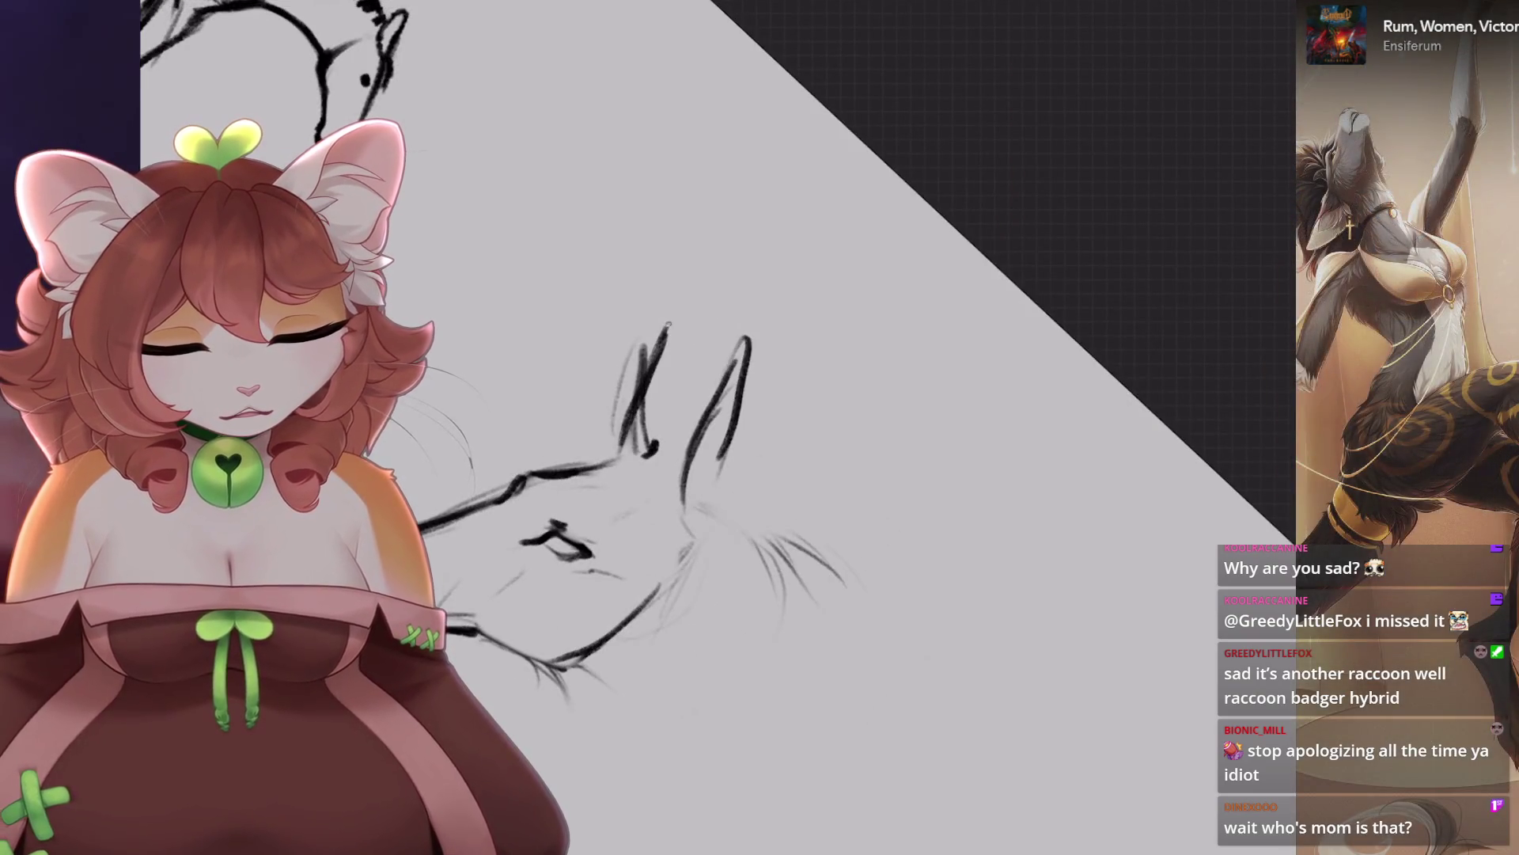
pyautogui.moveTo(735, 411)
pyautogui.mouseDown()
pyautogui.moveTo(679, 278)
pyautogui.moveTo(633, 348)
pyautogui.mouseUp()
# Turn the canvas upright, zoom in and sketch along the forehead and nose bridge.
pyautogui.press('5')
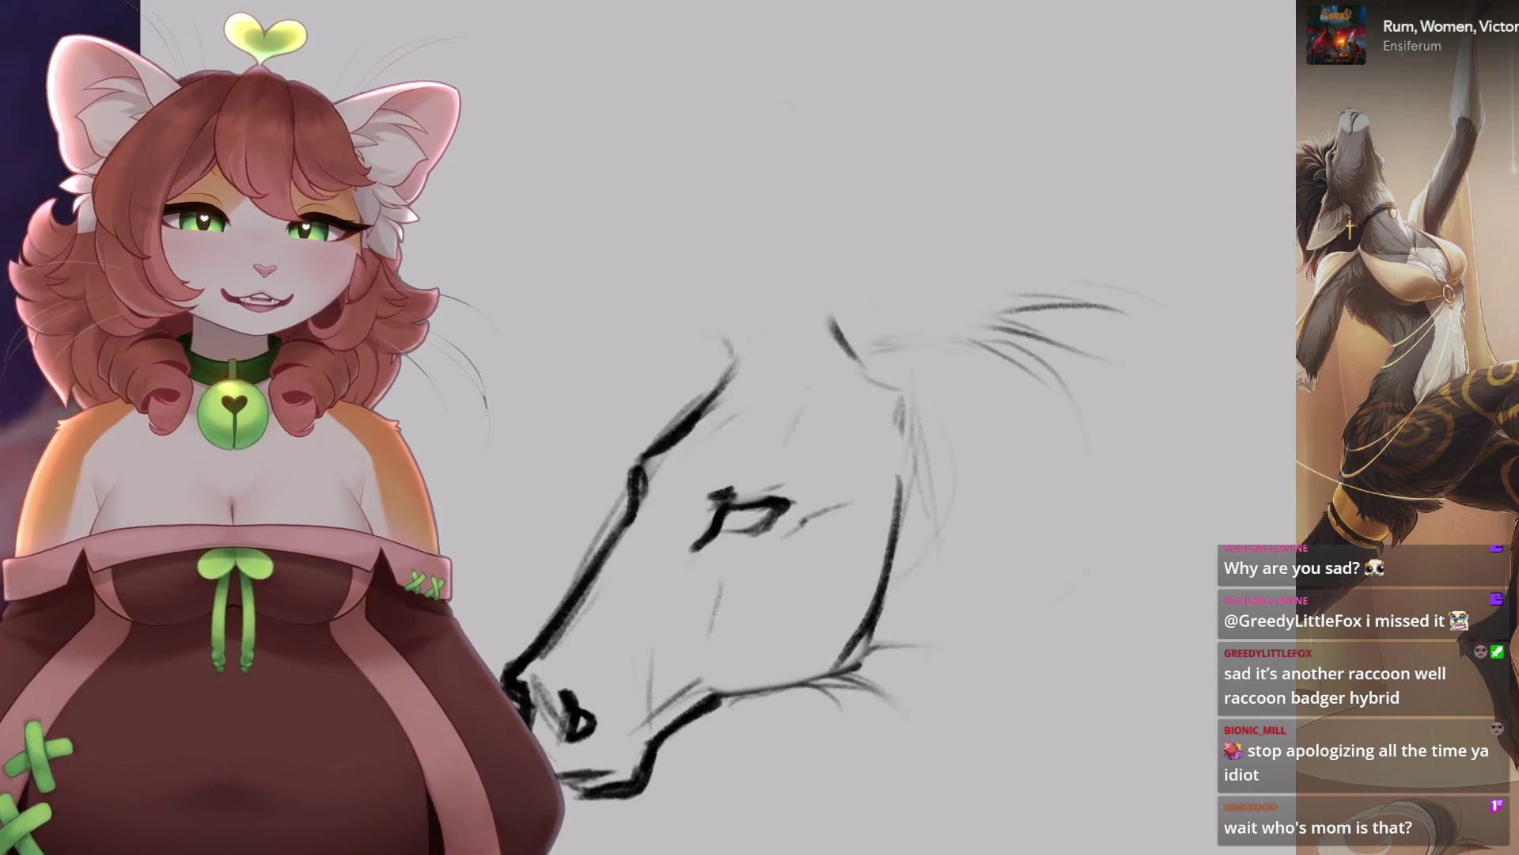
pyautogui.press('+')
pyautogui.press('6')
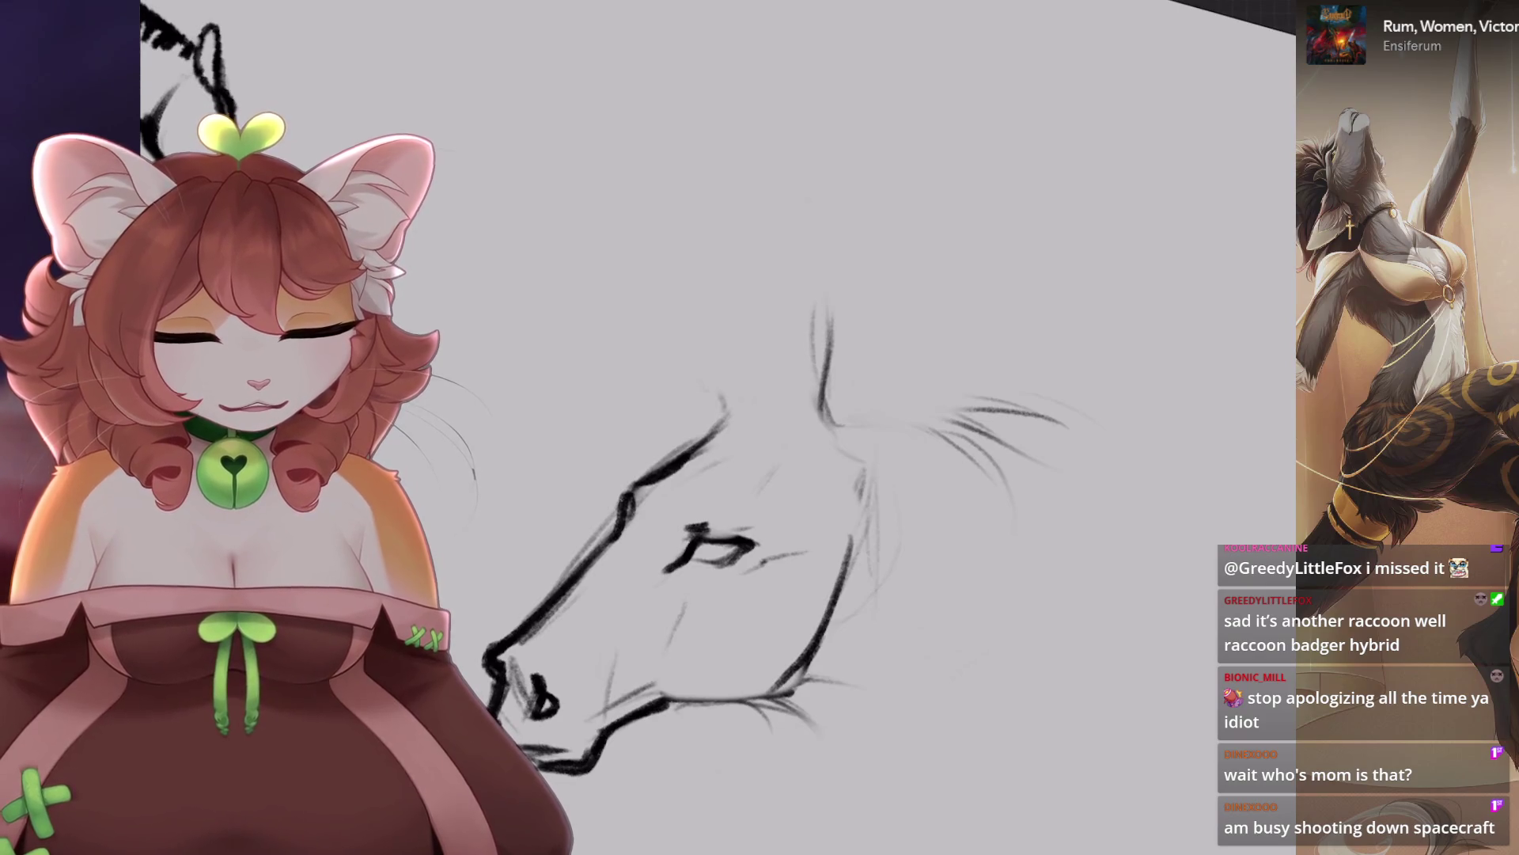
pyautogui.hotkey('ctrl', 'z')
pyautogui.moveTo(682, 468); pyautogui.dragTo(743, 403)
# Sketch several lines along the forehead and nose bridge.
pyautogui.moveTo(620, 567); pyautogui.dragTo(771, 385)
pyautogui.hotkey('ctrl', 'z')
pyautogui.moveTo(633, 483); pyautogui.dragTo(613, 585)
pyautogui.moveTo(669, 484); pyautogui.dragTo(786, 403)
pyautogui.moveTo(617, 634); pyautogui.dragTo(783, 419)
# Sketch the right ear above the head with a dark tip and thickened sides.
pyautogui.press('6')
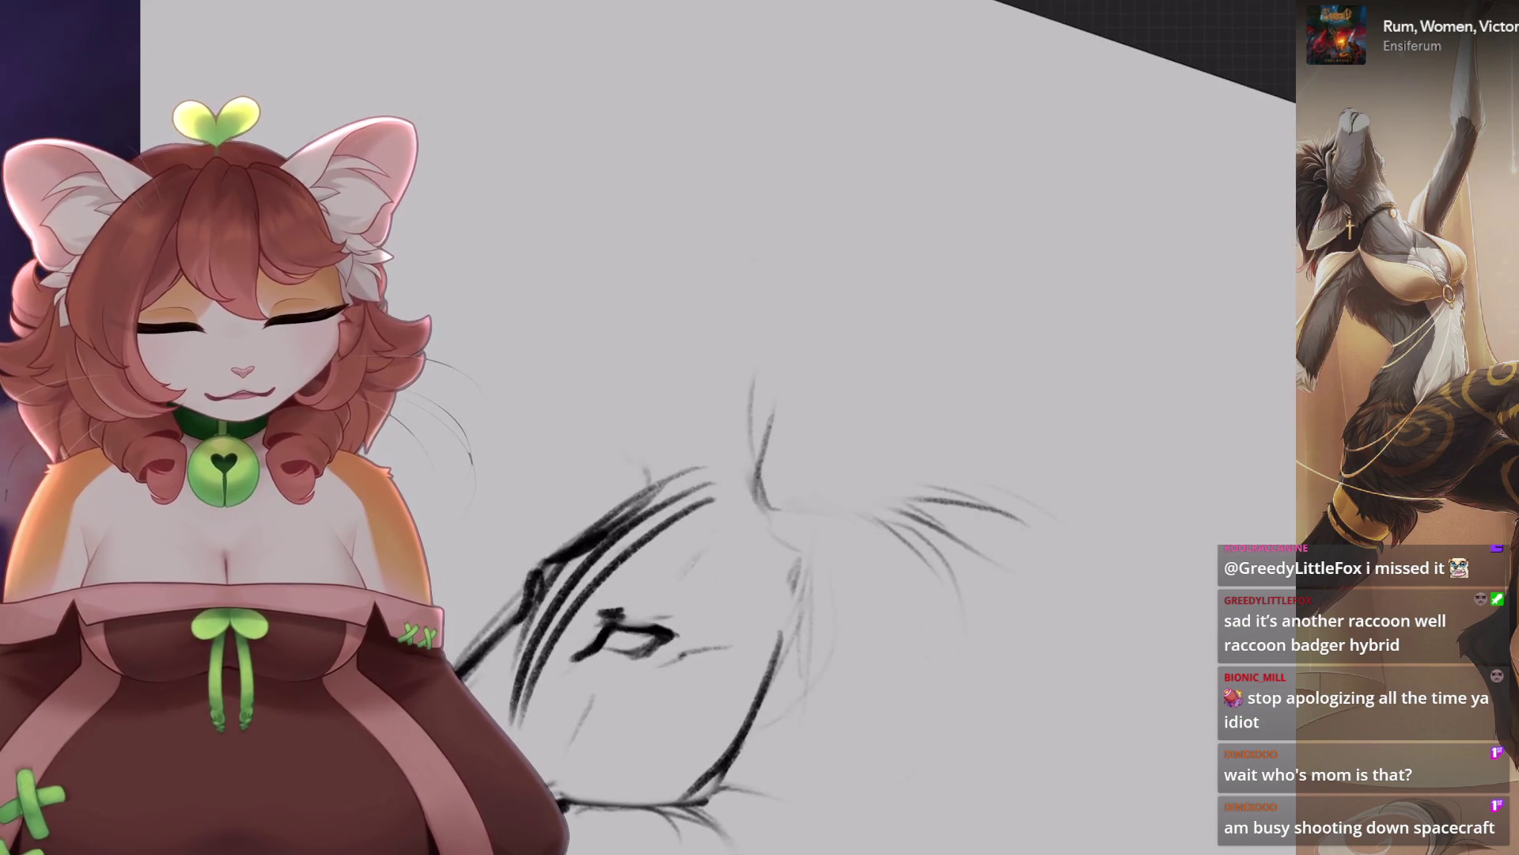
pyautogui.hotkey('ctrl', 'z')
pyautogui.moveTo(736, 510)
pyautogui.mouseDown()
pyautogui.moveTo(732, 399)
pyautogui.moveTo(761, 301)
pyautogui.moveTo(760, 475)
pyautogui.mouseUp()
pyautogui.moveTo(732, 406)
pyautogui.mouseDown()
pyautogui.moveTo(791, 428)
pyautogui.moveTo(791, 478)
pyautogui.mouseUp()
pyautogui.moveTo(726, 407)
pyautogui.mouseDown()
pyautogui.moveTo(722, 479)
pyautogui.moveTo(764, 526)
pyautogui.mouseUp()
pyautogui.hotkey('ctrl', 'z')
pyautogui.moveTo(744, 368)
pyautogui.mouseDown()
pyautogui.moveTo(783, 349)
pyautogui.moveTo(793, 491)
pyautogui.mouseUp()
pyautogui.moveTo(736, 316); pyautogui.dragTo(712, 427)
pyautogui.moveTo(713, 411); pyautogui.dragTo(748, 510)
pyautogui.moveTo(793, 435); pyautogui.dragTo(788, 518)
# Sketch a second ear on the left and darken its outline.
pyautogui.moveTo(673, 463); pyautogui.dragTo(634, 395)
pyautogui.hotkey('ctrl', 'z')
pyautogui.moveTo(661, 463)
pyautogui.mouseDown()
pyautogui.moveTo(582, 352)
pyautogui.moveTo(606, 456)
pyautogui.mouseUp()
pyautogui.moveTo(573, 381); pyautogui.dragTo(629, 482)
pyautogui.moveTo(568, 342); pyautogui.dragTo(663, 459)
# Warp the right ear into a better bent shape.
pyautogui.press('v')
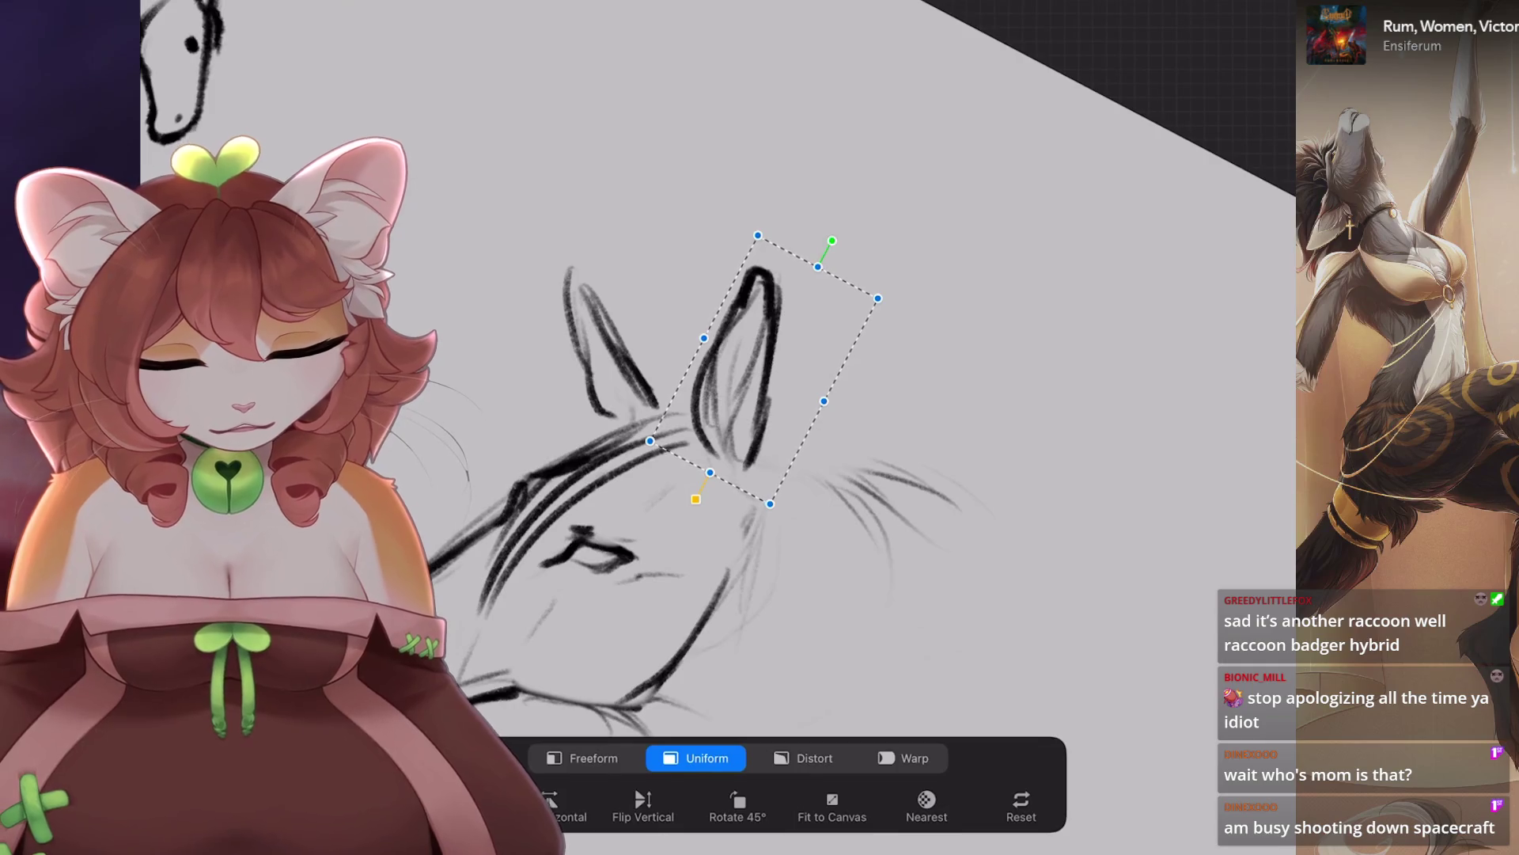
pyautogui.click(903, 757)
pyautogui.moveTo(751, 332); pyautogui.dragTo(744, 348)
pyautogui.moveTo(523, 387); pyautogui.dragTo(538, 447)
pyautogui.hotkey('ctrl', 'z')
pyautogui.hotkey('ctrl', 'z')
pyautogui.hotkey('ctrl', 'z')
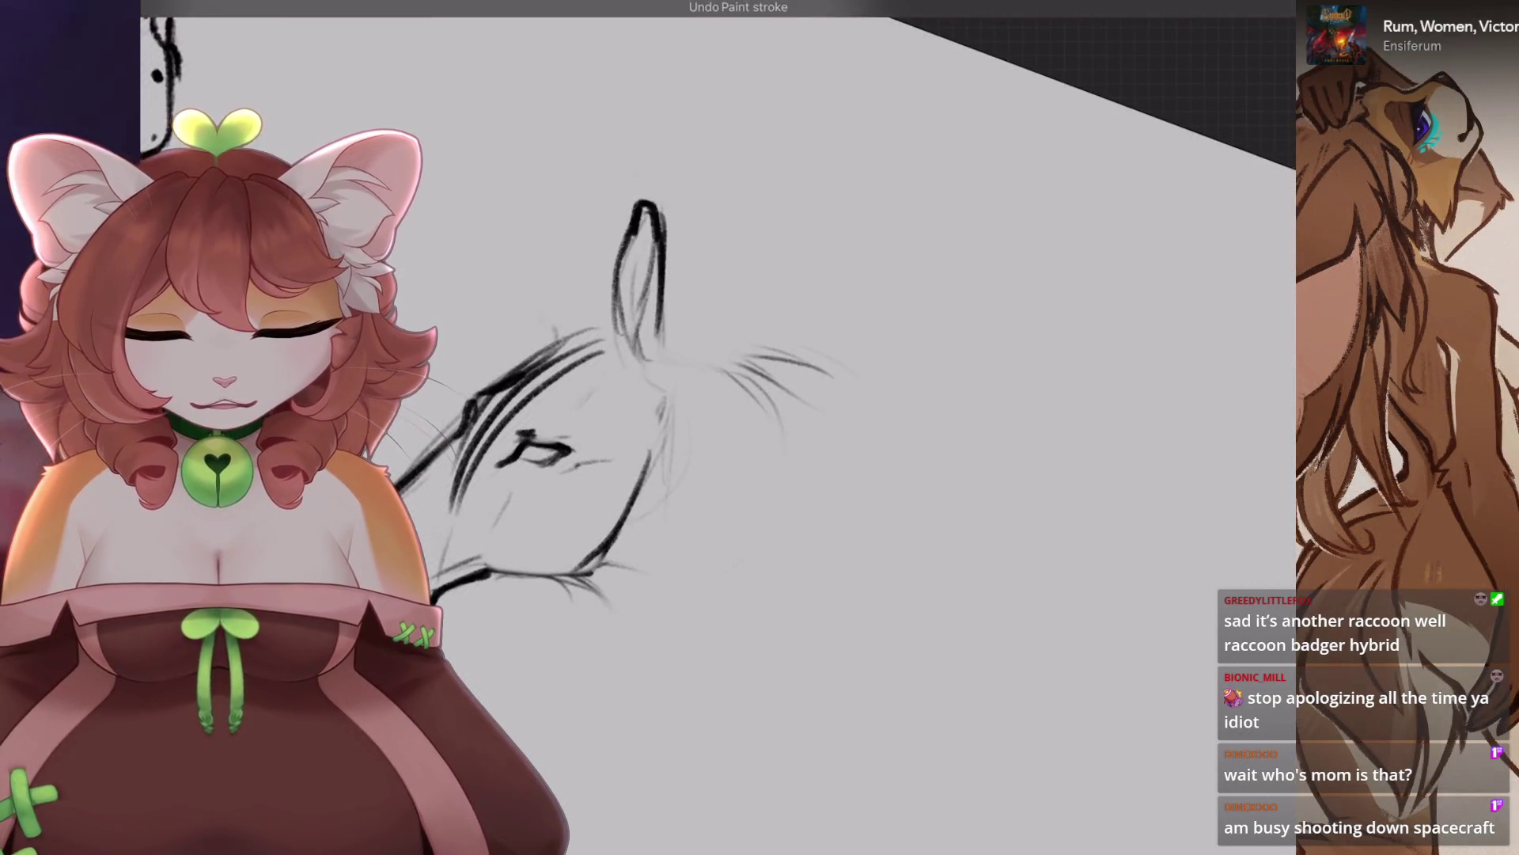
# Step back and forth through undo and redo until the ear strokes are restored.
pyautogui.hotkey('ctrl', 'shift', 'z')
pyautogui.hotkey('ctrl', 'shift', 'z')
pyautogui.hotkey('ctrl', 'shift', 'z')
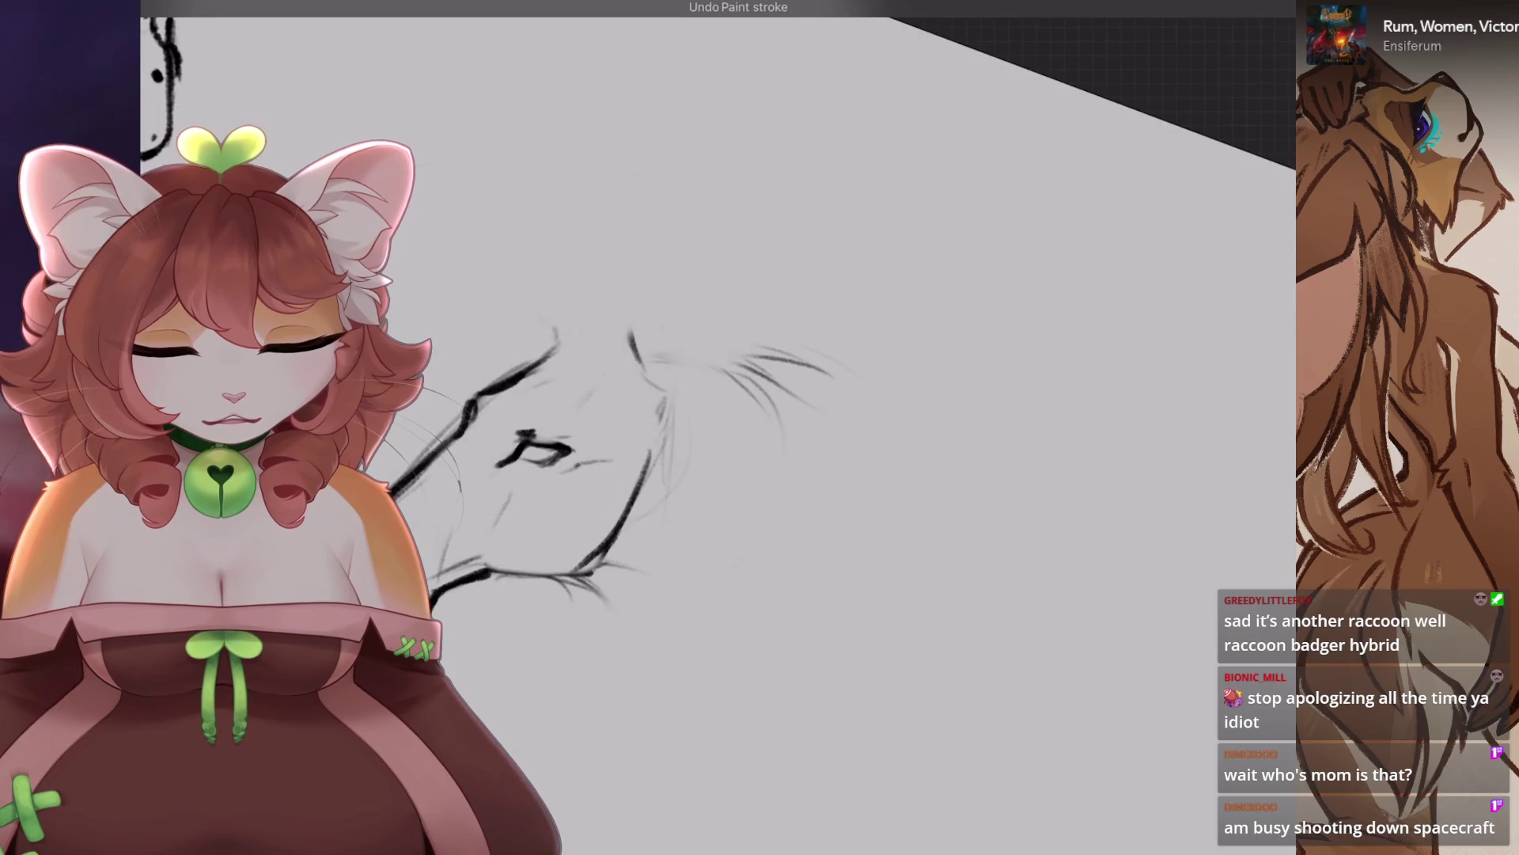
pyautogui.hotkey('ctrl', 'z')
pyautogui.hotkey('ctrl', 'z')
pyautogui.hotkey('ctrl', 'z')
pyautogui.hotkey('ctrl', 'z')
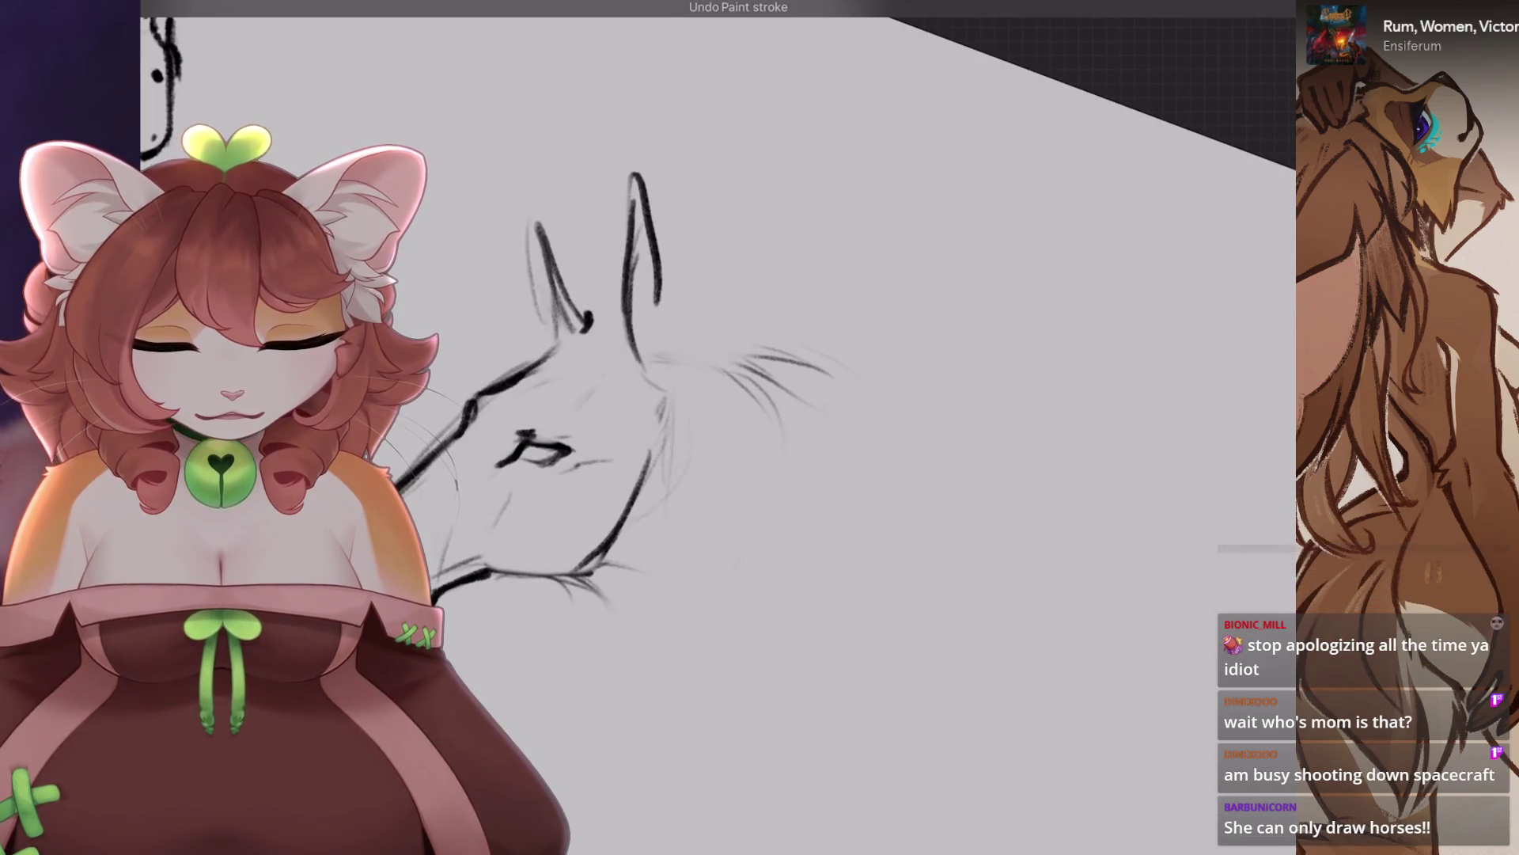
pyautogui.hotkey('ctrl', 'z')
pyautogui.hotkey('ctrl', 'z')
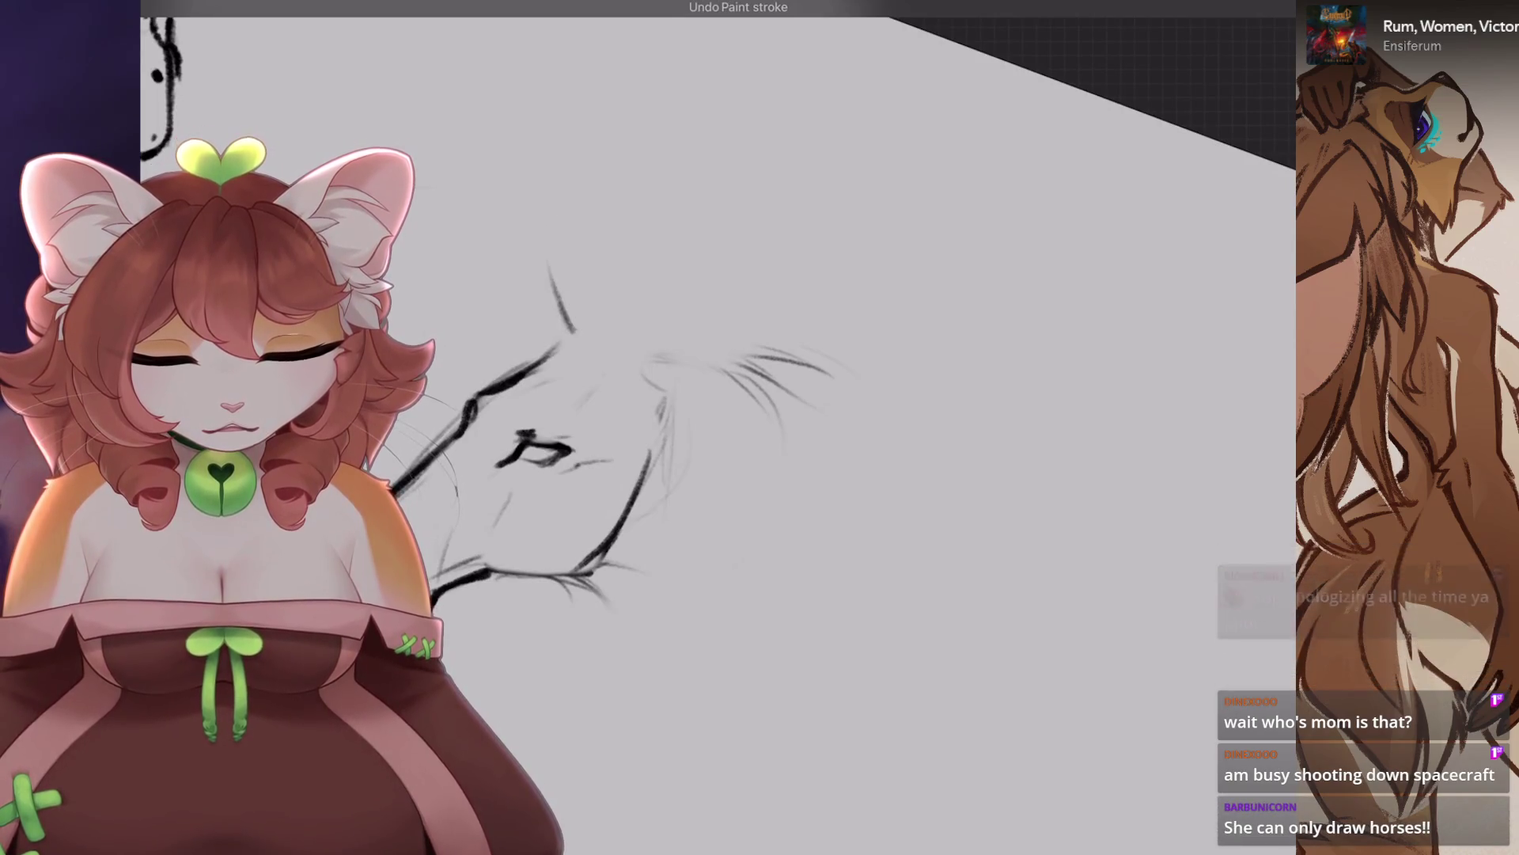
pyautogui.hotkey('ctrl', 'z')
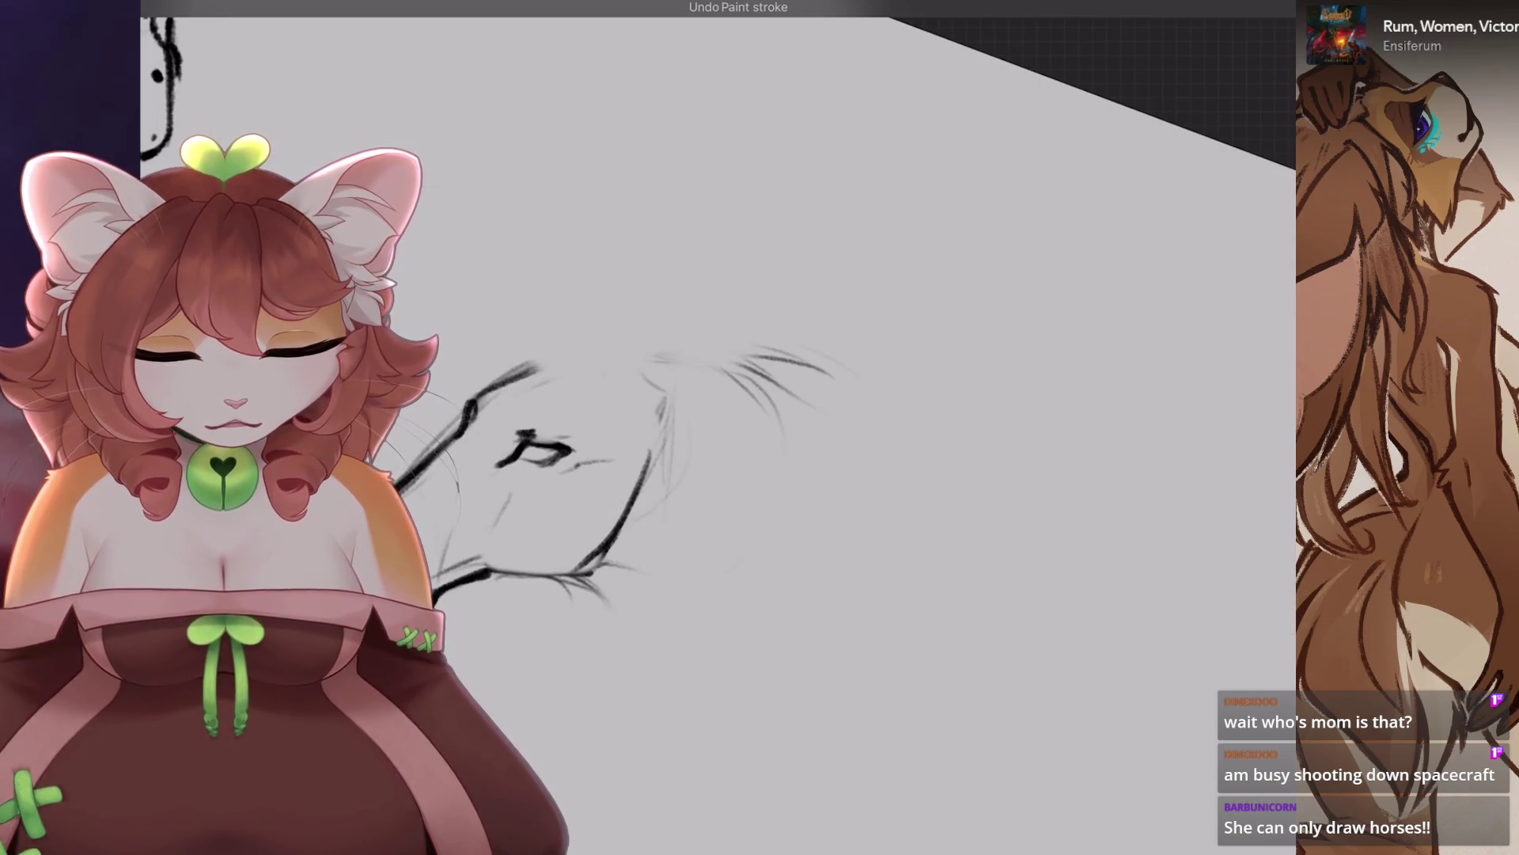
pyautogui.hotkey('ctrl', 'shift', 'z')
pyautogui.hotkey('ctrl', 'shift', 'z')
pyautogui.hotkey('ctrl', 'shift', 'z')
pyautogui.press('5')
pyautogui.hotkey('ctrl', 'z')
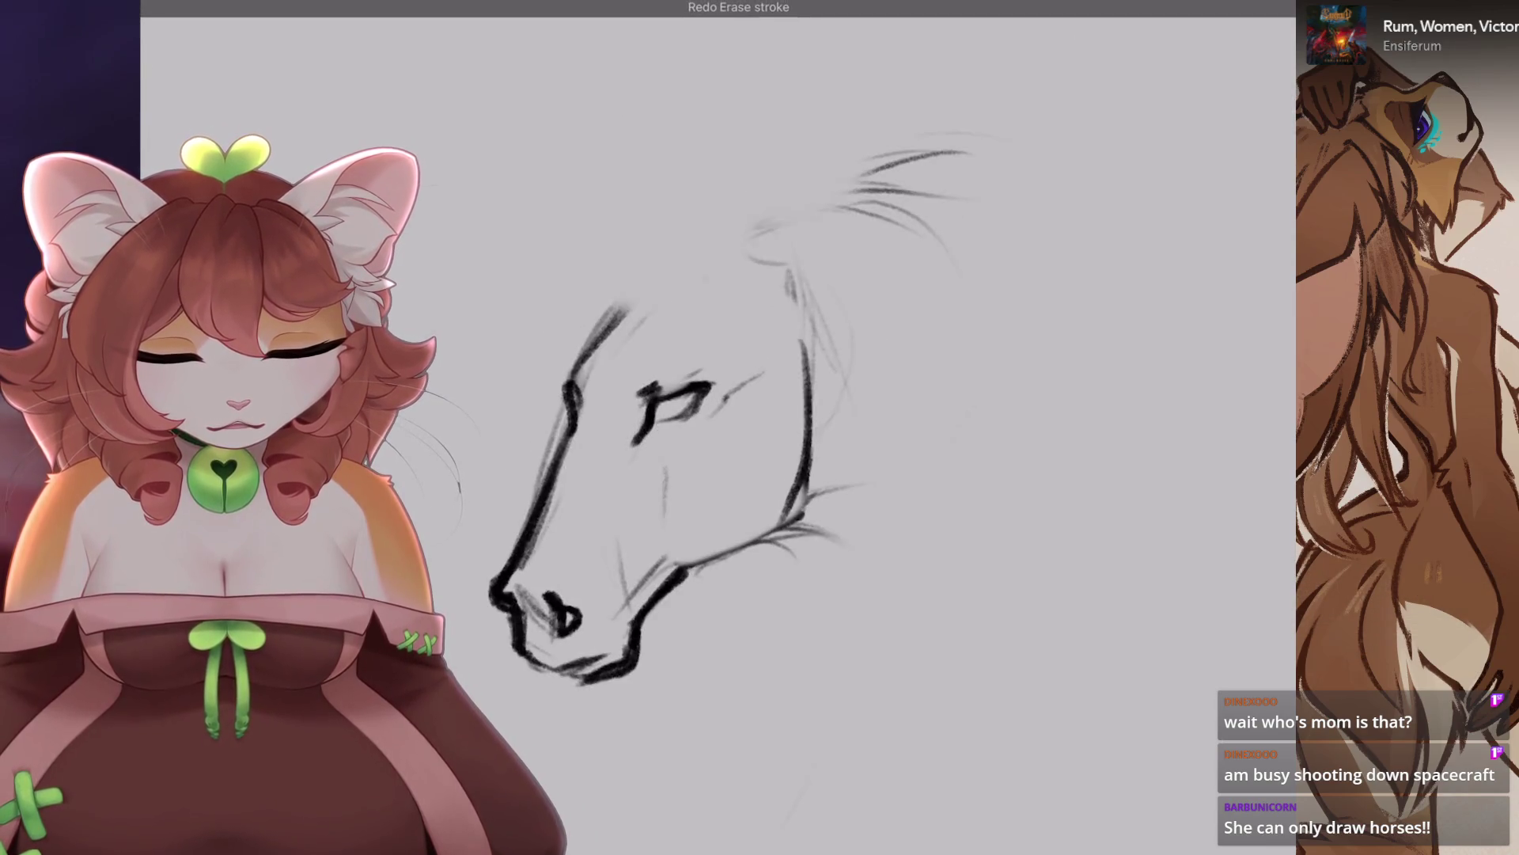
pyautogui.hotkey('ctrl', 'shift', 'z')
# Ink the forehead line and both ear outlines, adding short strokes at the right ear base.
pyautogui.moveTo(679, 269)
pyautogui.mouseDown()
pyautogui.moveTo(639, 370)
pyautogui.moveTo(602, 404)
pyautogui.moveTo(673, 364)
pyautogui.mouseUp()
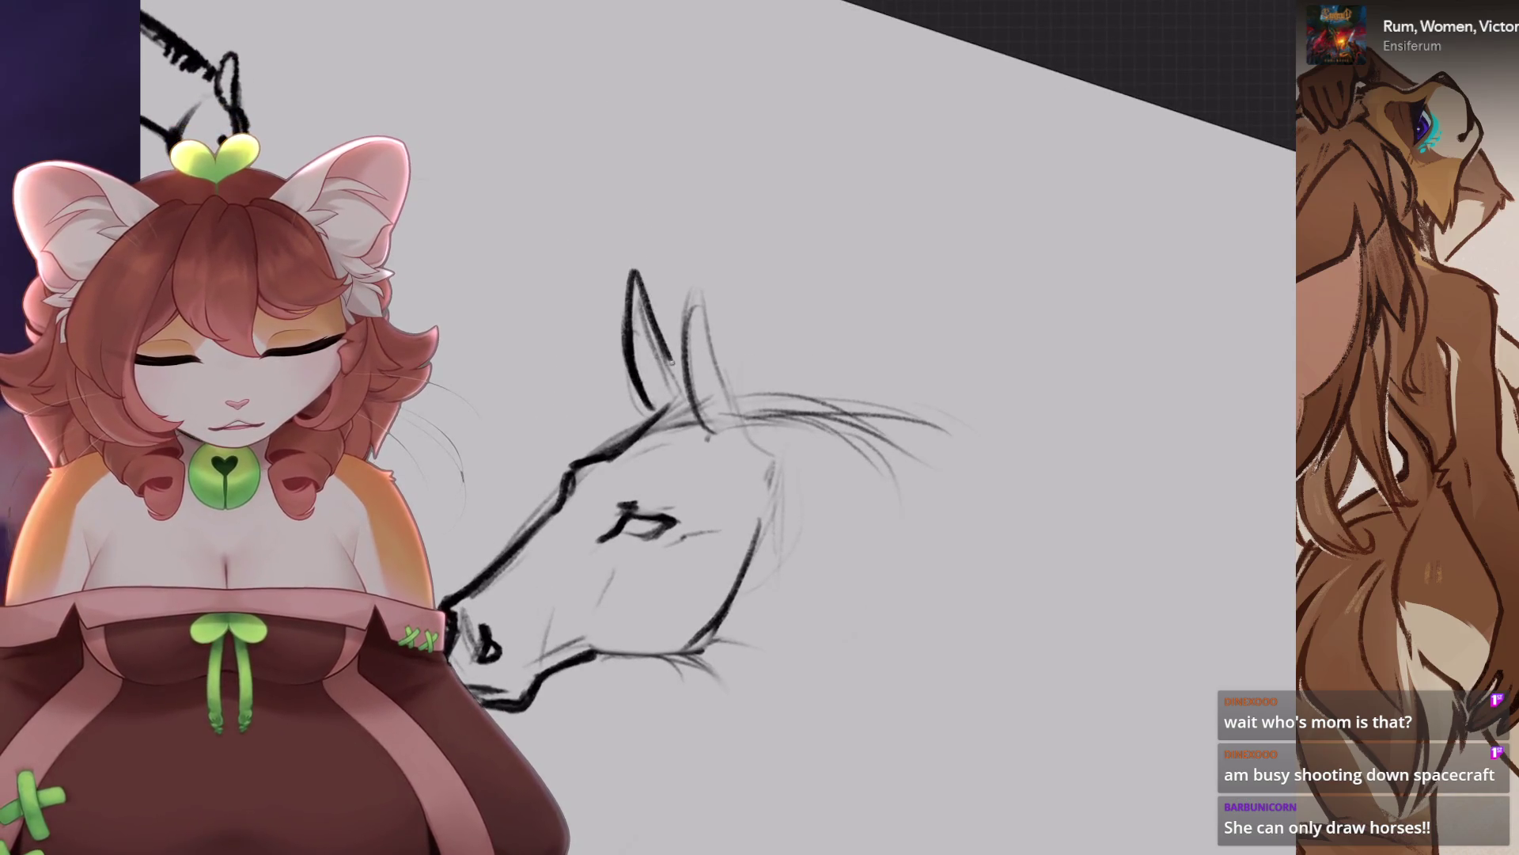
pyautogui.moveTo(700, 419)
pyautogui.mouseDown()
pyautogui.moveTo(695, 286)
pyautogui.moveTo(742, 403)
pyautogui.mouseUp()
pyautogui.moveTo(711, 332)
pyautogui.mouseDown()
pyautogui.moveTo(723, 439)
pyautogui.moveTo(764, 432)
pyautogui.mouseUp()
pyautogui.moveTo(752, 427); pyautogui.dragTo(684, 348)
# Lasso the ears and warp them into shape.
pyautogui.press('s')
pyautogui.moveTo(581, 185)
pyautogui.mouseDown()
pyautogui.moveTo(529, 277)
pyautogui.moveTo(653, 212)
pyautogui.mouseUp()
pyautogui.press('v')
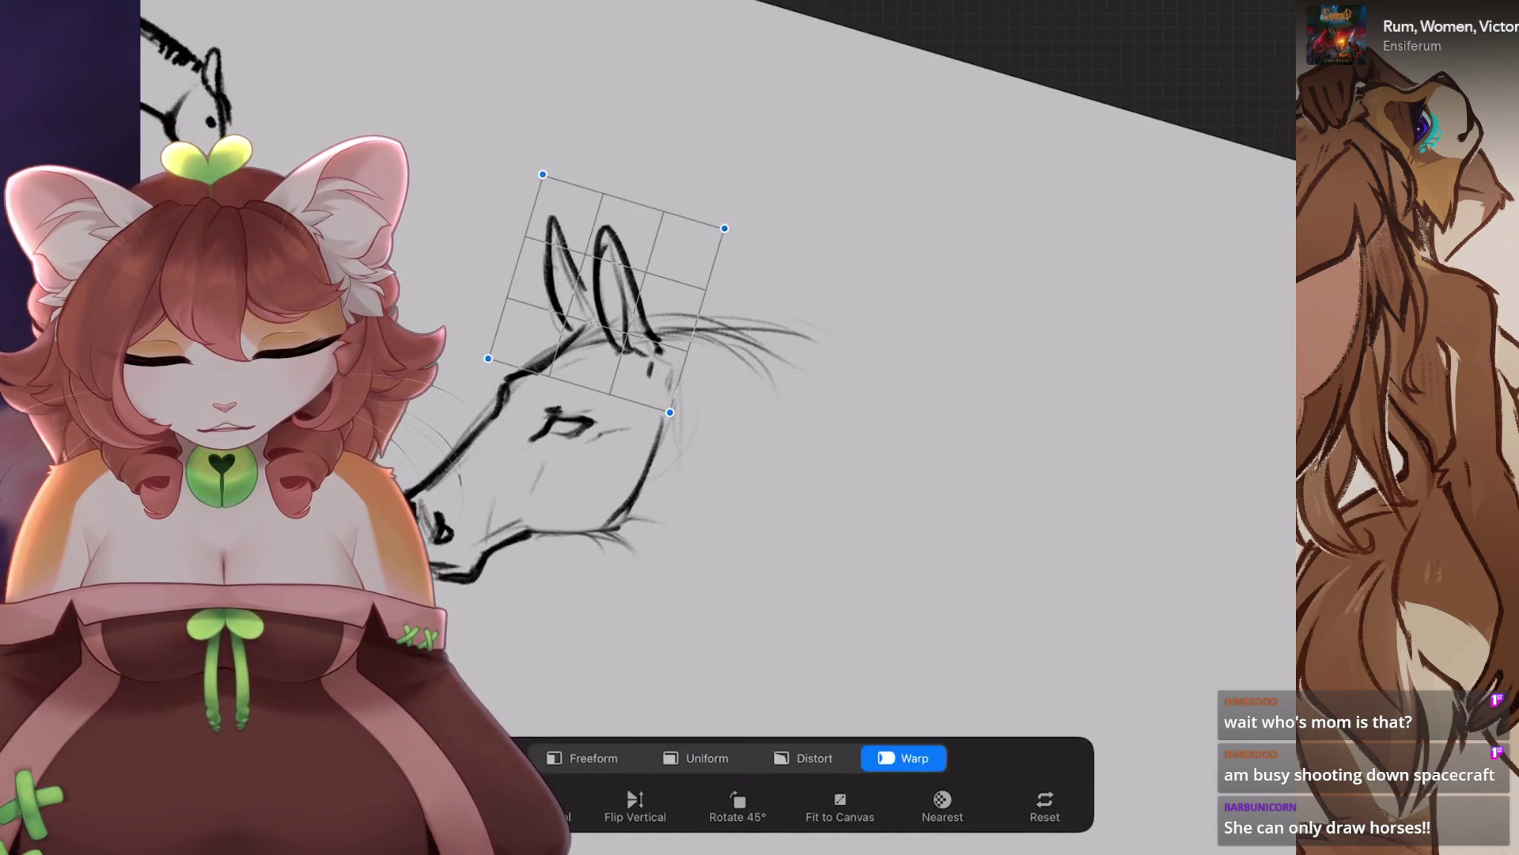
pyautogui.press('s')
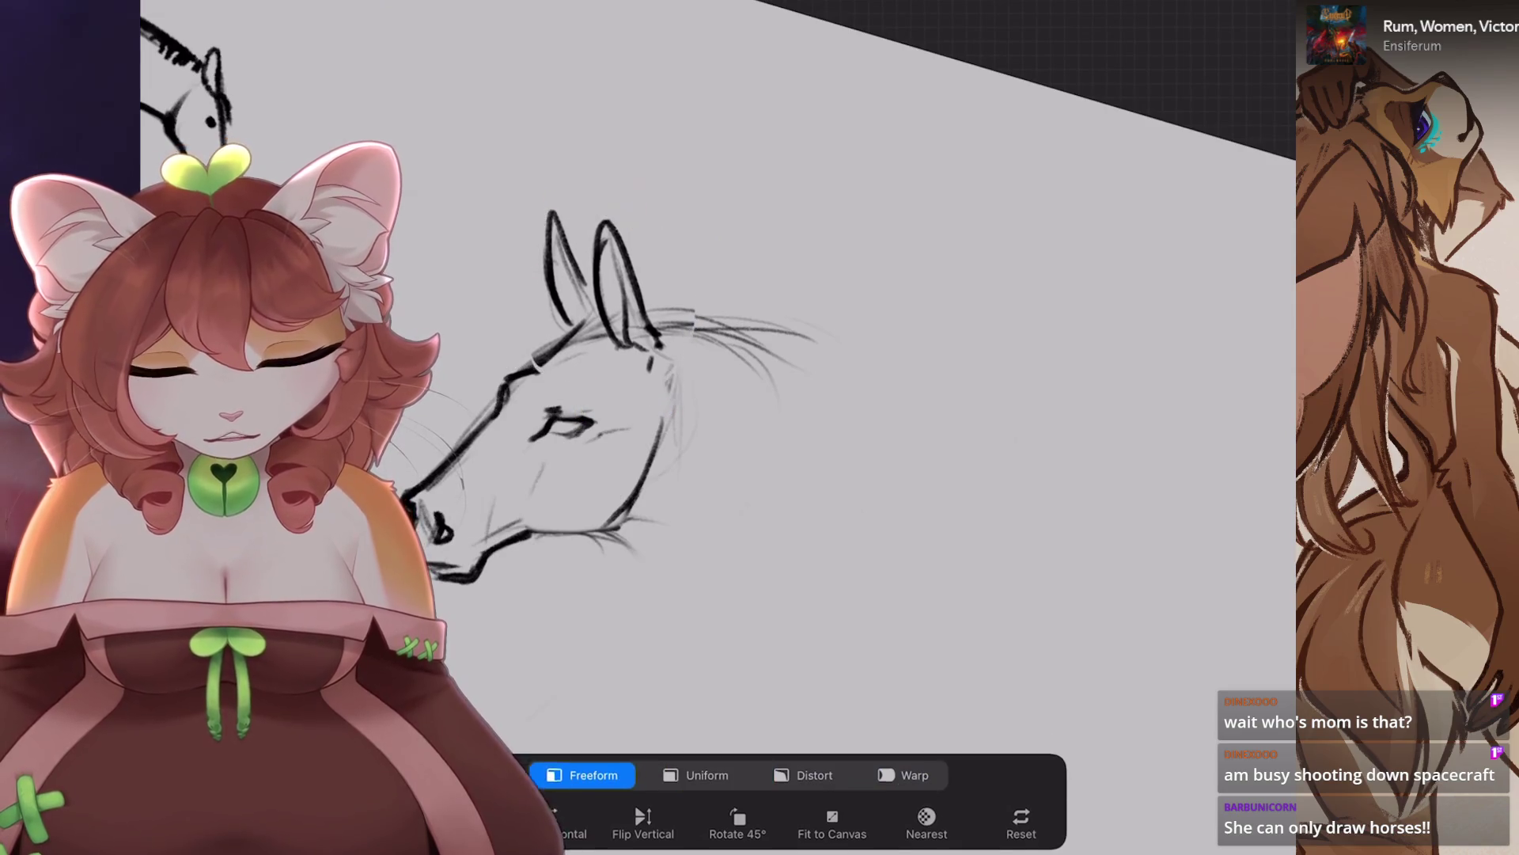
pyautogui.scroll(-3, 713, 427)
pyautogui.scroll(2, 712, 427)
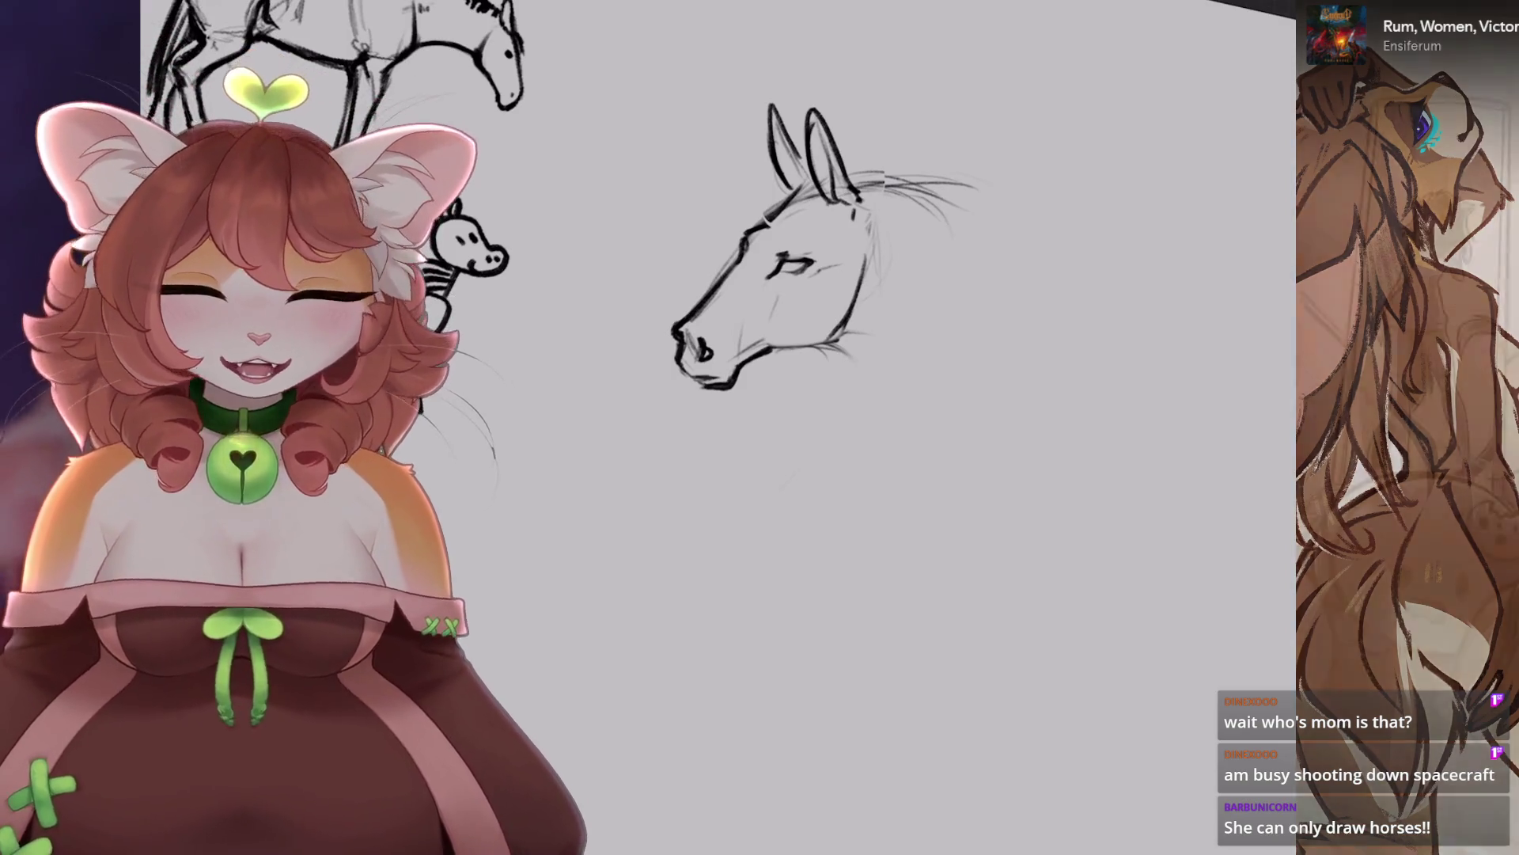
pyautogui.scroll(2, 783, 262)
pyautogui.scroll(-1, 760, 316)
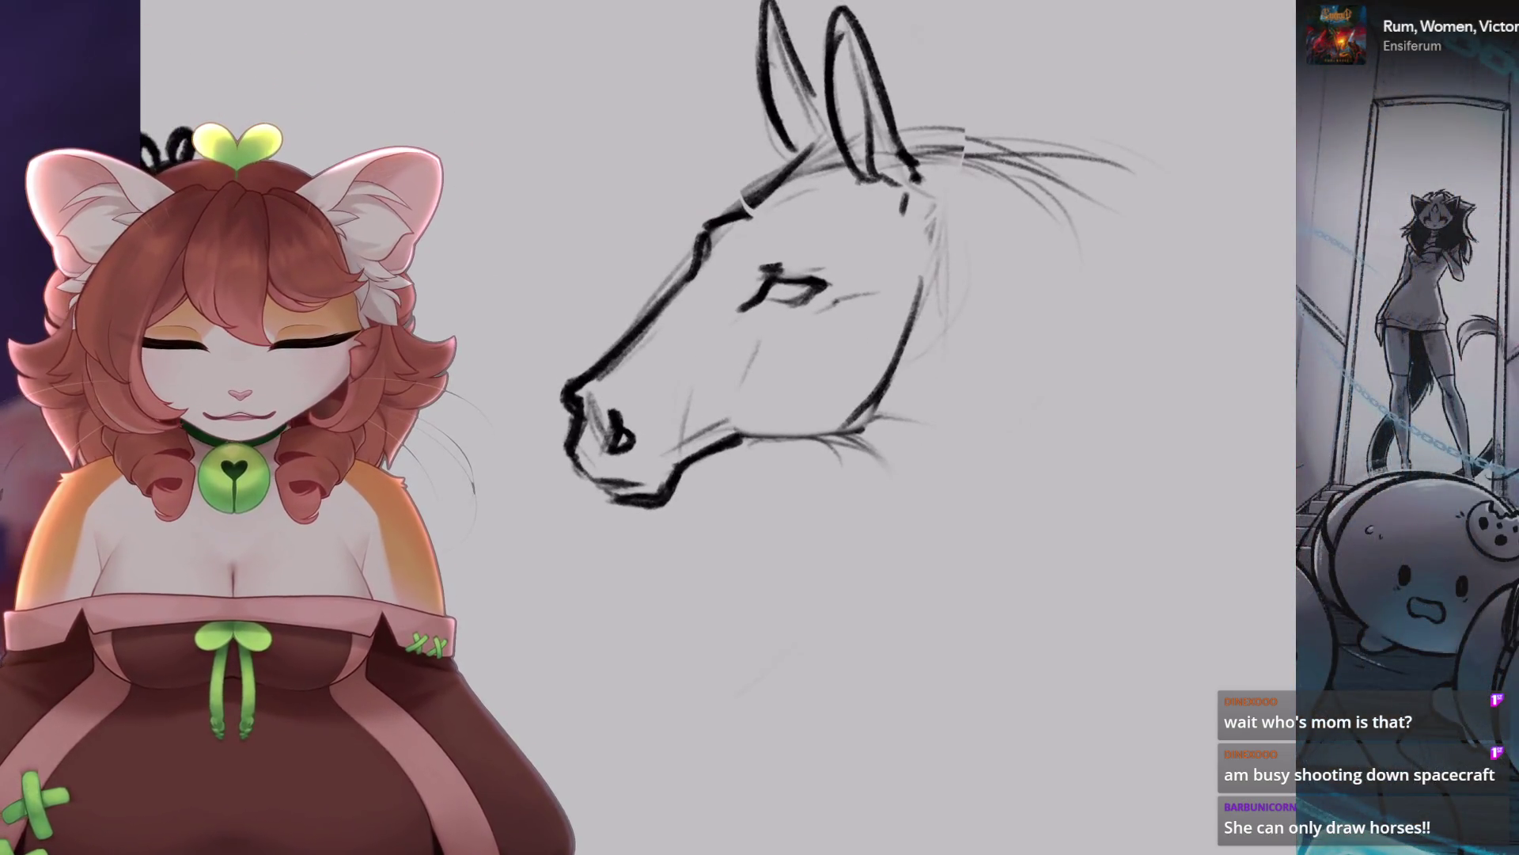
pyautogui.scroll(-2, 759, 317)
# Select the jaw area and rotate it about 14° counterclockwise.
pyautogui.moveTo(780, 273)
pyautogui.mouseDown()
pyautogui.moveTo(835, 384)
pyautogui.moveTo(688, 297)
pyautogui.mouseUp()
pyautogui.press('v')
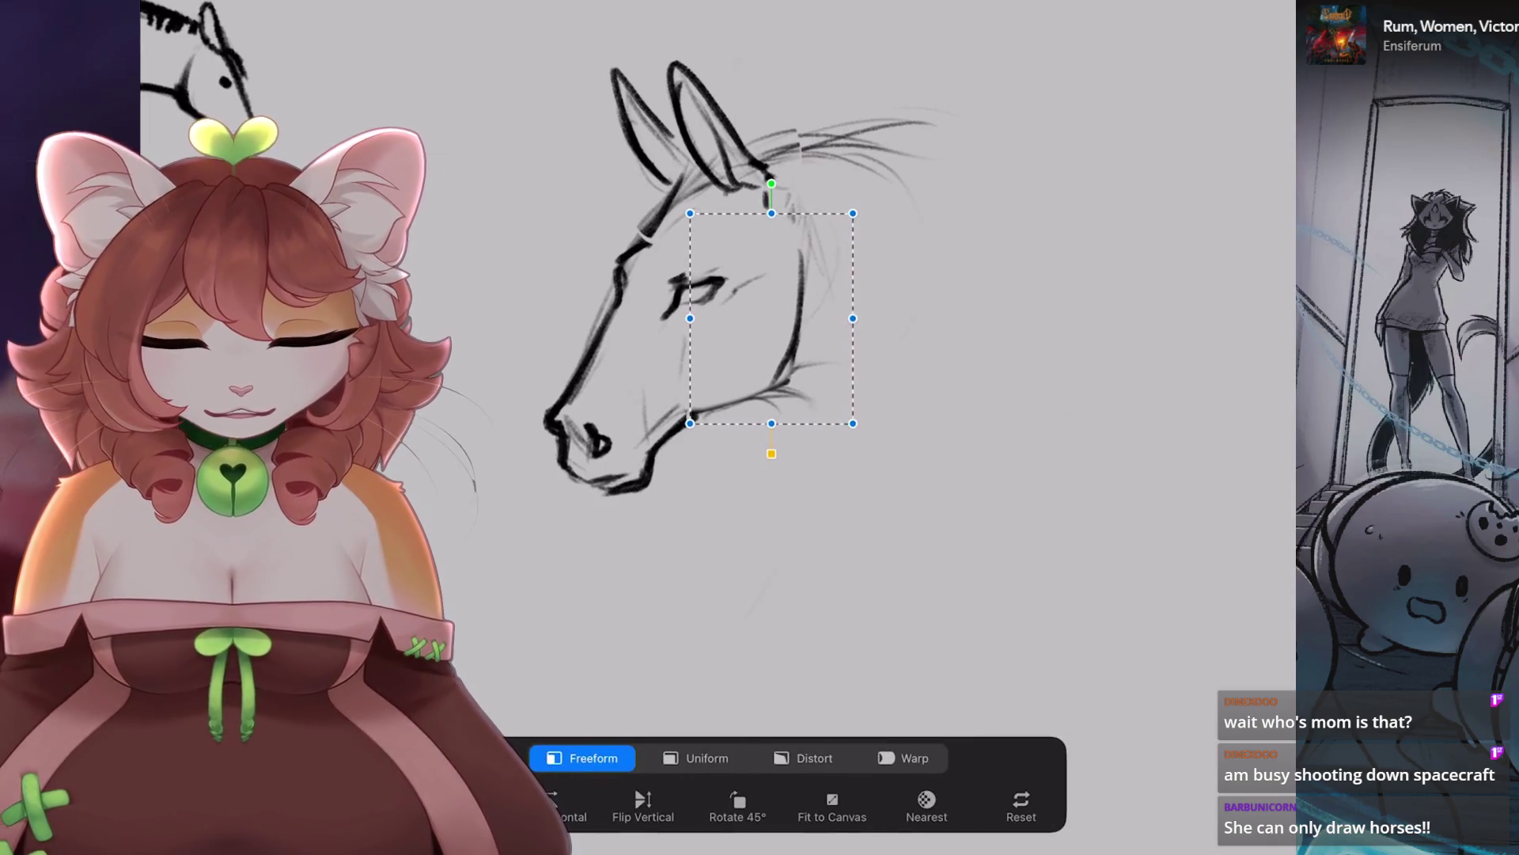
pyautogui.press('s')
pyautogui.moveTo(633, 532)
pyautogui.mouseDown()
pyautogui.moveTo(689, 472)
pyautogui.moveTo(592, 348)
pyautogui.moveTo(633, 532)
pyautogui.mouseUp()
pyautogui.press('v')
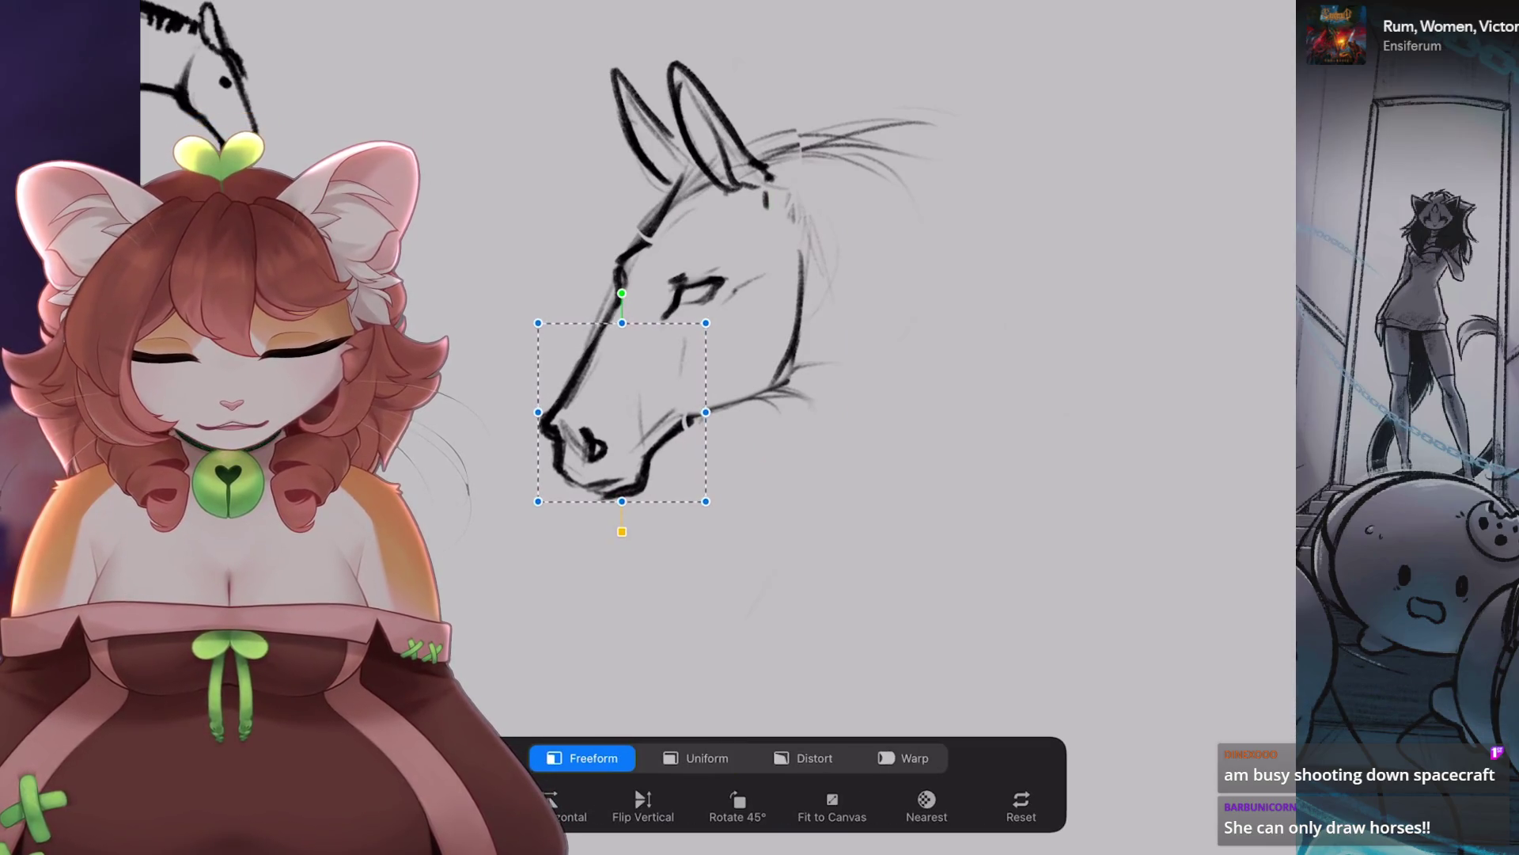
pyautogui.moveTo(622, 293)
pyautogui.mouseDown()
pyautogui.moveTo(588, 331)
pyautogui.moveTo(554, 443)
pyautogui.mouseUp()
pyautogui.press('b')
# Thicken the face front and jaw line, then lift the muzzle and lower jaw.
pyautogui.moveTo(656, 477); pyautogui.dragTo(712, 415)
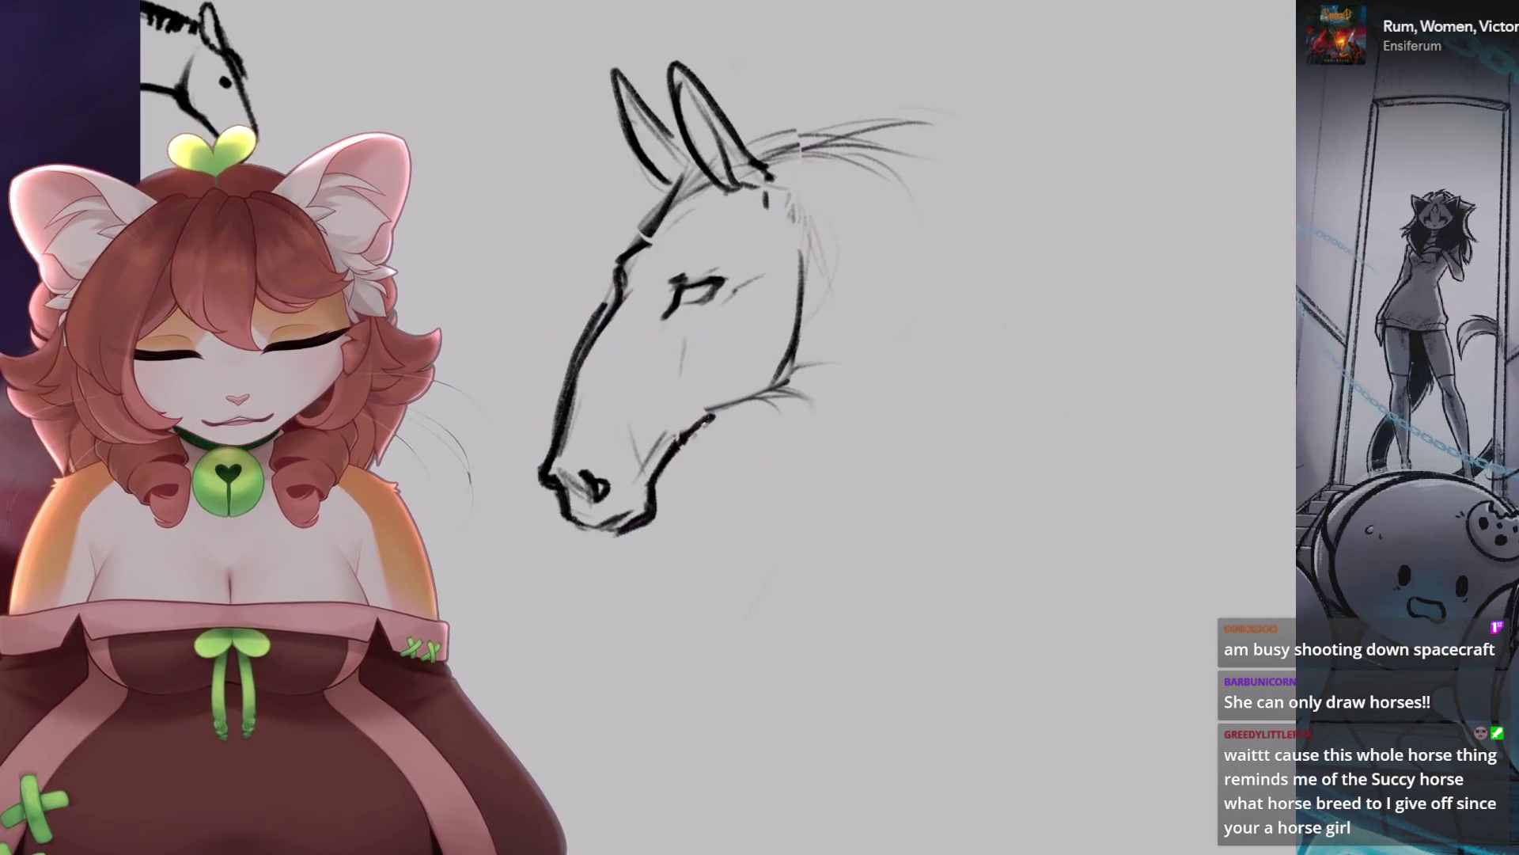
pyautogui.scroll(2, 710, 416)
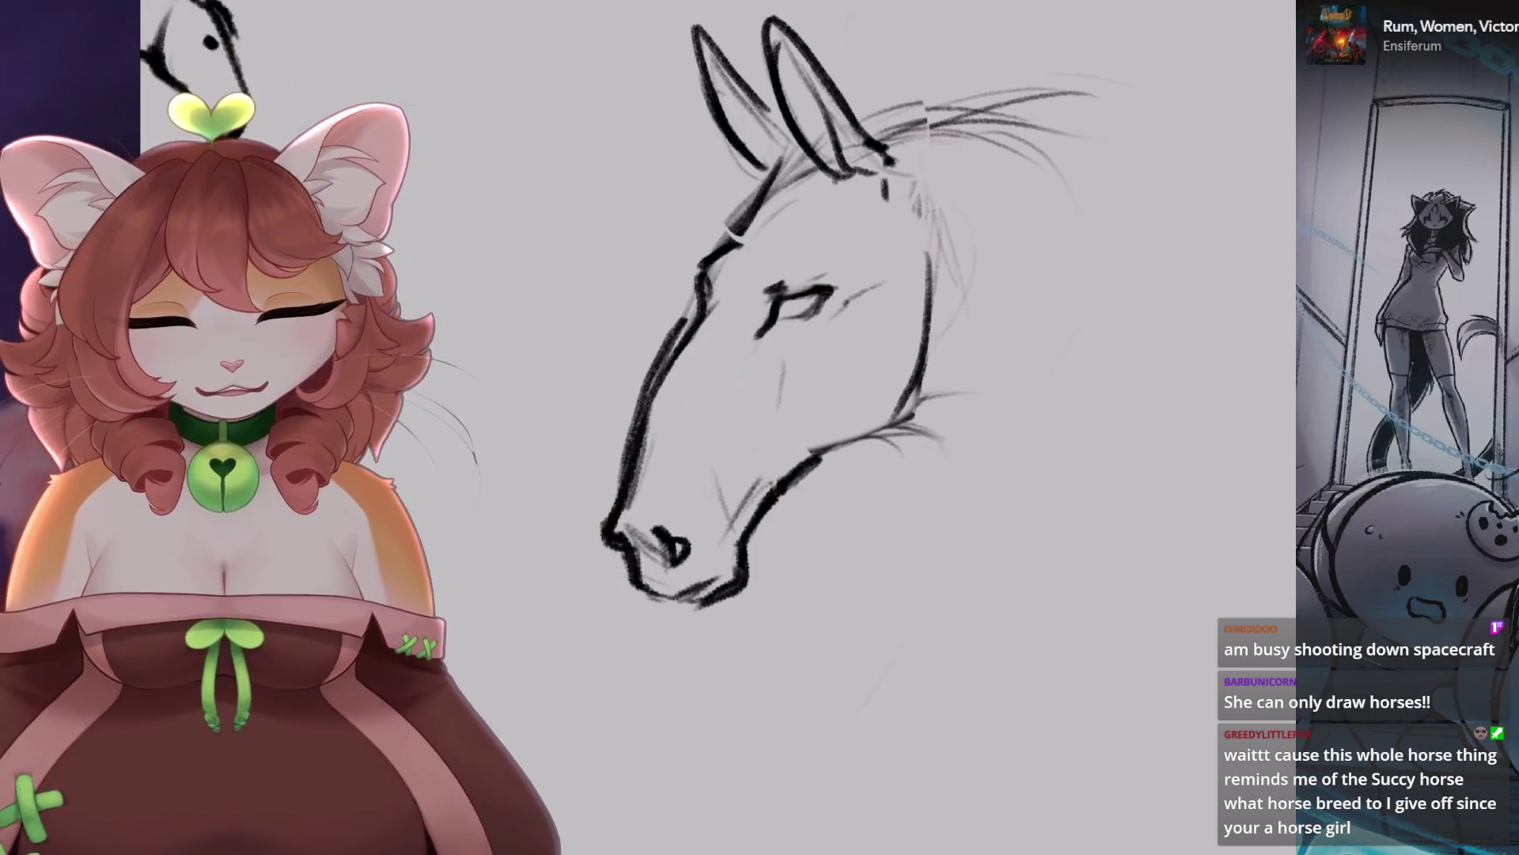
pyautogui.moveTo(673, 554); pyautogui.dragTo(677, 487)
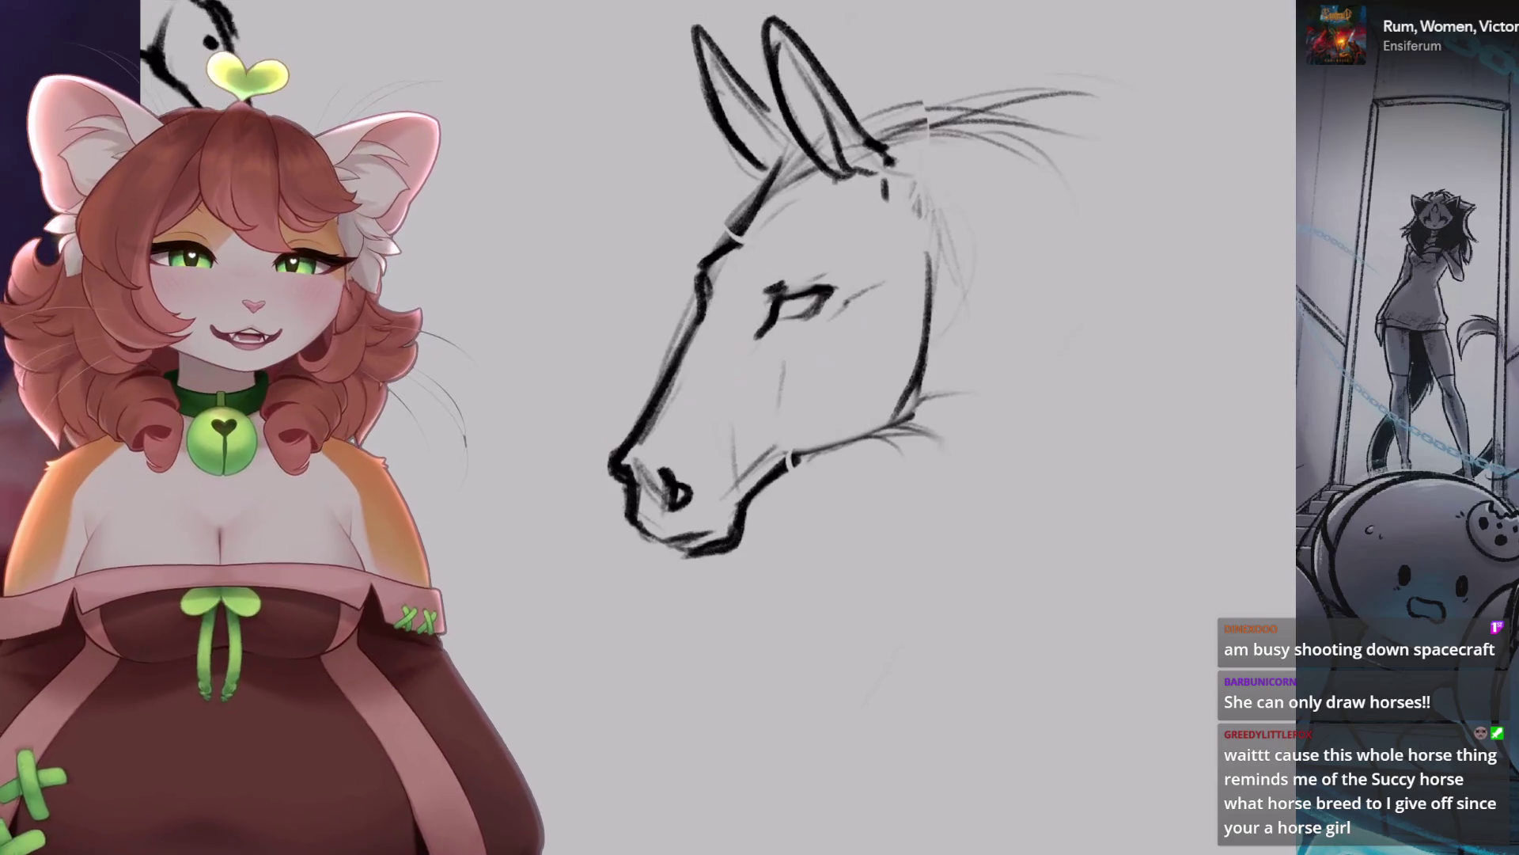
pyautogui.scroll(-3, 712, 396)
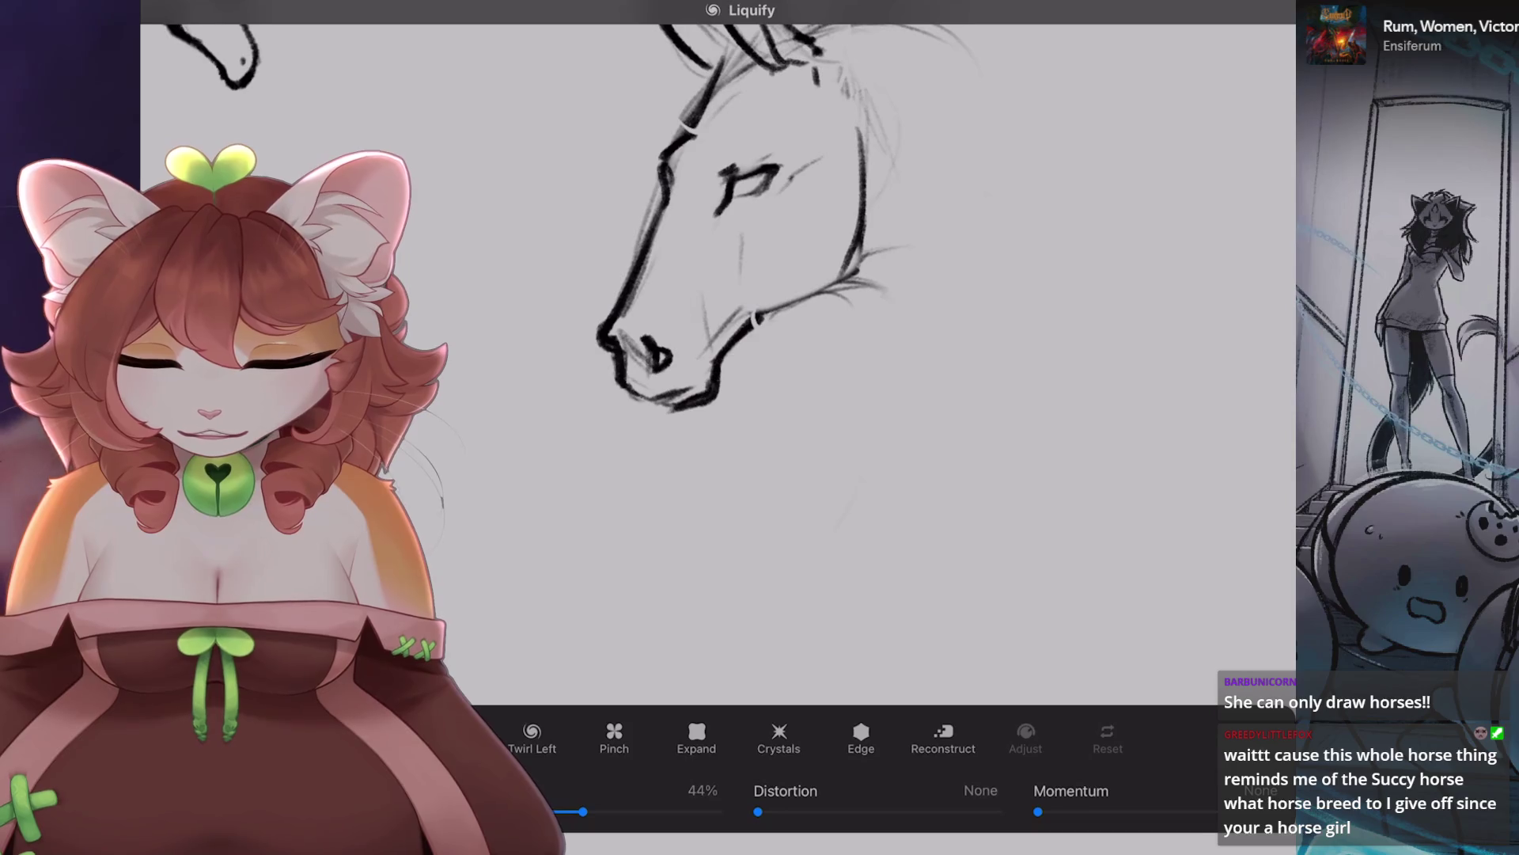
# Liquify-nudge the muzzle outline and the strokes near the ears and mane.
pyautogui.moveTo(712, 317); pyautogui.dragTo(692, 372)
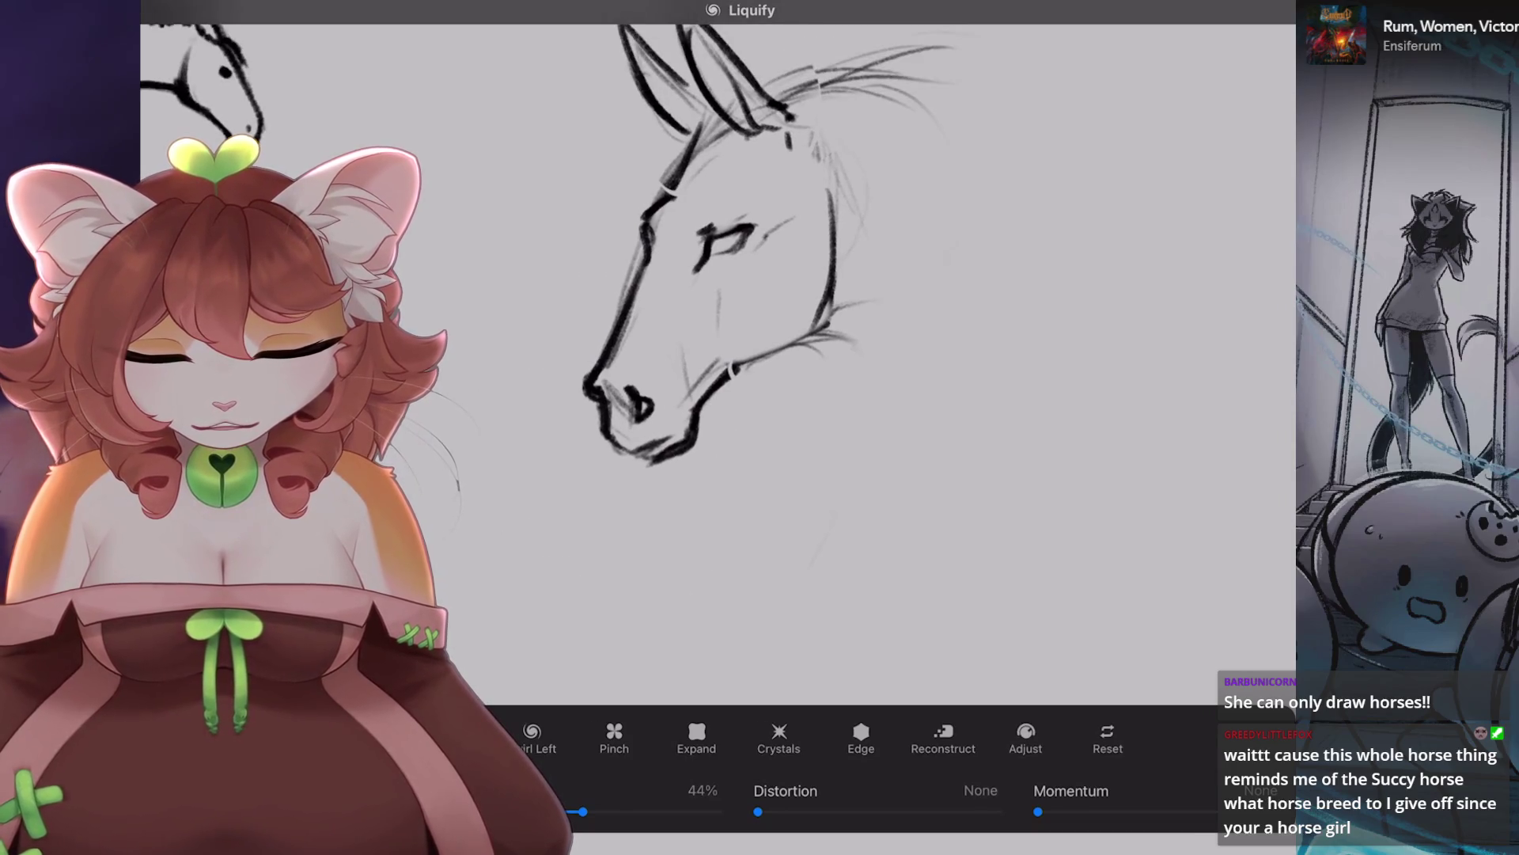
pyautogui.moveTo(594, 447); pyautogui.dragTo(494, 370)
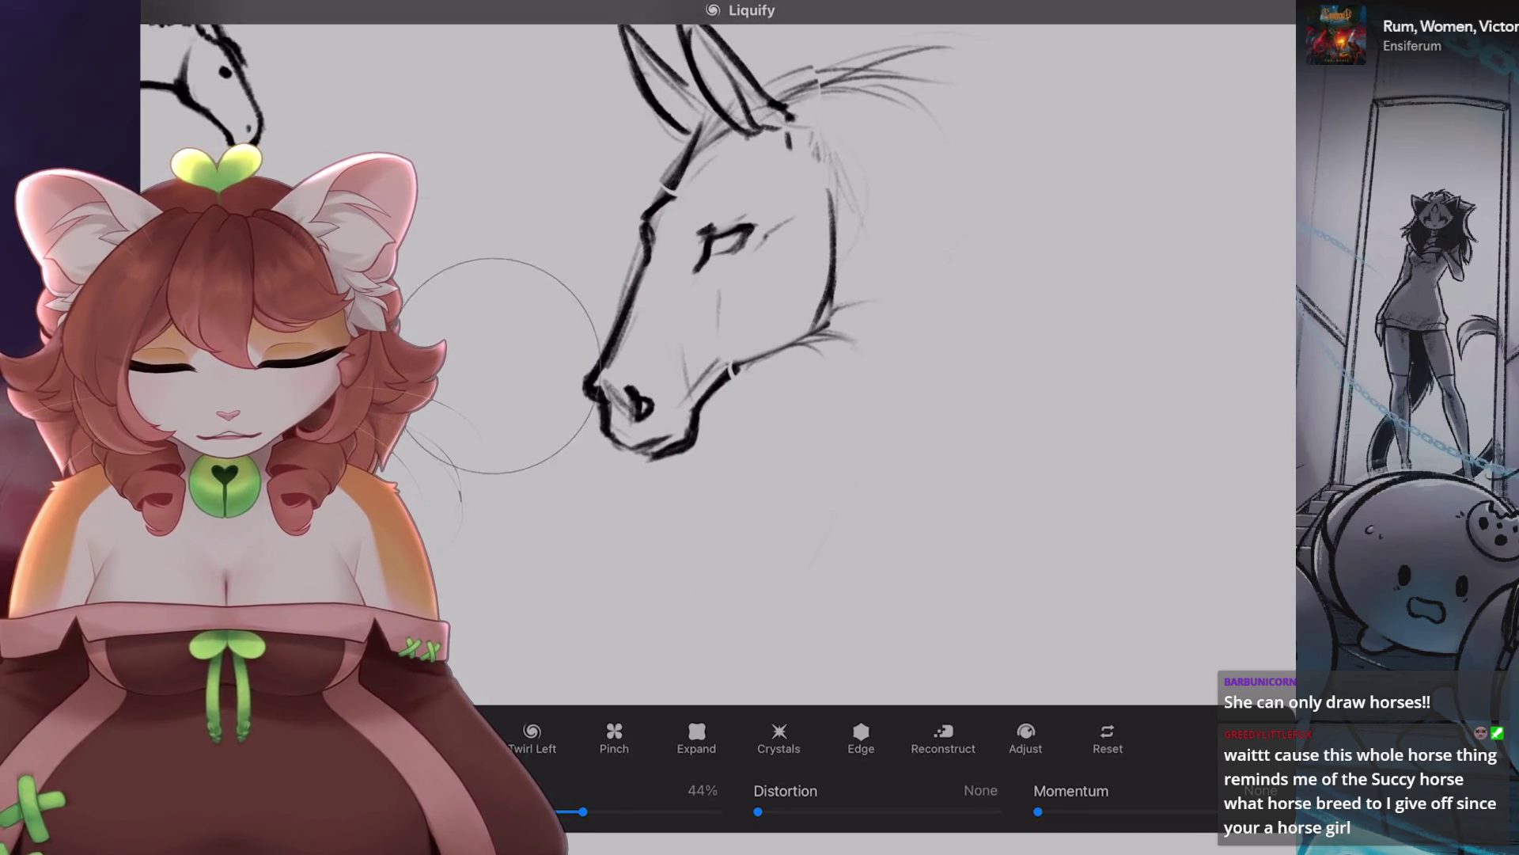
pyautogui.moveTo(724, 237)
pyautogui.mouseDown()
pyautogui.moveTo(712, 321)
pyautogui.moveTo(791, 411)
pyautogui.moveTo(724, 361)
pyautogui.mouseUp()
pyautogui.moveTo(827, 269); pyautogui.dragTo(866, 261)
pyautogui.moveTo(791, 357)
pyautogui.mouseDown()
pyautogui.moveTo(827, 364)
pyautogui.moveTo(870, 269)
pyautogui.mouseUp()
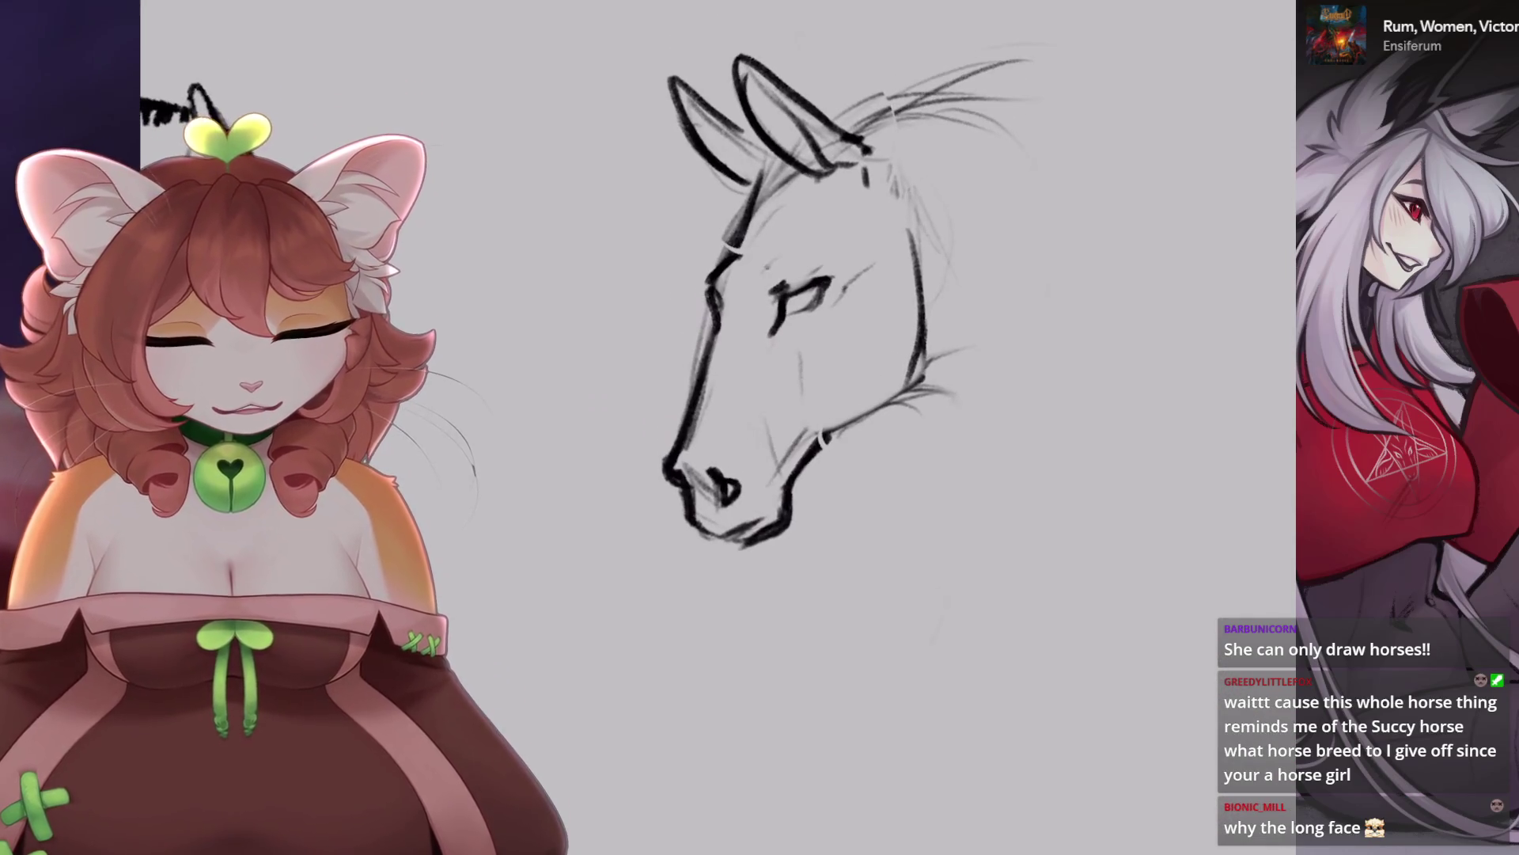
# Replace the small stroke near the eye with a darker forehead line.
pyautogui.hotkey('ctrl', 'z')
pyautogui.moveTo(724, 264)
pyautogui.mouseDown()
pyautogui.moveTo(709, 312)
pyautogui.moveTo(773, 311)
pyautogui.mouseUp()
pyautogui.scroll(-3, 791, 316)
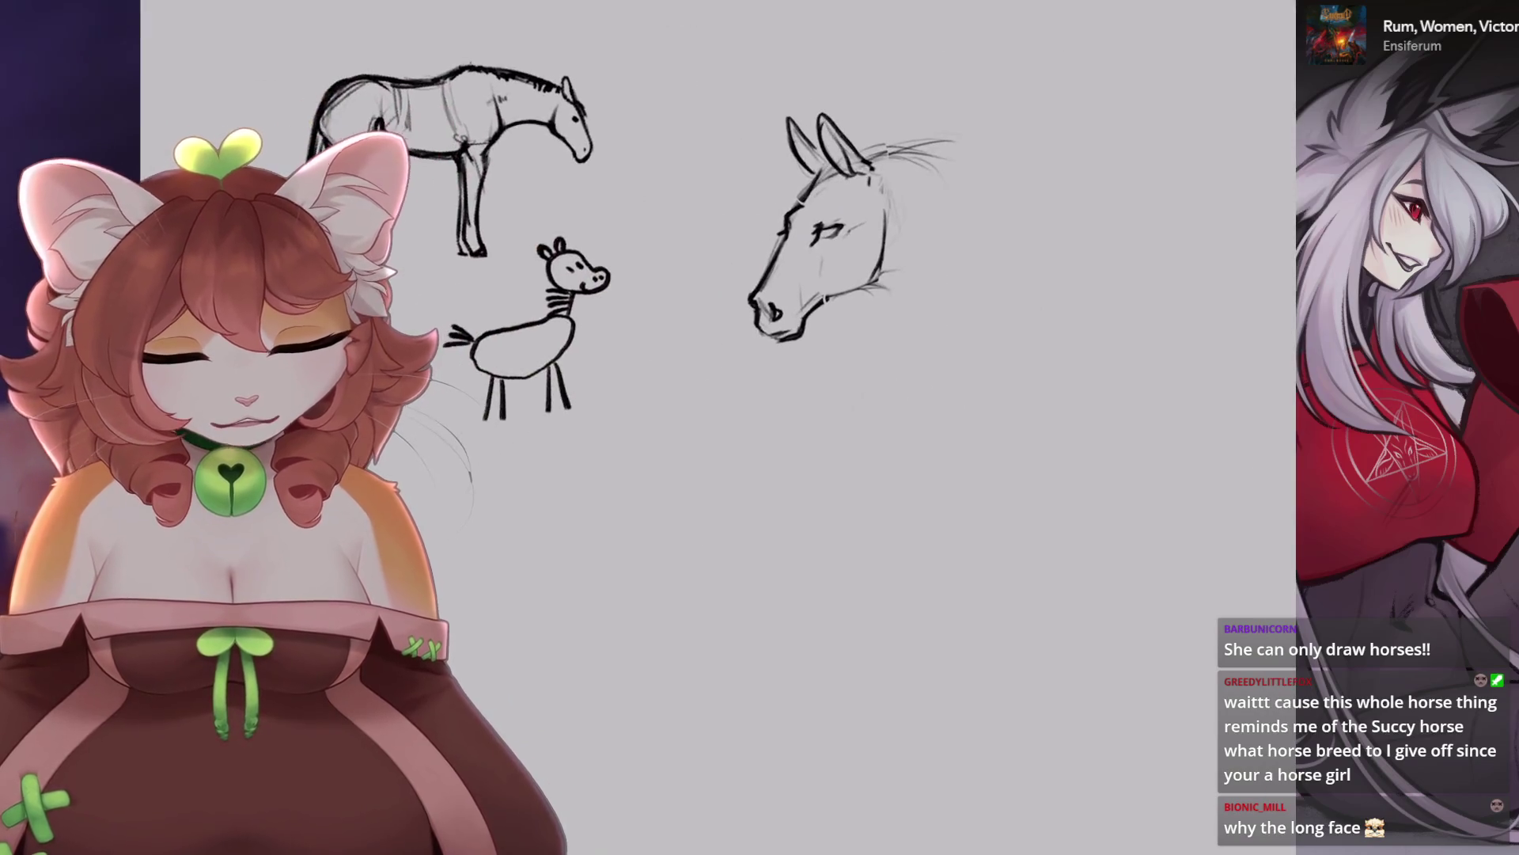
pyautogui.scroll(1, 950, 94)
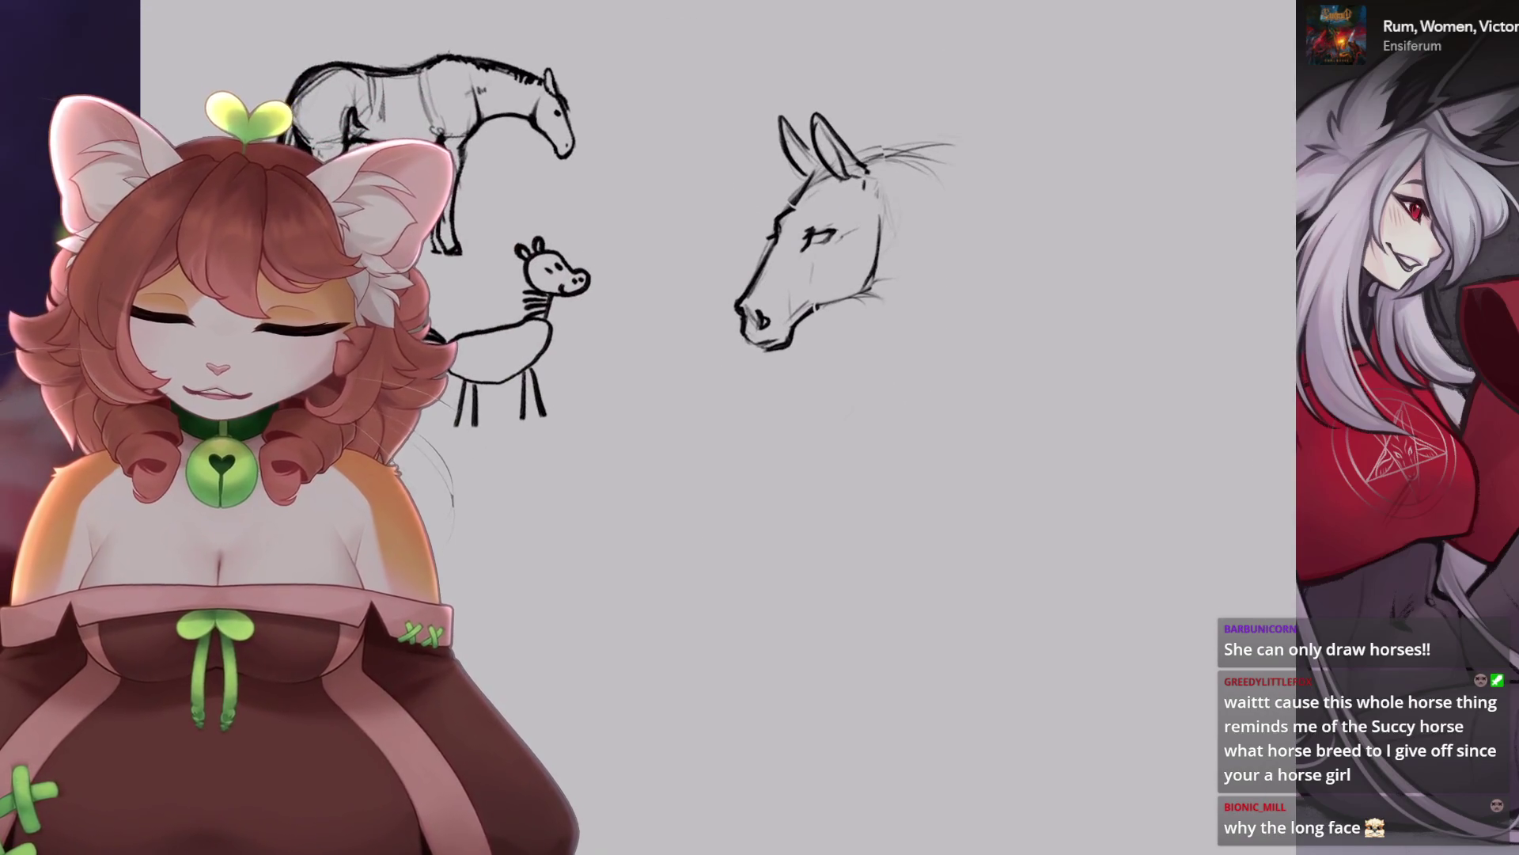
# Start a Freeform transform from the canvas actions.
pyautogui.click(242, 3)
pyautogui.click(301, 2)
pyautogui.click(301, 2)
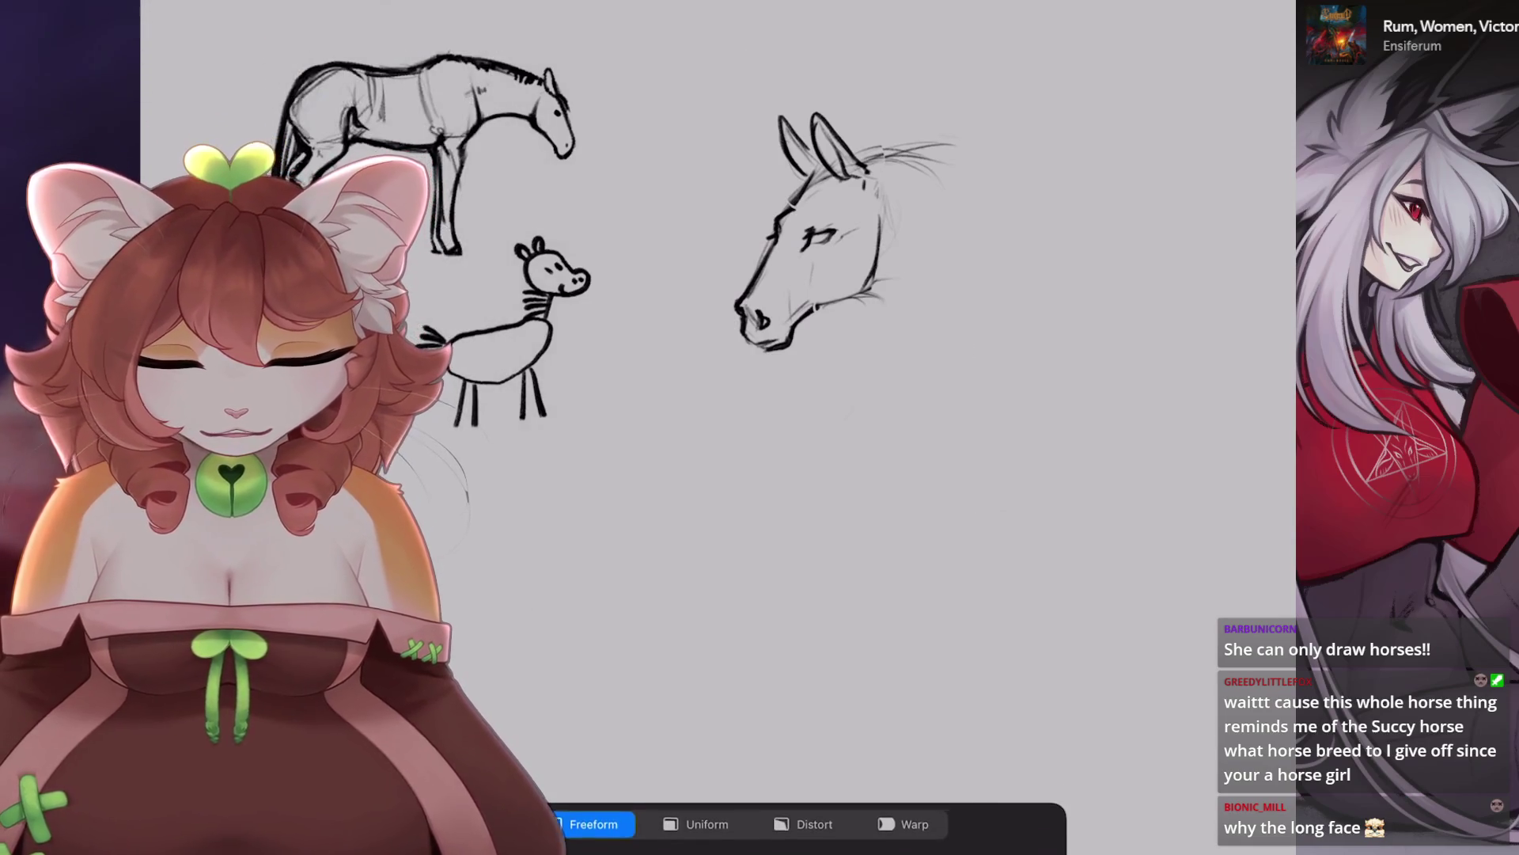
# Circle the small stick-figure animal, then undo the circle.
pyautogui.scroll(1, 792, 316)
pyautogui.scroll(1, 712, 317)
pyautogui.scroll(3, 689, 444)
pyautogui.moveTo(712, 206); pyautogui.dragTo(697, 210)
pyautogui.hotkey('ctrl', 'z')
pyautogui.scroll(-3, 689, 444)
pyautogui.scroll(-1, 792, 316)
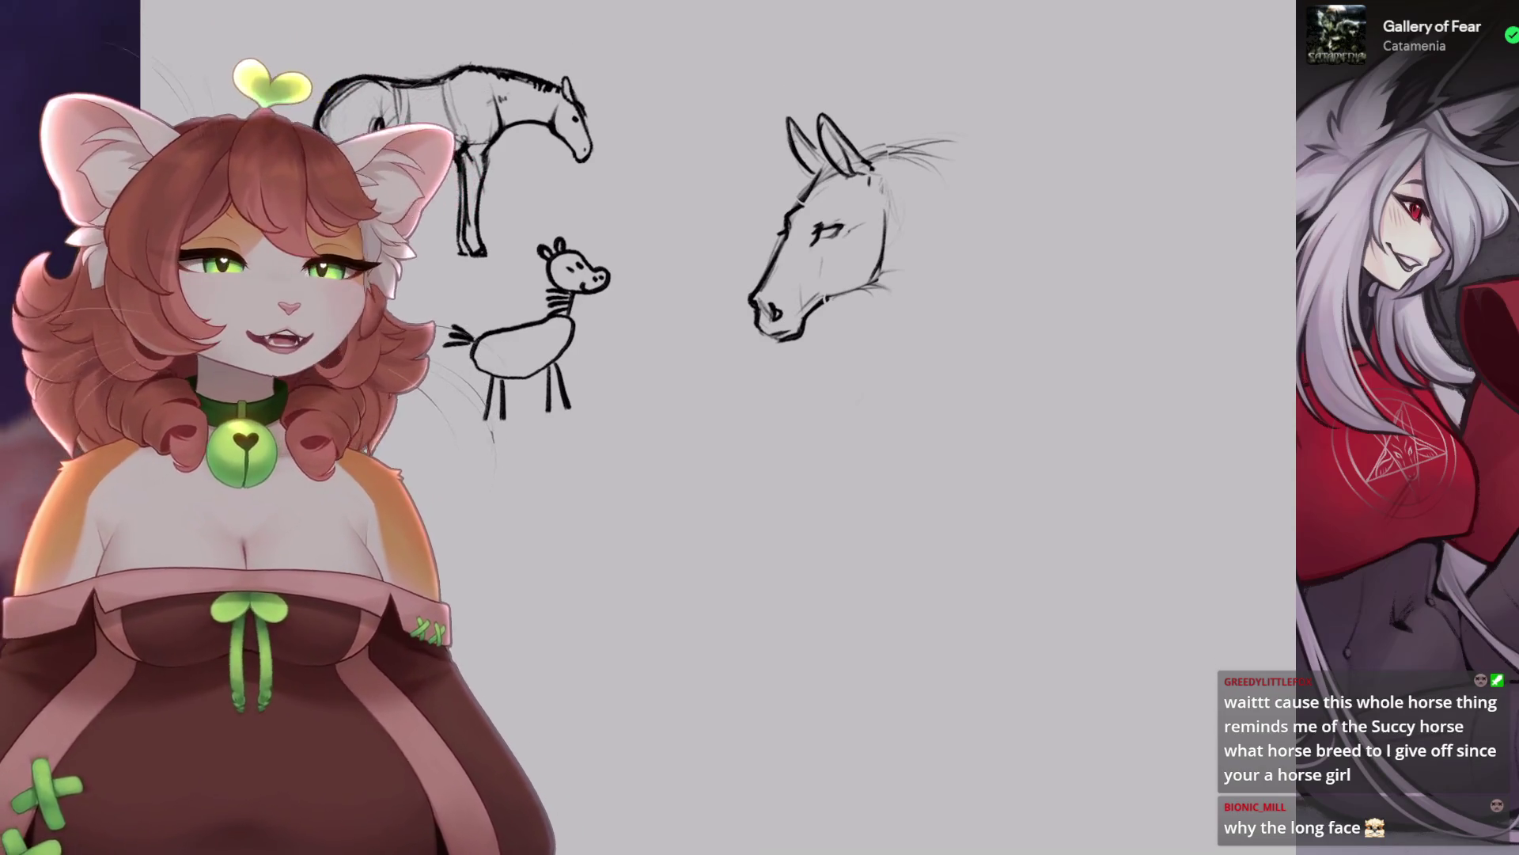
pyautogui.scroll(3, 823, 238)
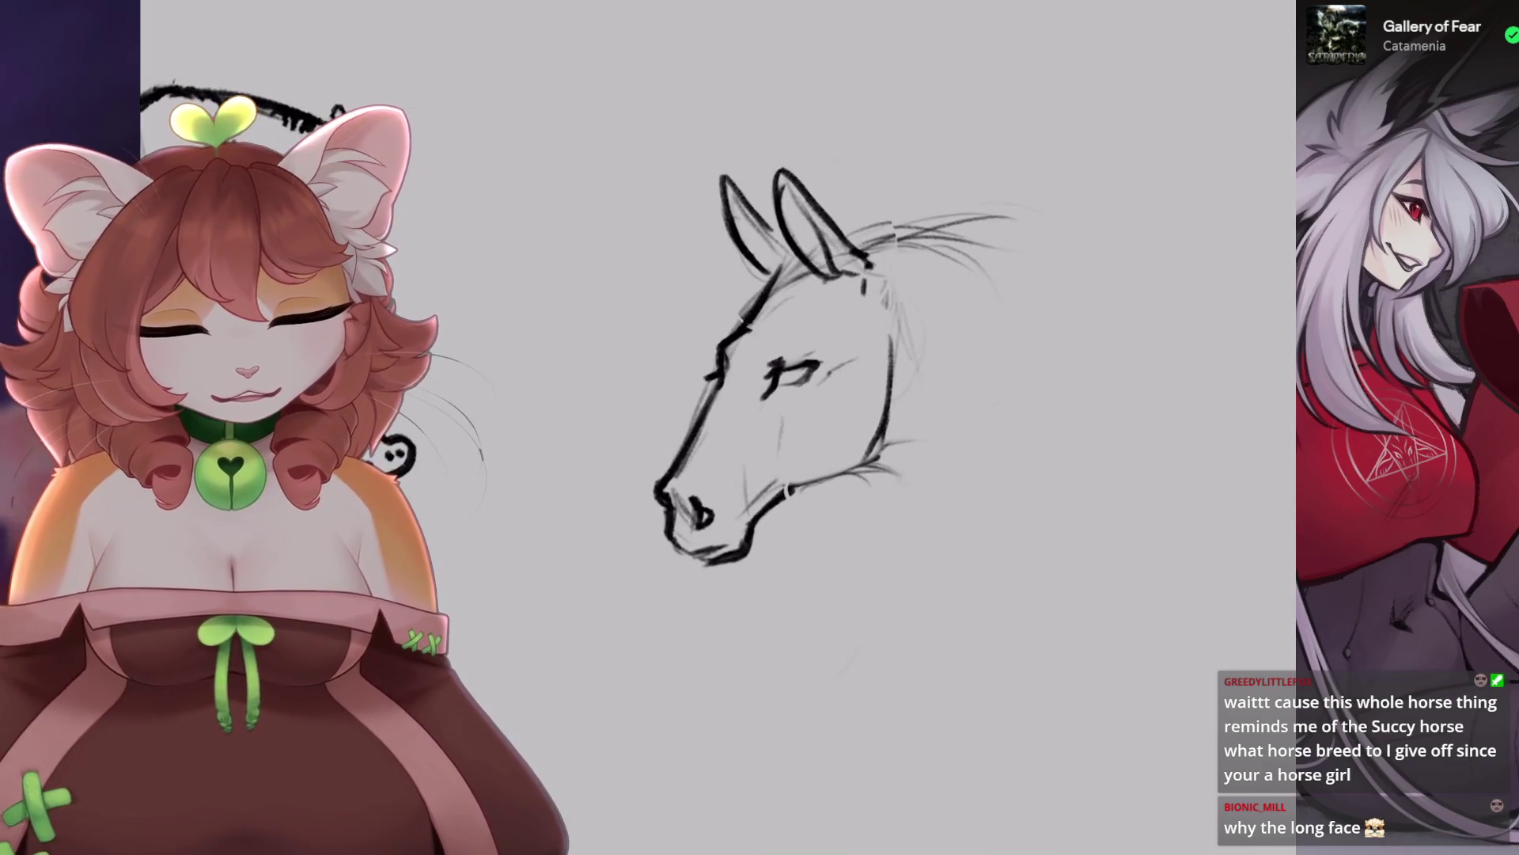
pyautogui.scroll(1, 823, 237)
# Sketch curved forehead strokes on the horse head, undoing the unwanted trials.
pyautogui.moveTo(775, 288)
pyautogui.mouseDown()
pyautogui.moveTo(716, 378)
pyautogui.moveTo(716, 490)
pyautogui.moveTo(679, 416)
pyautogui.mouseUp()
pyautogui.hotkey('ctrl', 'z')
pyautogui.hotkey('ctrl', 'z')
pyautogui.moveTo(744, 320); pyautogui.dragTo(681, 440)
pyautogui.moveTo(782, 299); pyautogui.dragTo(716, 376)
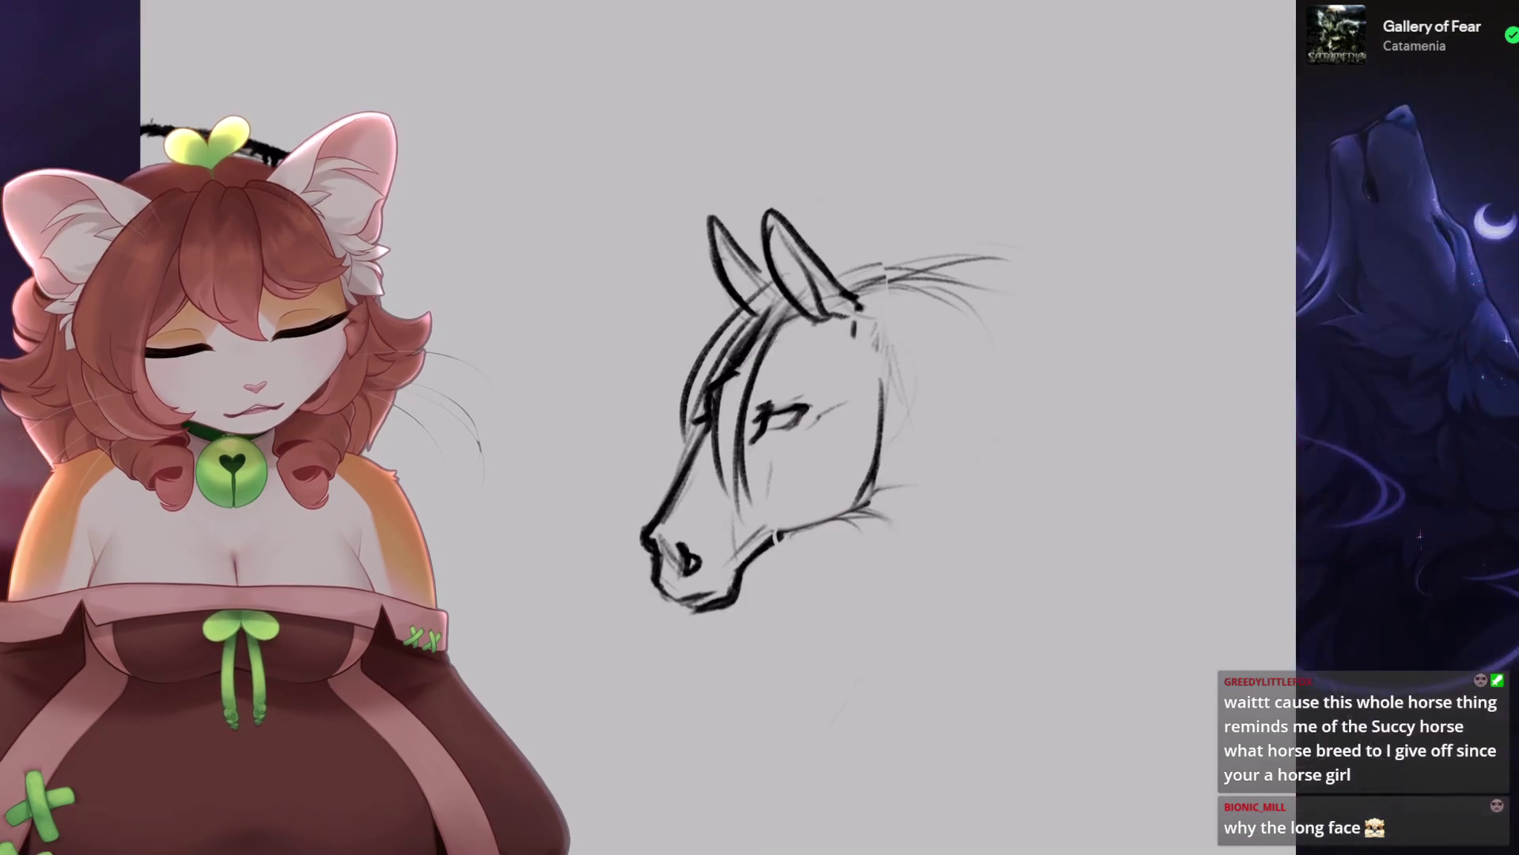
pyautogui.scroll(-3, 713, 396)
pyautogui.scroll(-2, 712, 380)
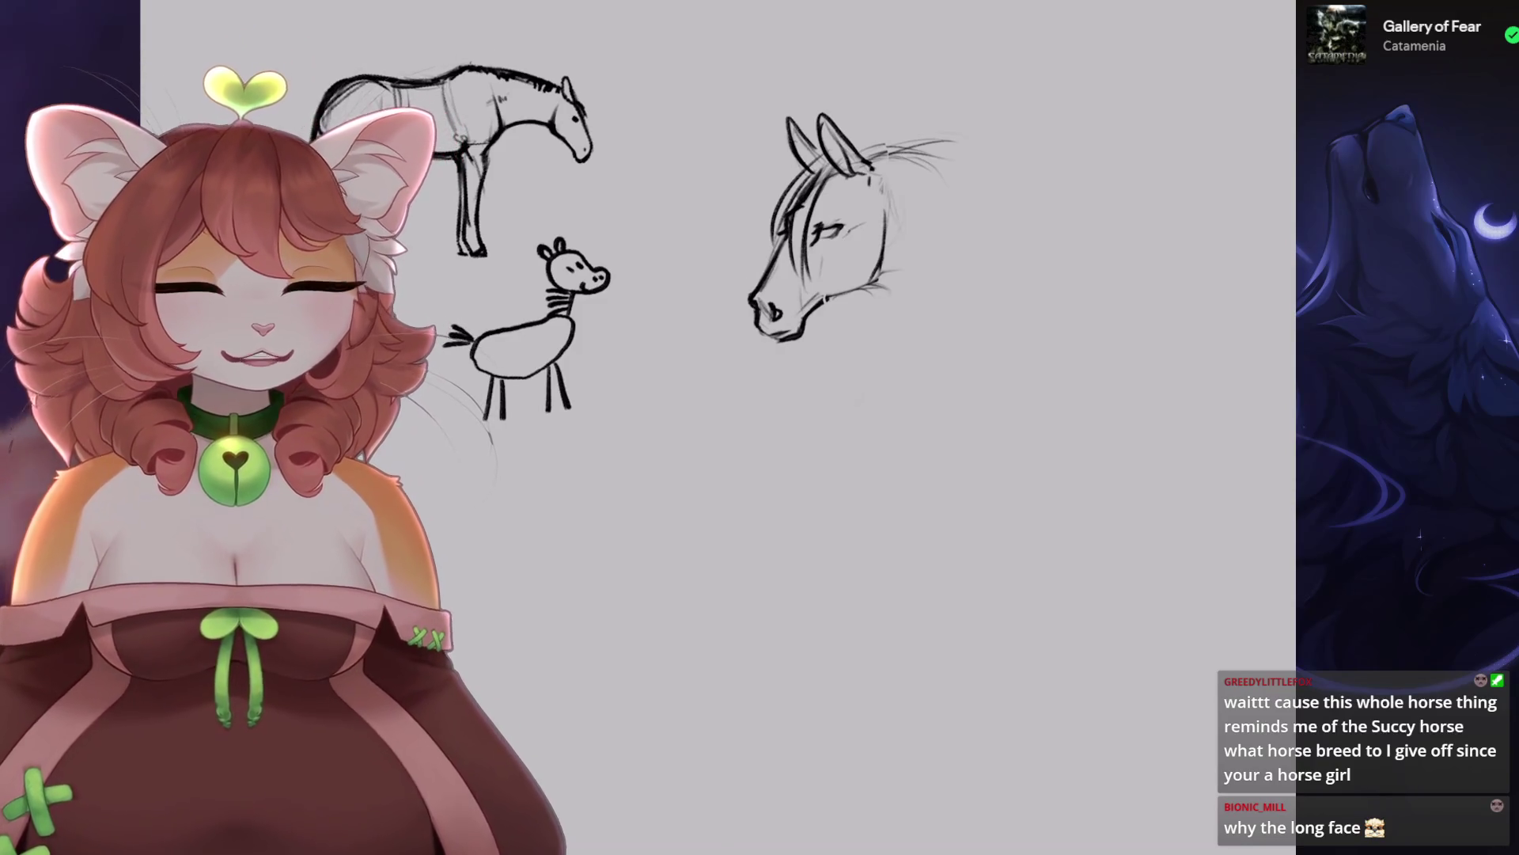
pyautogui.scroll(3, 815, 229)
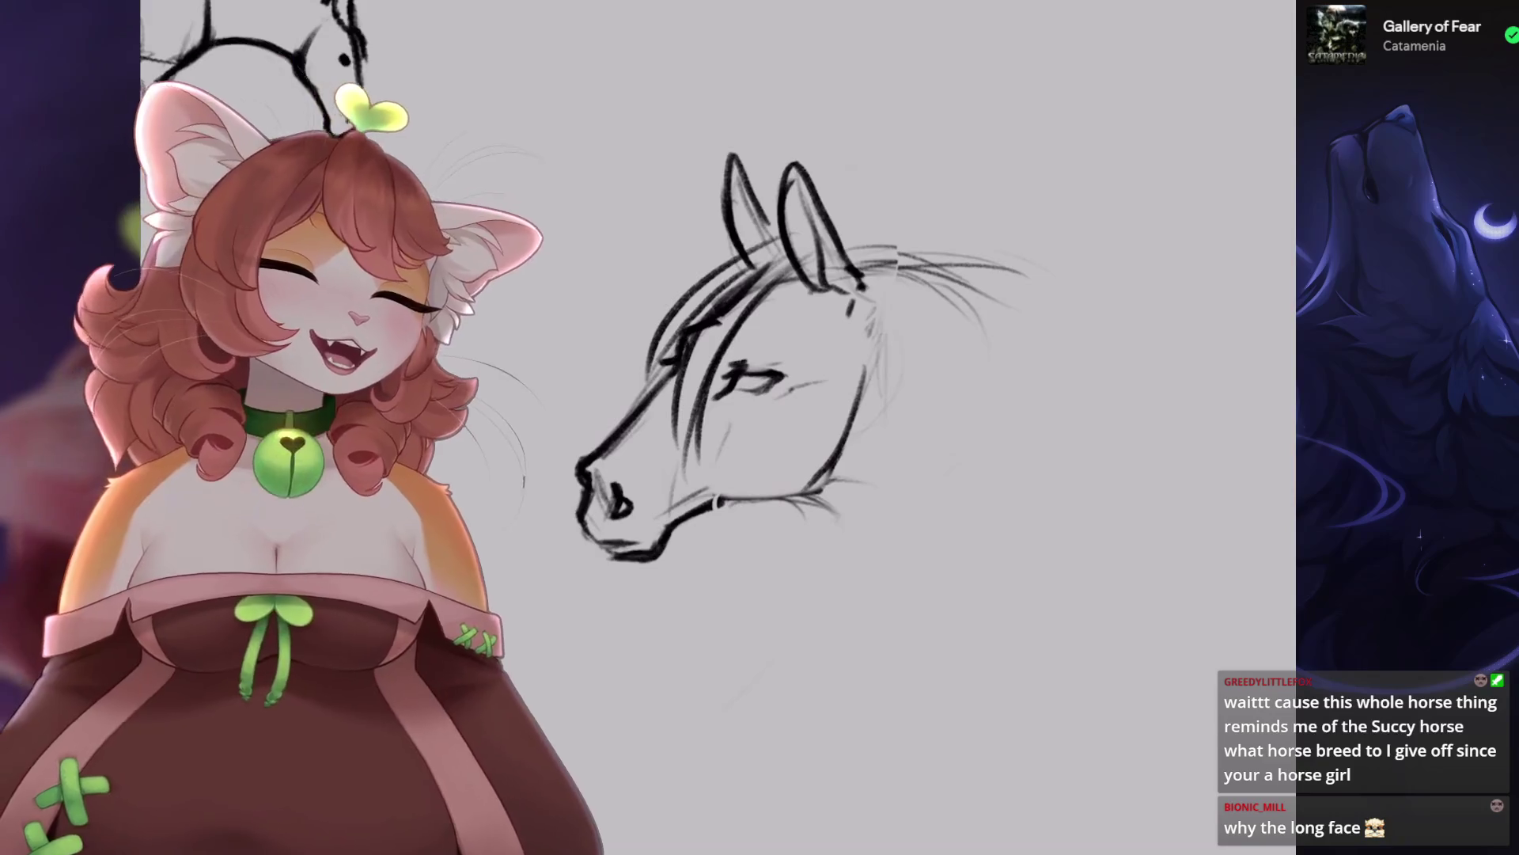
pyautogui.scroll(2, 791, 356)
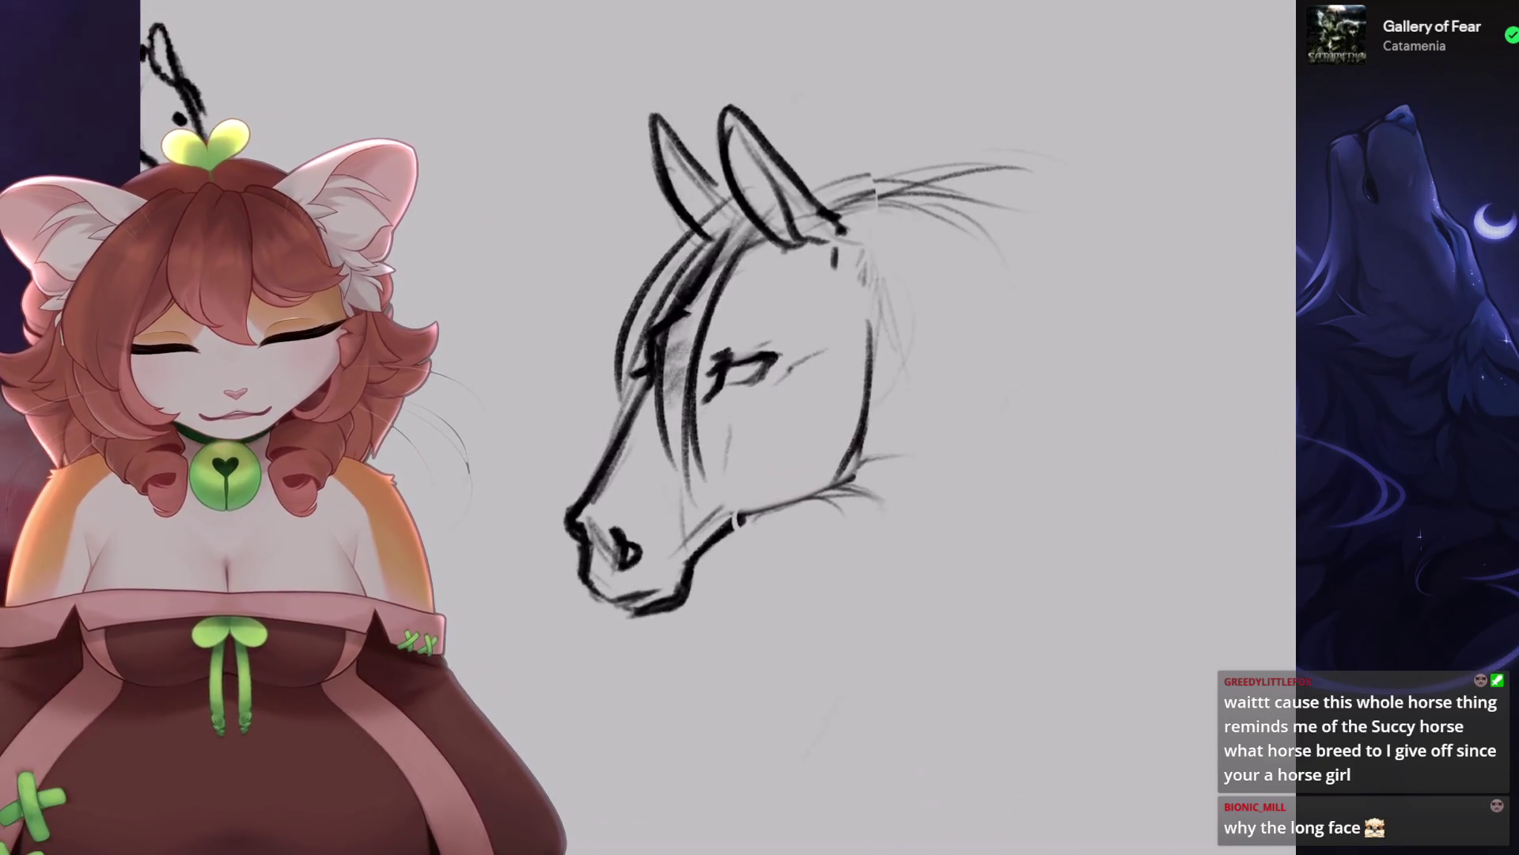
pyautogui.hotkey('ctrl', 'z')
pyautogui.hotkey('ctrl', 'z')
pyautogui.hotkey('ctrl', 'z')
pyautogui.hotkey('ctrl', 'z')
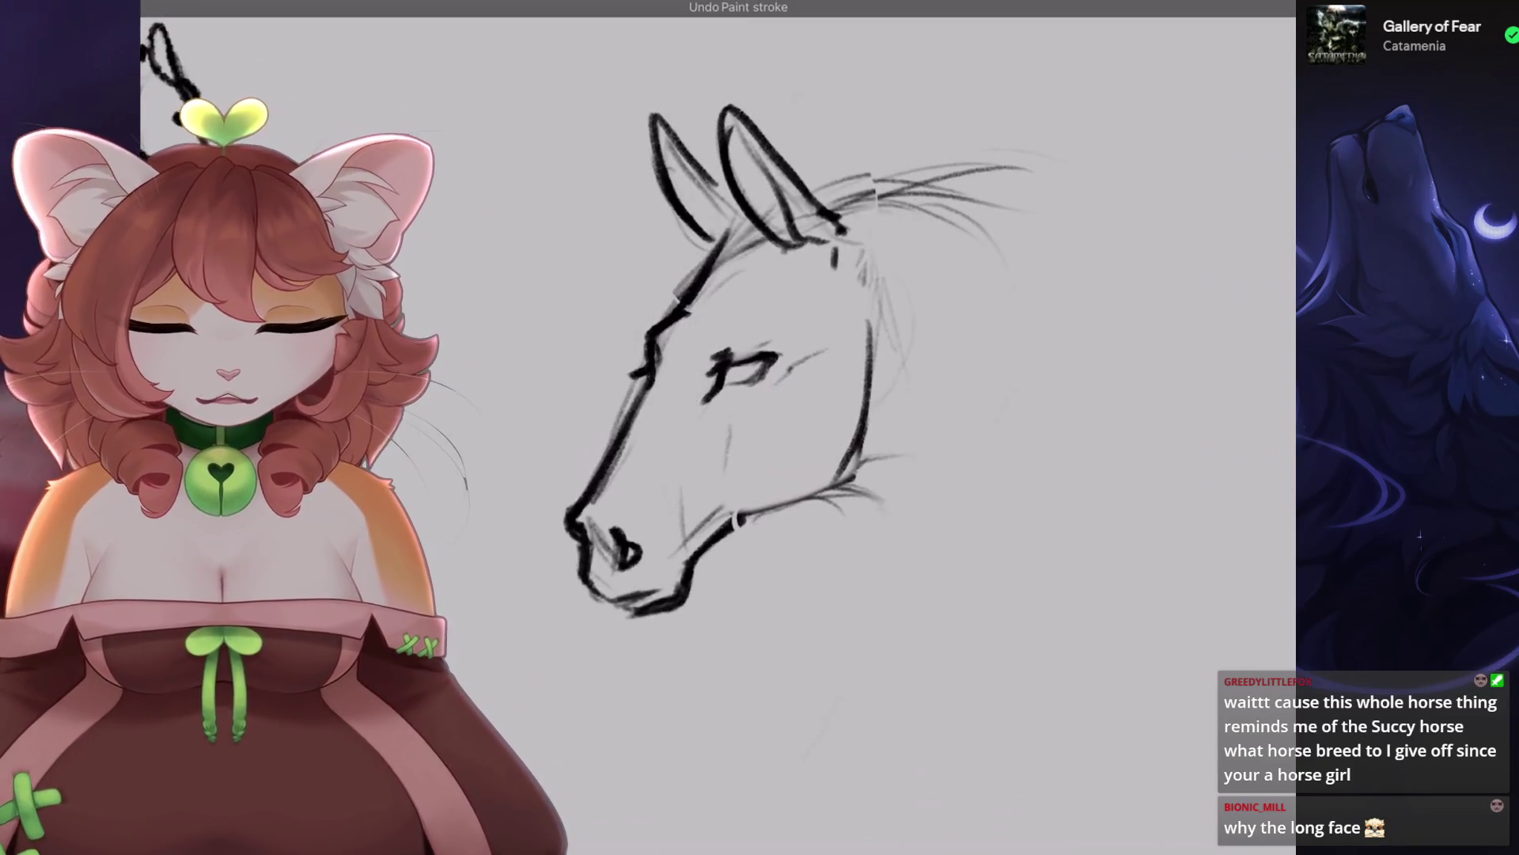
pyautogui.scroll(-1, 775, 356)
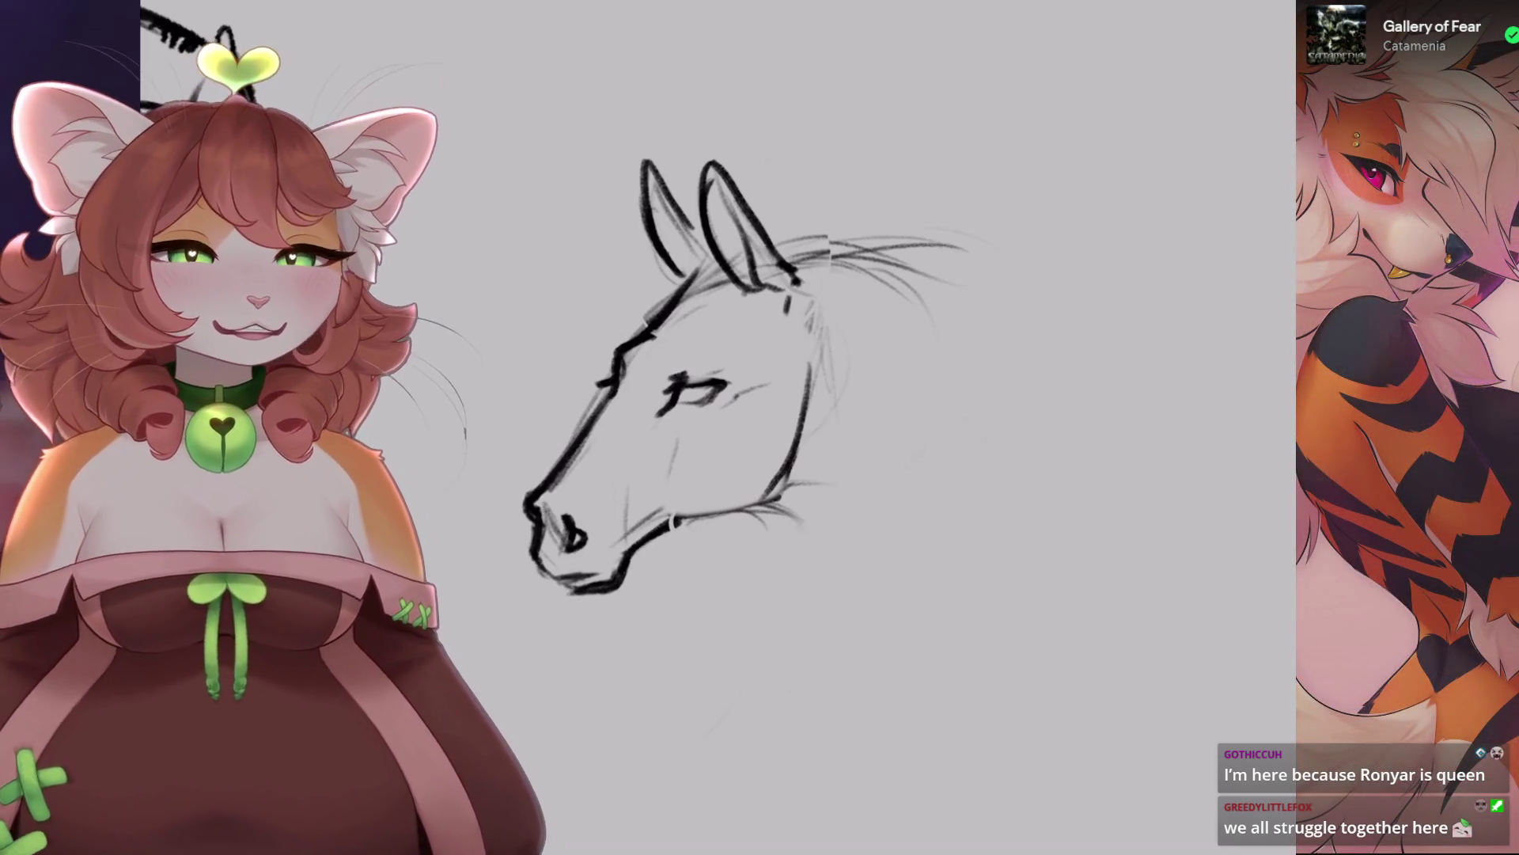
# Darken the top line of the horse's eye, undoing a misplaced short stroke nearby.
pyautogui.scroll(5, 713, 395)
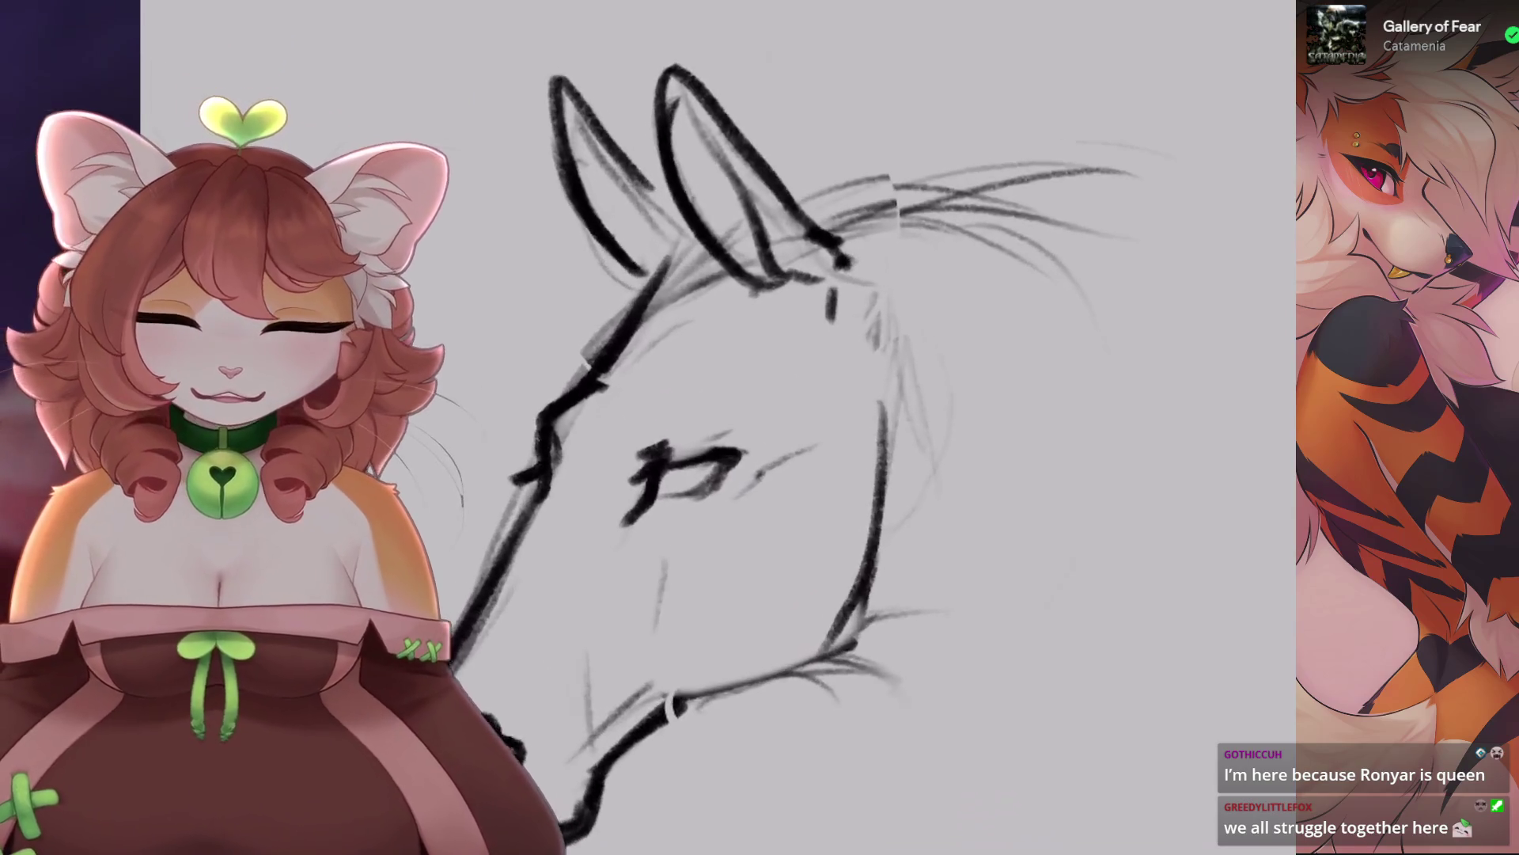
pyautogui.moveTo(810, 320); pyautogui.dragTo(922, 273)
pyautogui.scroll(-5, 712, 395)
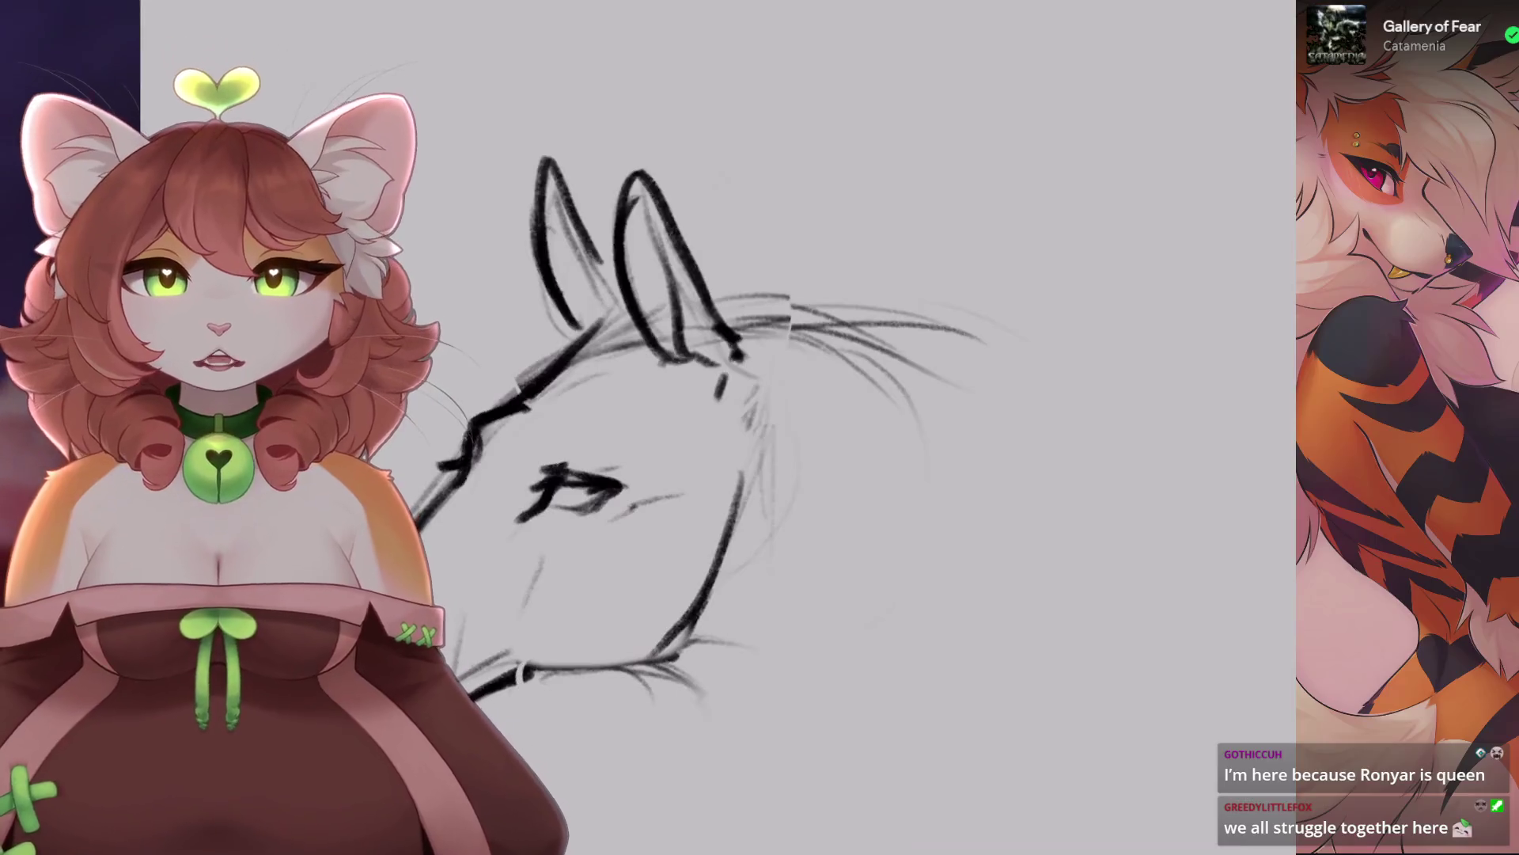
pyautogui.scroll(5, 570, 486)
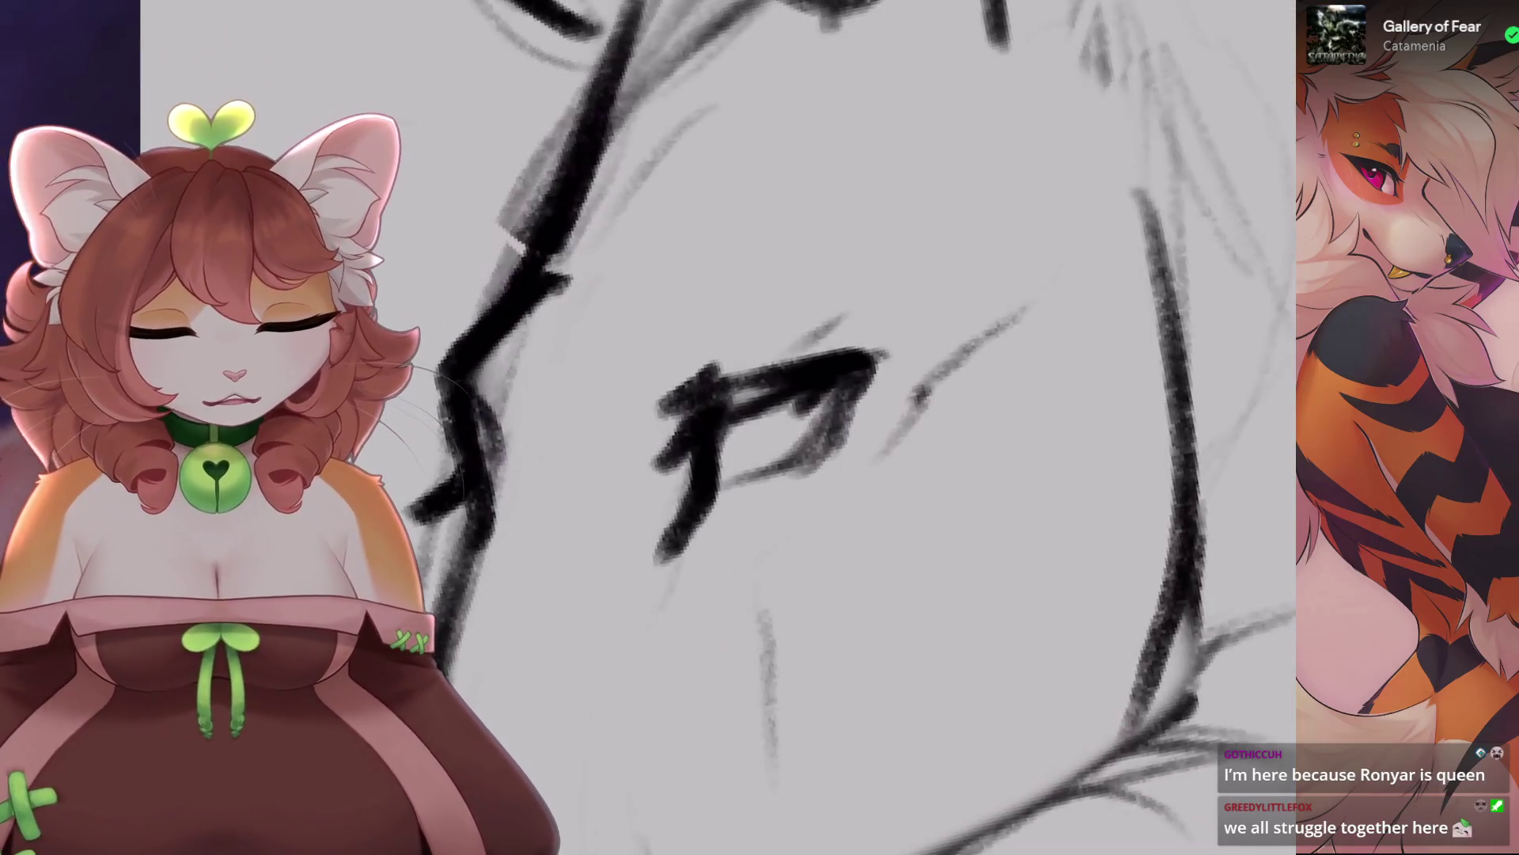
pyautogui.moveTo(740, 427)
pyautogui.mouseDown()
pyautogui.moveTo(803, 412)
pyautogui.moveTo(791, 416)
pyautogui.mouseUp()
pyautogui.hotkey('ctrl', 'z')
pyautogui.hotkey('ctrl', 'z')
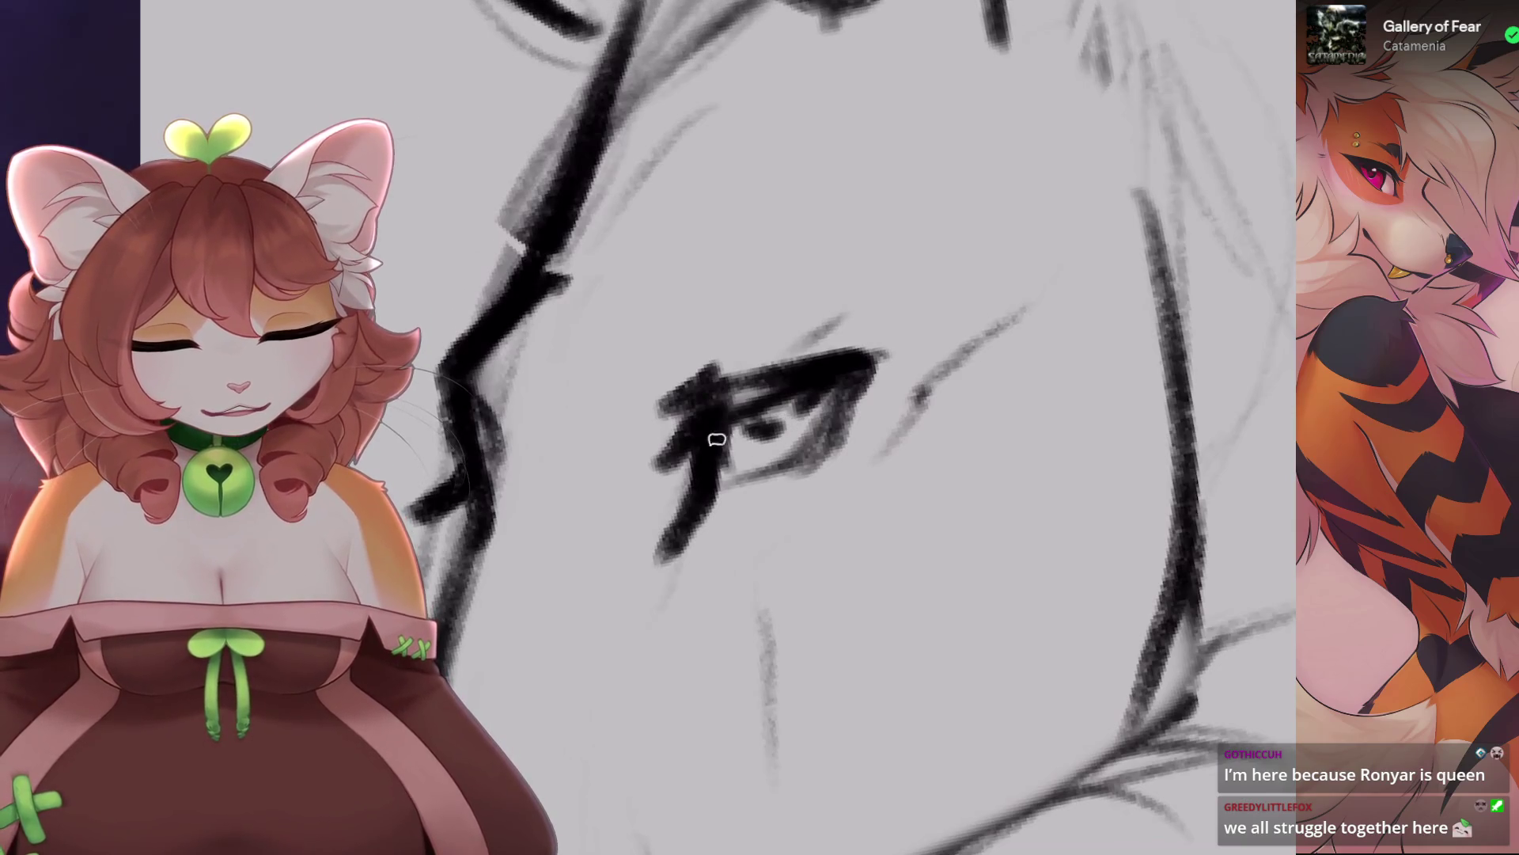
# Zoom in on the eye and shrink the brush to 2% for eye detail.
pyautogui.scroll(-8, 717, 439)
pyautogui.scroll(5, 792, 316)
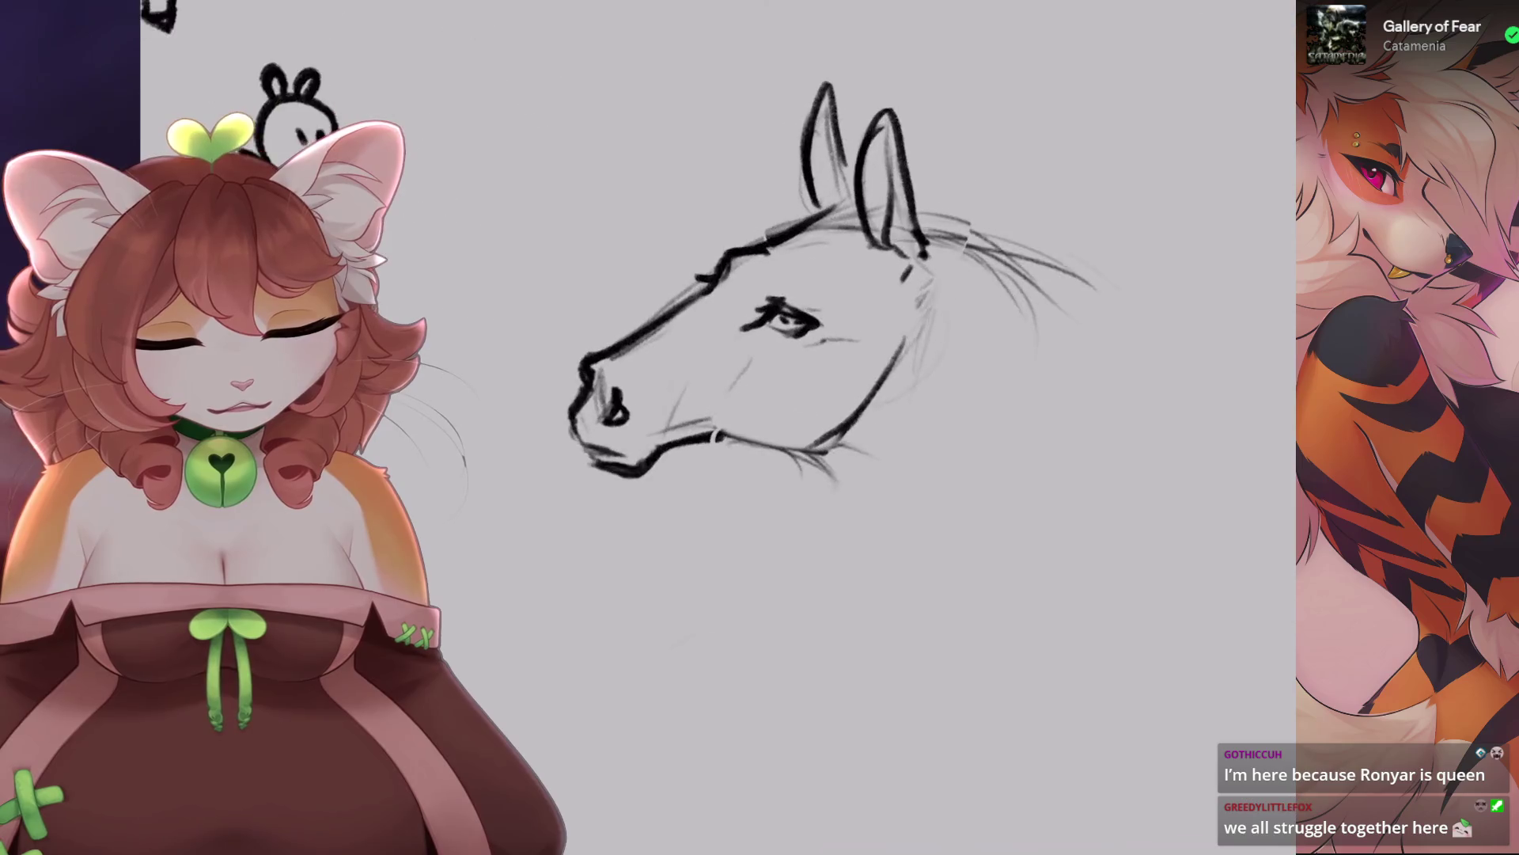
pyautogui.scroll(5, 779, 321)
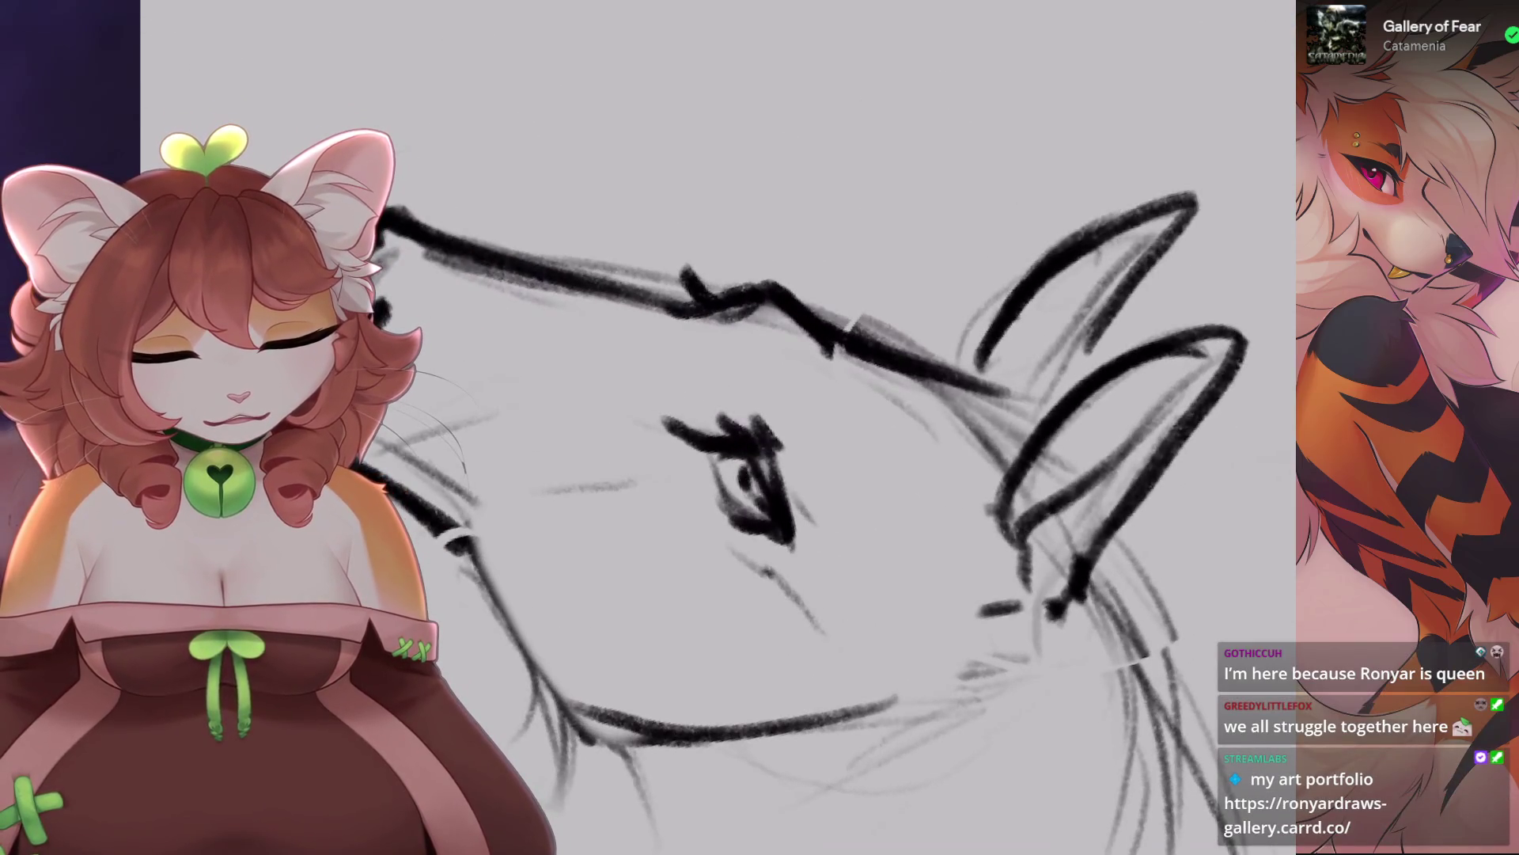
pyautogui.scroll(4, 791, 396)
pyautogui.press('[')
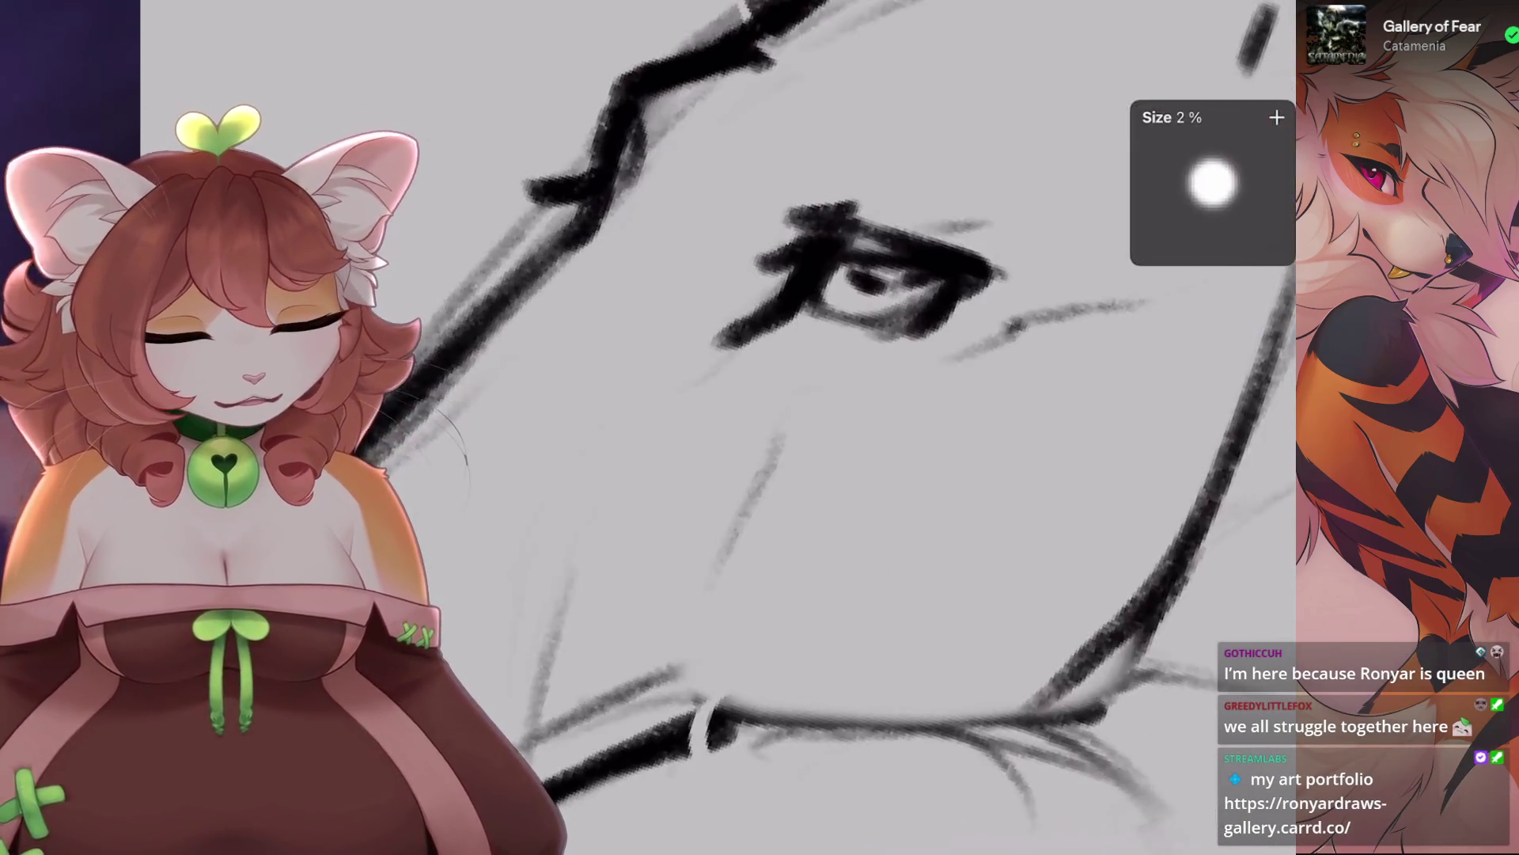
# Start a freehand selection on the horse's head.
pyautogui.scroll(-4, 791, 356)
pyautogui.scroll(-2, 792, 356)
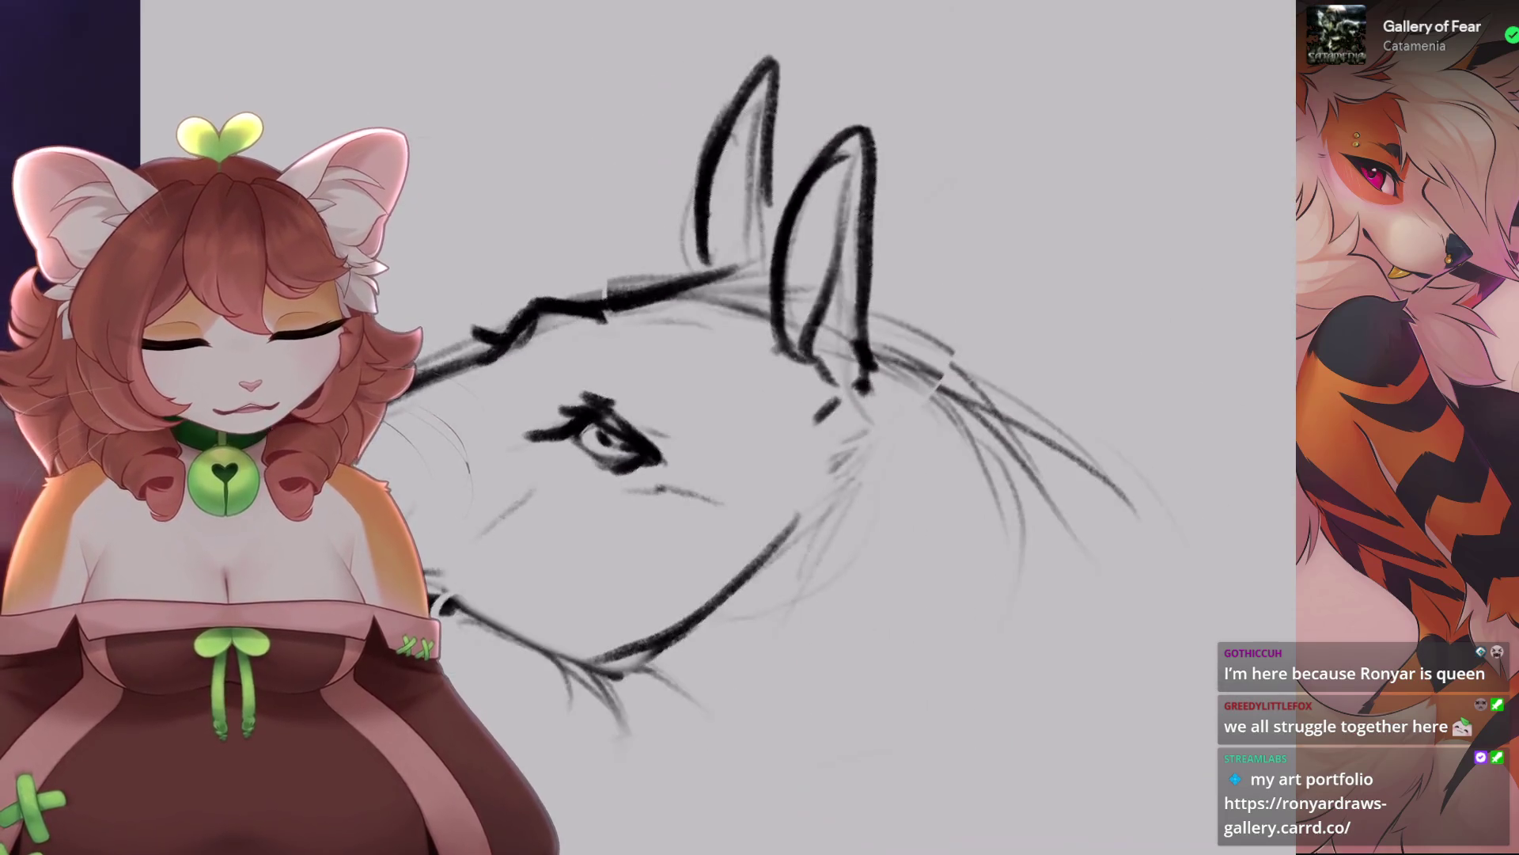
pyautogui.scroll(-2, 712, 356)
pyautogui.scroll(3, 712, 357)
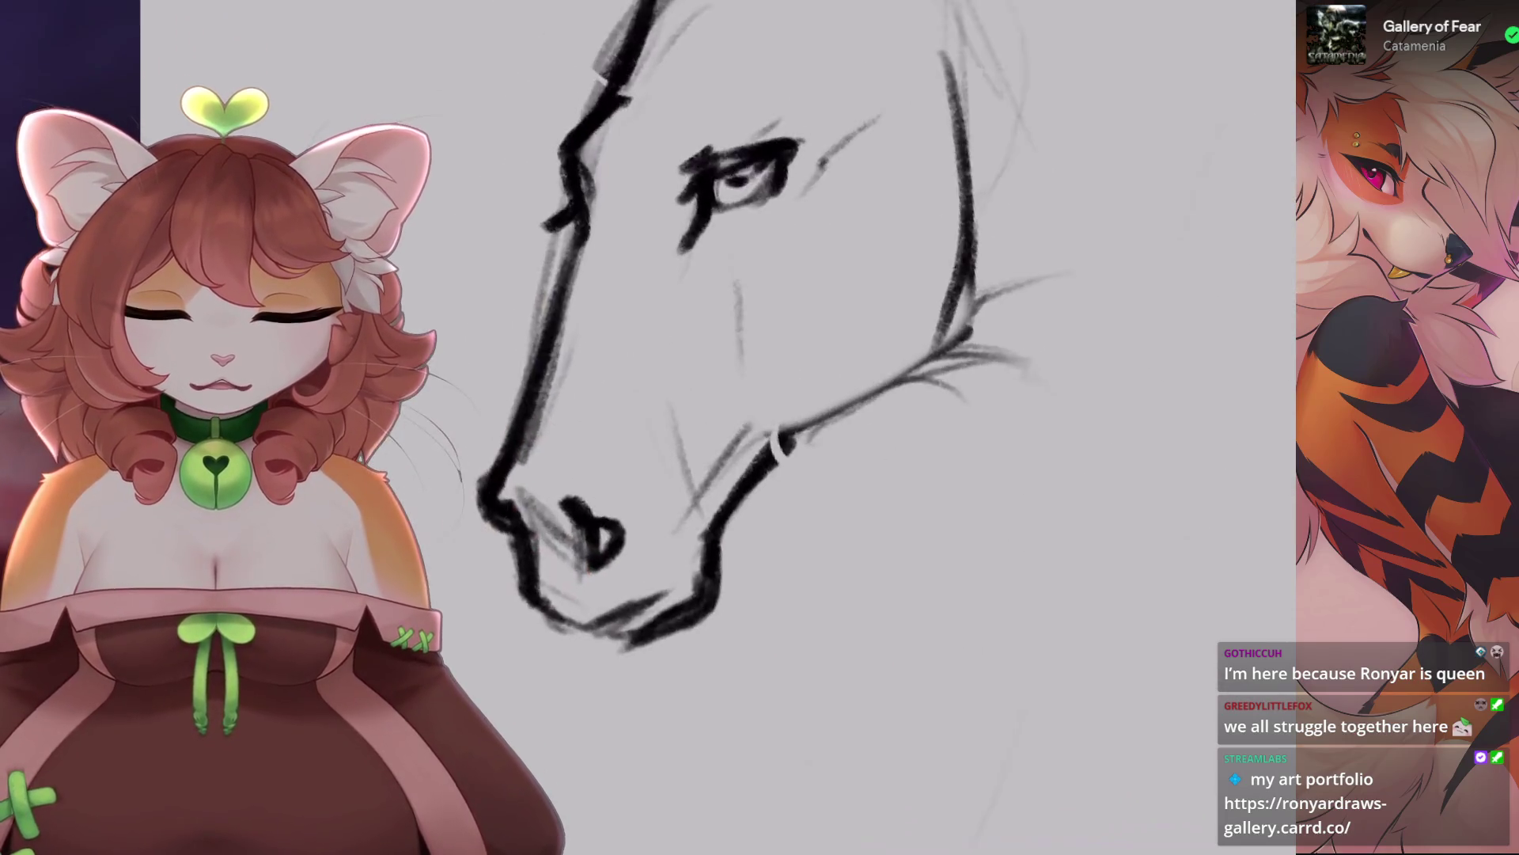
pyautogui.scroll(1, 712, 356)
pyautogui.press('s')
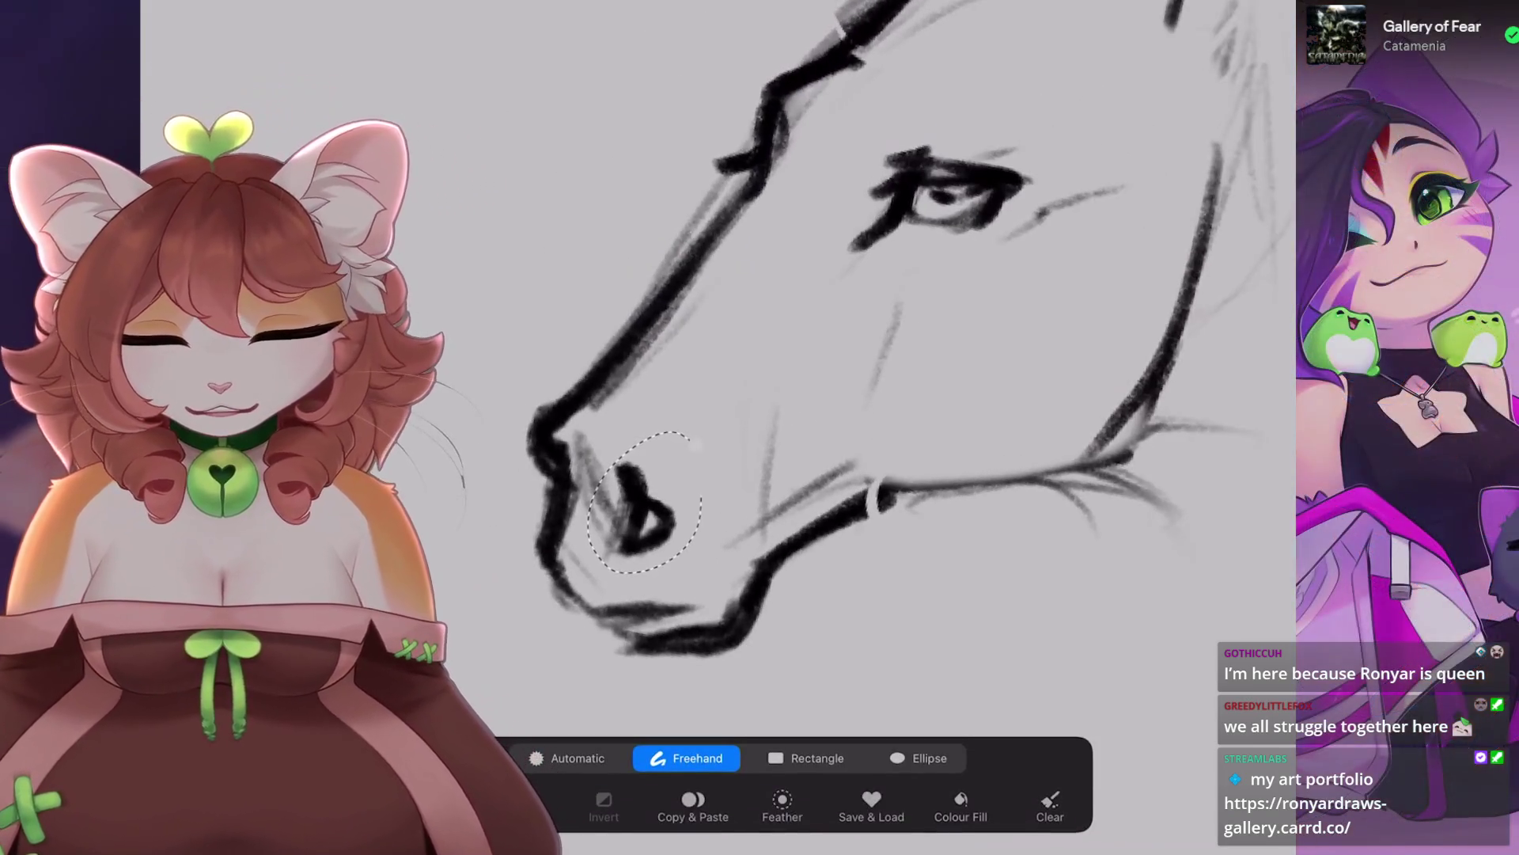
# Lasso the nostril freehand and move it to a new position.
pyautogui.moveTo(593, 455); pyautogui.dragTo(589, 463)
pyautogui.press('v')
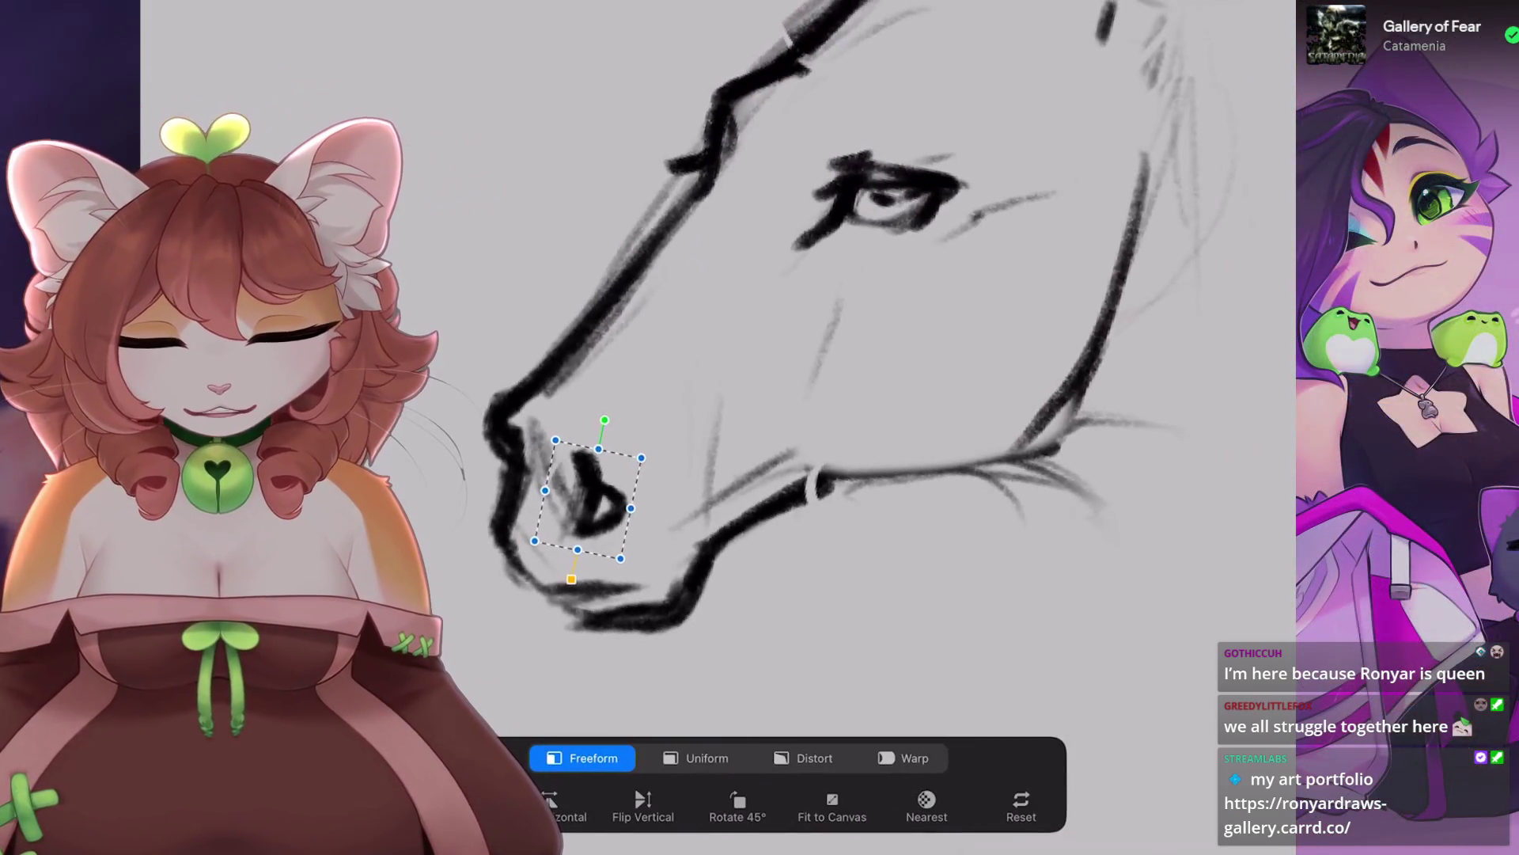
pyautogui.press('v')
pyautogui.scroll(1, 791, 356)
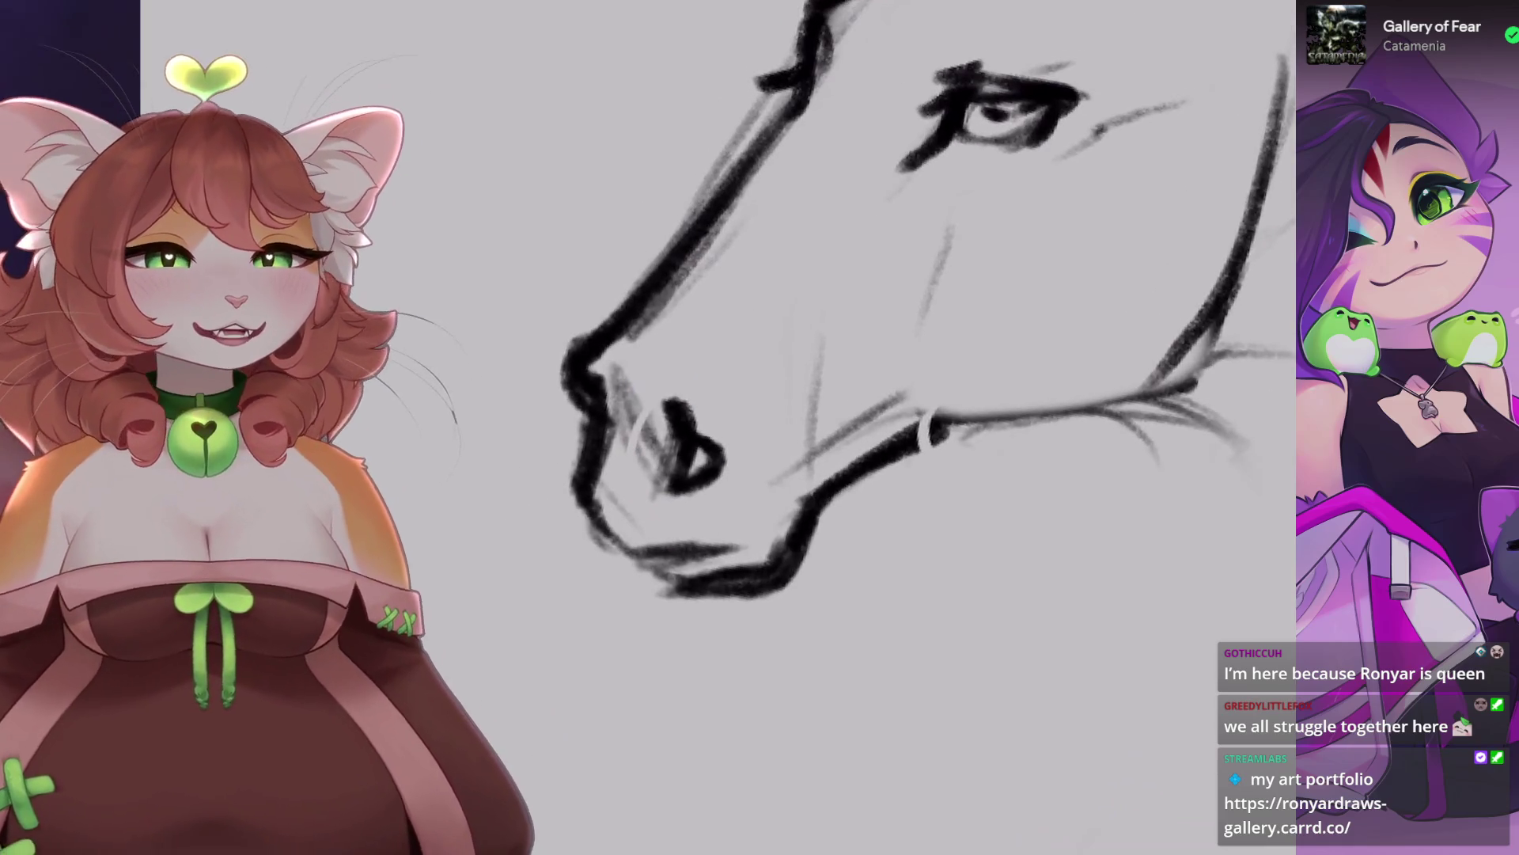
pyautogui.scroll(1, 871, 356)
# Erase the dark lines under the nostril, redraw the muzzle lines and hatch beside it.
pyautogui.moveTo(657, 491); pyautogui.dragTo(626, 570)
pyautogui.scroll(1, 657, 490)
pyautogui.moveTo(684, 455)
pyautogui.mouseDown()
pyautogui.moveTo(633, 585)
pyautogui.moveTo(700, 606)
pyautogui.mouseUp()
pyautogui.hotkey('ctrl', '0')
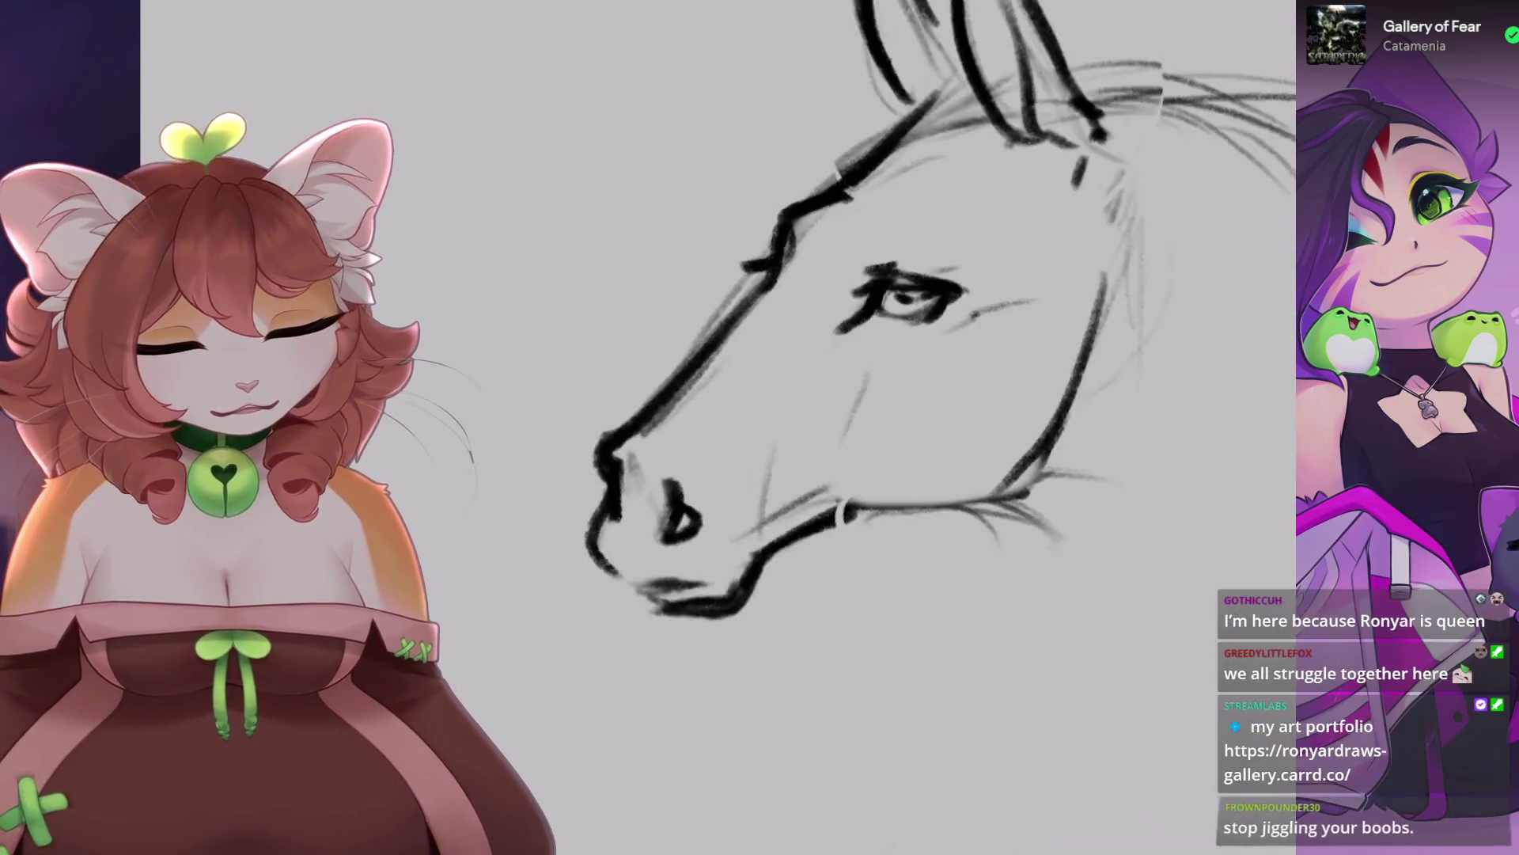
pyautogui.hotkey('ctrl', 'z')
pyautogui.scroll(-2, 744, 348)
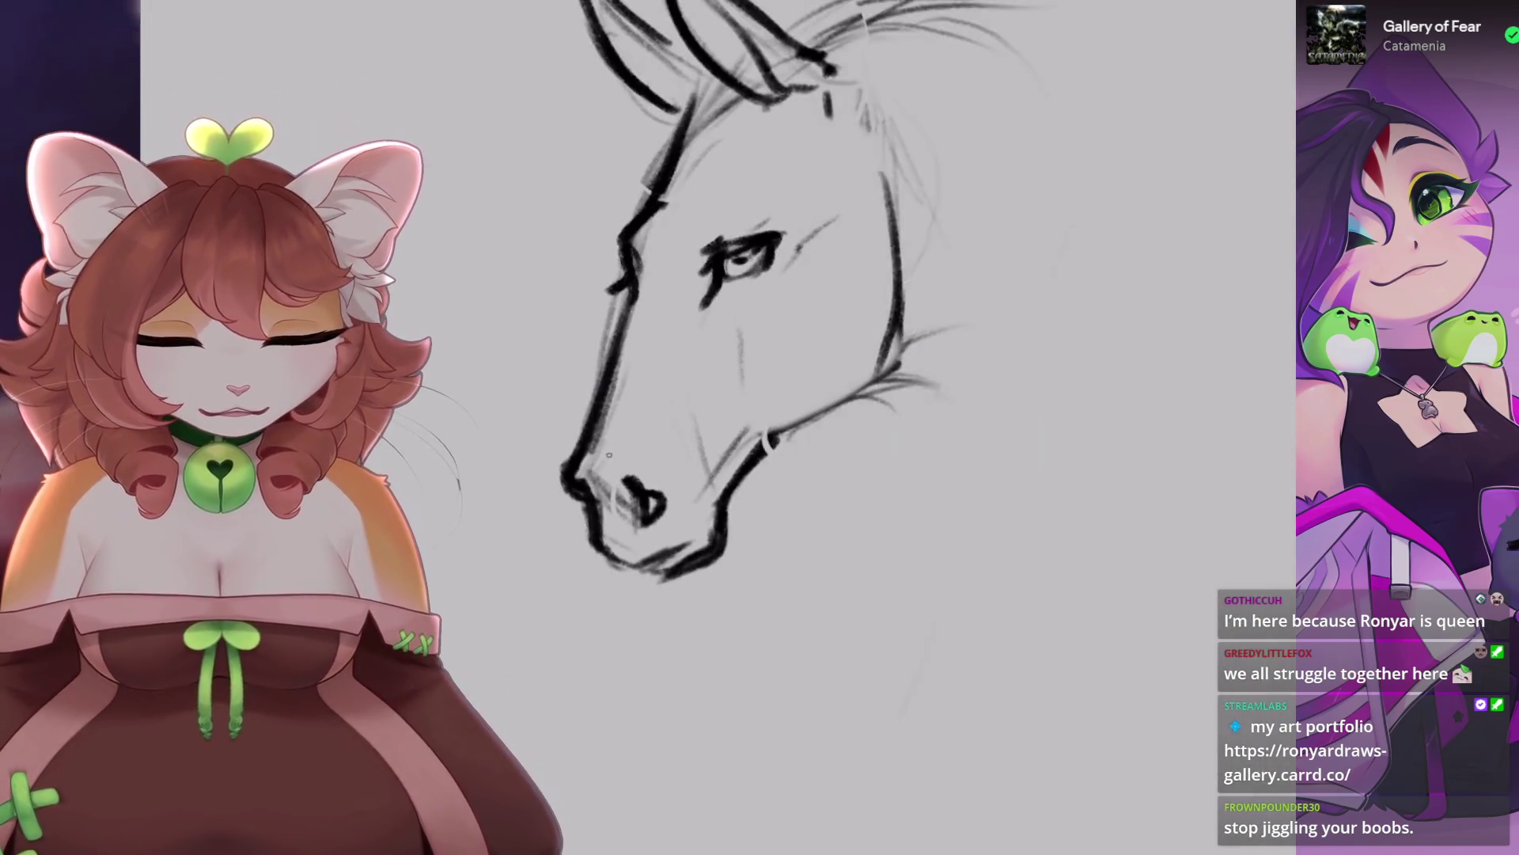
pyautogui.moveTo(609, 454); pyautogui.dragTo(633, 550)
pyautogui.click(150, 11)
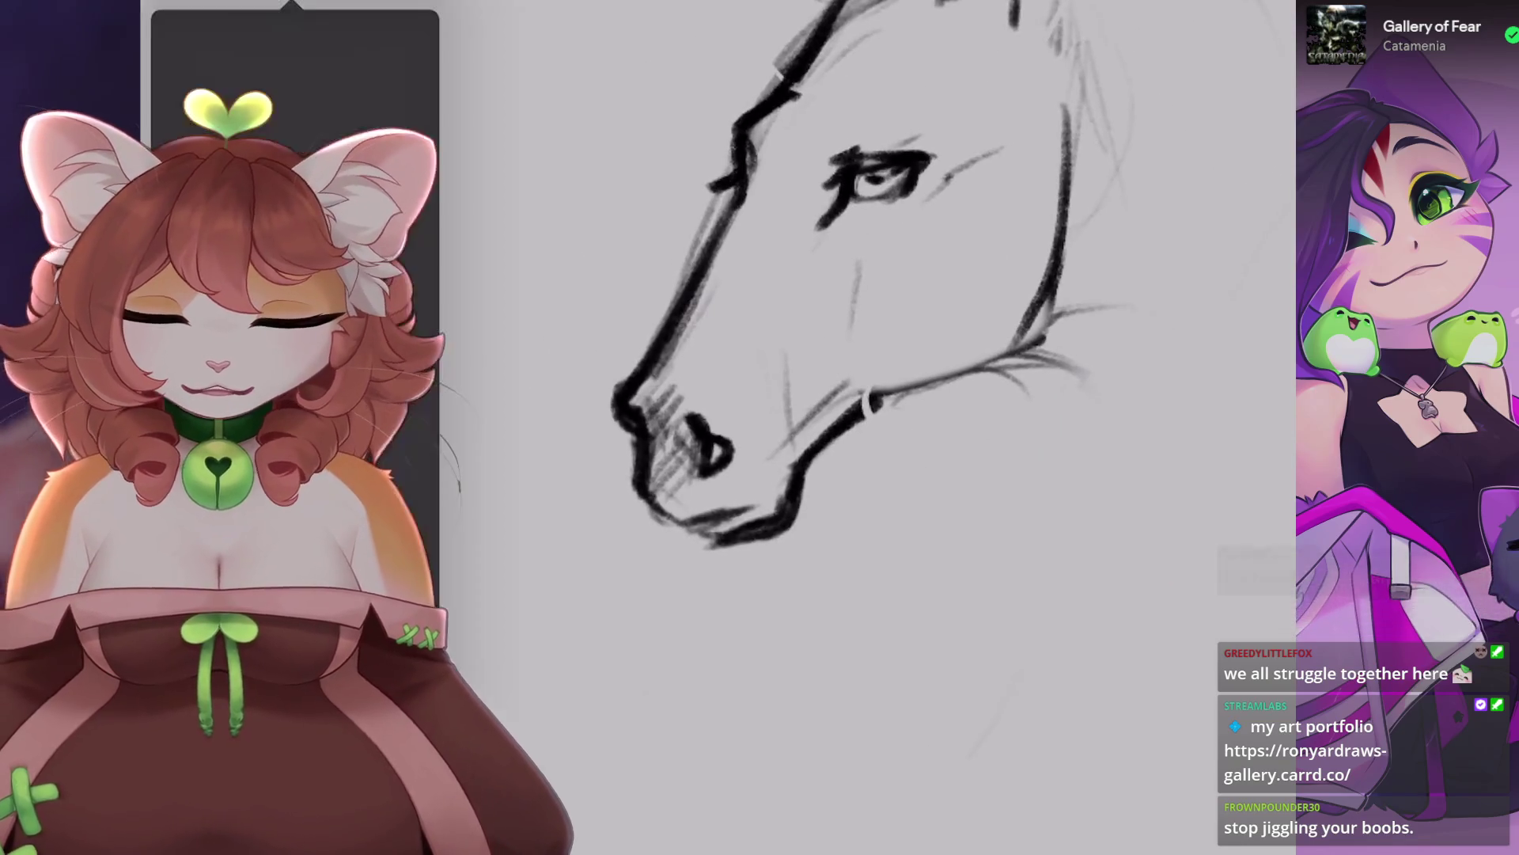
# Back out of the Clone adjustment picked by mistake and return to the canvas.
pyautogui.click(189, 554)
pyautogui.click(1072, 6)
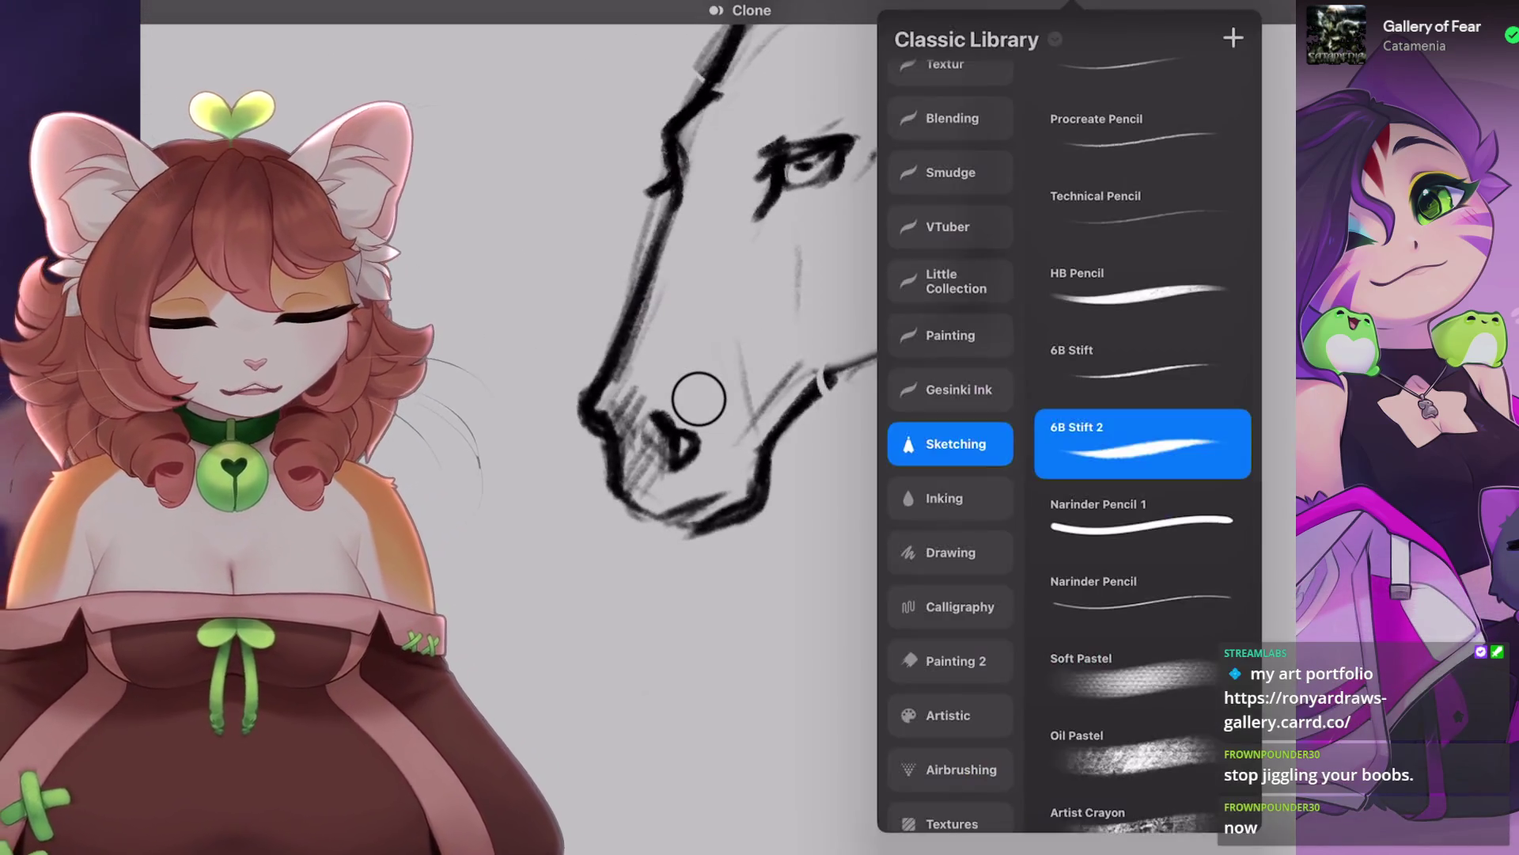
pyautogui.click(1179, 9)
pyautogui.click(712, 475)
pyautogui.scroll(3, 792, 357)
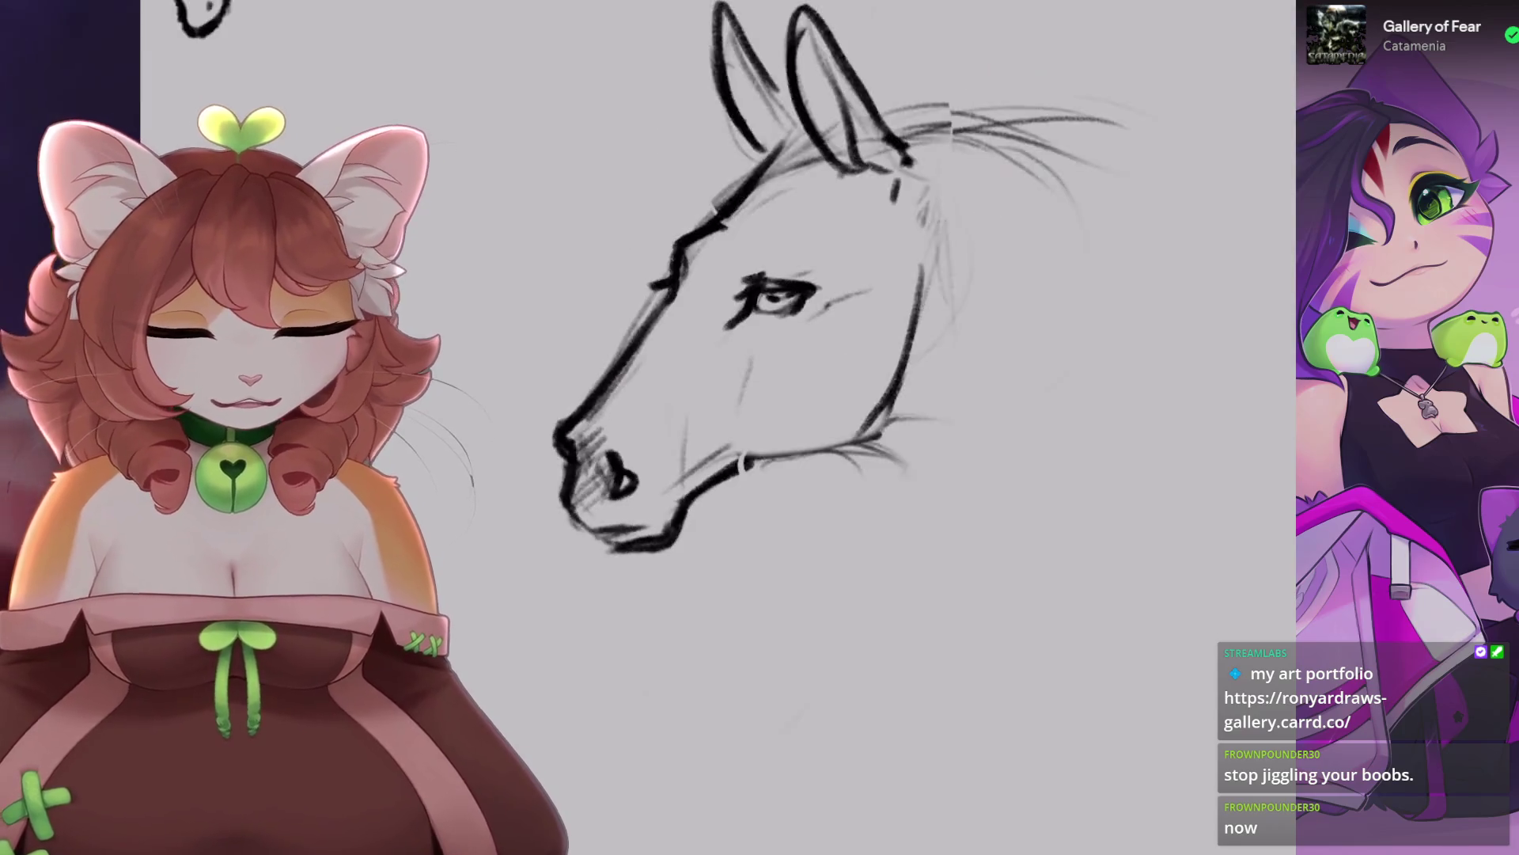
# Use Liquify Push to nudge the muzzle shape and forehead lines slightly.
pyautogui.click(150, 12)
pyautogui.click(190, 515)
pyautogui.scroll(-2, 791, 316)
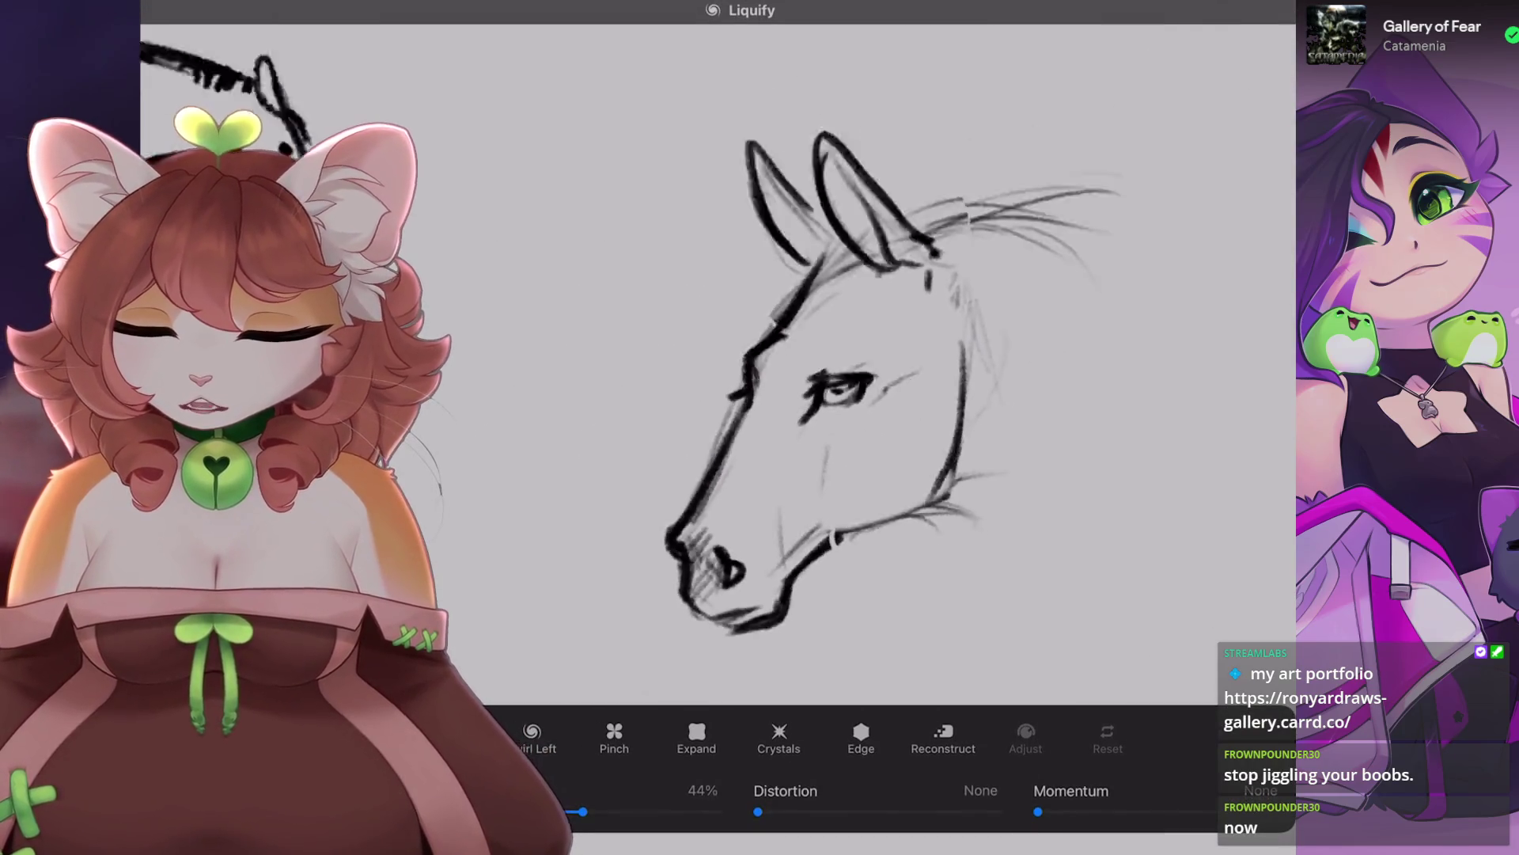
pyautogui.moveTo(712, 443); pyautogui.dragTo(696, 475)
pyautogui.scroll(-1, 791, 317)
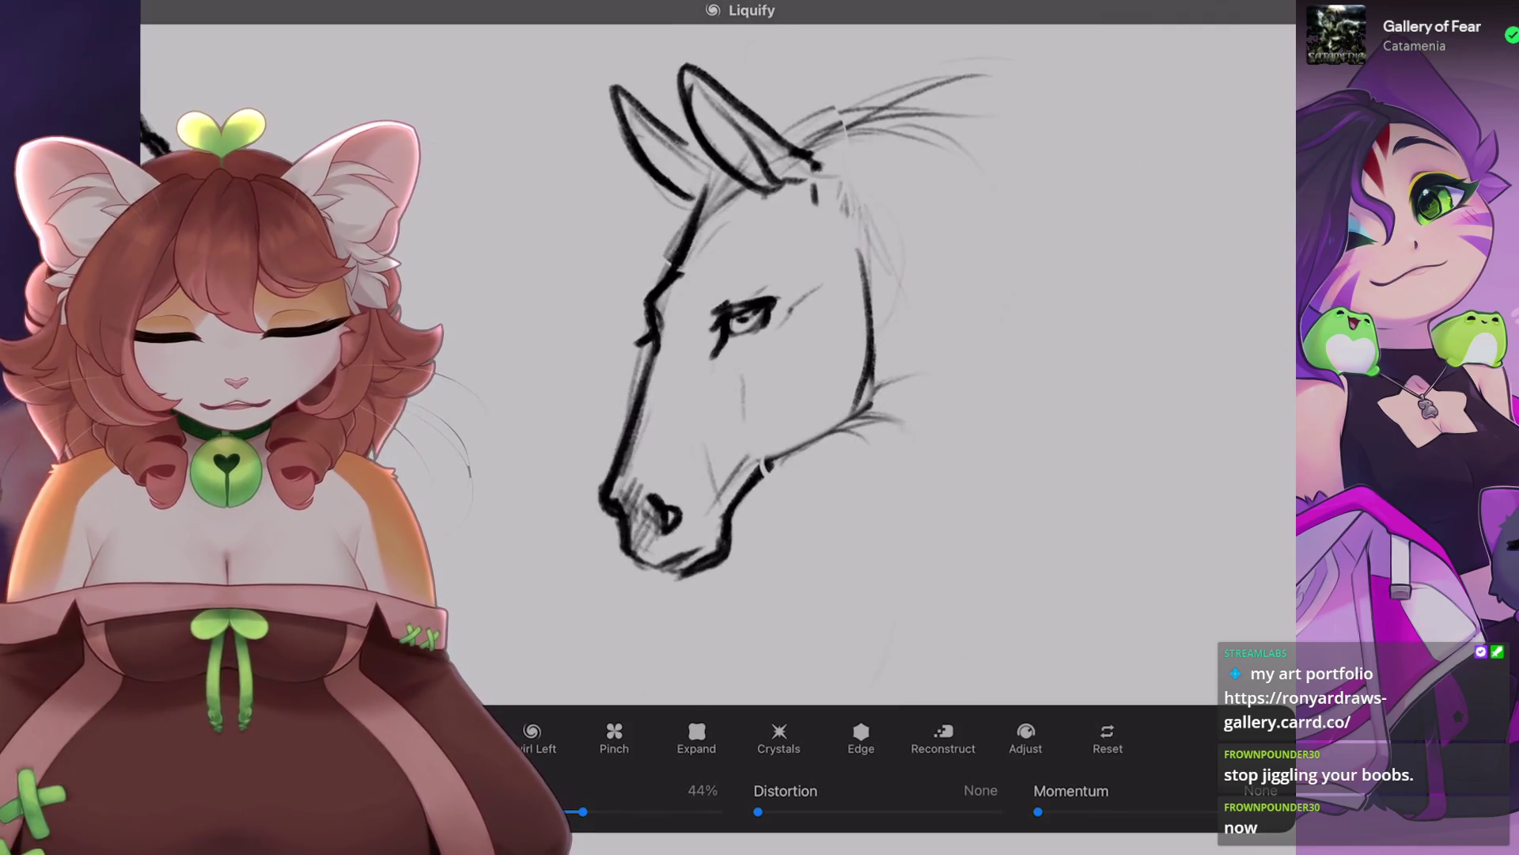
pyautogui.moveTo(657, 372); pyautogui.dragTo(673, 356)
pyautogui.moveTo(744, 316)
pyautogui.mouseDown()
pyautogui.moveTo(604, 501)
pyautogui.moveTo(604, 400)
pyautogui.moveTo(610, 451)
pyautogui.mouseUp()
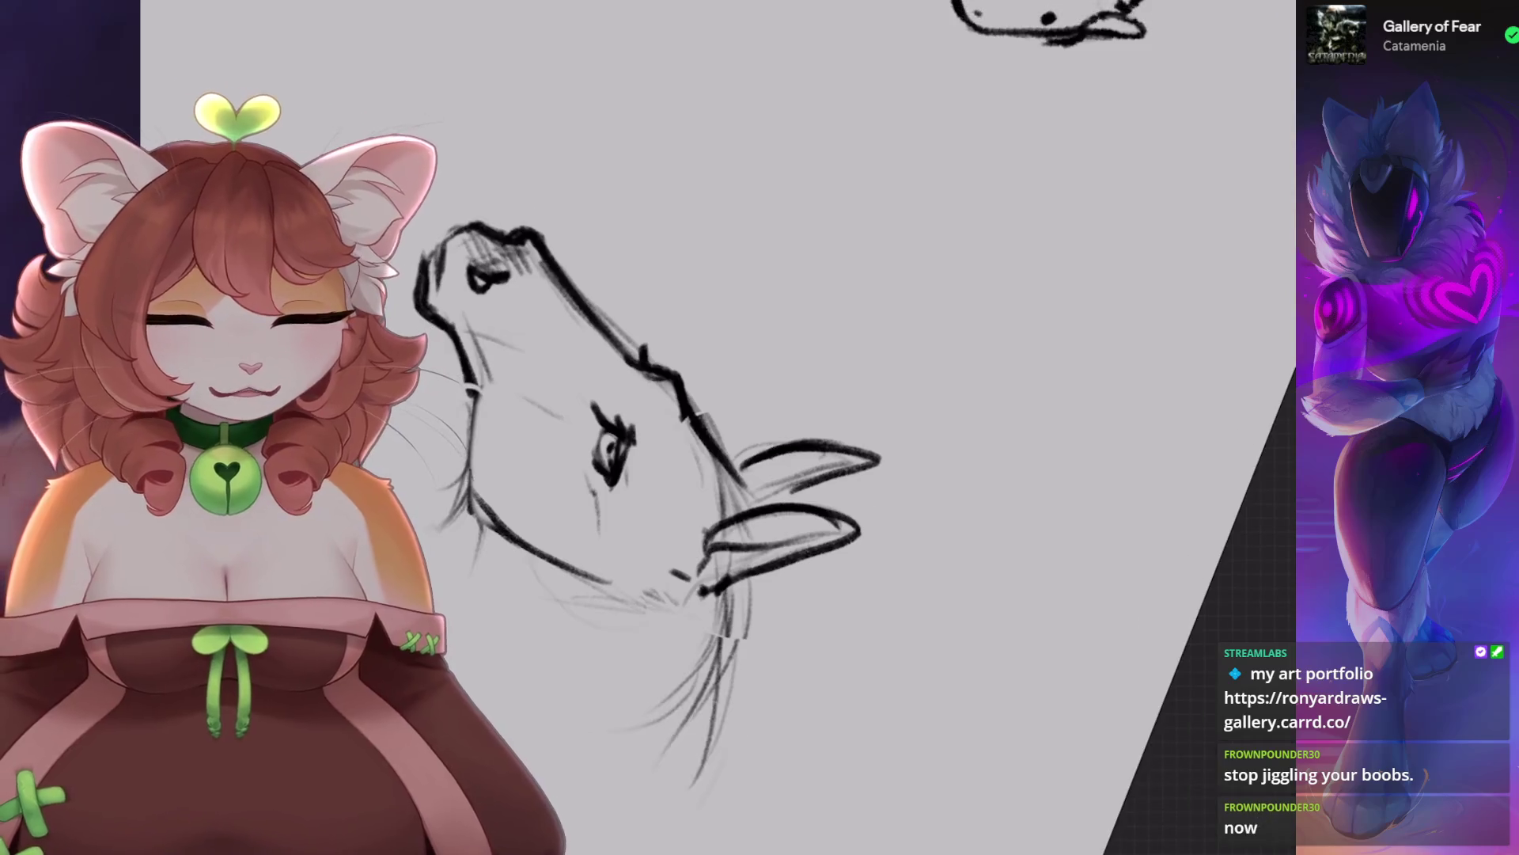
# Strengthen the neck line with two dark strokes and refine the strokes around the eye.
pyautogui.scroll(5, 712, 427)
pyautogui.moveTo(922, 585)
pyautogui.mouseDown()
pyautogui.moveTo(887, 475)
pyautogui.moveTo(926, 480)
pyautogui.mouseUp()
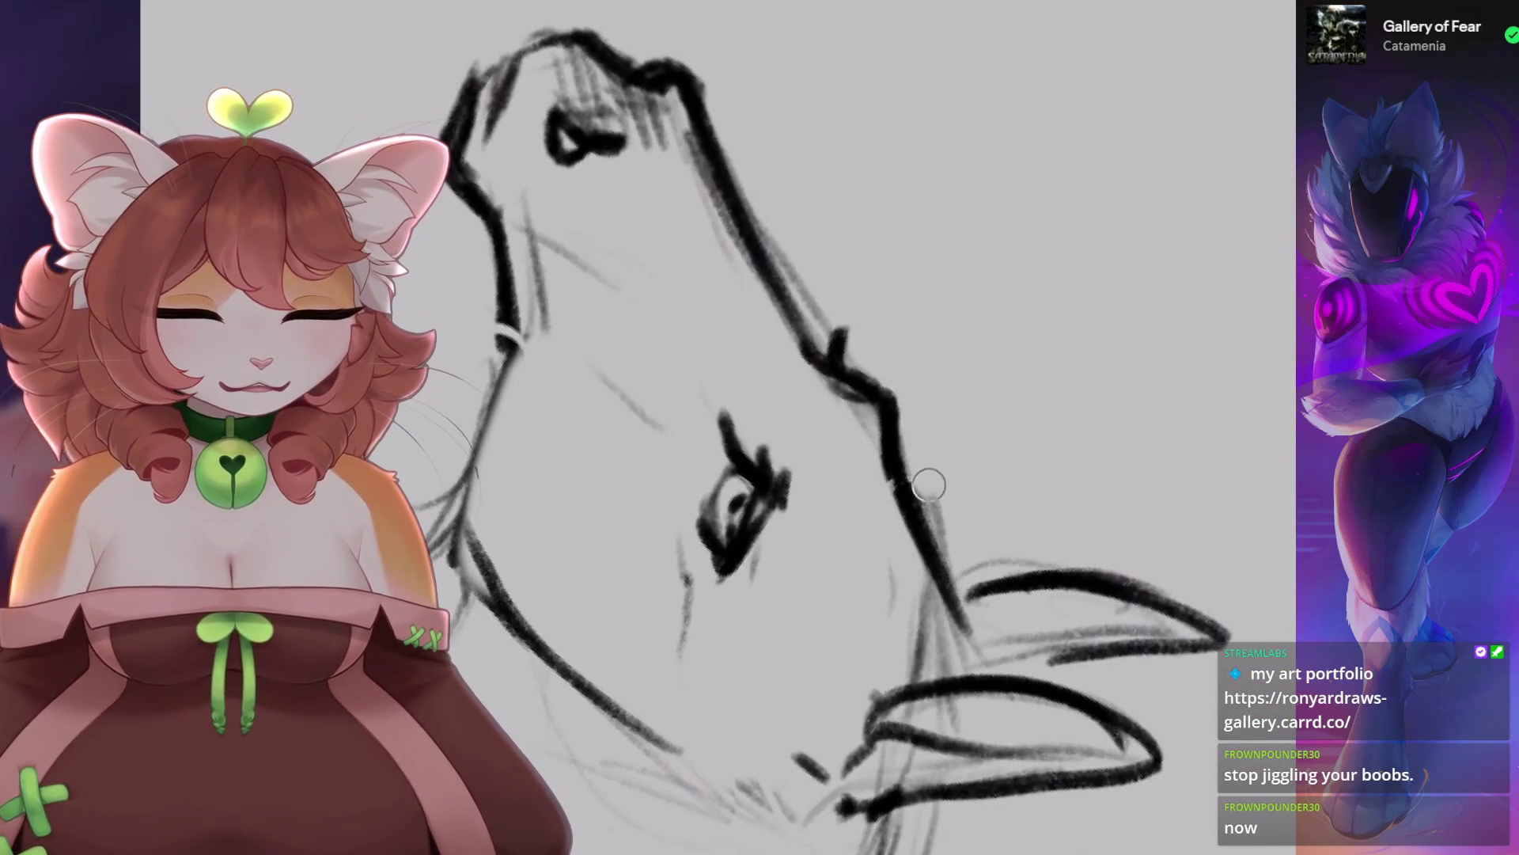
pyautogui.scroll(-2, 926, 480)
pyautogui.moveTo(771, 459); pyautogui.dragTo(780, 514)
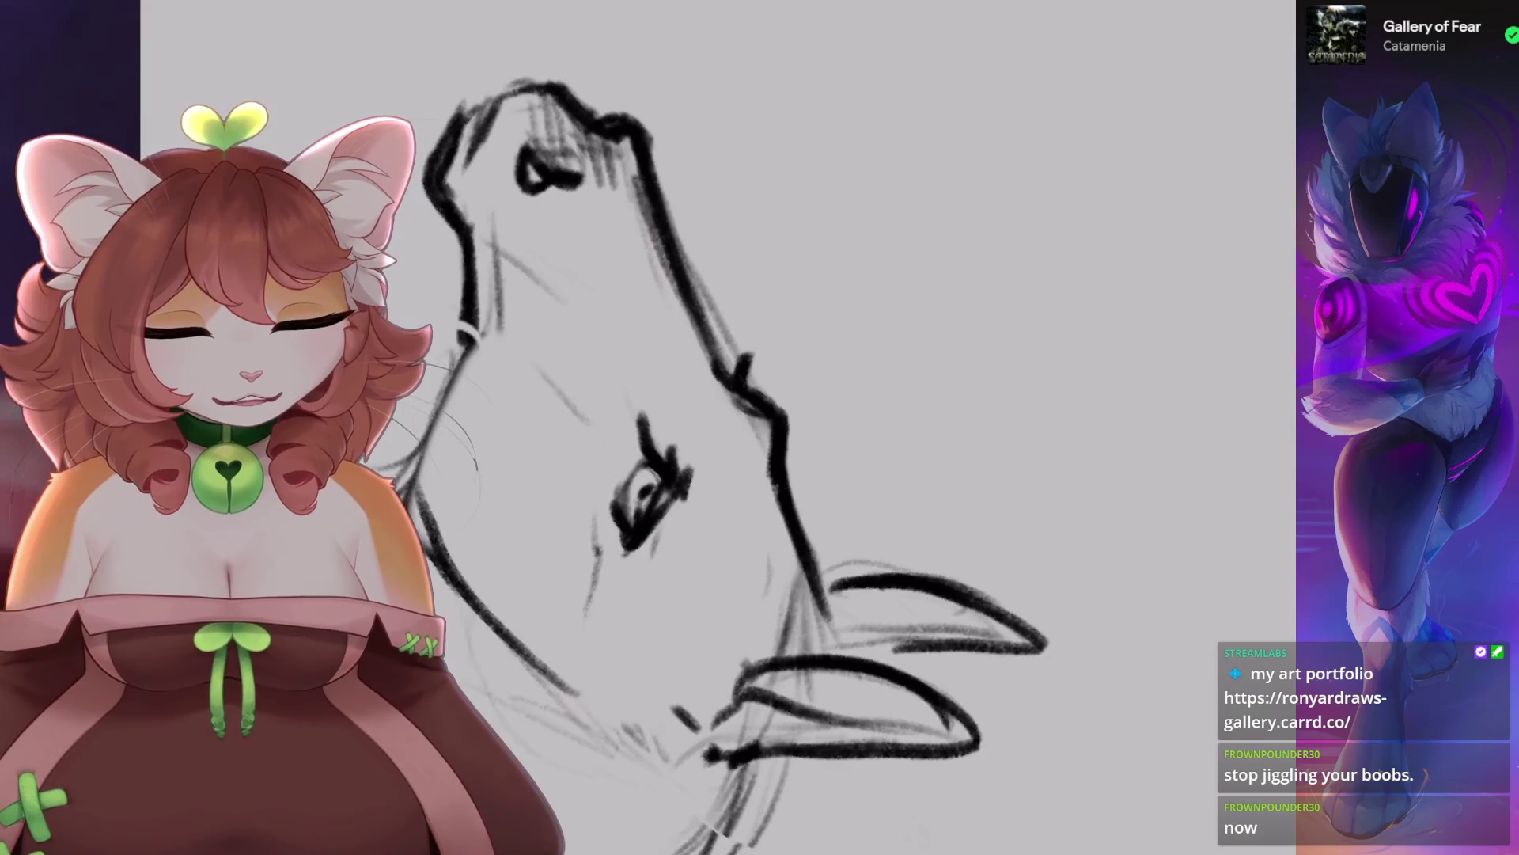
pyautogui.scroll(-5, 712, 427)
pyautogui.scroll(10, 712, 427)
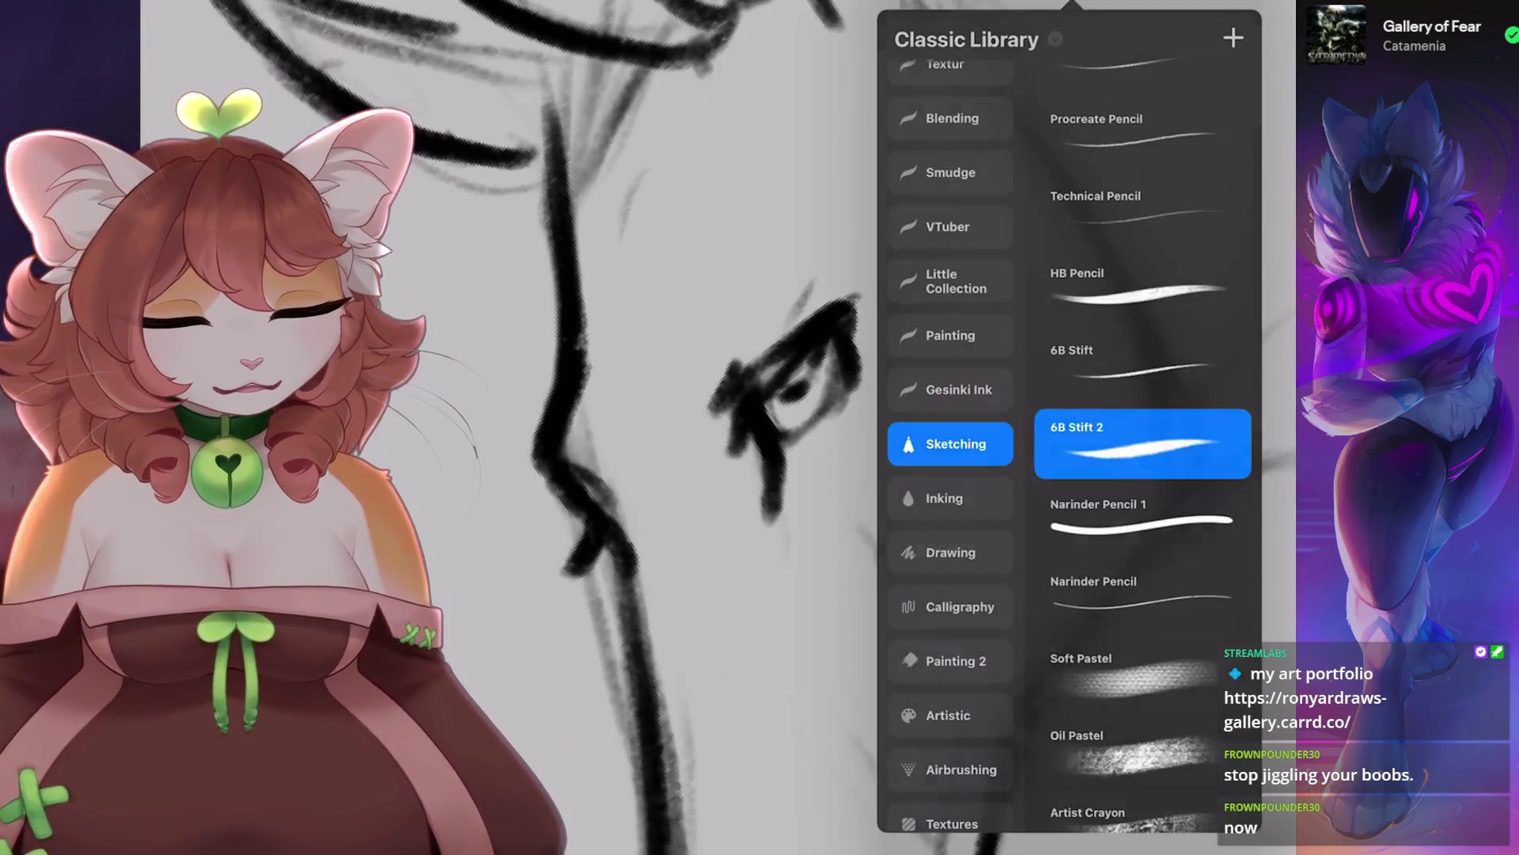
pyautogui.click(1000, 424)
pyautogui.moveTo(771, 391)
pyautogui.mouseDown()
pyautogui.moveTo(780, 420)
pyautogui.moveTo(831, 348)
pyautogui.mouseUp()
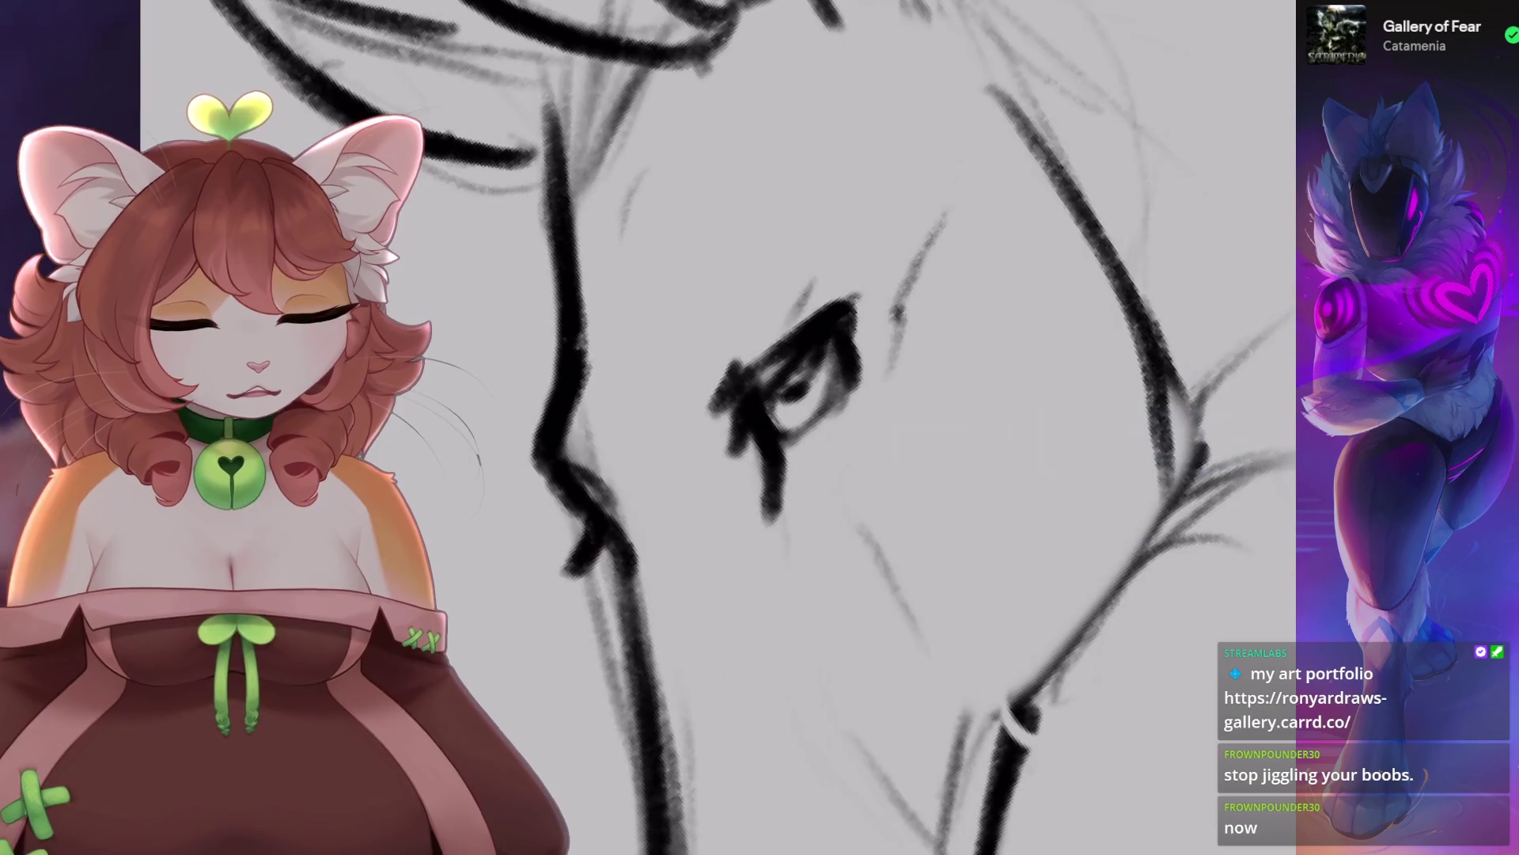
pyautogui.scroll(-10, 791, 316)
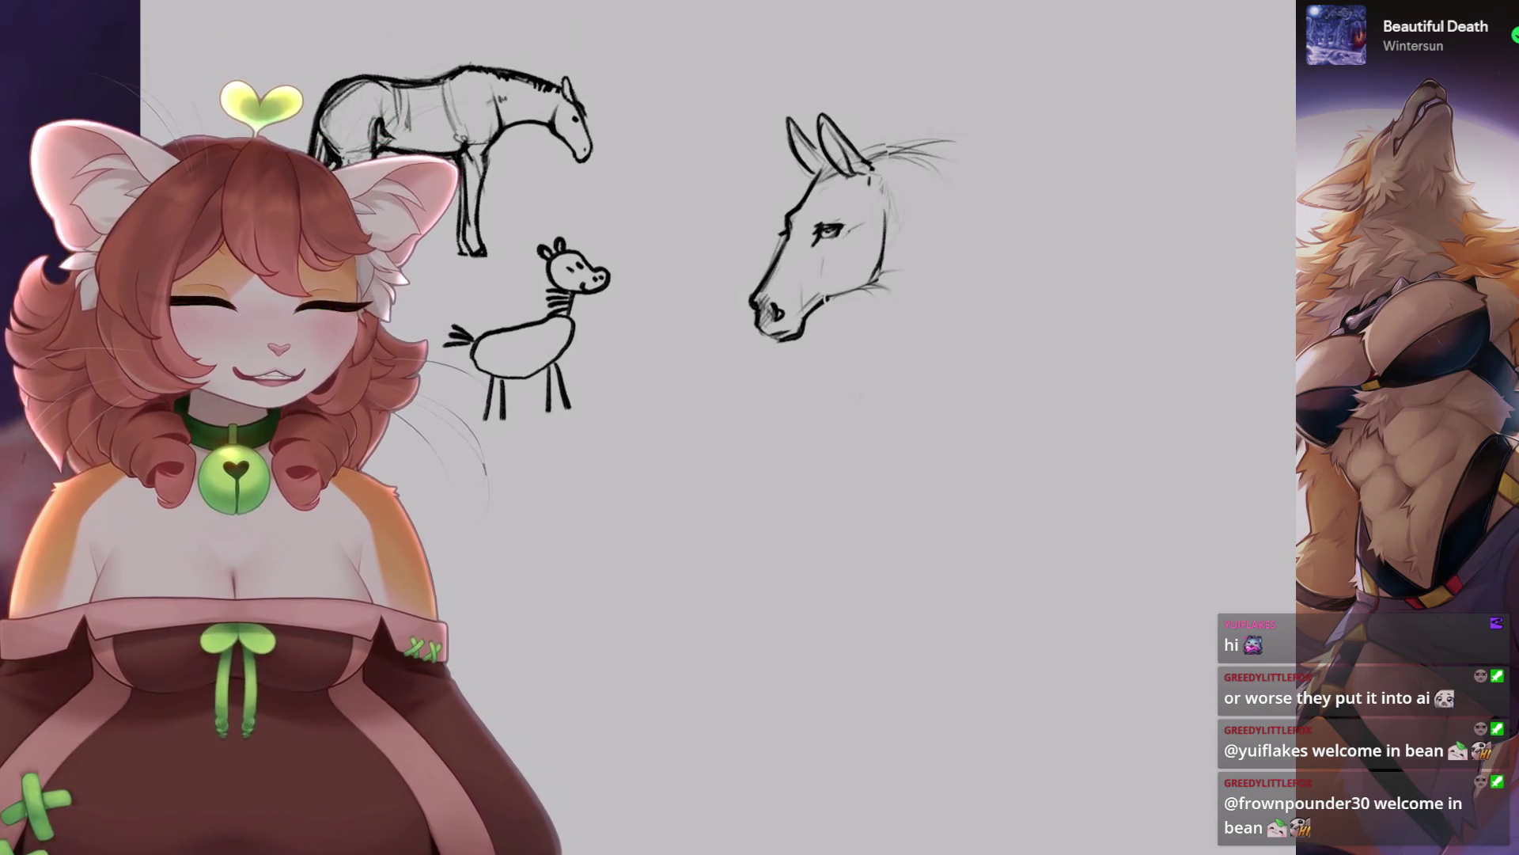
# Undo the stray eyebrow strokes, then try a short line beside the eye and undo it.
pyautogui.scroll(5, 823, 237)
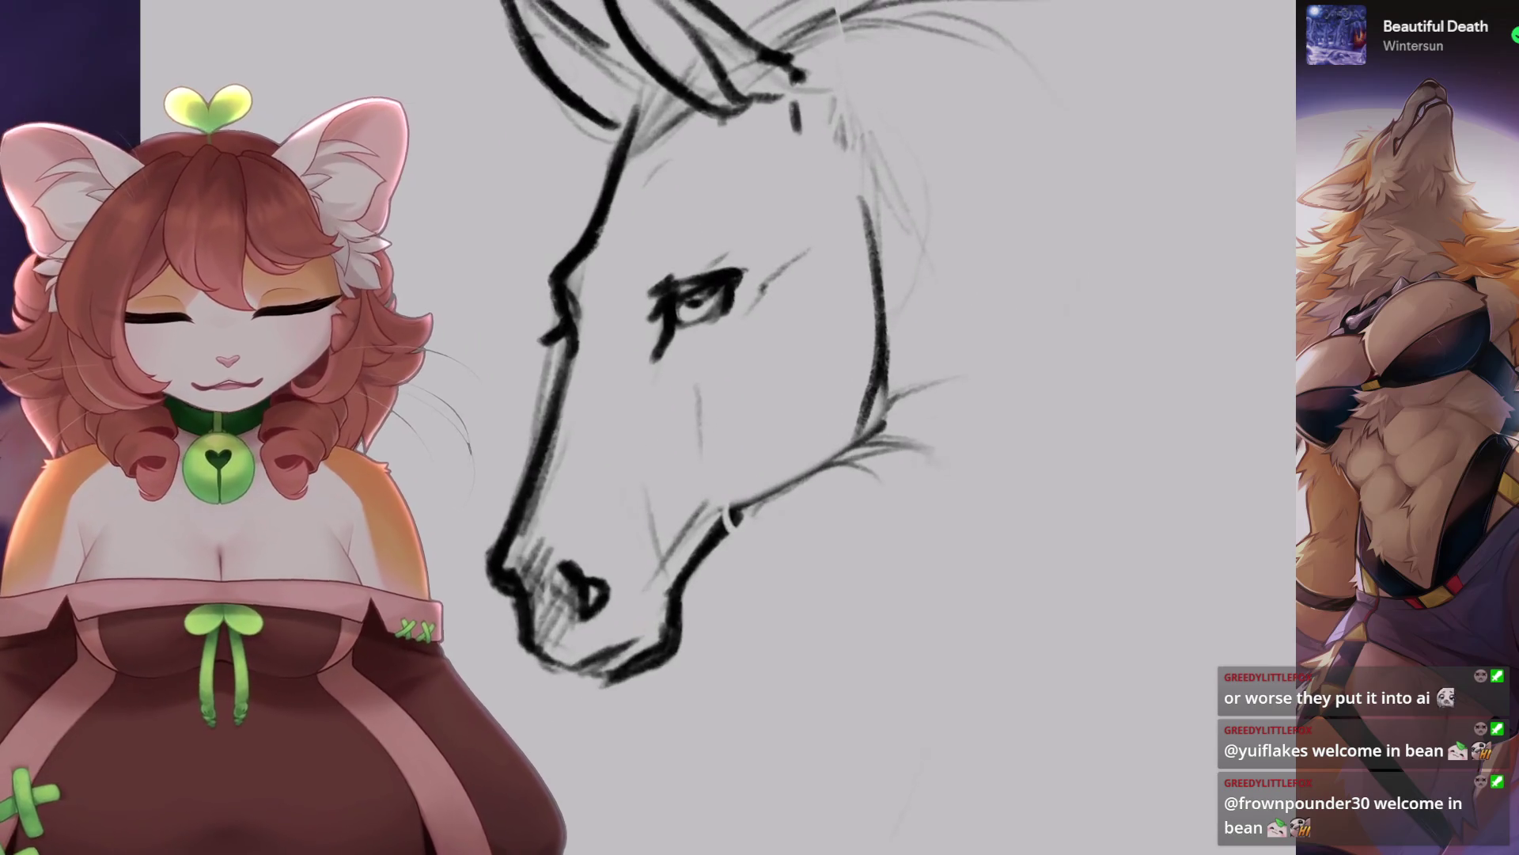
pyautogui.scroll(1, 822, 317)
pyautogui.scroll(-2, 678, 372)
pyautogui.scroll(3, 678, 372)
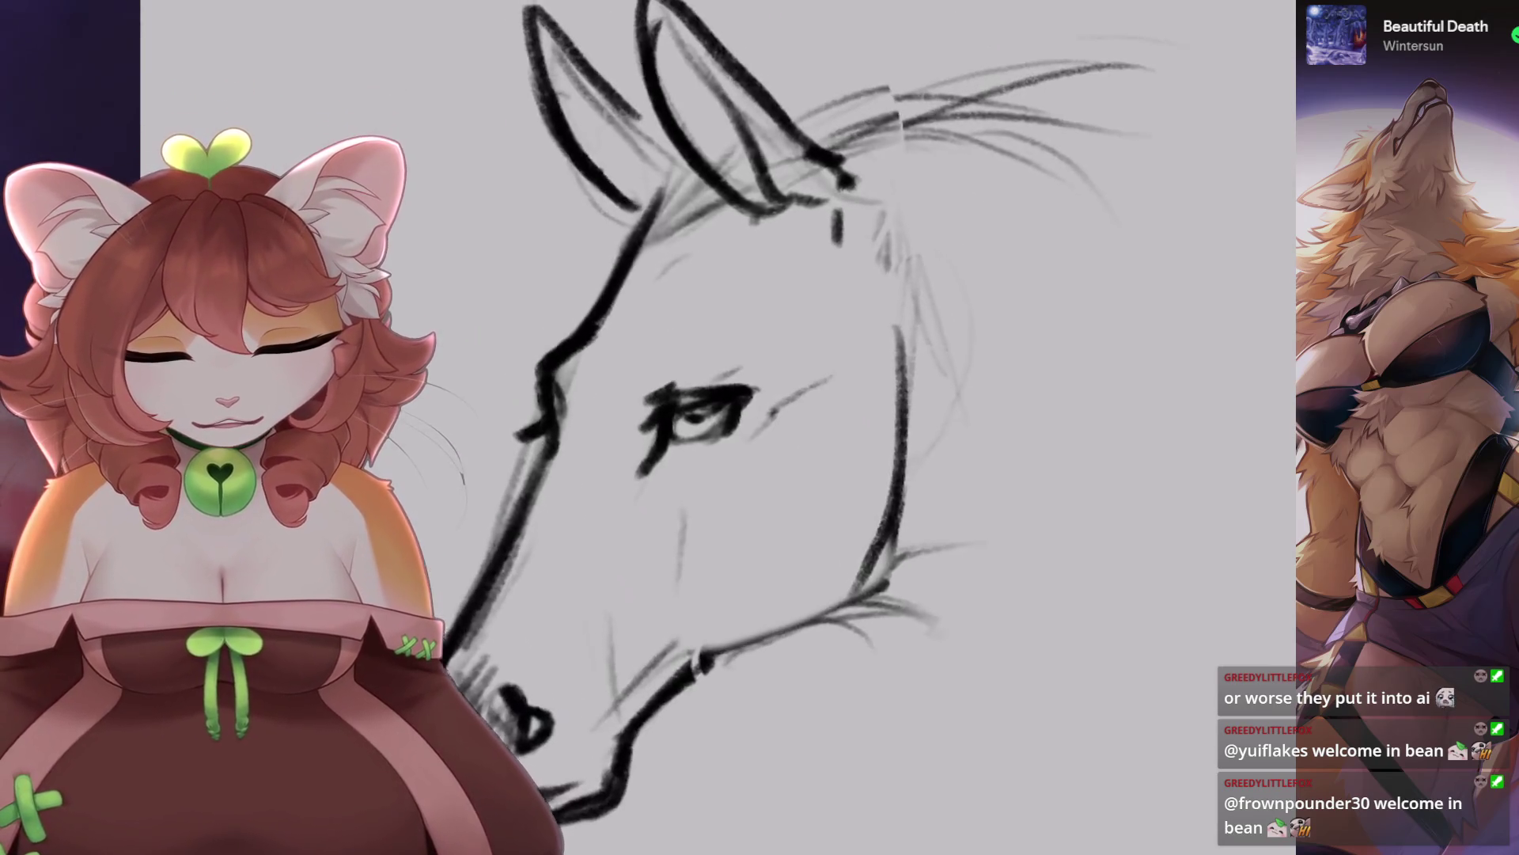
pyautogui.hotkey('ctrl', 'z')
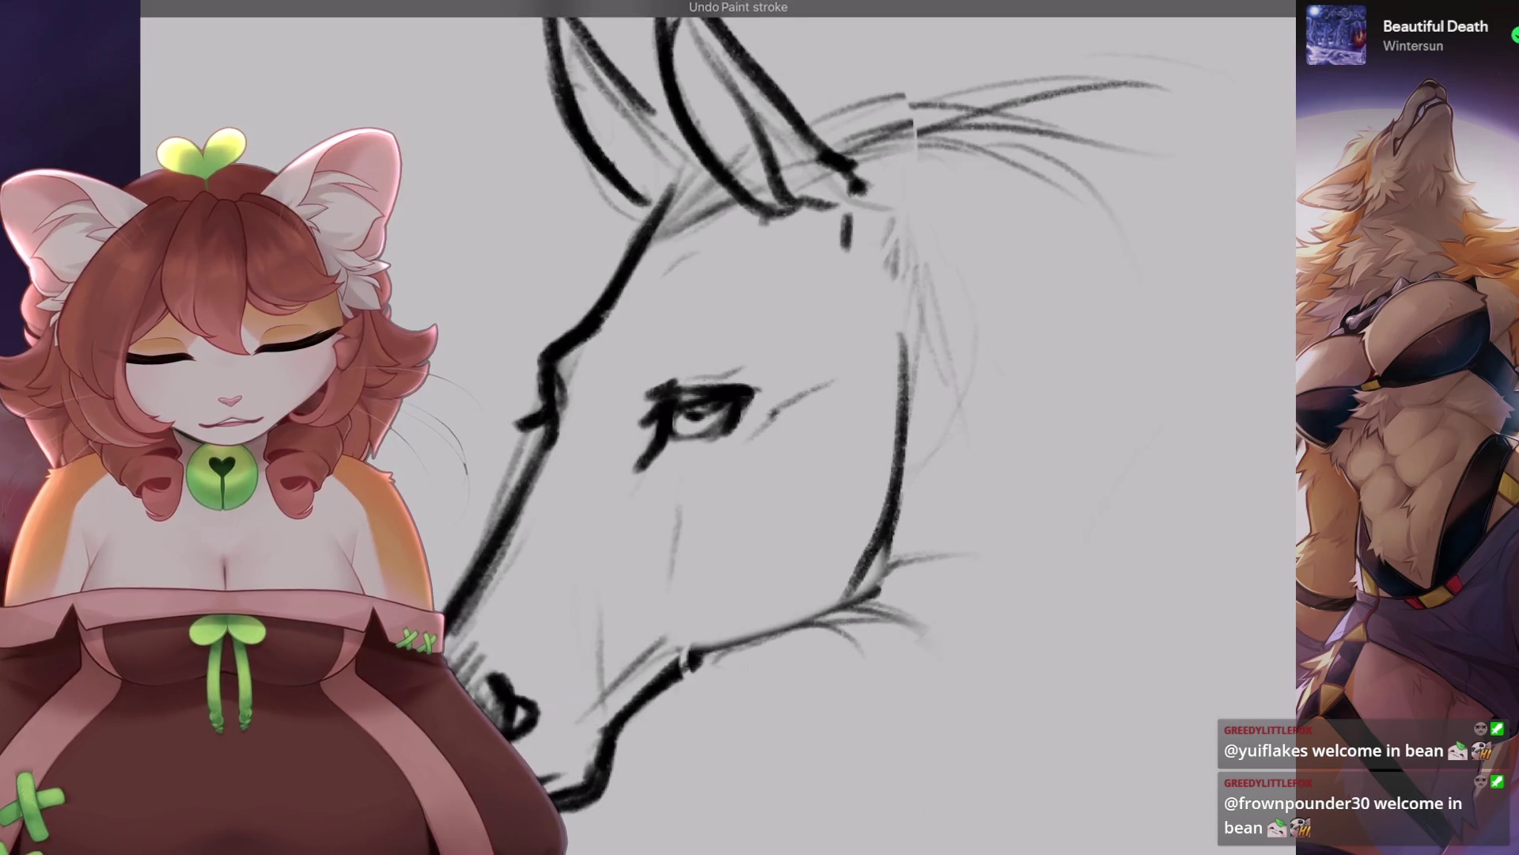
pyautogui.hotkey('ctrl', 'z')
pyautogui.moveTo(674, 340)
pyautogui.mouseDown()
pyautogui.moveTo(717, 335)
pyautogui.moveTo(665, 351)
pyautogui.mouseUp()
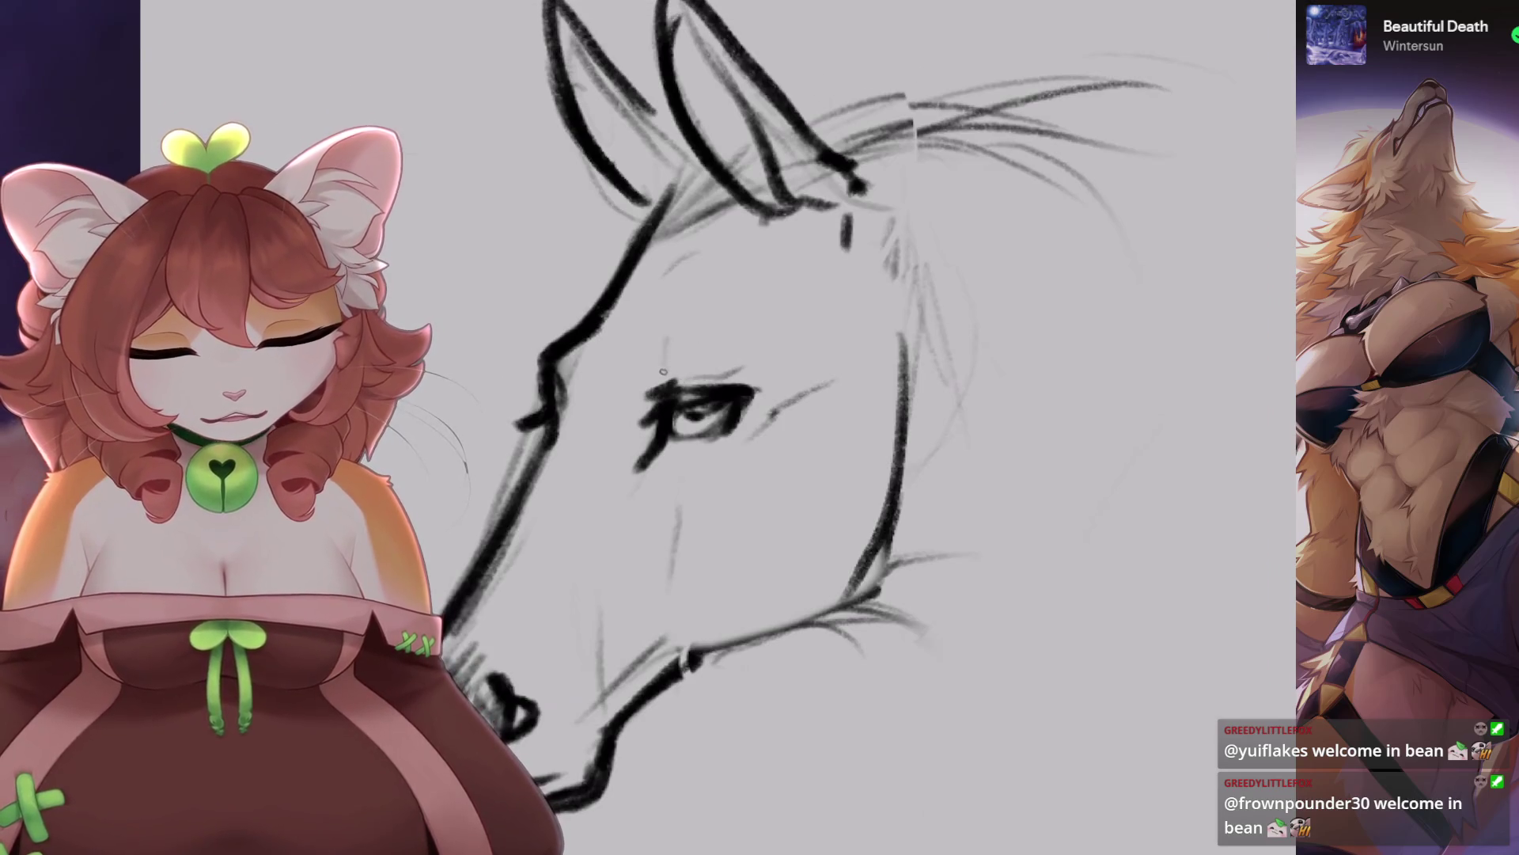
pyautogui.scroll(-2, 712, 396)
pyautogui.hotkey('ctrl', 'z')
pyautogui.scroll(-1, 712, 396)
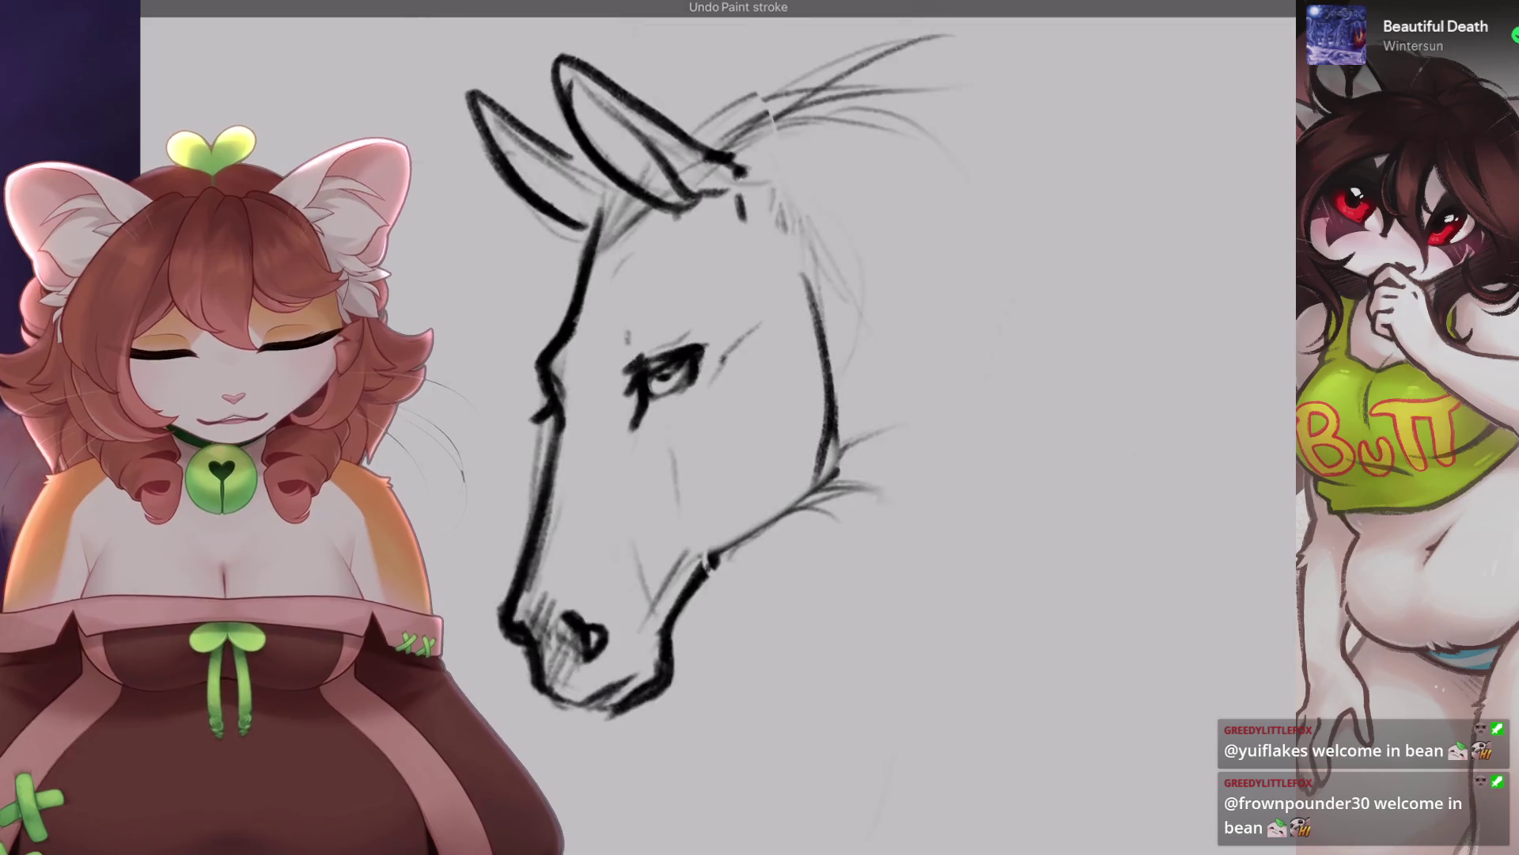
# Lasso the horse's eye freehand, nudge it with a freeform transform, and commit.
pyautogui.press('s')
pyautogui.scroll(-2, 680, 380)
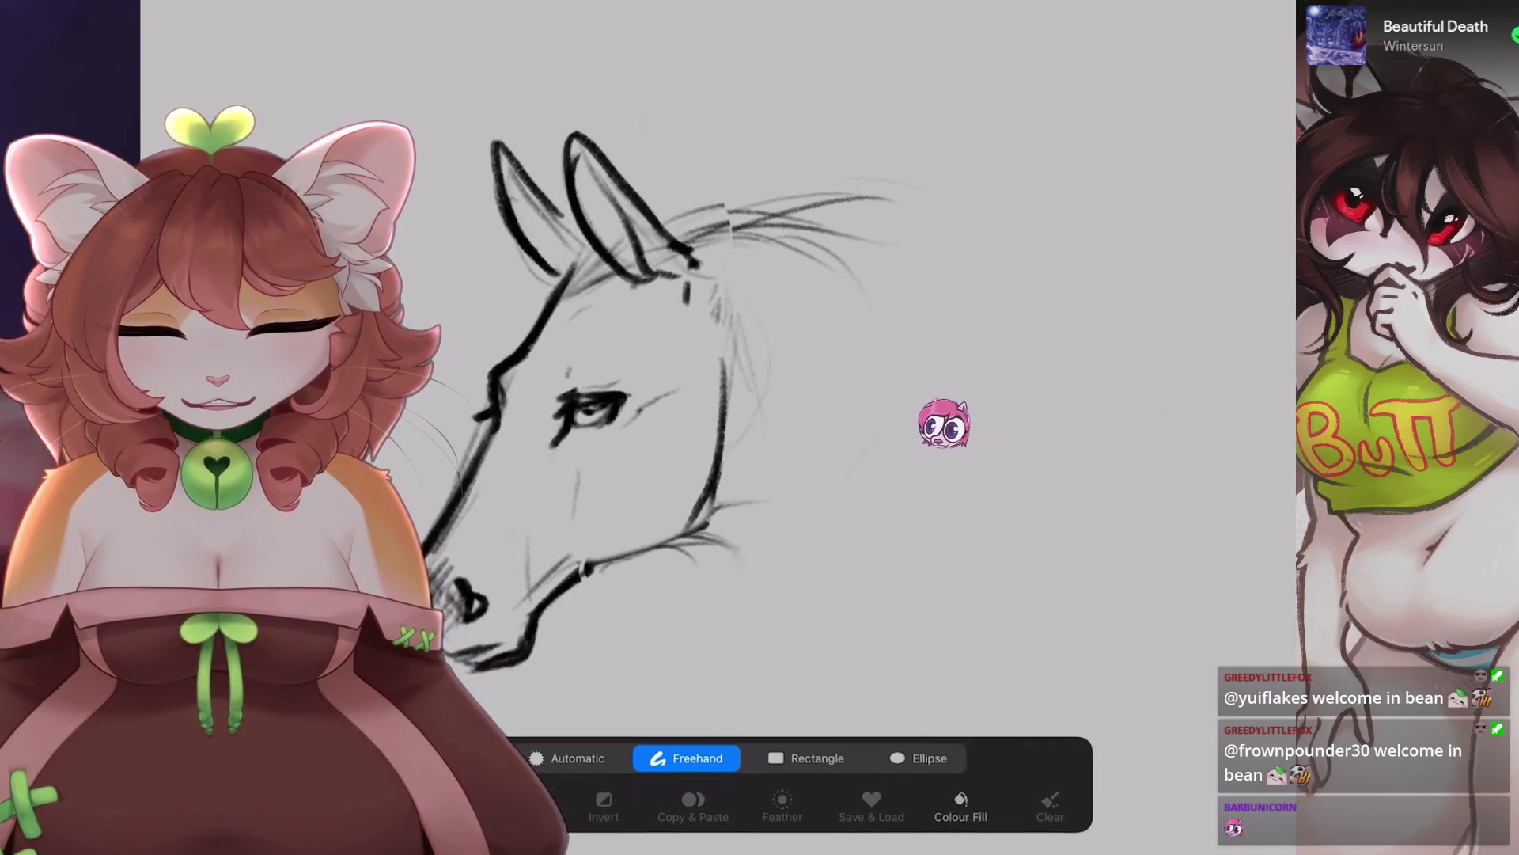
pyautogui.press('b')
pyautogui.press('s')
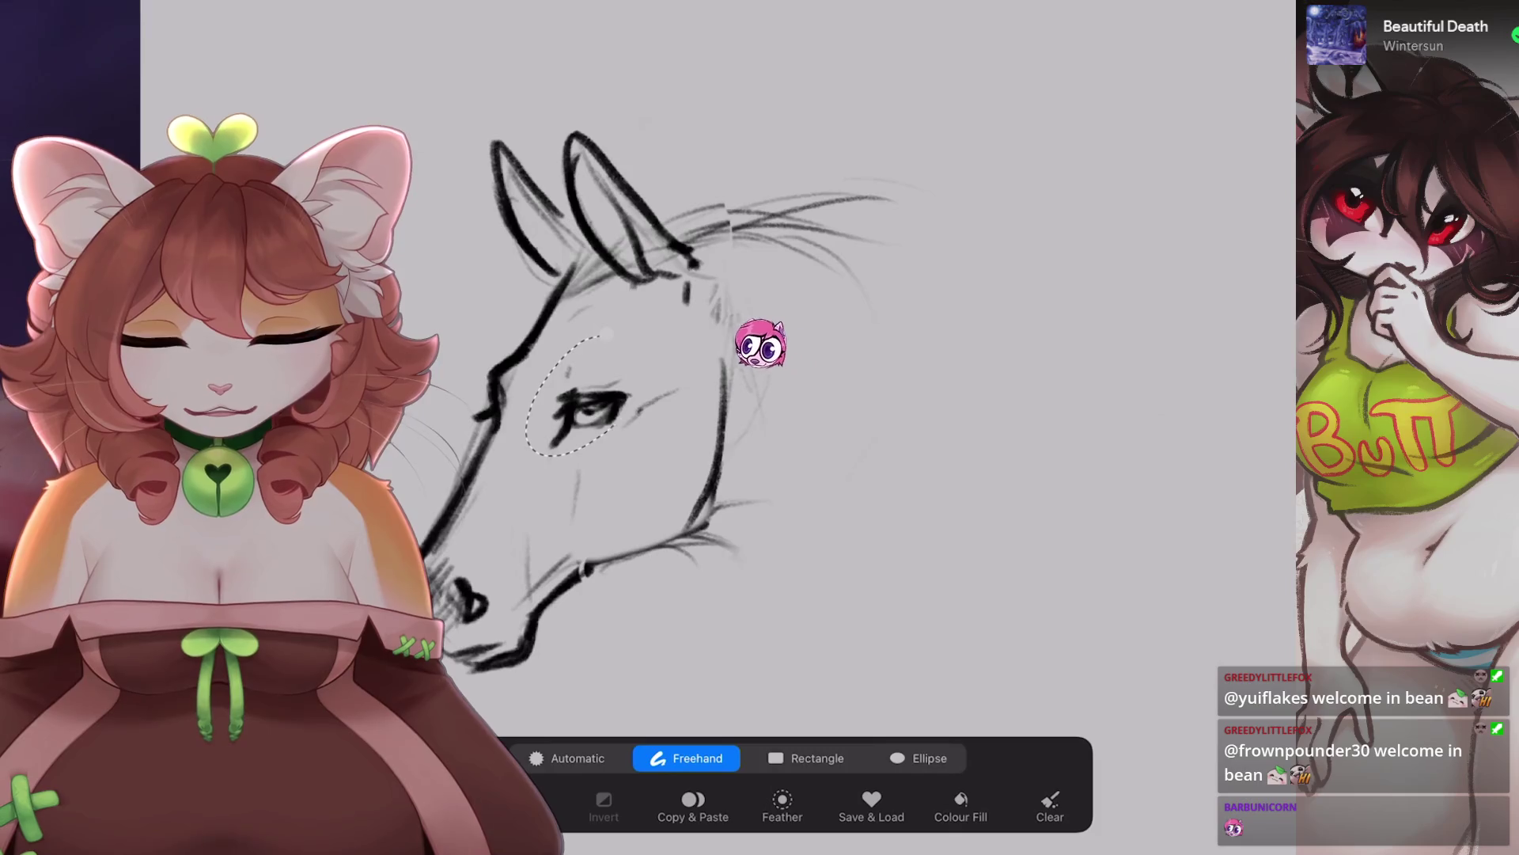
pyautogui.moveTo(601, 337); pyautogui.dragTo(605, 338)
pyautogui.press('v')
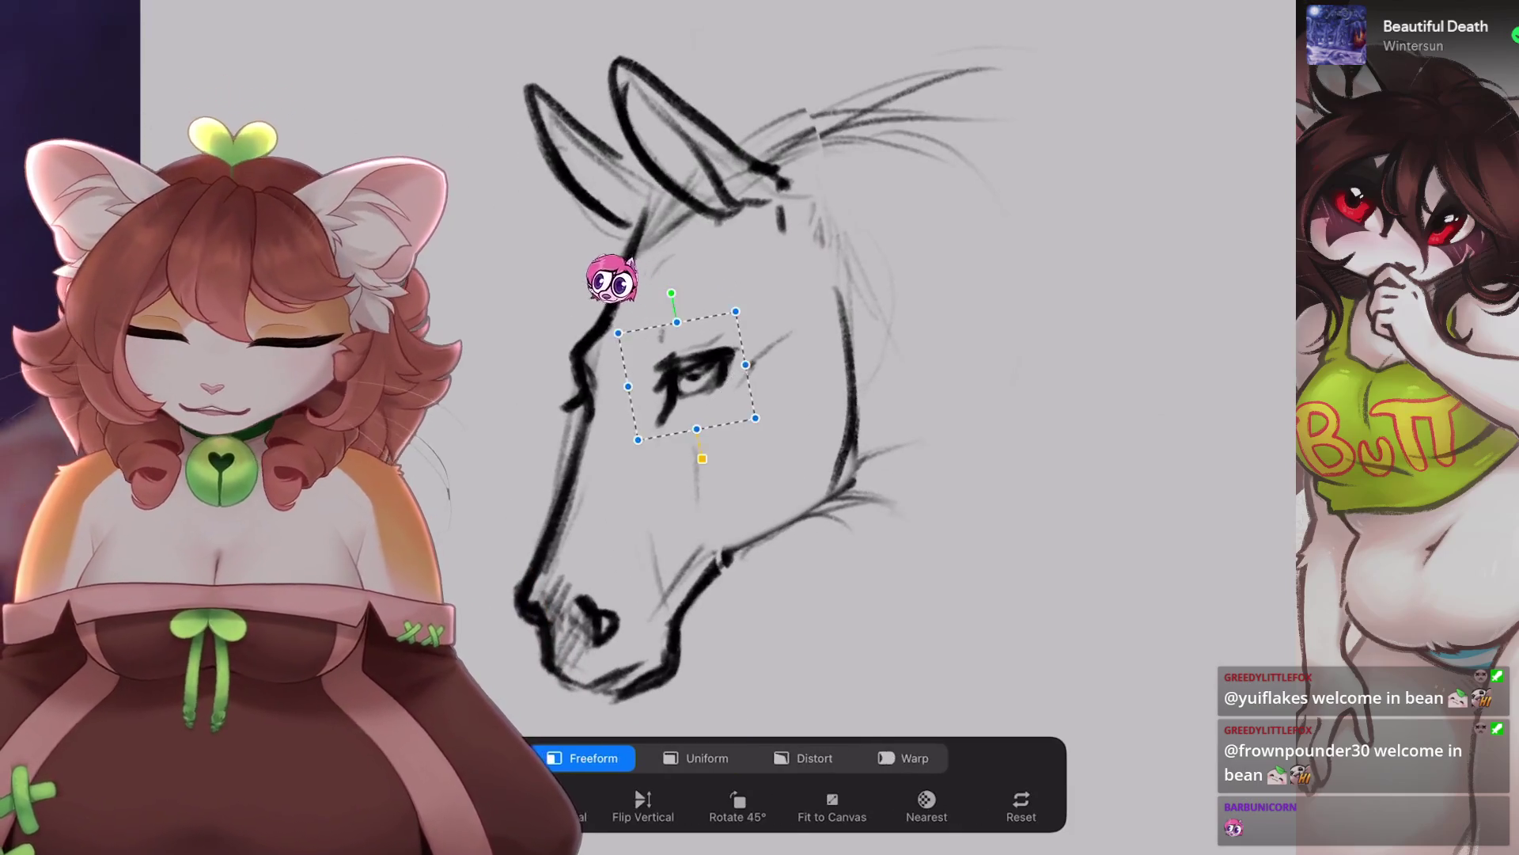
pyautogui.scroll(1, 636, 376)
pyautogui.press('b')
pyautogui.scroll(-3, 633, 395)
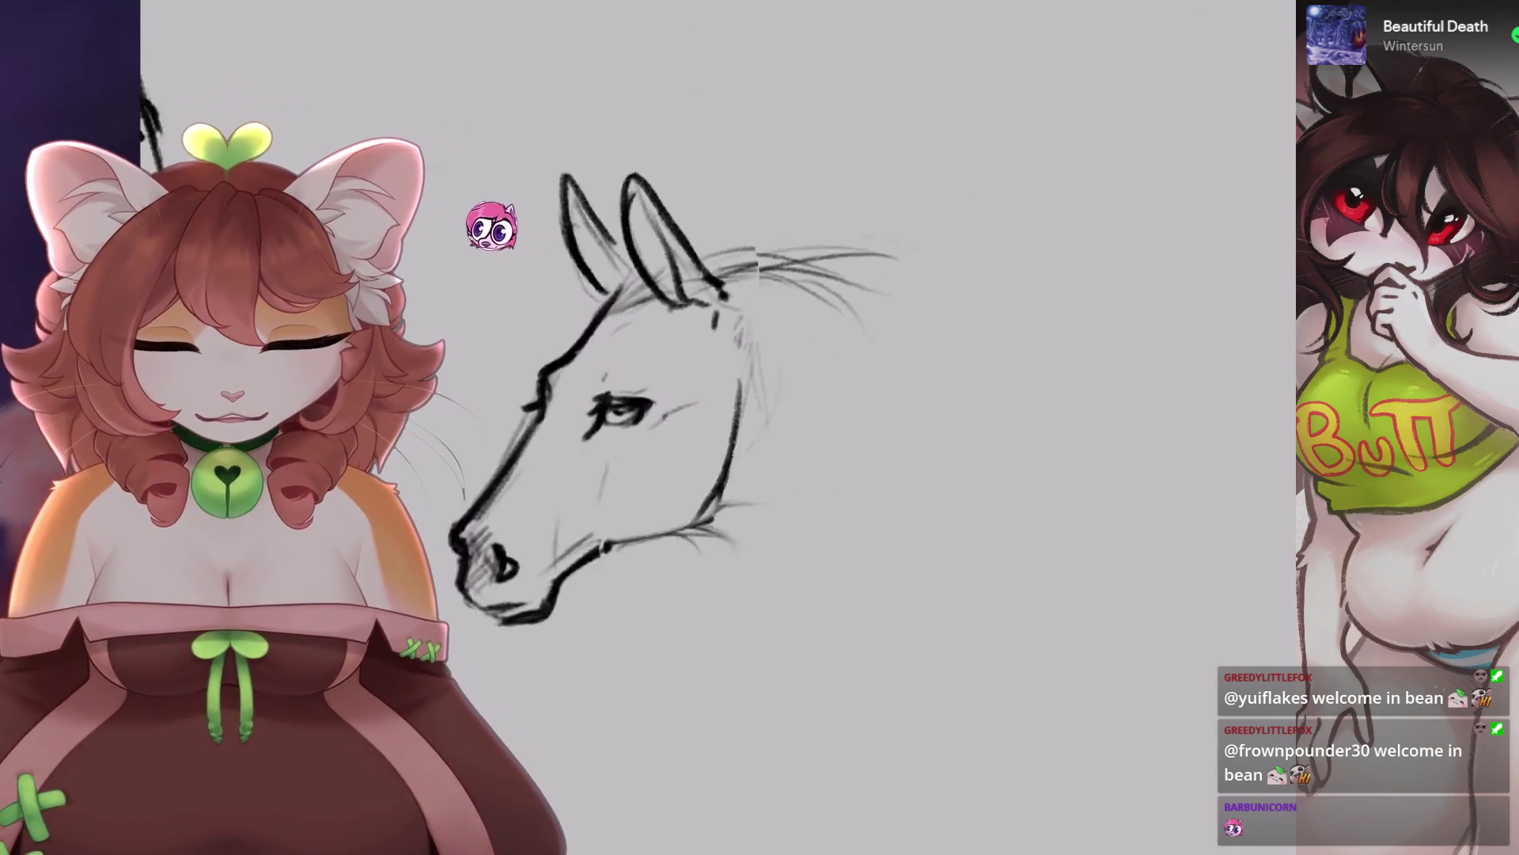
pyautogui.scroll(3, 633, 396)
# Undo the eye transformation and add a small dark mark by the muzzle.
pyautogui.hotkey('ctrl', 'z')
pyautogui.scroll(3, 752, 317)
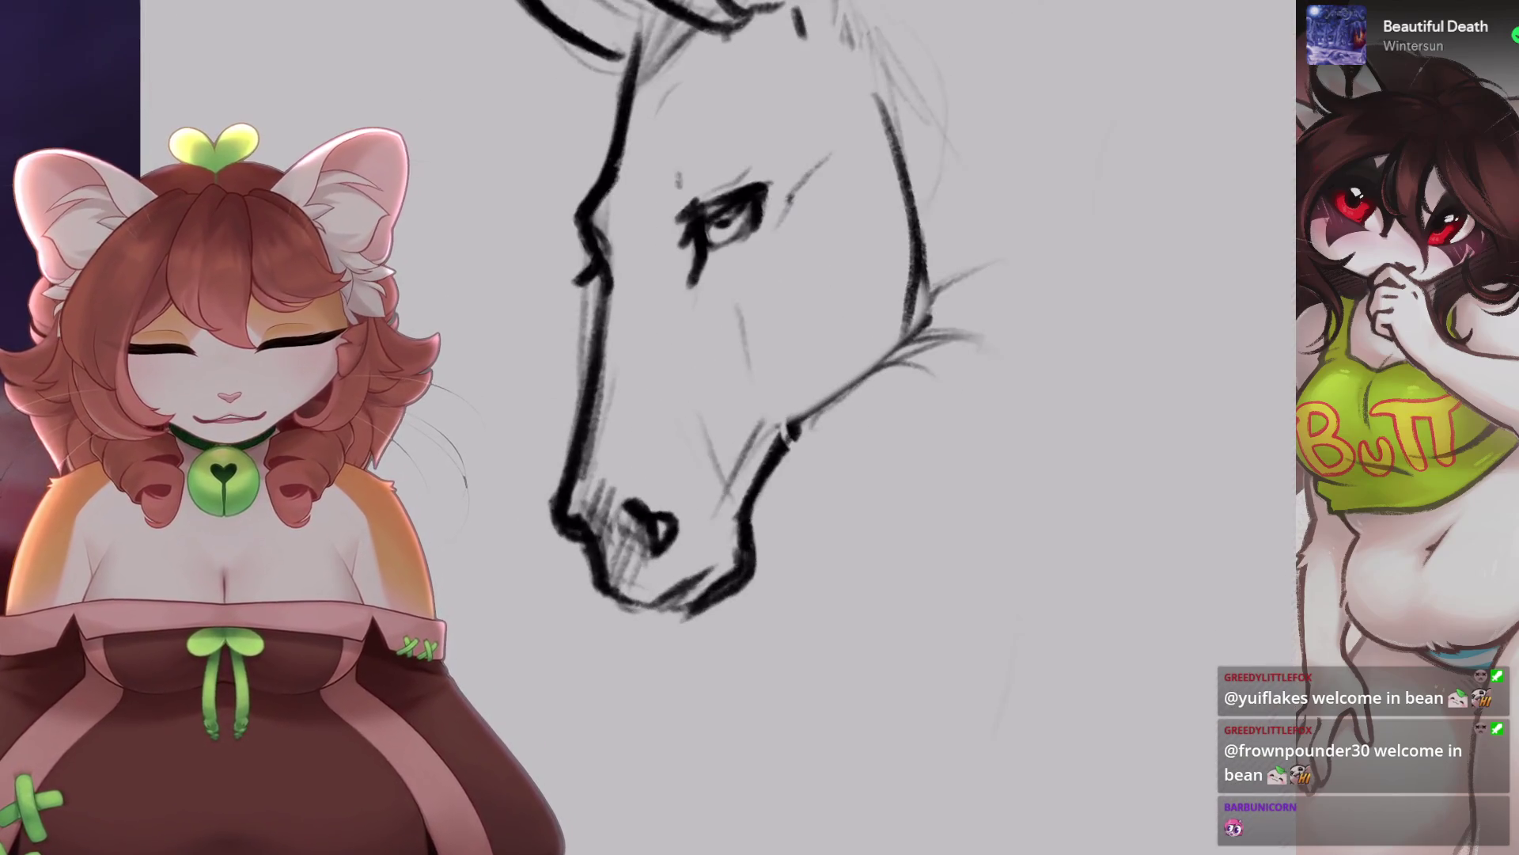
pyautogui.scroll(-3, 660, 533)
pyautogui.scroll(3, 661, 533)
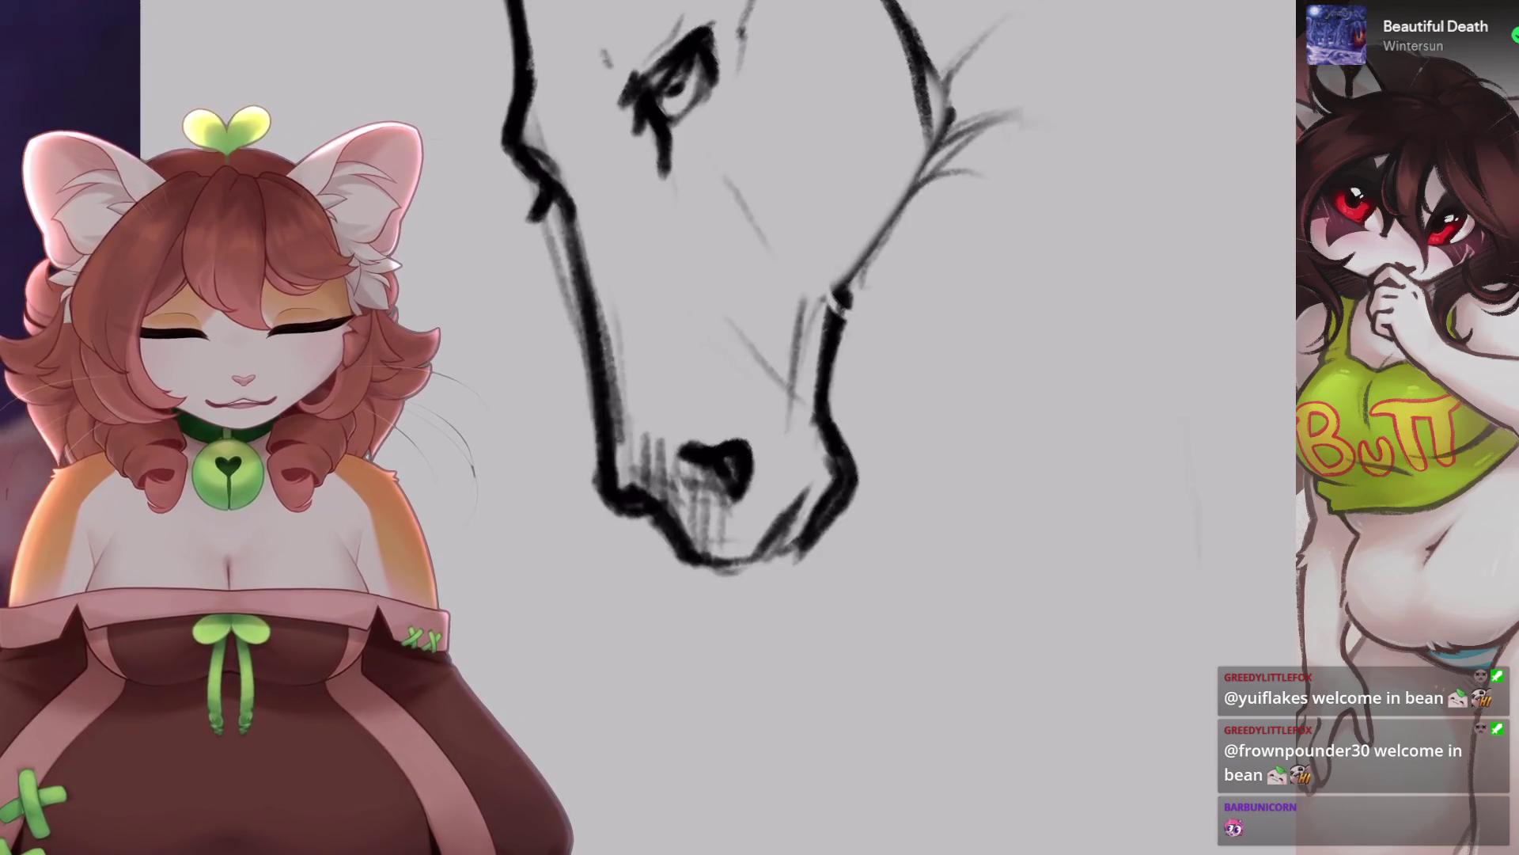
pyautogui.click(812, 458)
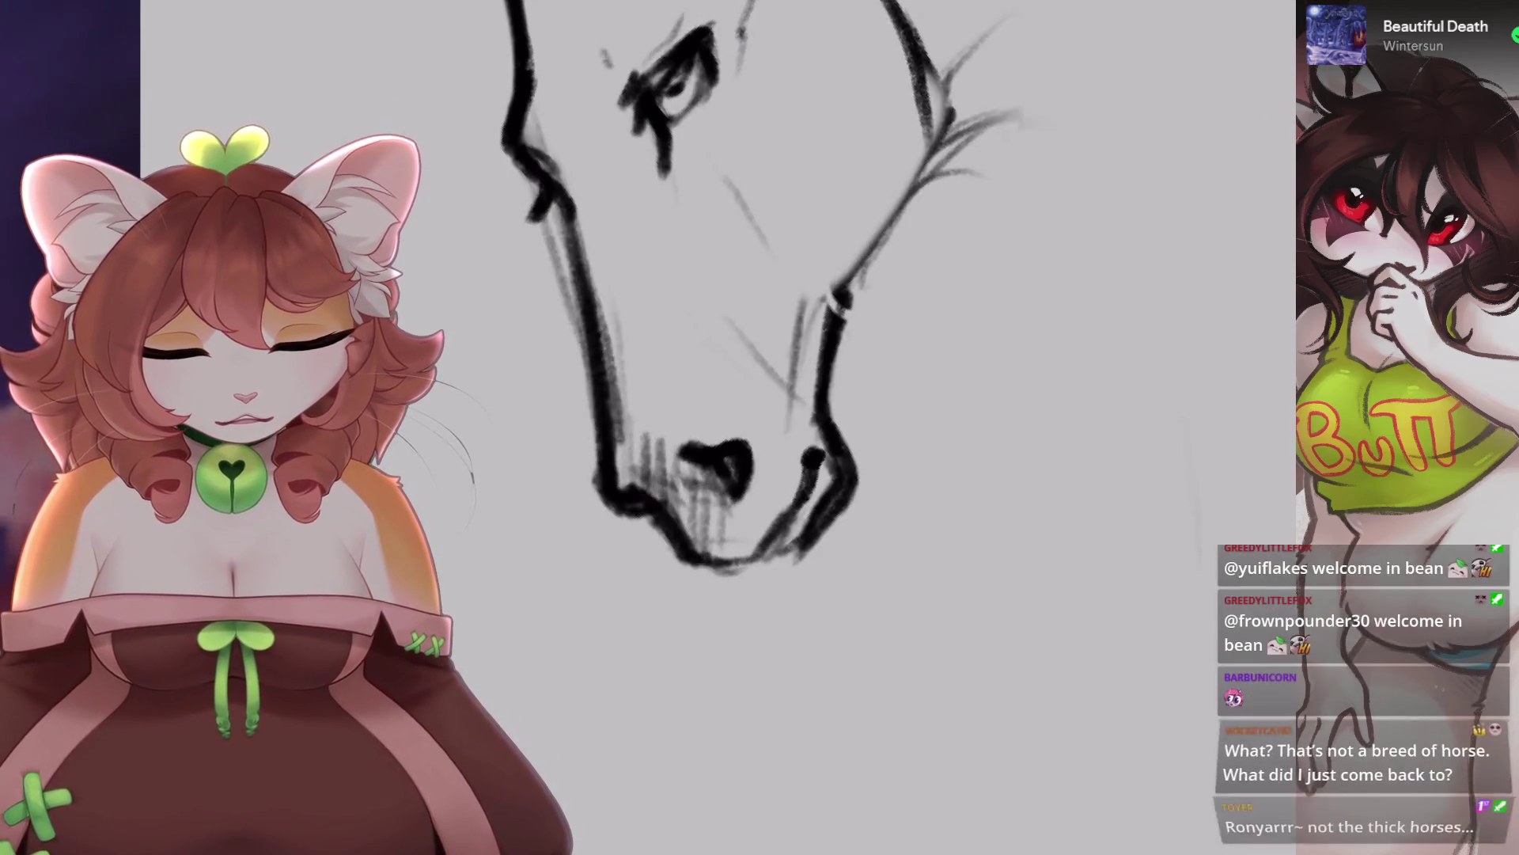
pyautogui.scroll(-3, 751, 316)
pyautogui.scroll(3, 751, 317)
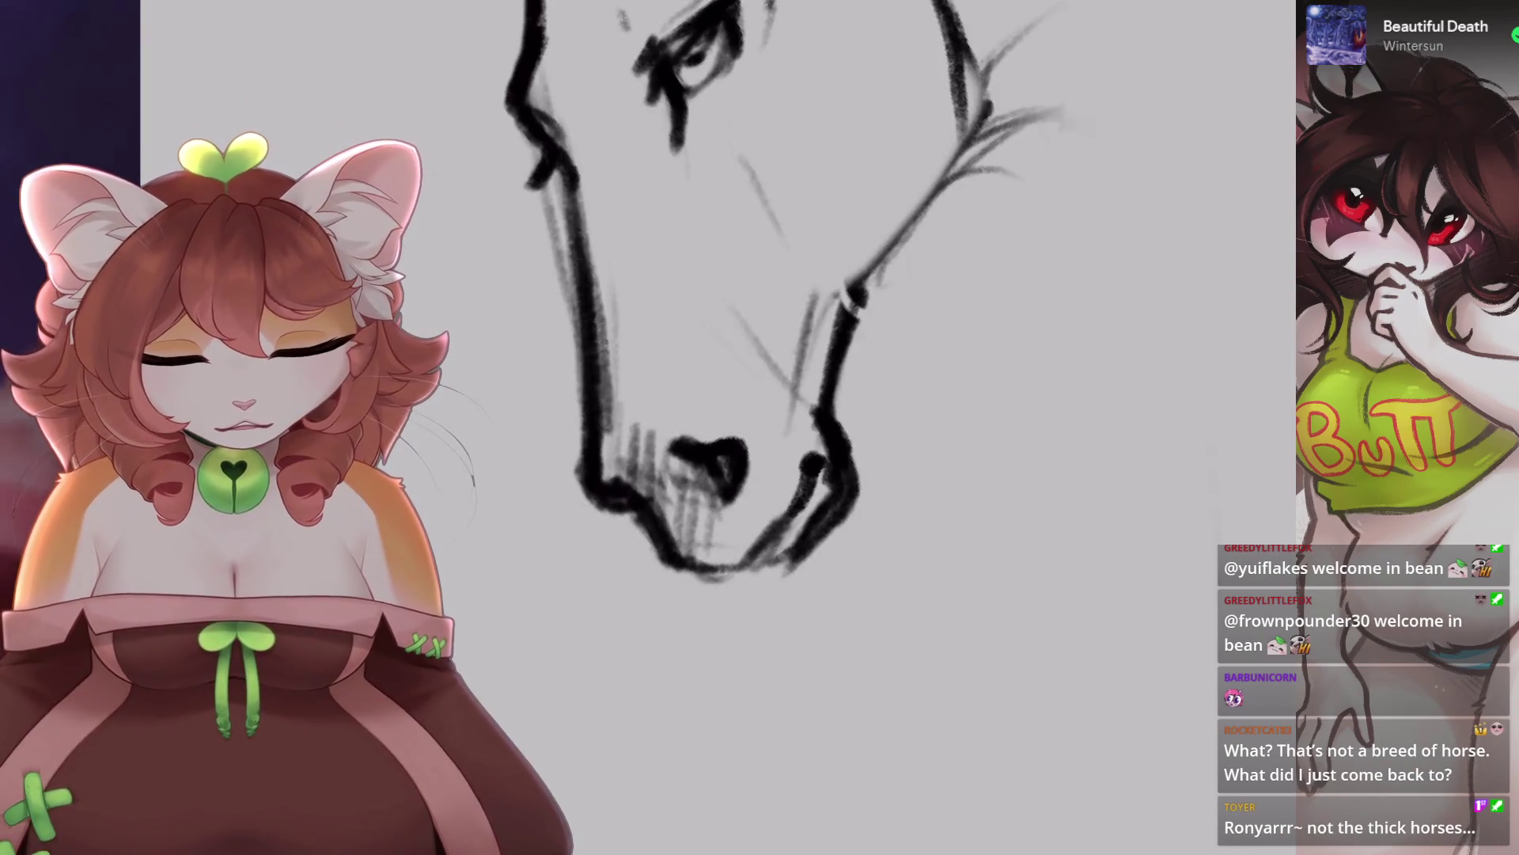
pyautogui.scroll(-2, 829, 486)
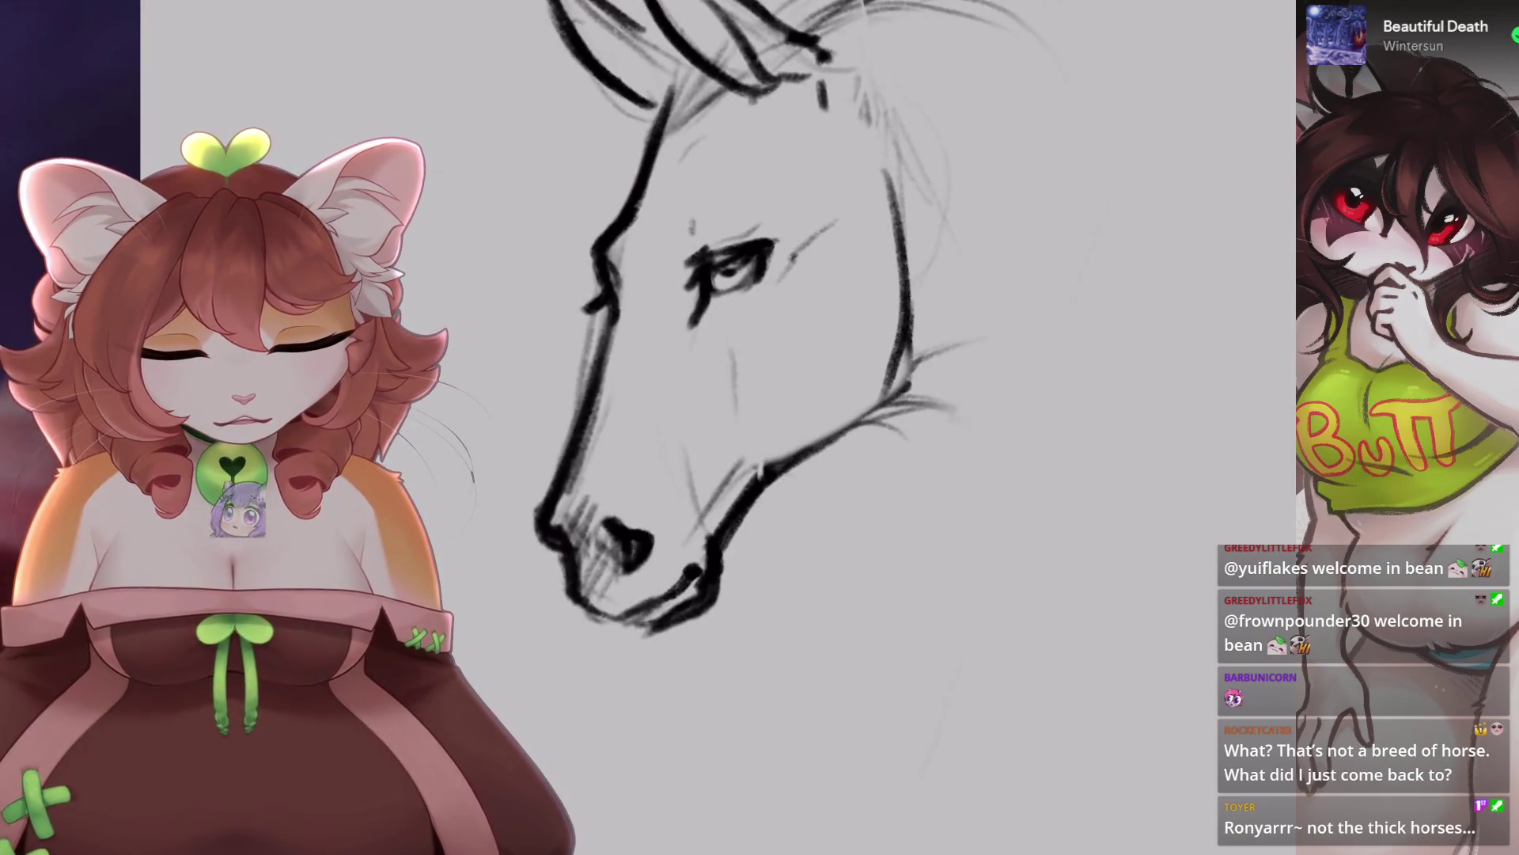
# Extend the jaw line of the horse head, undoing a long trial neck stroke.
pyautogui.moveTo(764, 474); pyautogui.dragTo(840, 430)
pyautogui.scroll(-3, 856, 418)
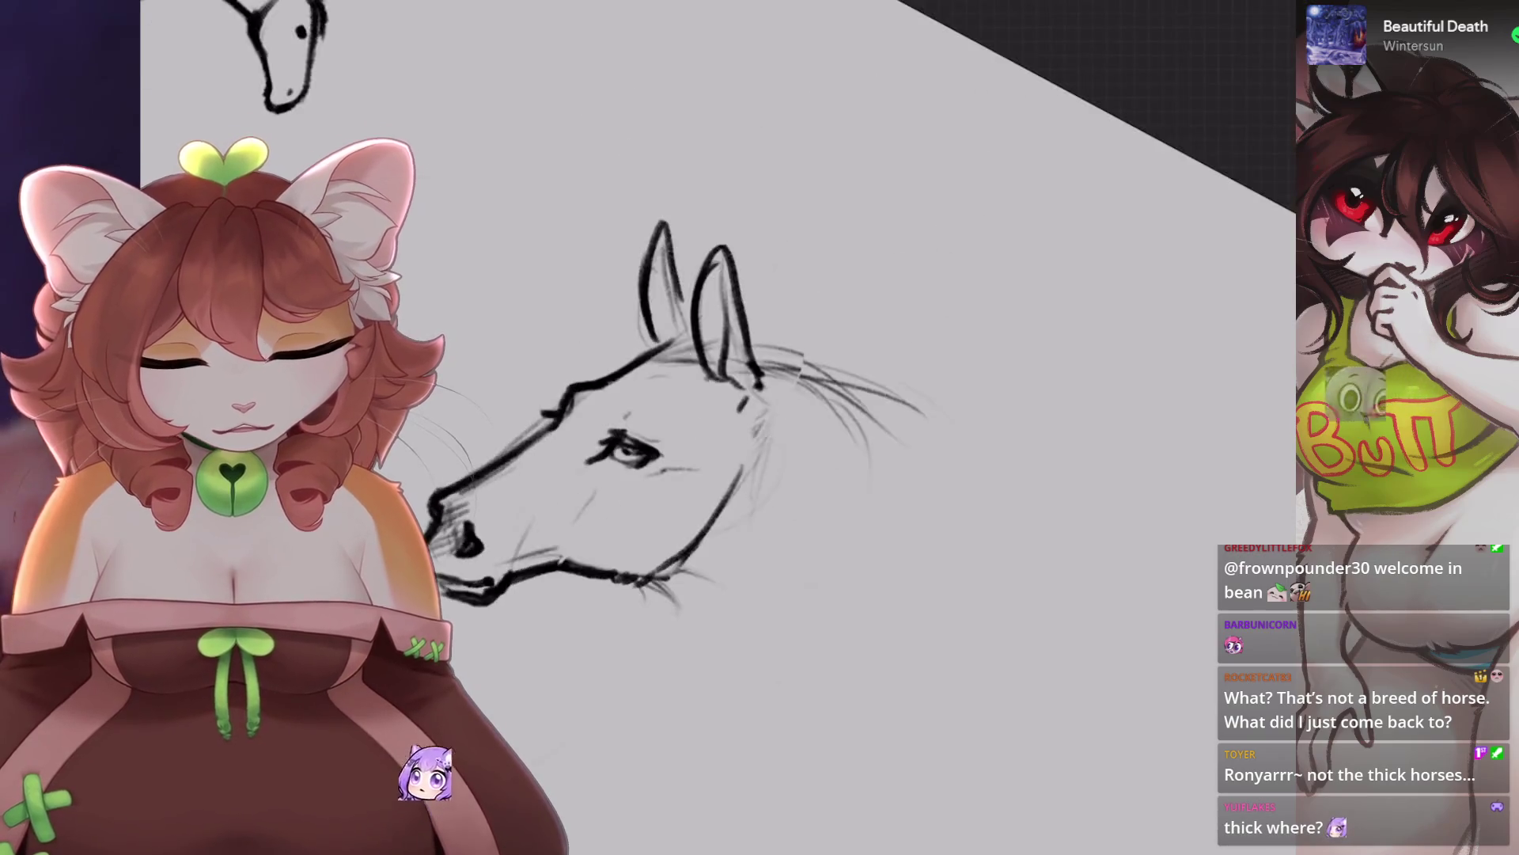
pyautogui.scroll(4, 855, 418)
pyautogui.scroll(-2, 791, 395)
pyautogui.scroll(2, 792, 396)
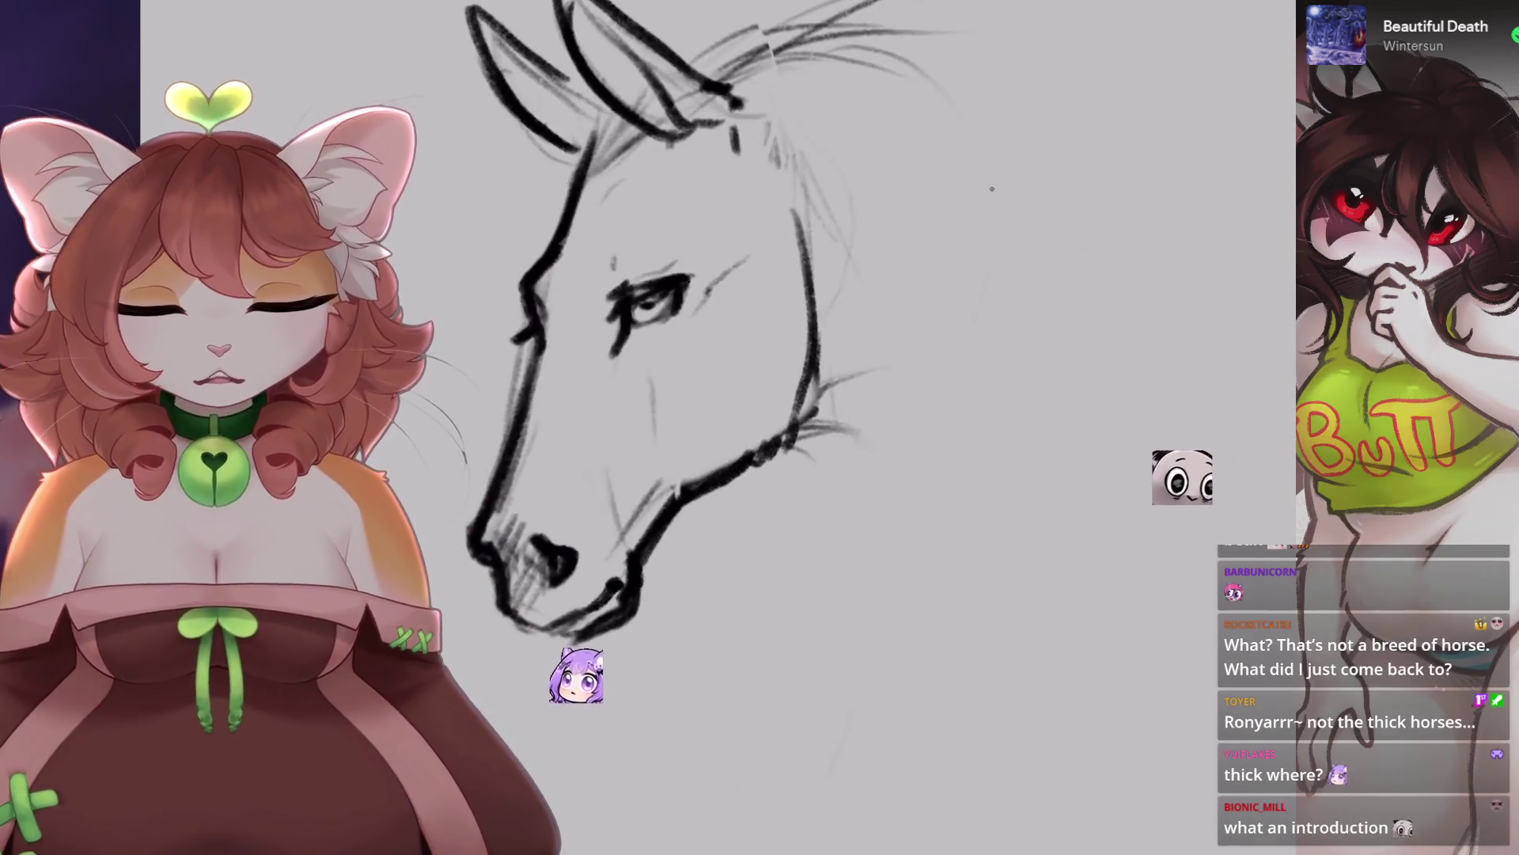
pyautogui.moveTo(1223, 140); pyautogui.dragTo(467, 702)
pyautogui.hotkey('ctrl', 'z')
pyautogui.scroll(-2, 712, 356)
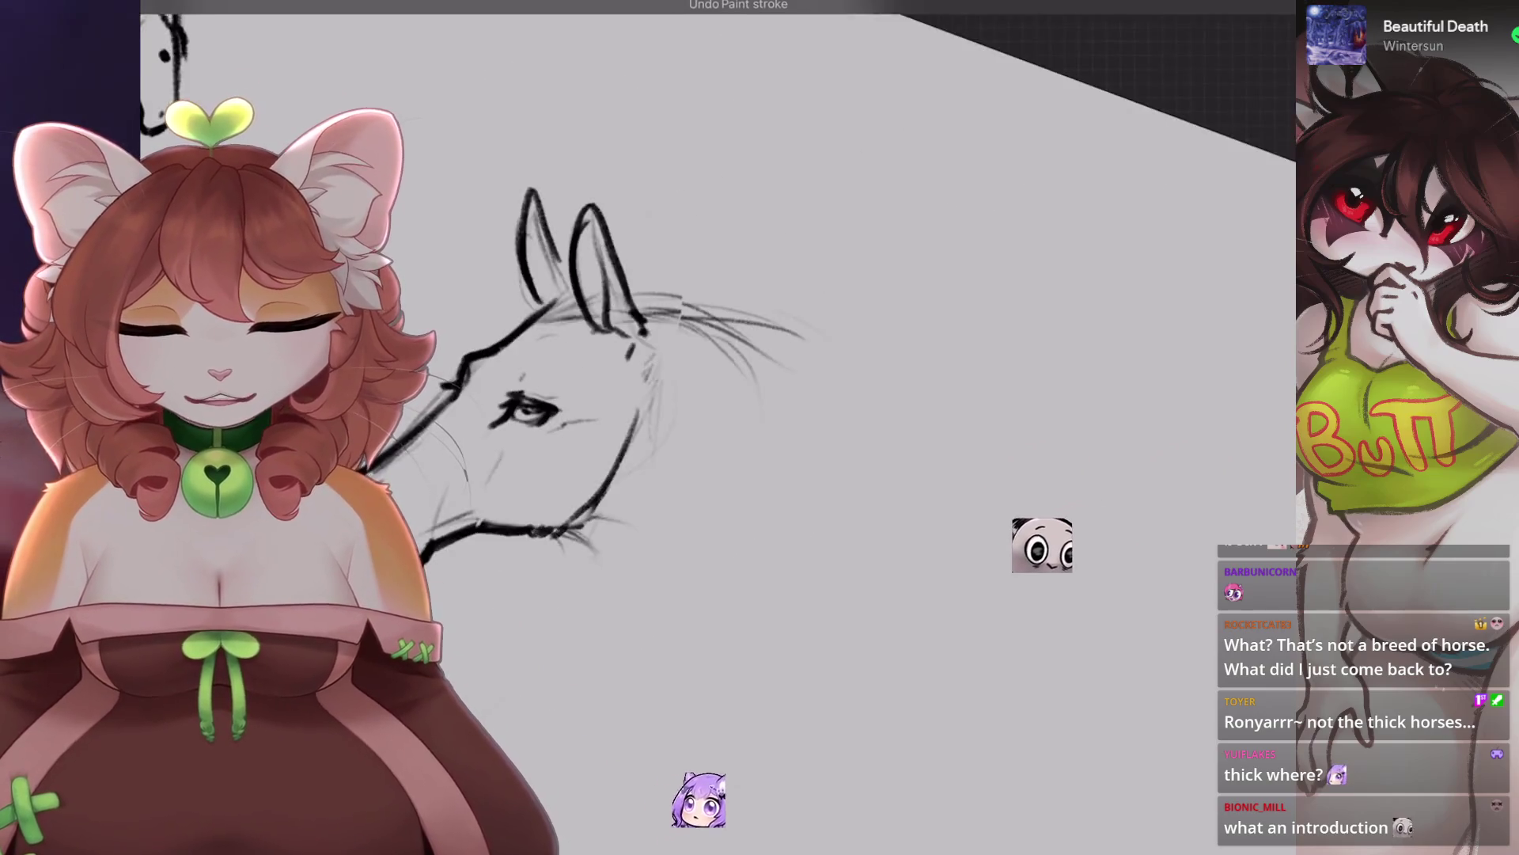
pyautogui.scroll(3, 712, 356)
pyautogui.scroll(-2, 712, 356)
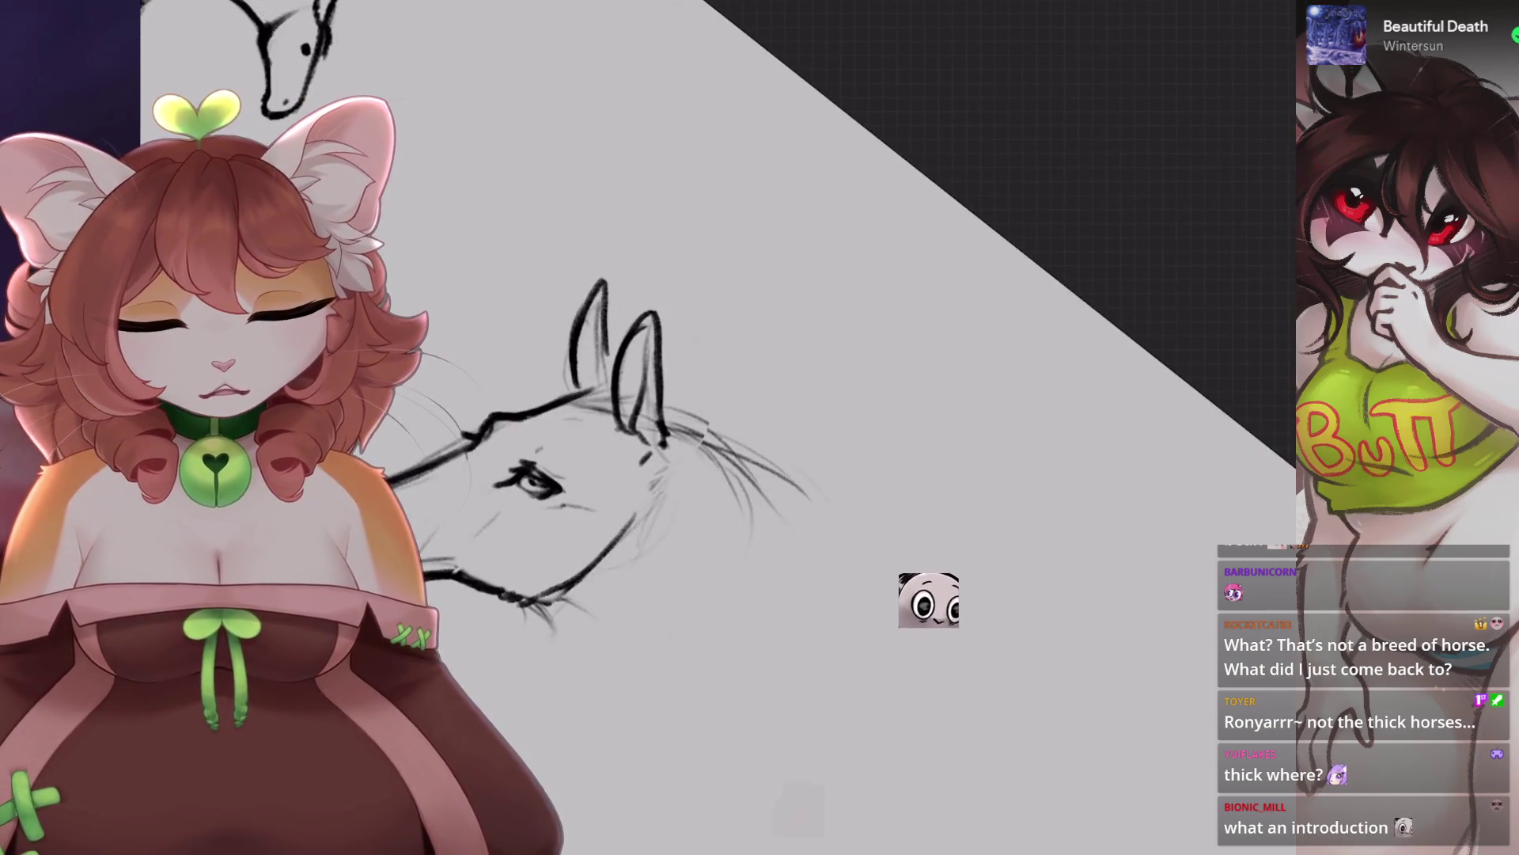
pyautogui.scroll(2, 712, 356)
# Try thin lines below the head and a dark mane stroke, undoing each.
pyautogui.moveTo(664, 452); pyautogui.dragTo(813, 410)
pyautogui.hotkey('ctrl', 'z')
pyautogui.moveTo(744, 467); pyautogui.dragTo(863, 425)
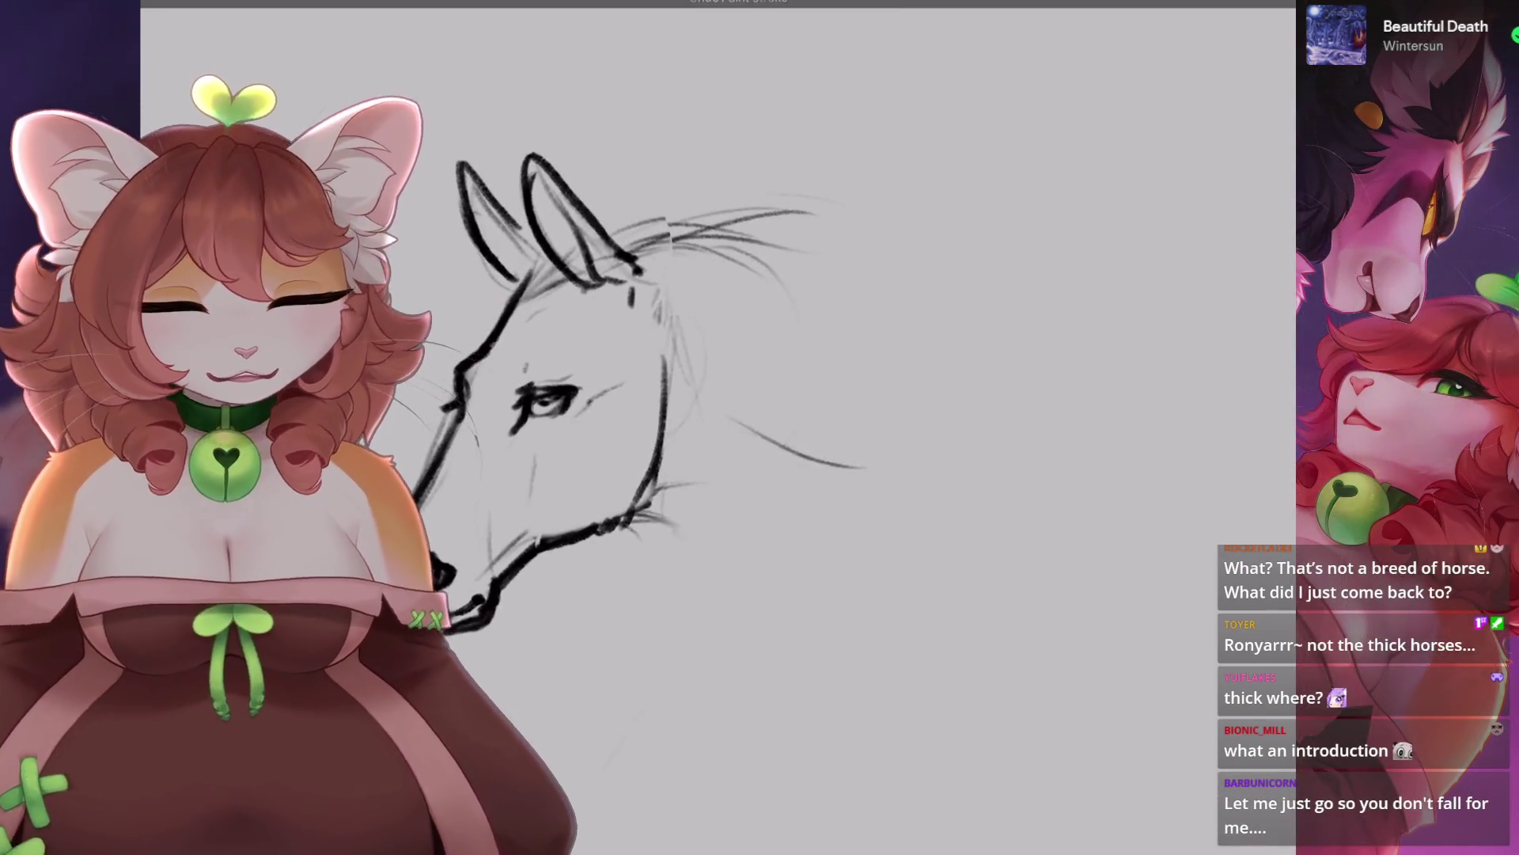
pyautogui.scroll(-2, 712, 356)
pyautogui.hotkey('ctrl', 'z')
pyautogui.moveTo(674, 332); pyautogui.dragTo(757, 394)
pyautogui.hotkey('ctrl', 'z')
pyautogui.scroll(3, 633, 396)
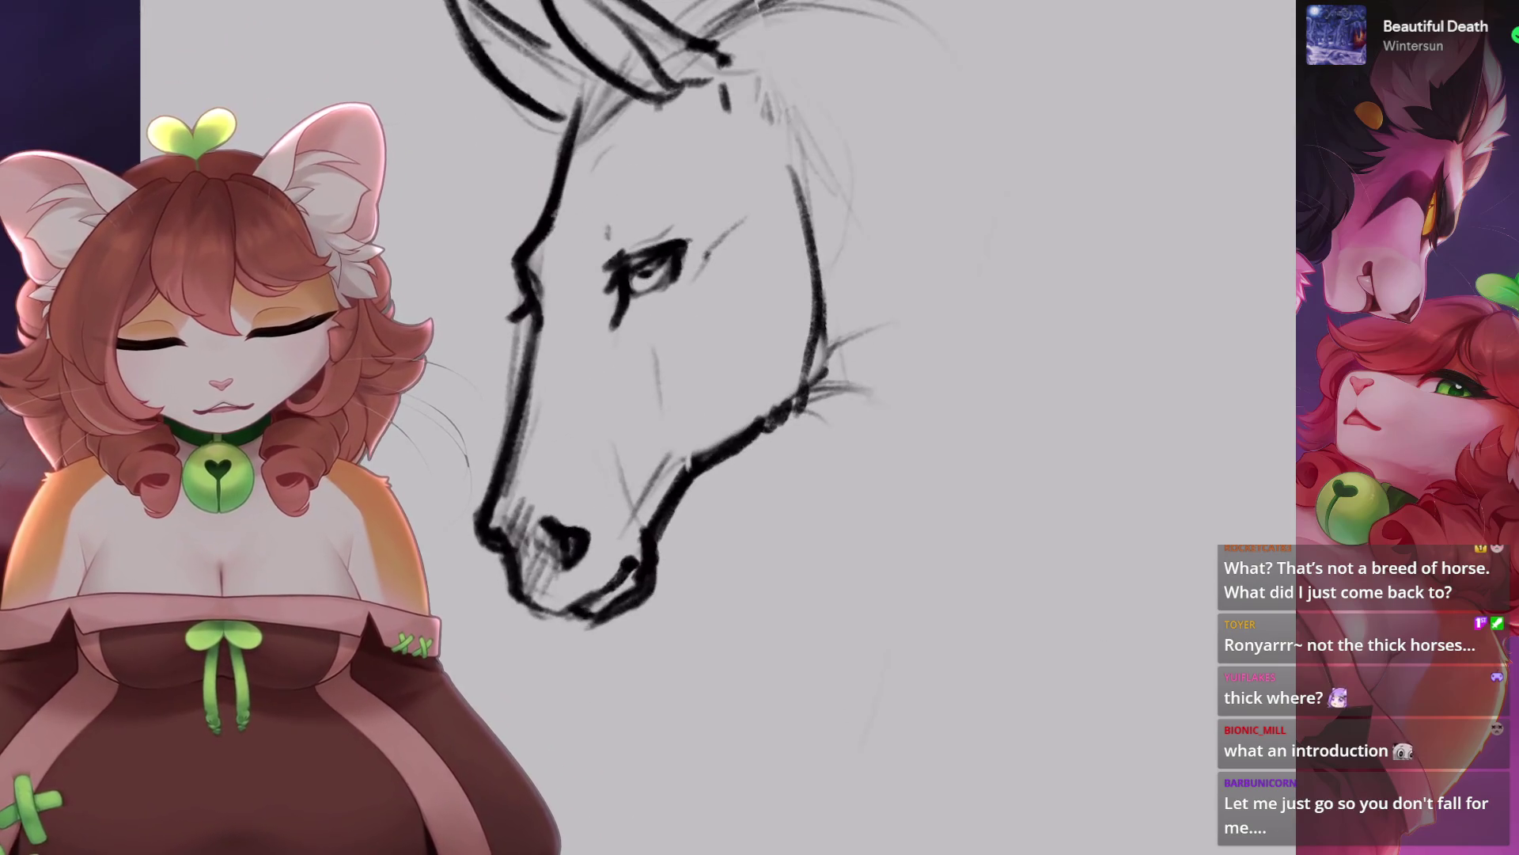
pyautogui.scroll(4, 570, 538)
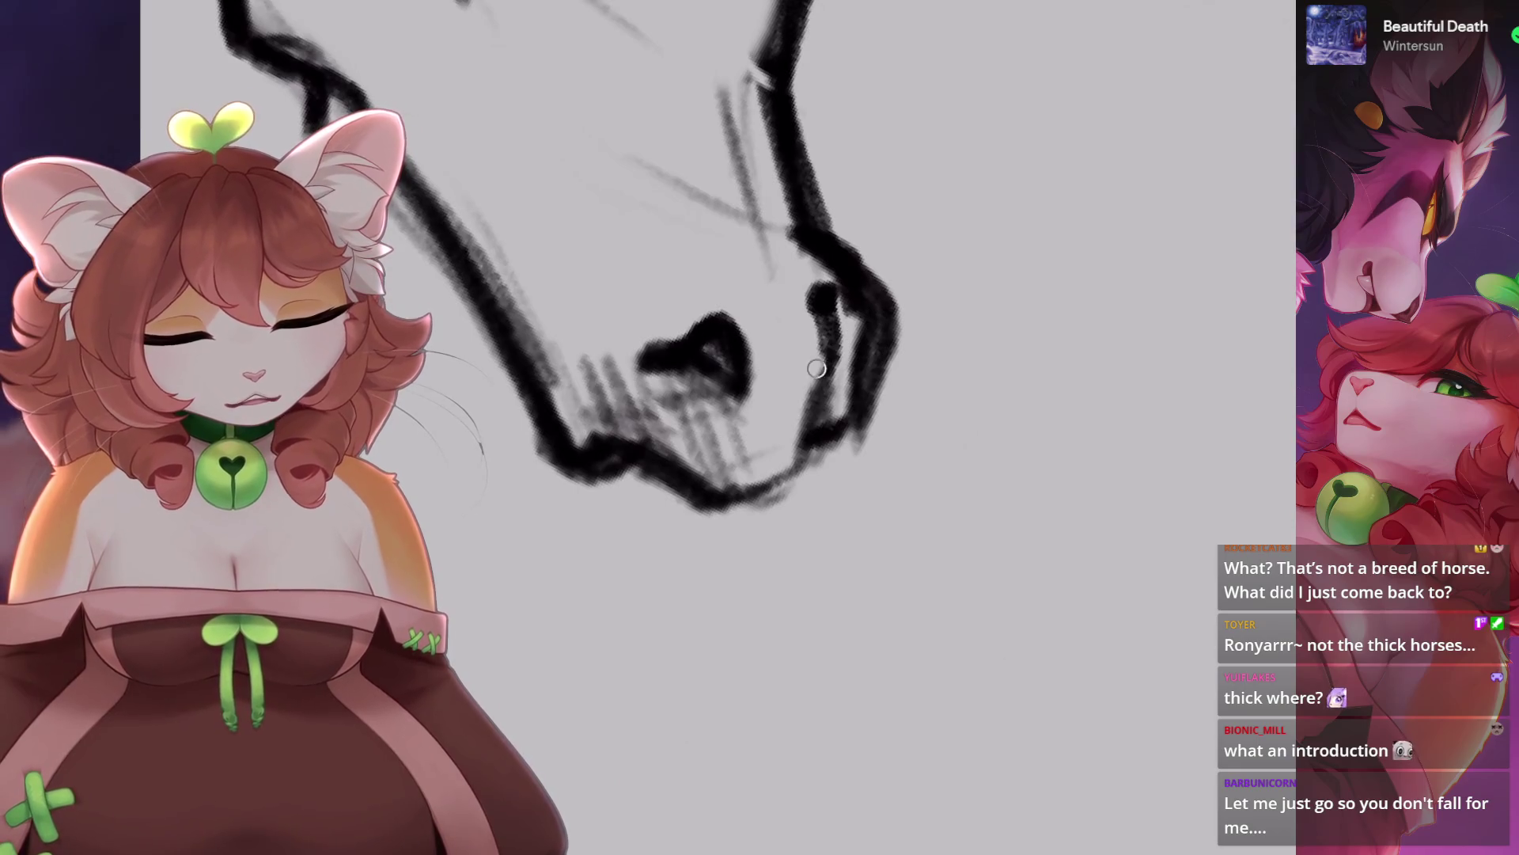
pyautogui.scroll(-5, 681, 317)
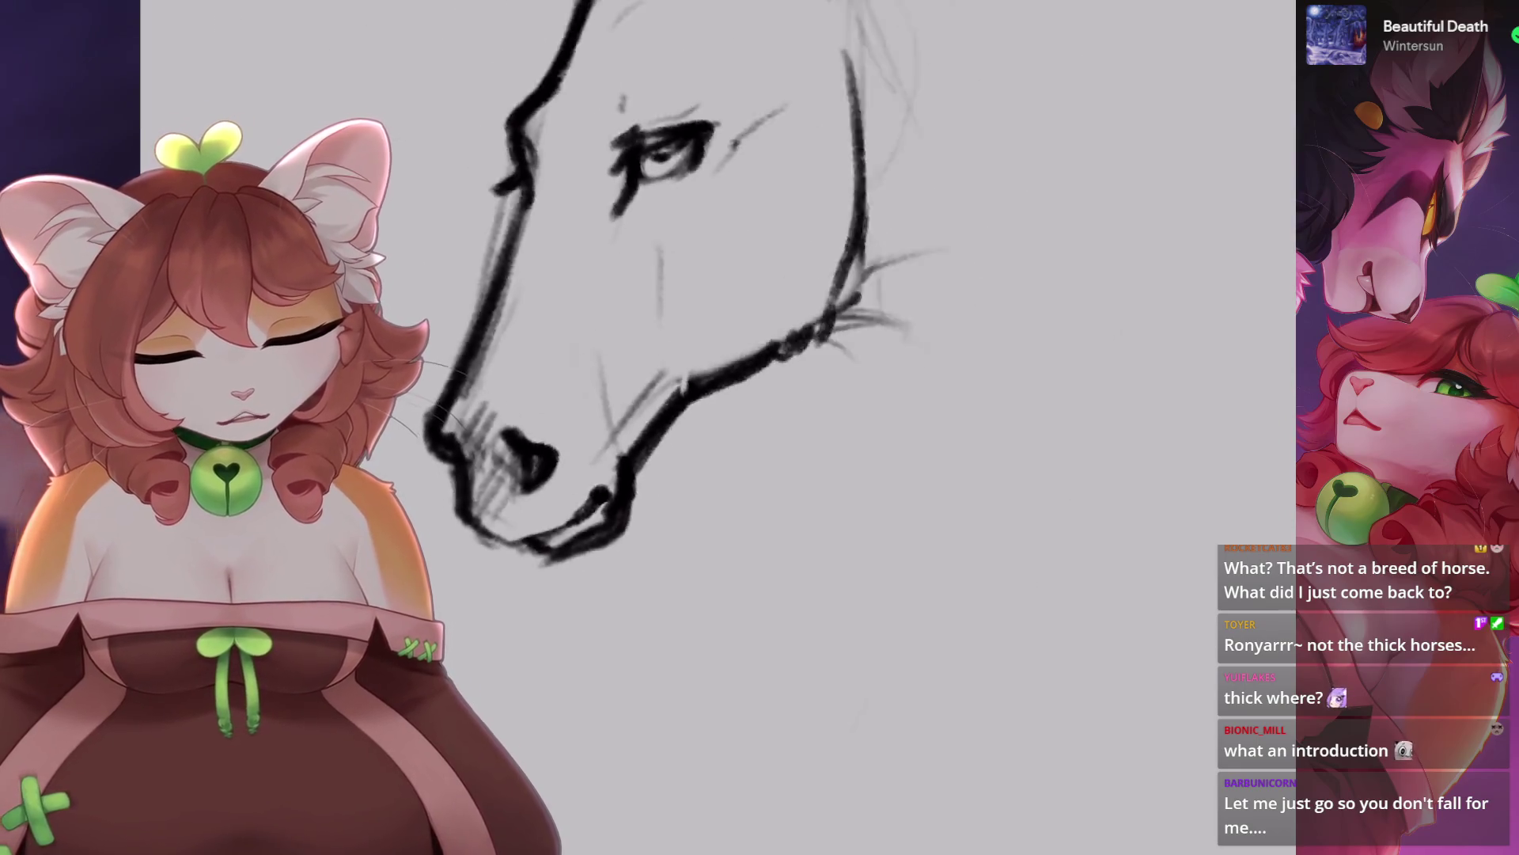
# Undo the stray strokes under the chin and jaw, plus one more trial line.
pyautogui.hotkey('ctrl', 'z')
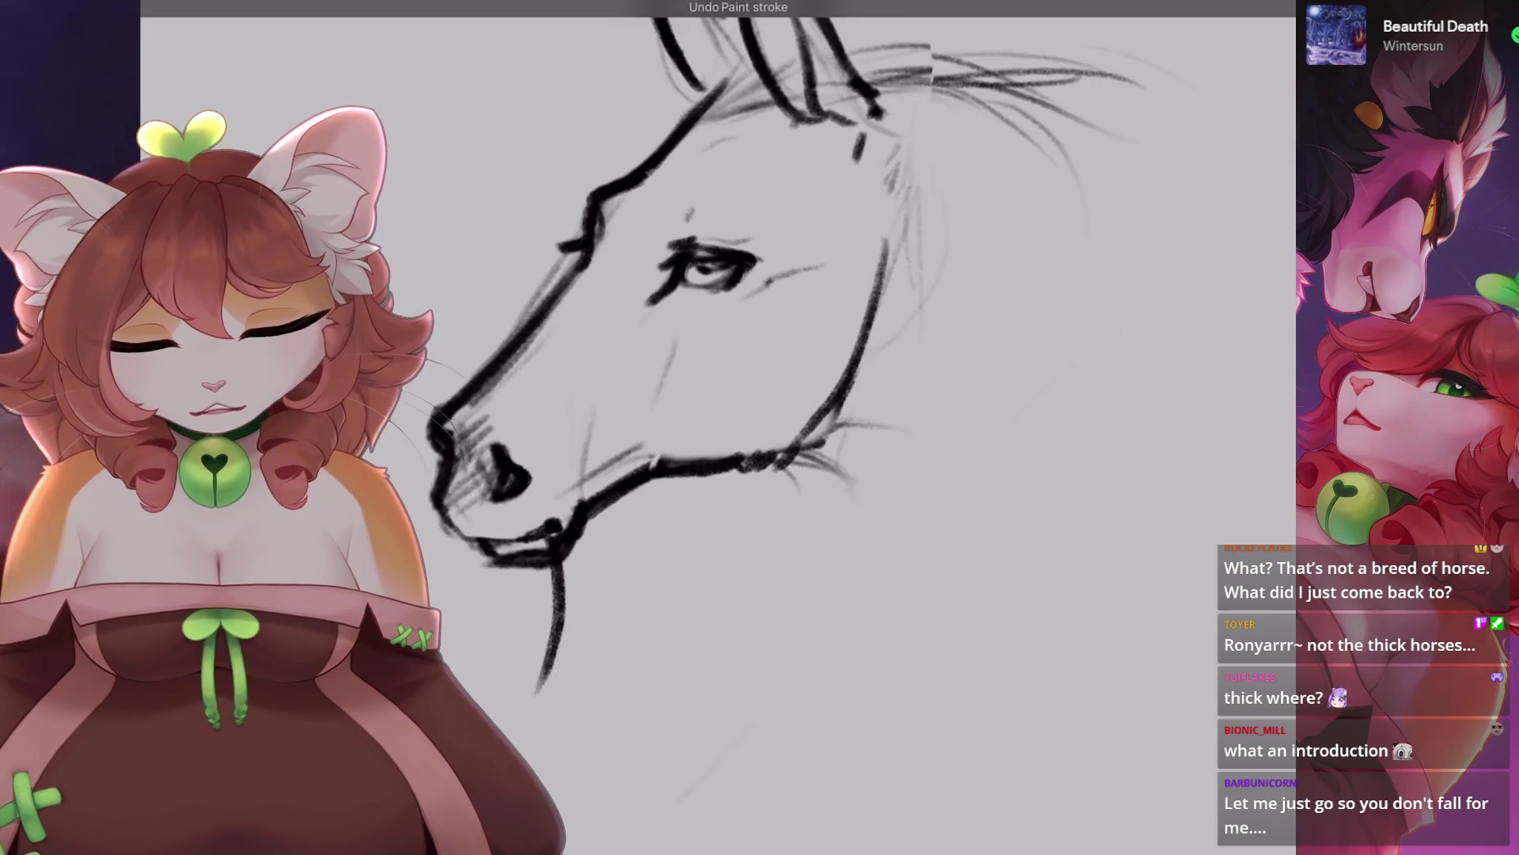
pyautogui.hotkey('ctrl', 'z')
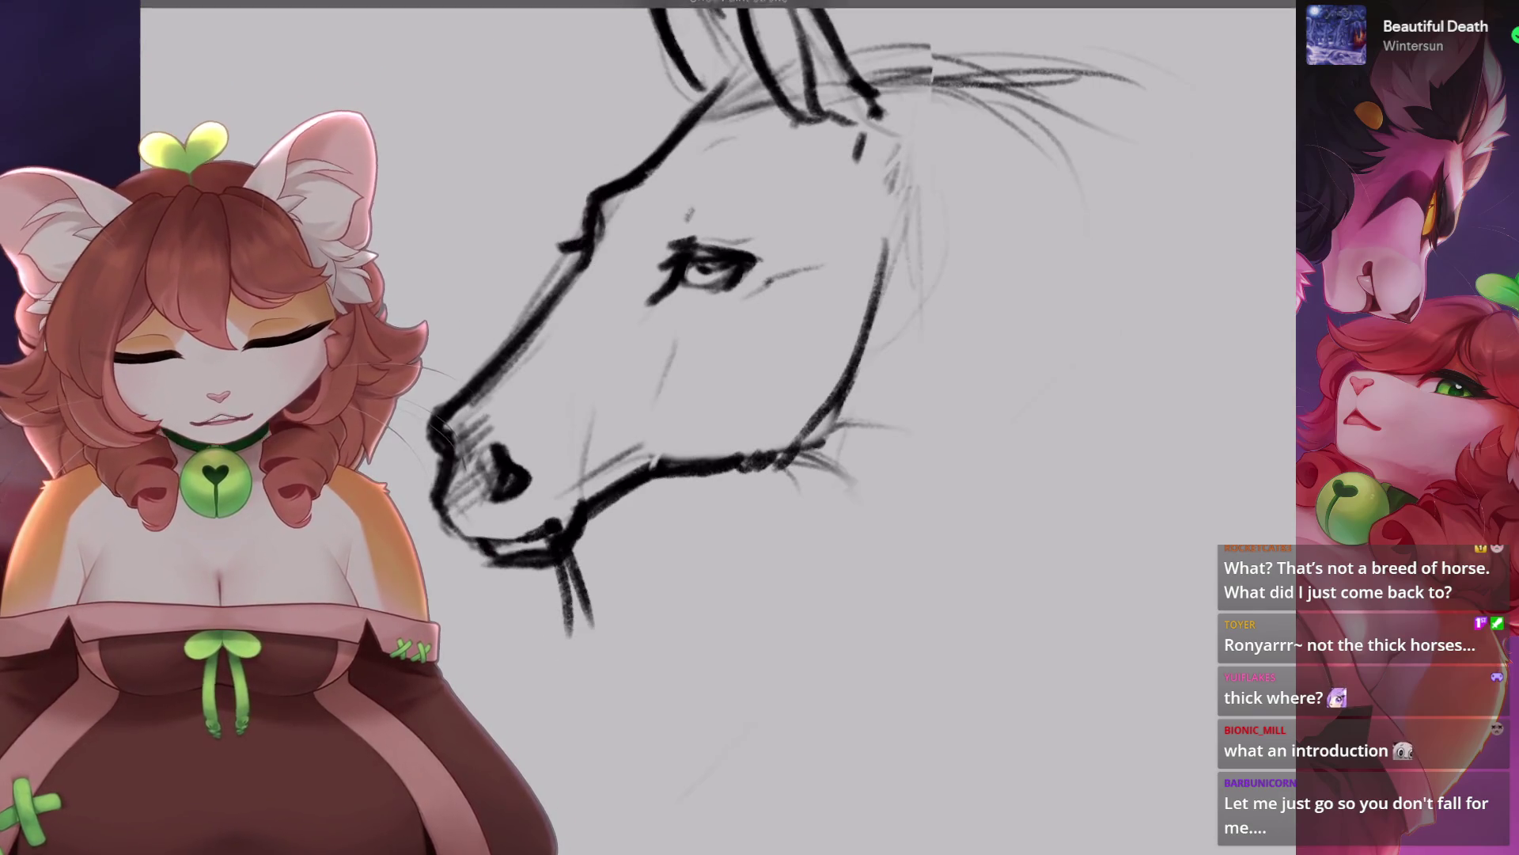
pyautogui.scroll(-5, 712, 316)
pyautogui.scroll(4, 713, 317)
pyautogui.scroll(5, 791, 316)
pyautogui.scroll(-2, 791, 317)
pyautogui.hotkey('ctrl', 'z')
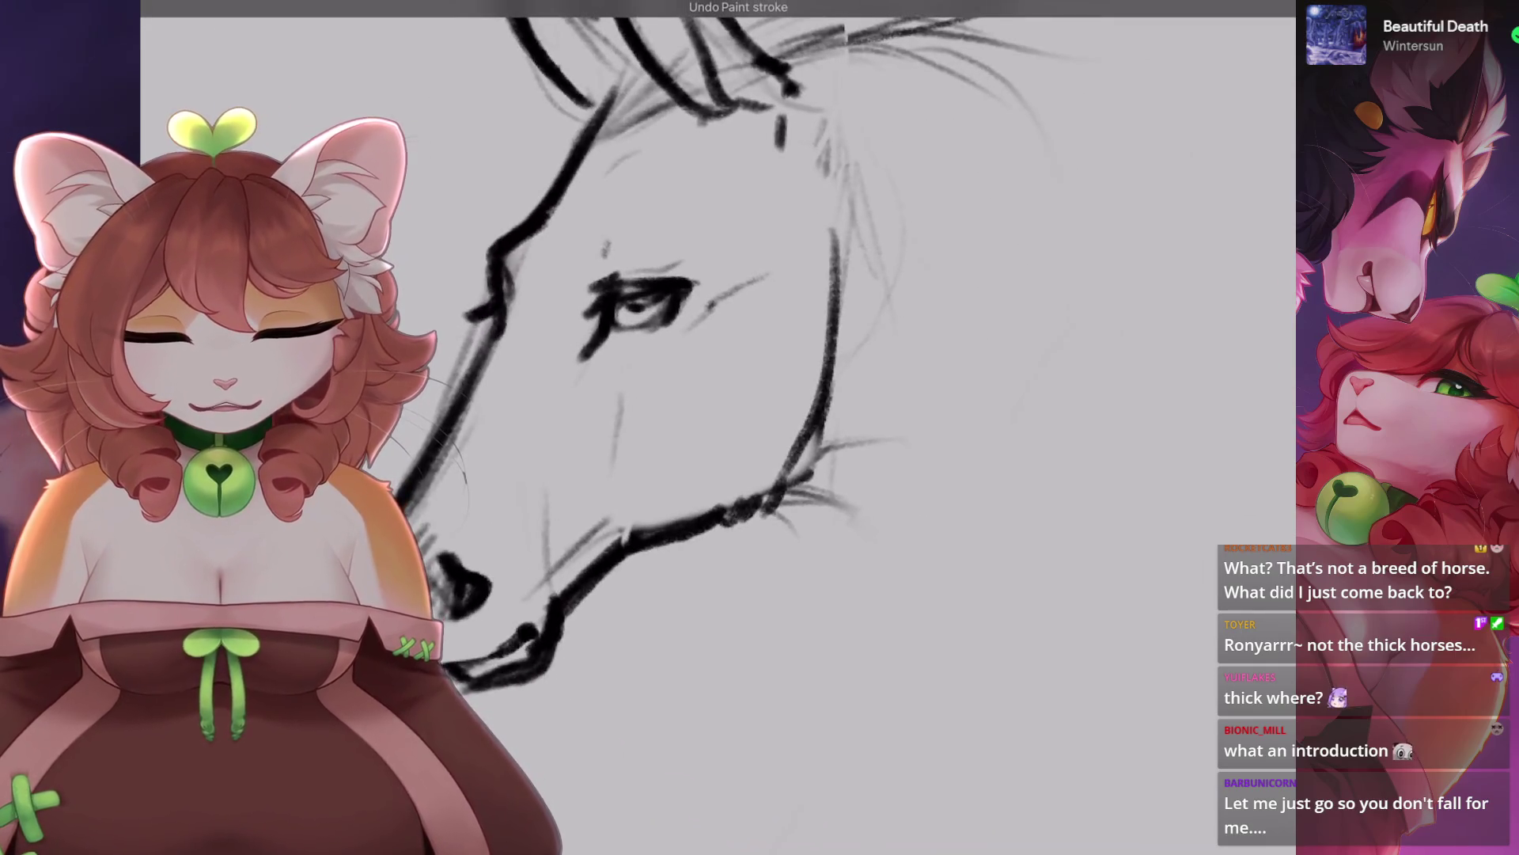
pyautogui.scroll(-5, 712, 396)
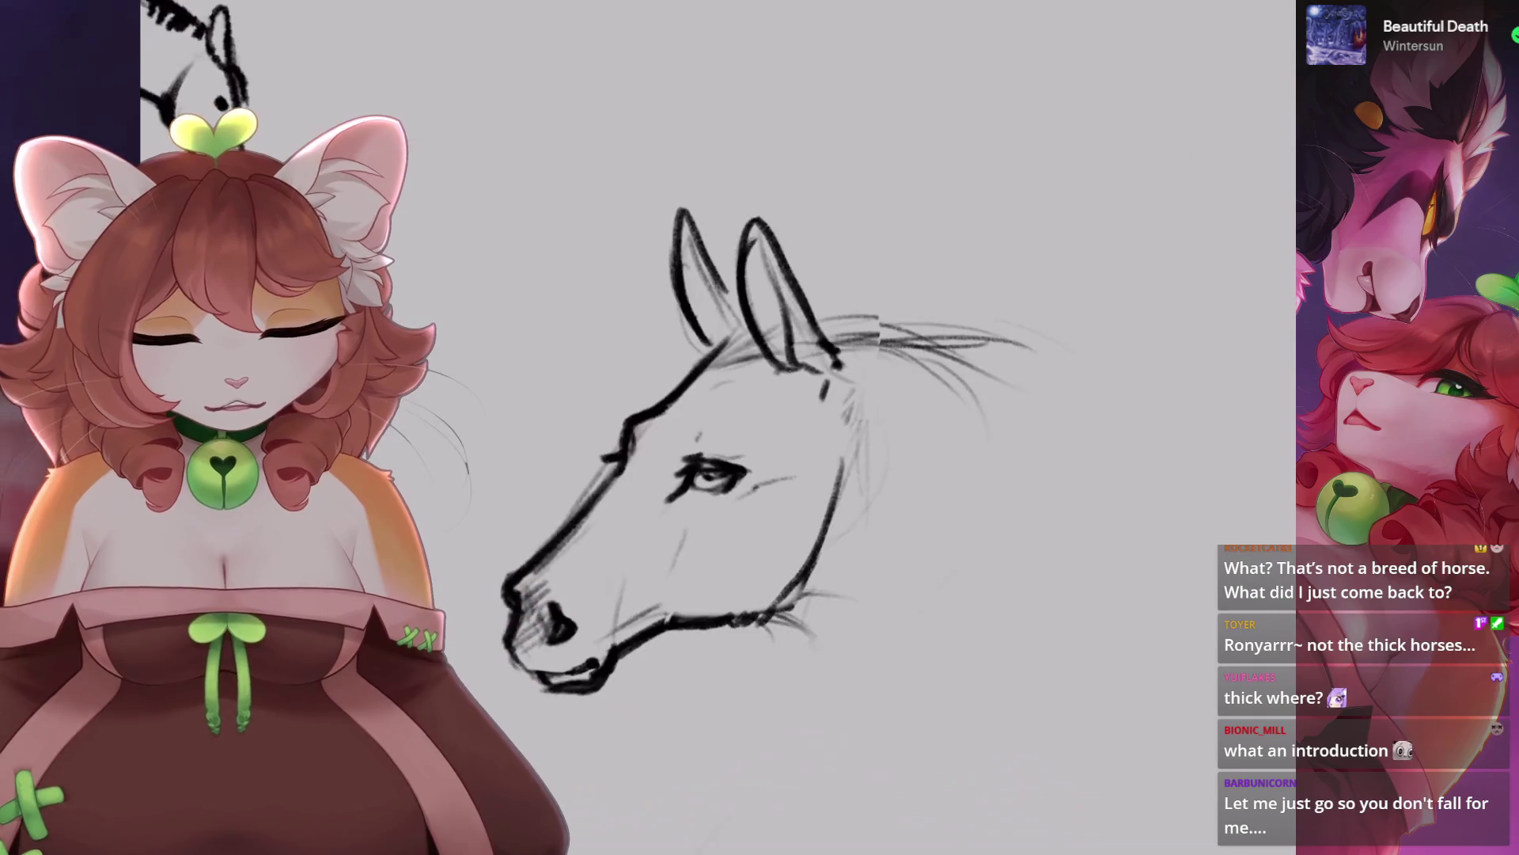
pyautogui.scroll(1, 712, 435)
pyautogui.moveTo(667, 193); pyautogui.dragTo(610, 406)
pyautogui.hotkey('ctrl', 'z')
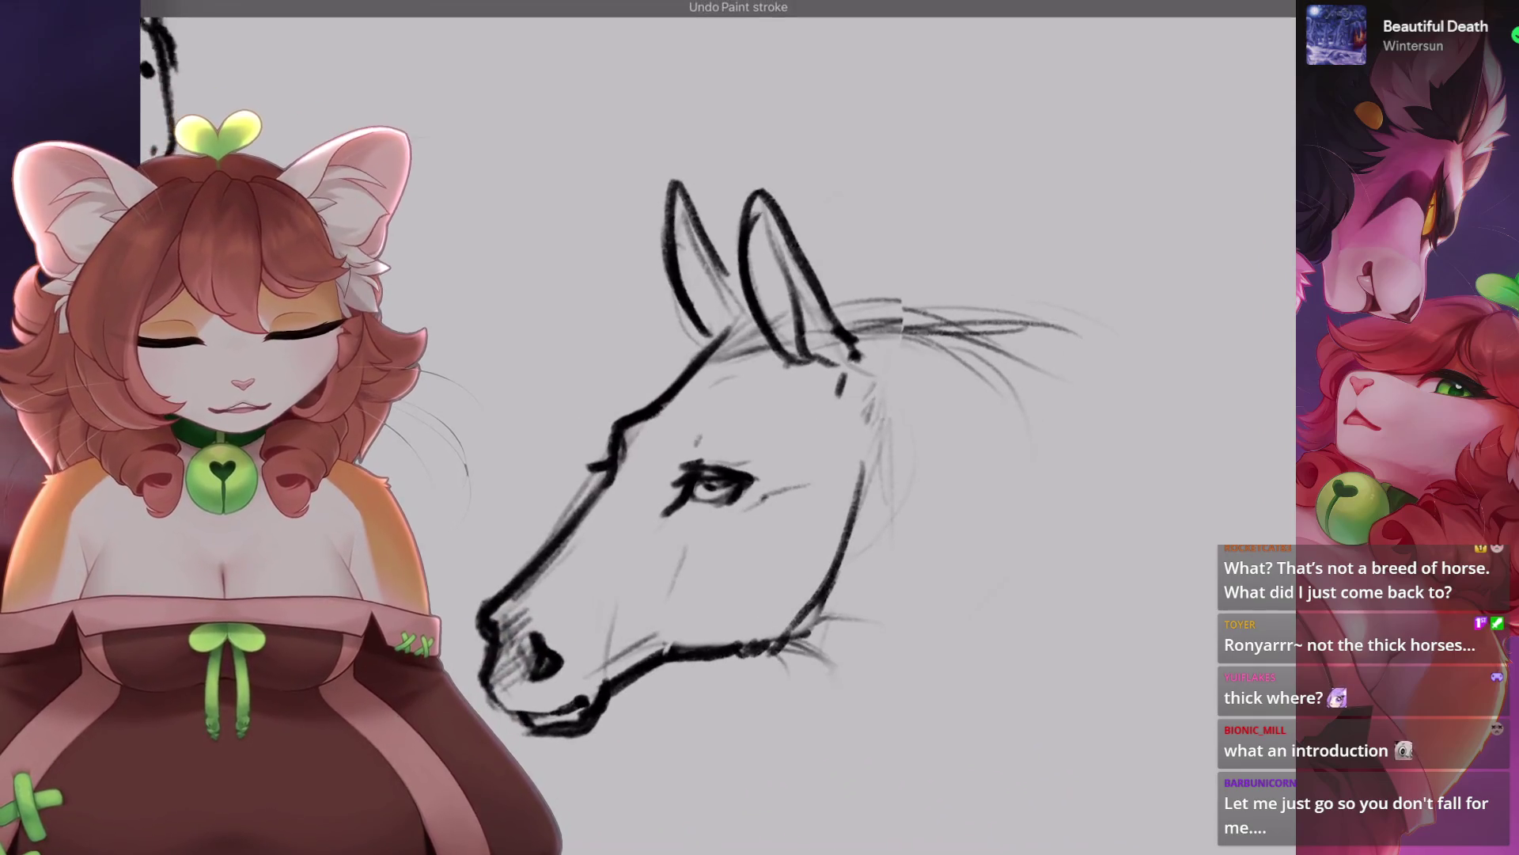
pyautogui.scroll(4, 871, 553)
pyautogui.scroll(-2, 871, 554)
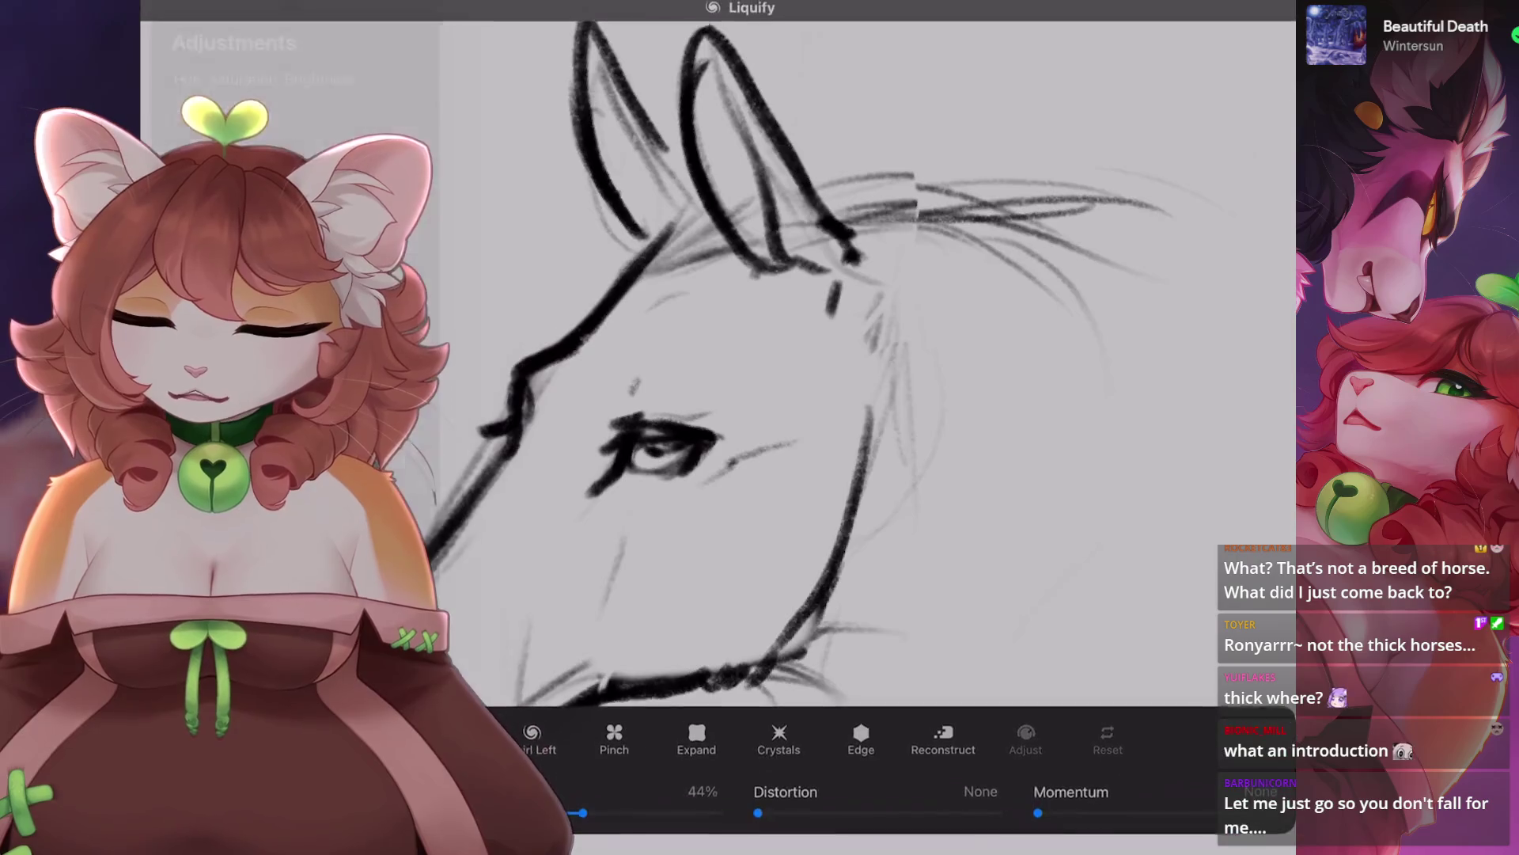
# Push the horse's eye area into a better shape with Liquify.
pyautogui.moveTo(689, 317); pyautogui.dragTo(685, 312)
pyautogui.scroll(-3, 712, 356)
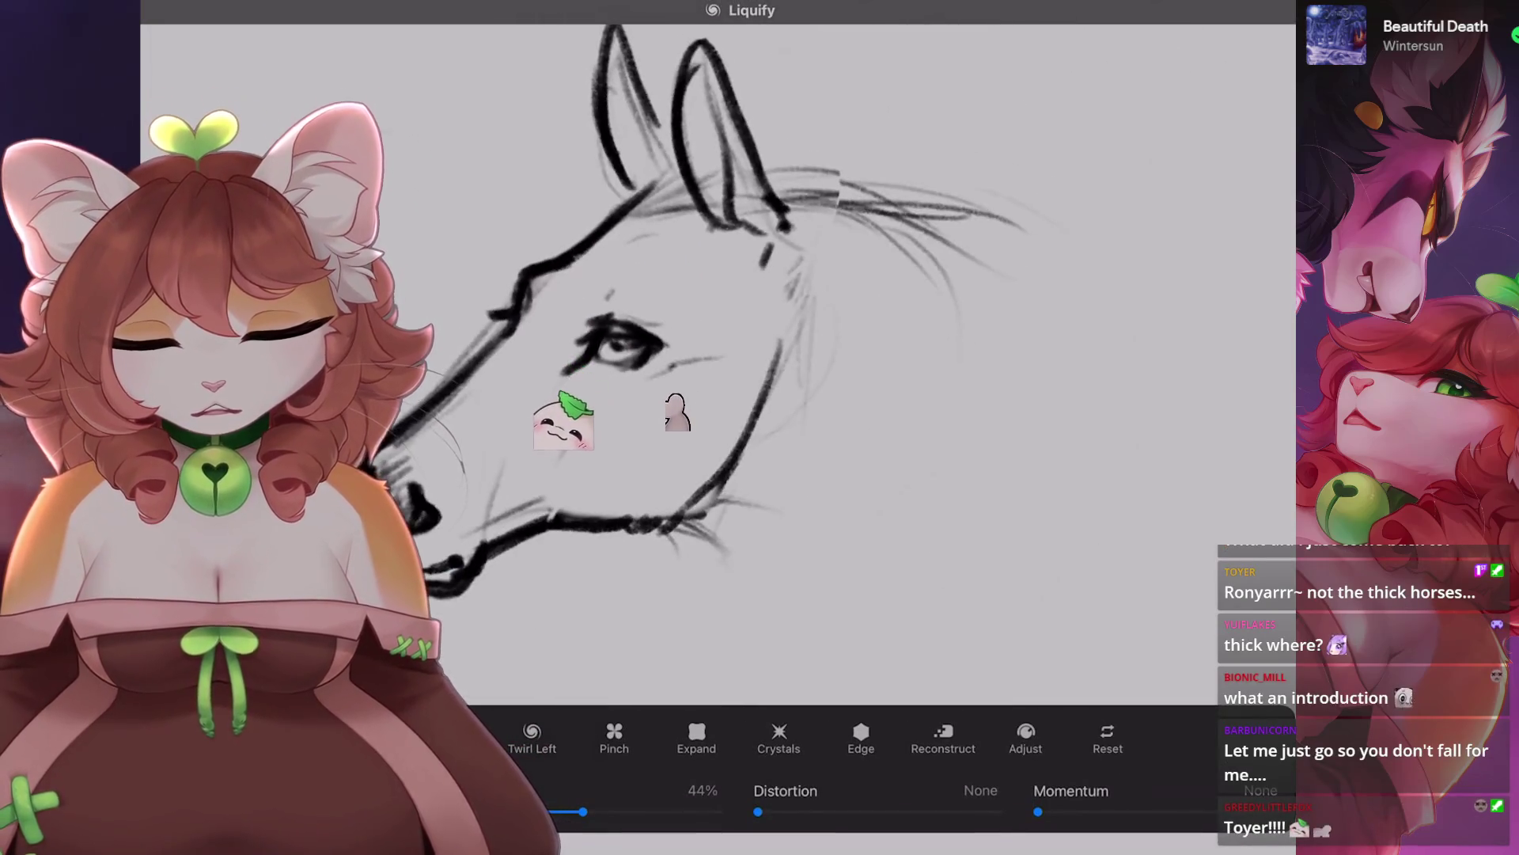
pyautogui.scroll(2, 712, 356)
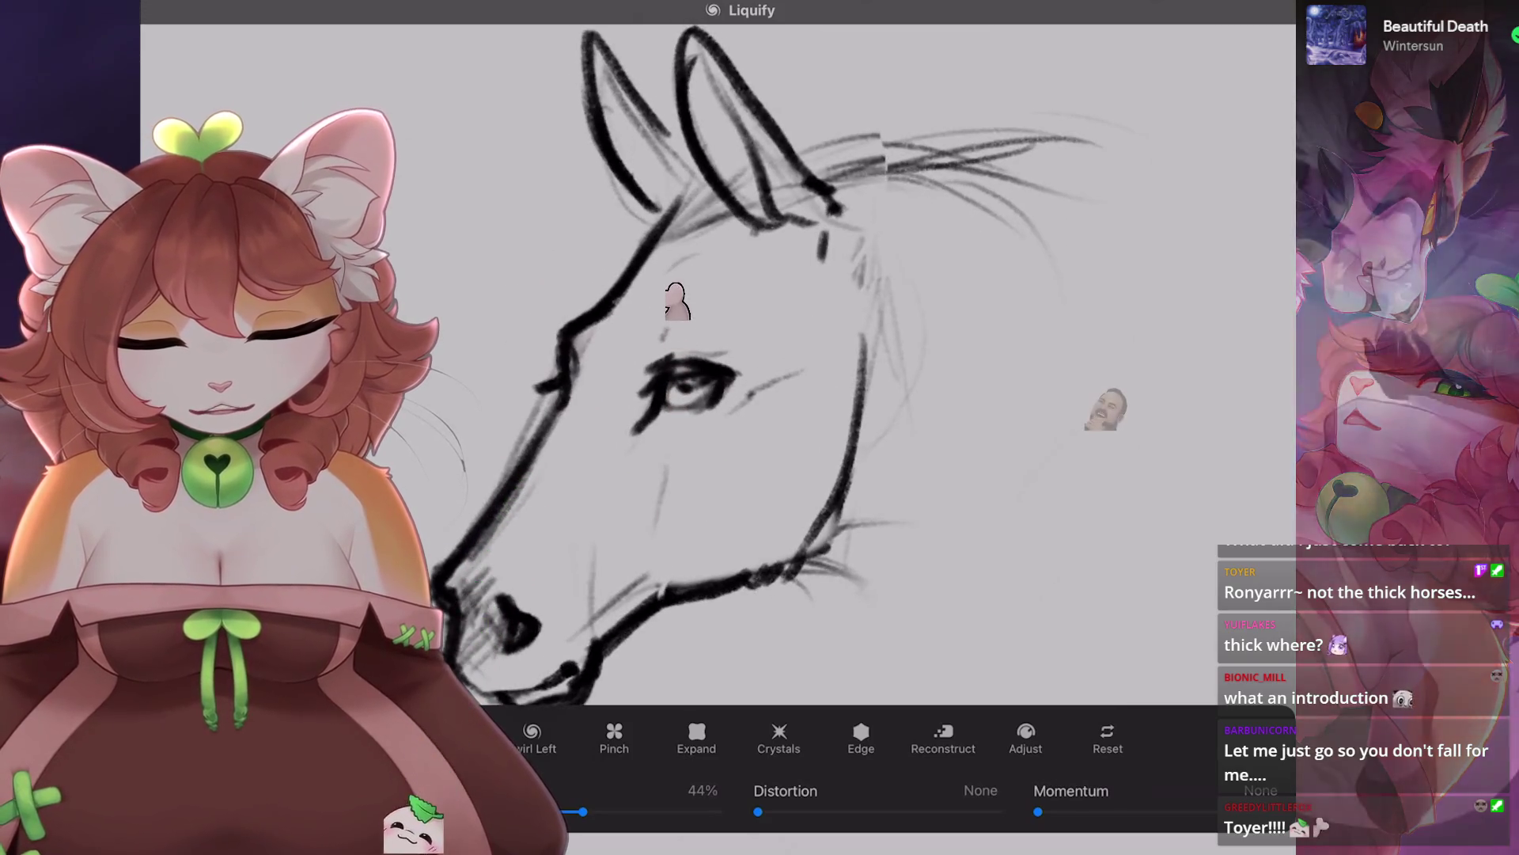
# Exit Liquify and pick a brush for line work.
pyautogui.click(1187, 12)
pyautogui.click(712, 395)
pyautogui.scroll(5, 712, 356)
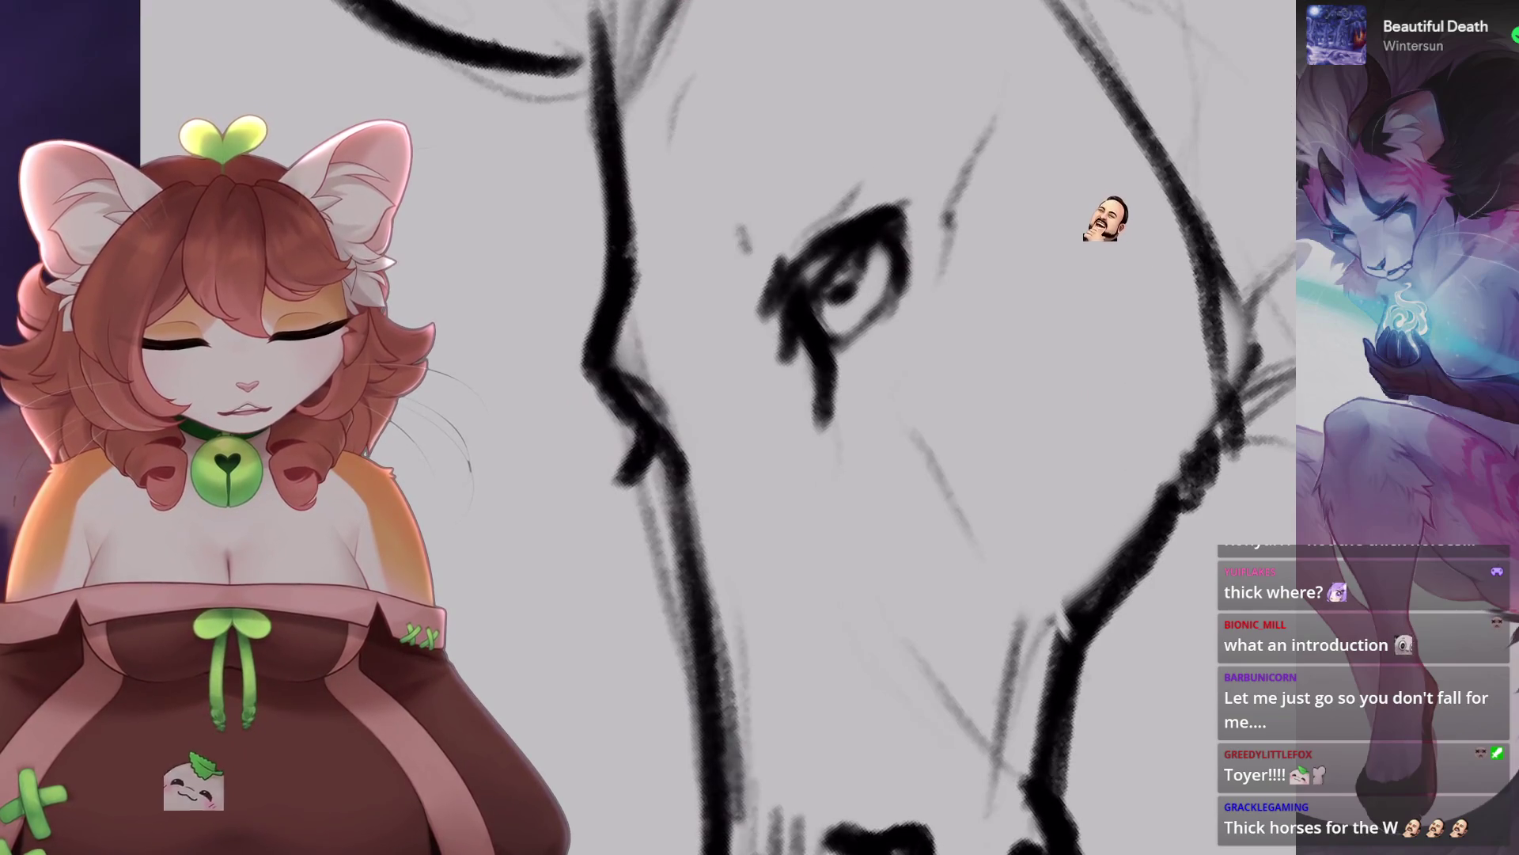
pyautogui.scroll(-2, 791, 396)
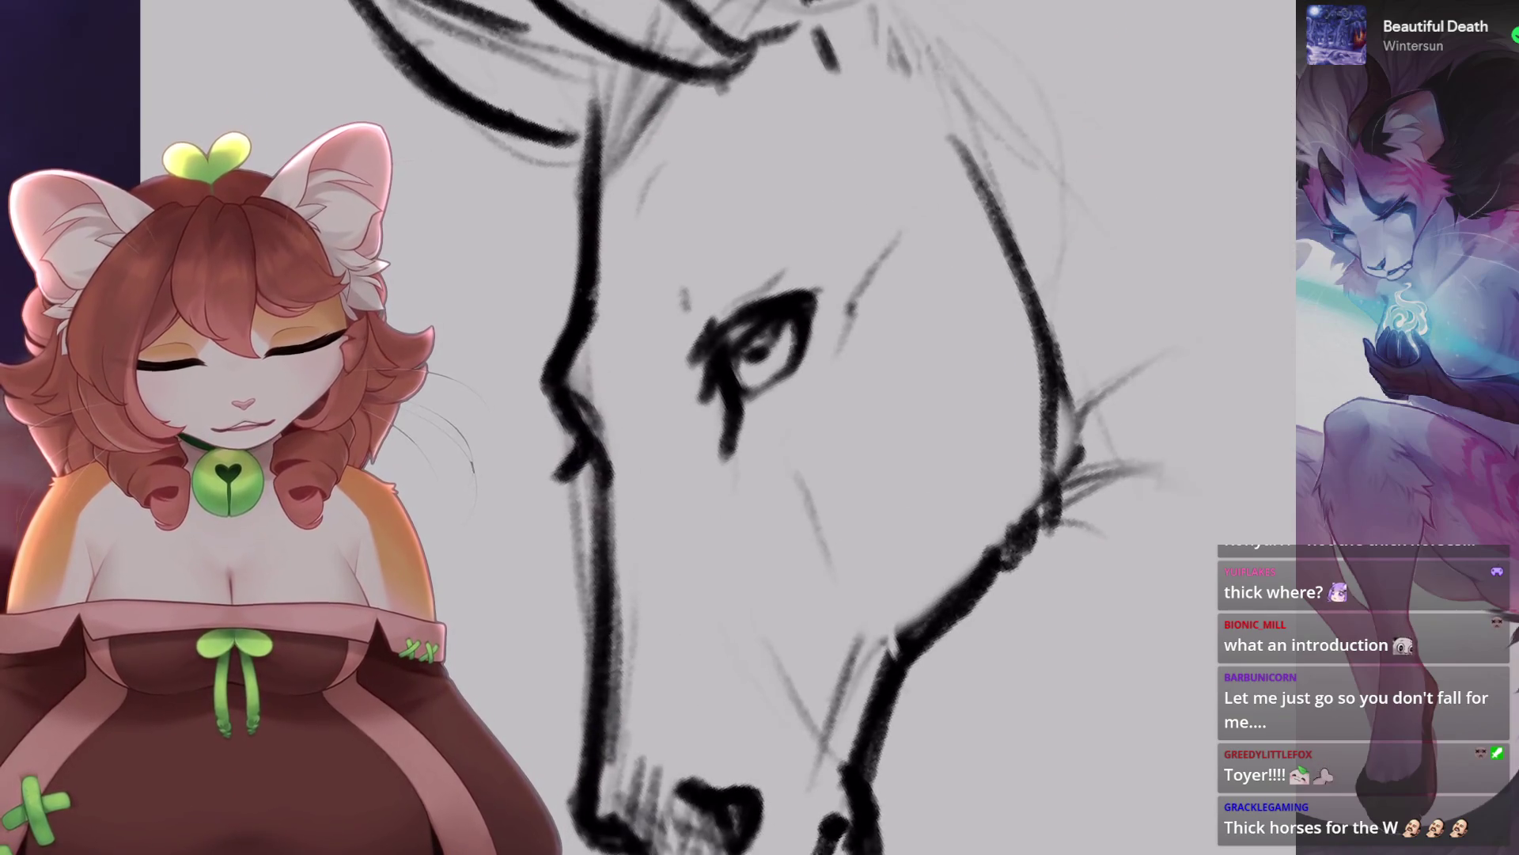
pyautogui.scroll(-5, 791, 356)
pyautogui.scroll(3, 791, 356)
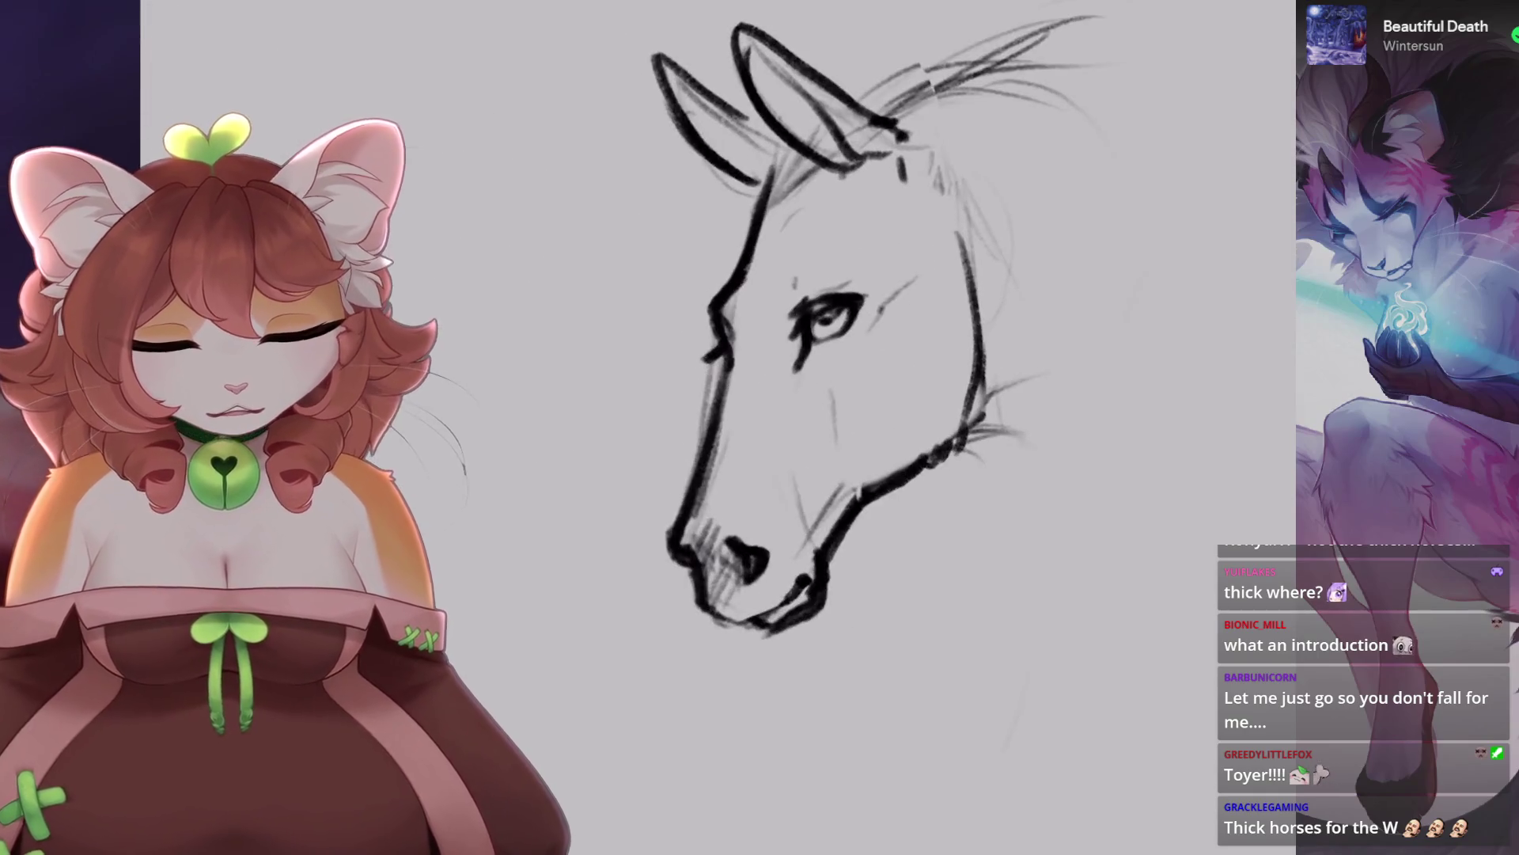
pyautogui.scroll(2, 831, 380)
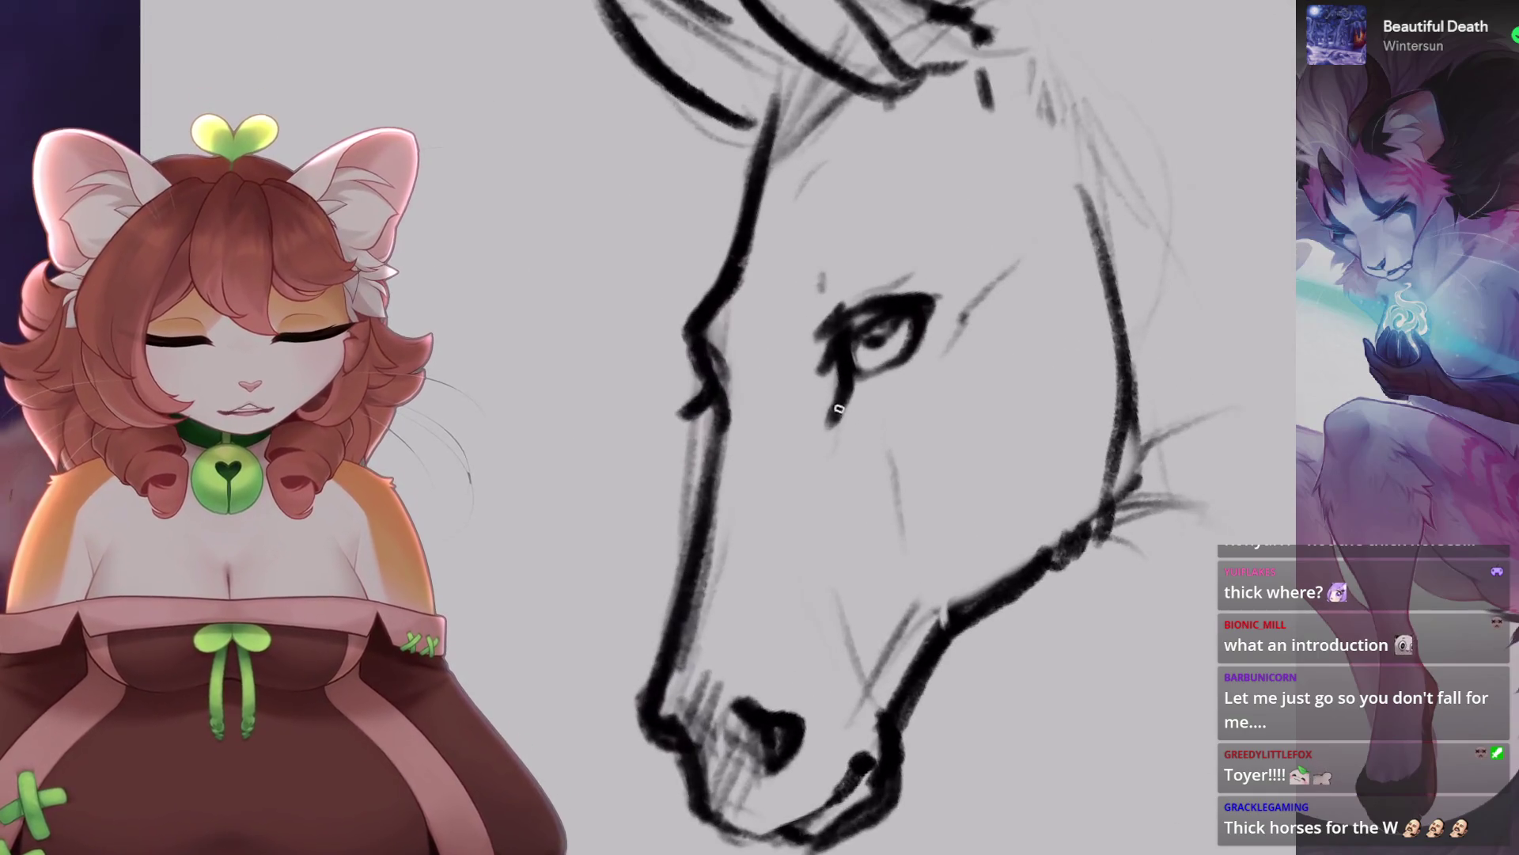
pyautogui.scroll(-3, 791, 395)
pyautogui.scroll(2, 791, 396)
# Select and transform the eye, undoing an uneven resize before committing, then draw a cheek line.
pyautogui.press('s')
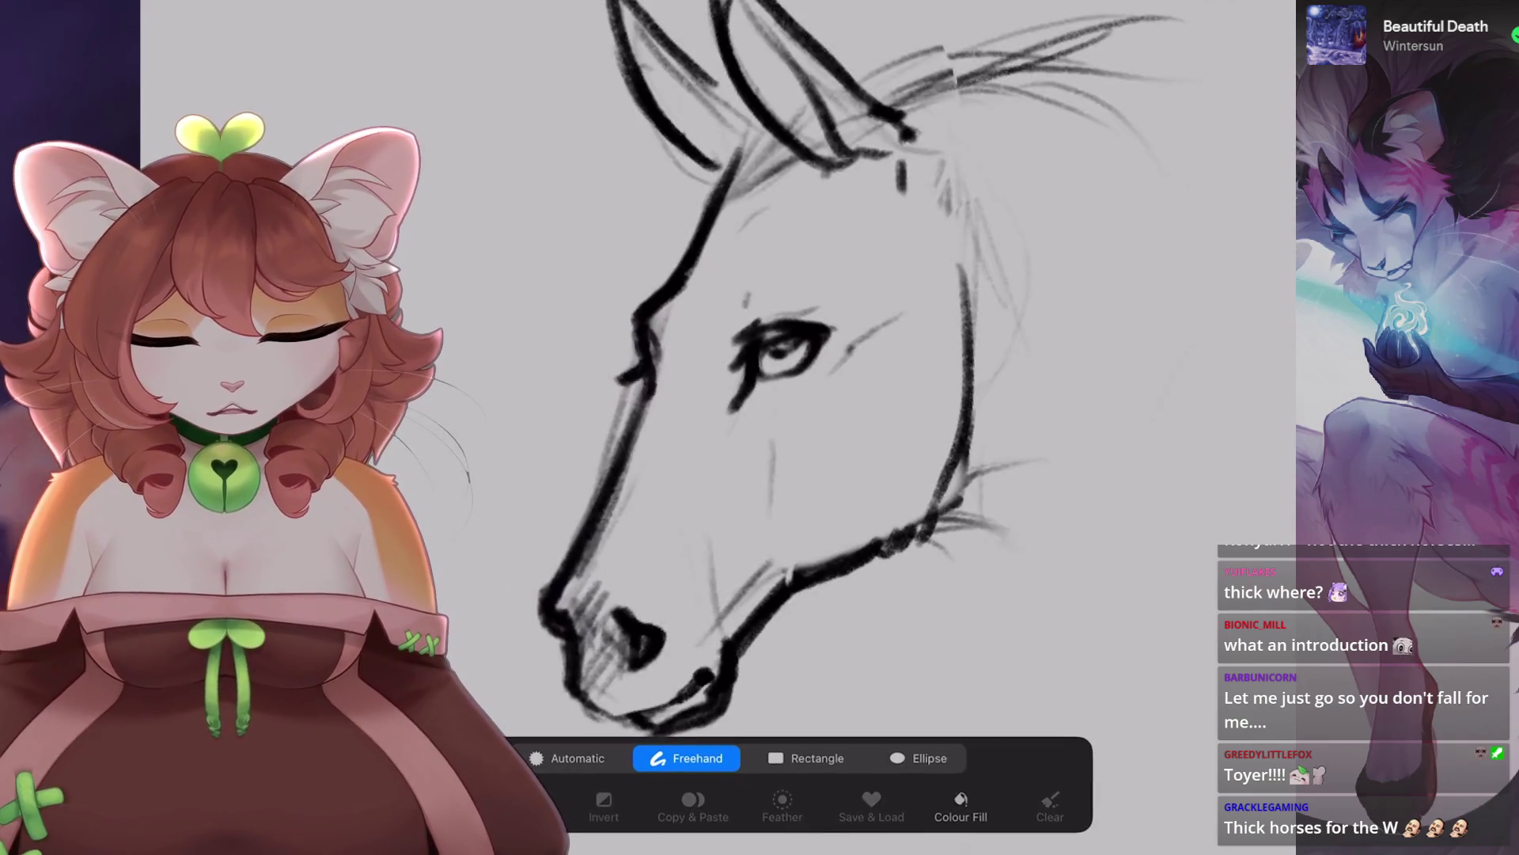
pyautogui.press('v')
pyautogui.hotkey('ctrl', 'z')
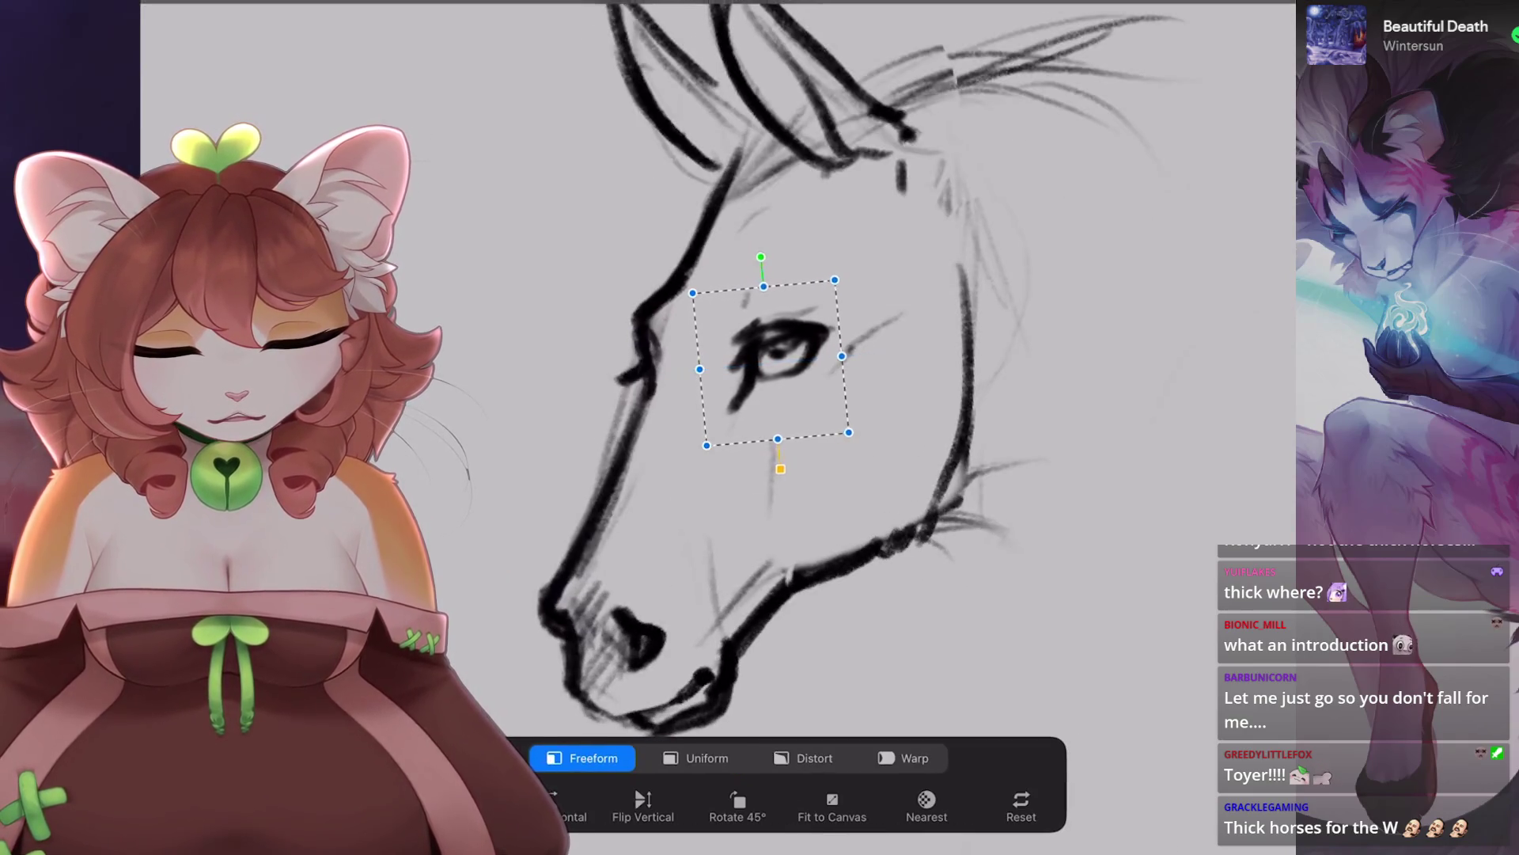
pyautogui.scroll(-2, 775, 380)
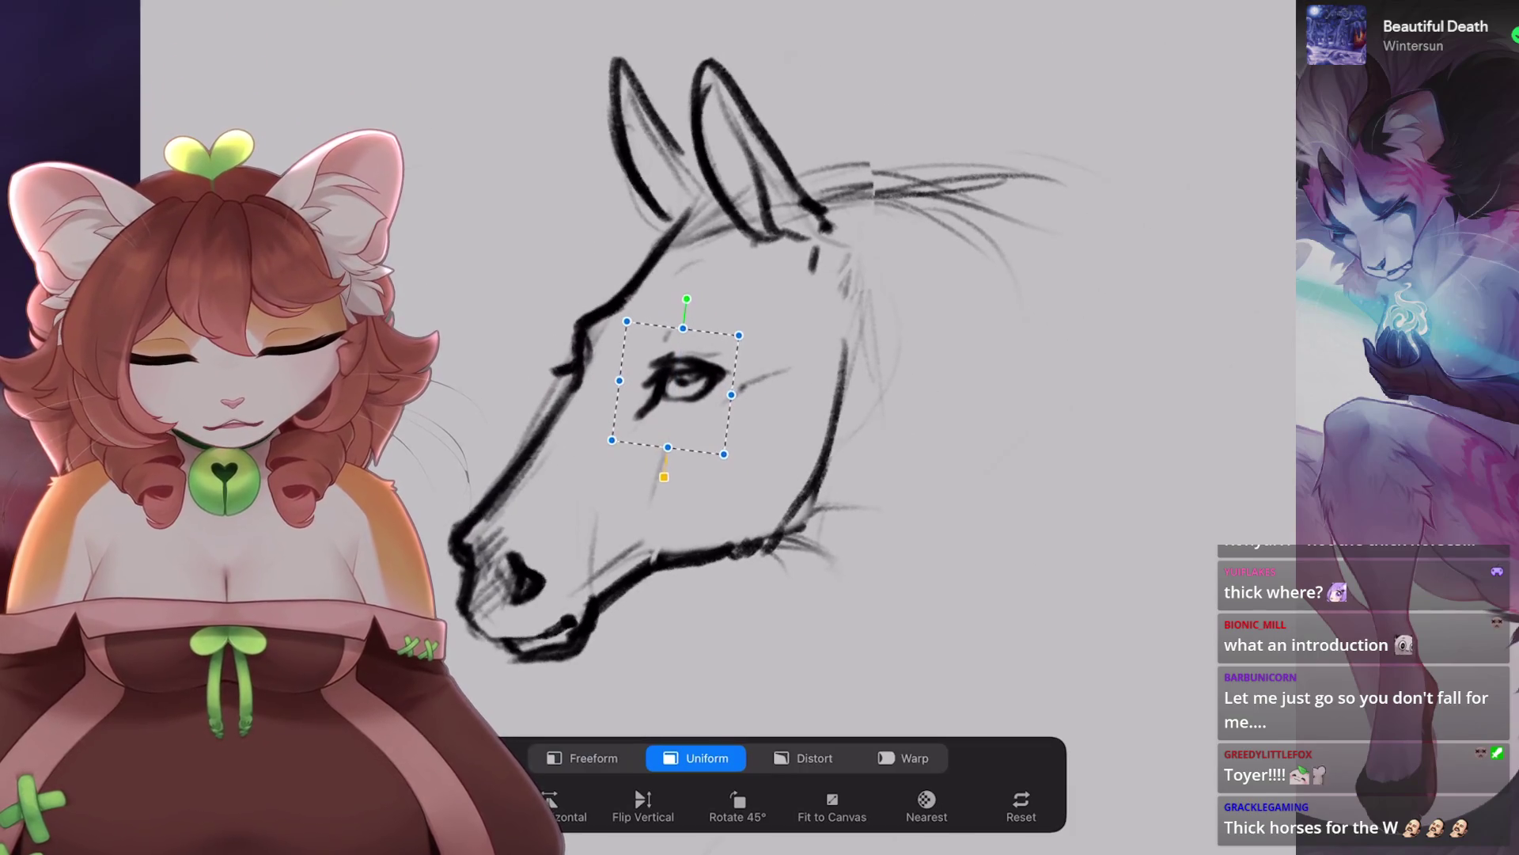
pyautogui.press('v')
pyautogui.scroll(-3, 791, 356)
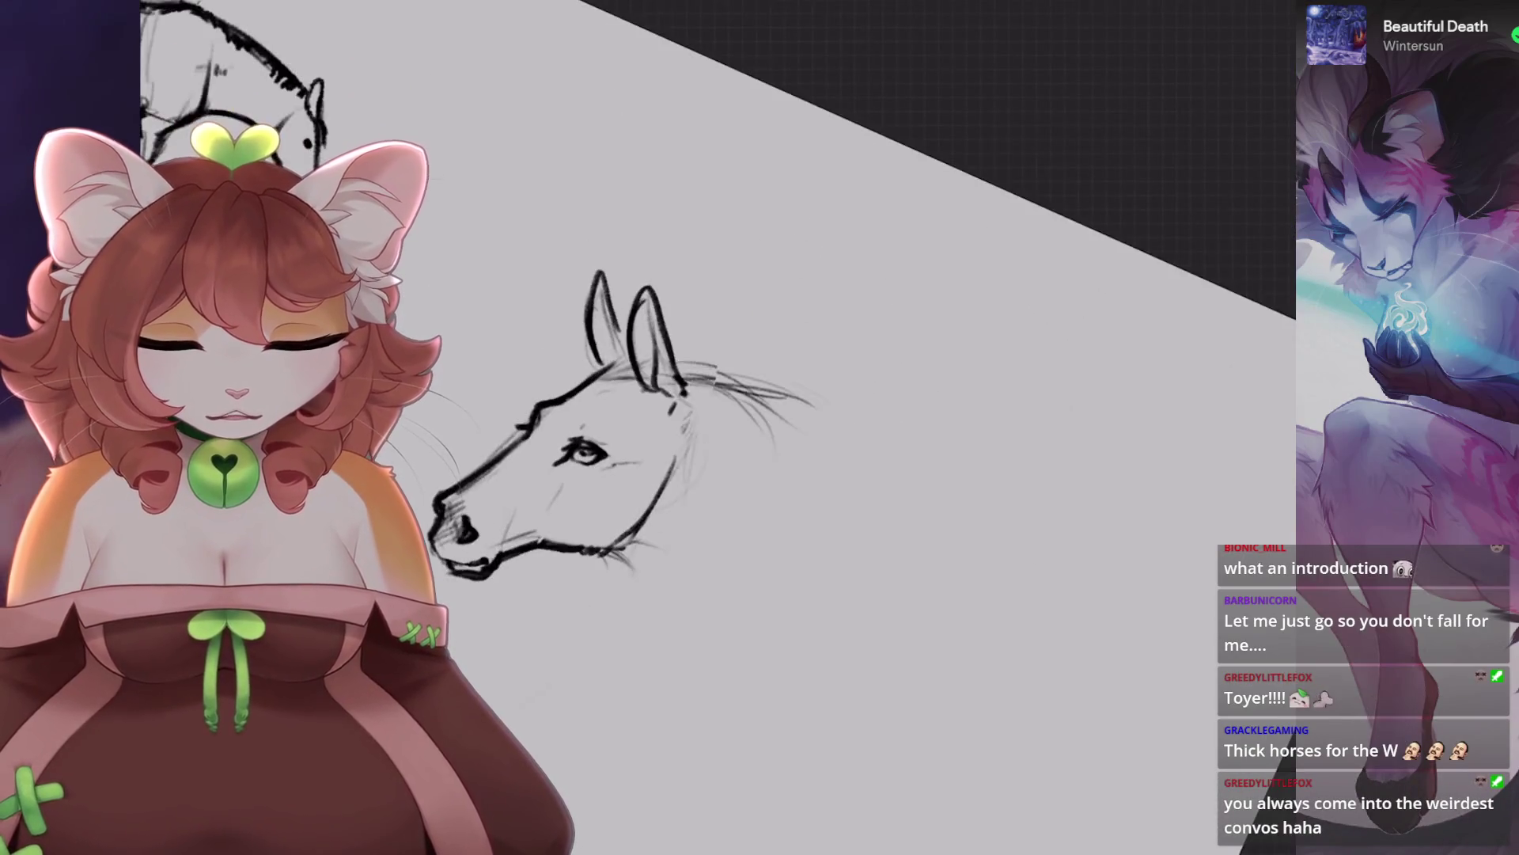
pyautogui.scroll(3, 791, 371)
pyautogui.moveTo(740, 237)
pyautogui.mouseDown()
pyautogui.moveTo(689, 498)
pyautogui.moveTo(700, 526)
pyautogui.mouseUp()
# Redraw the cheek lines down the horse head, undoing the unsatisfying attempts.
pyautogui.hotkey('ctrl', 'z')
pyautogui.hotkey('ctrl', 'z')
pyautogui.moveTo(703, 269)
pyautogui.mouseDown()
pyautogui.moveTo(698, 526)
pyautogui.moveTo(641, 396)
pyautogui.mouseUp()
pyautogui.hotkey('ctrl', 'z')
pyautogui.moveTo(744, 220); pyautogui.dragTo(672, 386)
pyautogui.hotkey('ctrl', 'z')
pyautogui.moveTo(701, 272); pyautogui.dragTo(664, 391)
pyautogui.moveTo(739, 313); pyautogui.dragTo(702, 512)
pyautogui.hotkey('ctrl', 'z')
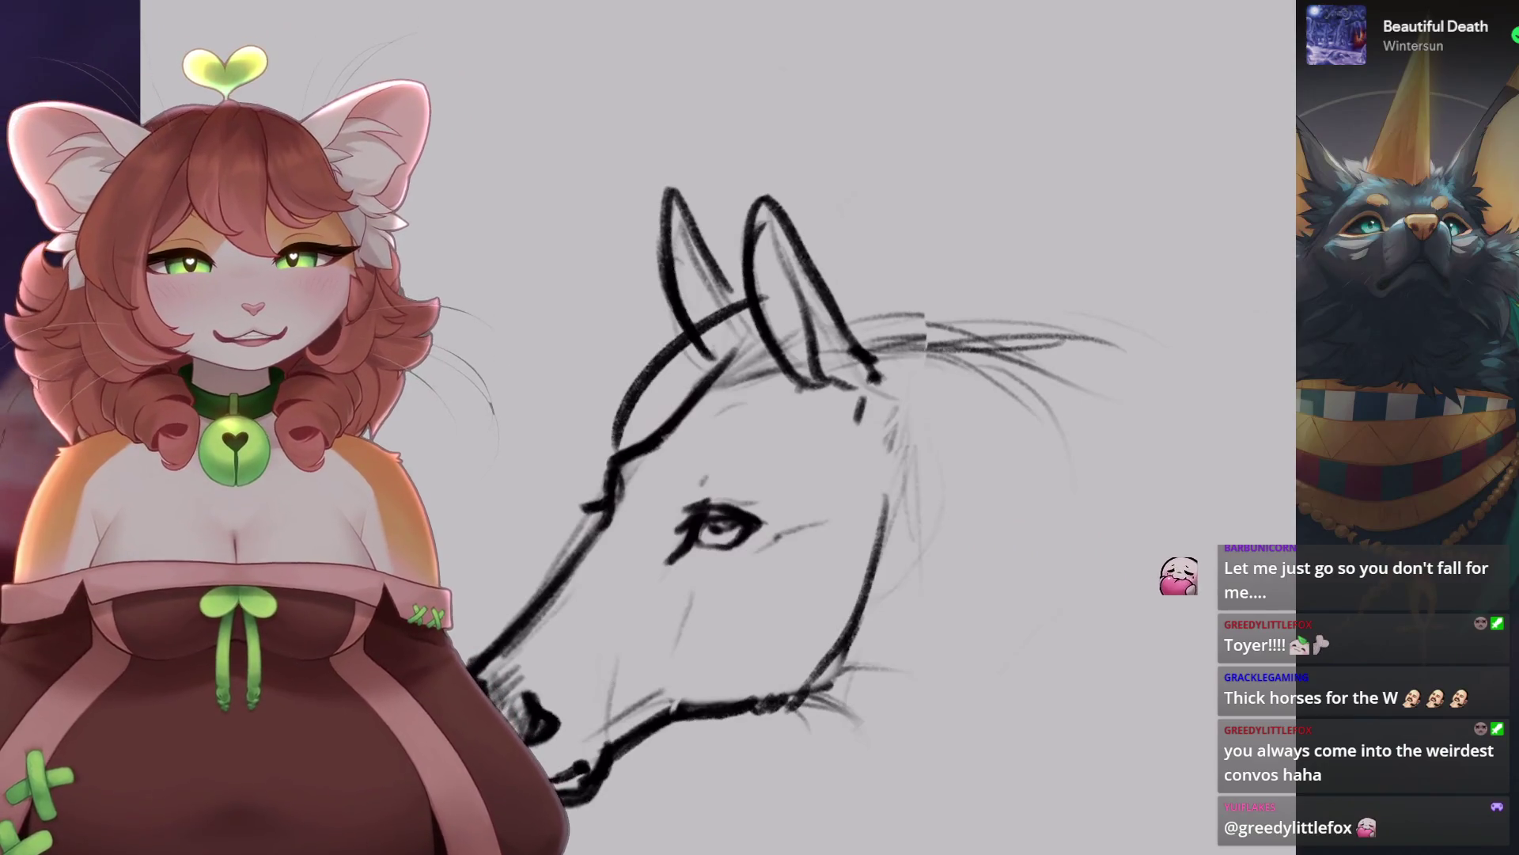
# Undo a muzzle stroke and draw a dark line along the neck.
pyautogui.hotkey('ctrl', 'z')
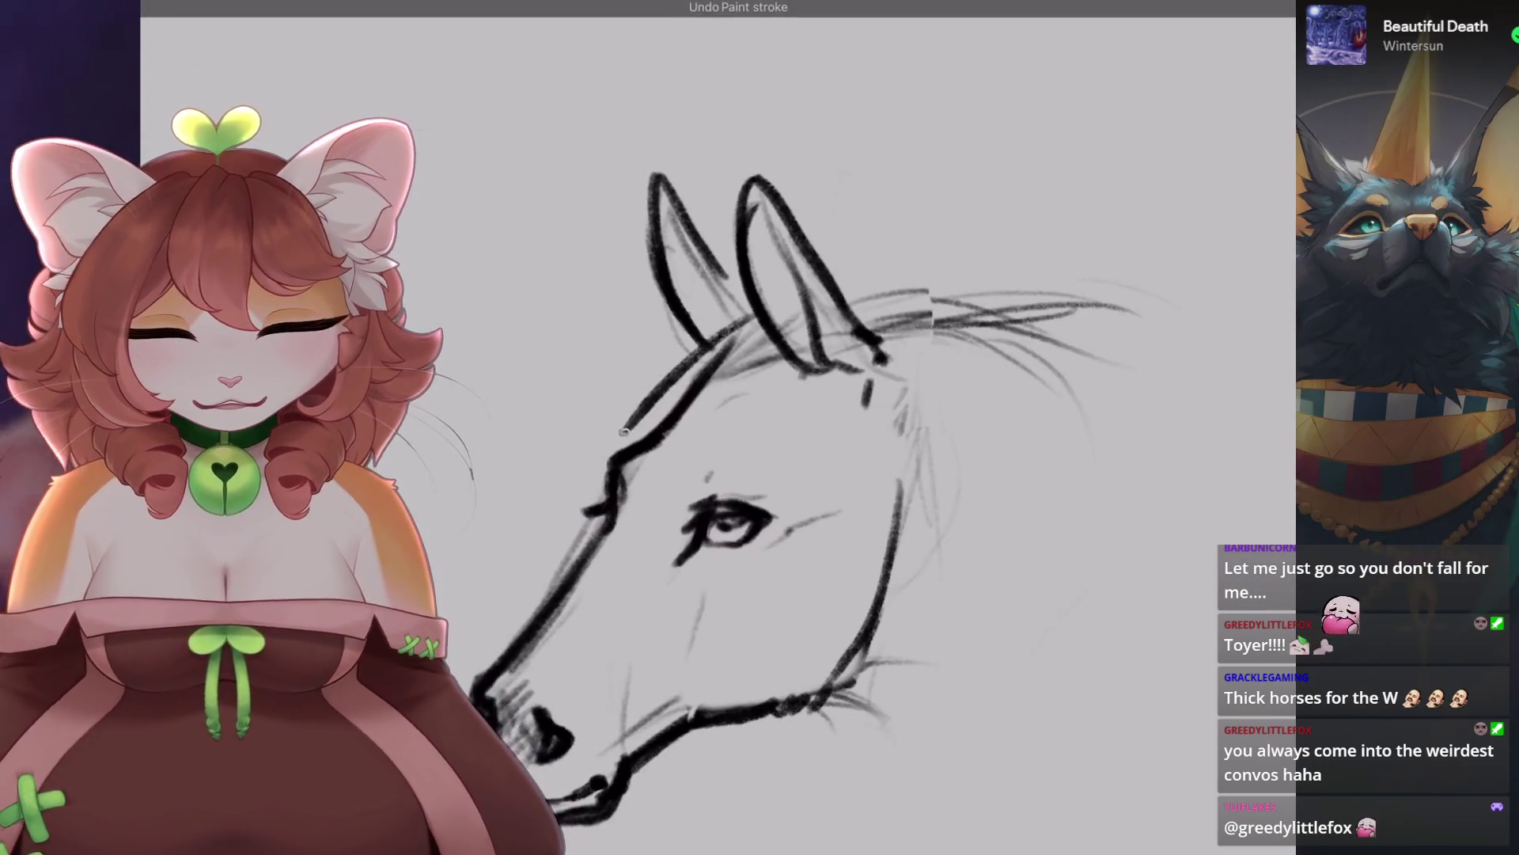
pyautogui.moveTo(597, 475); pyautogui.dragTo(756, 332)
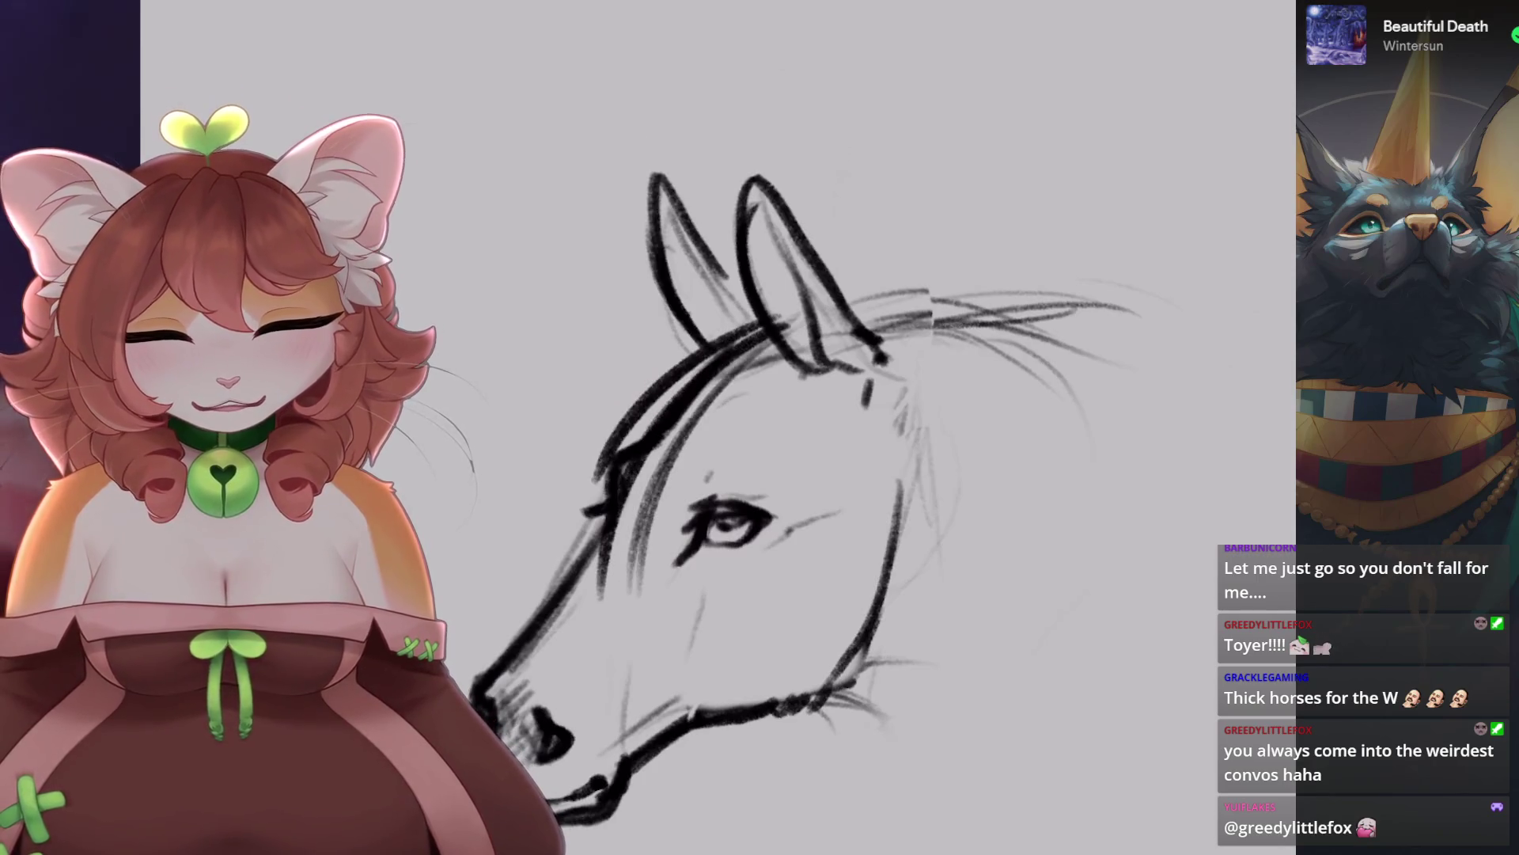
pyautogui.scroll(-2, 365, 258)
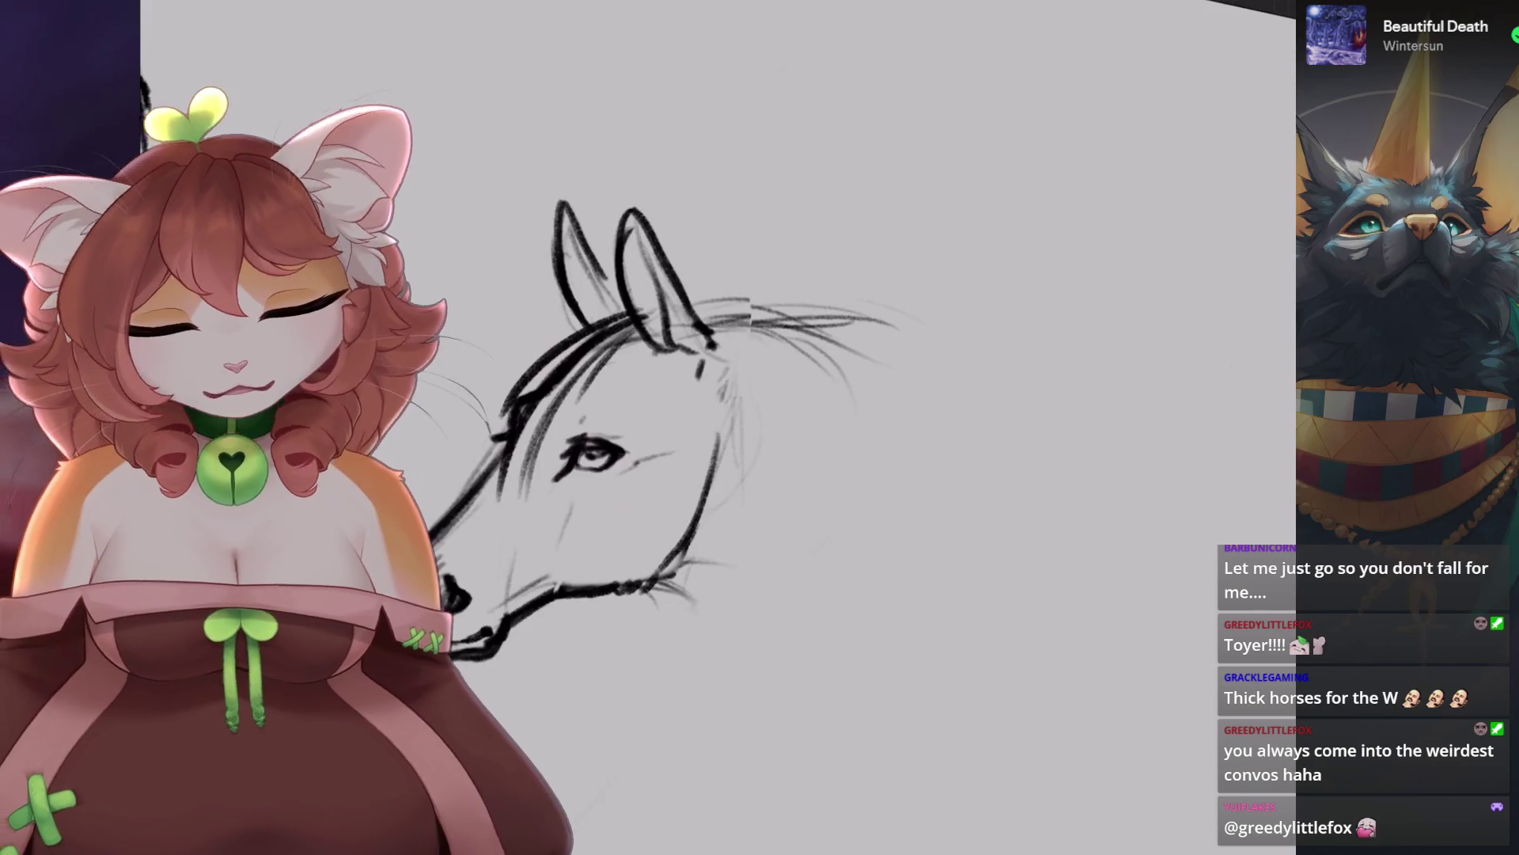
pyautogui.scroll(2, 657, 428)
pyautogui.scroll(-2, 554, 474)
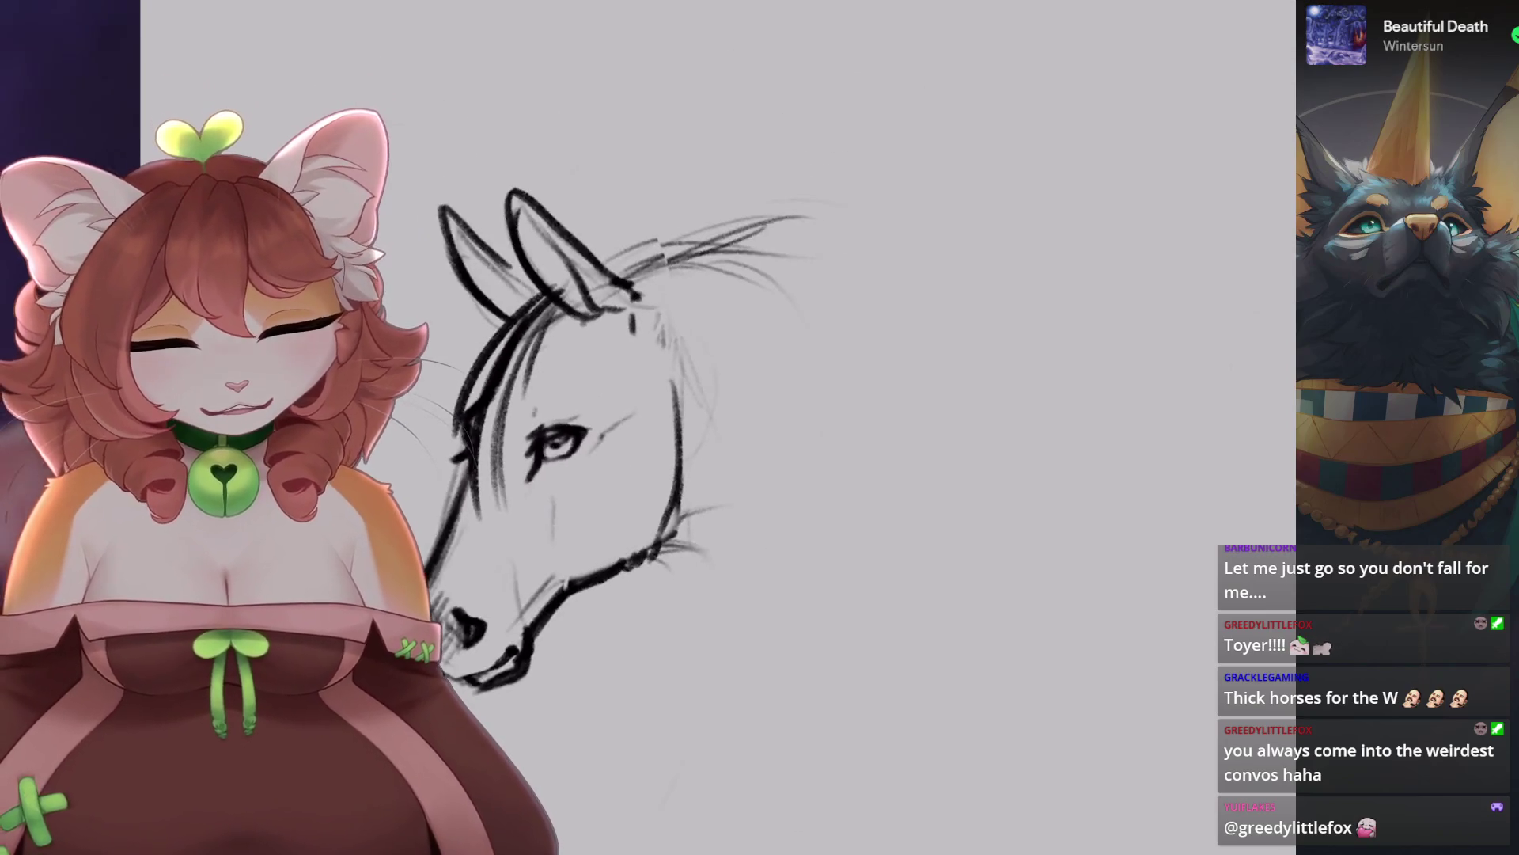
# Try several new mane strokes, undoing each until the original mane lines remain.
pyautogui.hotkey('ctrl', 'z')
pyautogui.moveTo(661, 252); pyautogui.dragTo(918, 324)
pyautogui.hotkey('ctrl', 'z')
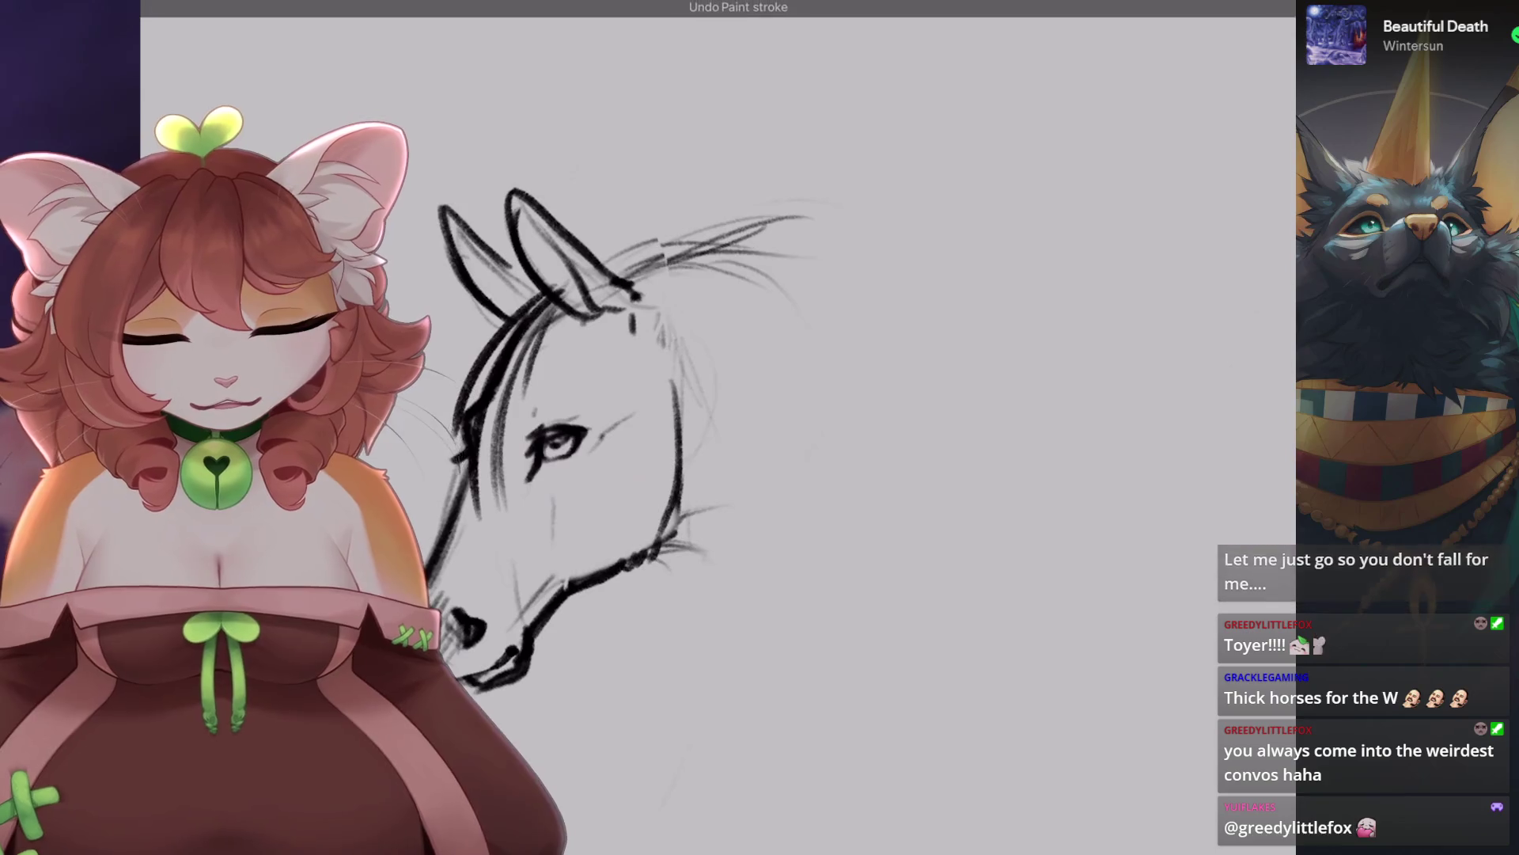
pyautogui.moveTo(621, 269); pyautogui.dragTo(736, 204)
pyautogui.hotkey('ctrl', 'z')
pyautogui.moveTo(625, 273); pyautogui.dragTo(811, 180)
pyautogui.hotkey('ctrl', 'z')
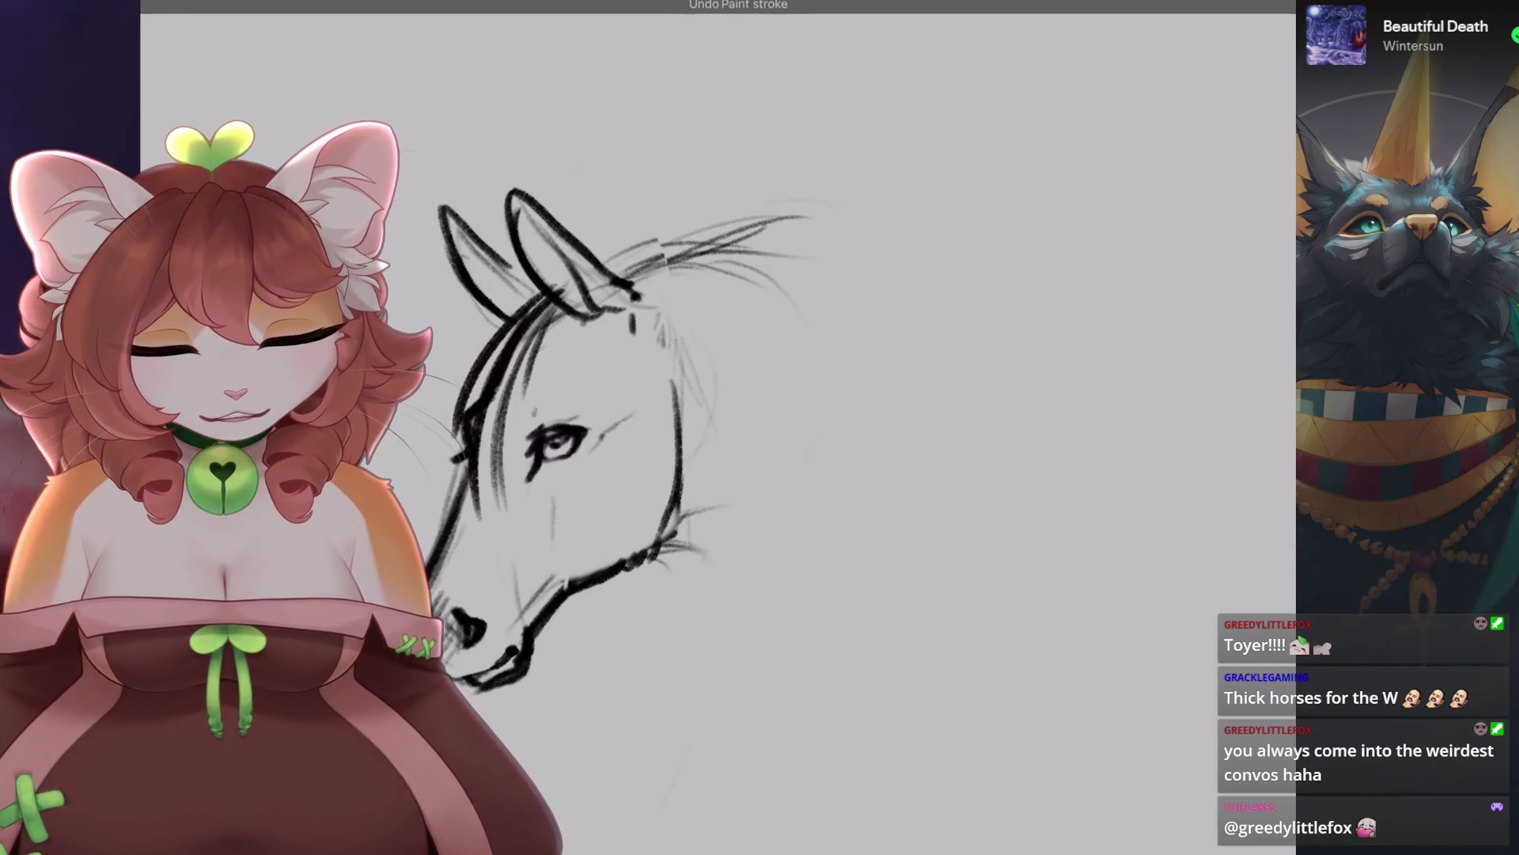
pyautogui.moveTo(554, 396); pyautogui.dragTo(835, 328)
pyautogui.hotkey('ctrl', 'z')
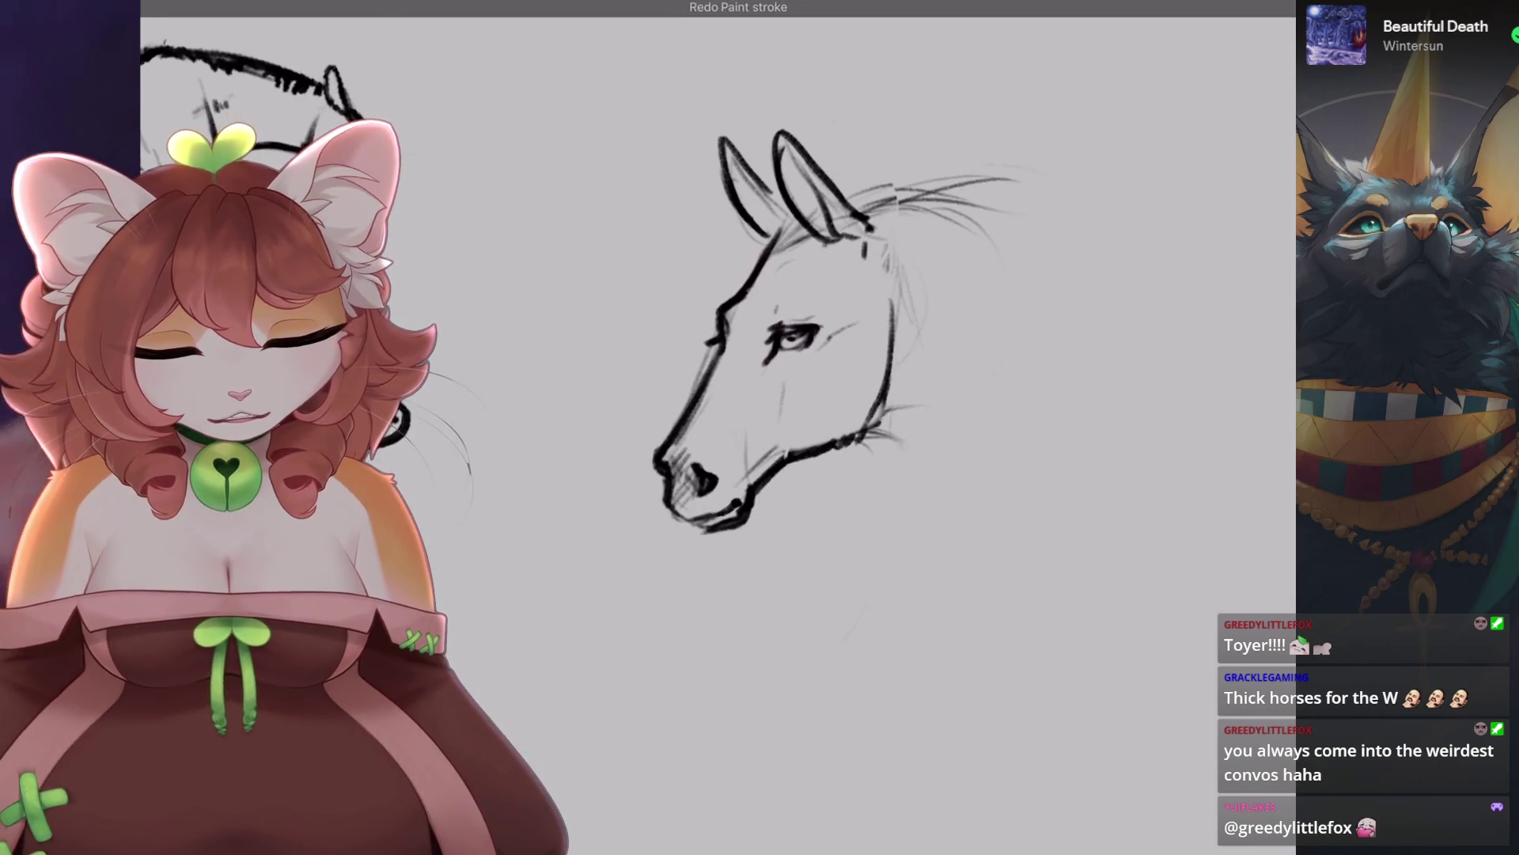
# Reframe the whole head, remove the thin forehead stroke and sketch a taller ear.
pyautogui.moveTo(780, 134)
pyautogui.mouseDown()
pyautogui.moveTo(678, 311)
pyautogui.moveTo(786, 271)
pyautogui.moveTo(807, 193)
pyautogui.moveTo(744, 304)
pyautogui.moveTo(784, 411)
pyautogui.moveTo(815, 443)
pyautogui.moveTo(791, 411)
pyautogui.mouseUp()
pyautogui.moveTo(625, 246); pyautogui.dragTo(590, 273)
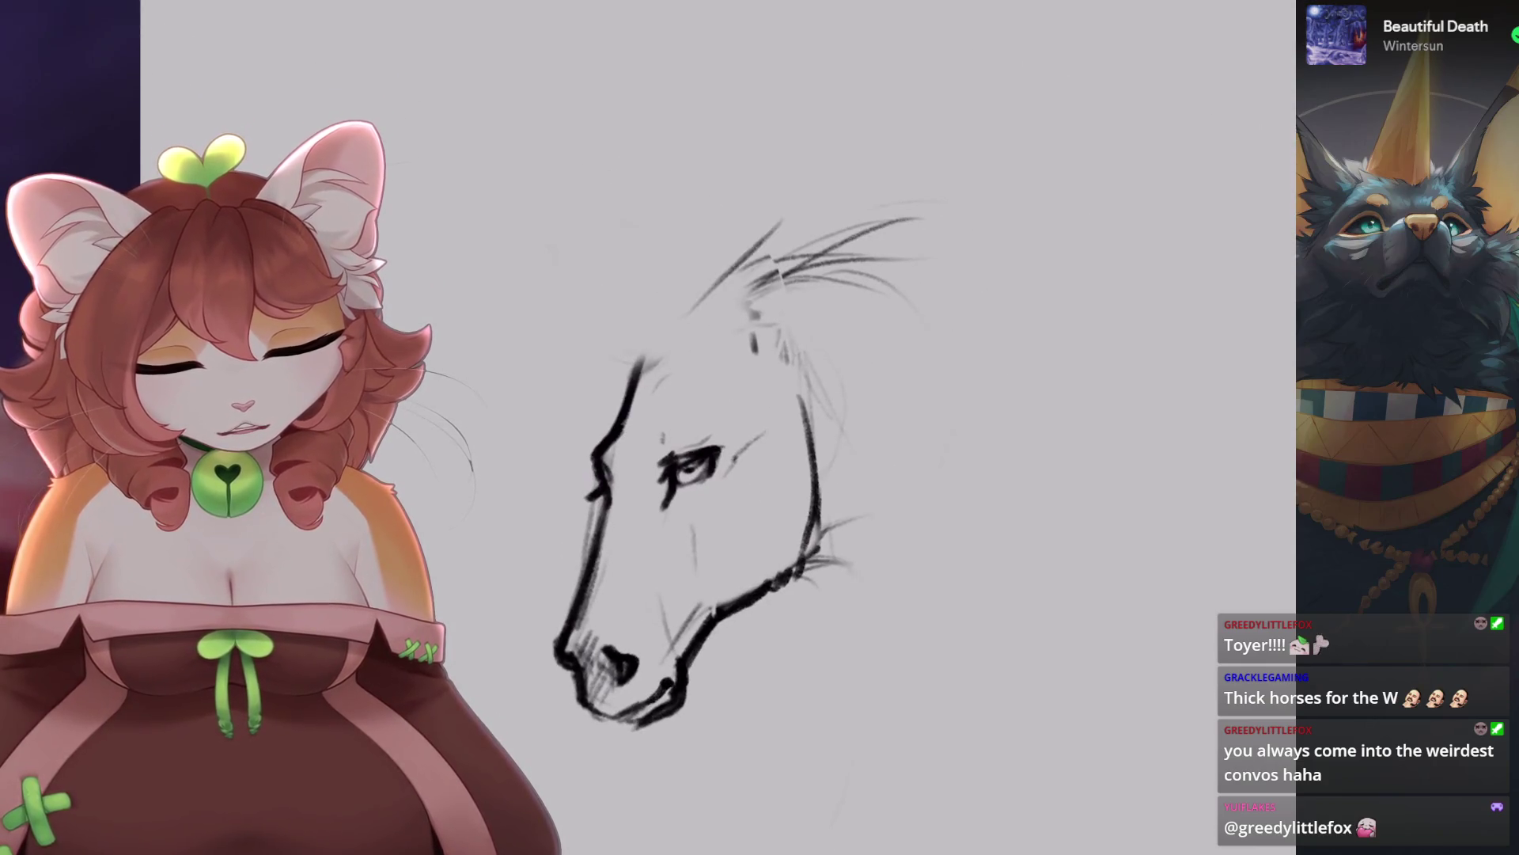
pyautogui.hotkey('ctrl', 'z')
pyautogui.hotkey('ctrl', 'z')
pyautogui.moveTo(689, 324)
pyautogui.mouseDown()
pyautogui.moveTo(791, 202)
pyautogui.moveTo(728, 341)
pyautogui.moveTo(784, 213)
pyautogui.mouseUp()
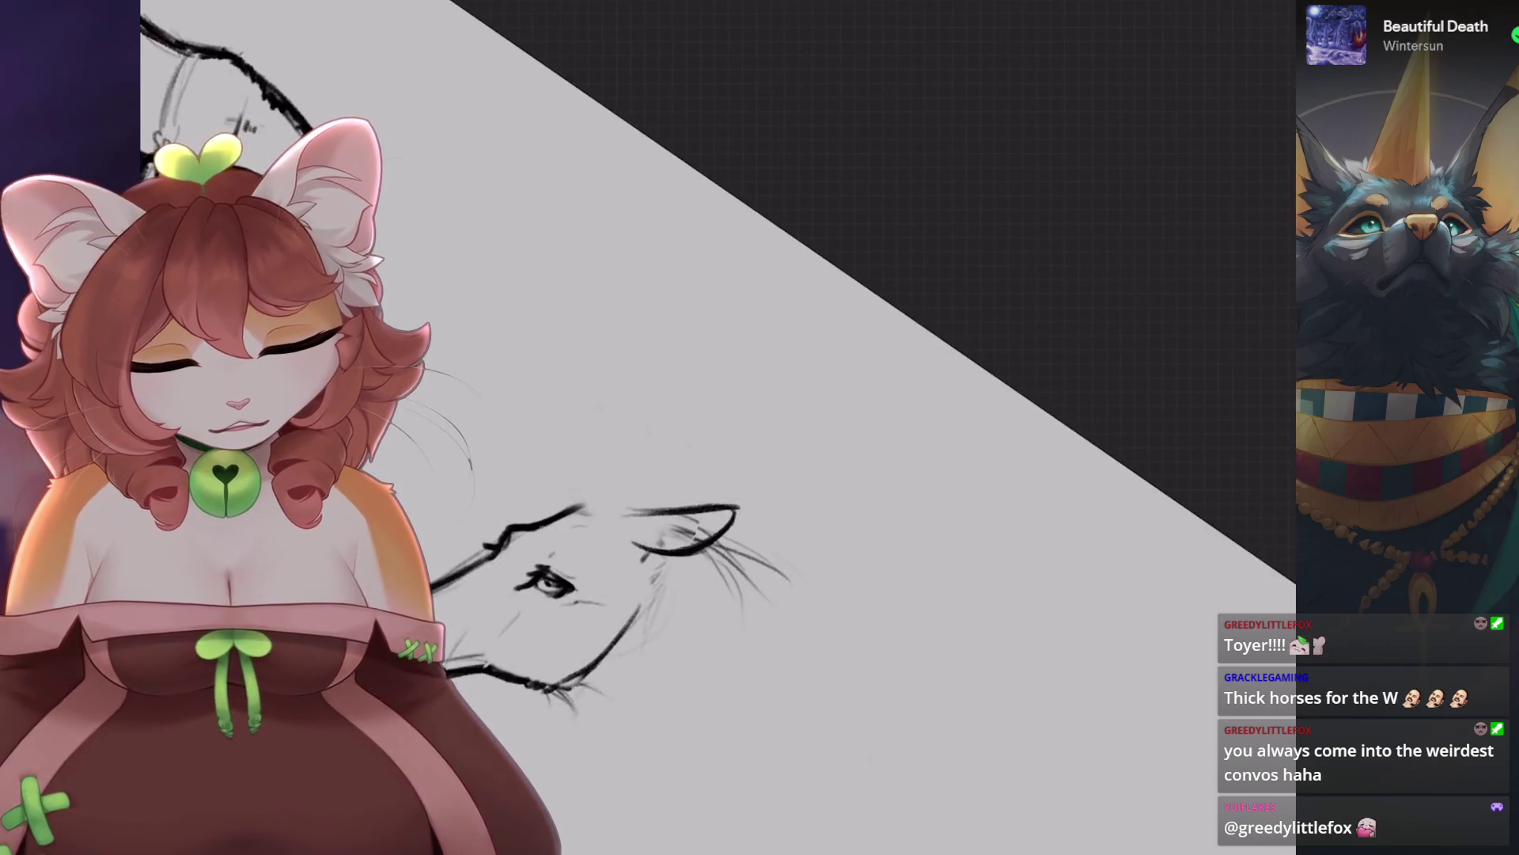
pyautogui.hotkey('ctrl', 'z')
pyautogui.hotkey('ctrl', 'z')
# Draw the new ear line with a looped outline and redraw the left ear.
pyautogui.moveTo(772, 417); pyautogui.dragTo(856, 312)
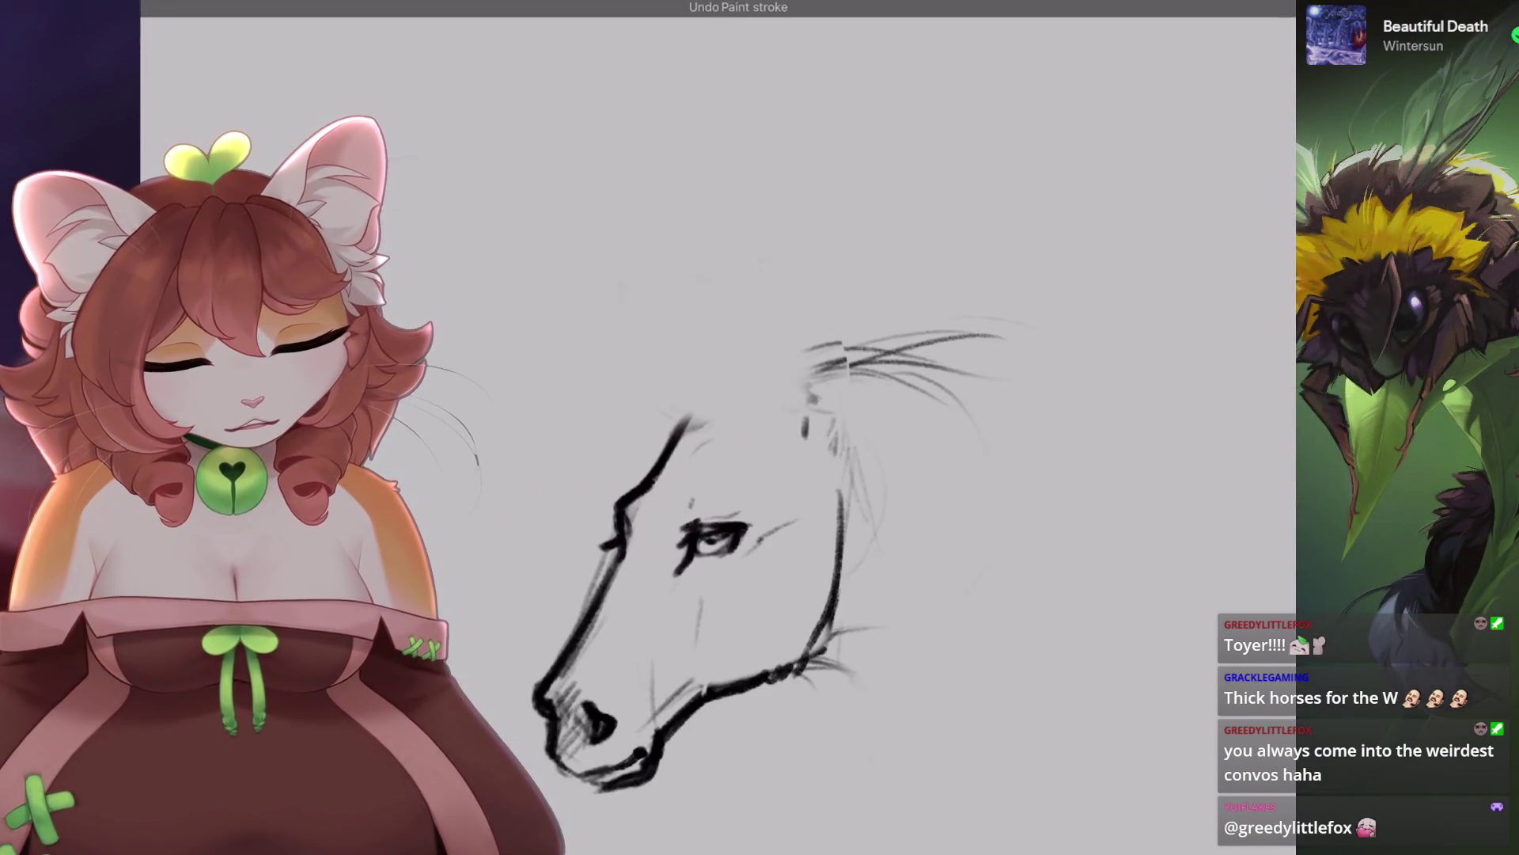
pyautogui.moveTo(772, 384)
pyautogui.mouseDown()
pyautogui.moveTo(910, 299)
pyautogui.moveTo(807, 418)
pyautogui.mouseUp()
pyautogui.hotkey('ctrl', 'z')
pyautogui.moveTo(637, 364)
pyautogui.mouseDown()
pyautogui.moveTo(712, 340)
pyautogui.moveTo(625, 387)
pyautogui.mouseUp()
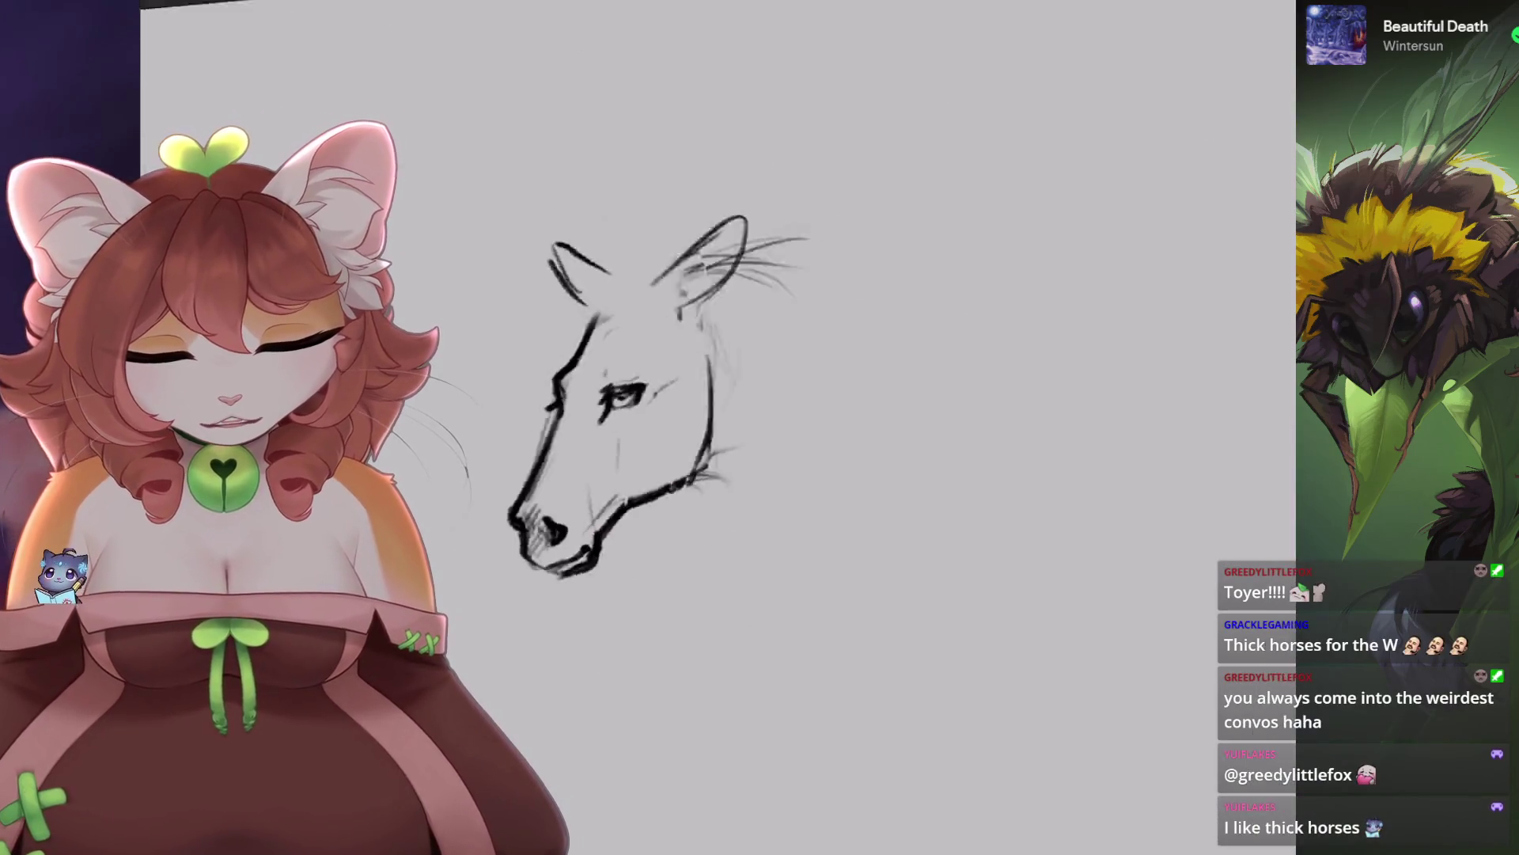
pyautogui.hotkey('ctrl', 'z')
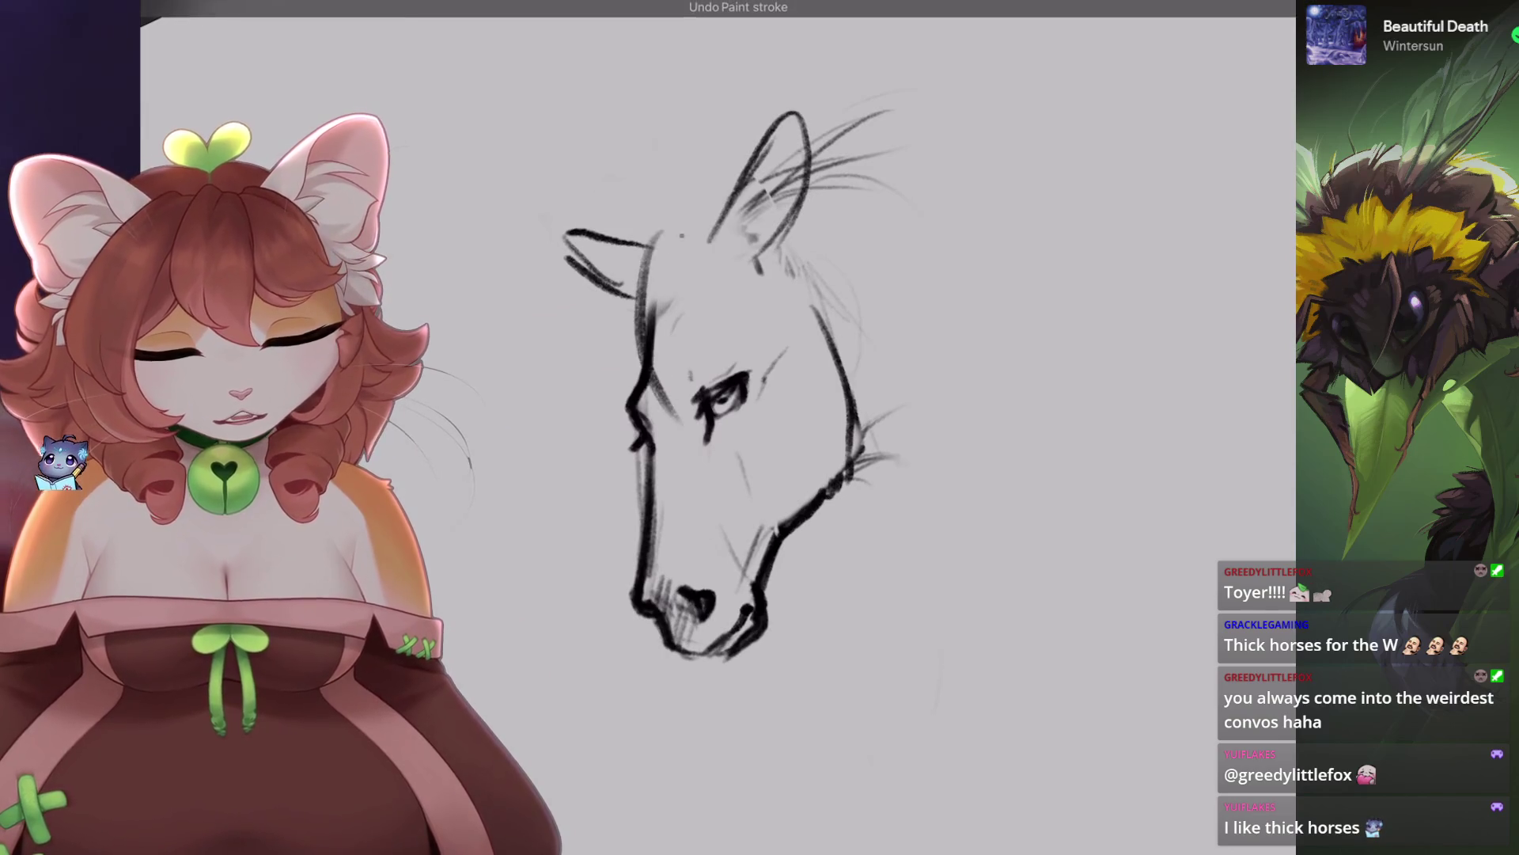
pyautogui.scroll(-5, 759, 380)
# Lasso the horse head freehand and move it up and right, away from the other horses.
pyautogui.scroll(5, 823, 261)
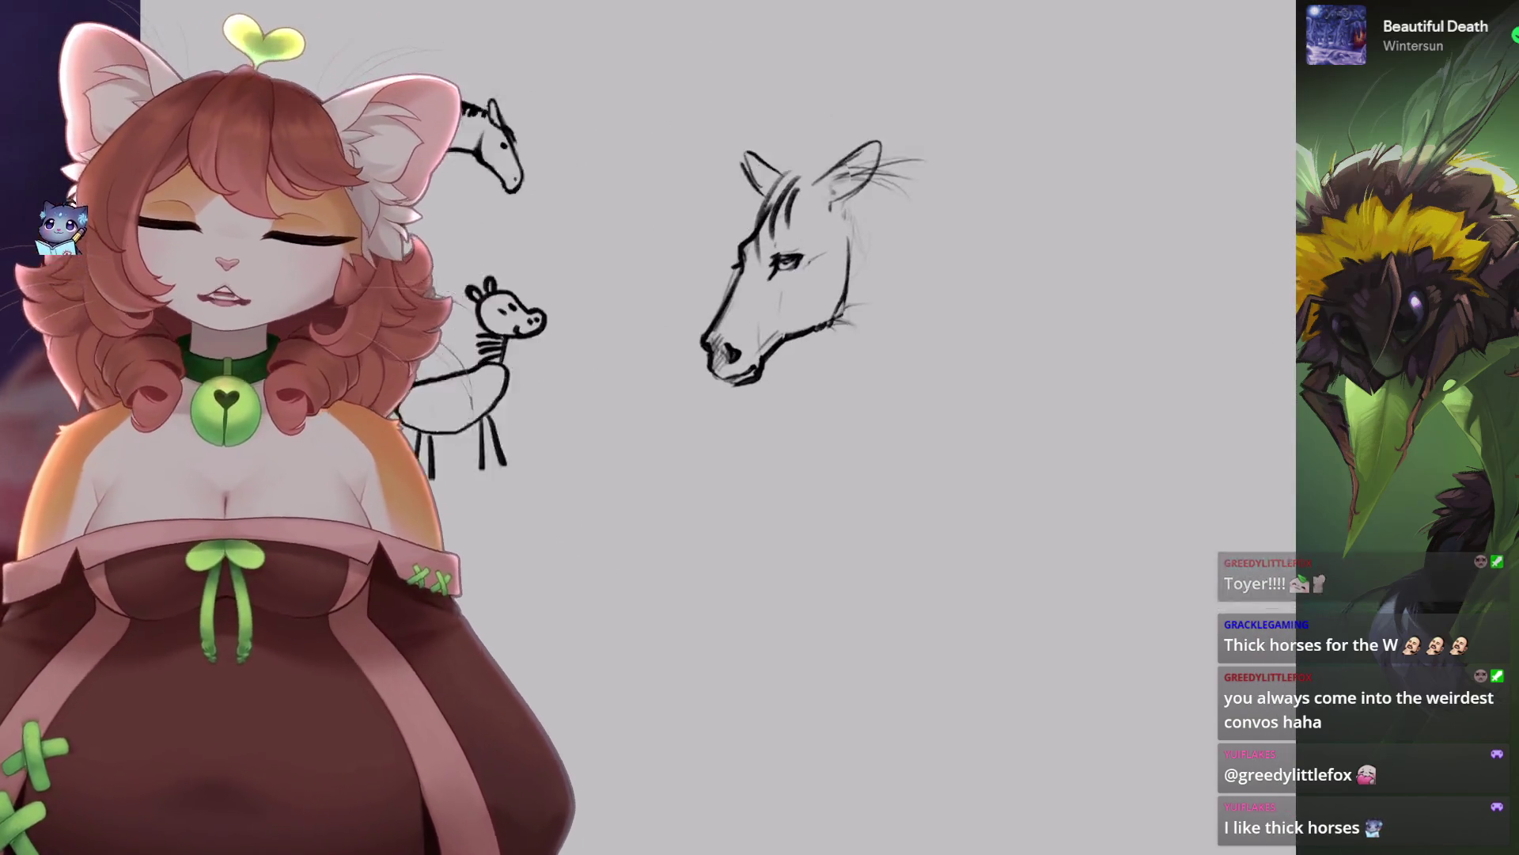
pyautogui.press('s')
pyautogui.moveTo(942, 103)
pyautogui.mouseDown()
pyautogui.moveTo(1077, 198)
pyautogui.moveTo(934, 107)
pyautogui.mouseUp()
pyautogui.press('v')
pyautogui.moveTo(712, 392); pyautogui.dragTo(1041, 246)
pyautogui.scroll(-2, 981, 237)
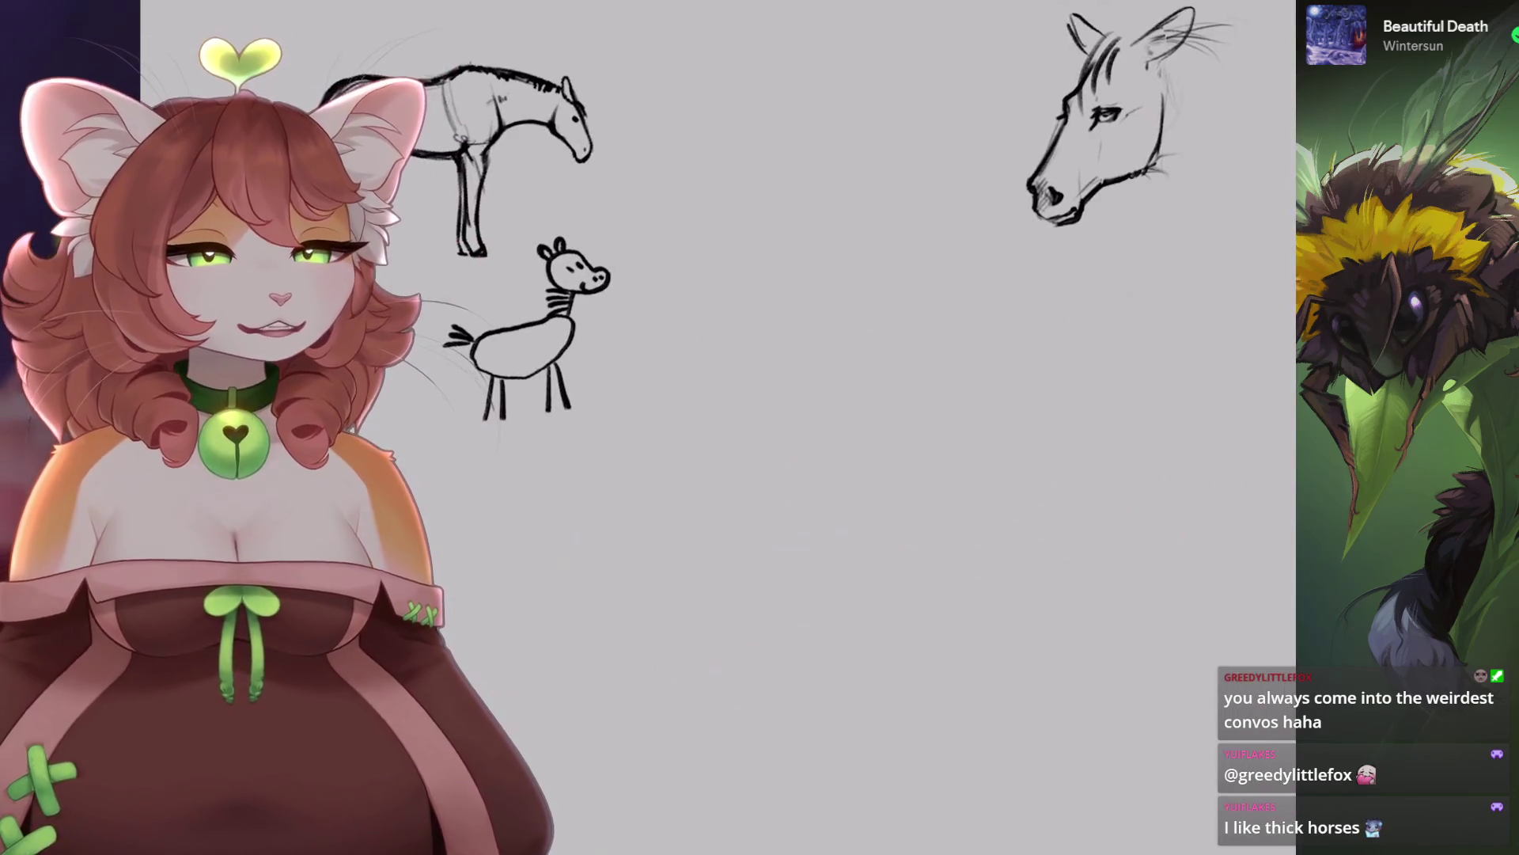
pyautogui.scroll(2, 712, 427)
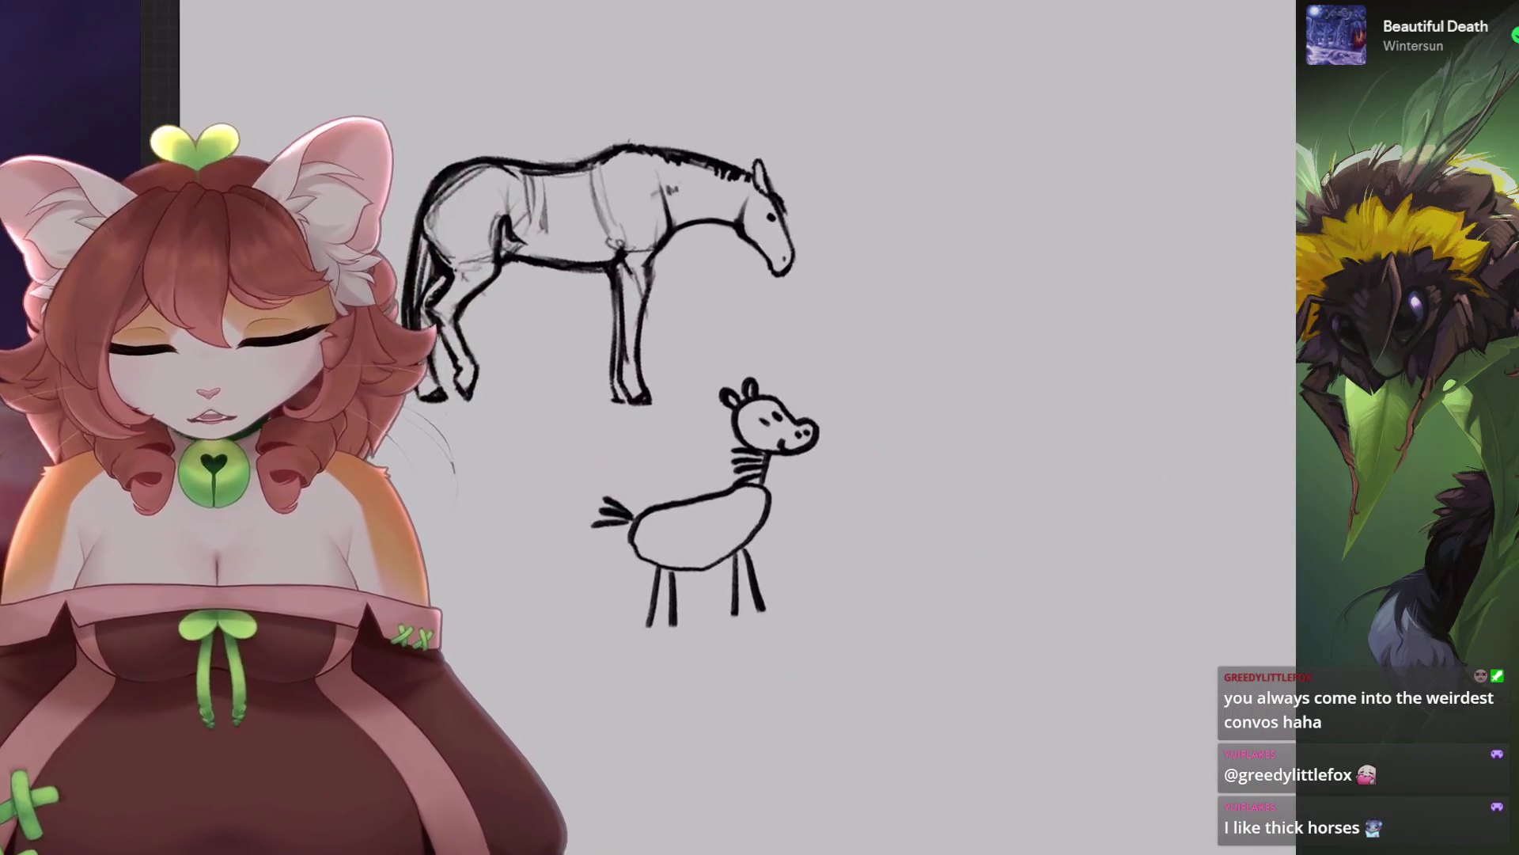
pyautogui.scroll(-4, 713, 427)
pyautogui.scroll(4, 712, 427)
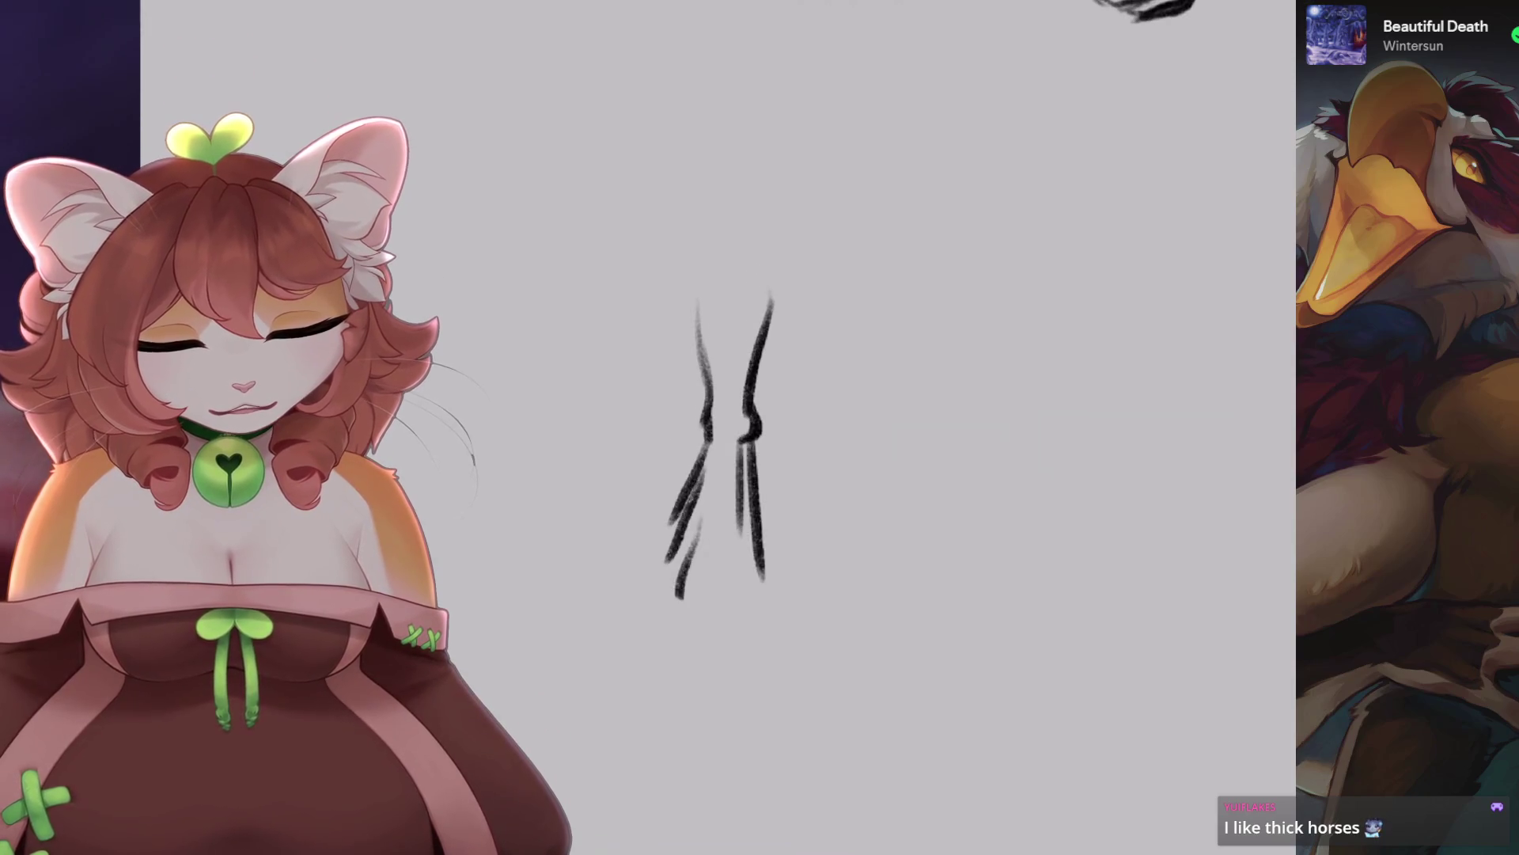
# Erase the lower leg sketch and redraw the lower-left leg line down to the hoof.
pyautogui.hotkey('ctrl', 'z')
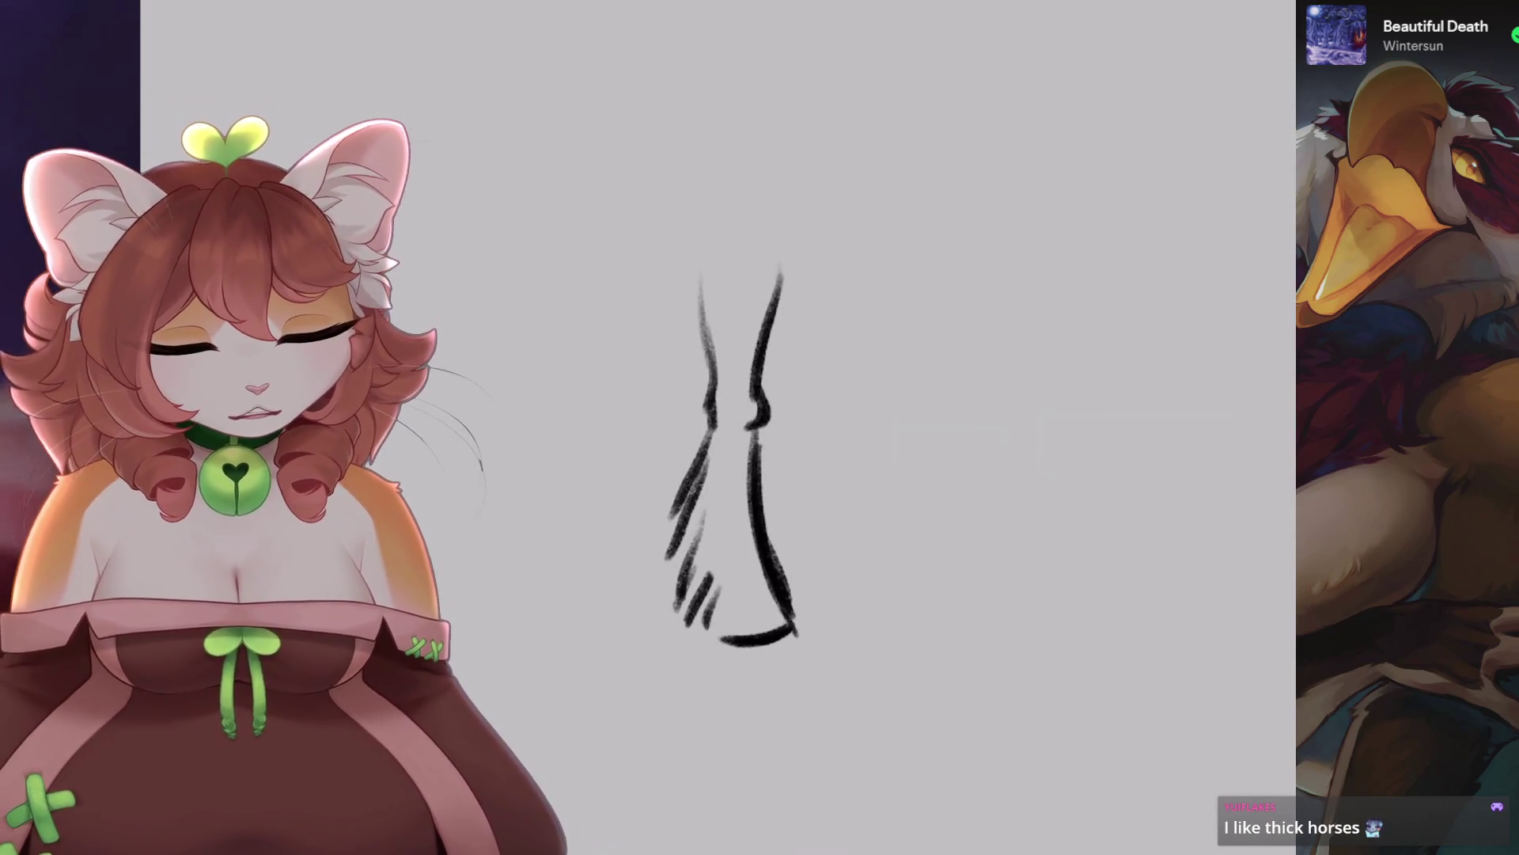
pyautogui.moveTo(704, 451); pyautogui.dragTo(754, 558)
pyautogui.hotkey('ctrl', 'z')
pyautogui.moveTo(707, 471)
pyautogui.mouseDown()
pyautogui.moveTo(661, 570)
pyautogui.moveTo(689, 618)
pyautogui.mouseUp()
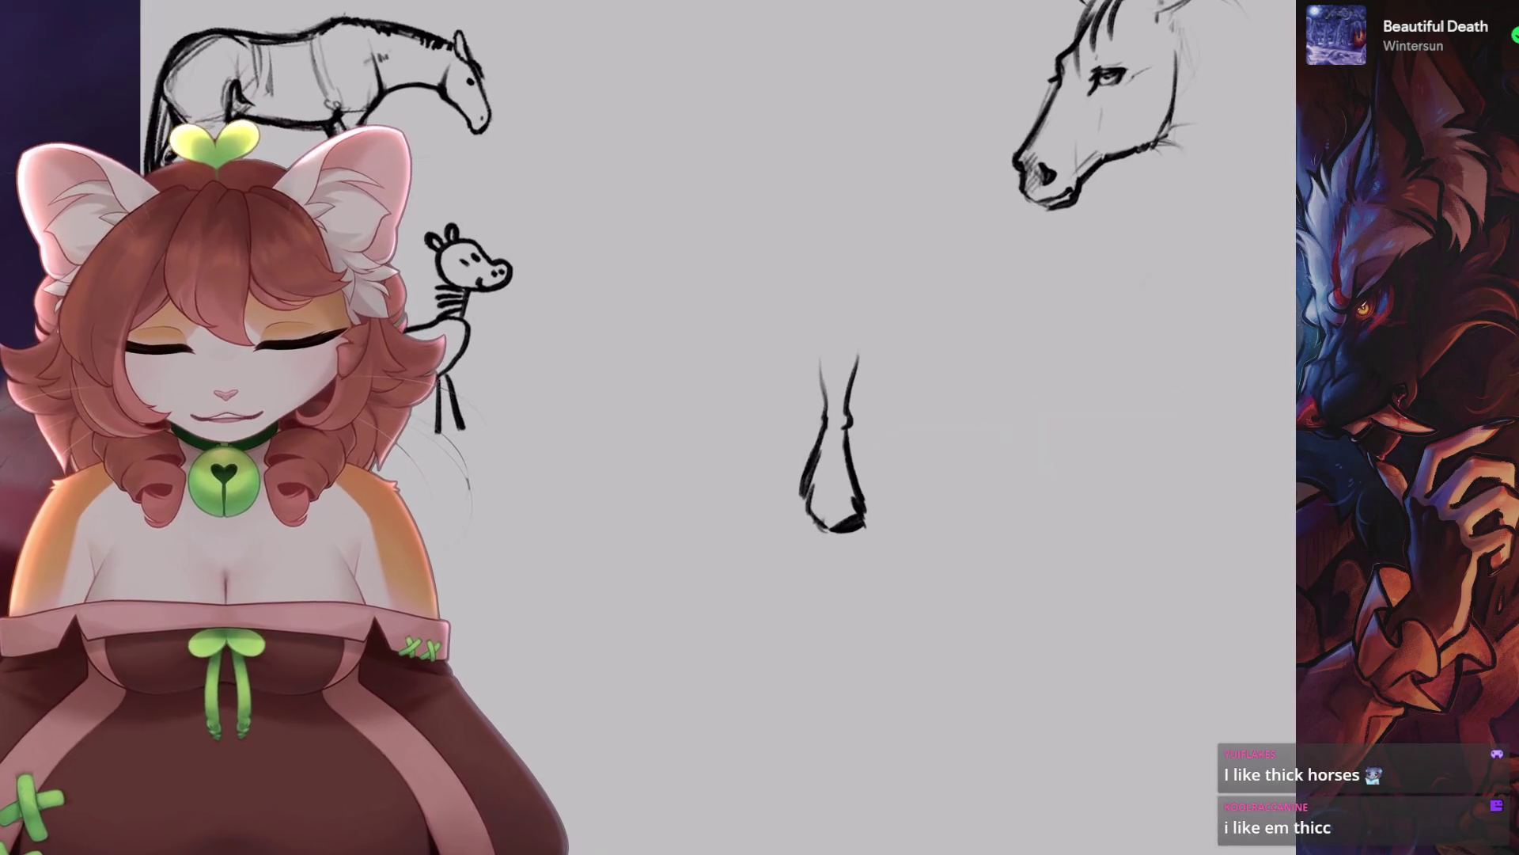
# Erase the hoof sketch completely and reset the canvas view upright.
pyautogui.scroll(3, 791, 436)
pyautogui.moveTo(772, 412)
pyautogui.mouseDown()
pyautogui.moveTo(807, 570)
pyautogui.moveTo(760, 332)
pyautogui.mouseUp()
pyautogui.scroll(-3, 791, 427)
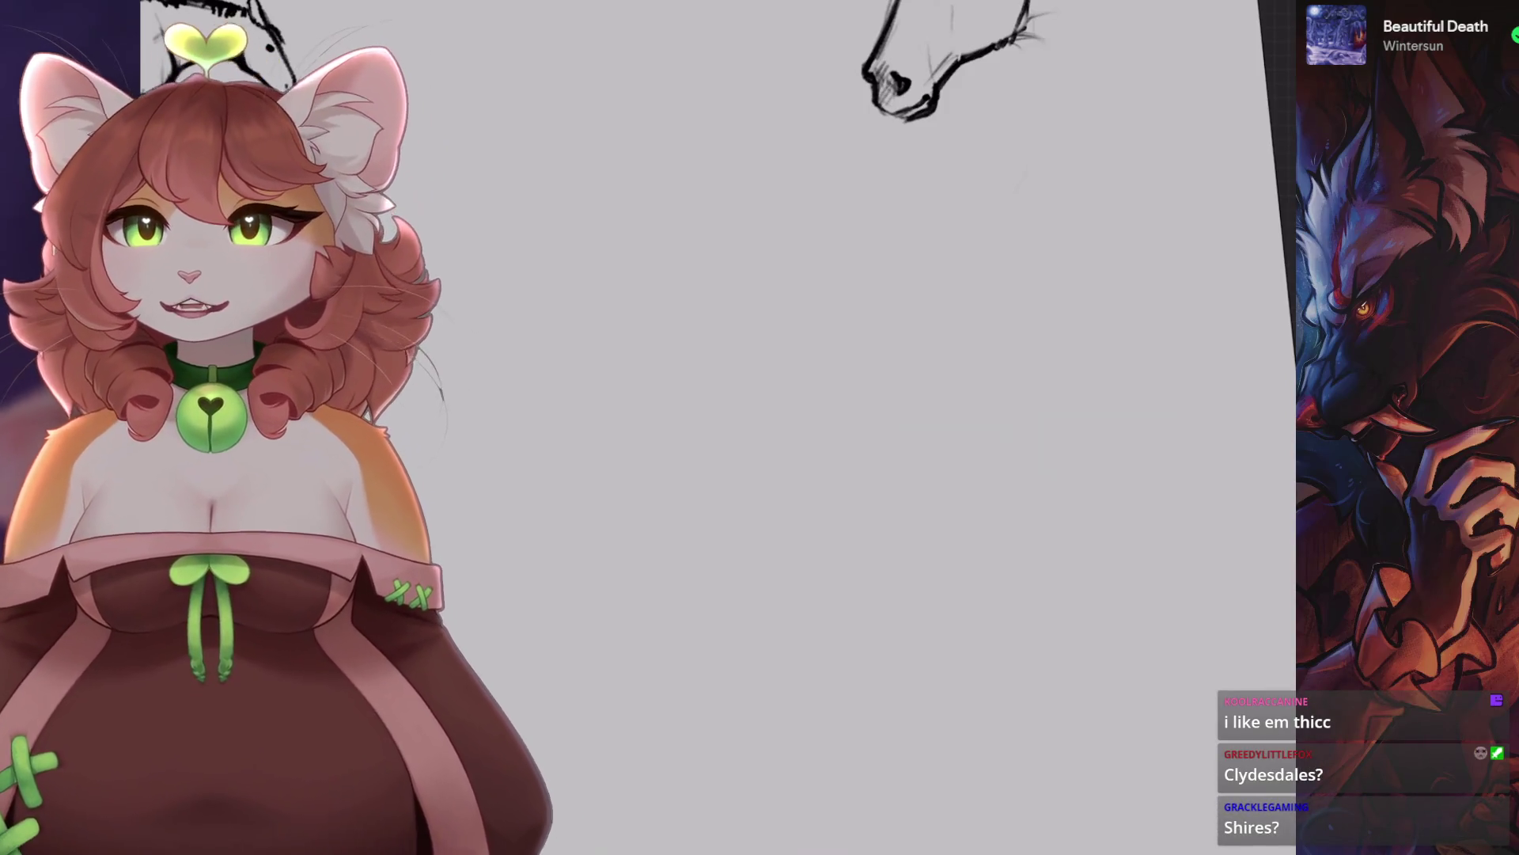
pyautogui.press('Escape')
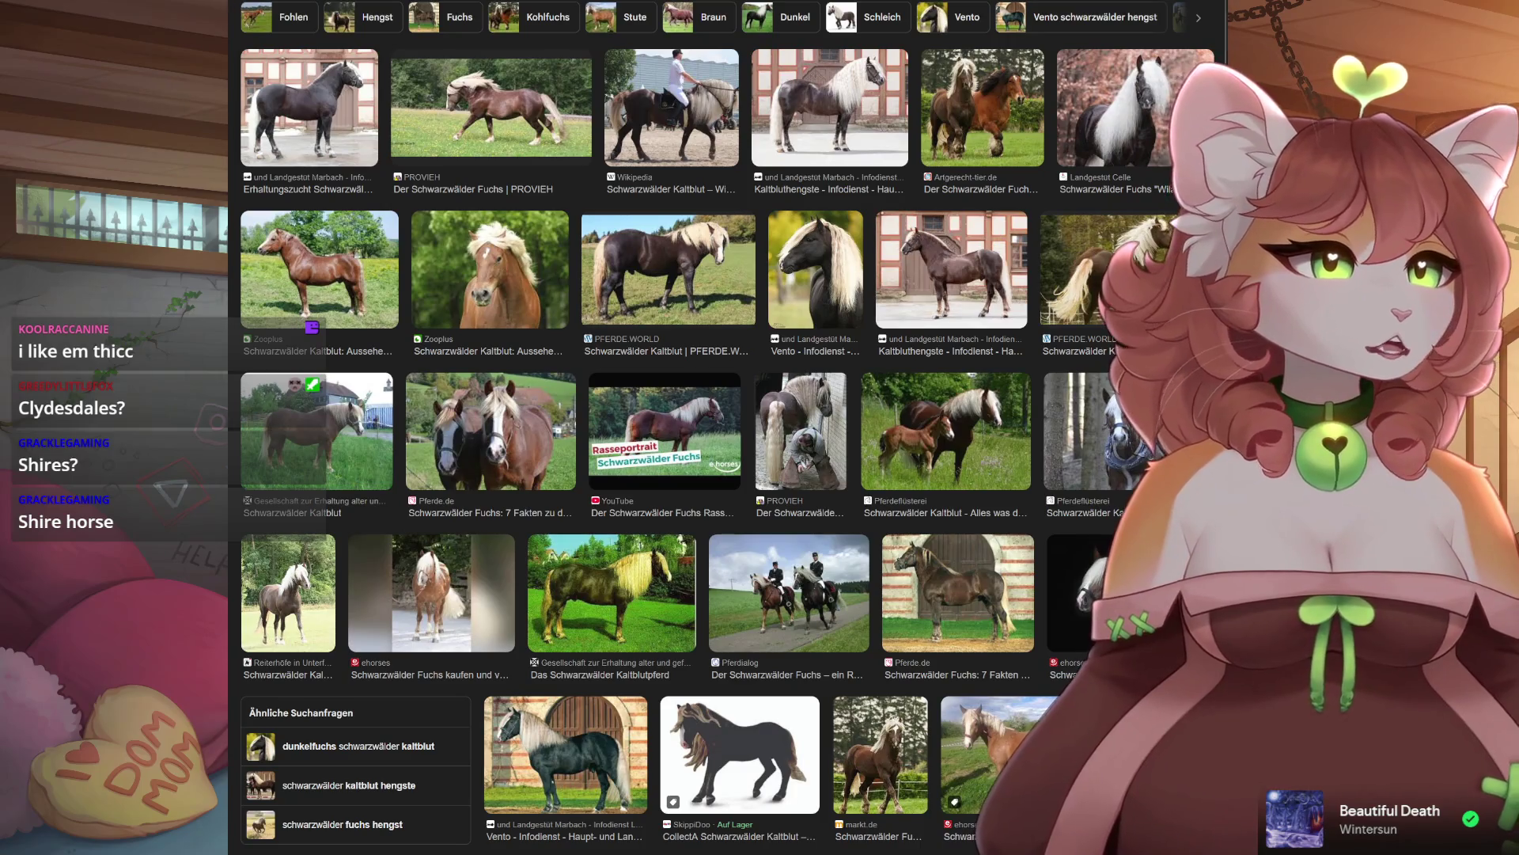
# Preview the first result, the black Schwarzwälder Kaltblut from Landgestüt Marbach.
pyautogui.click(333, 119)
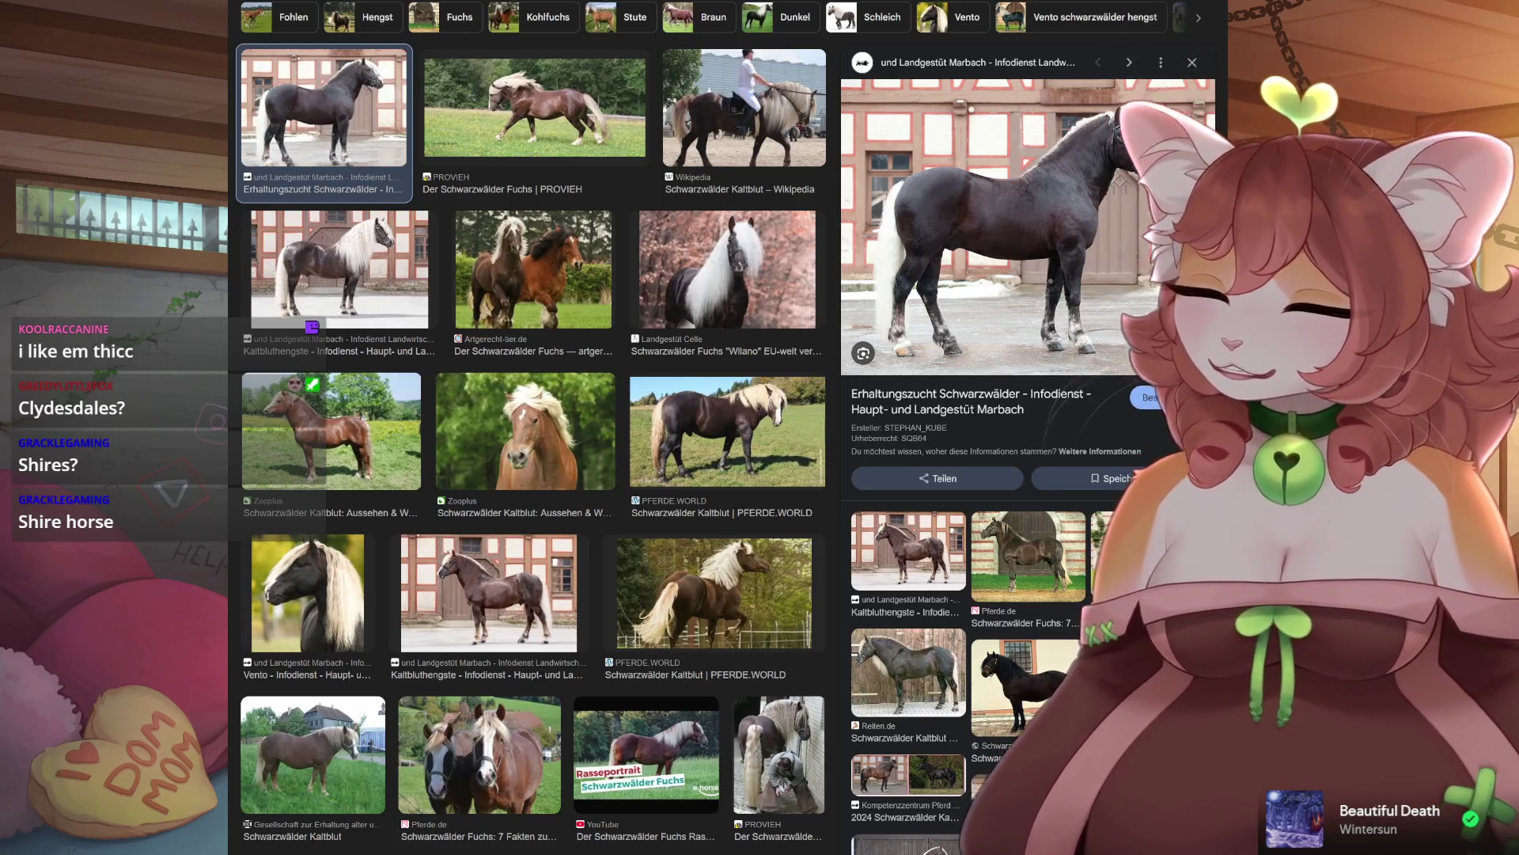
# Preview the PROVIEH Fuchs and Celle Wilano photos, ending on Wikipedia's ridden flaxen-maned Kaltblut.
pyautogui.press('/')
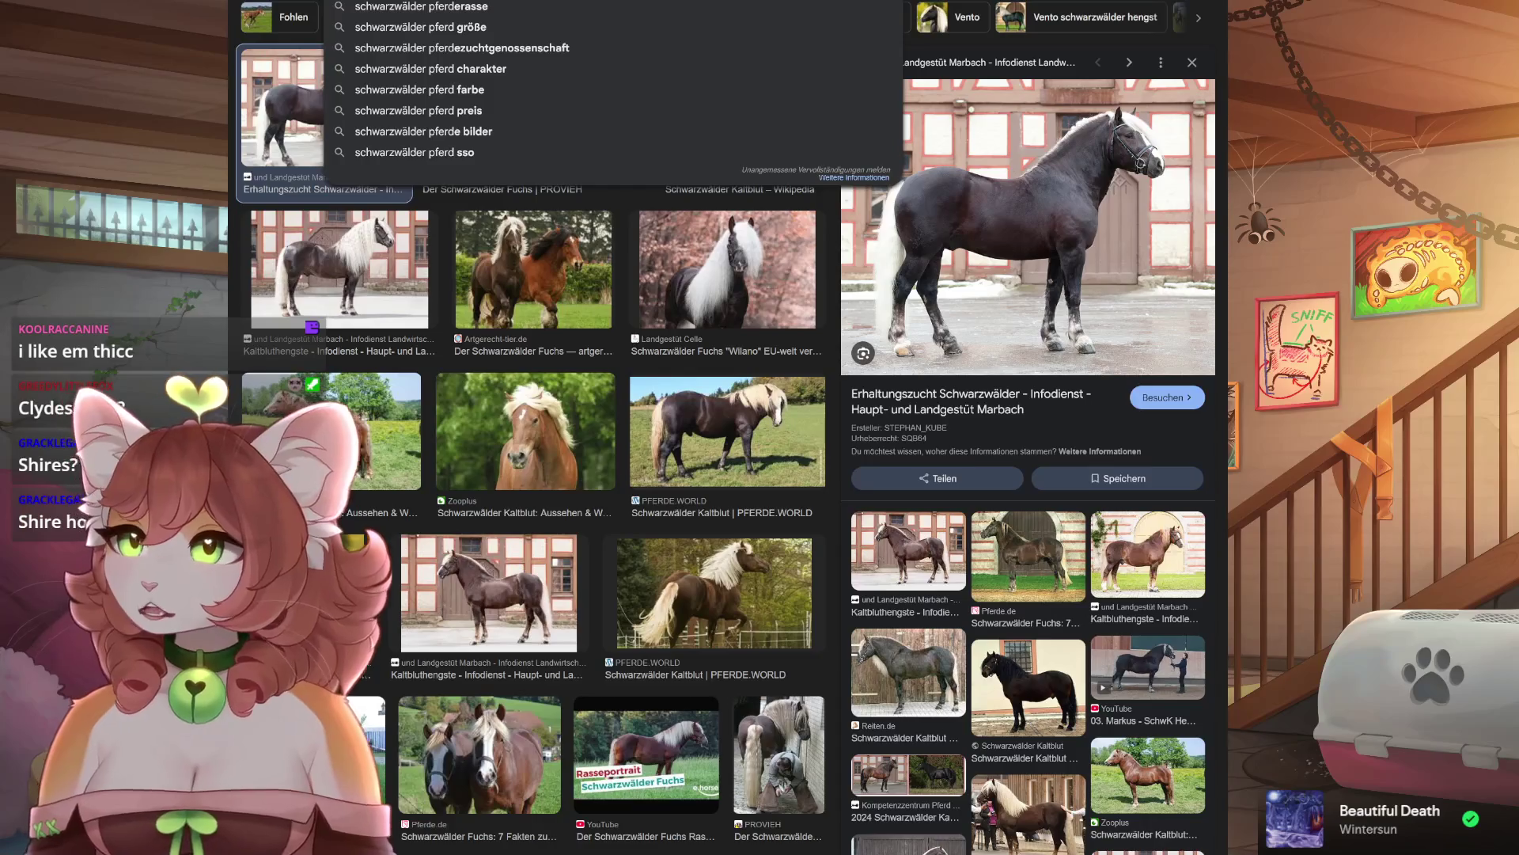
pyautogui.press('Escape')
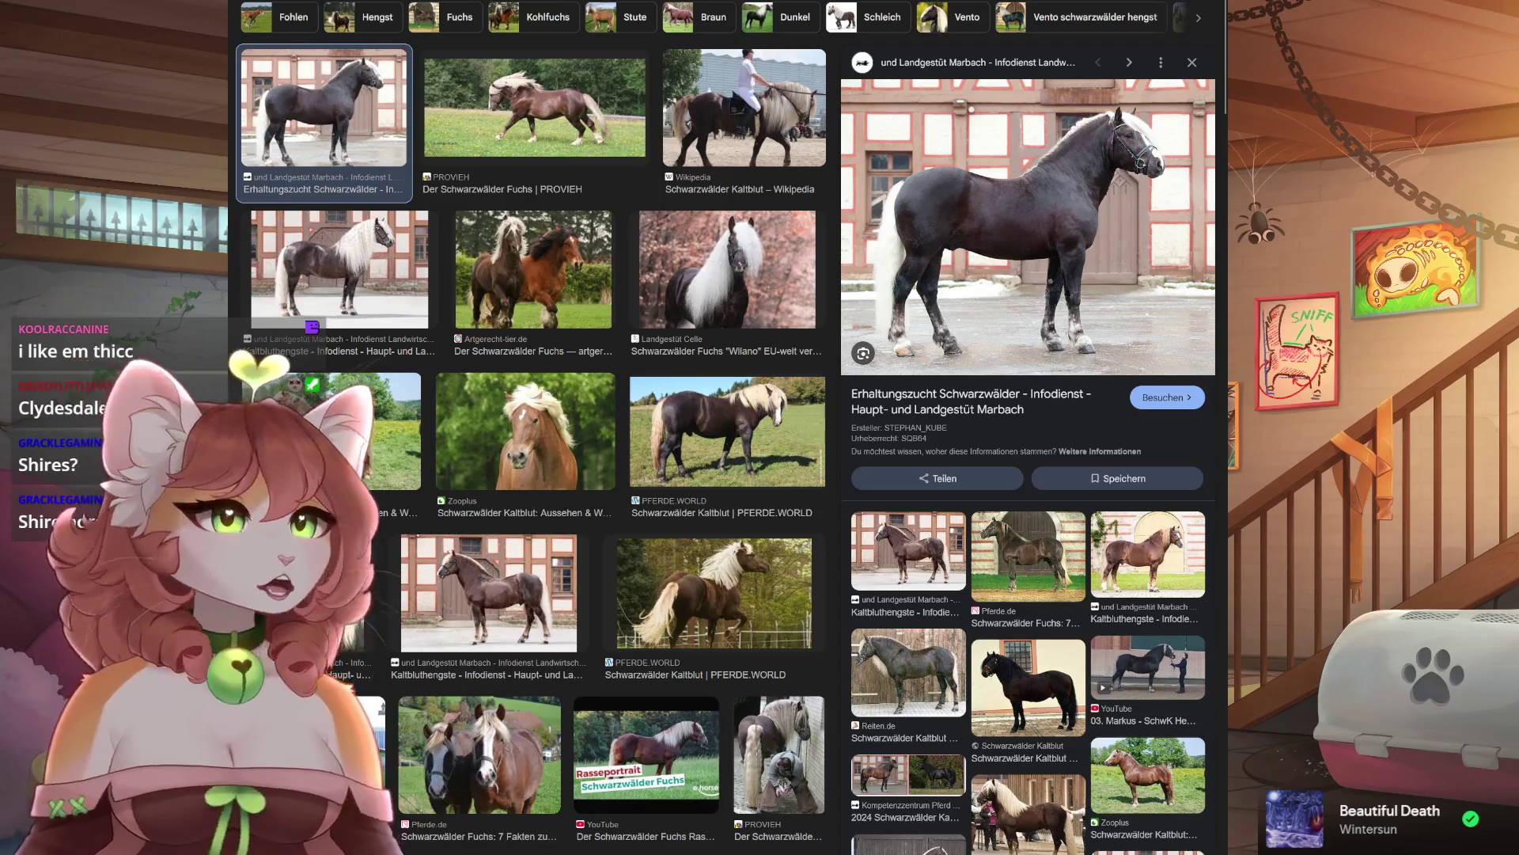
pyautogui.click(507, 120)
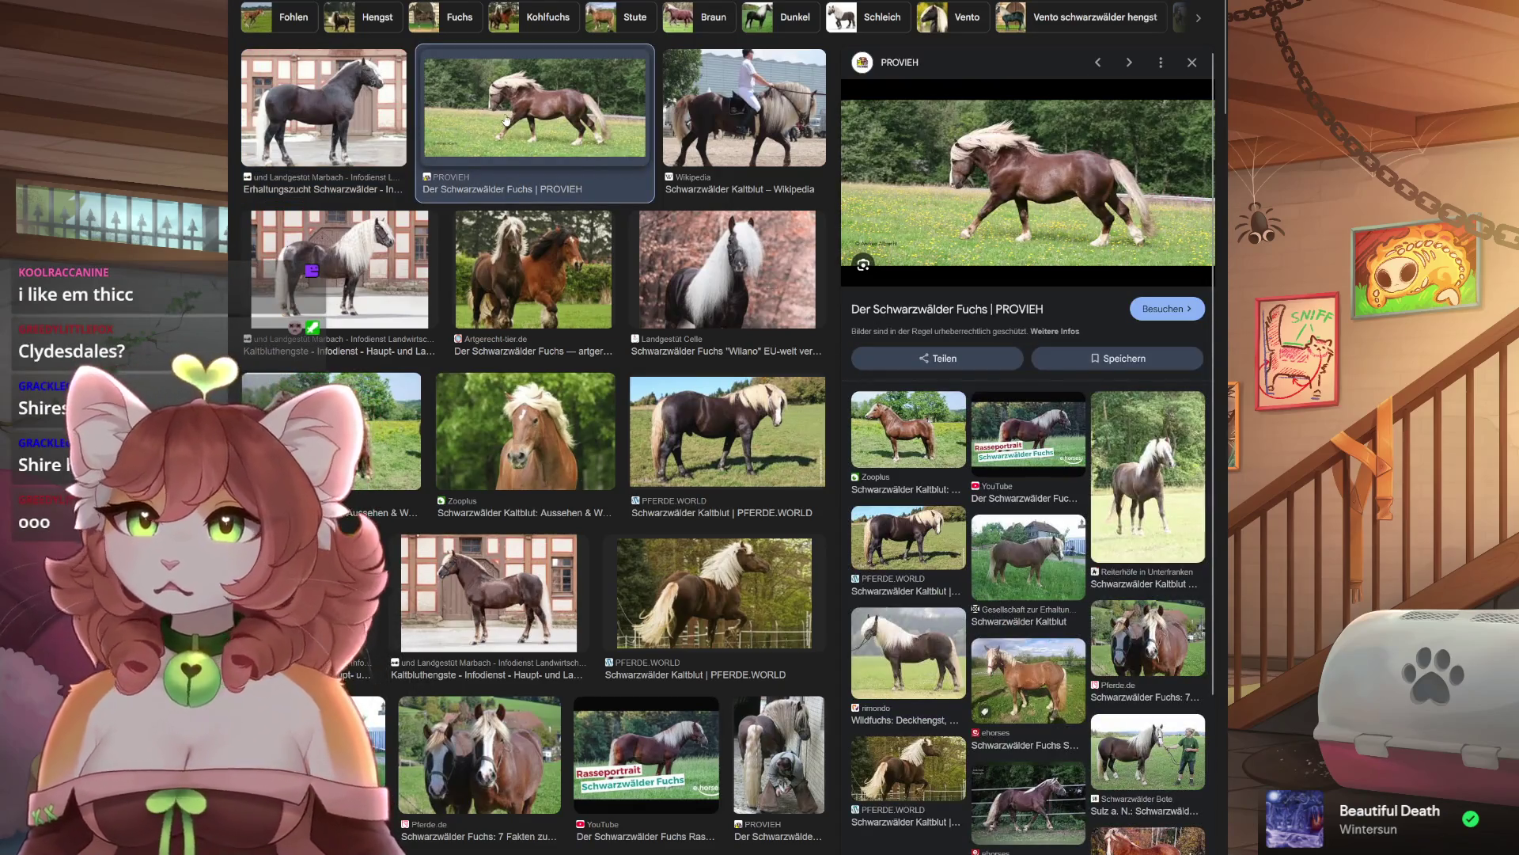
pyautogui.click(719, 290)
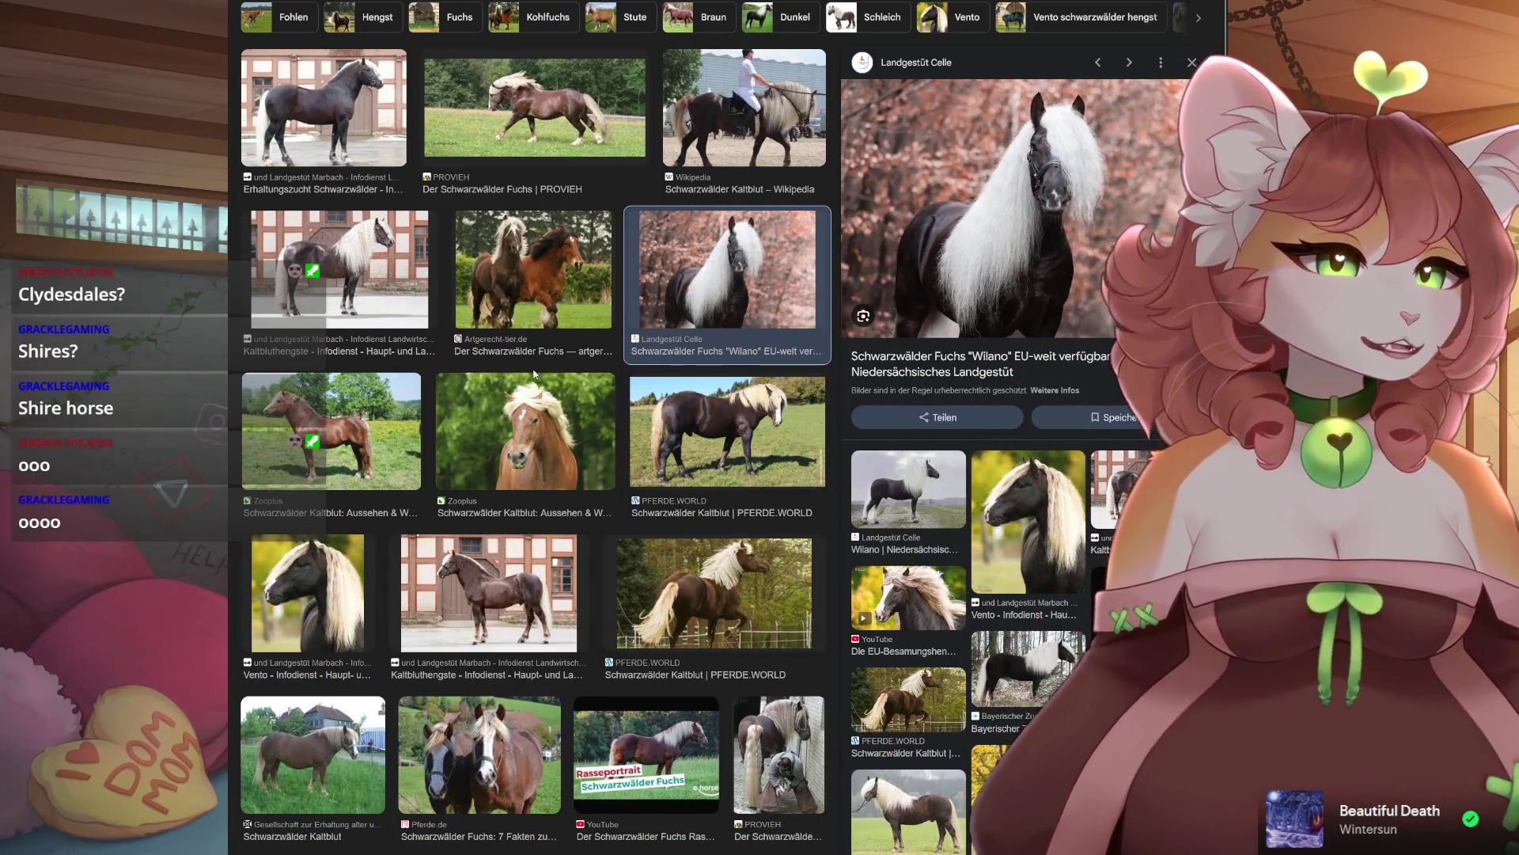
pyautogui.scroll(-3, 534, 375)
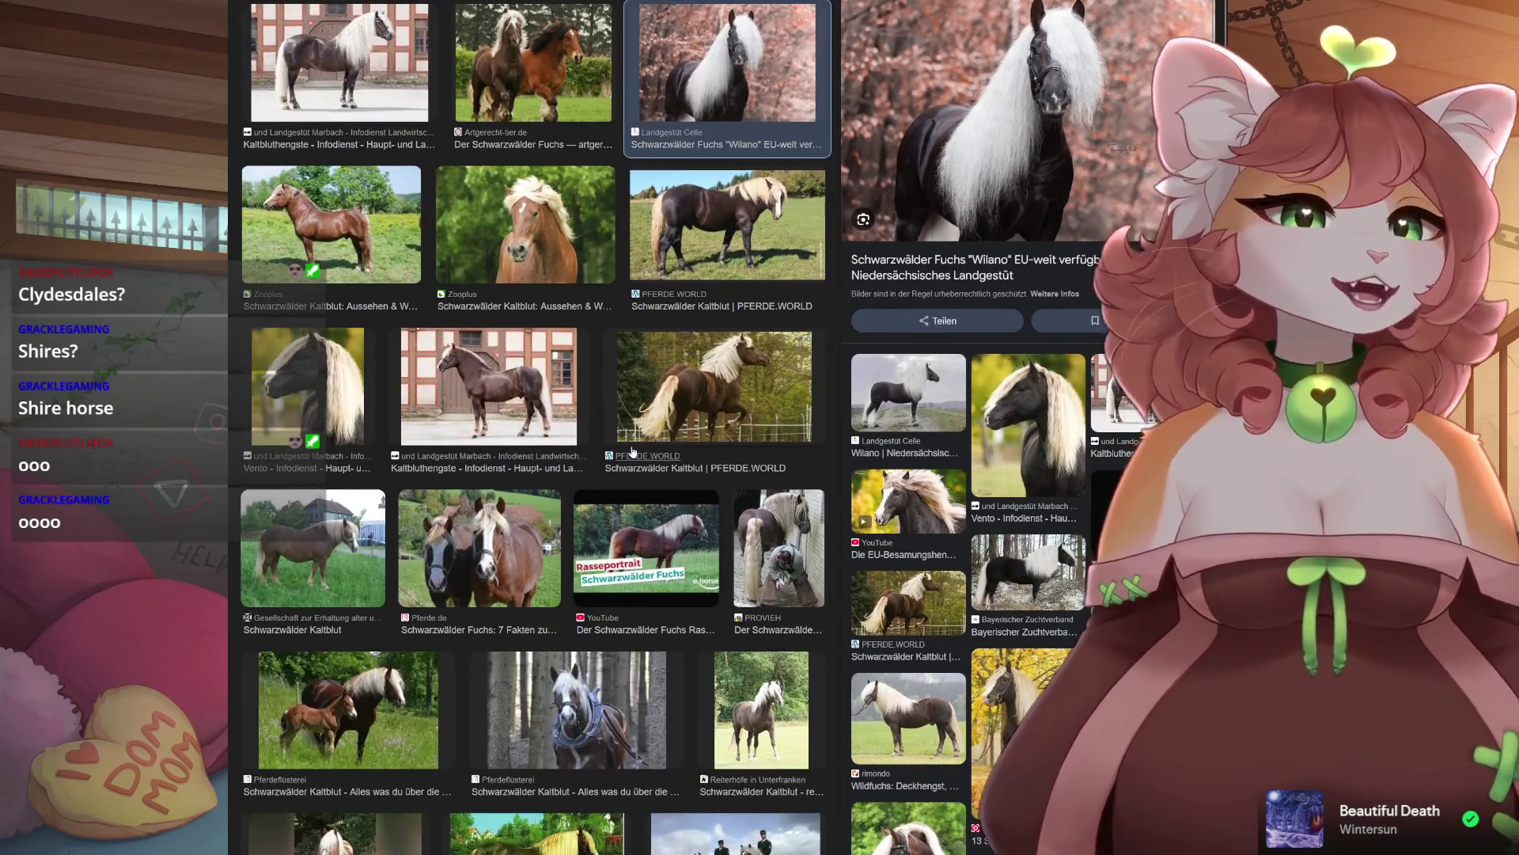
pyautogui.scroll(3, 717, 104)
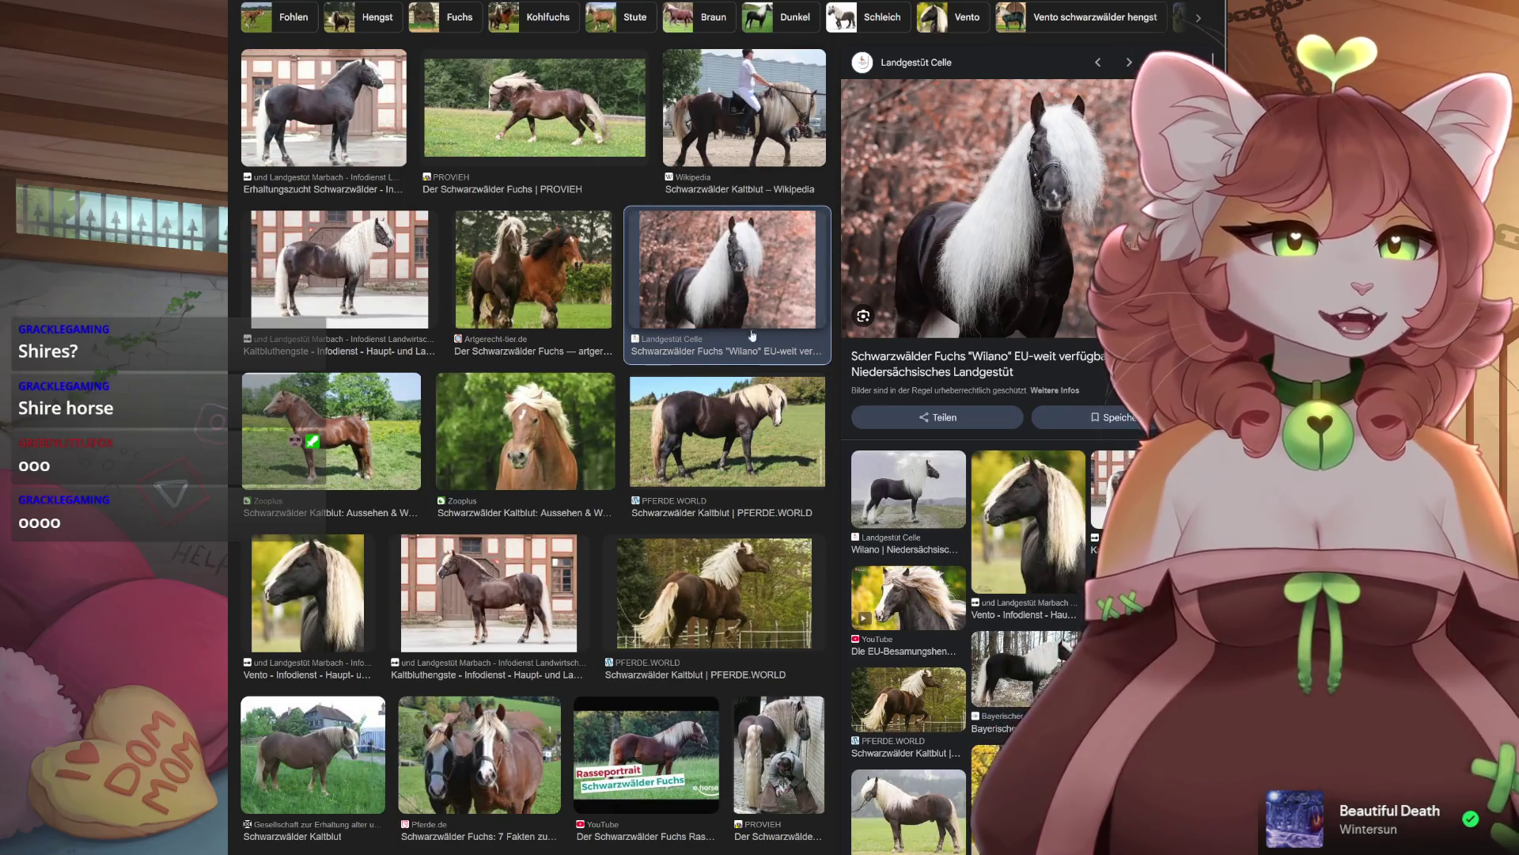
pyautogui.click(711, 82)
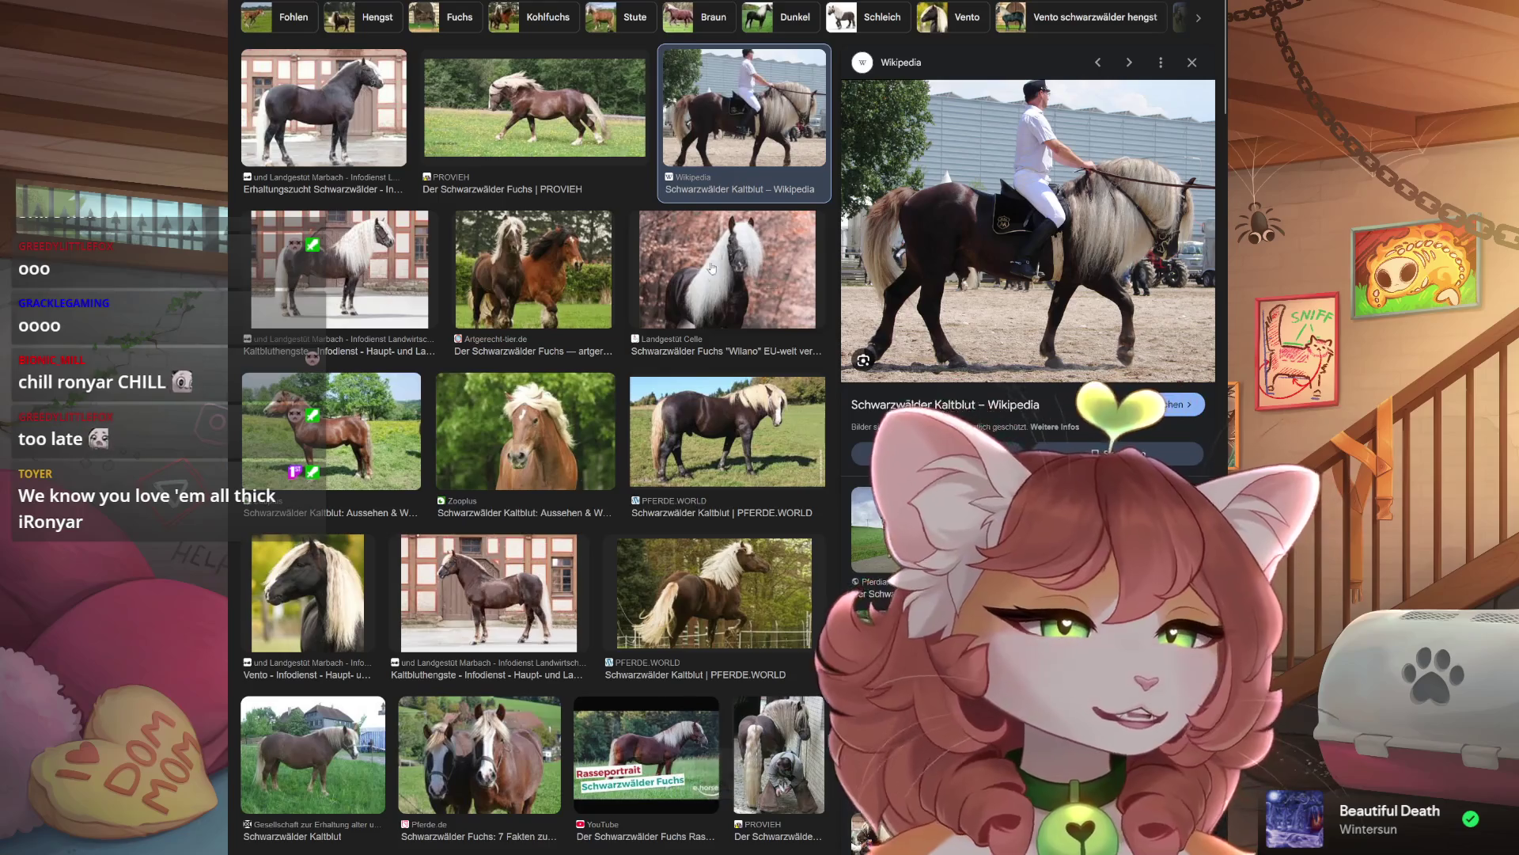
# Browse Ardenner and Rheinisches Kaltblut images to the three harnessed horses, then open the ploughing pair.
pyautogui.click(534, 284)
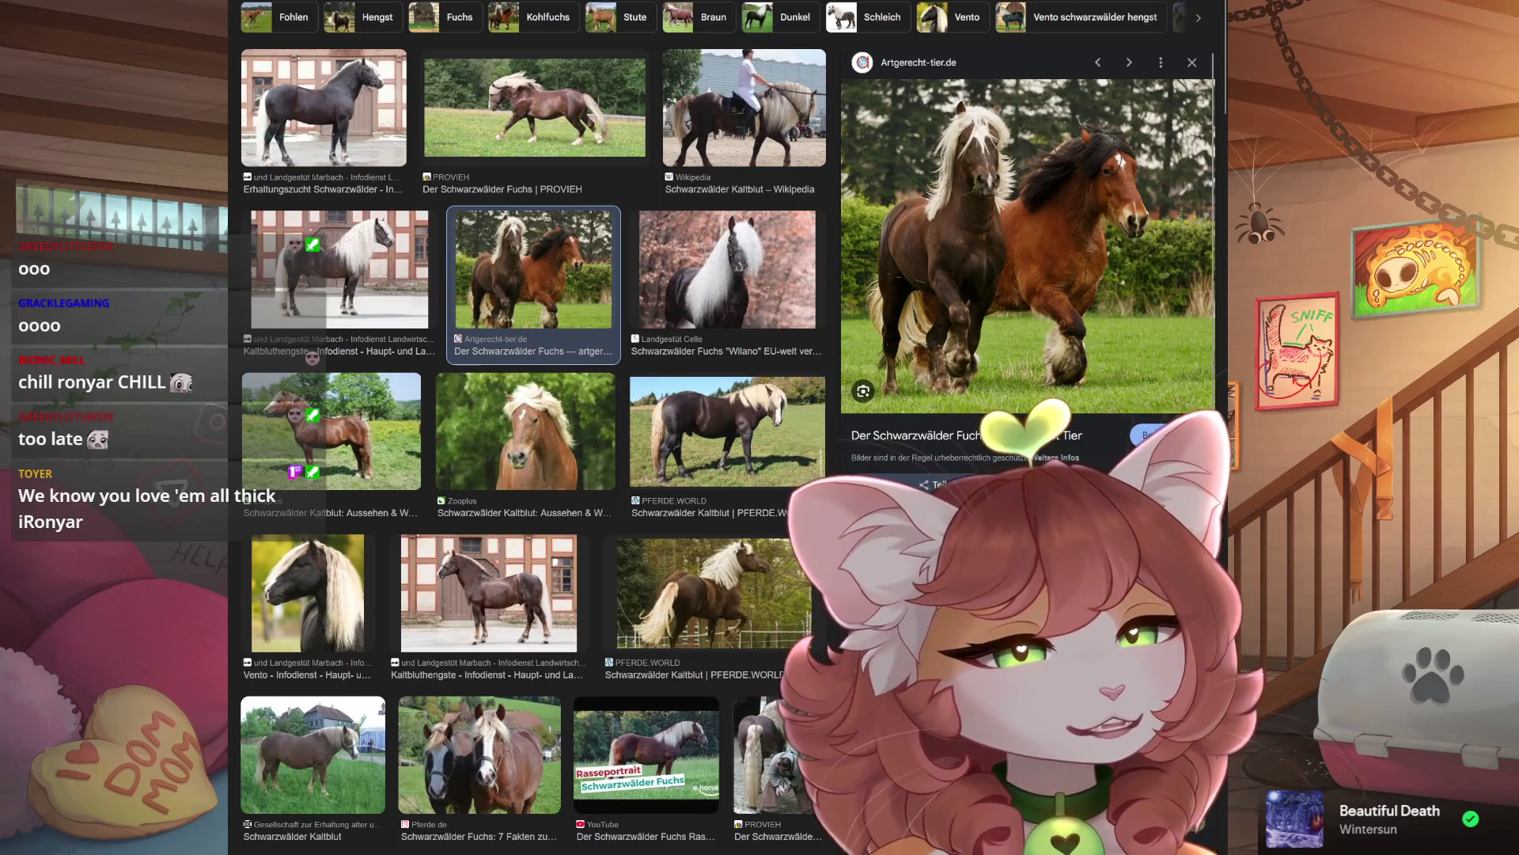
pyautogui.click(1037, 219)
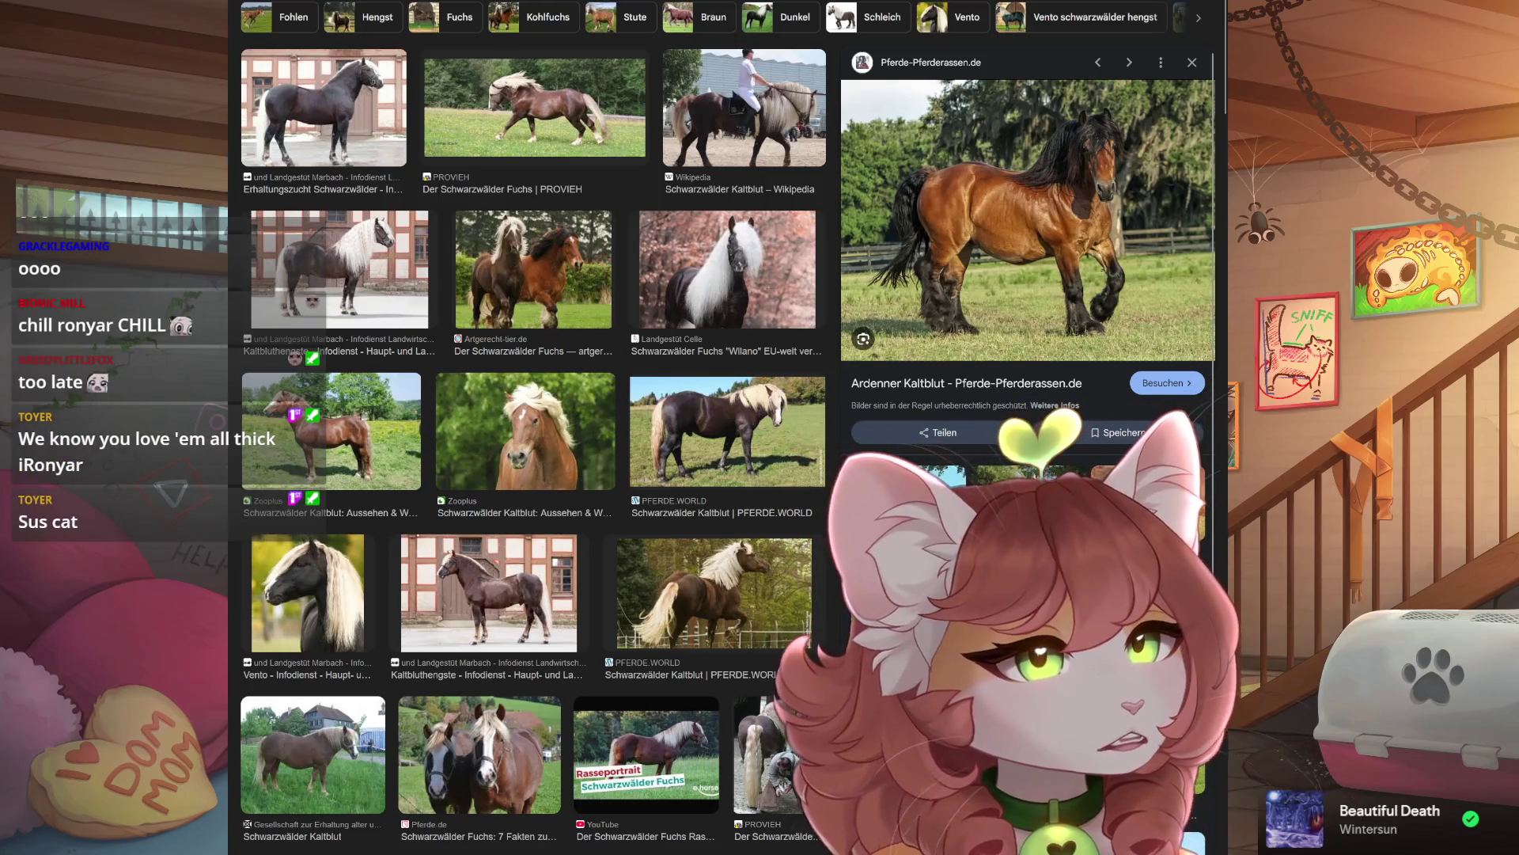
pyautogui.click(995, 356)
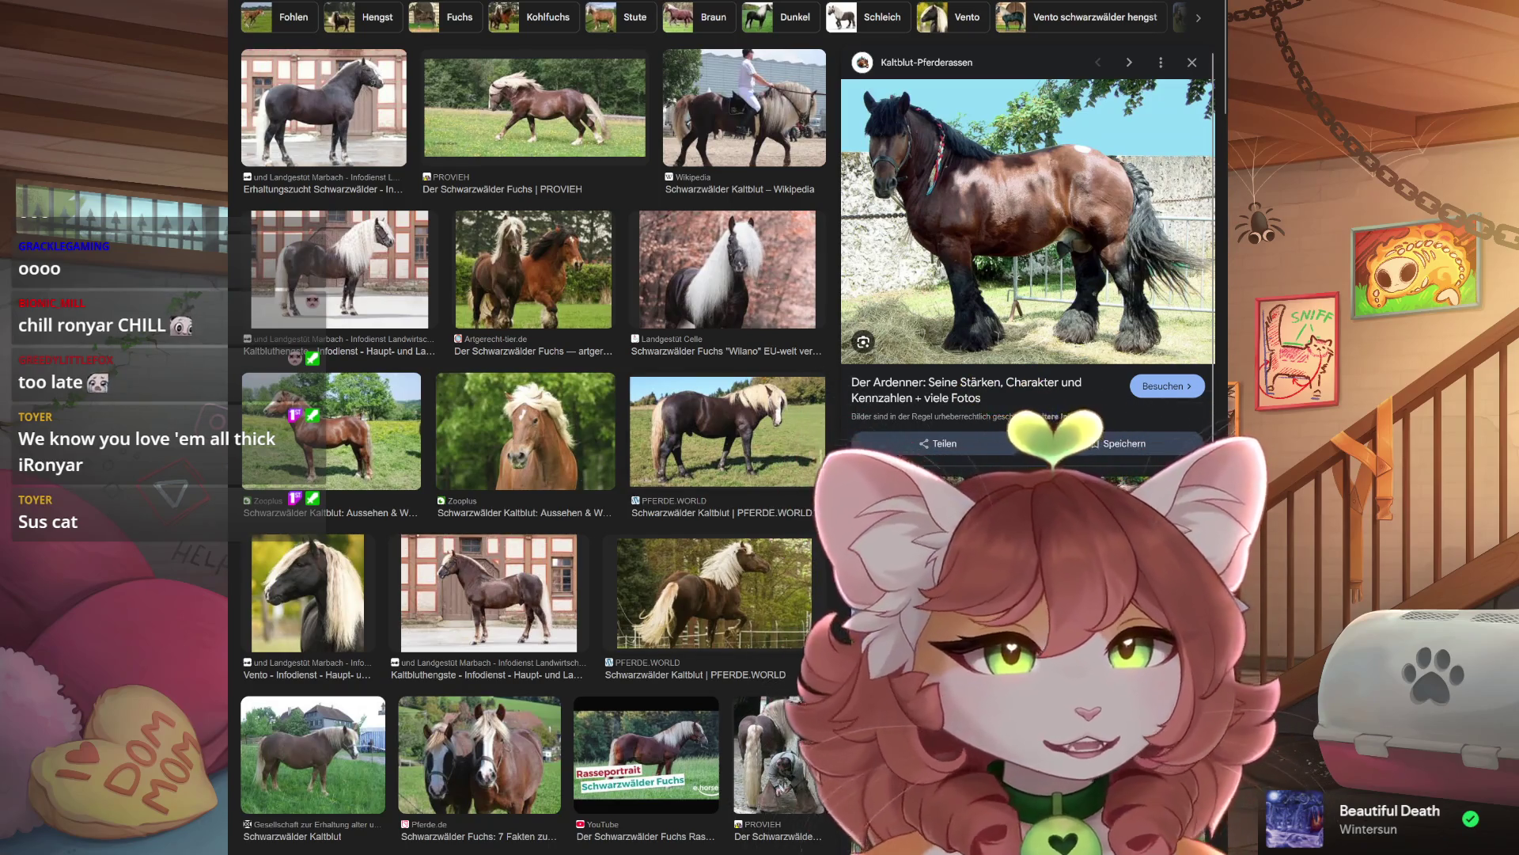
pyautogui.press('Right')
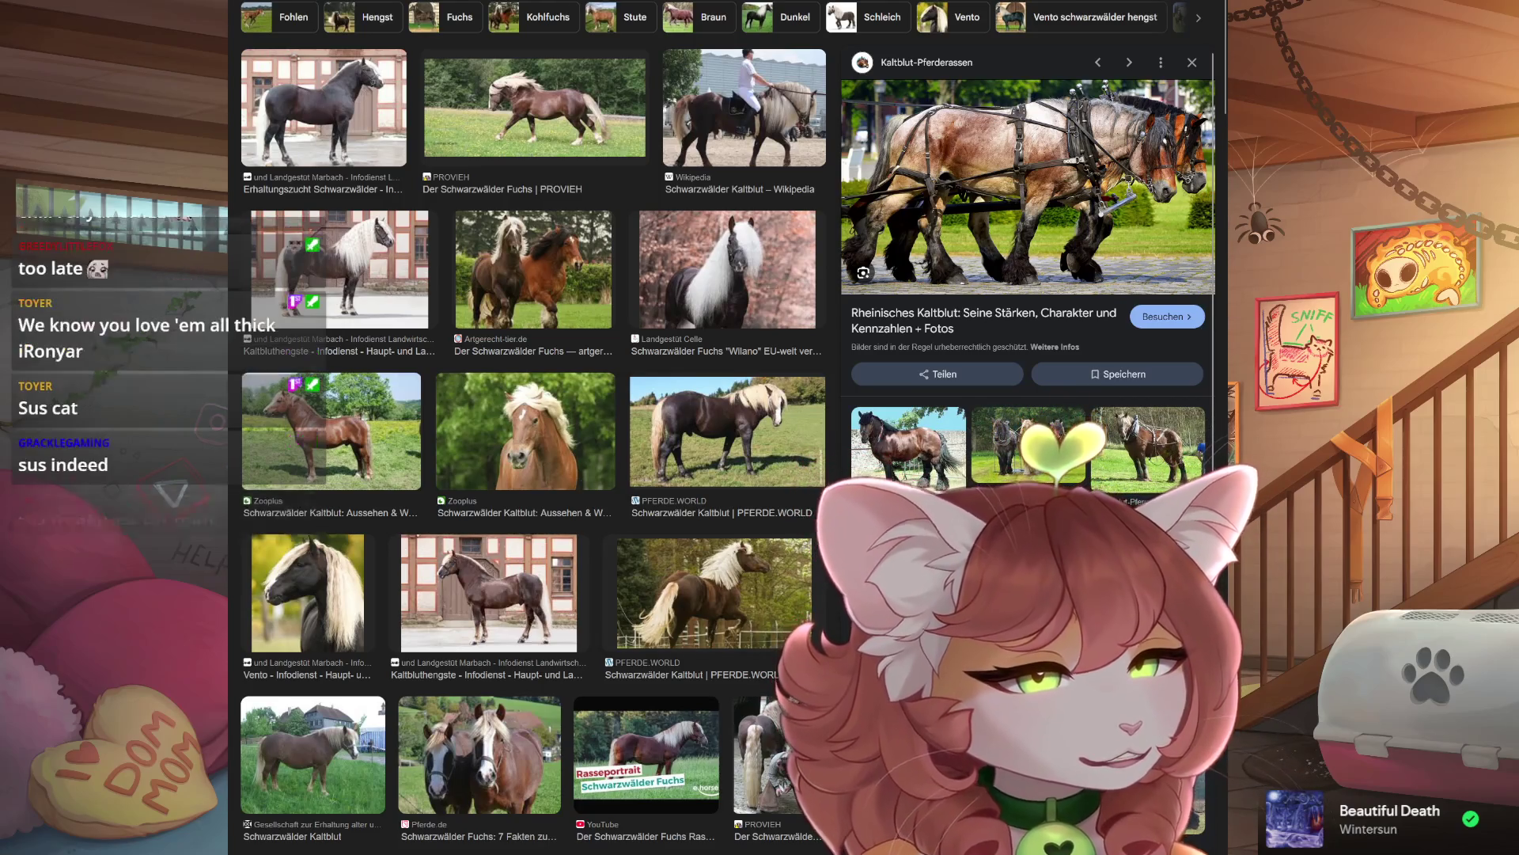
pyautogui.press('Right')
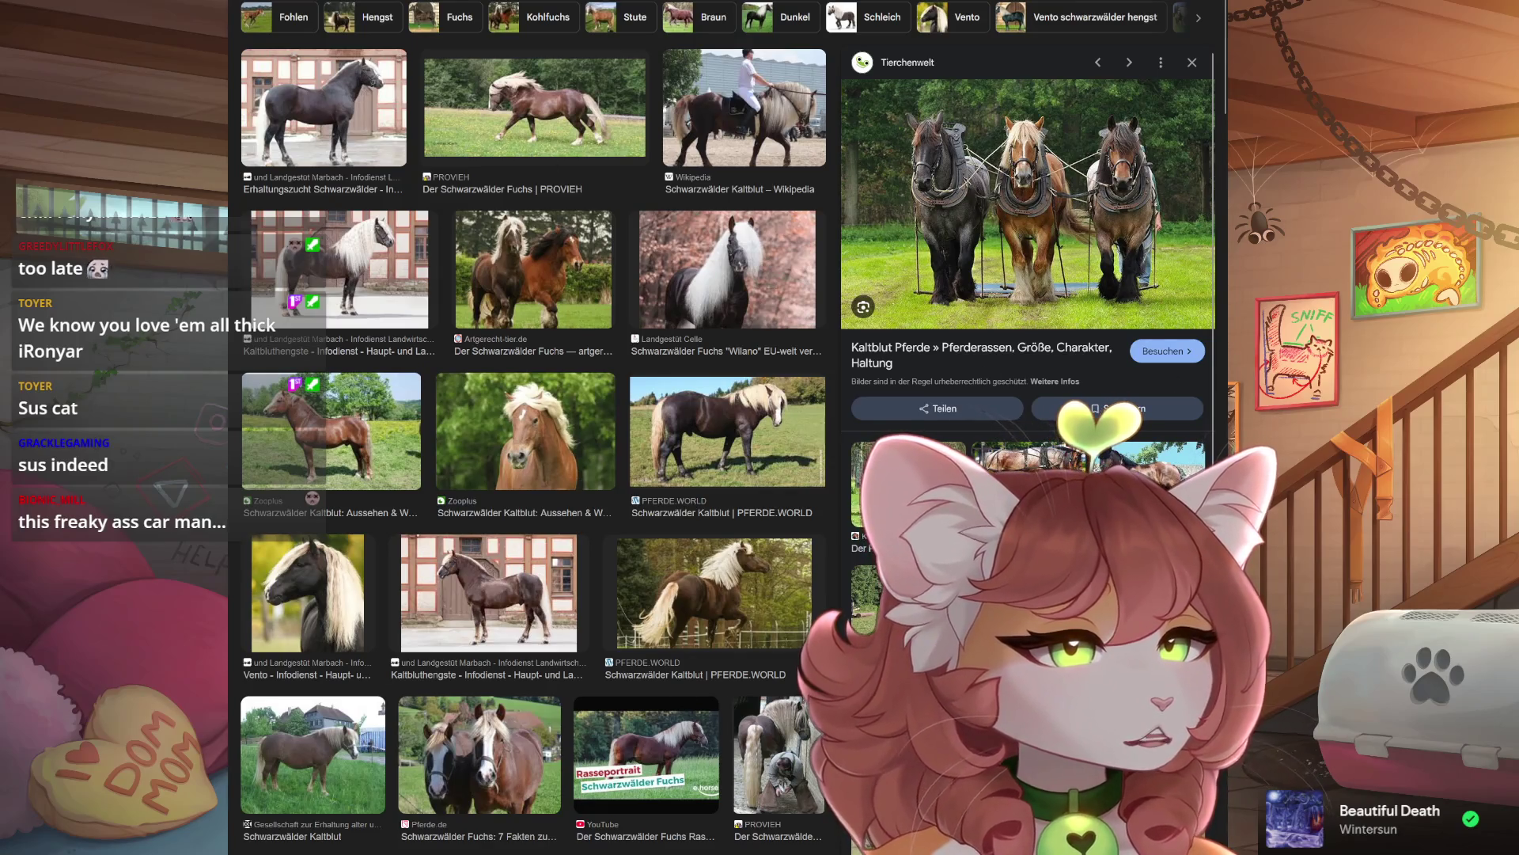
pyautogui.scroll(-2, 1029, 317)
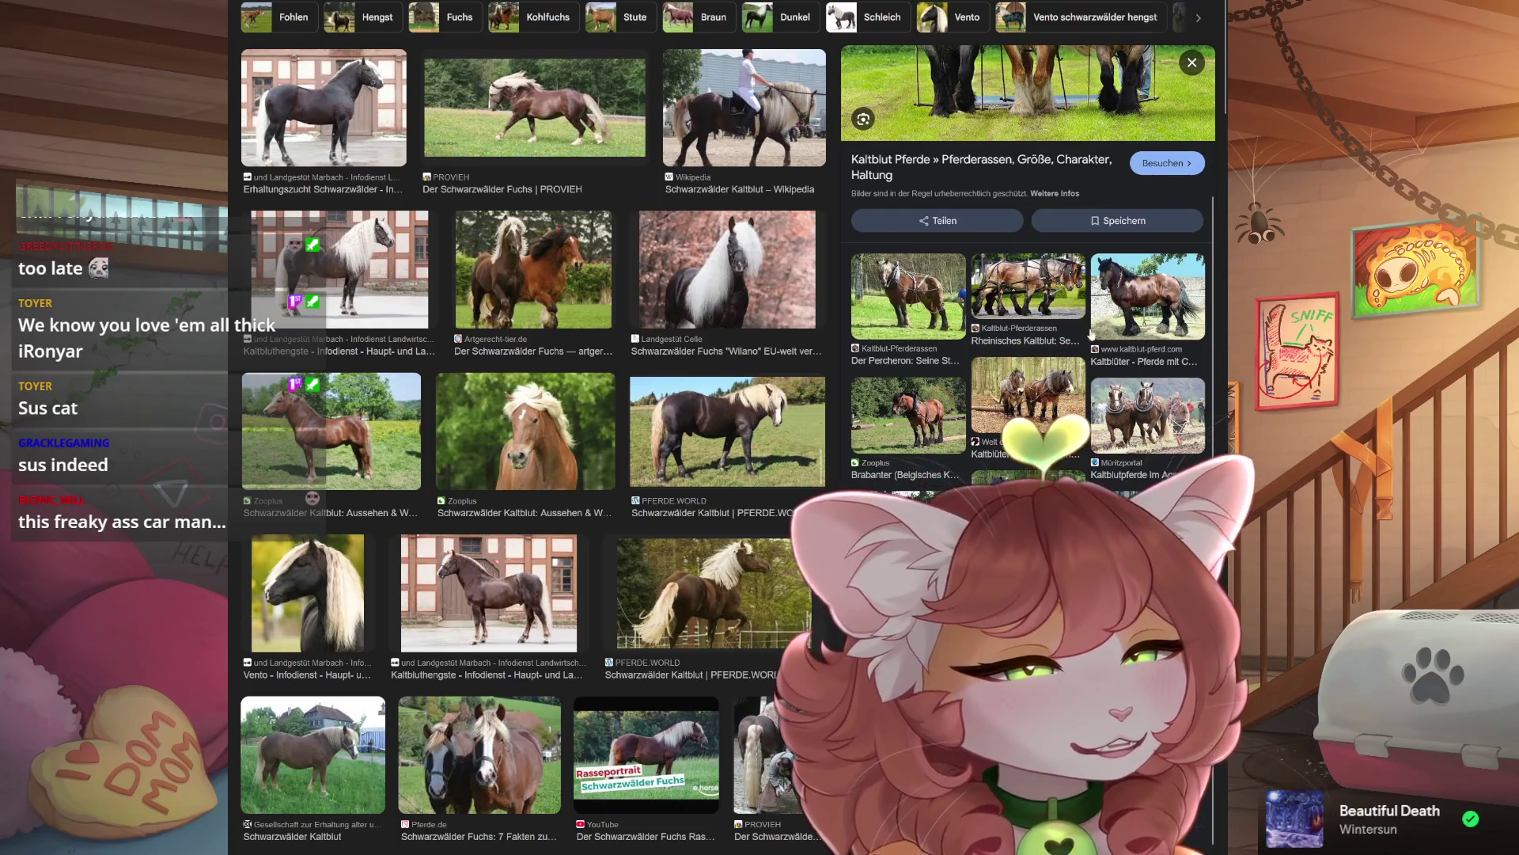
pyautogui.click(1106, 427)
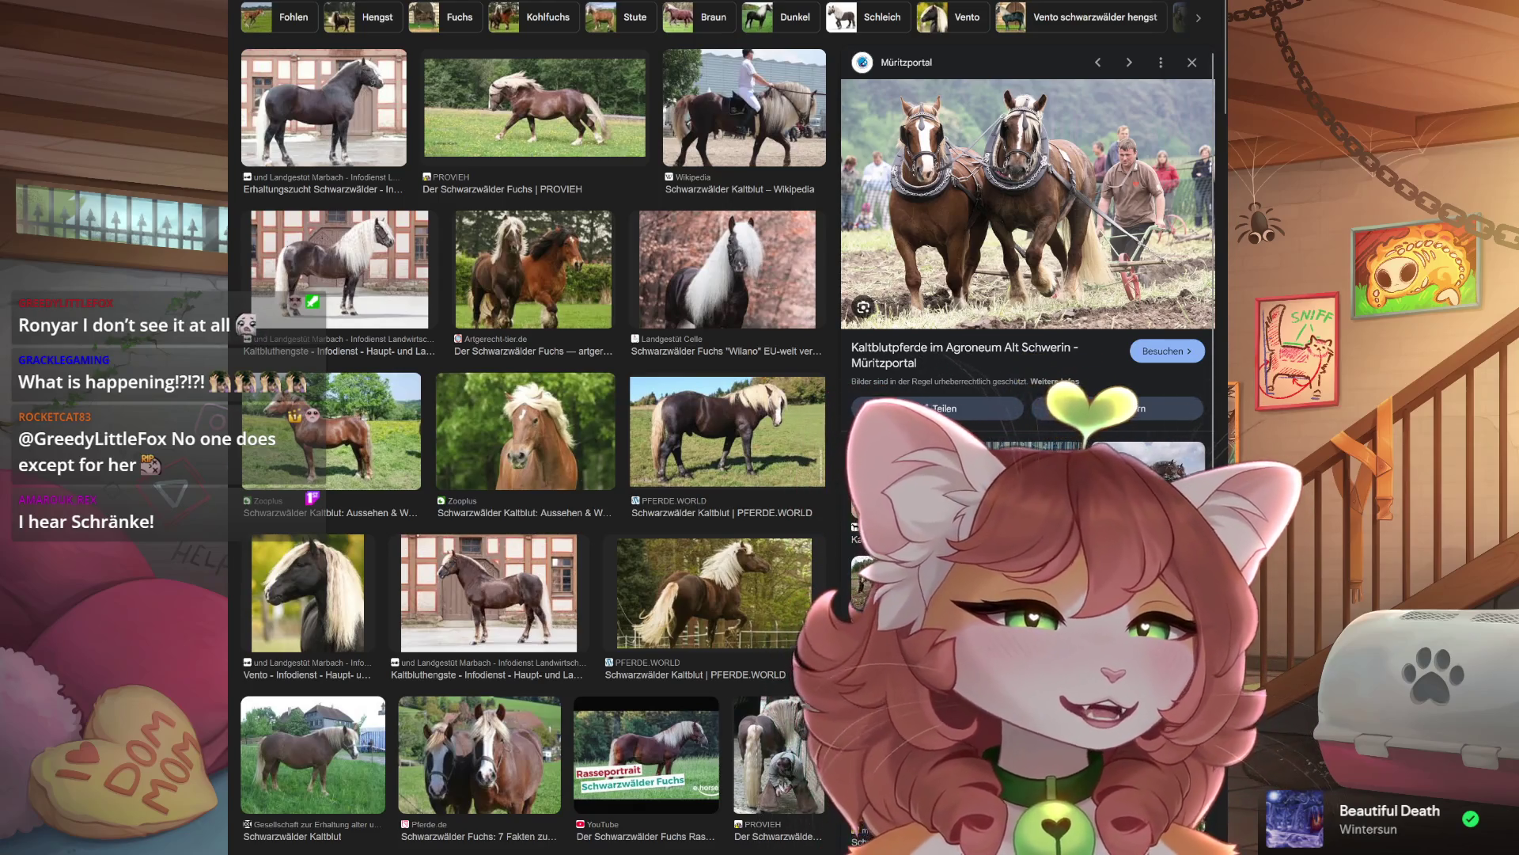
# Step through the woods pair and Rheinisch-deutsches Kaltblut to the ehorses Altmärkisches Kaltblut portrait.
pyautogui.scroll(-1, 1028, 207)
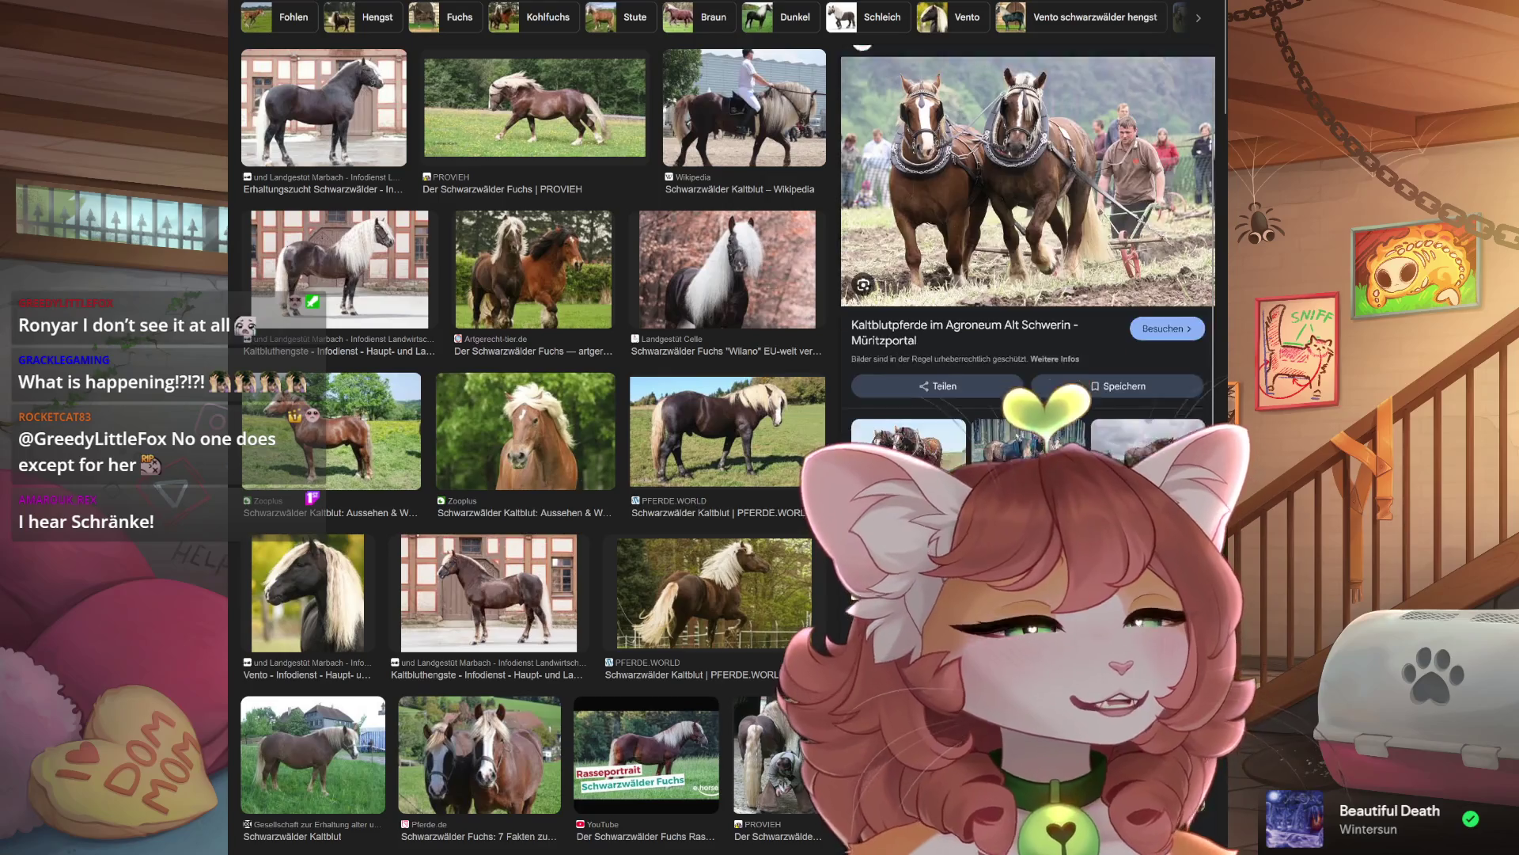
pyautogui.press('Right')
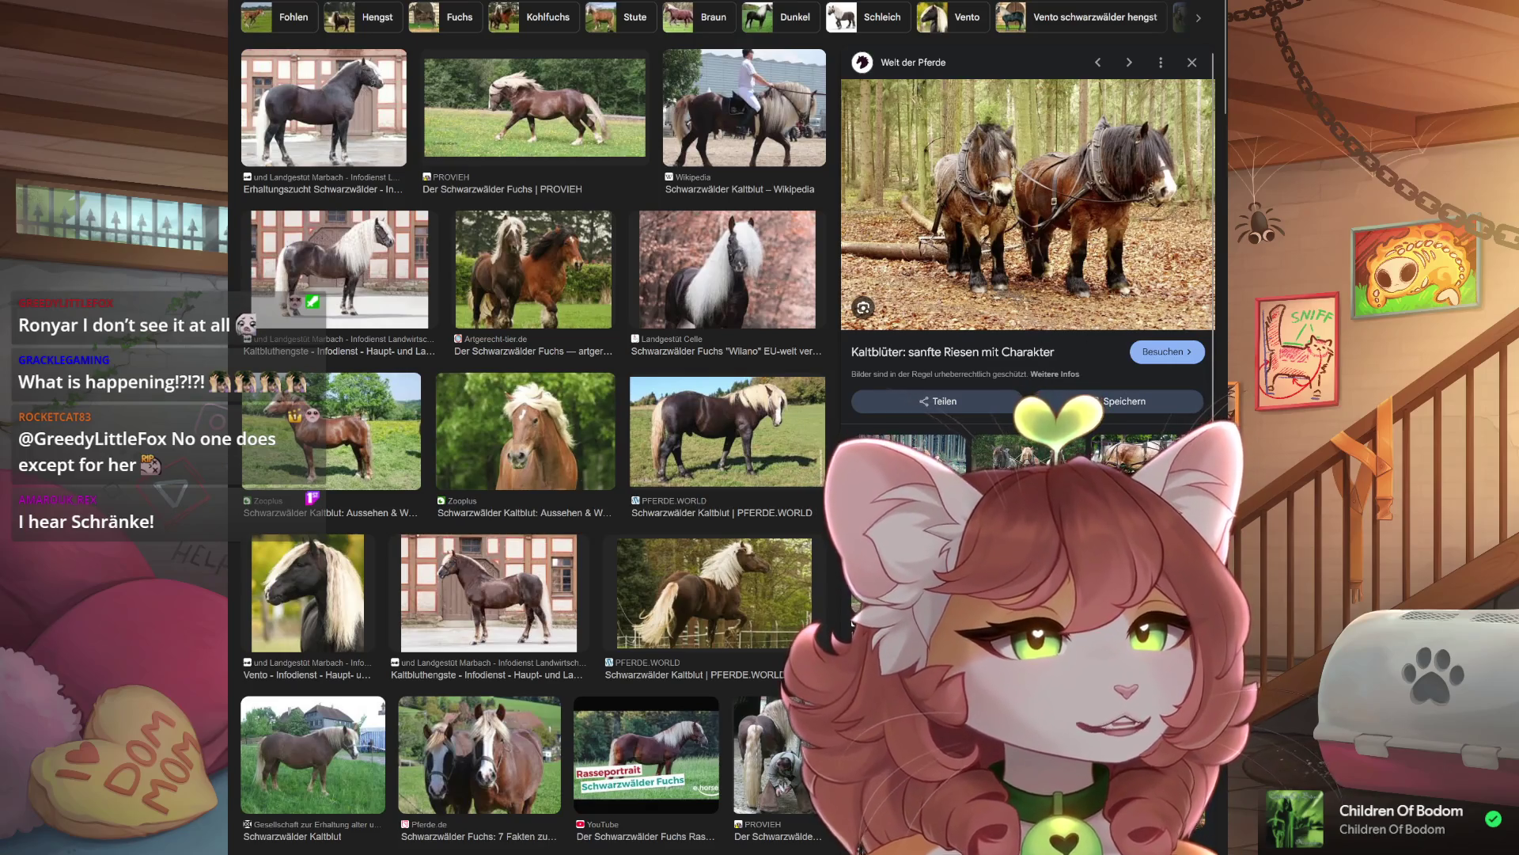
pyautogui.press('Right')
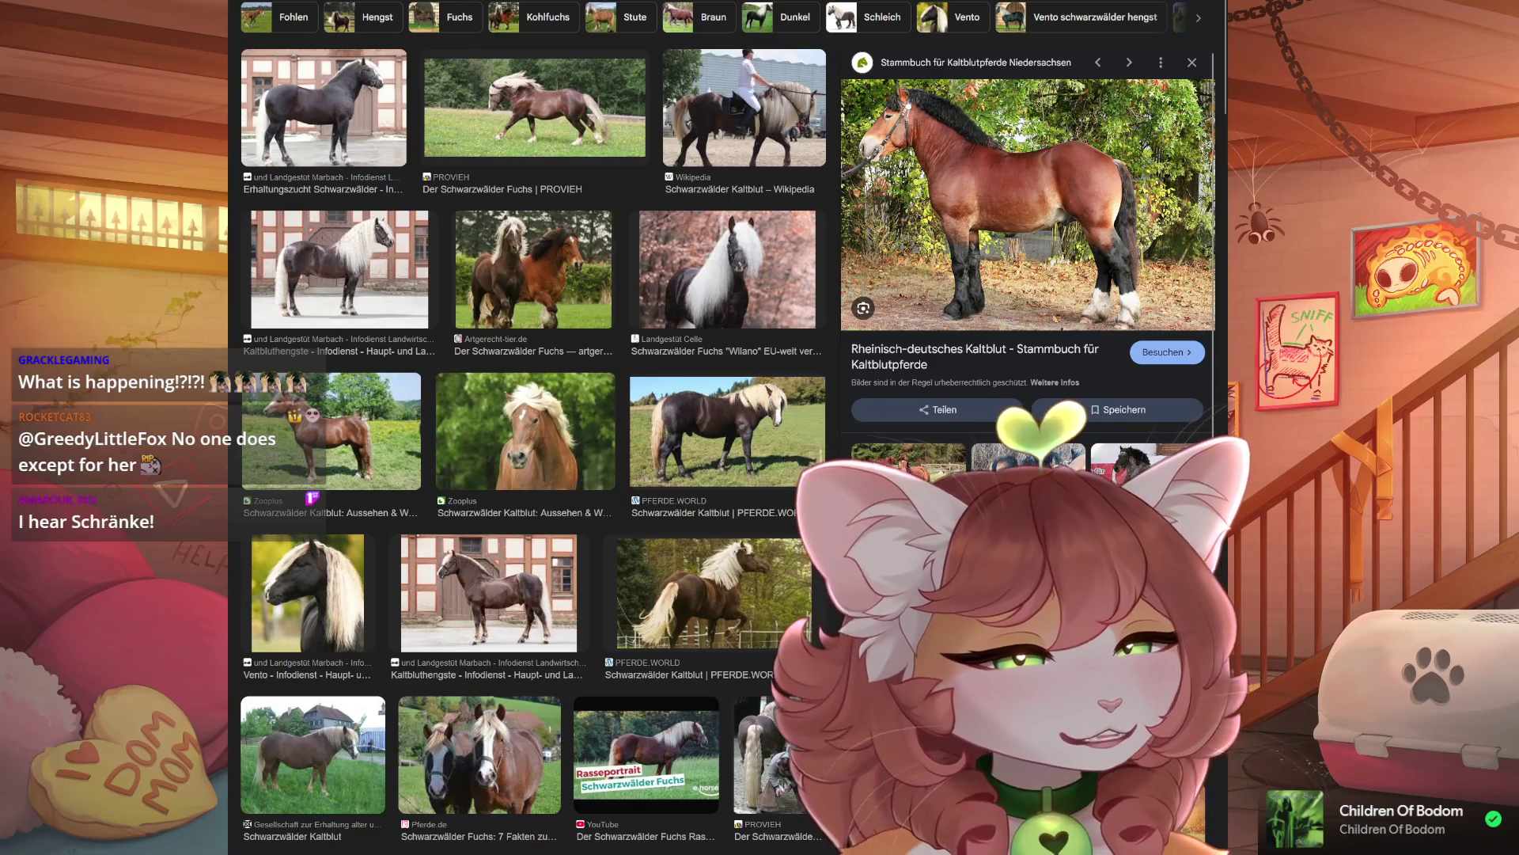
pyautogui.scroll(-2, 1027, 211)
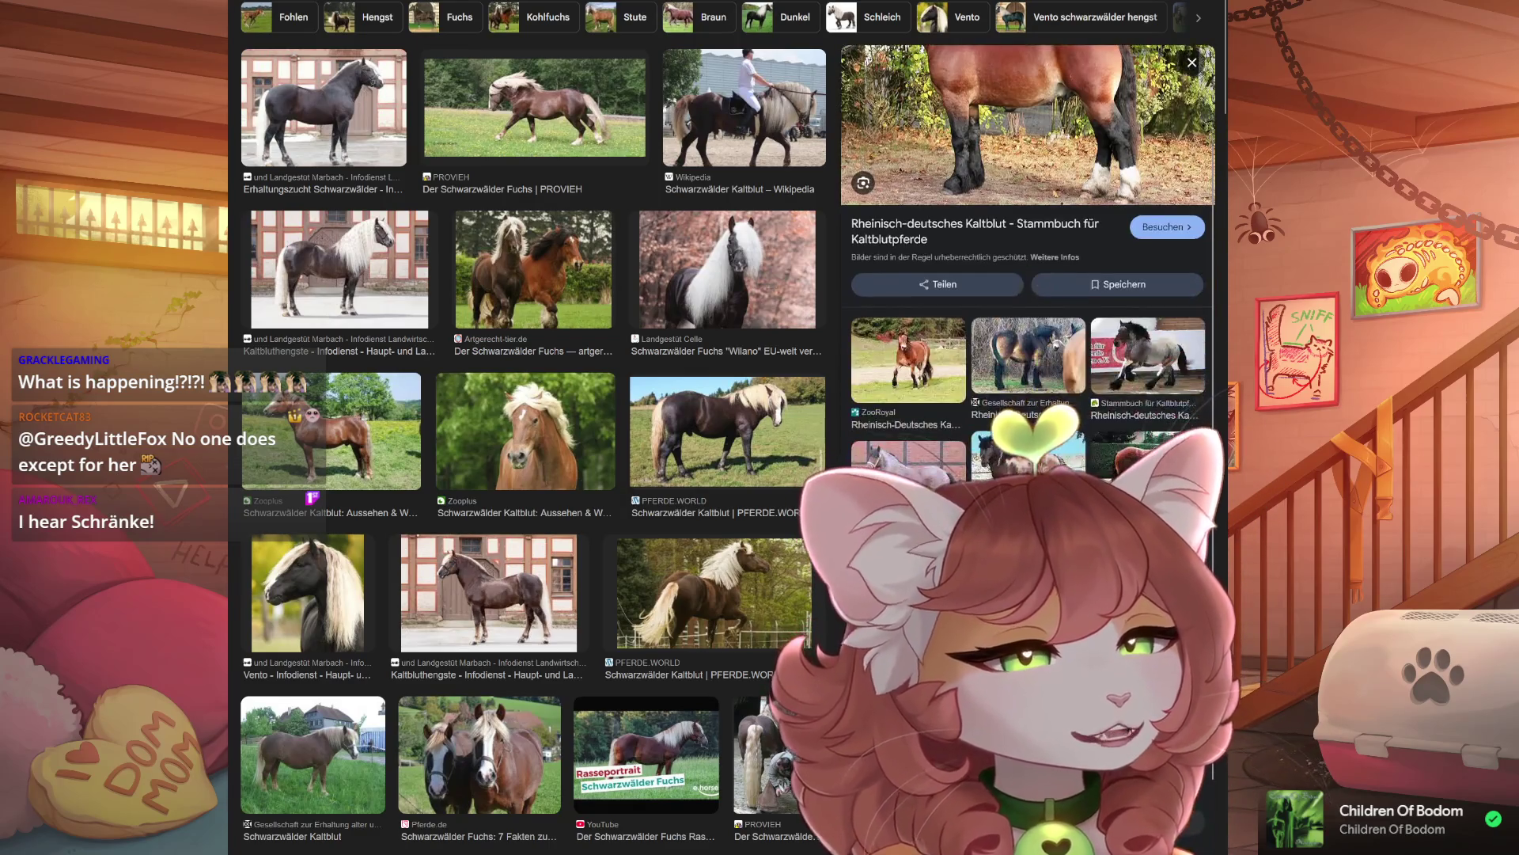
pyautogui.press('Right')
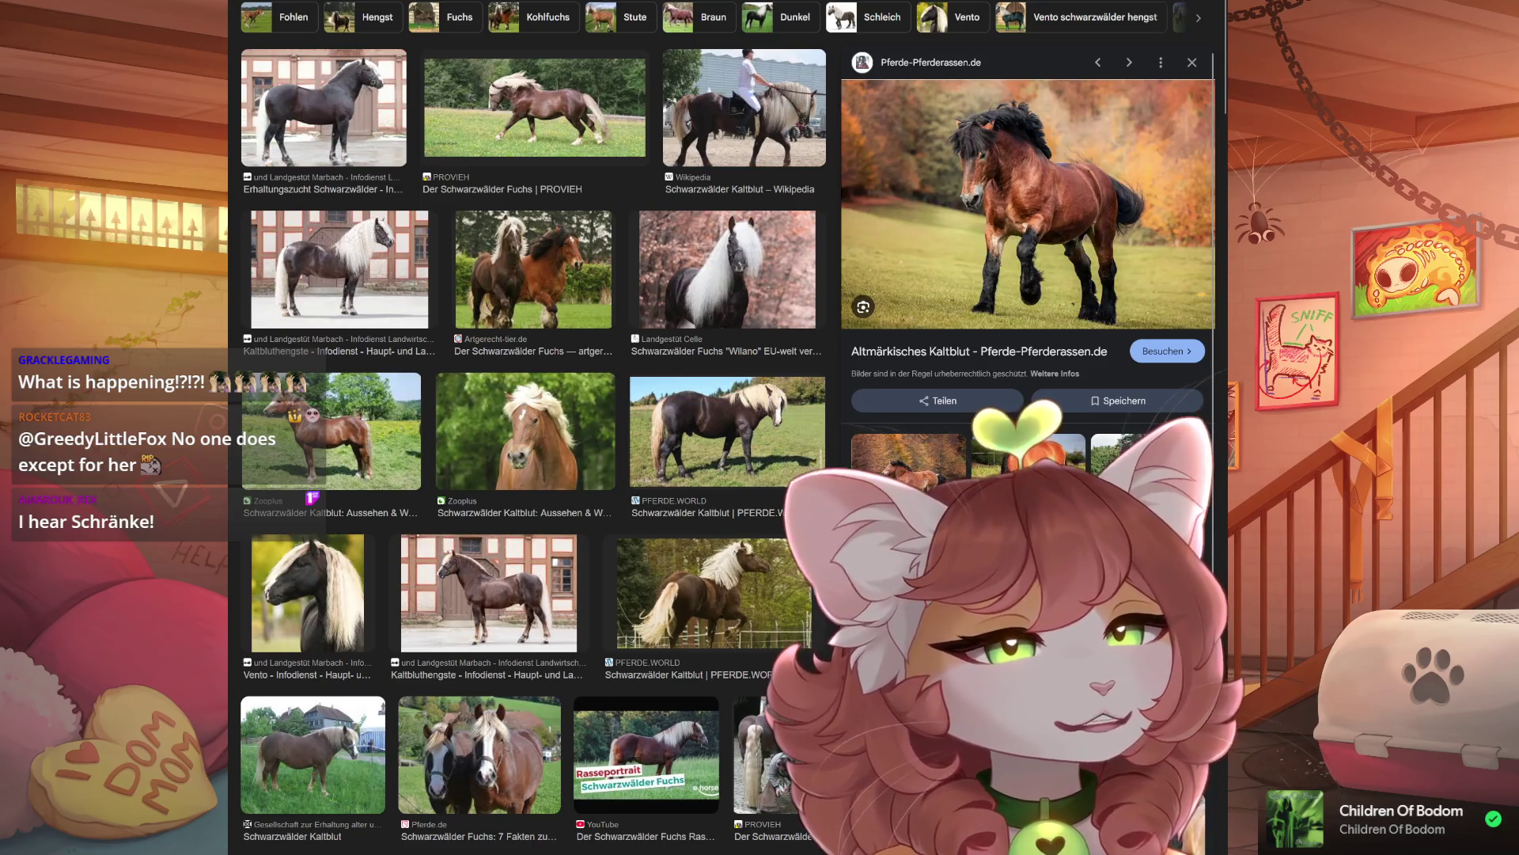
pyautogui.press('Right')
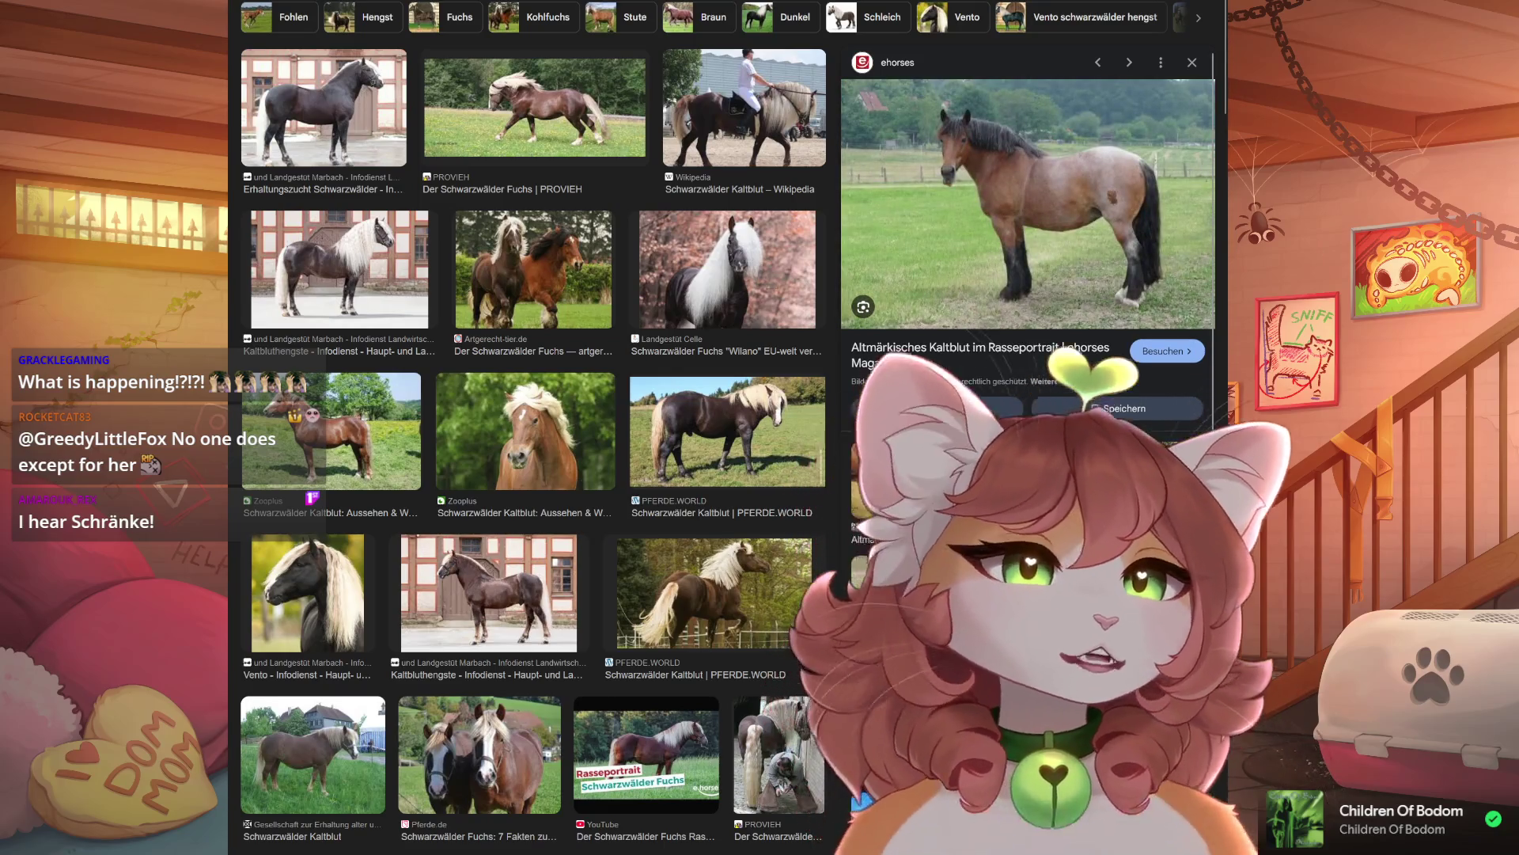
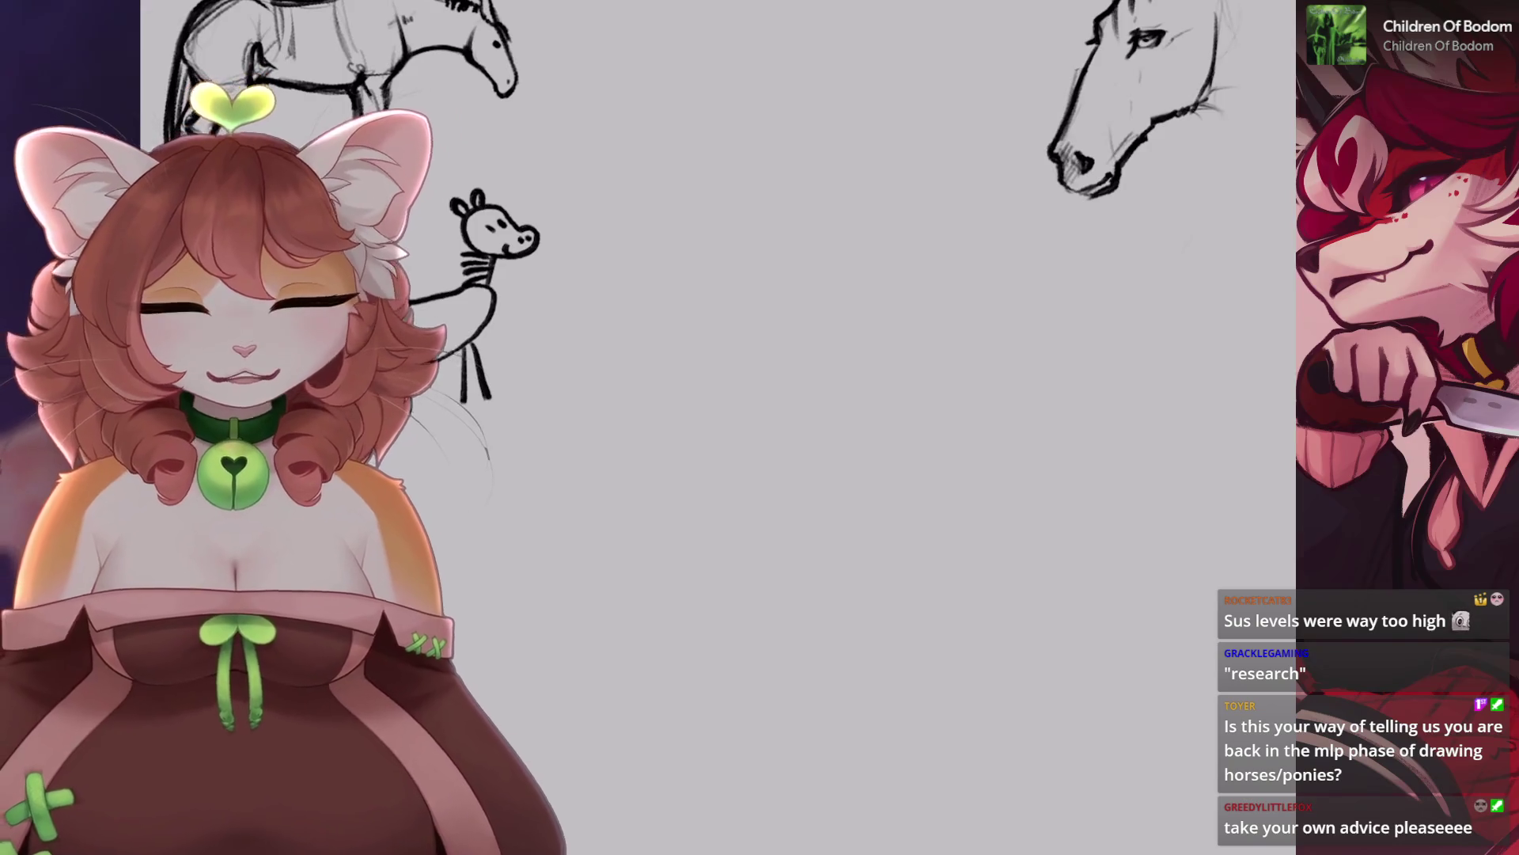
# In empty space below the earlier studies, sketch the horse head's top arc, cheek, jaw and curved chin.
pyautogui.scroll(-3, 712, 316)
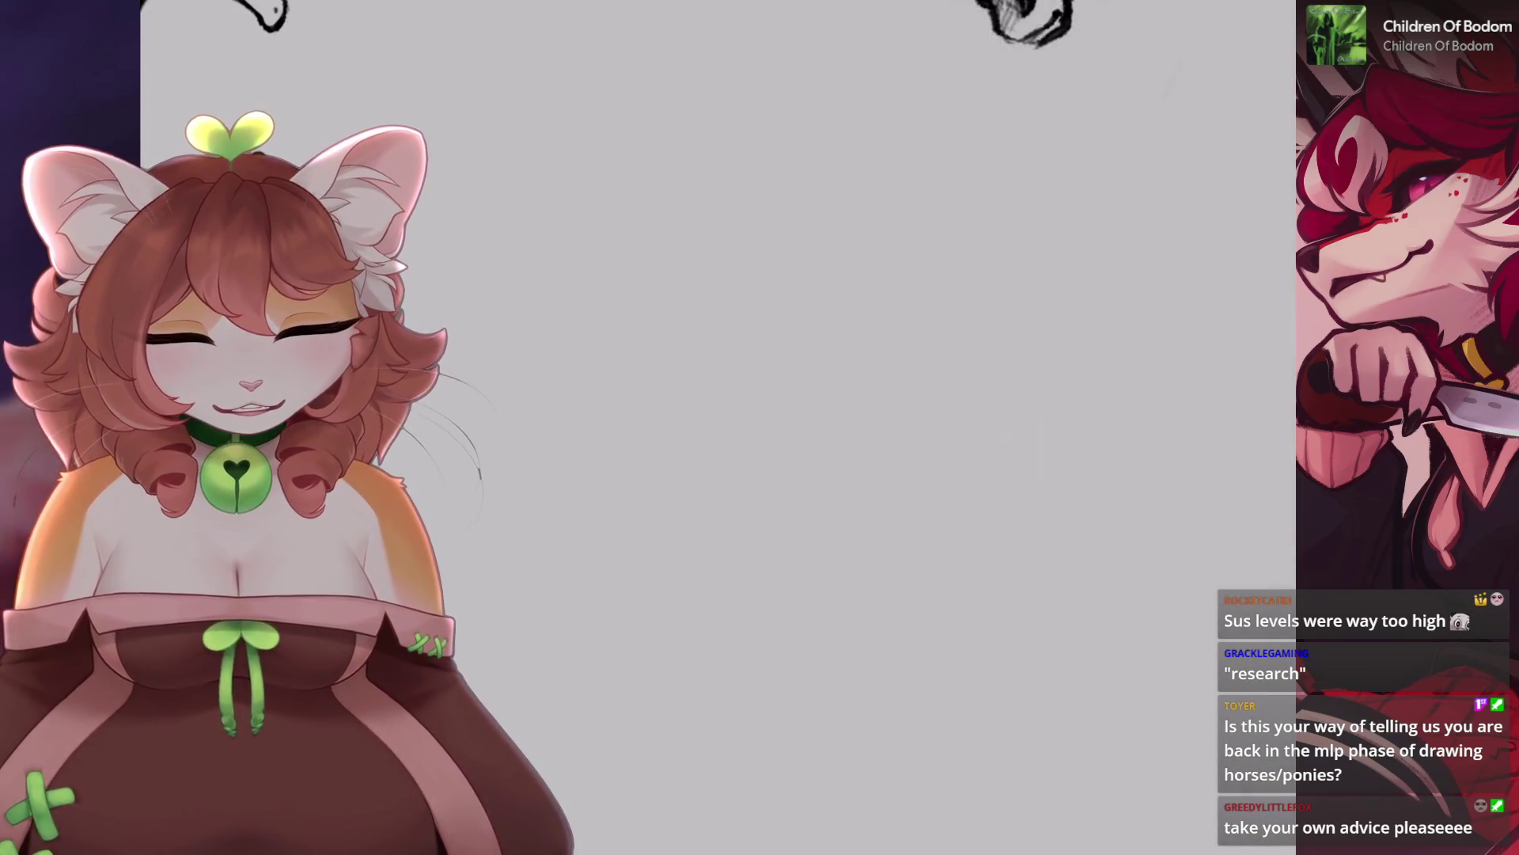
pyautogui.moveTo(886, 273)
pyautogui.mouseDown()
pyautogui.moveTo(798, 304)
pyautogui.moveTo(902, 305)
pyautogui.moveTo(803, 366)
pyautogui.mouseUp()
pyautogui.moveTo(904, 321); pyautogui.dragTo(863, 396)
pyautogui.moveTo(804, 356)
pyautogui.mouseDown()
pyautogui.moveTo(815, 420)
pyautogui.moveTo(870, 400)
pyautogui.mouseUp()
pyautogui.hotkey('ctrl', 'z')
pyautogui.moveTo(801, 461)
pyautogui.mouseDown()
pyautogui.moveTo(839, 479)
pyautogui.moveTo(843, 467)
pyautogui.mouseUp()
# Undo the misplaced chin and trial strokes, then draw the left and right ears above the head.
pyautogui.hotkey('ctrl', 'z')
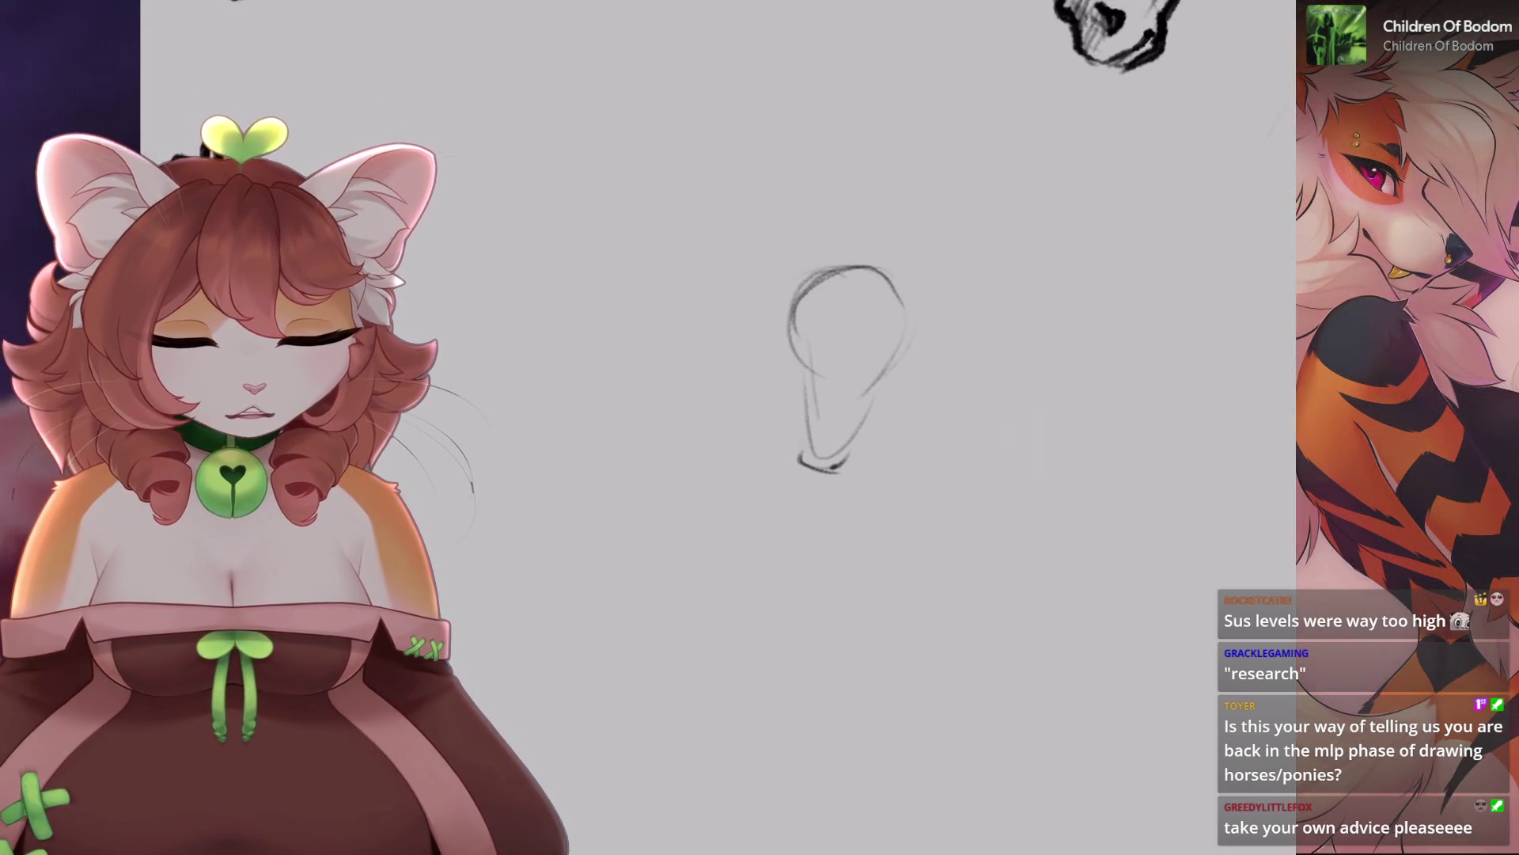
pyautogui.moveTo(840, 216); pyautogui.dragTo(830, 274)
pyautogui.hotkey('ctrl', 'z')
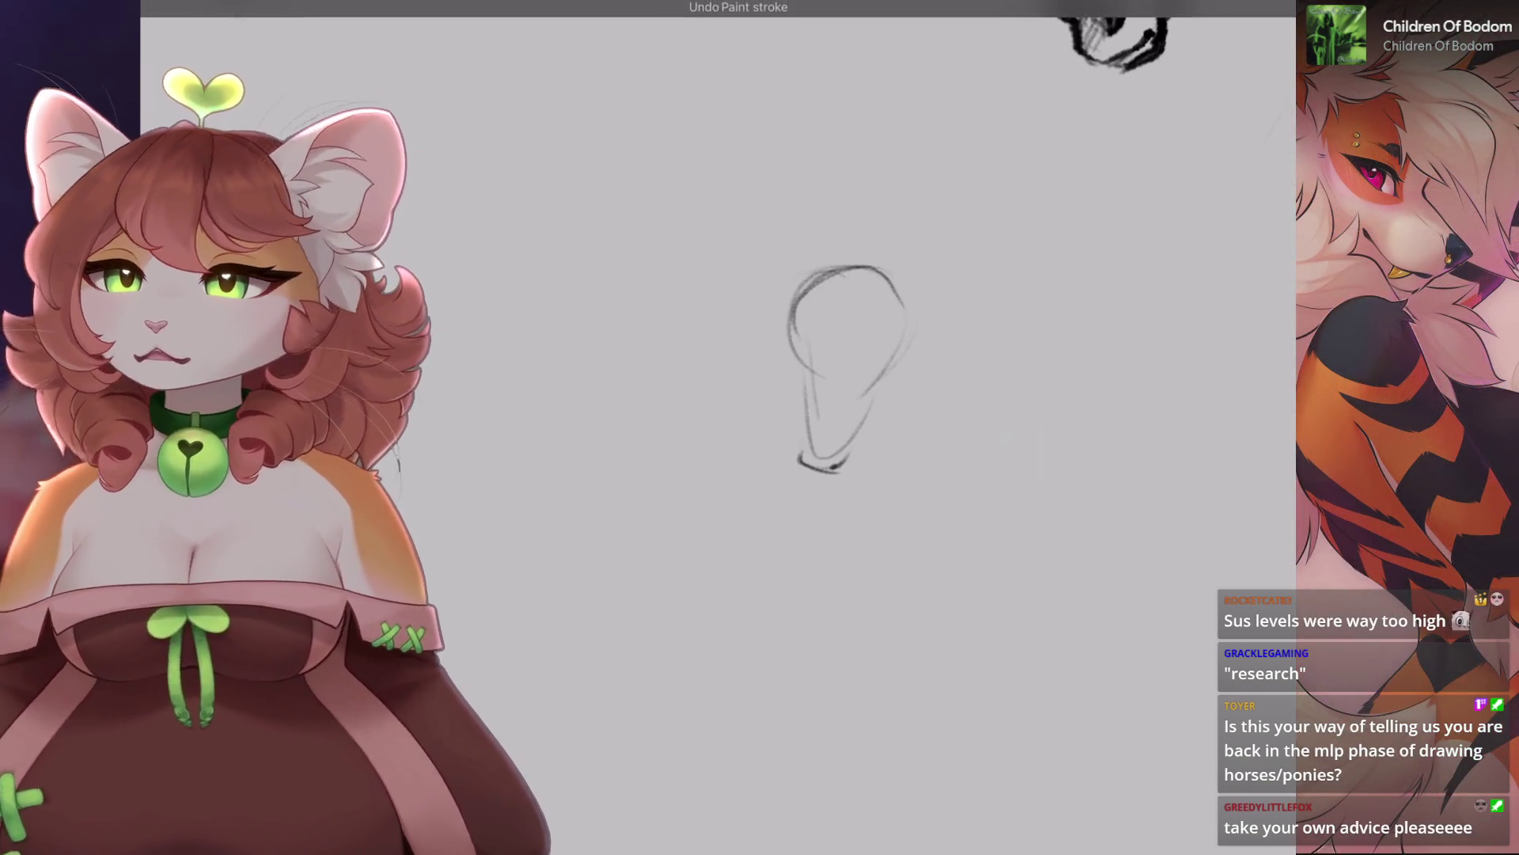
pyautogui.moveTo(840, 202)
pyautogui.mouseDown()
pyautogui.moveTo(857, 264)
pyautogui.moveTo(831, 204)
pyautogui.mouseUp()
pyautogui.moveTo(894, 277); pyautogui.dragTo(945, 233)
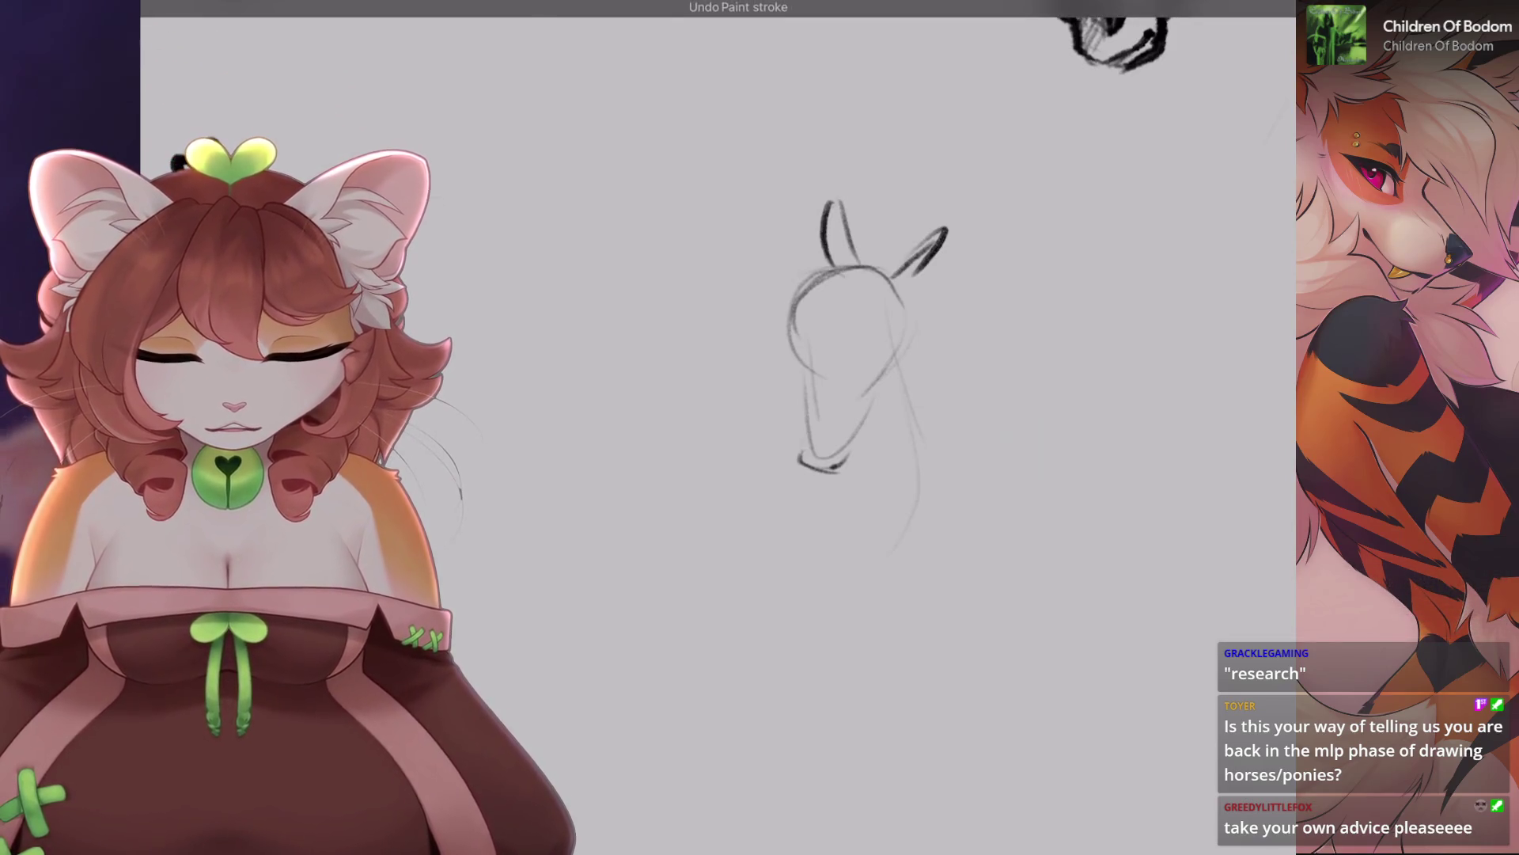
# Rough in the neck line, chest curve, back curve and ground line below the head.
pyautogui.moveTo(884, 302); pyautogui.dragTo(893, 554)
pyautogui.moveTo(840, 467); pyautogui.dragTo(769, 553)
pyautogui.moveTo(914, 407)
pyautogui.mouseDown()
pyautogui.moveTo(952, 448)
pyautogui.moveTo(968, 510)
pyautogui.mouseUp()
pyautogui.moveTo(744, 580)
pyautogui.mouseDown()
pyautogui.moveTo(852, 595)
pyautogui.moveTo(962, 545)
pyautogui.mouseUp()
pyautogui.moveTo(937, 432)
pyautogui.mouseDown()
pyautogui.moveTo(942, 561)
pyautogui.moveTo(916, 589)
pyautogui.mouseUp()
pyautogui.moveTo(781, 491)
pyautogui.mouseDown()
pyautogui.moveTo(751, 563)
pyautogui.moveTo(682, 501)
pyautogui.mouseUp()
# Add the tail stroke, a hoof curve and several rough leg lines at the lower right.
pyautogui.moveTo(886, 440)
pyautogui.mouseDown()
pyautogui.moveTo(911, 421)
pyautogui.moveTo(947, 436)
pyautogui.moveTo(892, 445)
pyautogui.mouseUp()
pyautogui.moveTo(809, 566)
pyautogui.mouseDown()
pyautogui.moveTo(755, 587)
pyautogui.moveTo(784, 610)
pyautogui.mouseUp()
pyautogui.moveTo(941, 439)
pyautogui.mouseDown()
pyautogui.moveTo(940, 511)
pyautogui.moveTo(914, 527)
pyautogui.mouseUp()
pyautogui.moveTo(897, 439)
pyautogui.mouseDown()
pyautogui.moveTo(885, 540)
pyautogui.moveTo(906, 625)
pyautogui.mouseUp()
pyautogui.moveTo(940, 449); pyautogui.dragTo(930, 629)
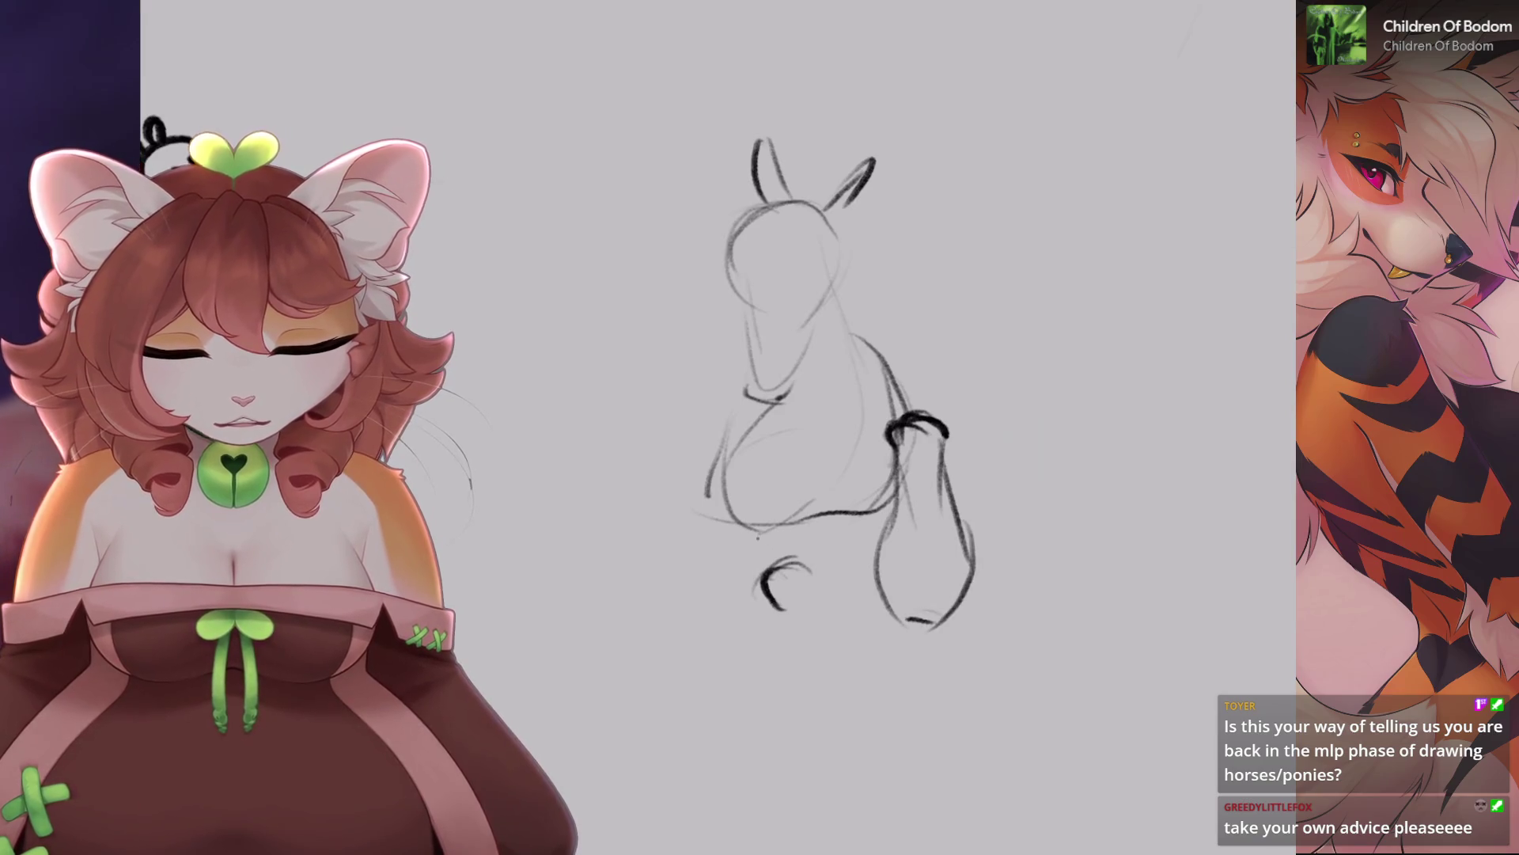